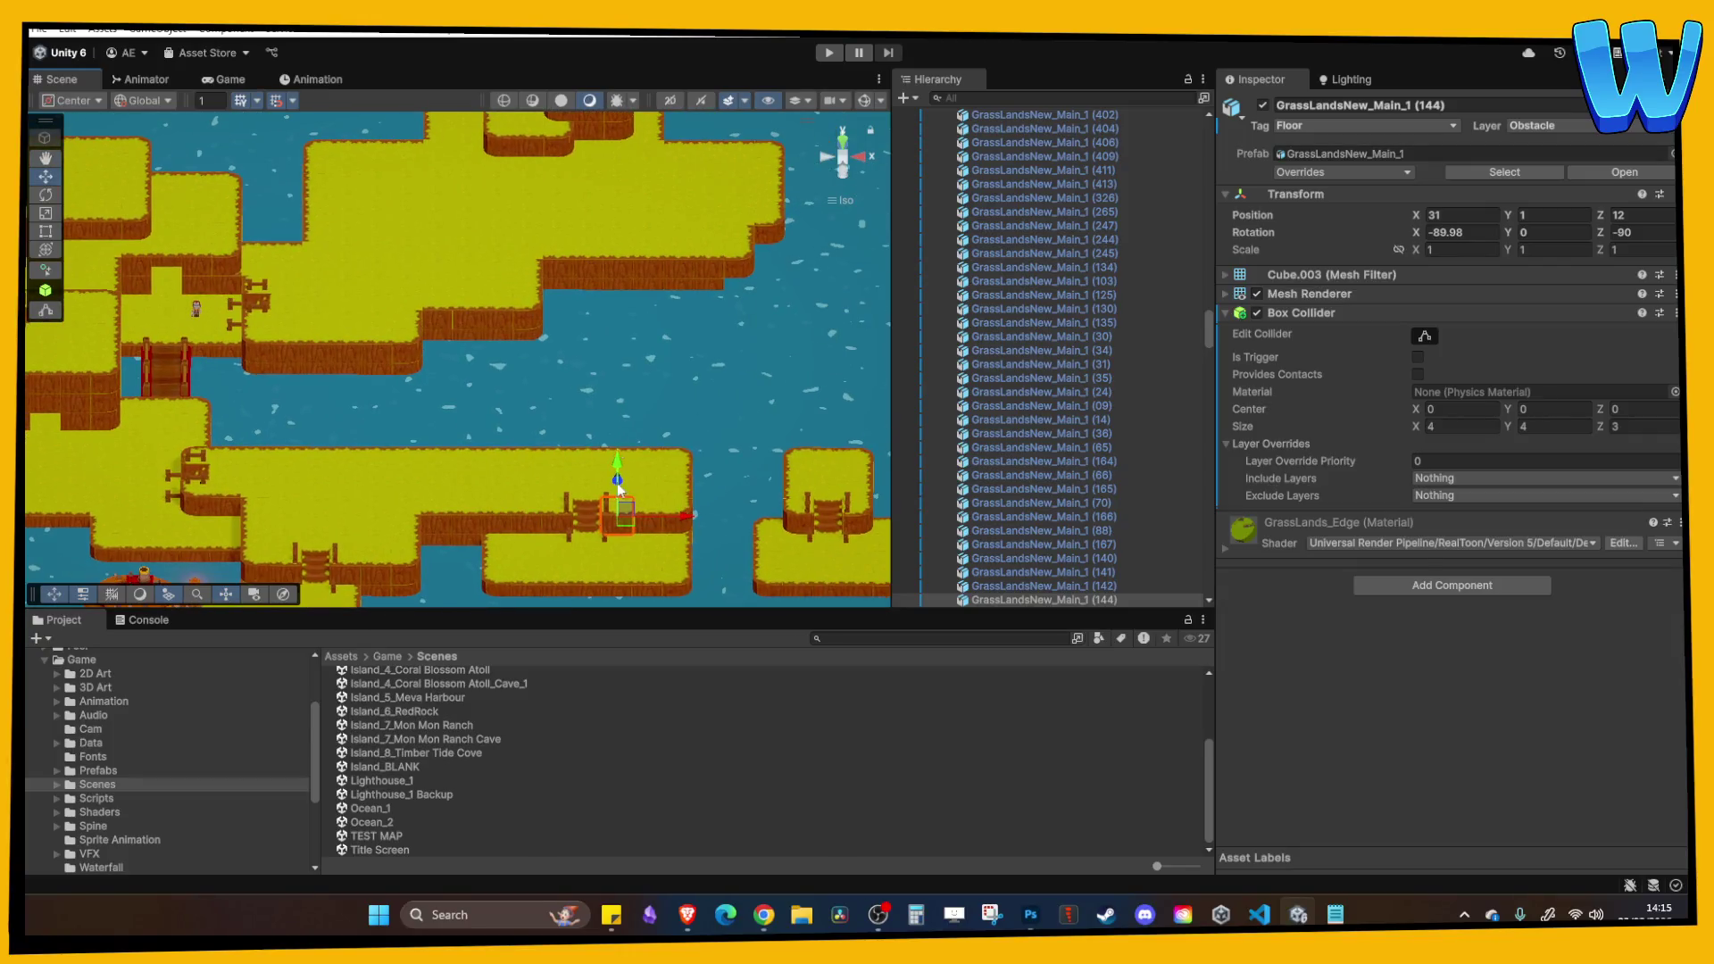
Pan over to the neighbouring island and frame the chosen grass tile.
scroll(532, 355, up, 5)
key(Right)
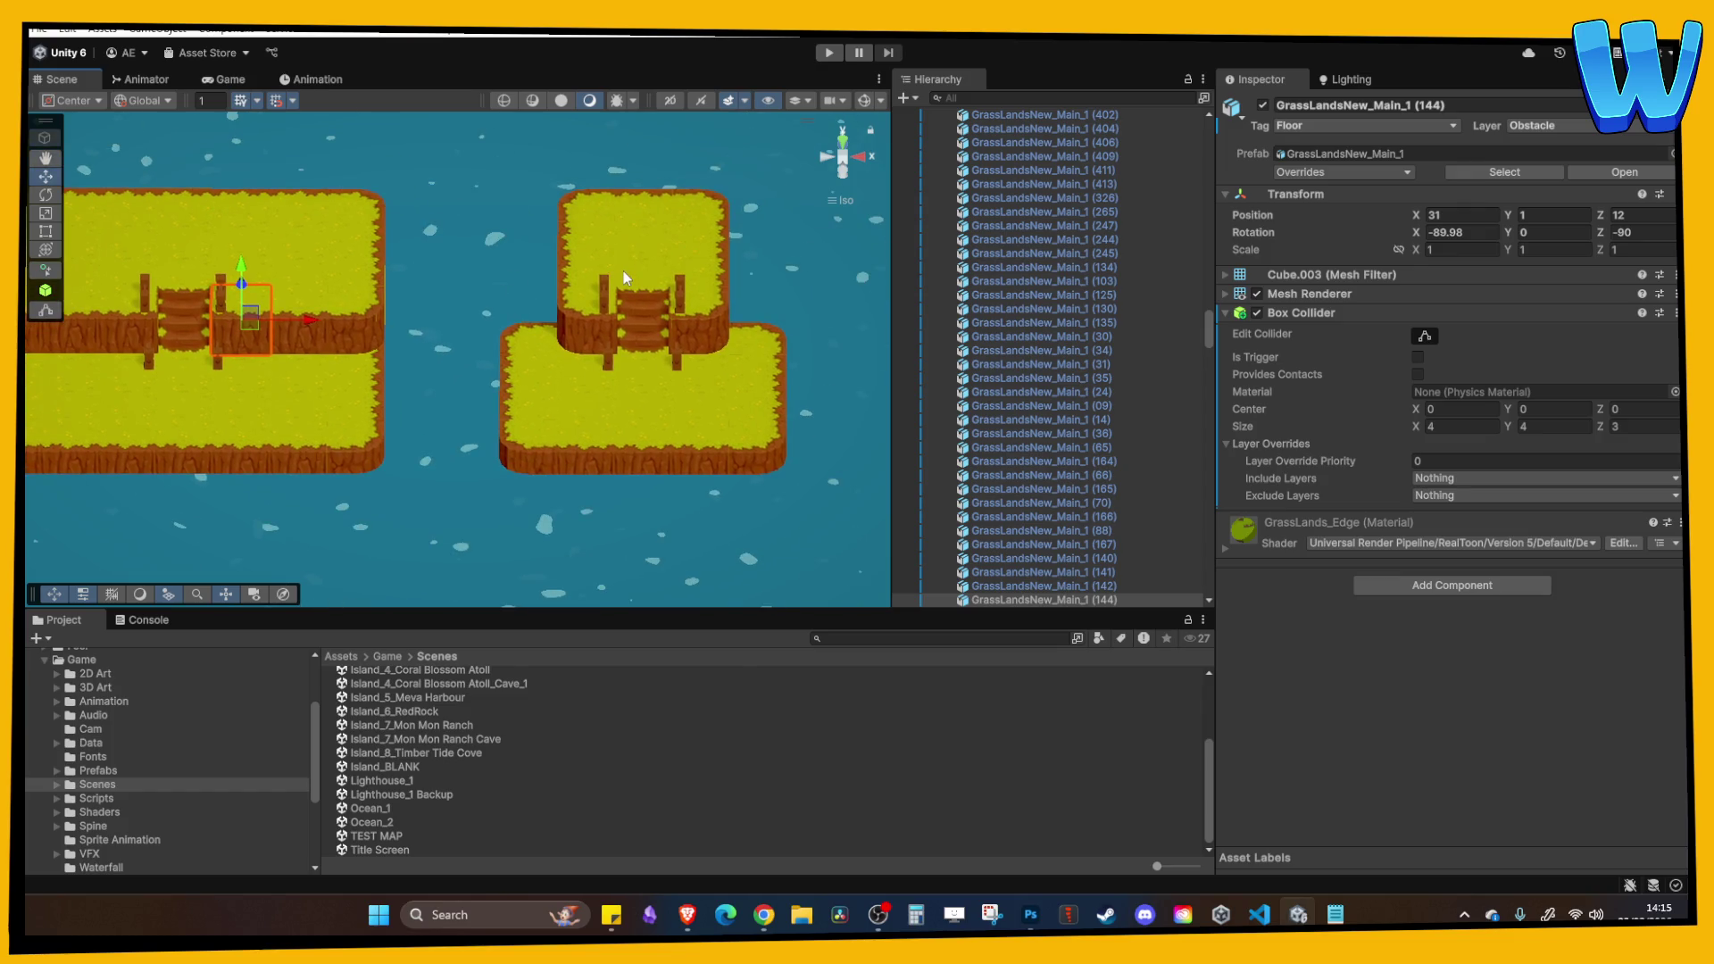
key(f)
scroll(496, 292, down, 3)
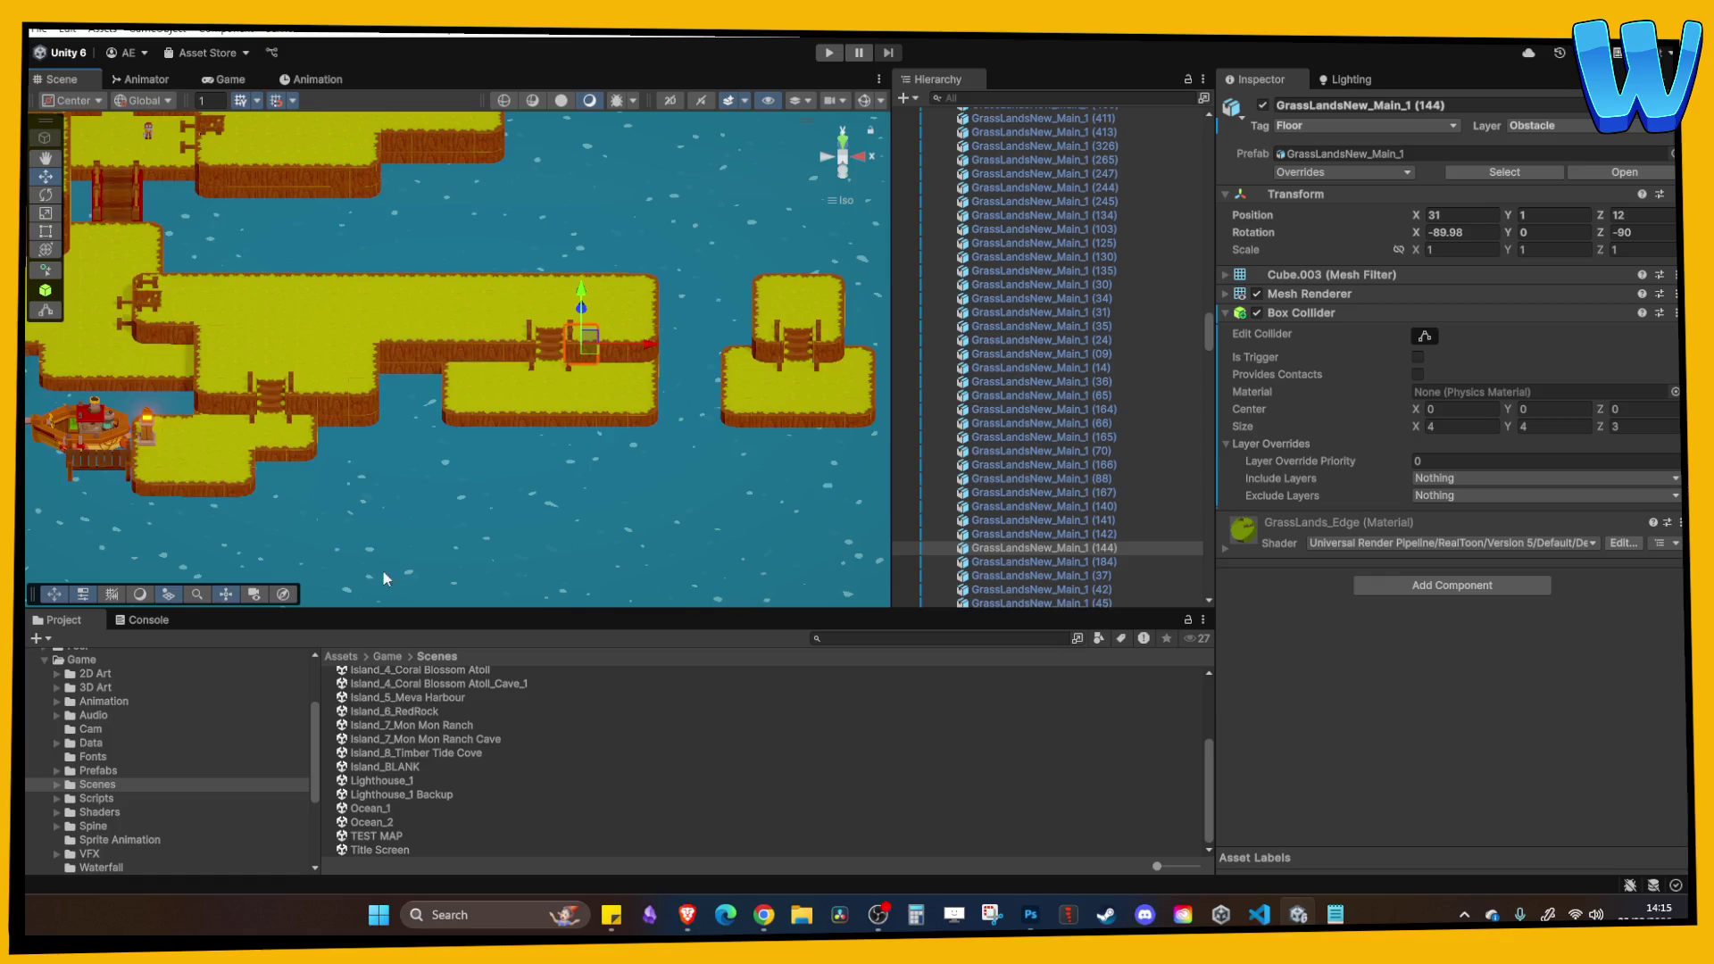
Open Island_7_Mon Mon Ranch and zoom and orbit around its pens, cliffs and waterfalls.
double_click(423, 726)
scroll(578, 422, up, 5)
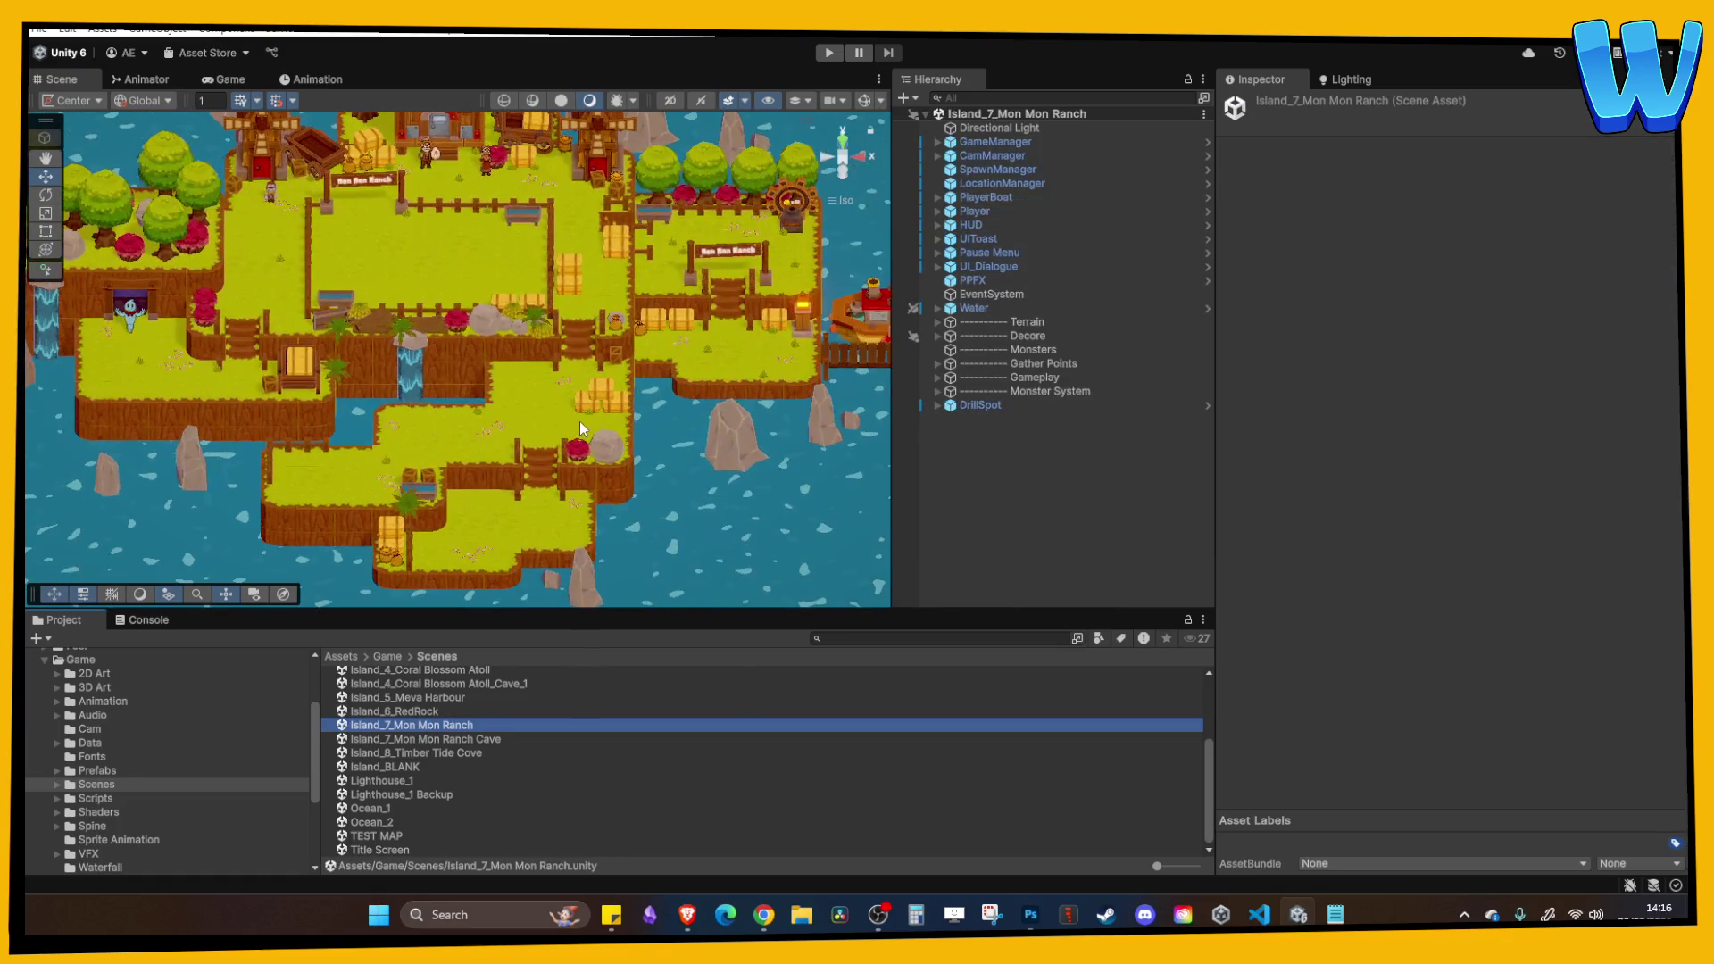
scroll(569, 356, up, 5)
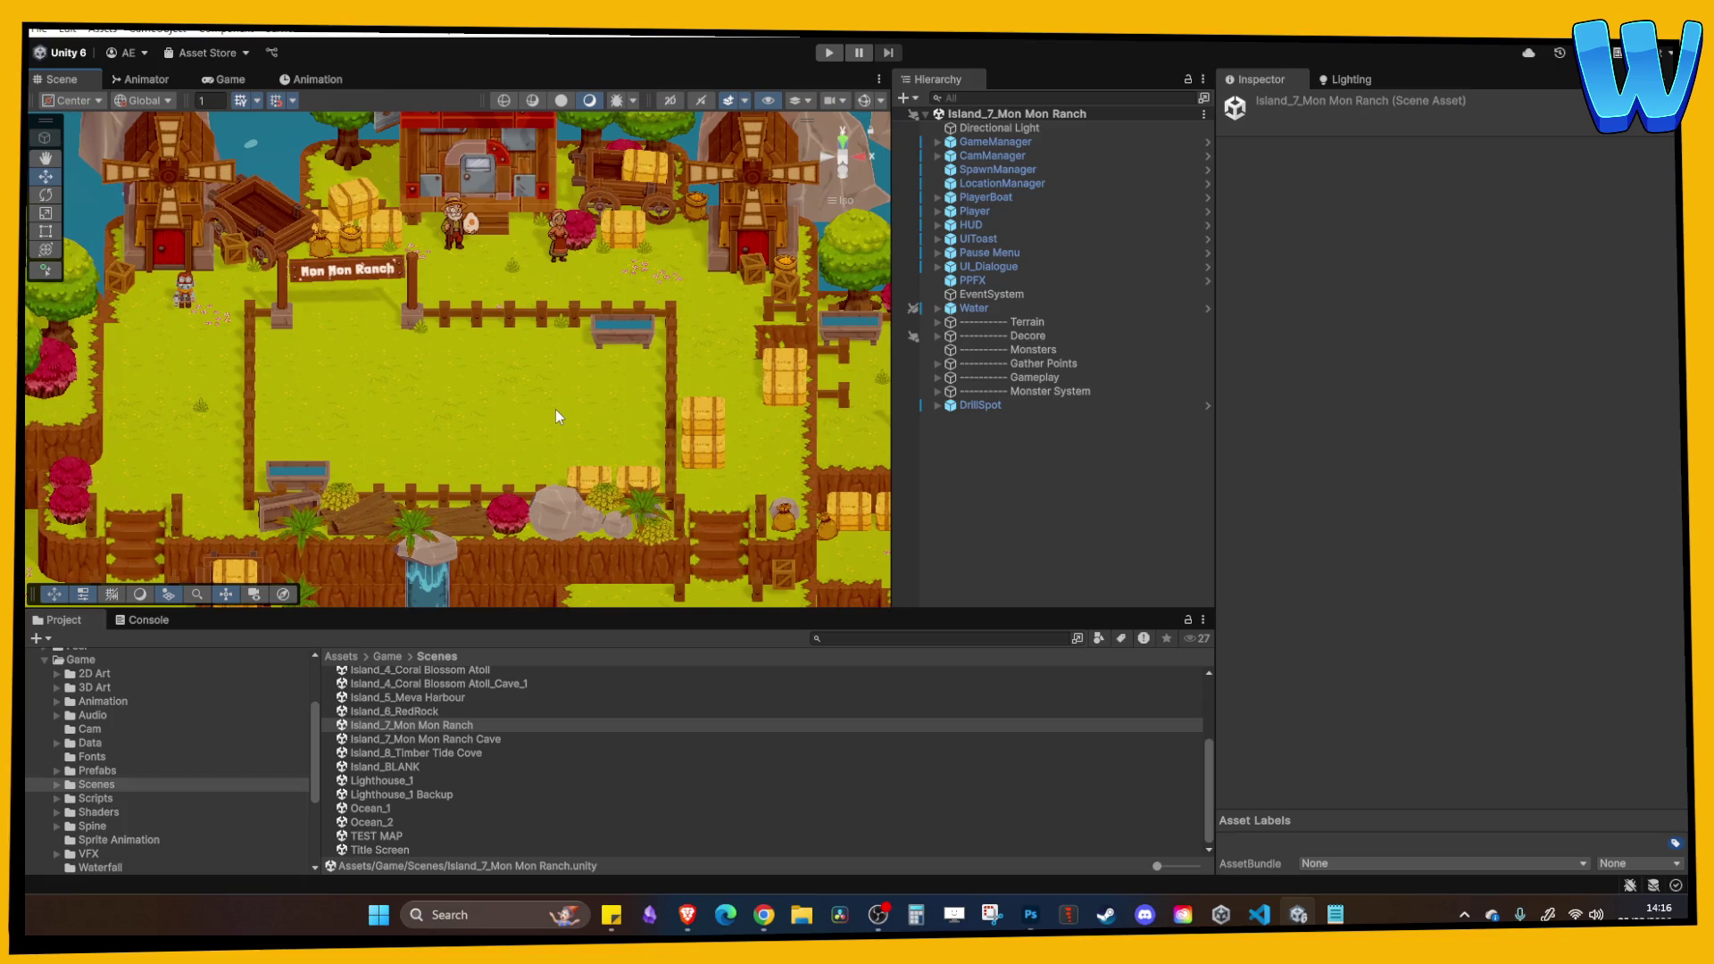
scroll(558, 411, down, 3)
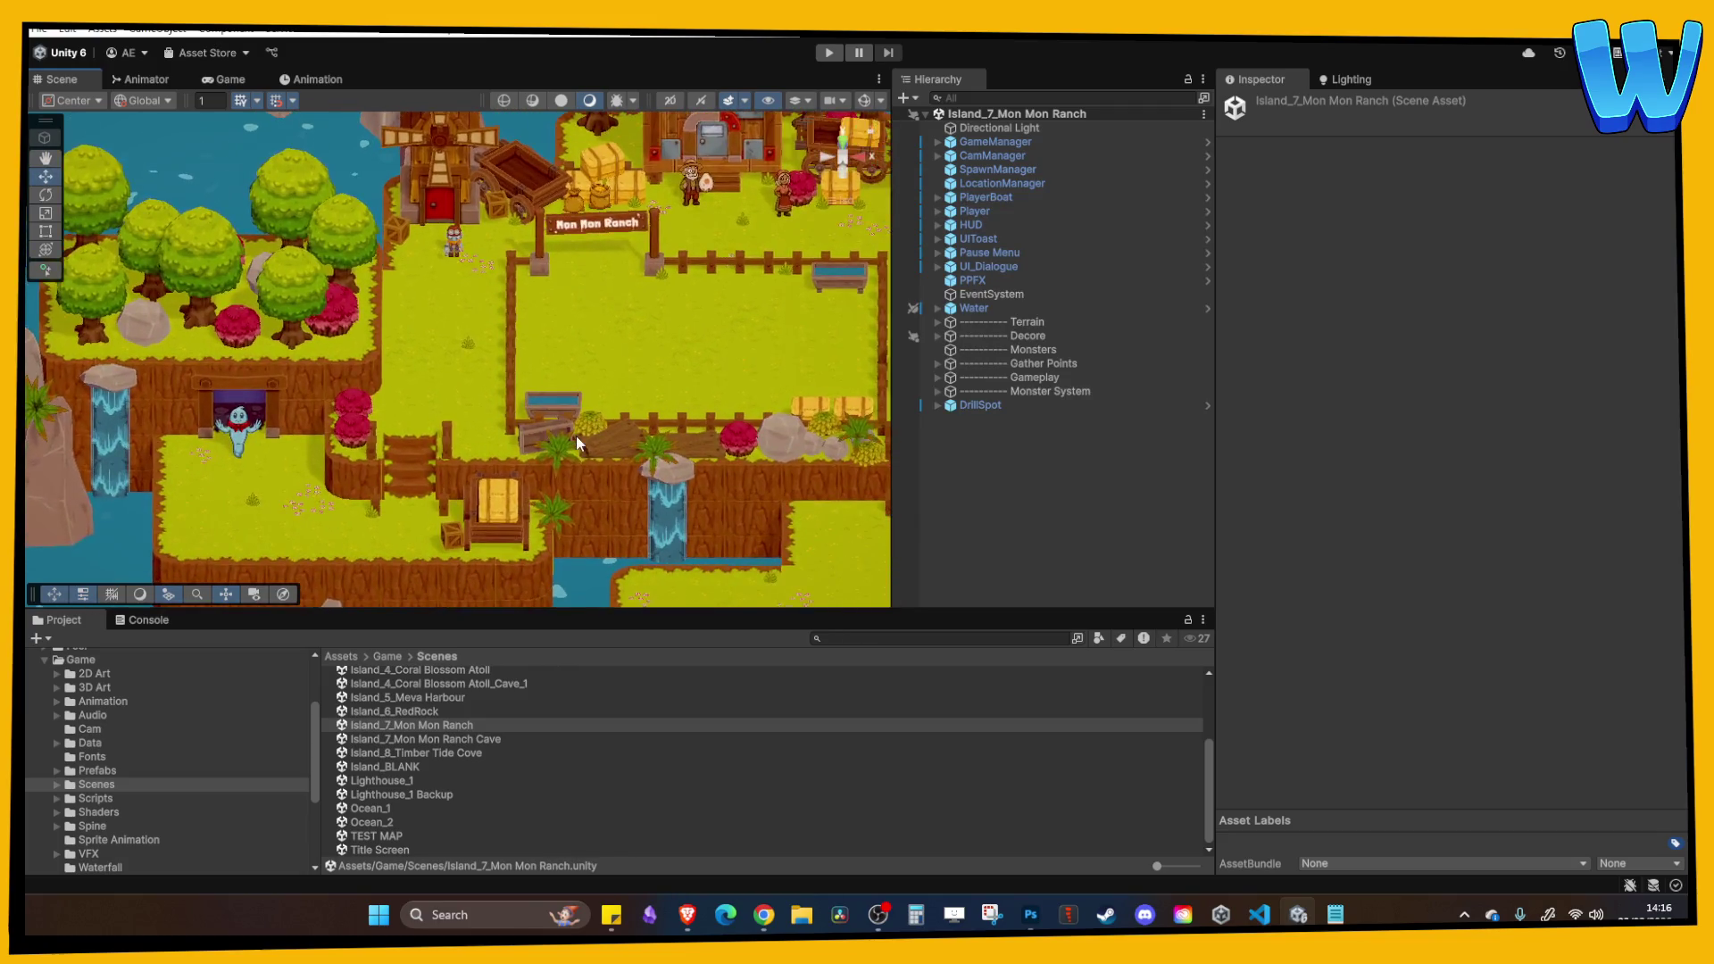
scroll(578, 348, up, 5)
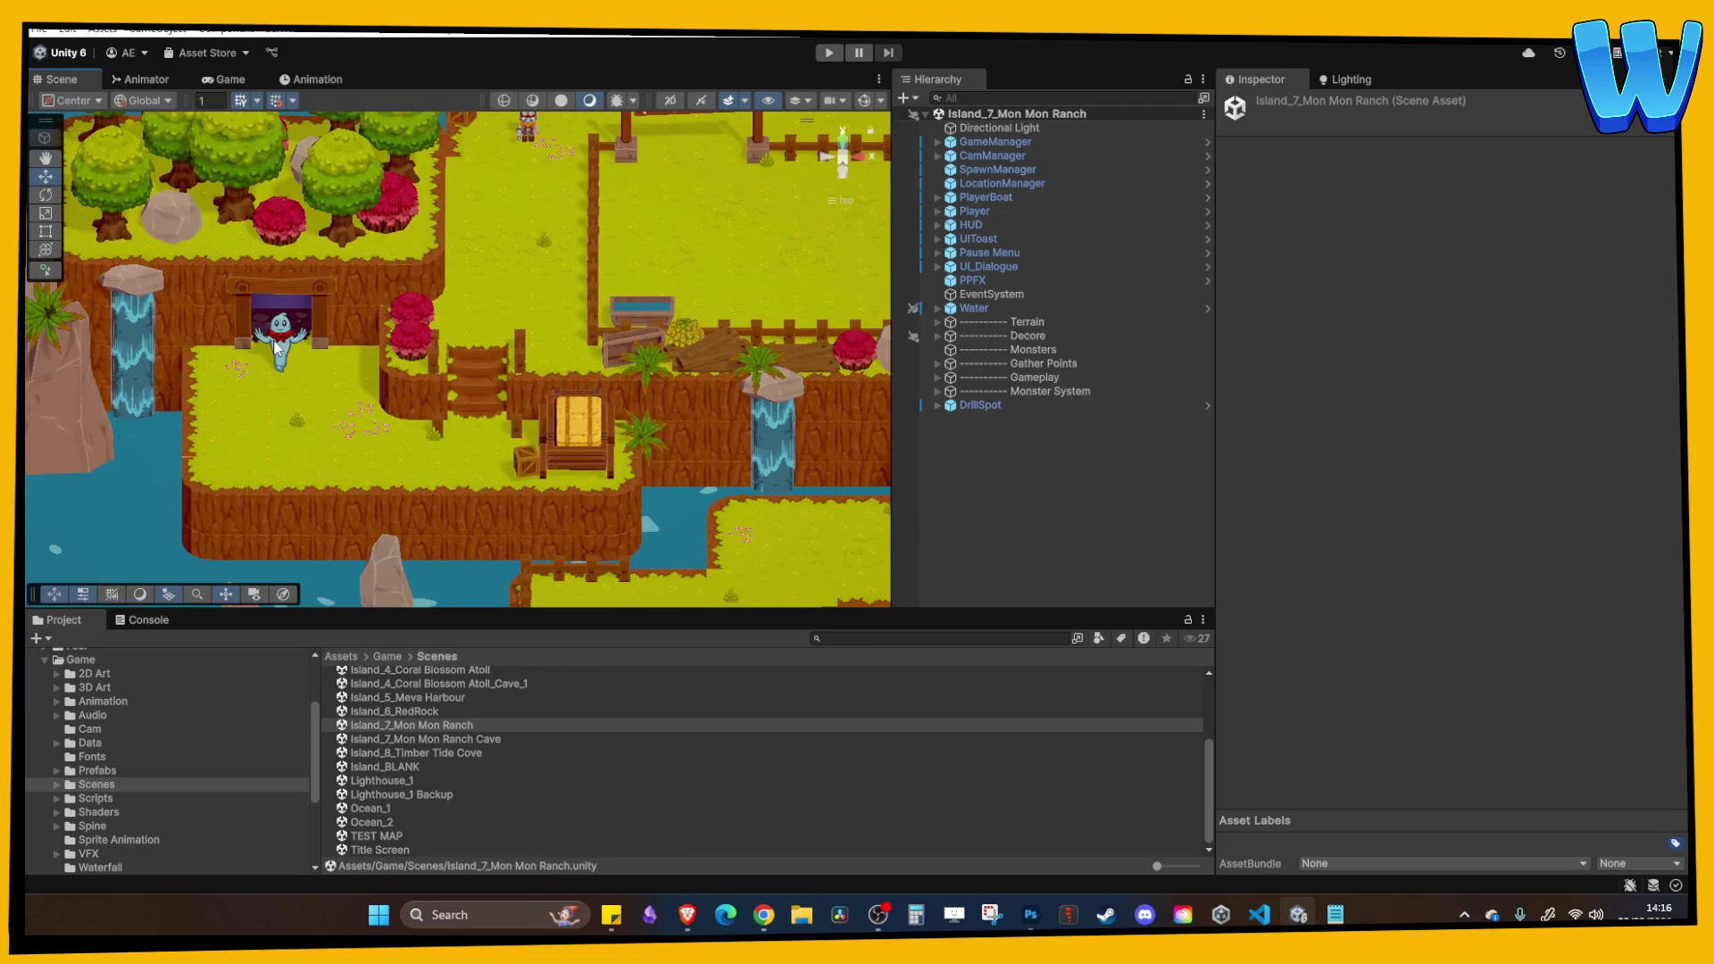
scroll(474, 286, up, 1)
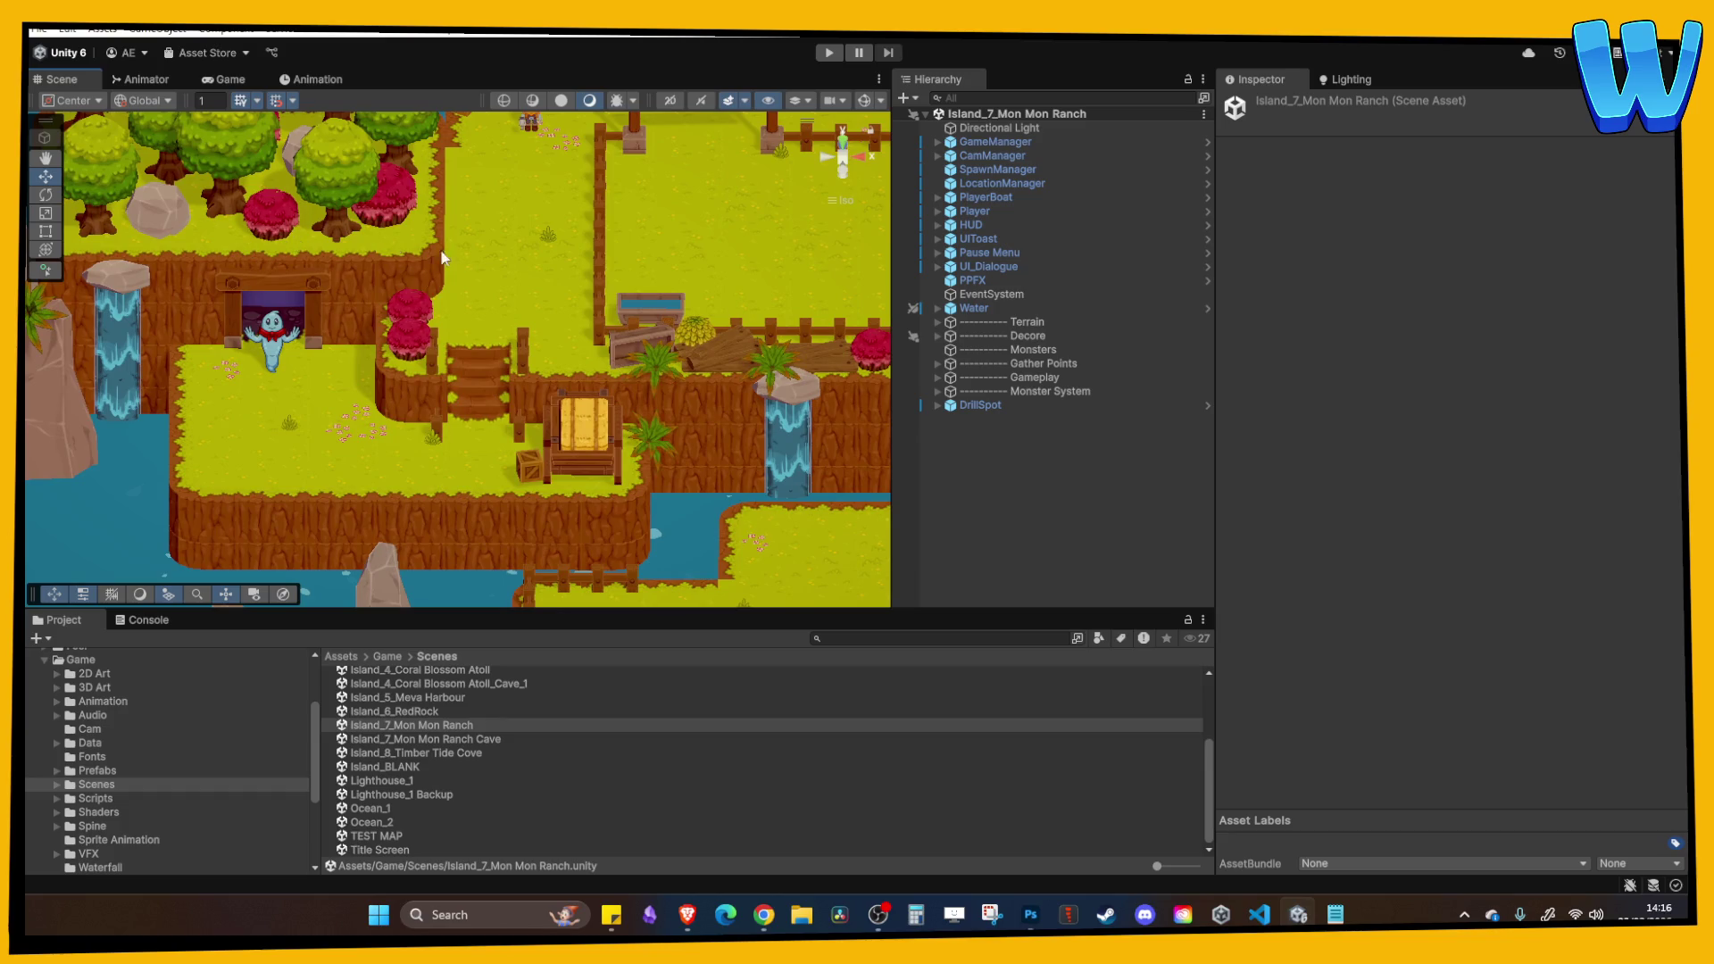
scroll(444, 258, down, 3)
scroll(441, 328, up, 2)
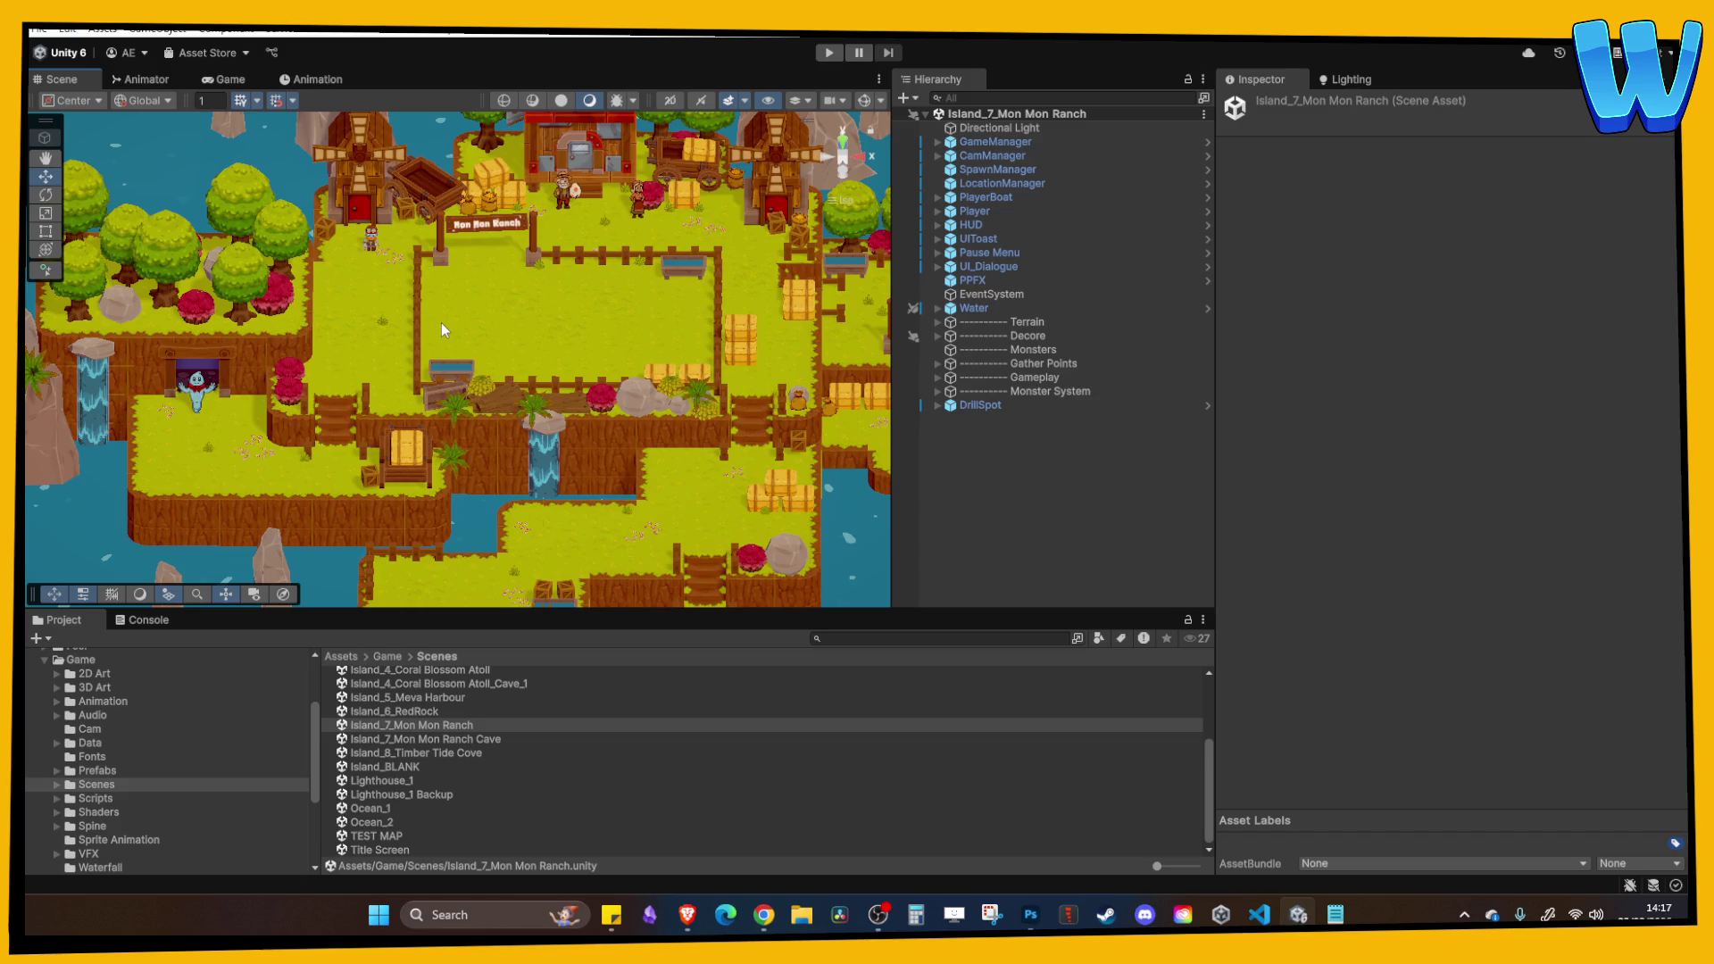
mouse_move(439, 321)
mouse_down()
mouse_move(289, 312)
mouse_move(473, 429)
mouse_up()
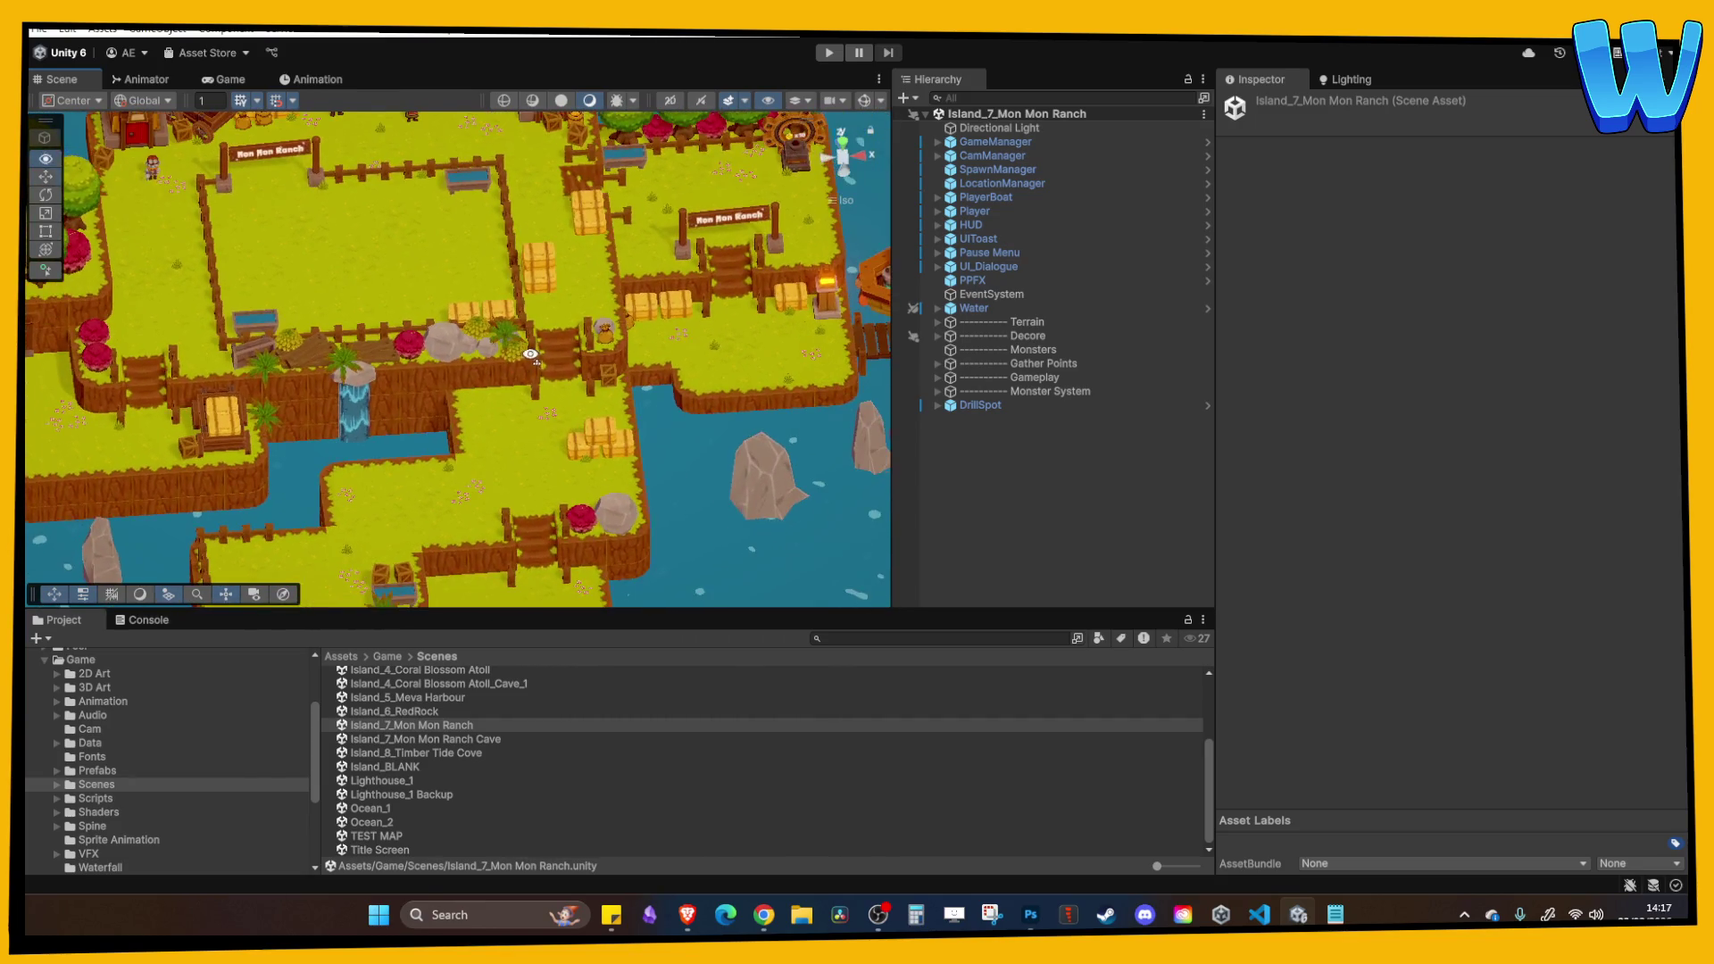
scroll(470, 754, up, 3)
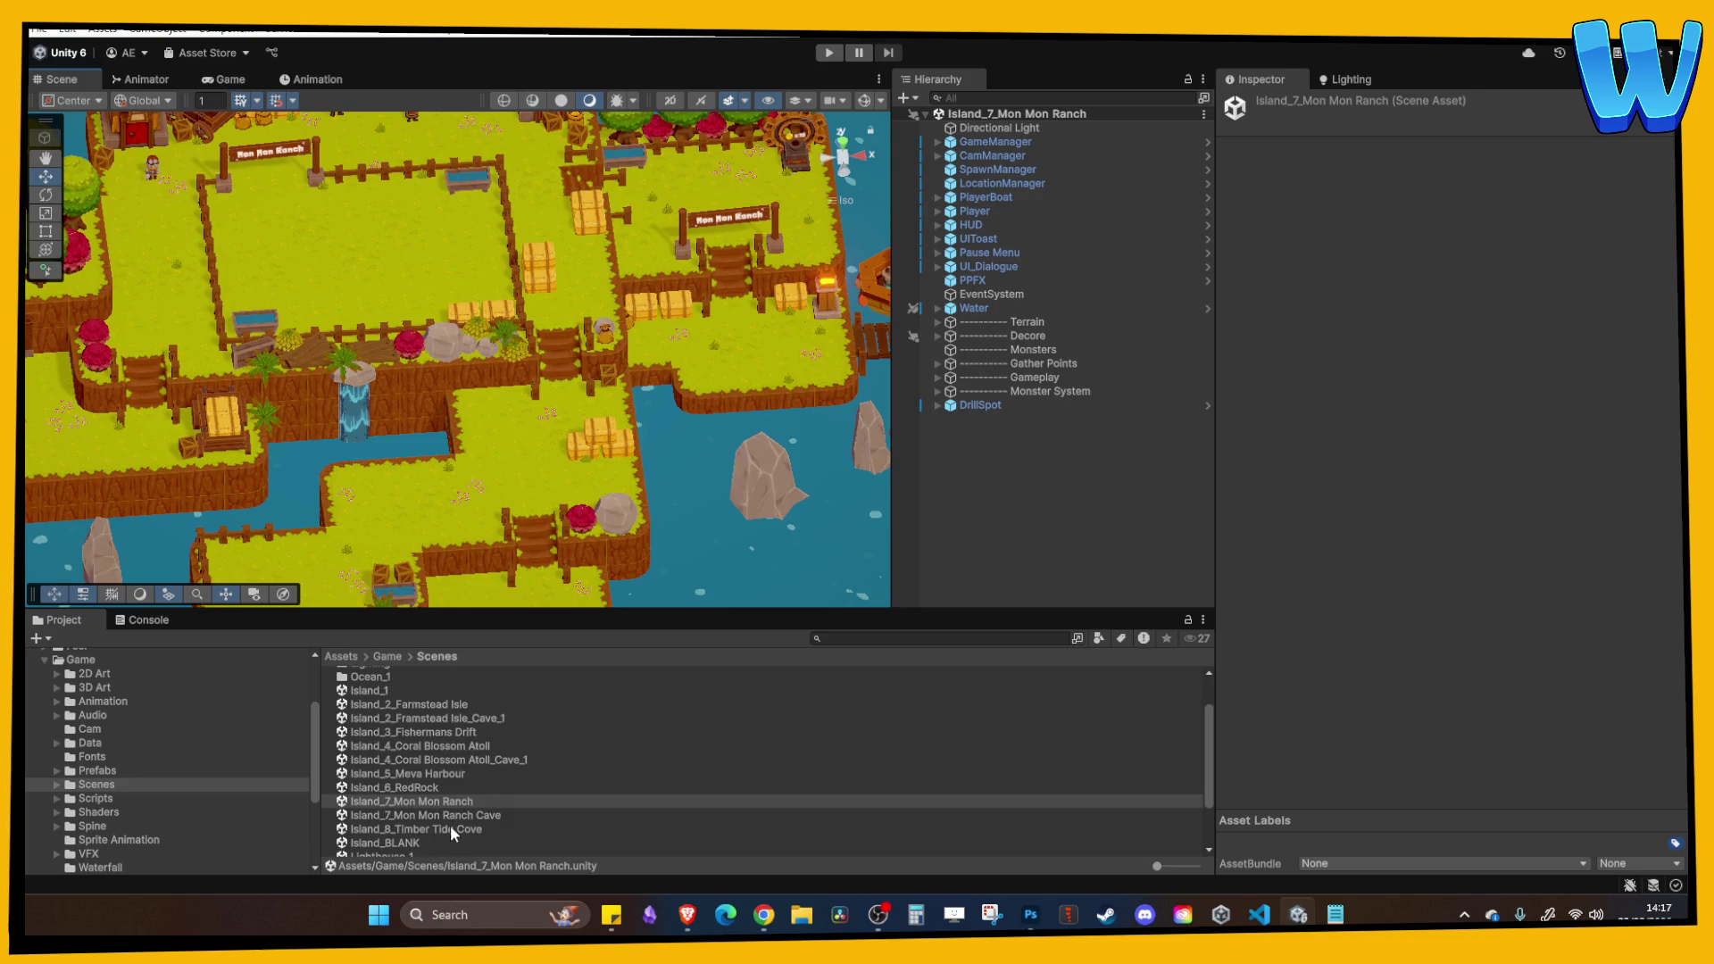
Open Island_8_Timber Tide Cove and look down toward the island's cliff edge.
double_click(450, 828)
mouse_move(541, 492)
mouse_down()
mouse_move(468, 382)
mouse_move(479, 494)
mouse_move(483, 464)
mouse_move(421, 452)
mouse_move(489, 354)
mouse_up()
scroll(633, 304, up, 2)
mouse_move(634, 303)
mouse_down()
mouse_move(539, 416)
mouse_move(580, 383)
mouse_move(327, 398)
mouse_up()
scroll(596, 375, up, 2)
scroll(473, 414, up, 3)
mouse_move(473, 414)
mouse_down()
mouse_move(463, 459)
mouse_move(364, 394)
mouse_move(432, 386)
mouse_move(459, 437)
mouse_move(489, 402)
mouse_move(553, 441)
mouse_move(363, 406)
mouse_up()
Lower two cliff corner pieces to height -1 and the adjacent edge pieces to -2.
click(489, 402)
ctrl+click(294, 415)
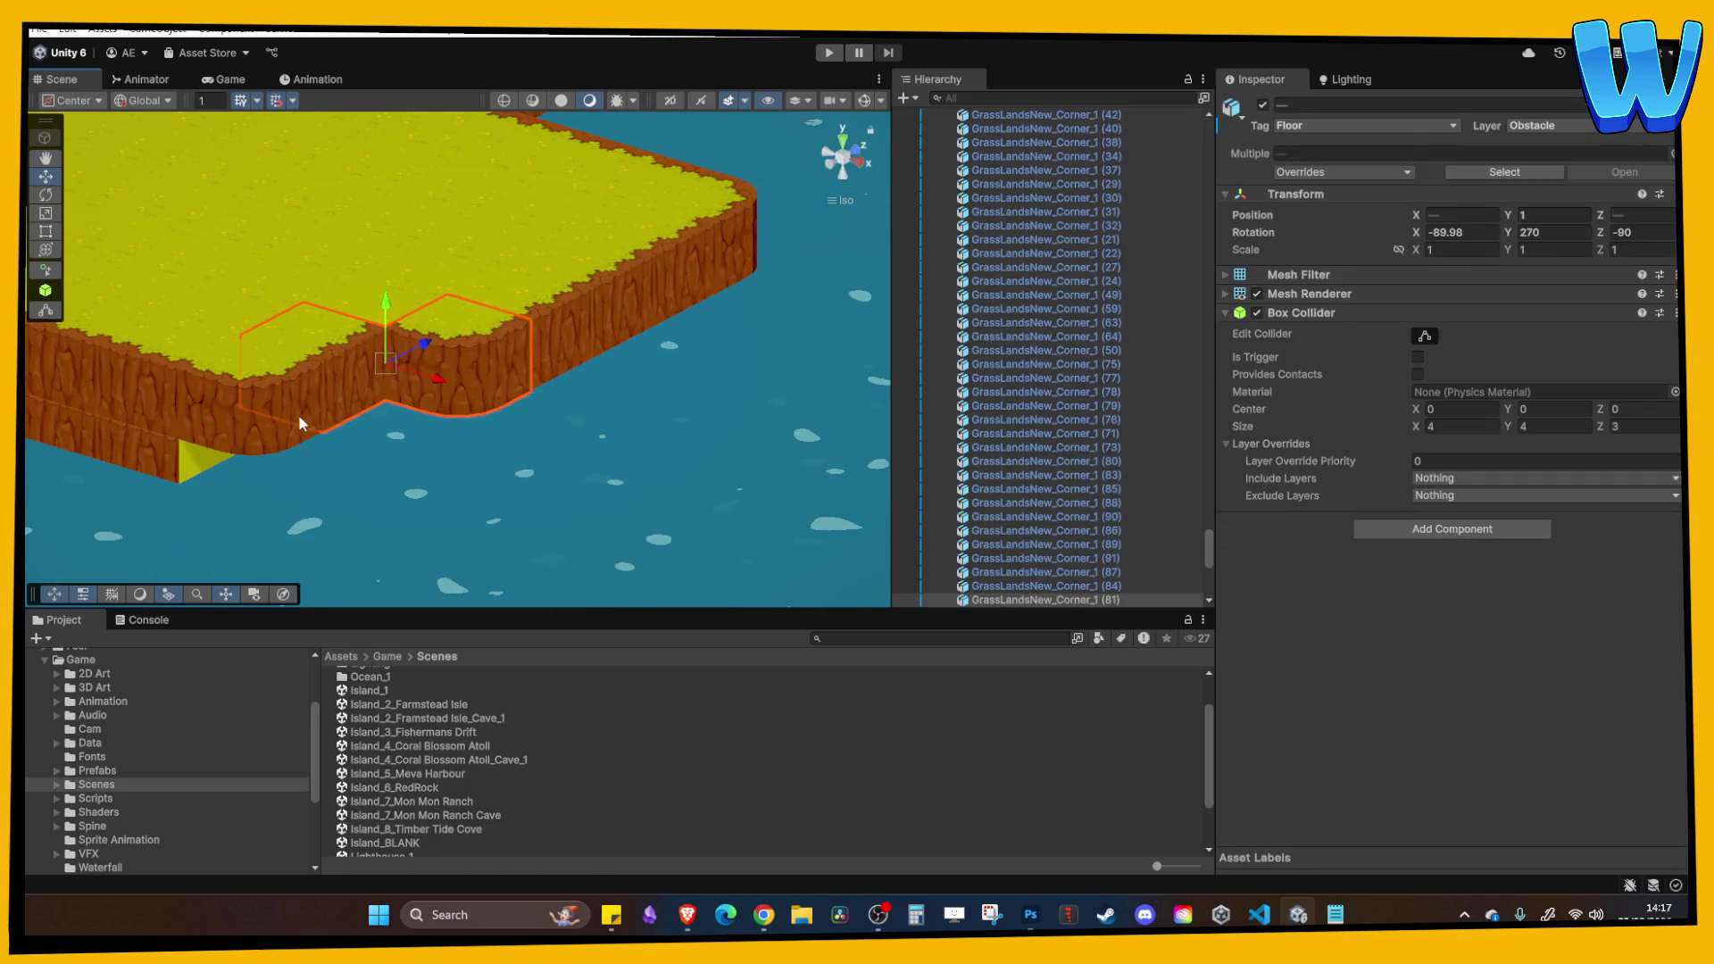
mouse_move(360, 346)
mouse_down()
mouse_move(361, 389)
mouse_move(650, 410)
mouse_move(392, 321)
mouse_move(381, 350)
mouse_move(432, 371)
mouse_up()
right_click(442, 339)
click(411, 294)
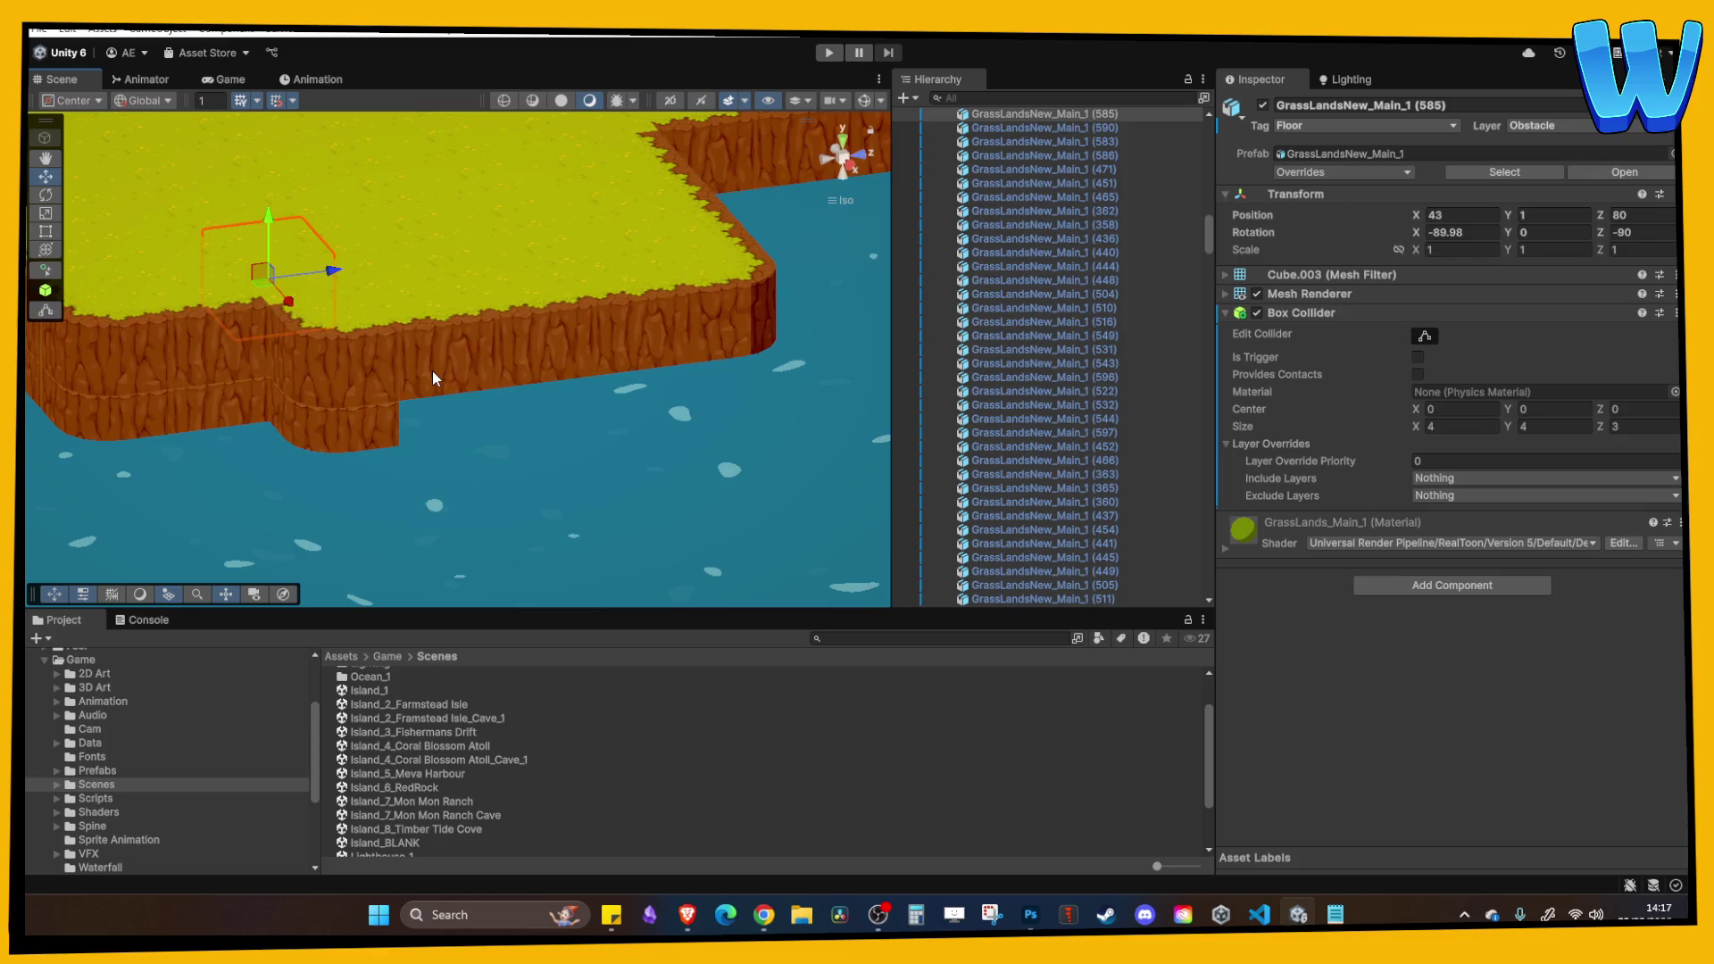
click(432, 371)
shift+click(571, 350)
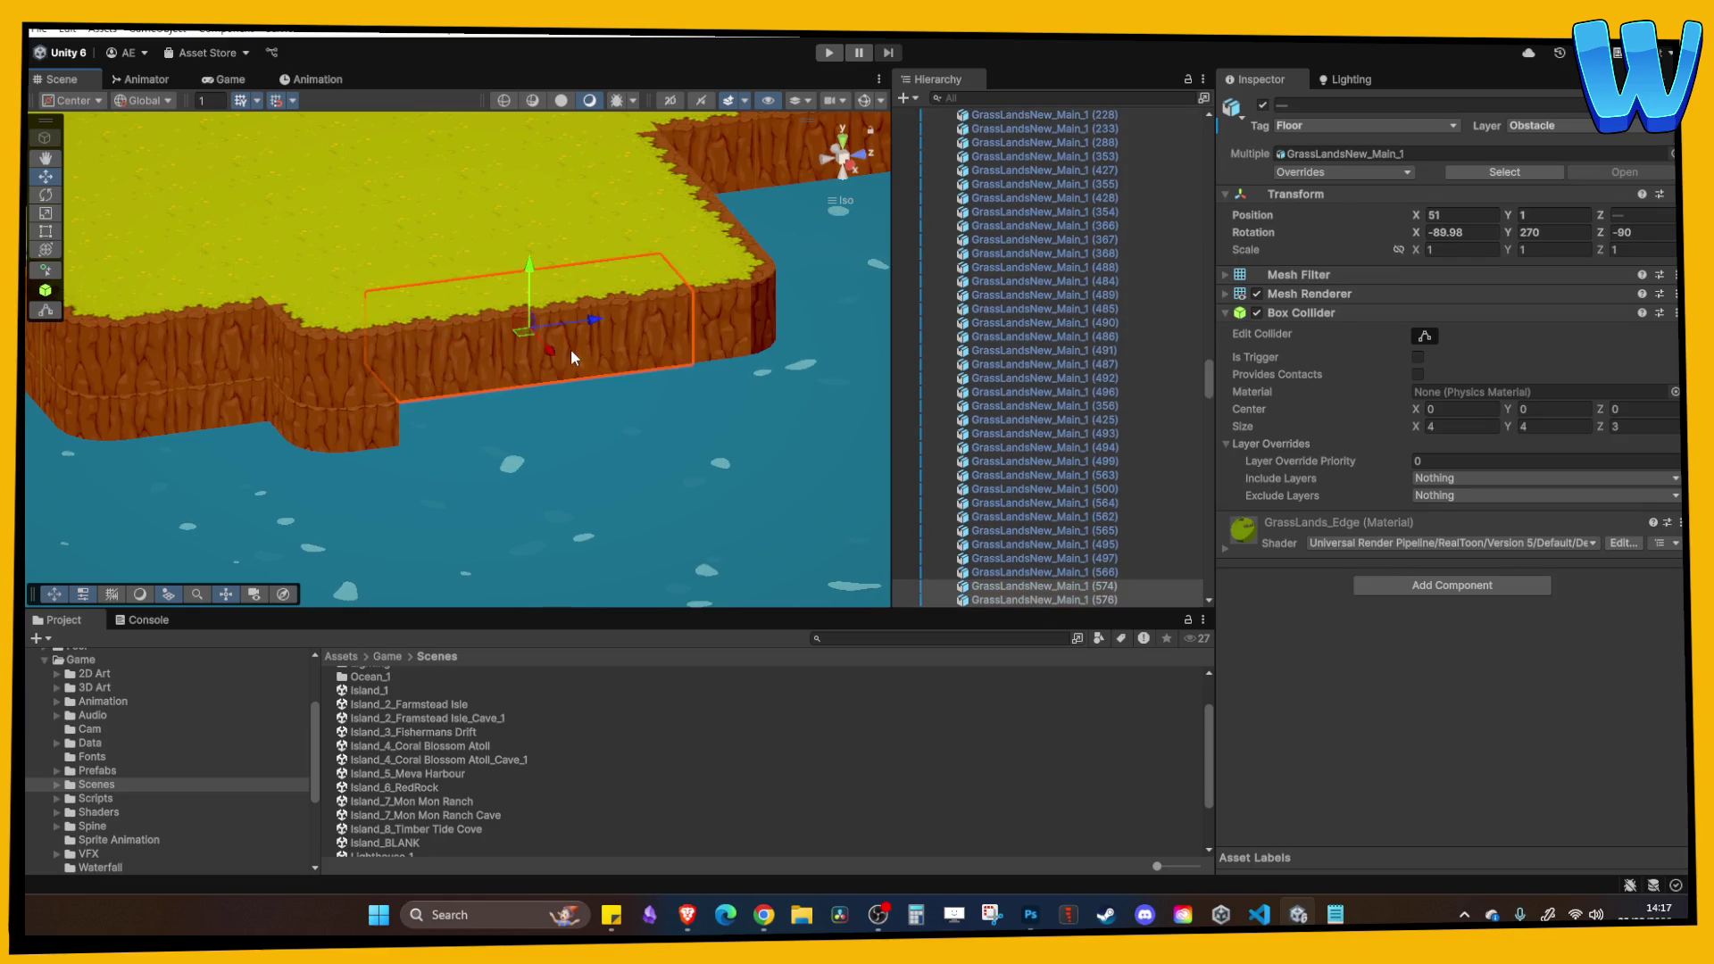
drag(526, 284, 528, 336)
Lower the next cliff corner to -1, drop two raised ledge pieces, then select the cliff-edge grass tile.
drag(420, 336, 643, 268)
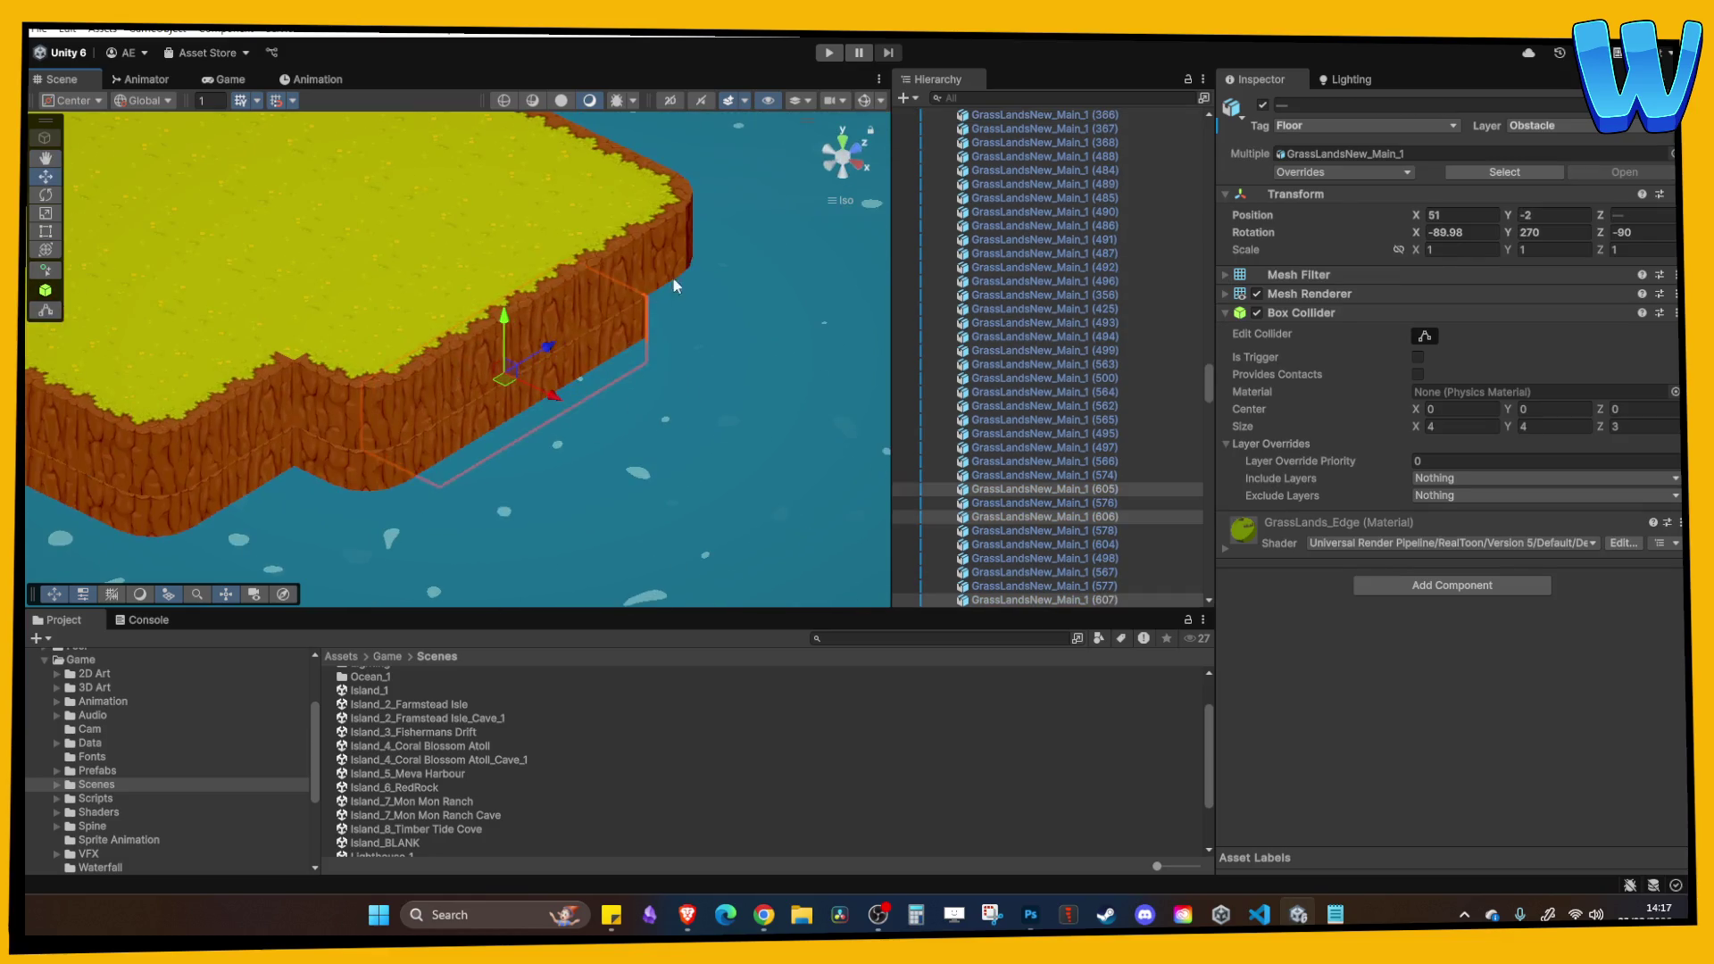
click(642, 268)
mouse_move(645, 200)
mouse_down()
mouse_move(643, 258)
mouse_move(314, 339)
mouse_up()
click(480, 313)
shift+click(642, 313)
mouse_move(562, 248)
mouse_down()
mouse_move(562, 306)
mouse_move(307, 352)
mouse_move(359, 384)
mouse_move(587, 366)
mouse_up()
click(544, 300)
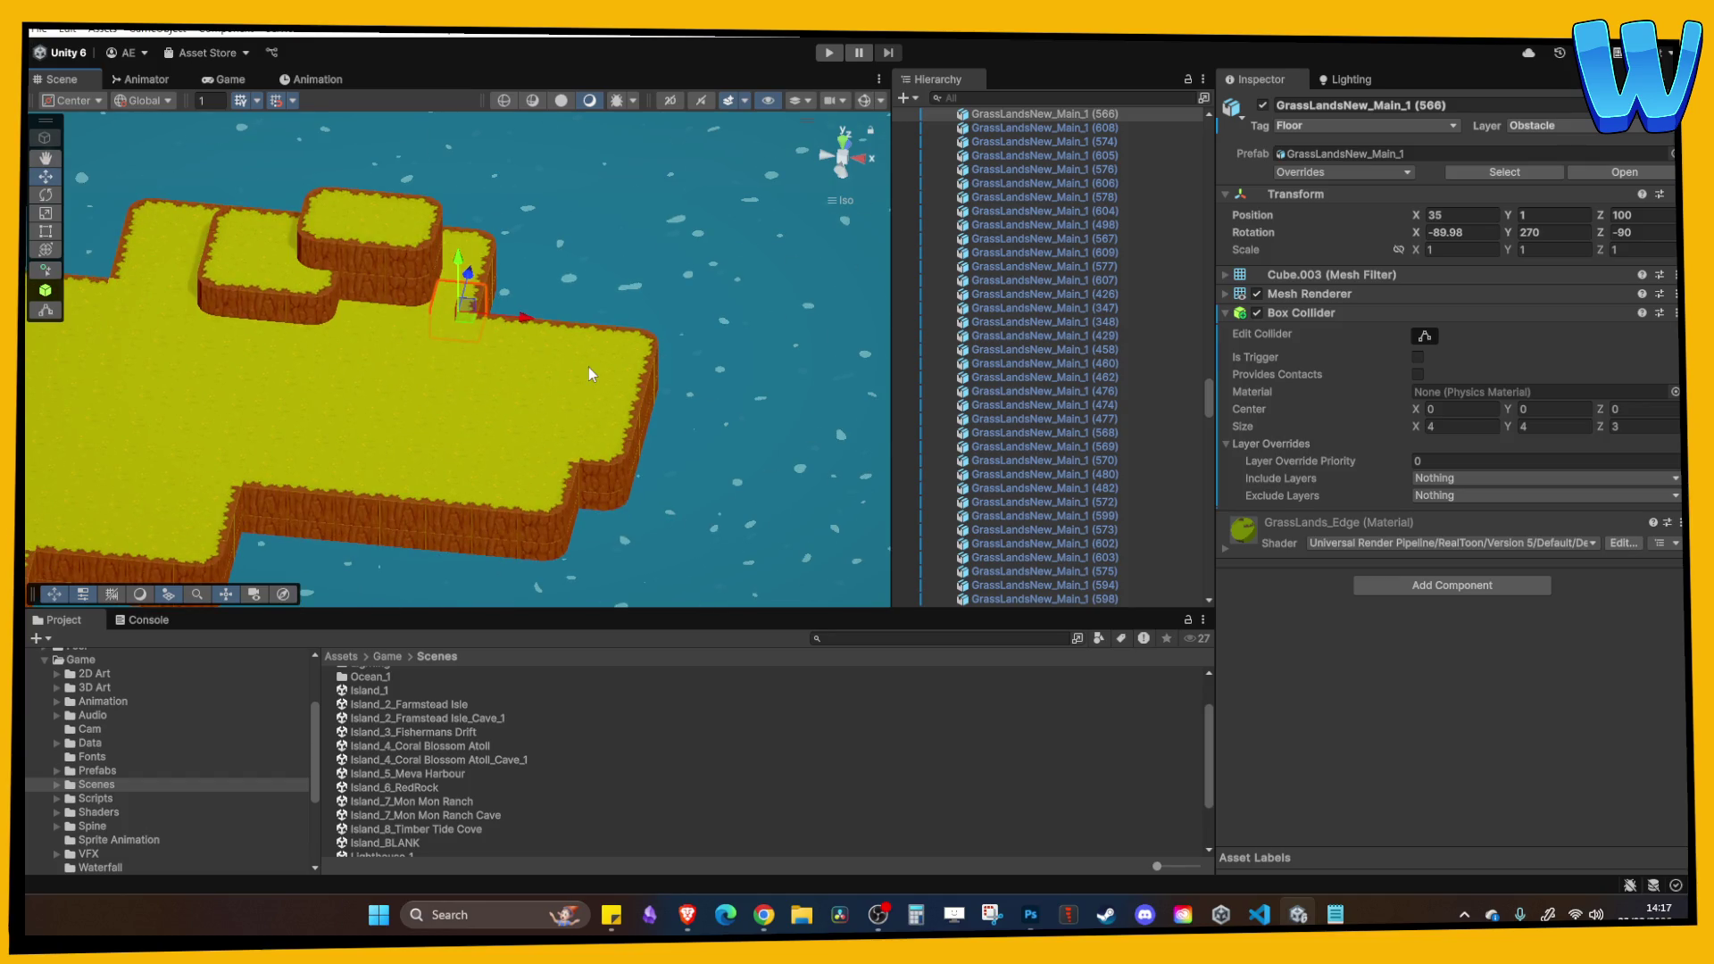
mouse_move(492, 444)
mouse_down()
mouse_move(552, 334)
mouse_move(700, 325)
mouse_move(528, 337)
mouse_move(494, 414)
mouse_up()
click(494, 414)
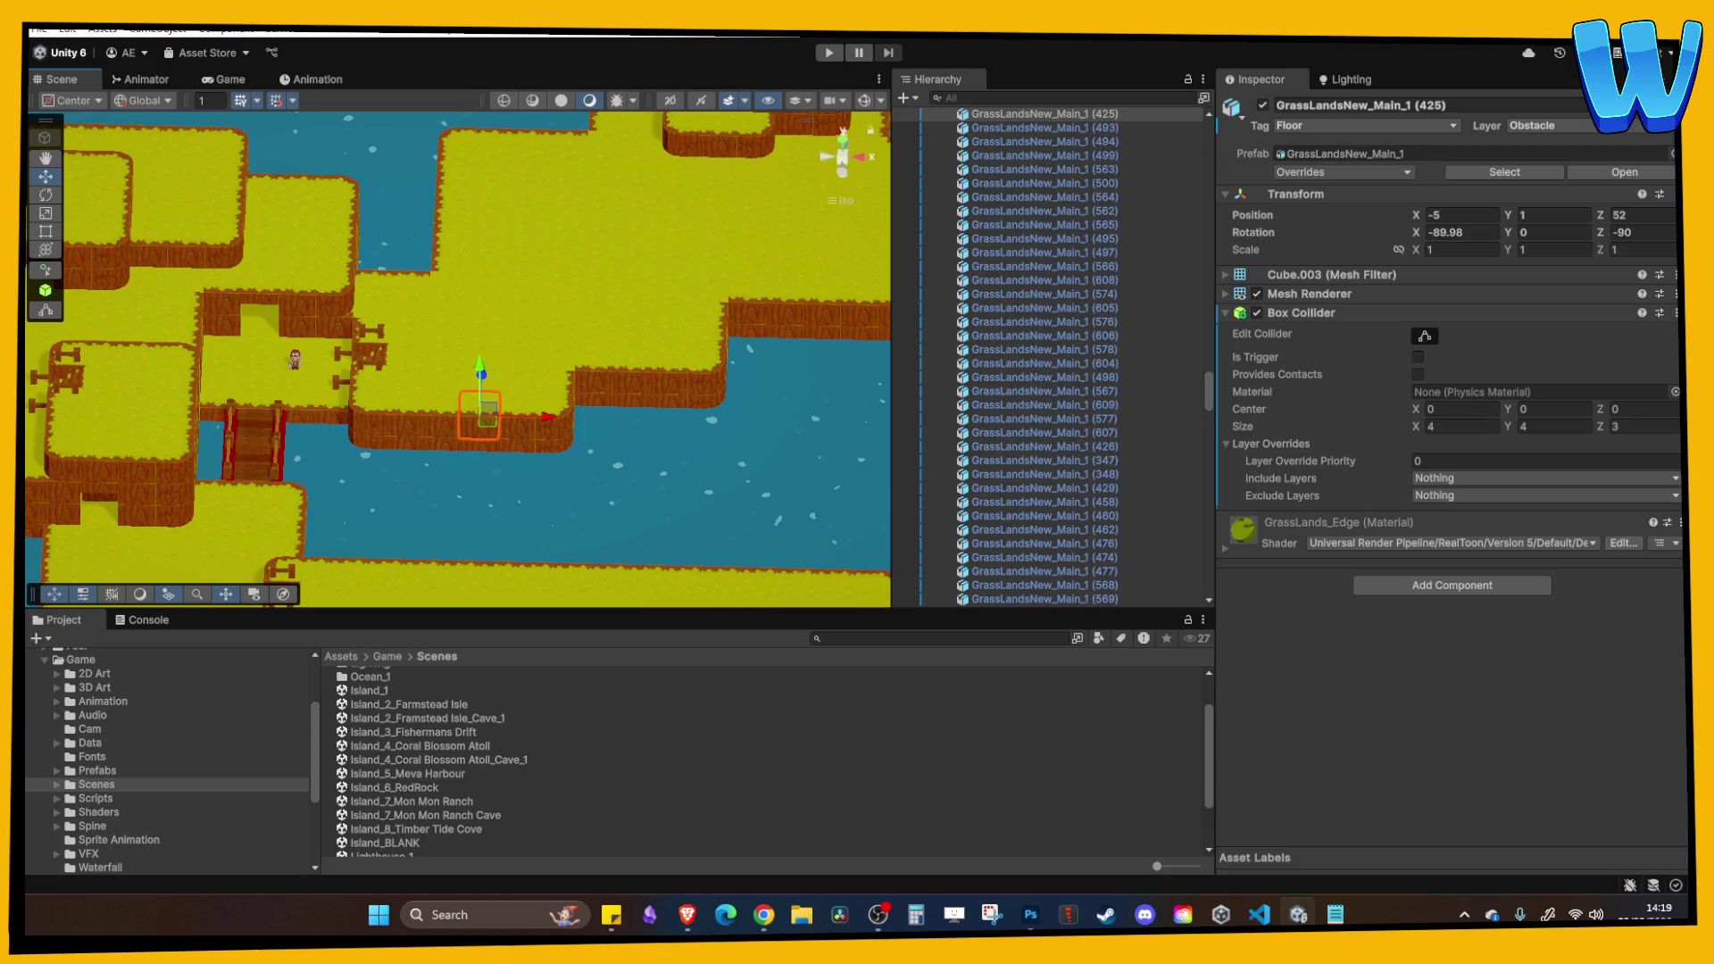
Start a play-test from the Island_1 scene and walk the character right across the island.
double_click(459, 707)
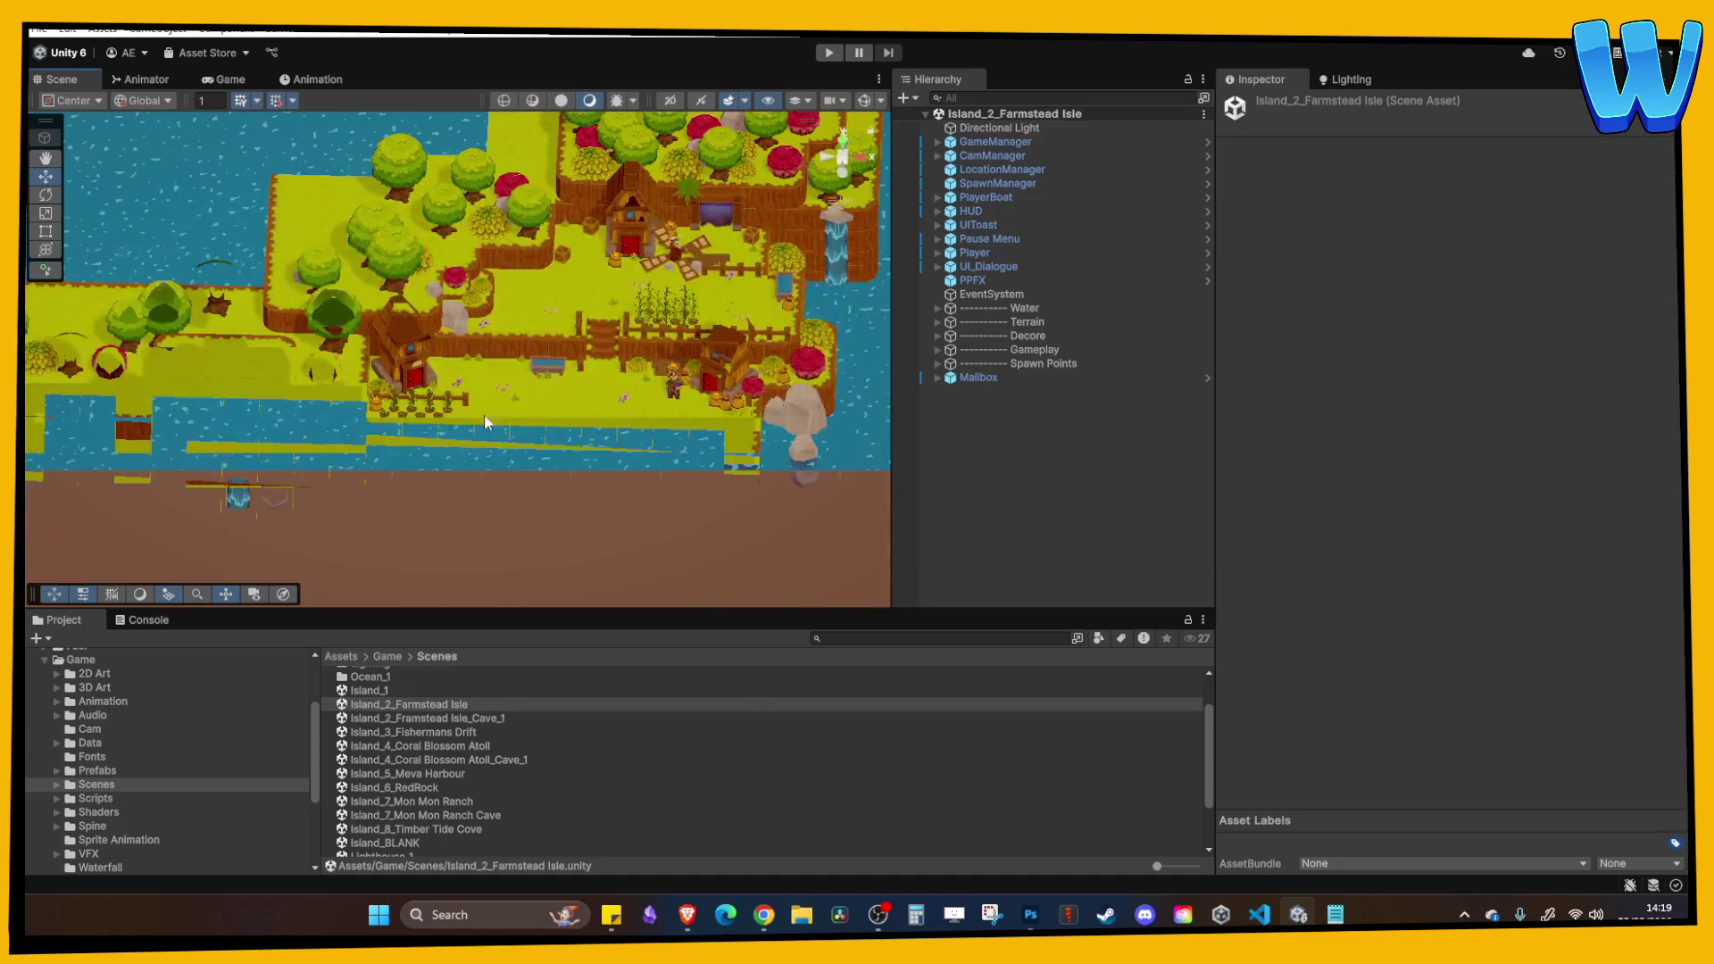
click(398, 692)
click(828, 53)
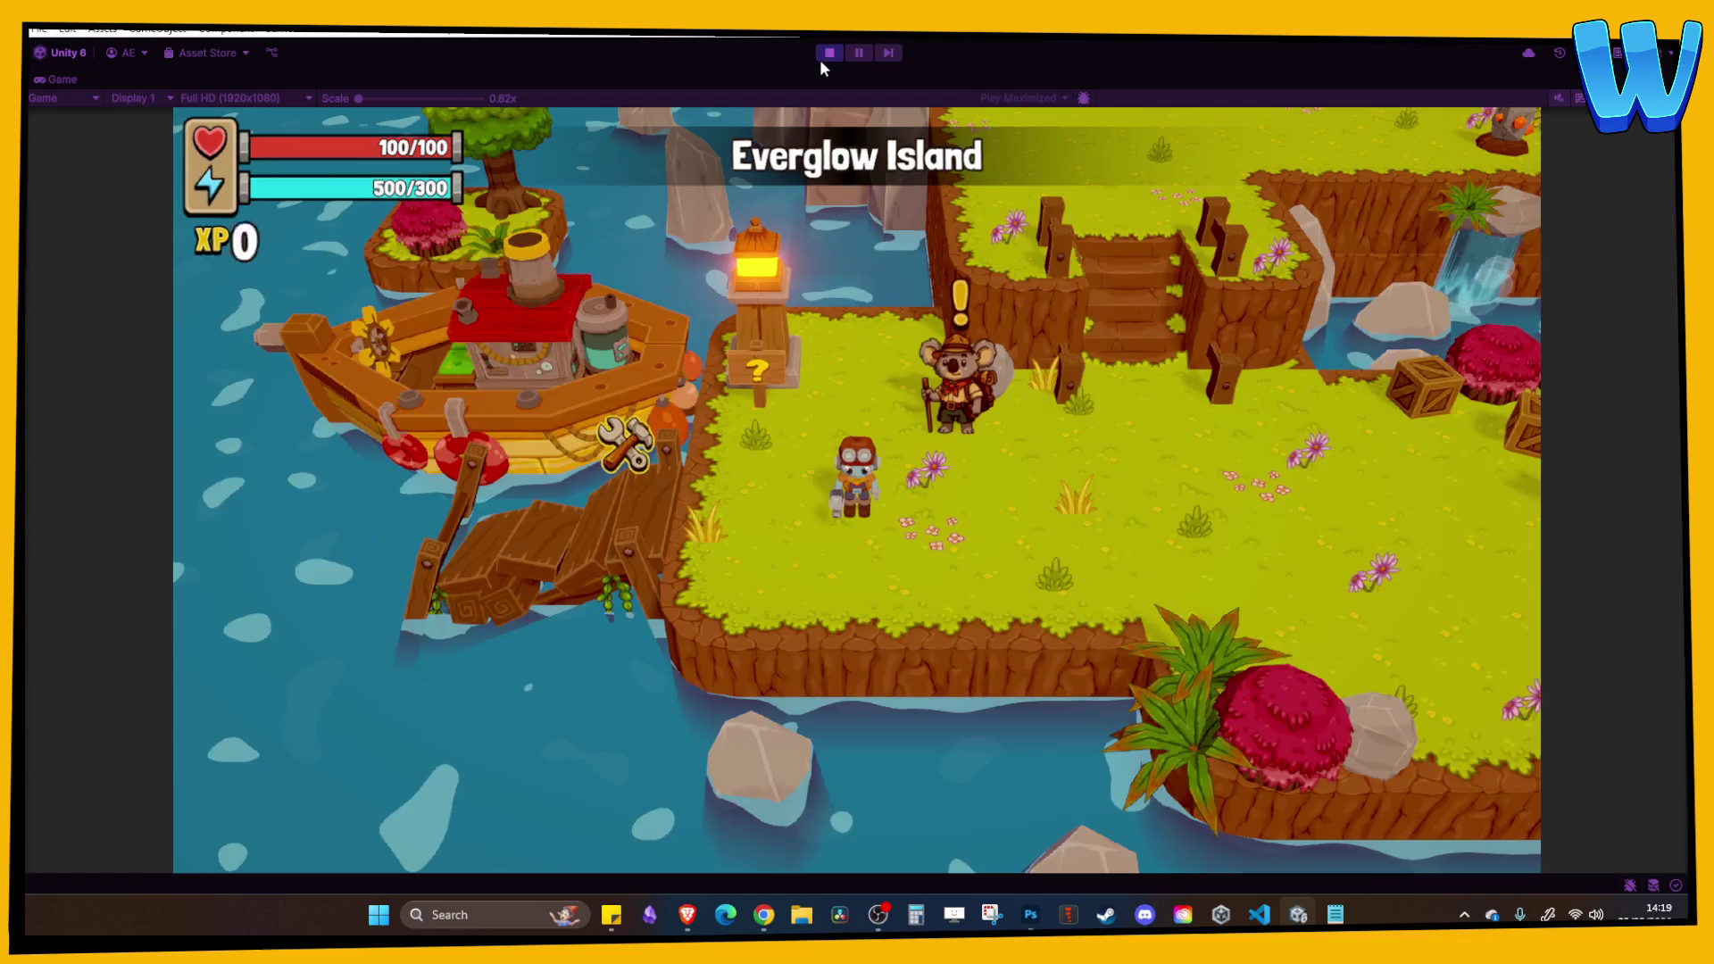
key(d)
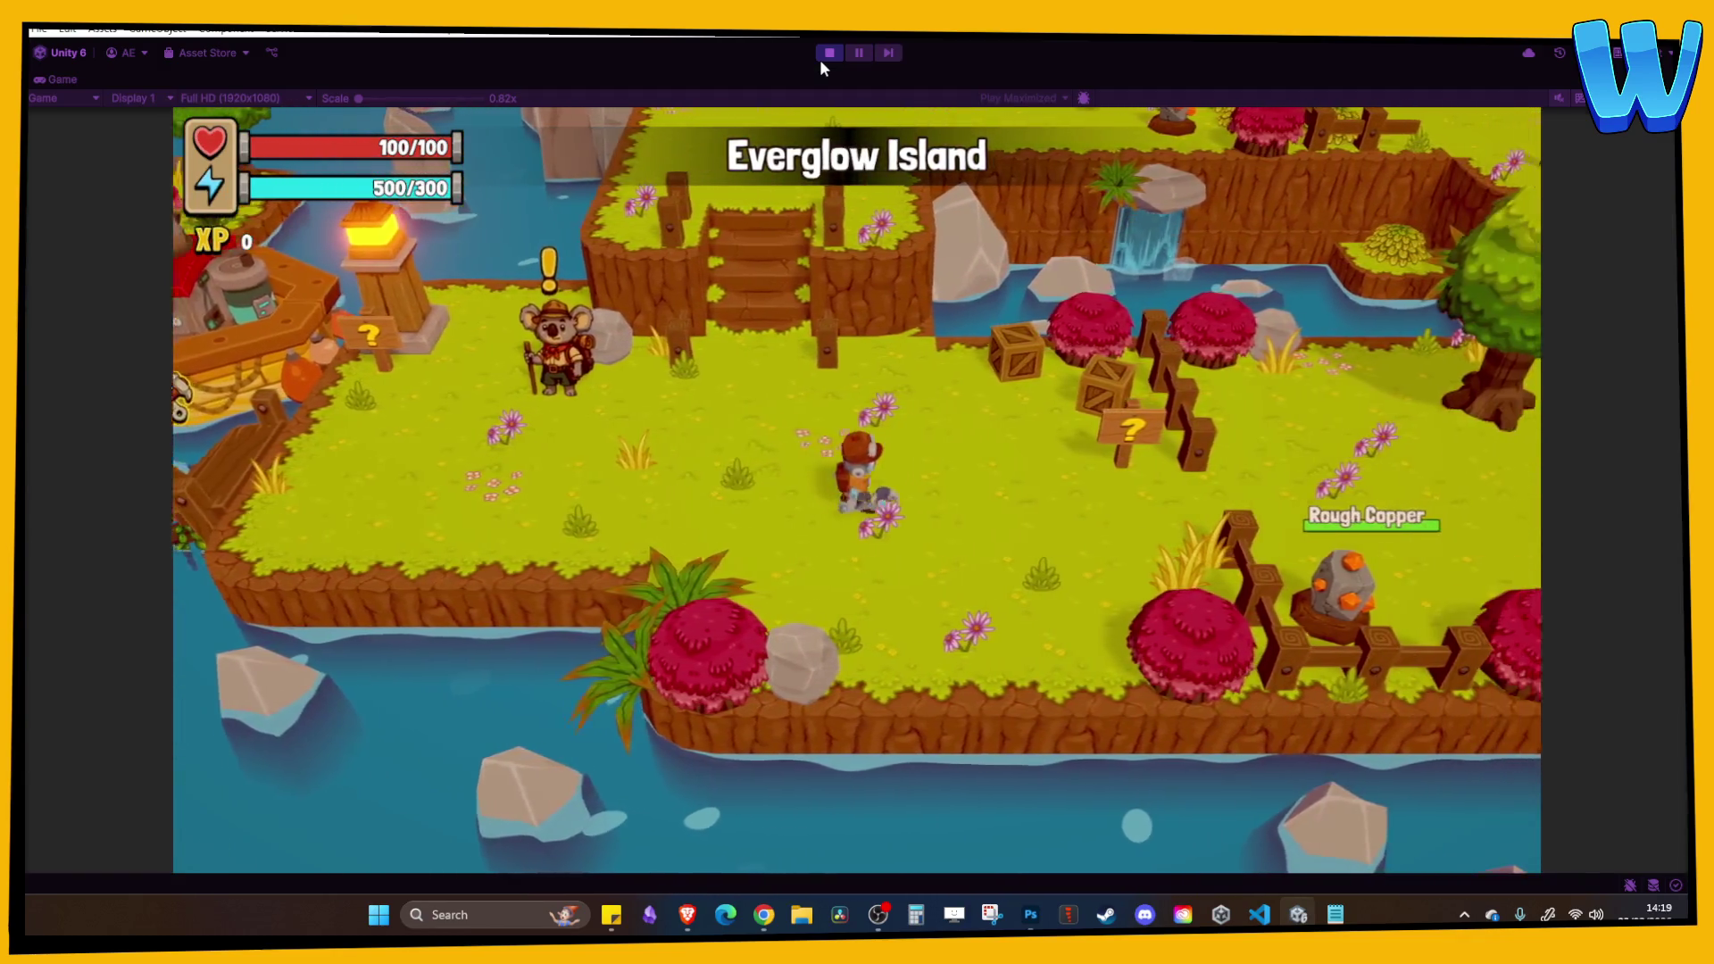
key(d)
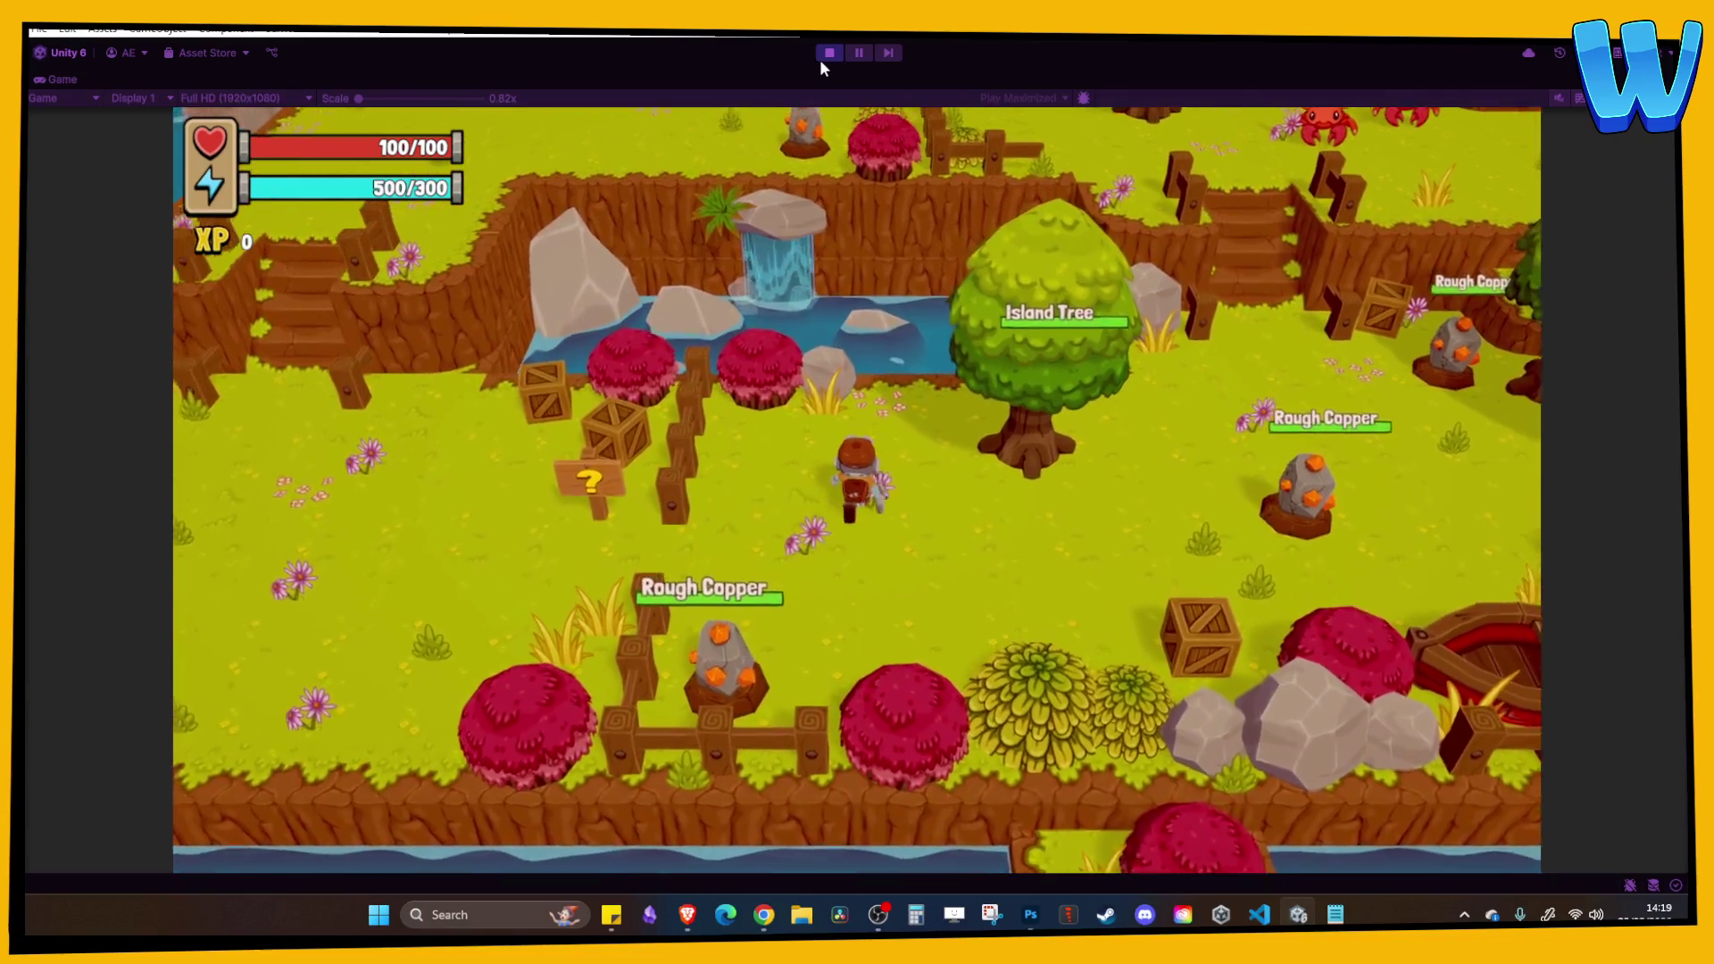
Chop down the Island Tree and mine the two Rough Copper nodes.
key(w)
key(e)
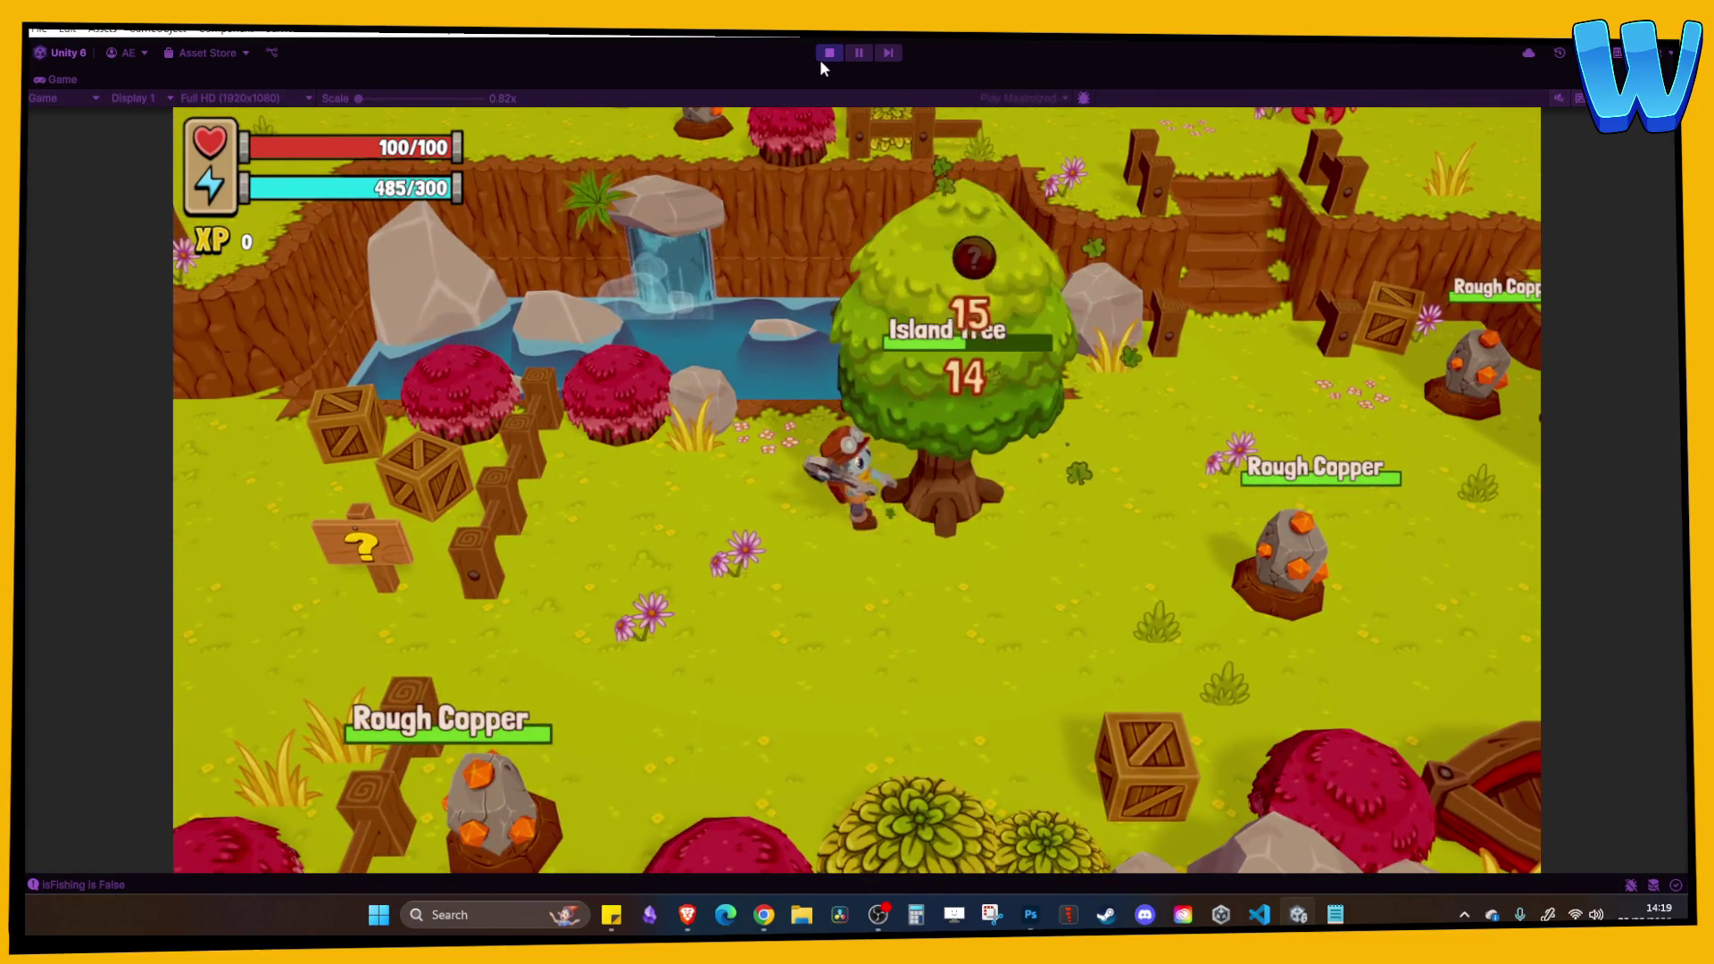
key(e)
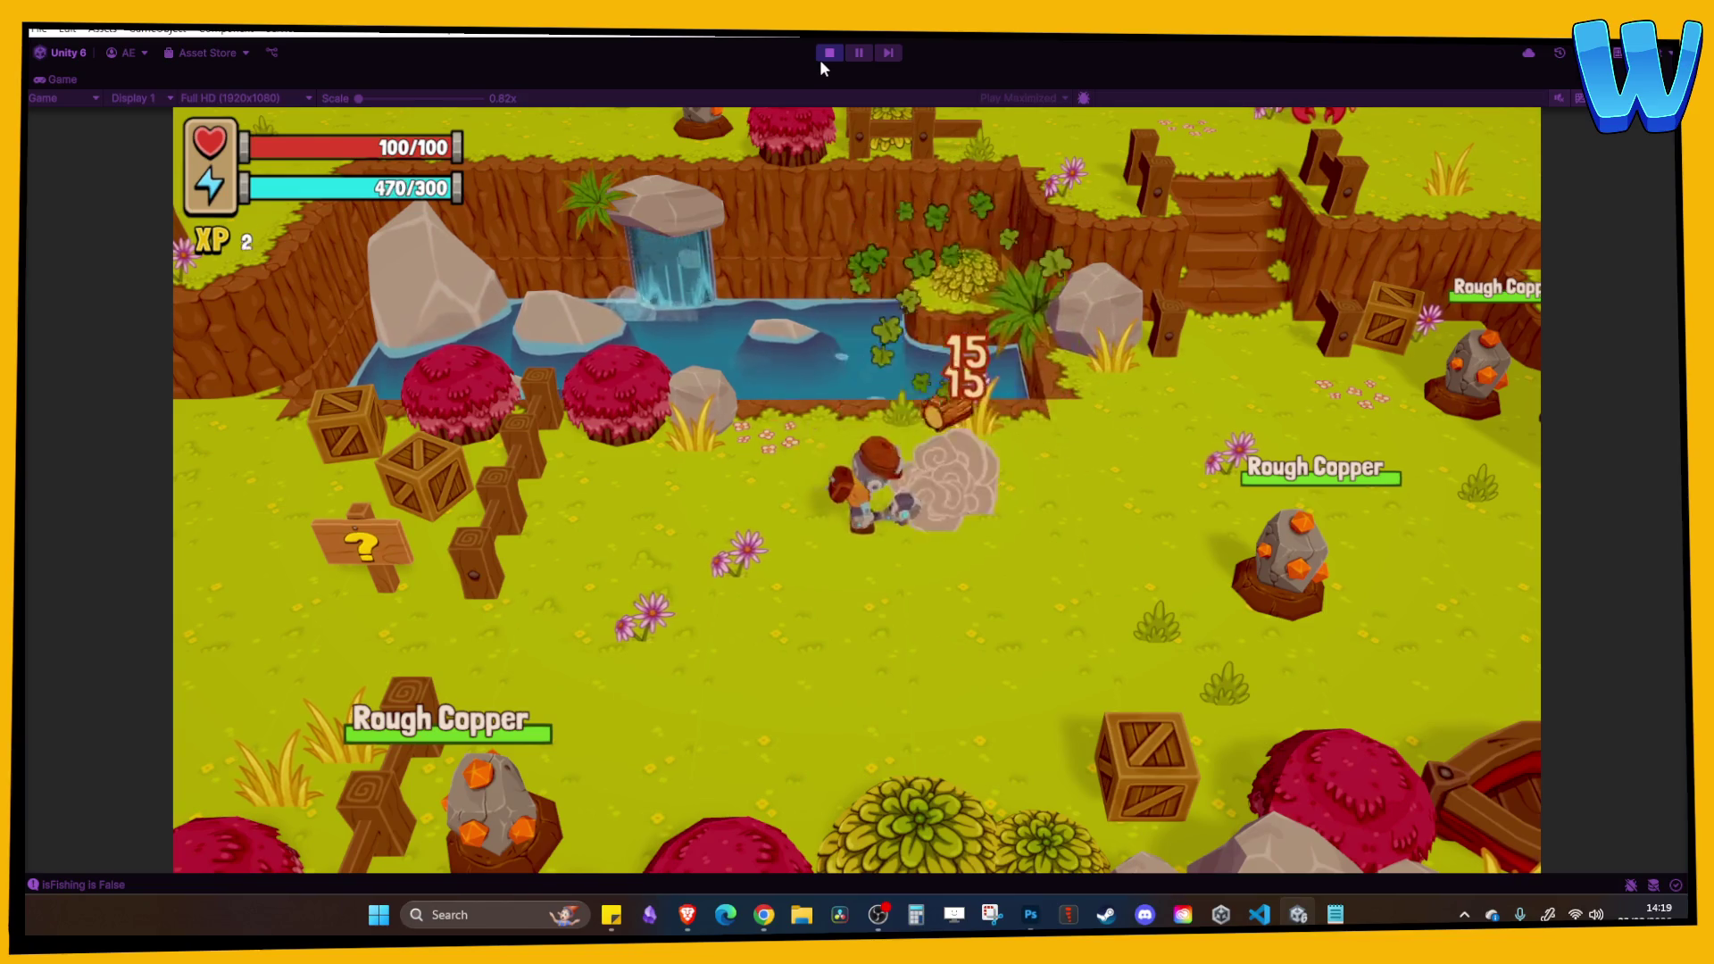
key(s)
key(e)
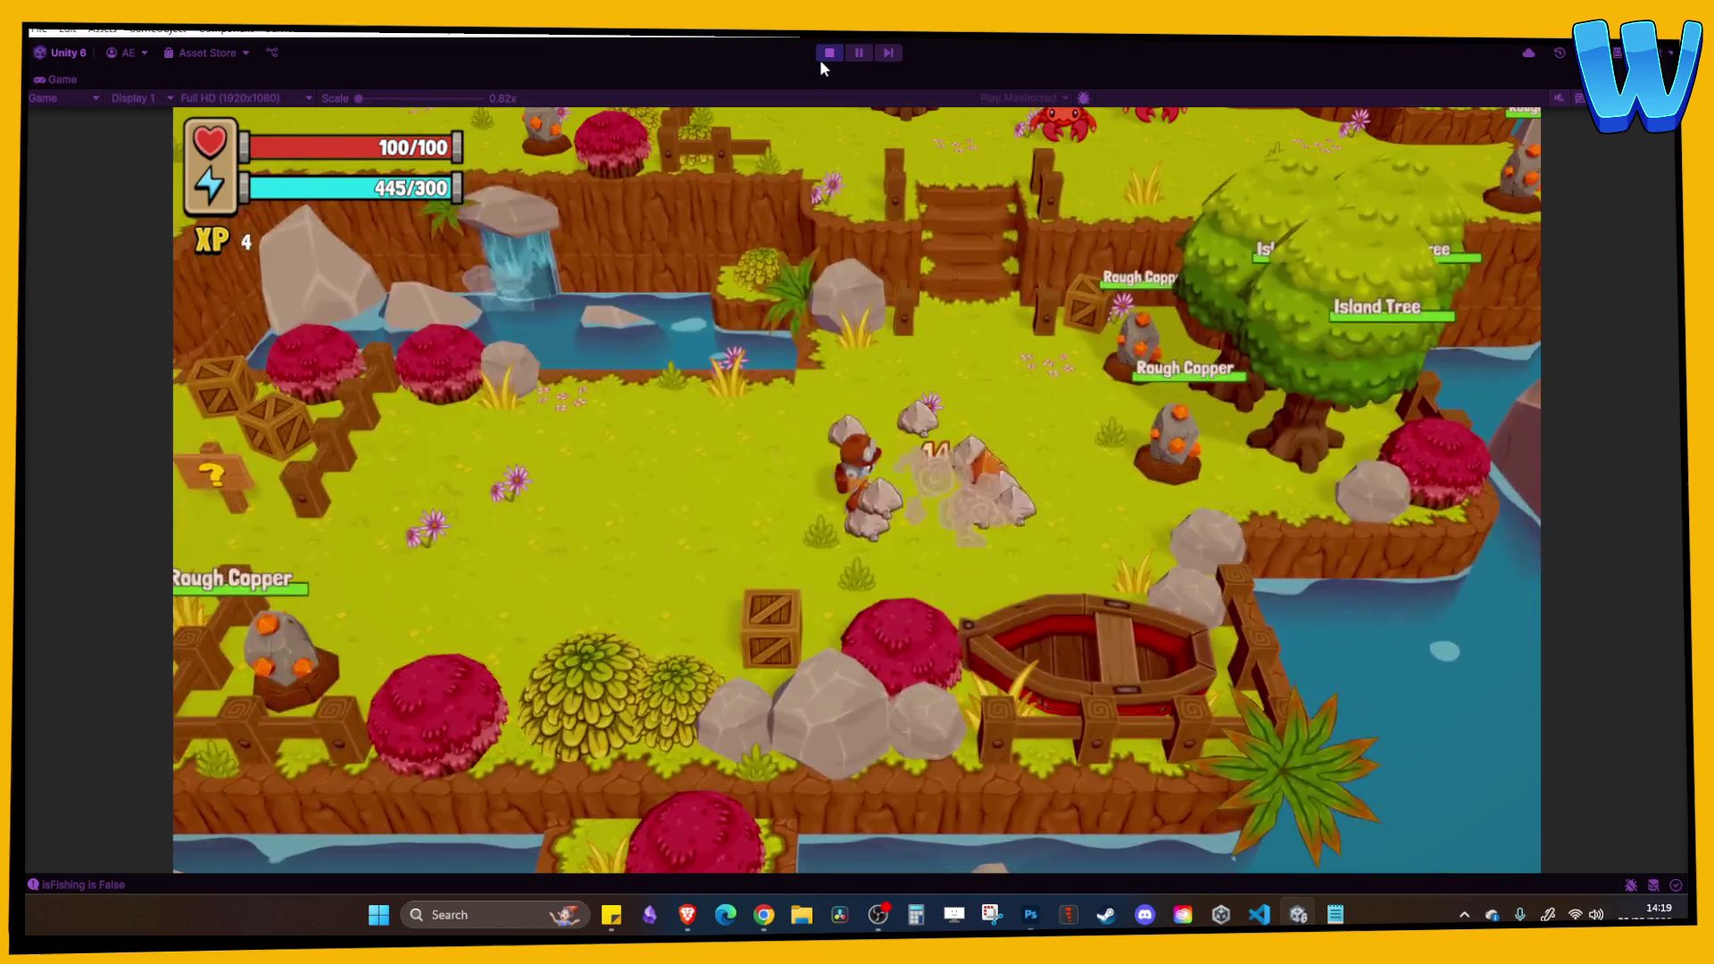
key(d)
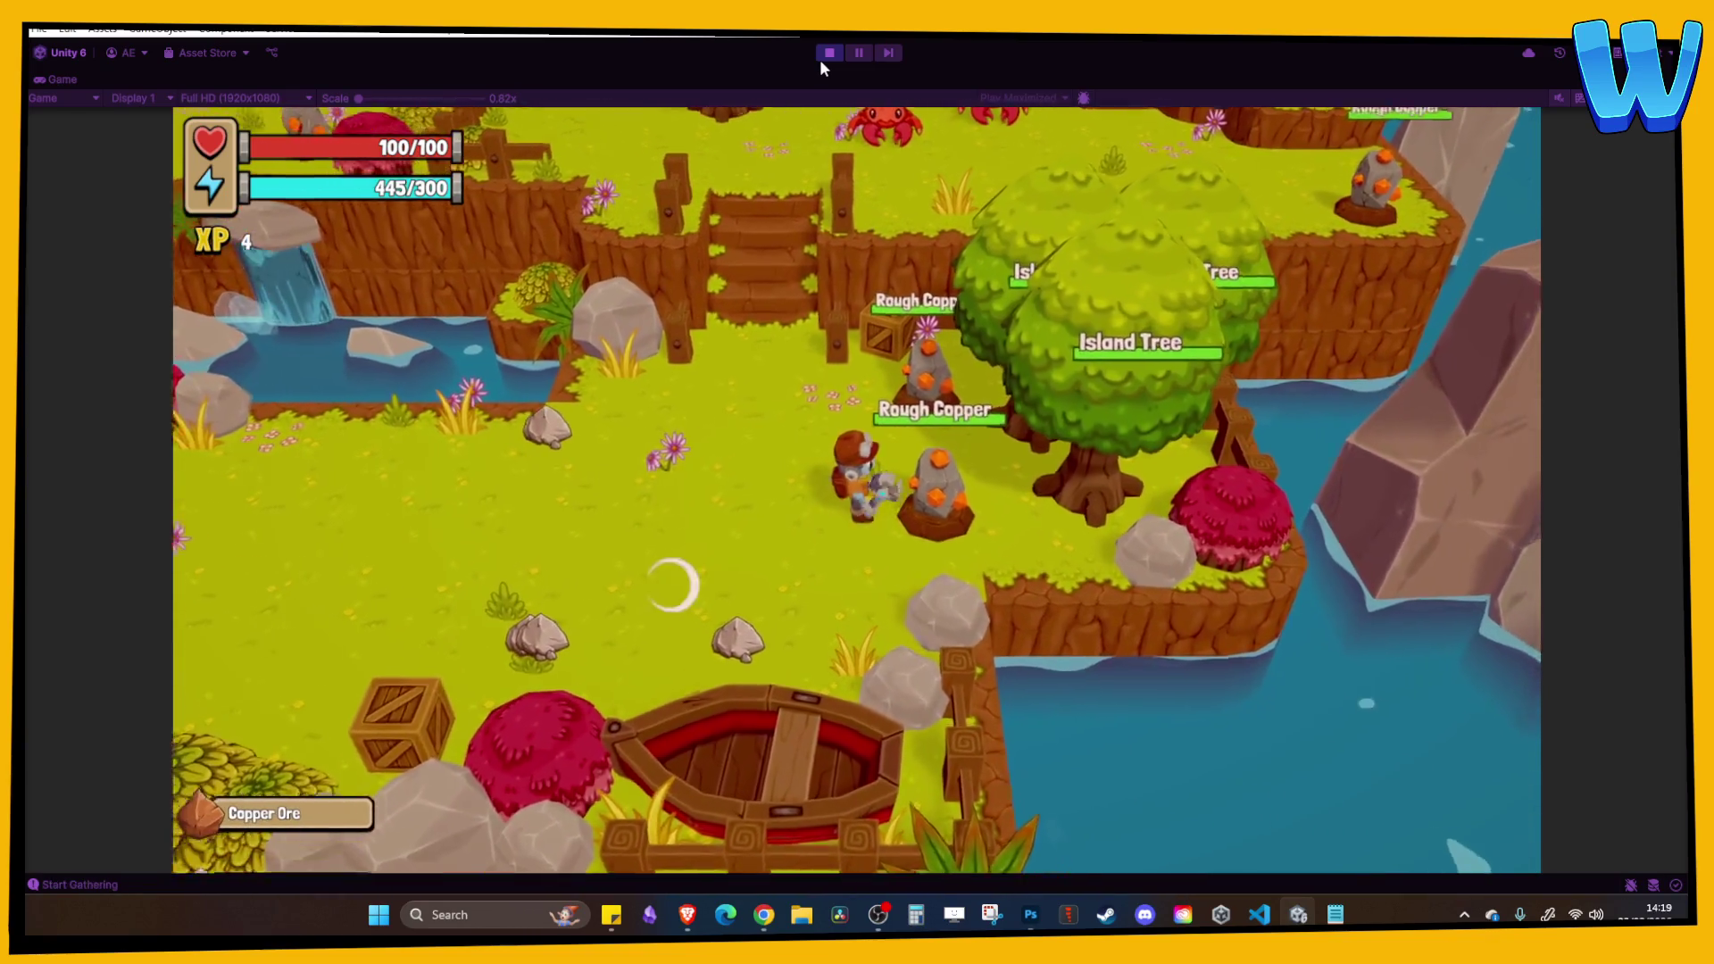
key(e)
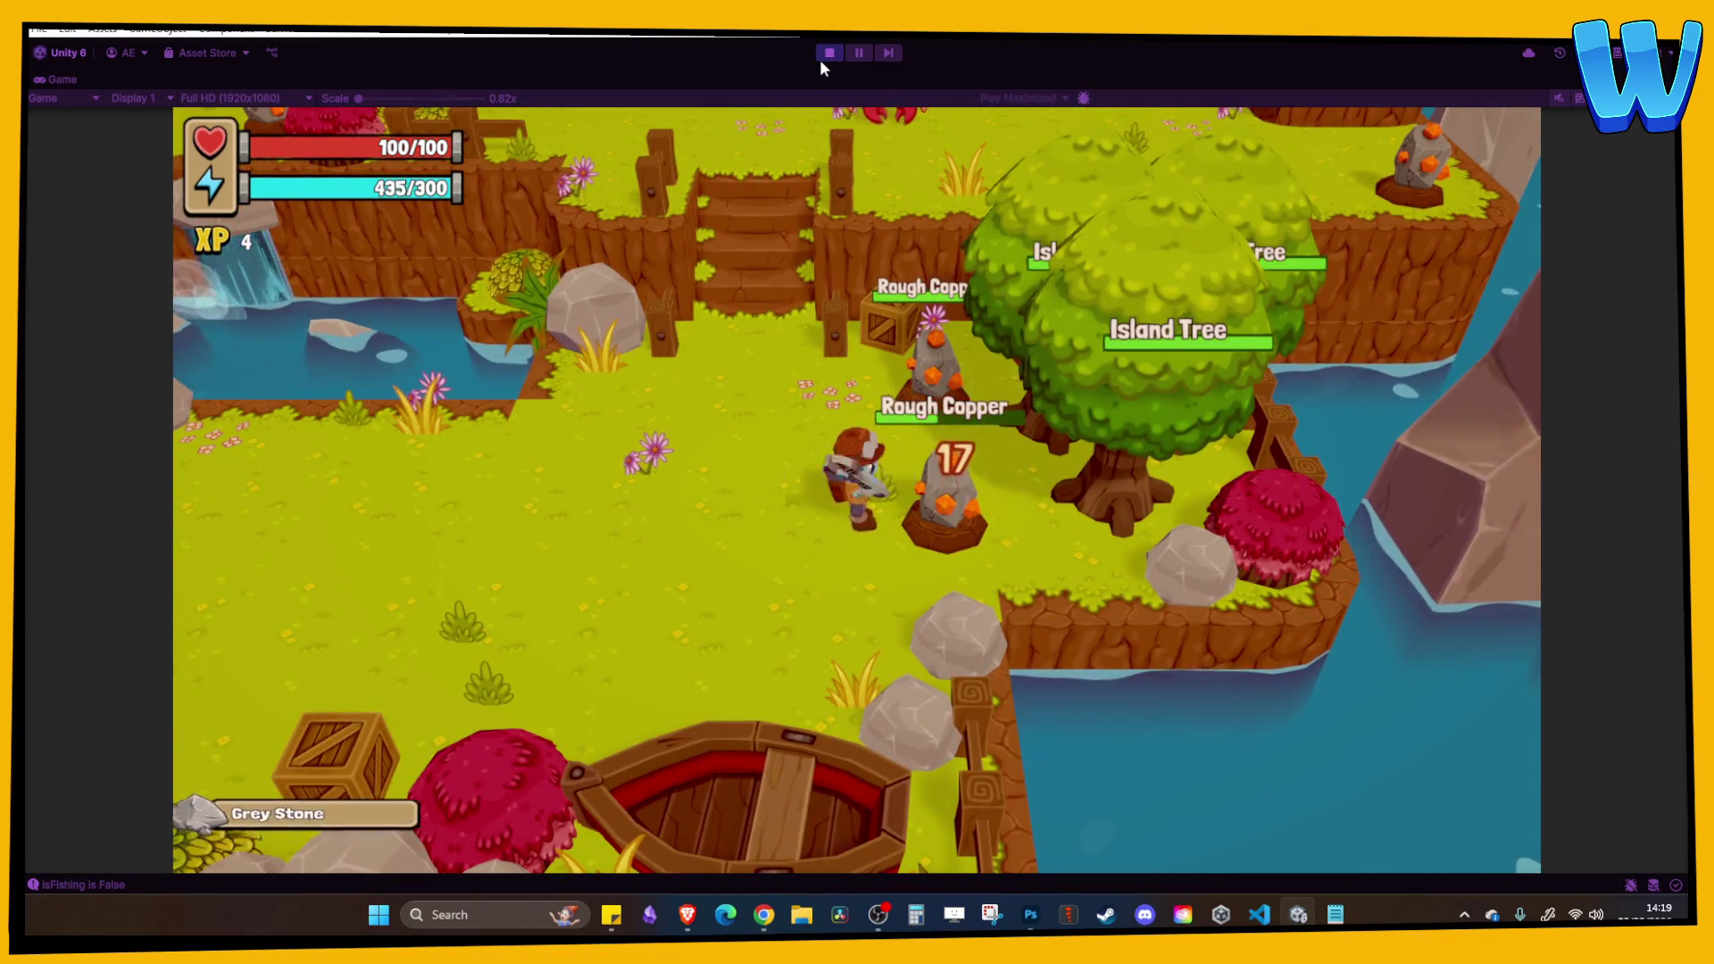
key(d)
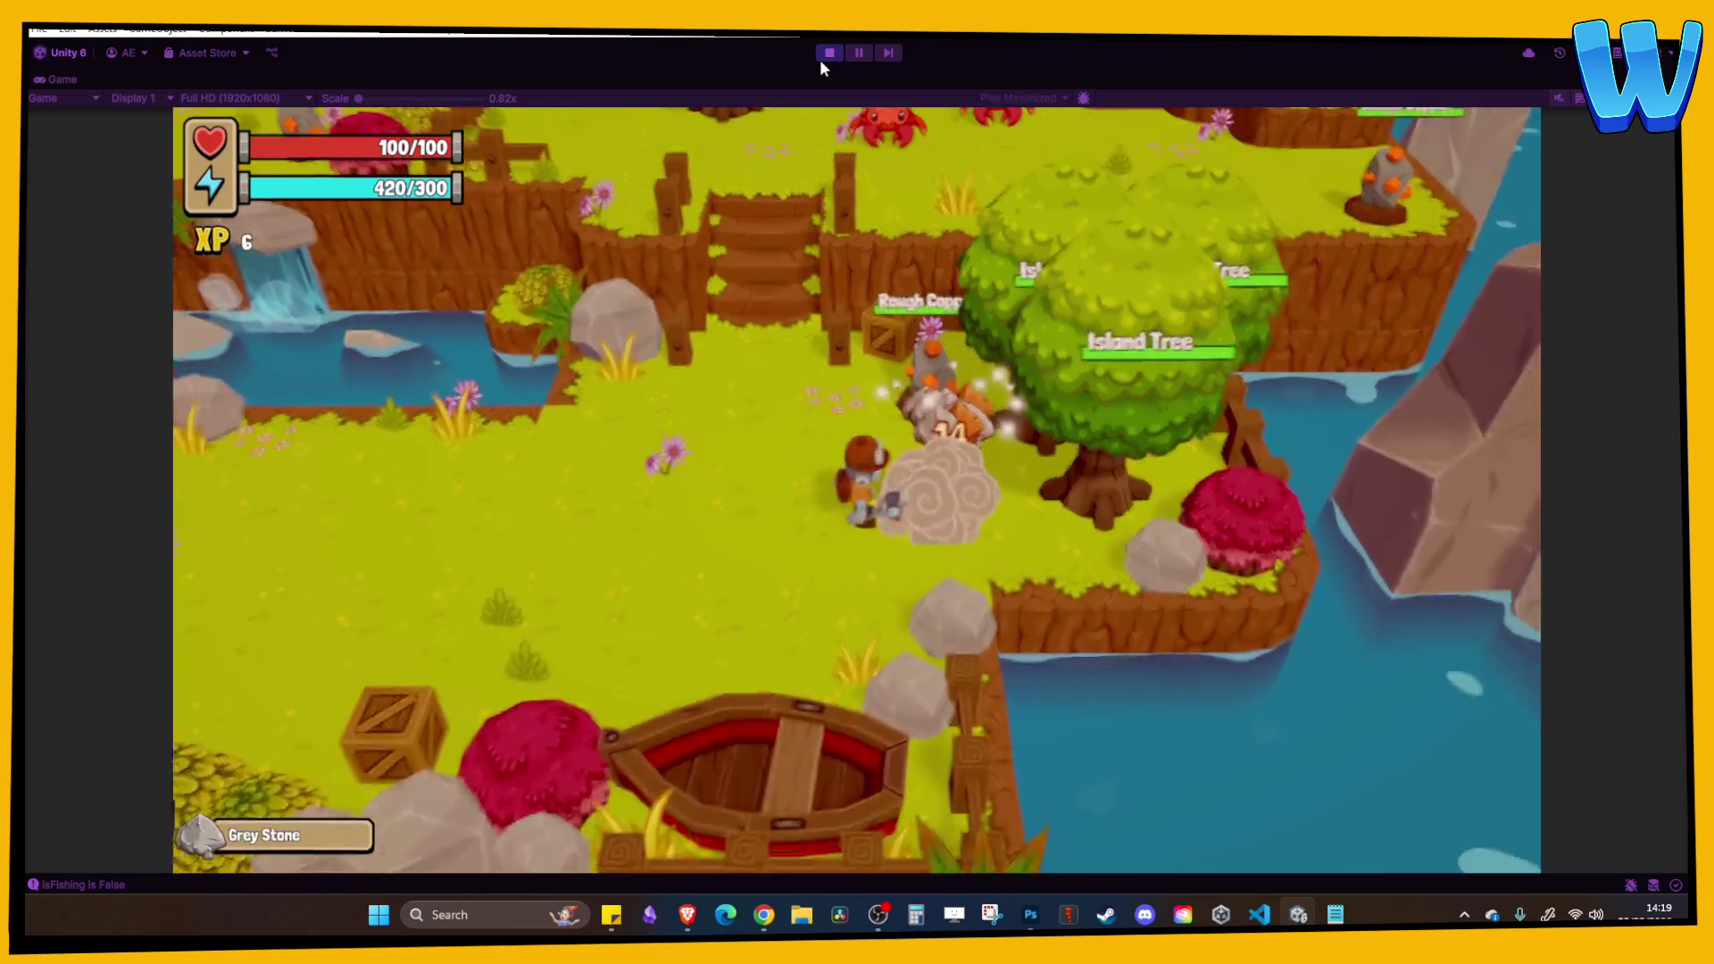
key(e)
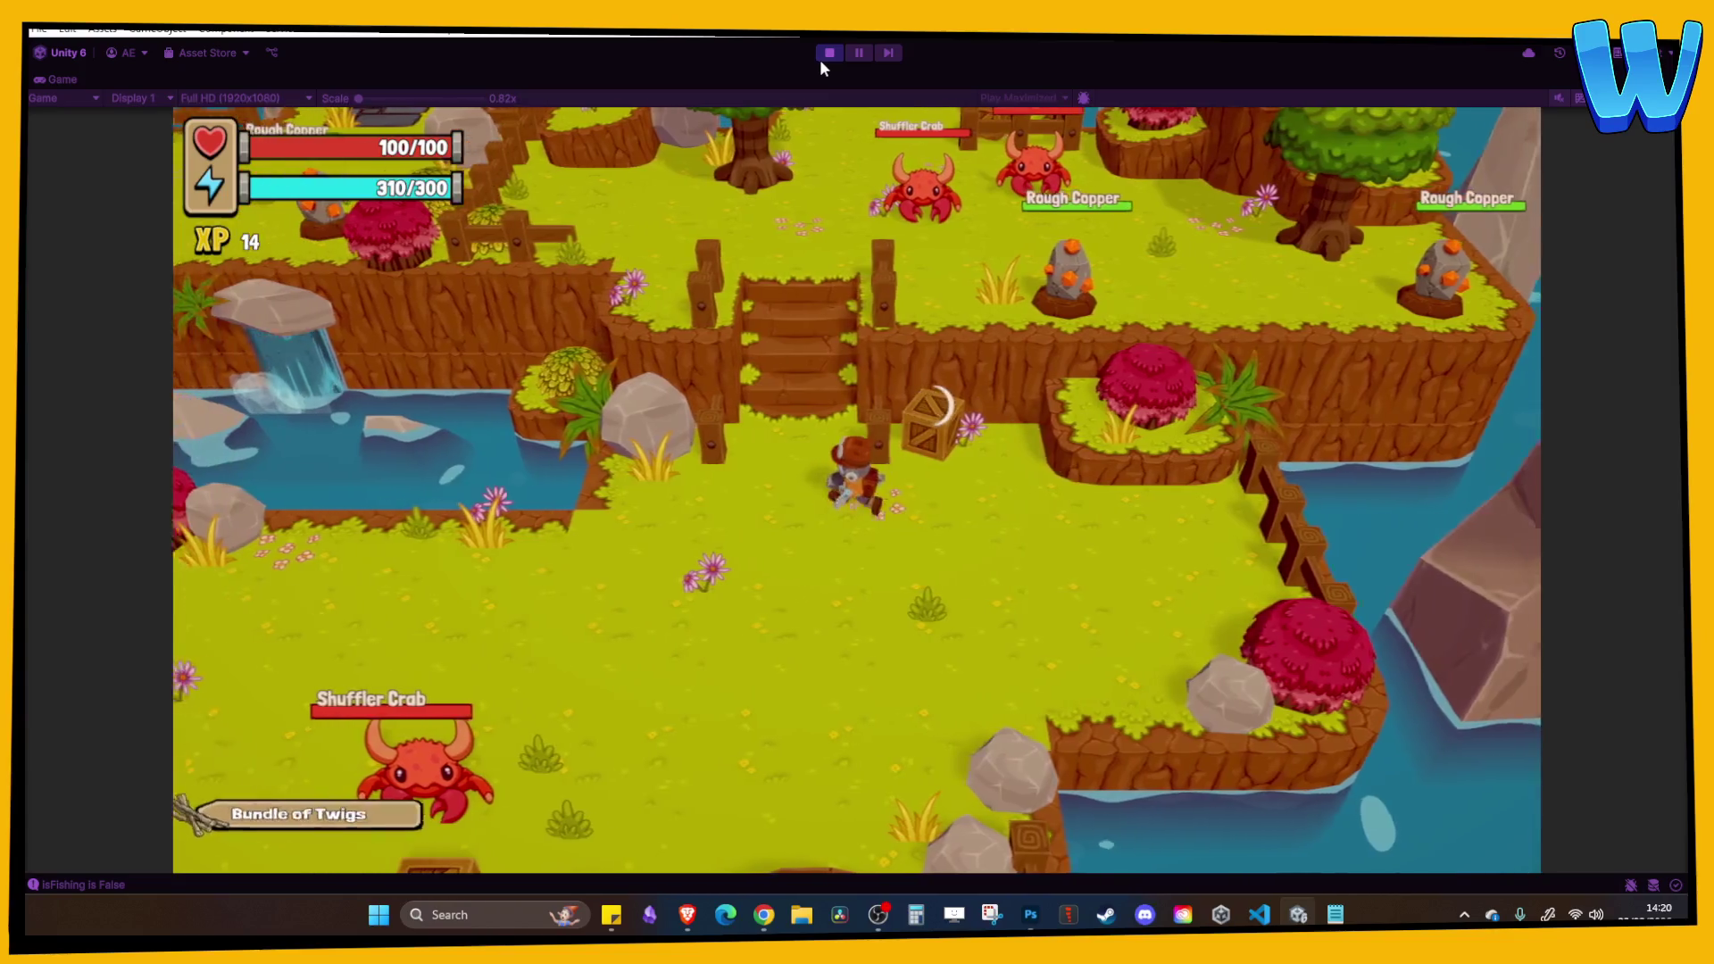
Browse the inventory, Player stats and Tasks menu pages, then close the menu.
key(i)
key(i)
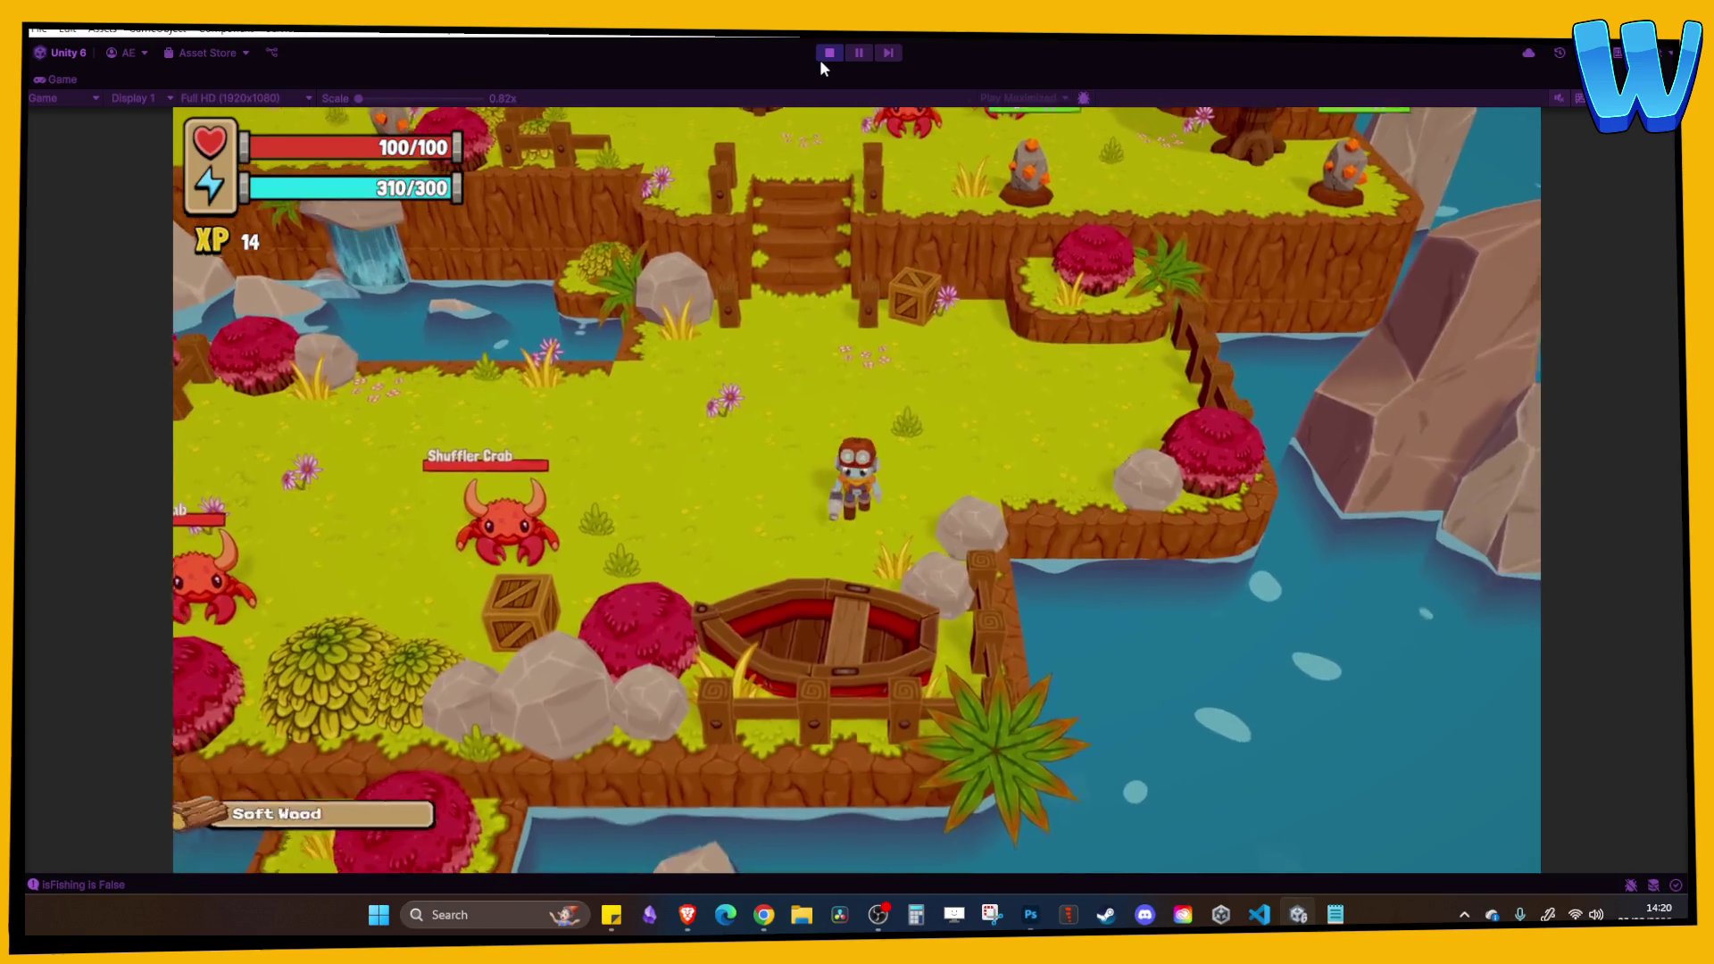
key(i)
key(e)
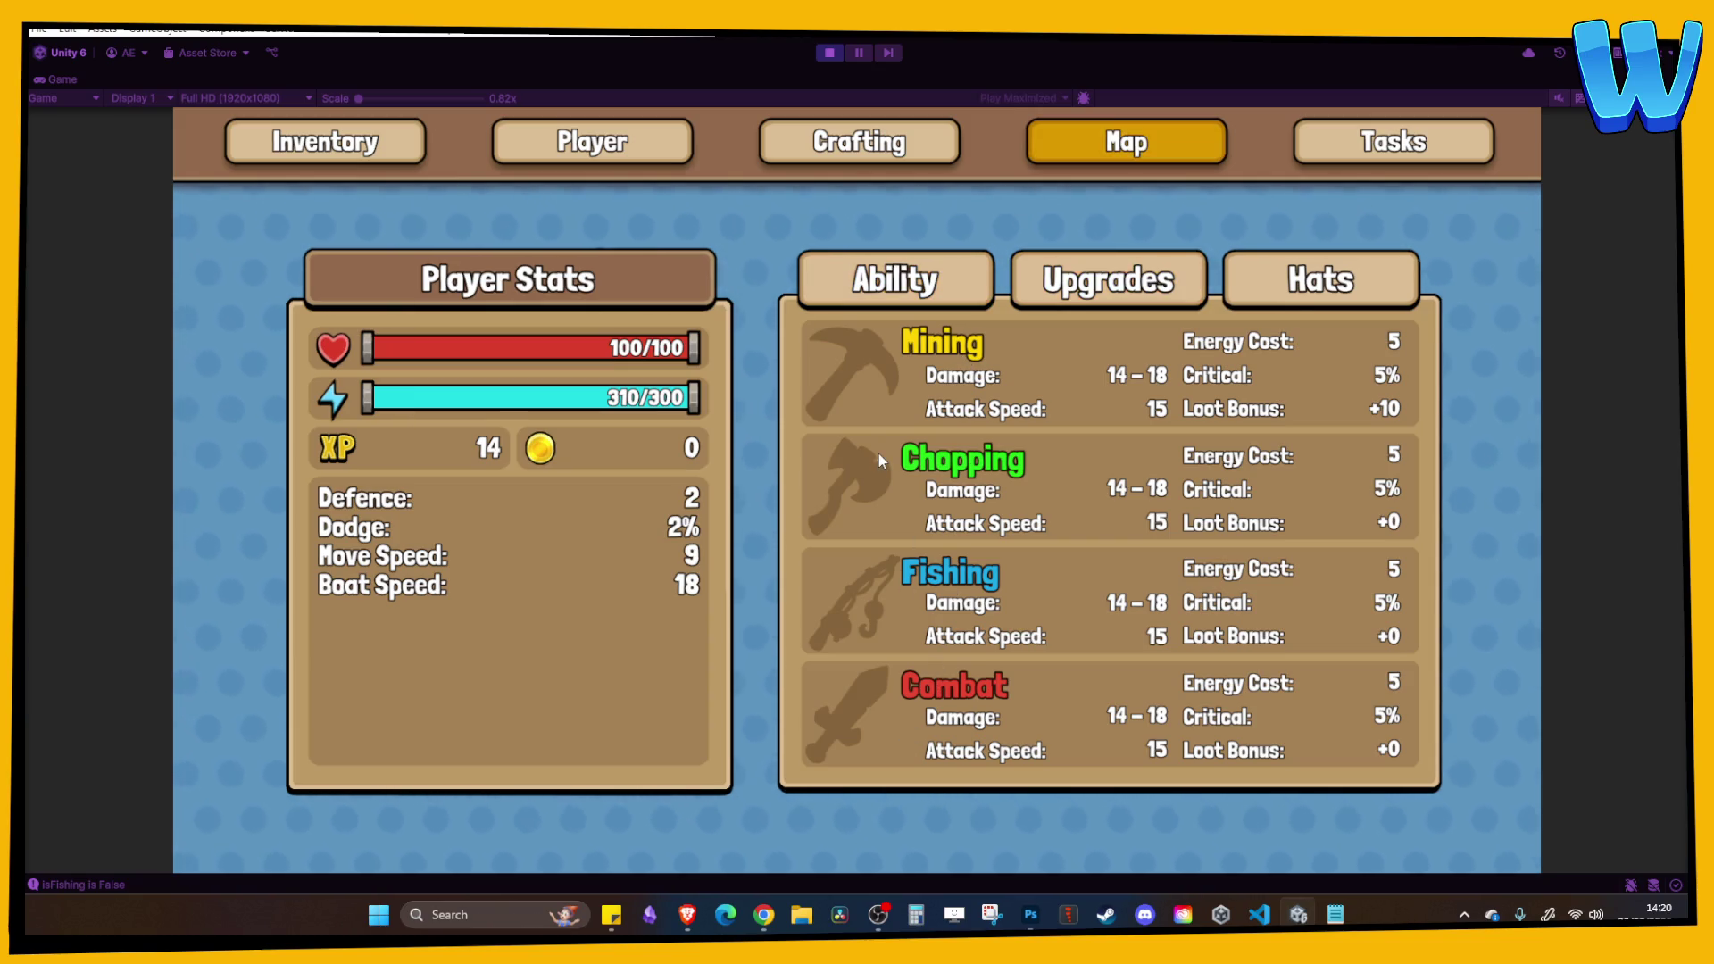
key(q)
key(e)
key(e)
key(Escape)
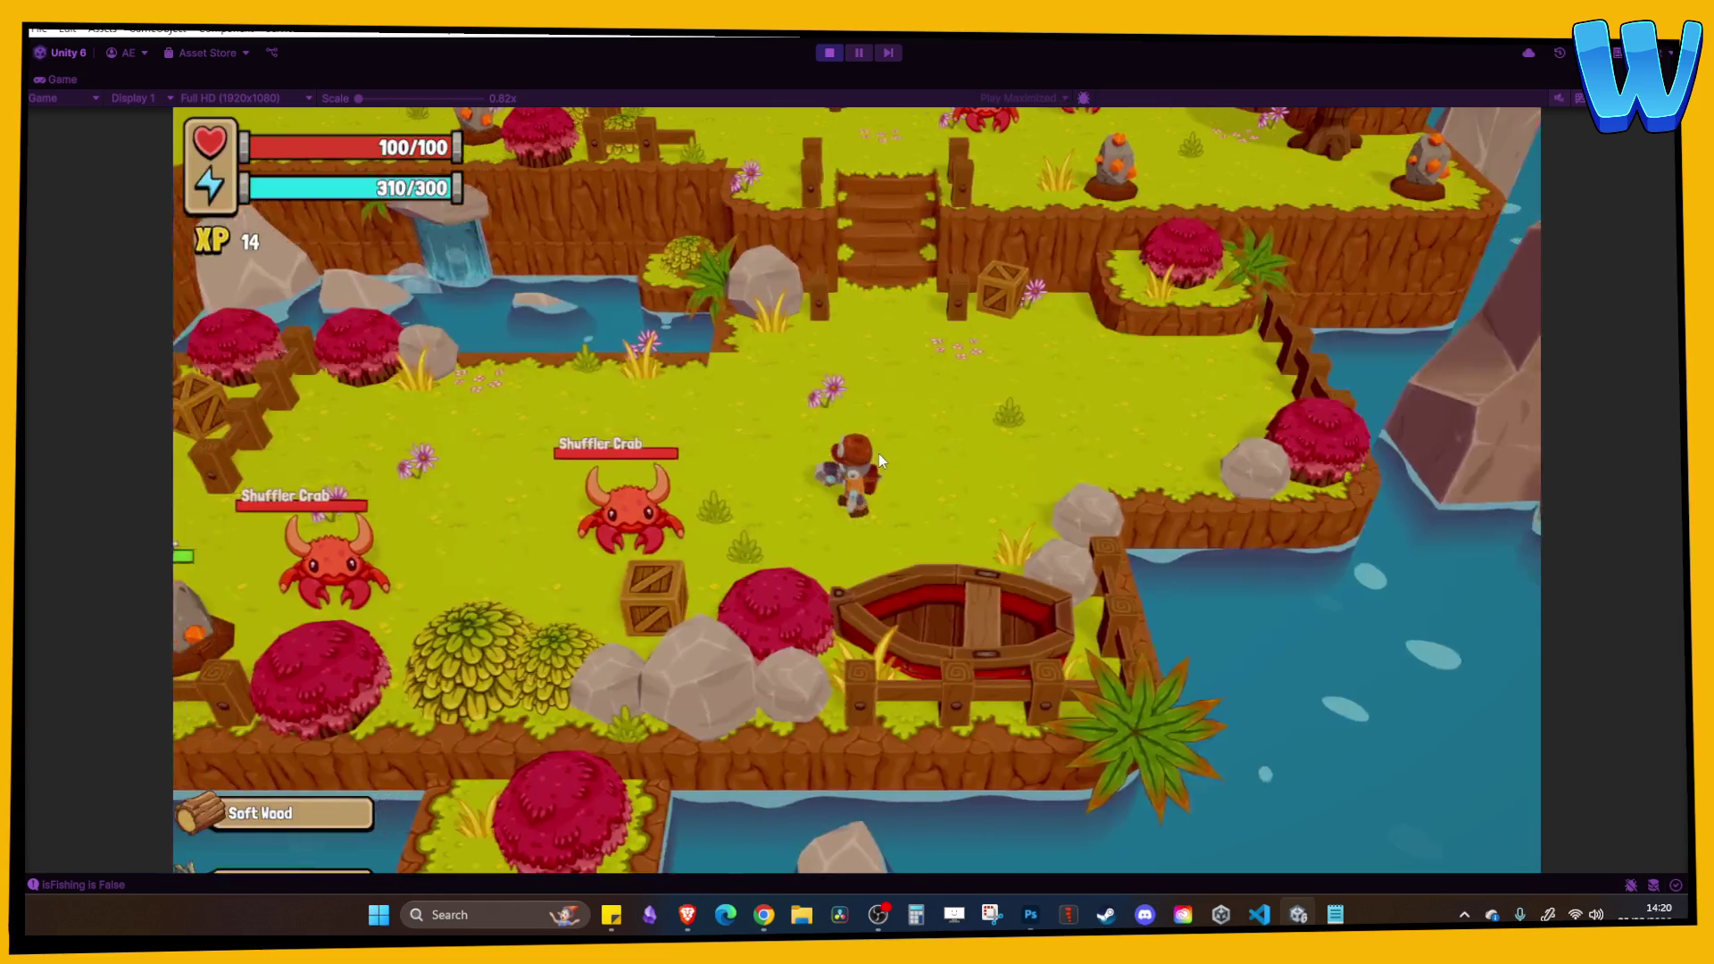
Walk the character west toward the koala and stop the play-test.
key(a)
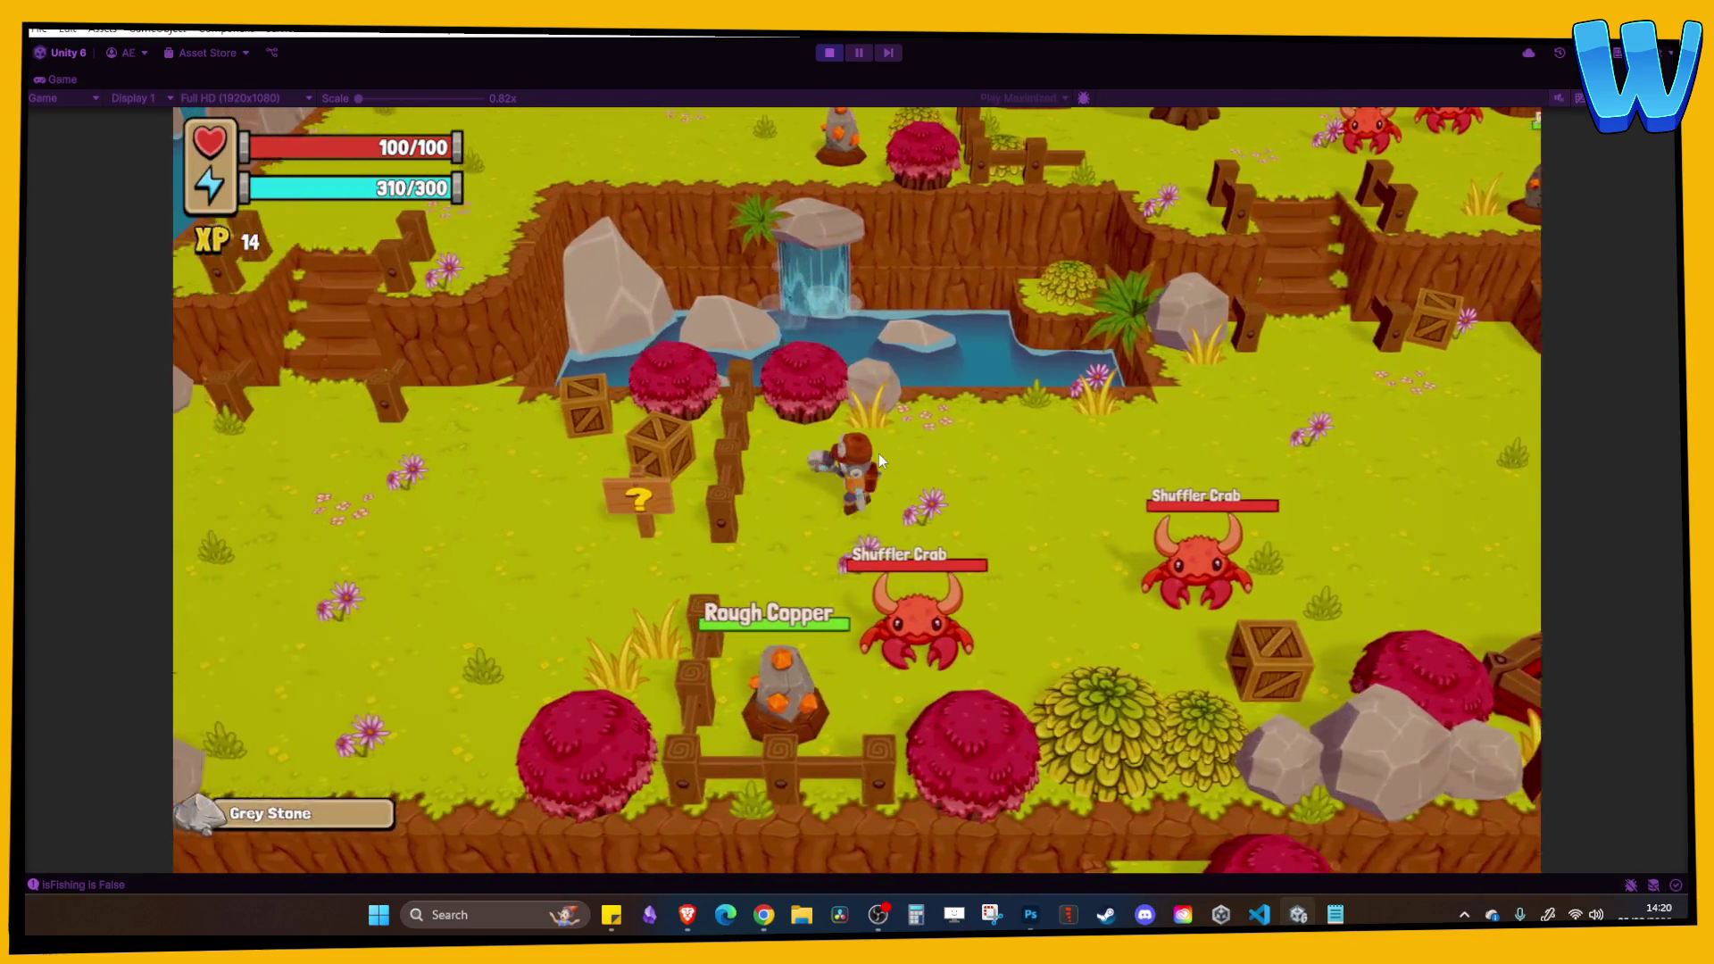
key(a)
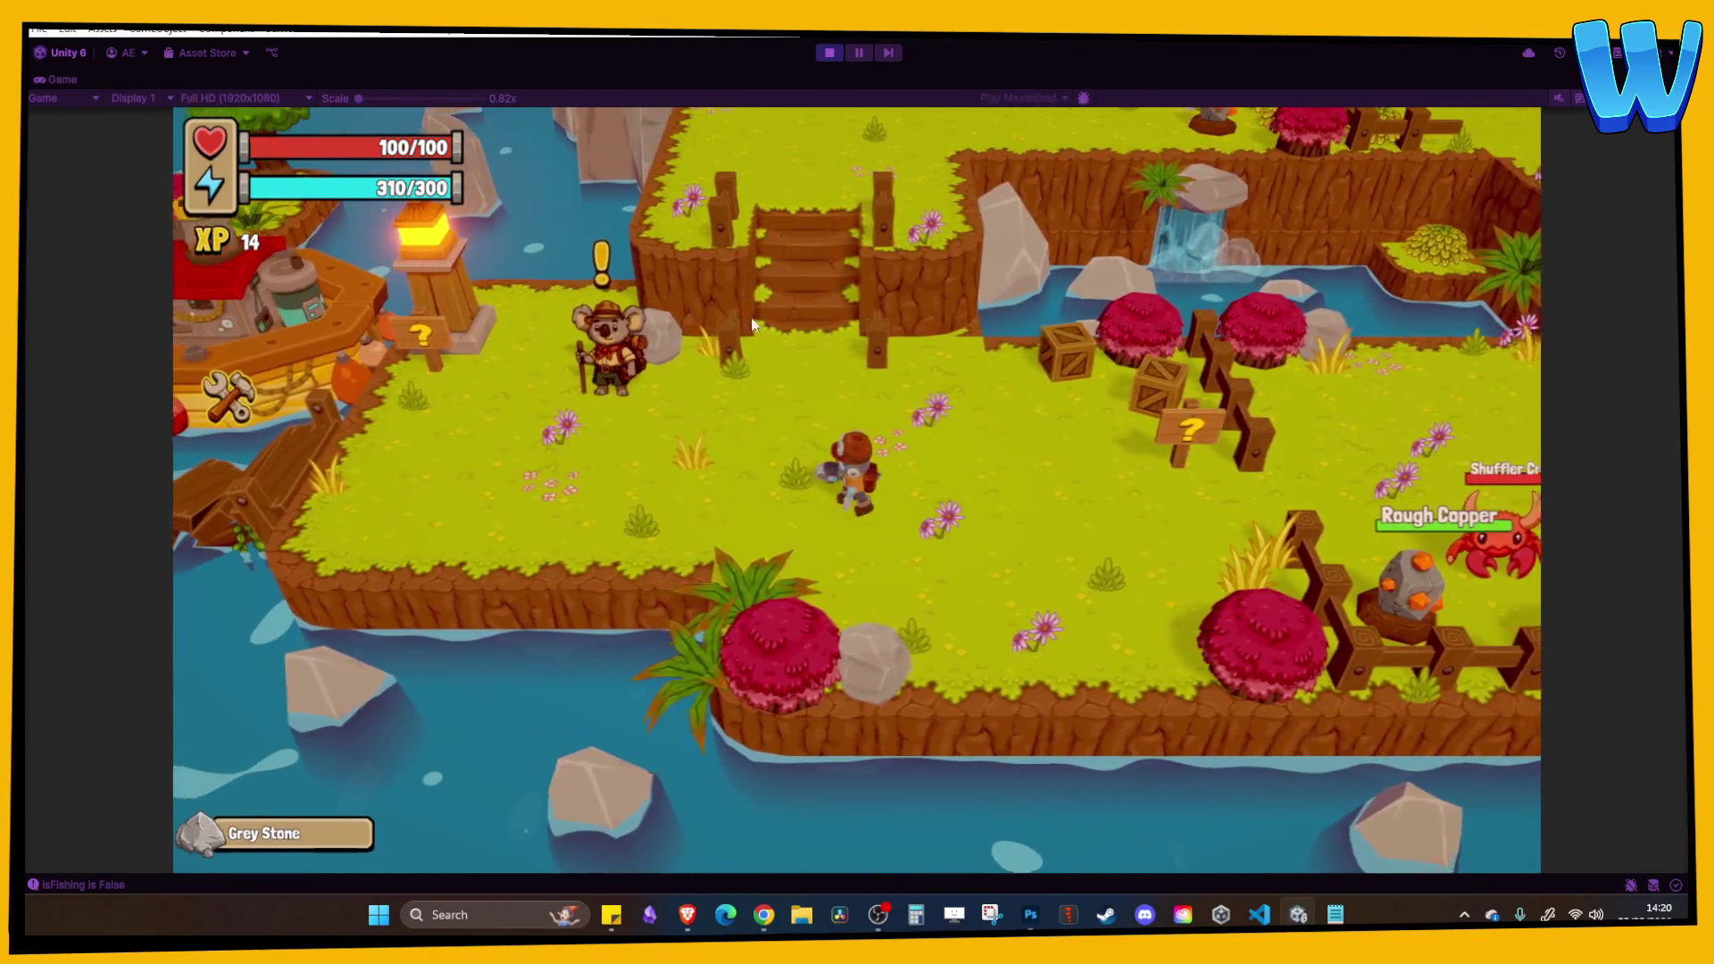
click(828, 52)
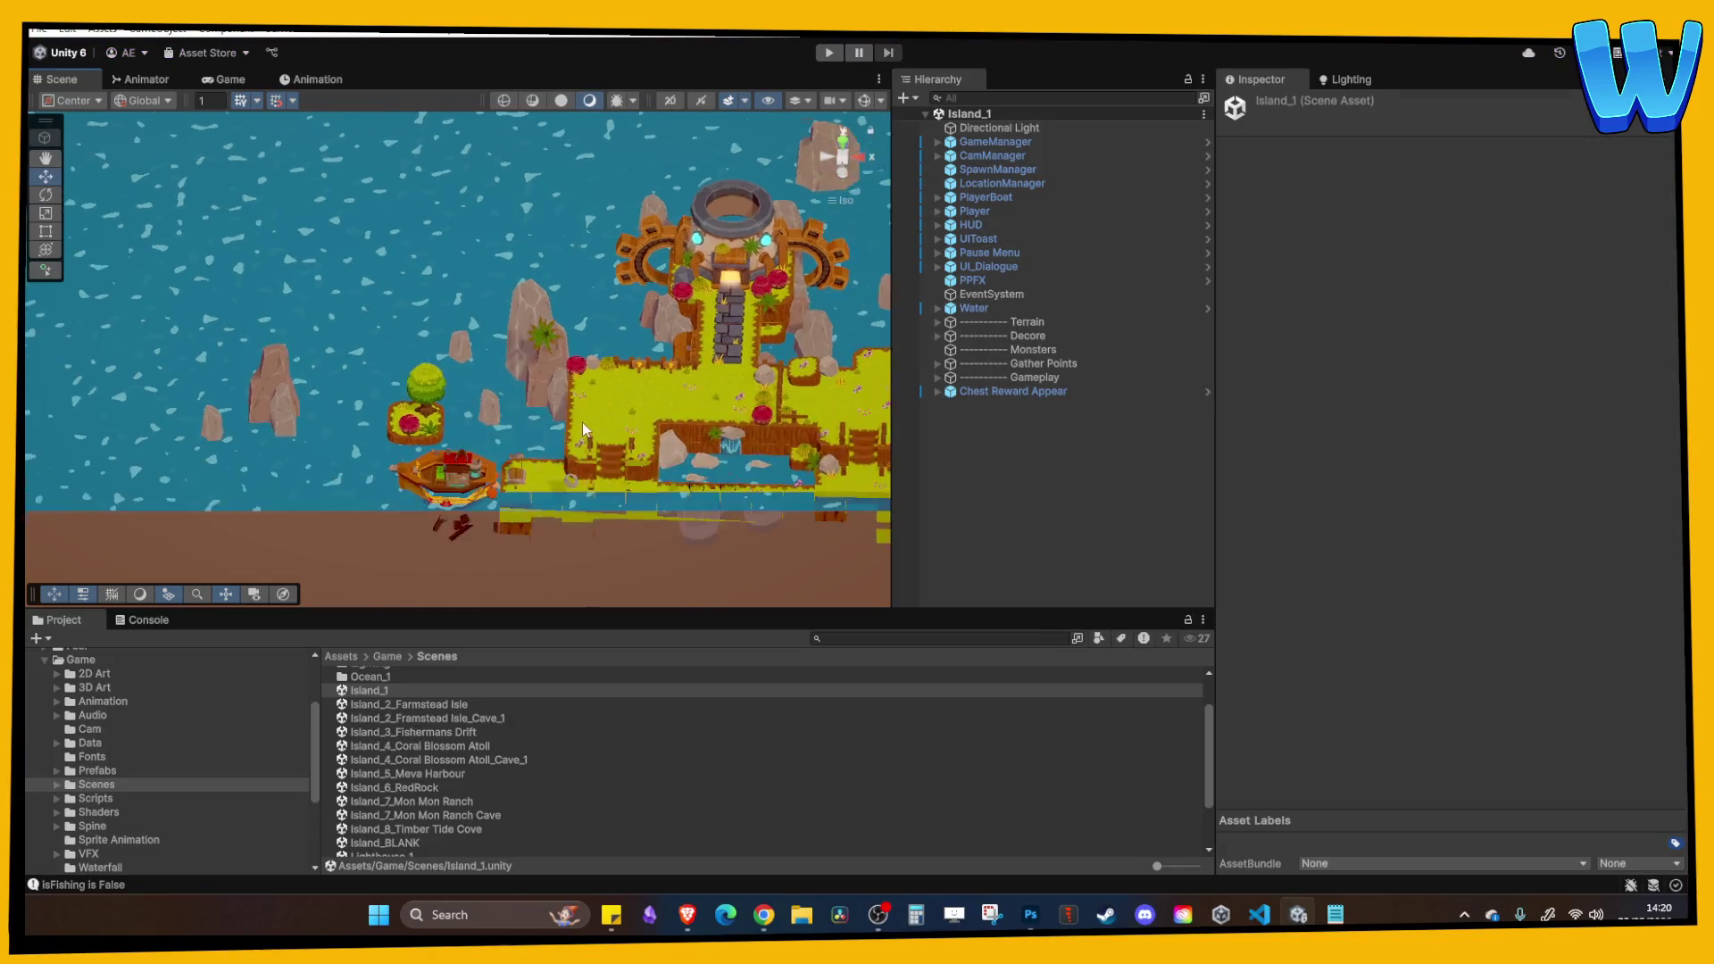
Open Island_8_Timber Tide Cove, then frame and orbit around a grass tile on the island.
scroll(582, 421, down, 5)
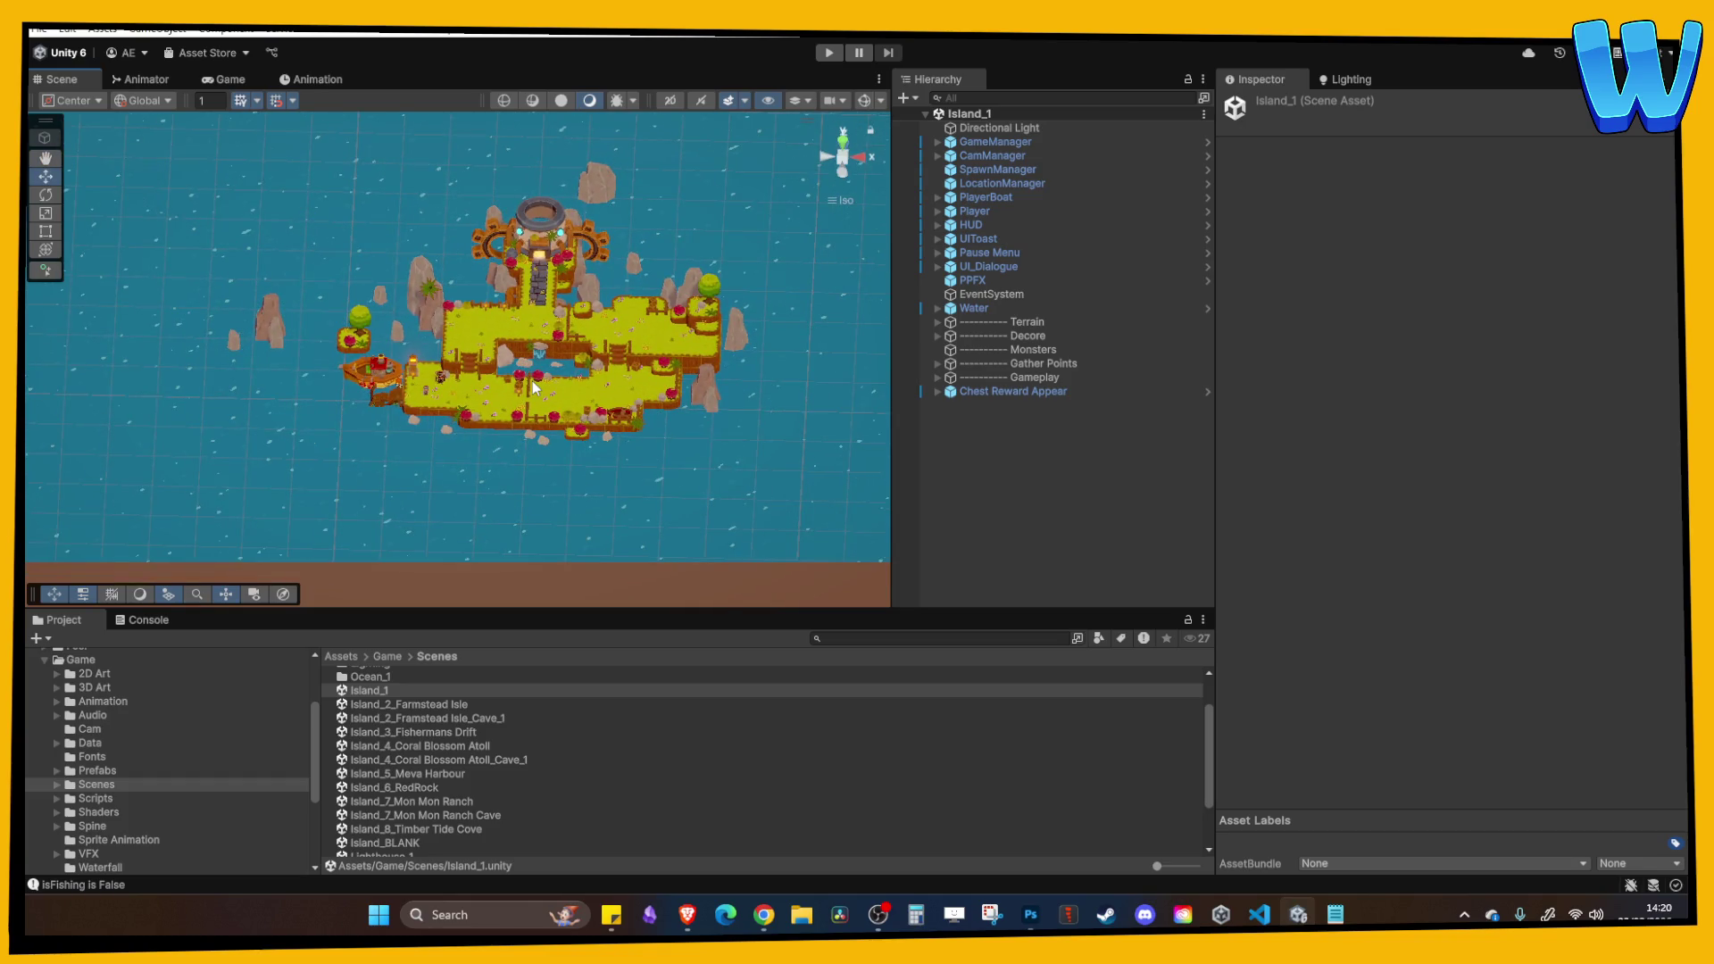
click(532, 380)
double_click(453, 828)
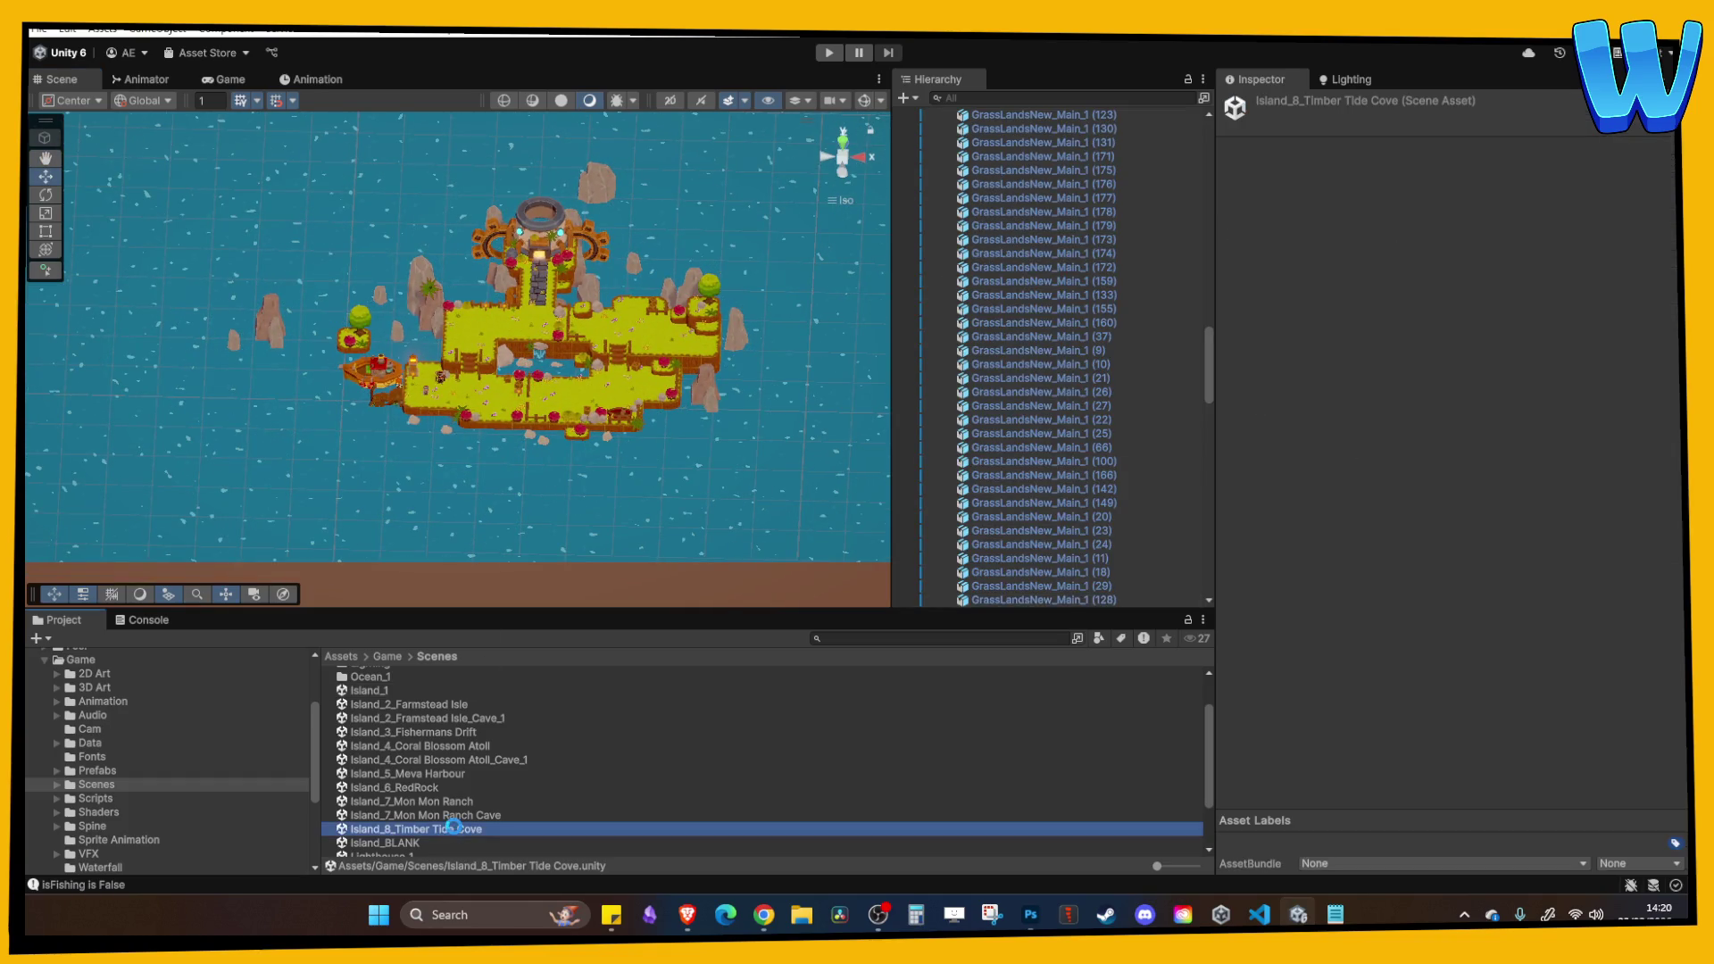
drag(544, 458, 478, 341)
click(483, 346)
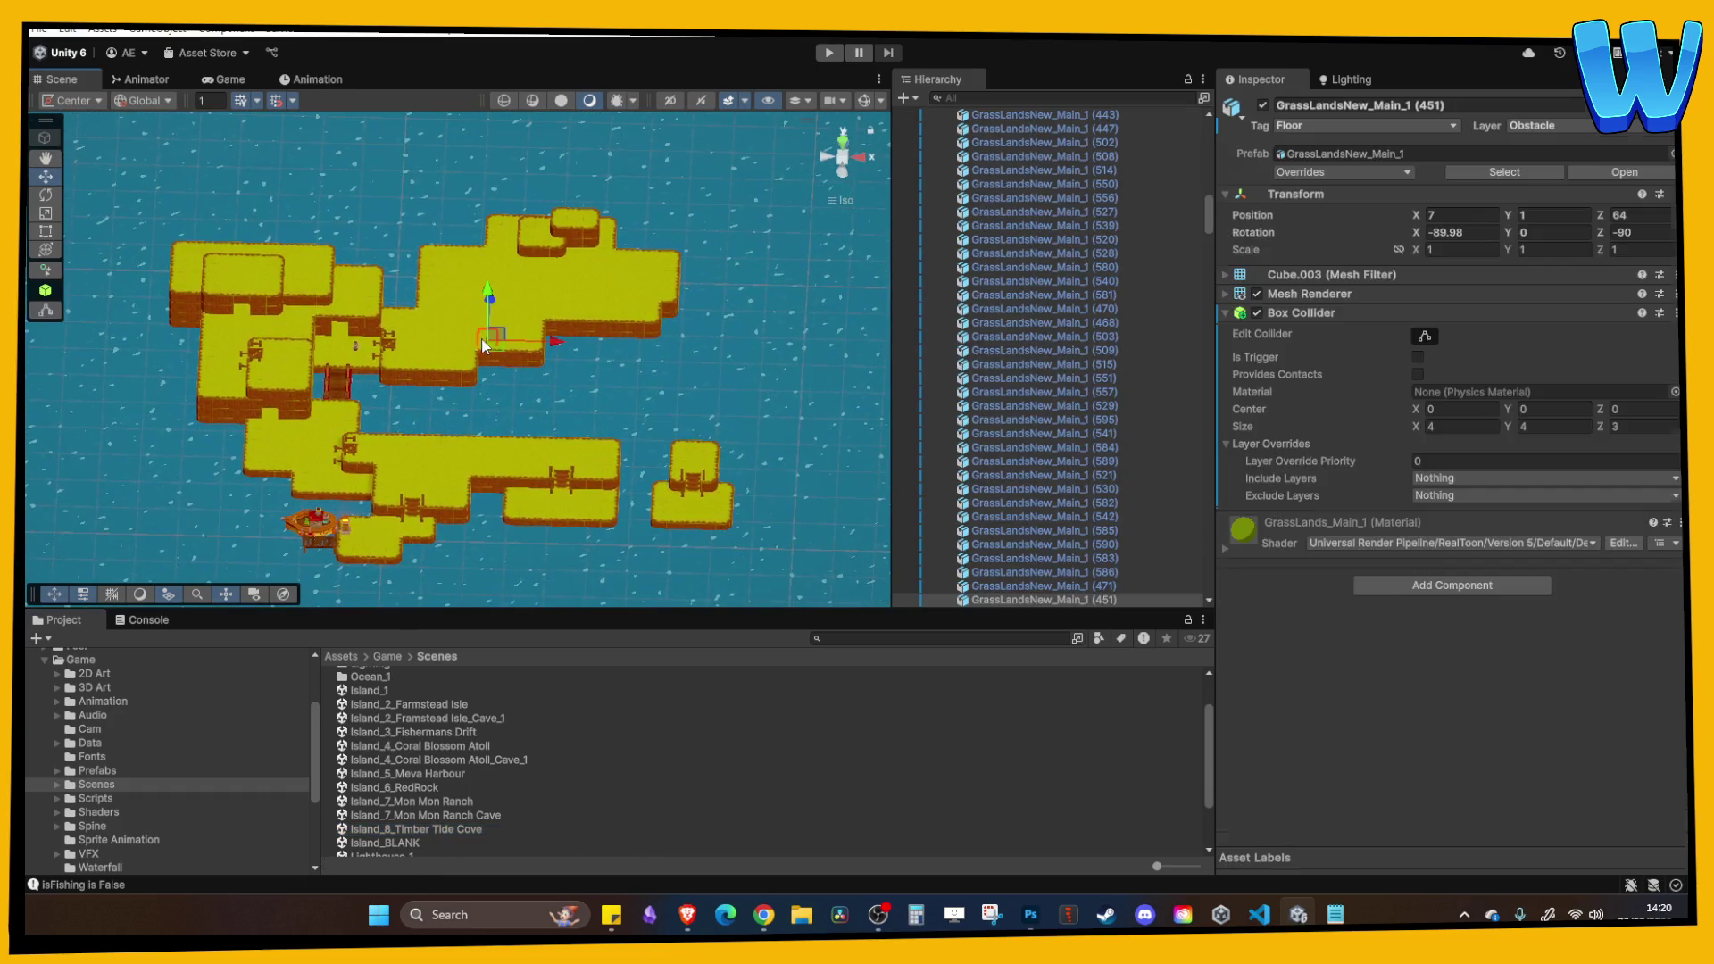
key(f)
scroll(492, 319, down, 3)
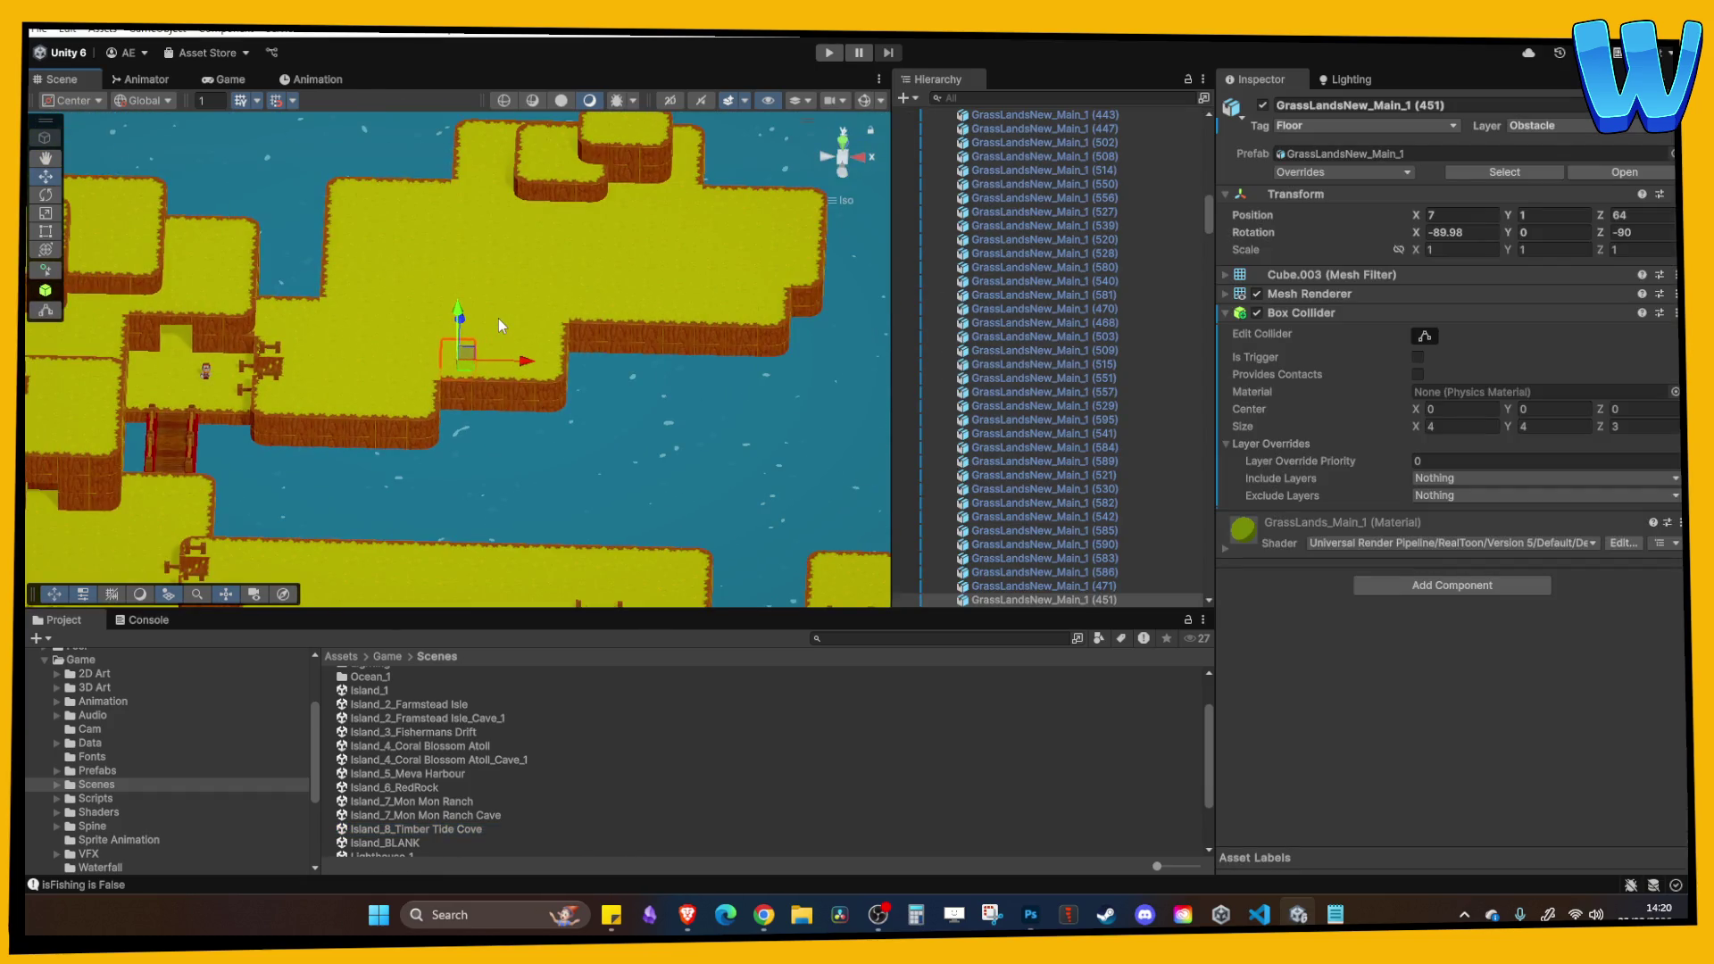
mouse_move(498, 323)
mouse_down()
mouse_move(506, 435)
mouse_move(478, 276)
mouse_move(513, 352)
mouse_move(500, 359)
mouse_up()
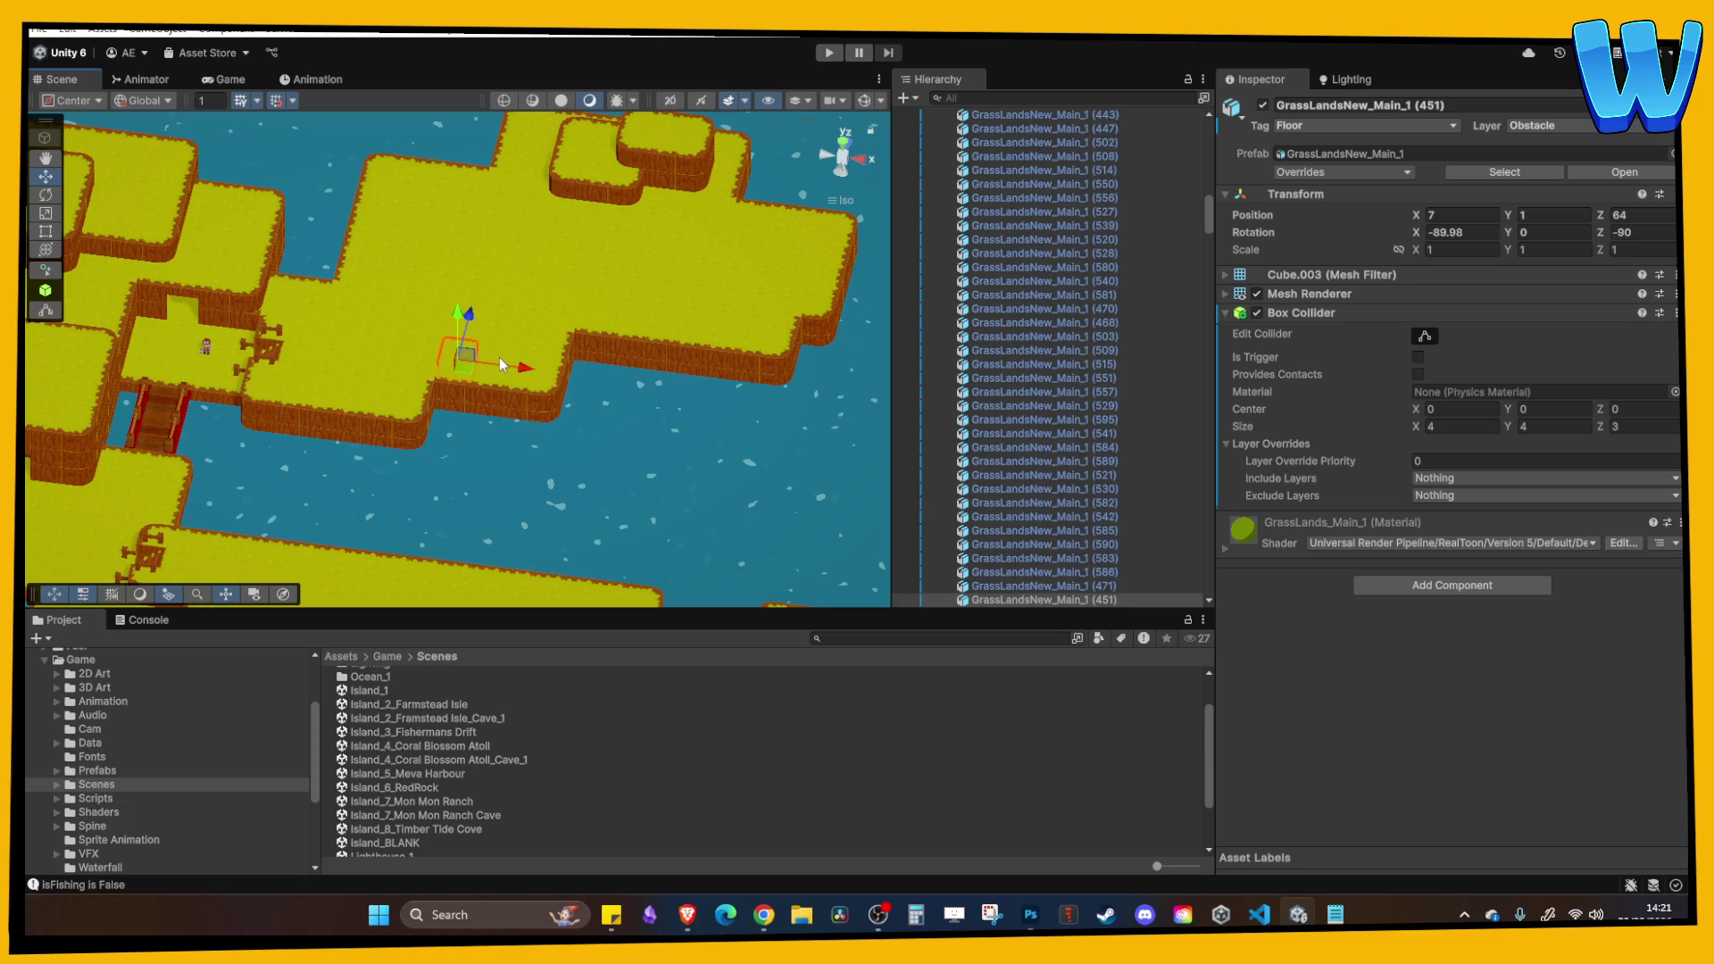
mouse_move(500, 357)
mouse_down()
mouse_move(576, 303)
mouse_move(513, 362)
mouse_move(571, 393)
mouse_move(473, 476)
mouse_move(495, 322)
mouse_up()
Select and frame a cliff-edge grass tile, viewing it from isometric and top-down angles.
click(576, 303)
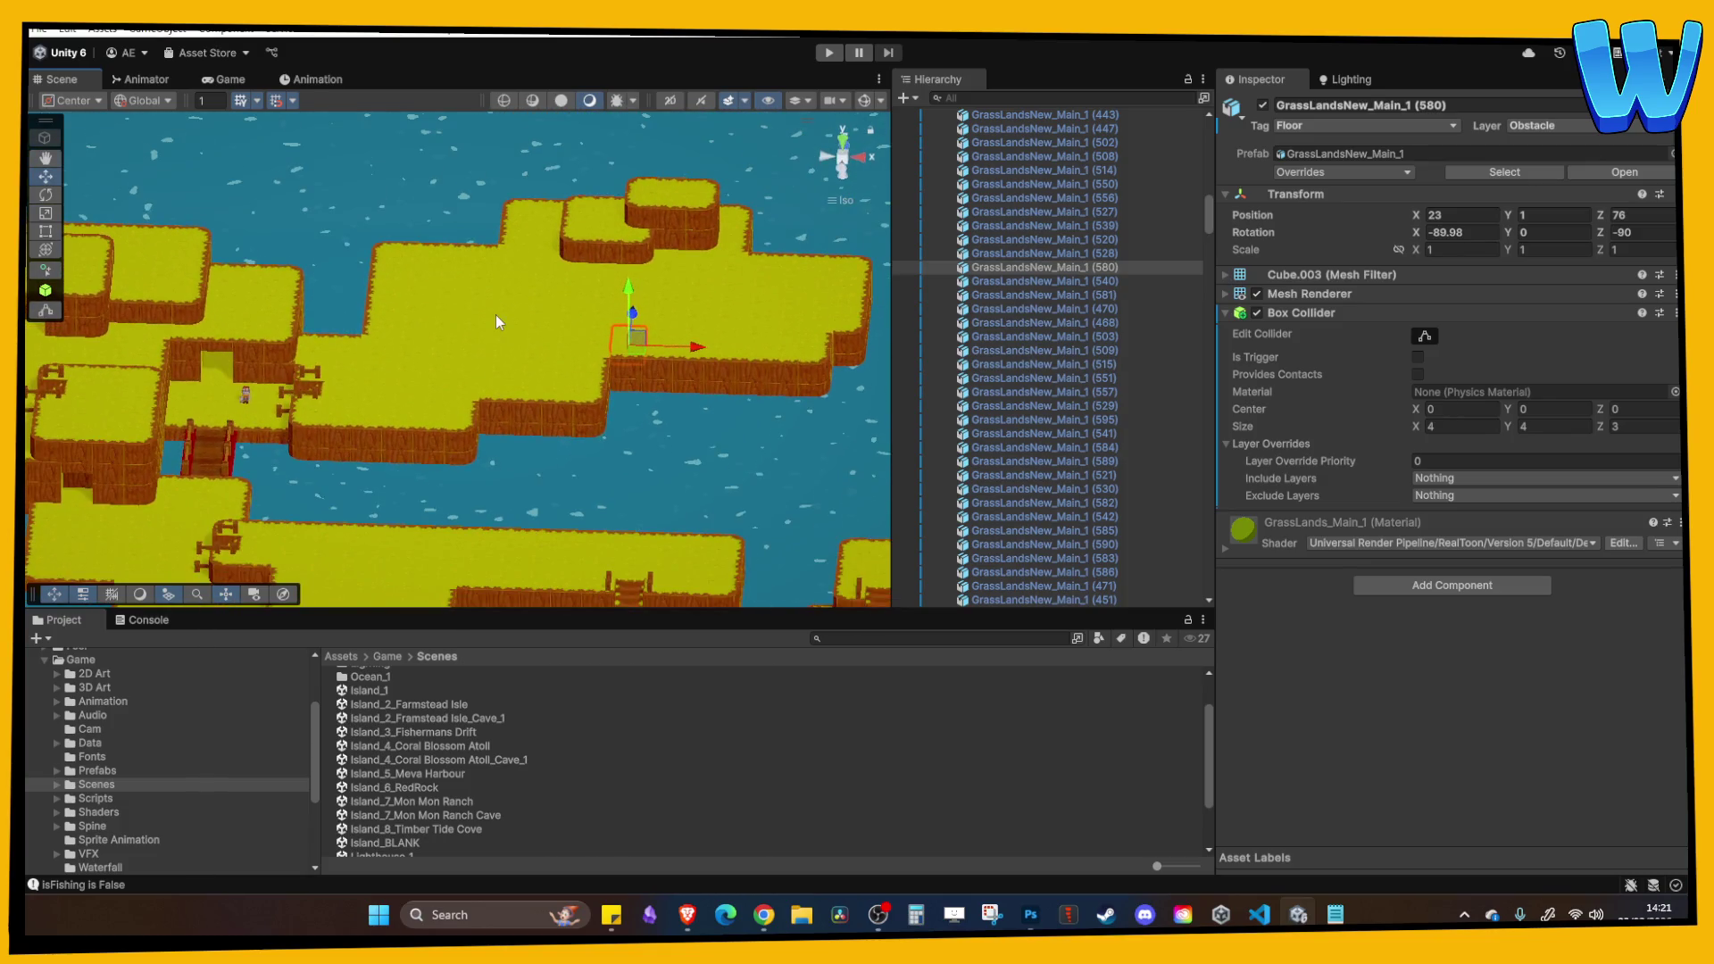
scroll(495, 314, up, 5)
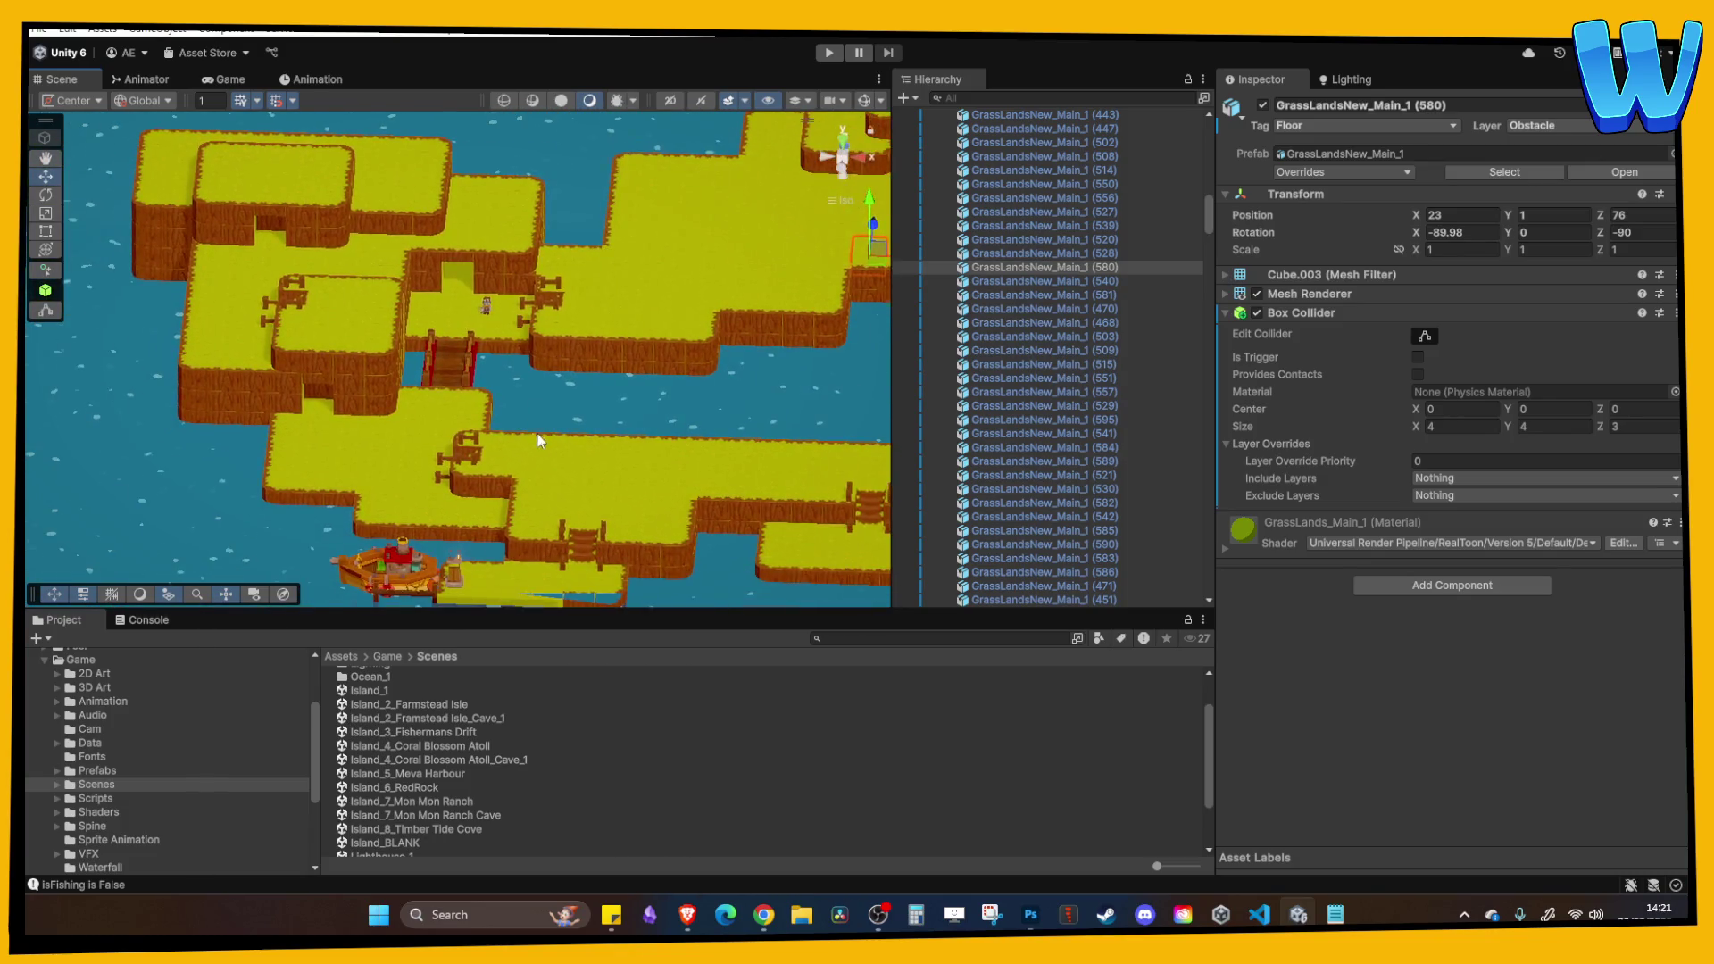
scroll(549, 454, down, 3)
click(637, 341)
key(f)
scroll(637, 341, down, 5)
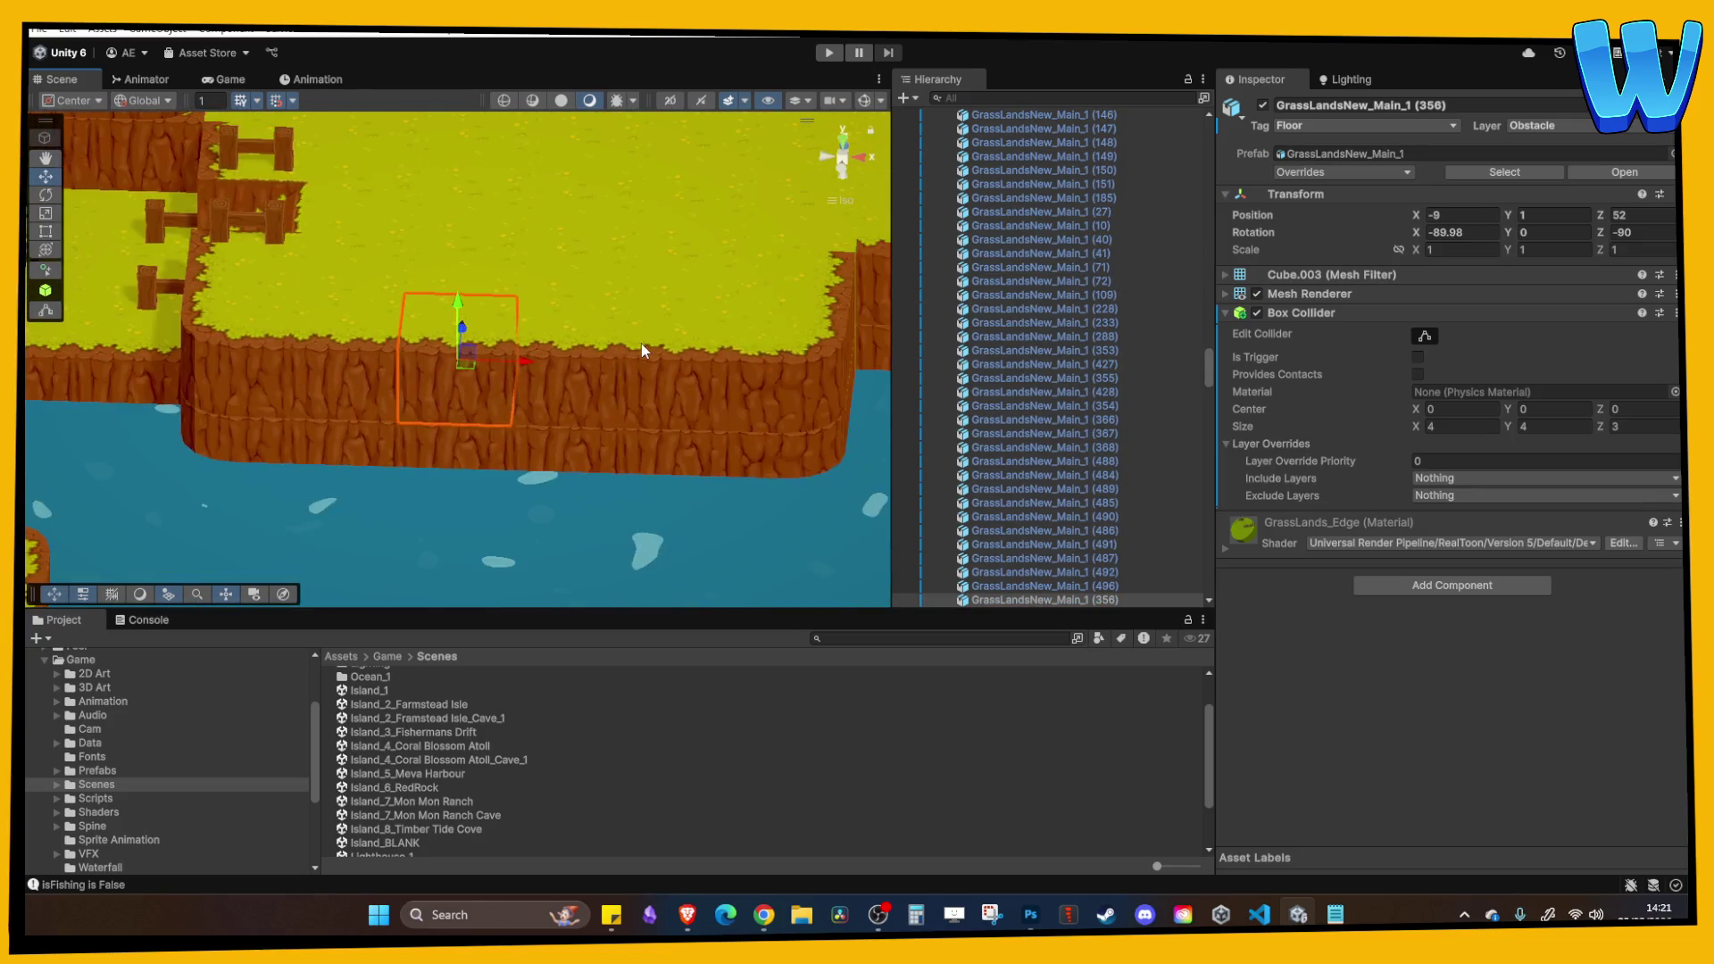
mouse_move(543, 342)
mouse_down()
mouse_move(609, 423)
mouse_move(666, 441)
mouse_move(560, 398)
mouse_up()
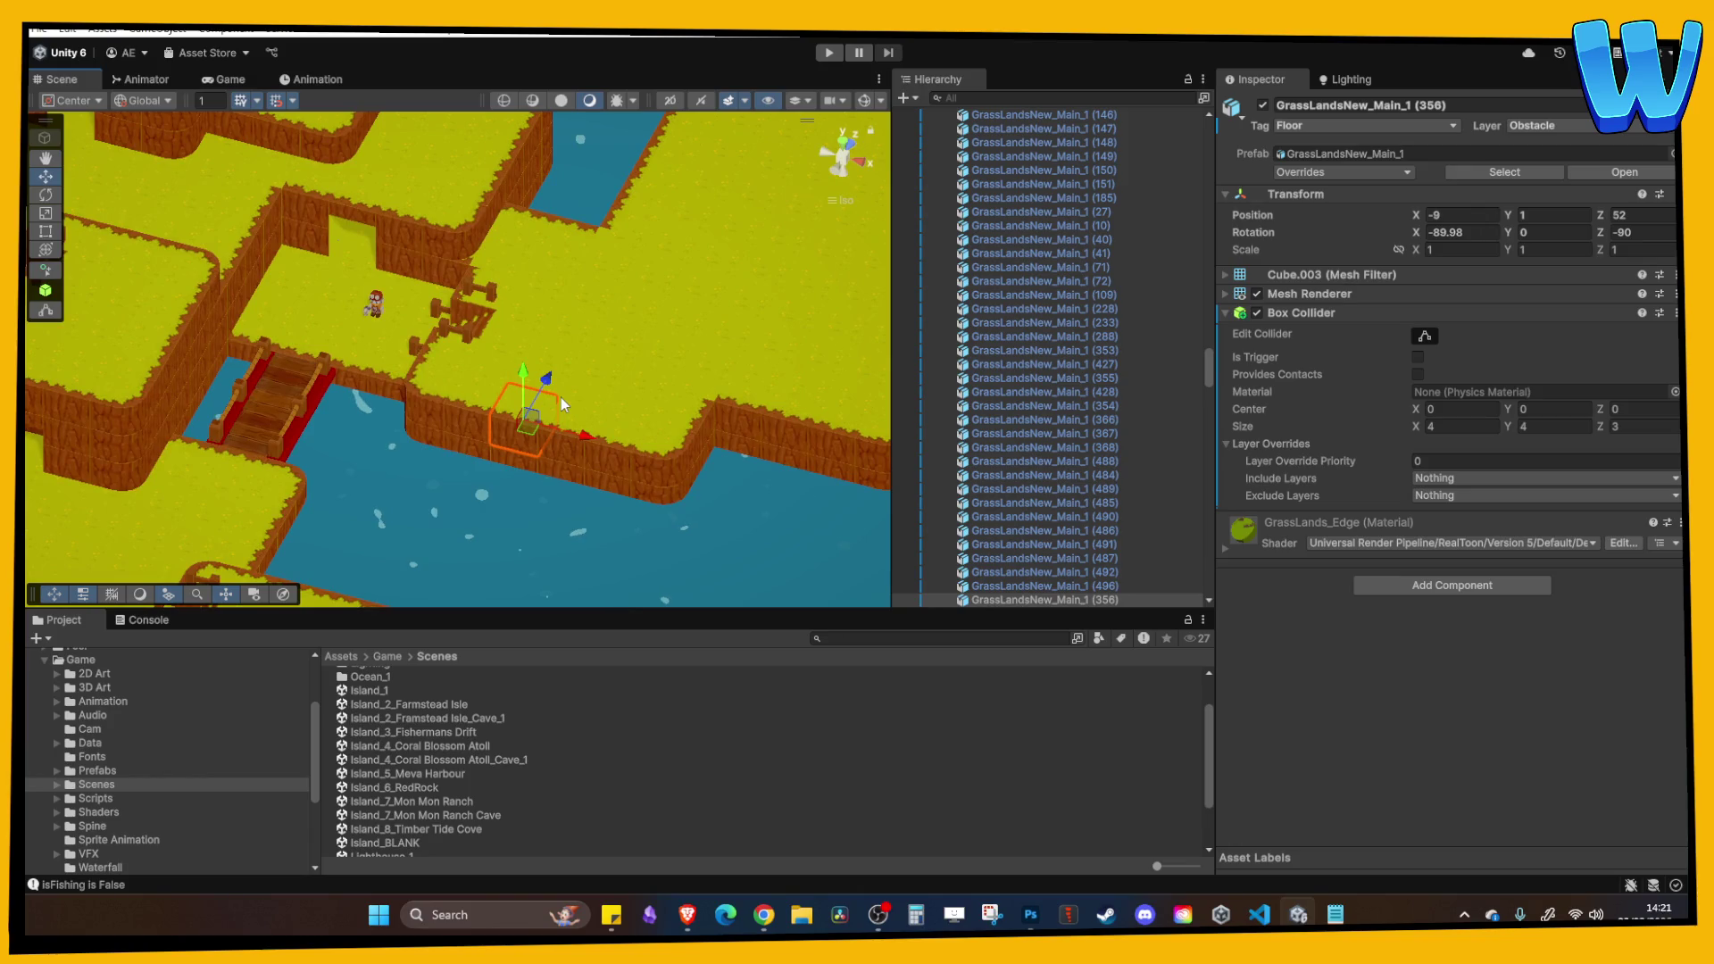
mouse_move(561, 398)
mouse_down()
mouse_move(398, 479)
mouse_move(560, 350)
mouse_move(530, 405)
mouse_move(468, 379)
mouse_move(470, 404)
mouse_move(420, 300)
mouse_move(504, 351)
mouse_up()
scroll(530, 405, down, 5)
scroll(521, 403, up, 3)
scroll(503, 350, down, 4)
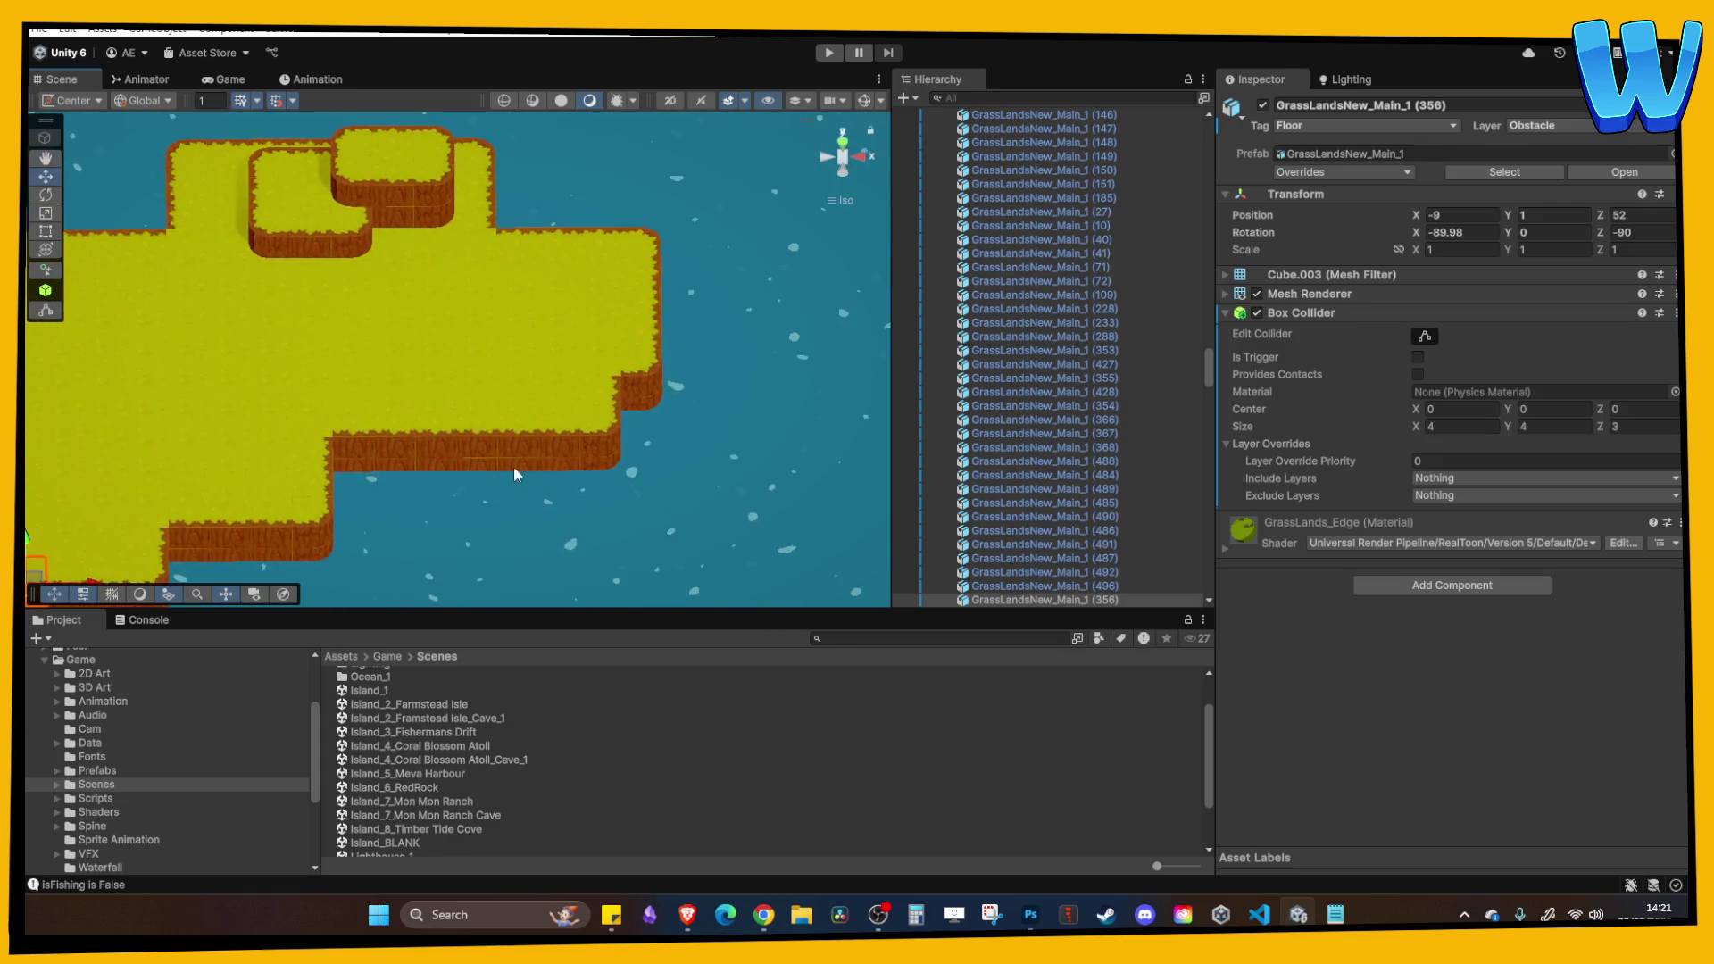
scroll(512, 466, up, 6)
scroll(501, 348, up, 1)
Inspect the east shore edge tiles and select the ramp piece near the bridge.
click(455, 330)
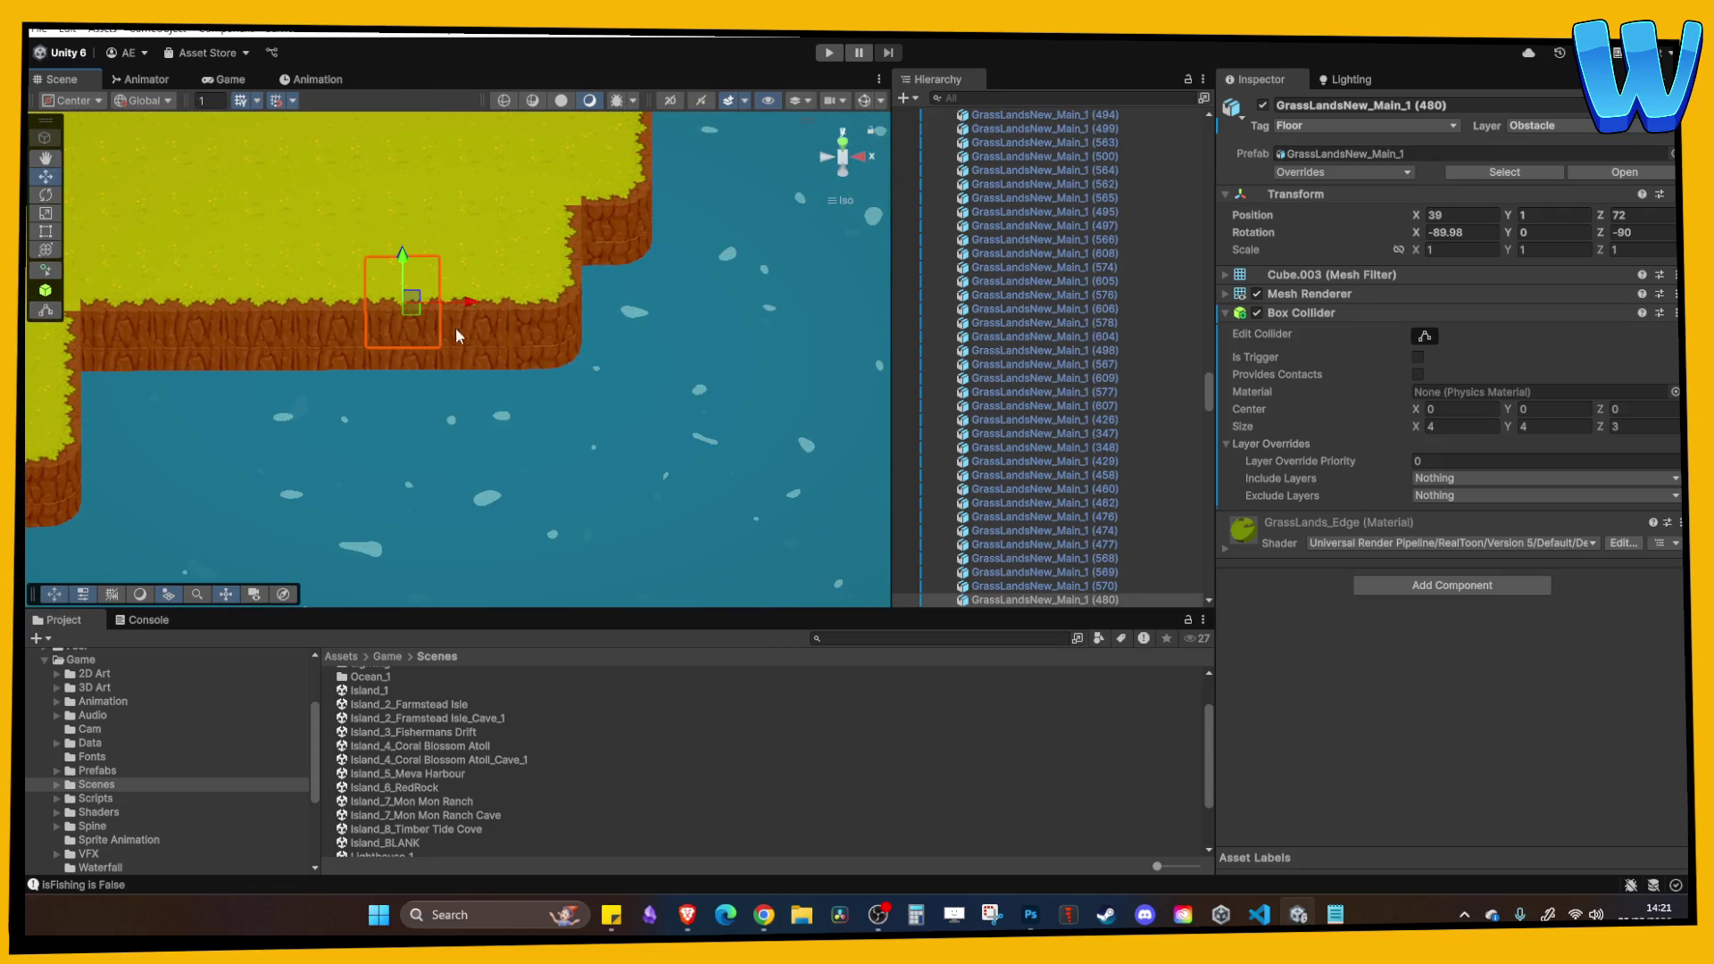
click(484, 339)
drag(484, 360, 525, 435)
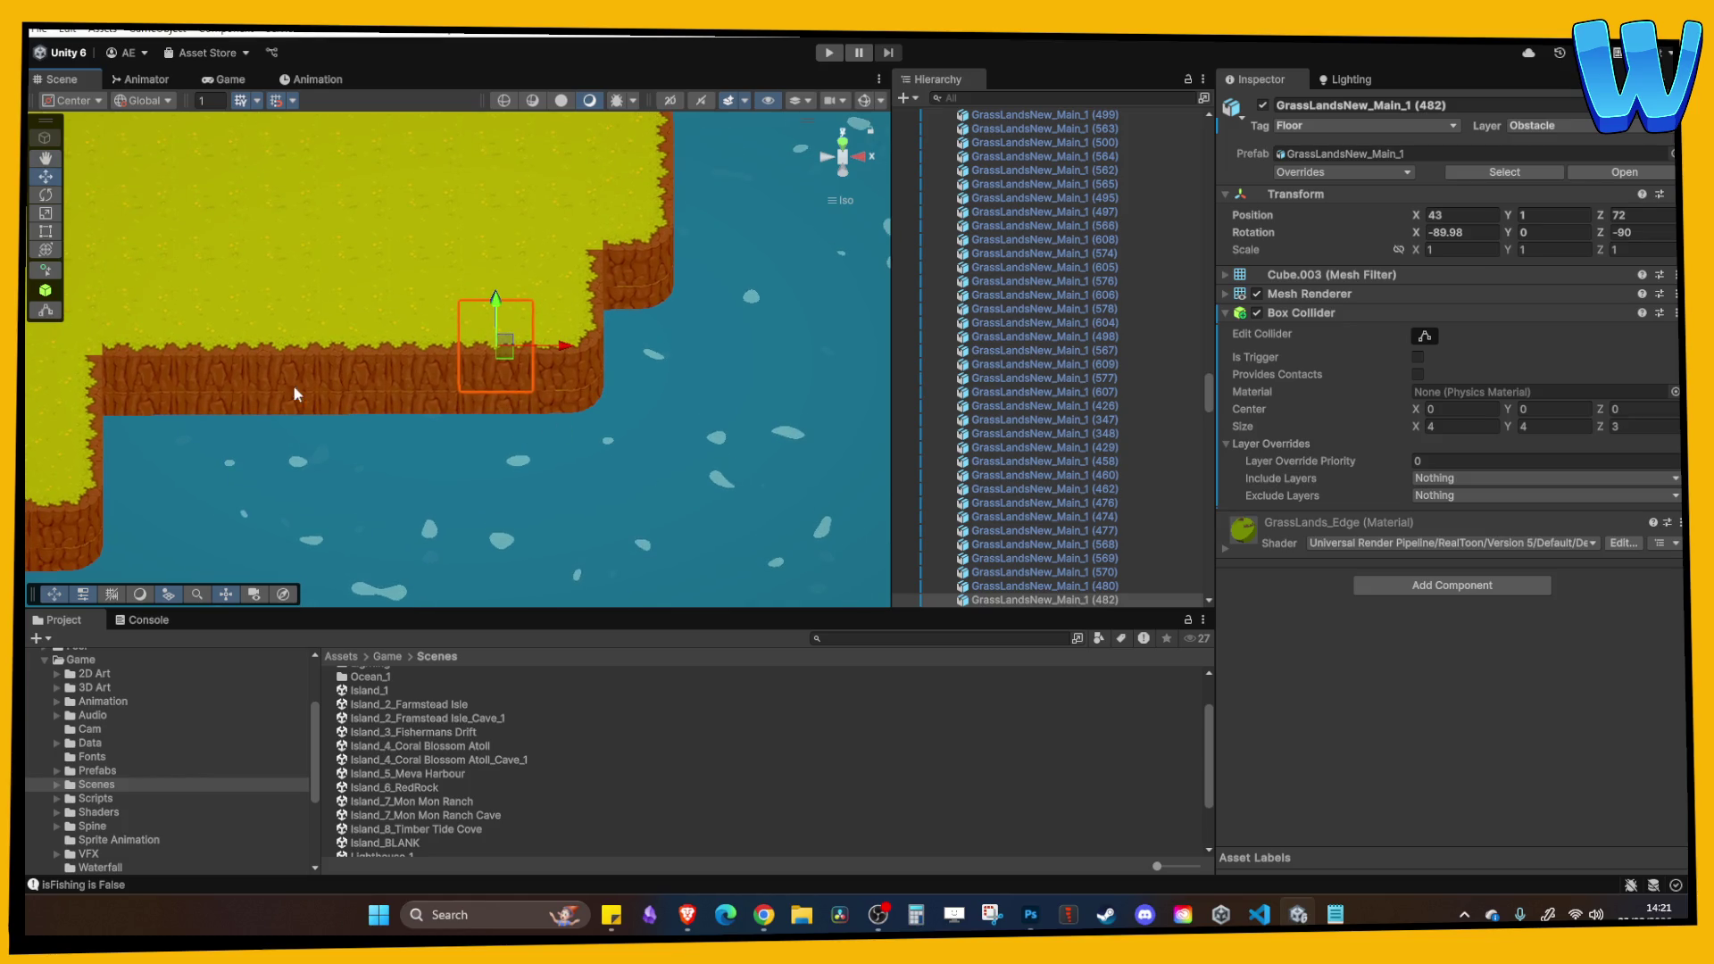
scroll(446, 350, down, 5)
scroll(546, 345, up, 5)
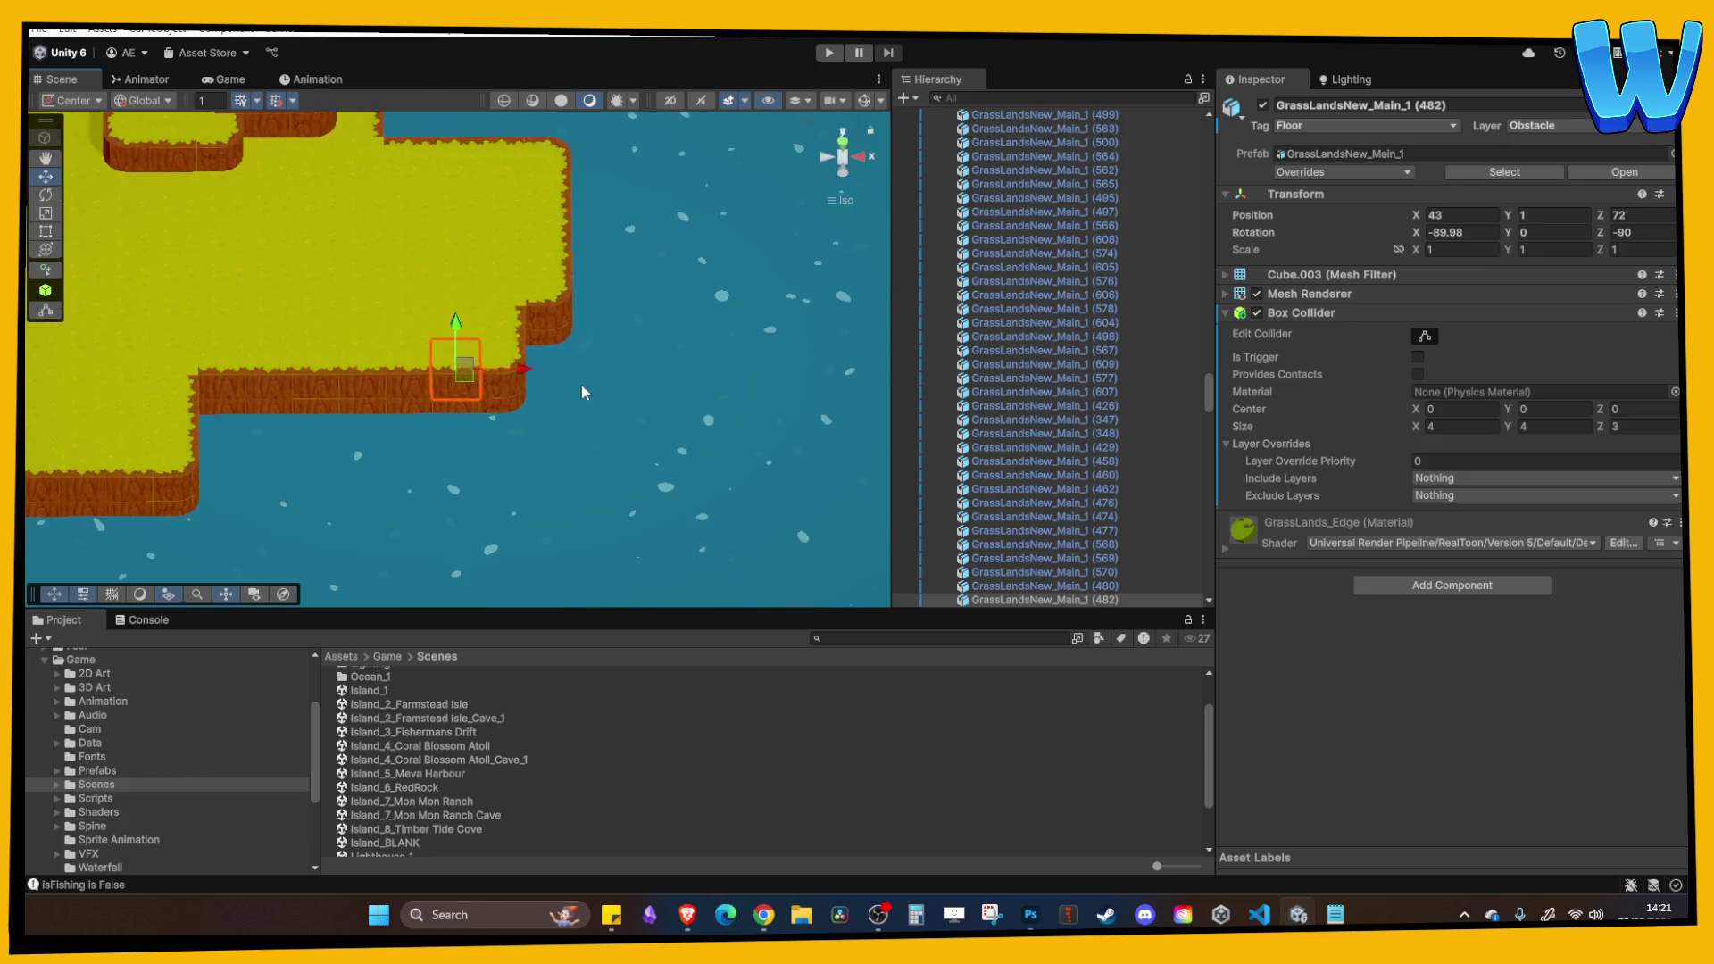
scroll(500, 384, down, 2)
scroll(337, 355, up, 4)
click(446, 371)
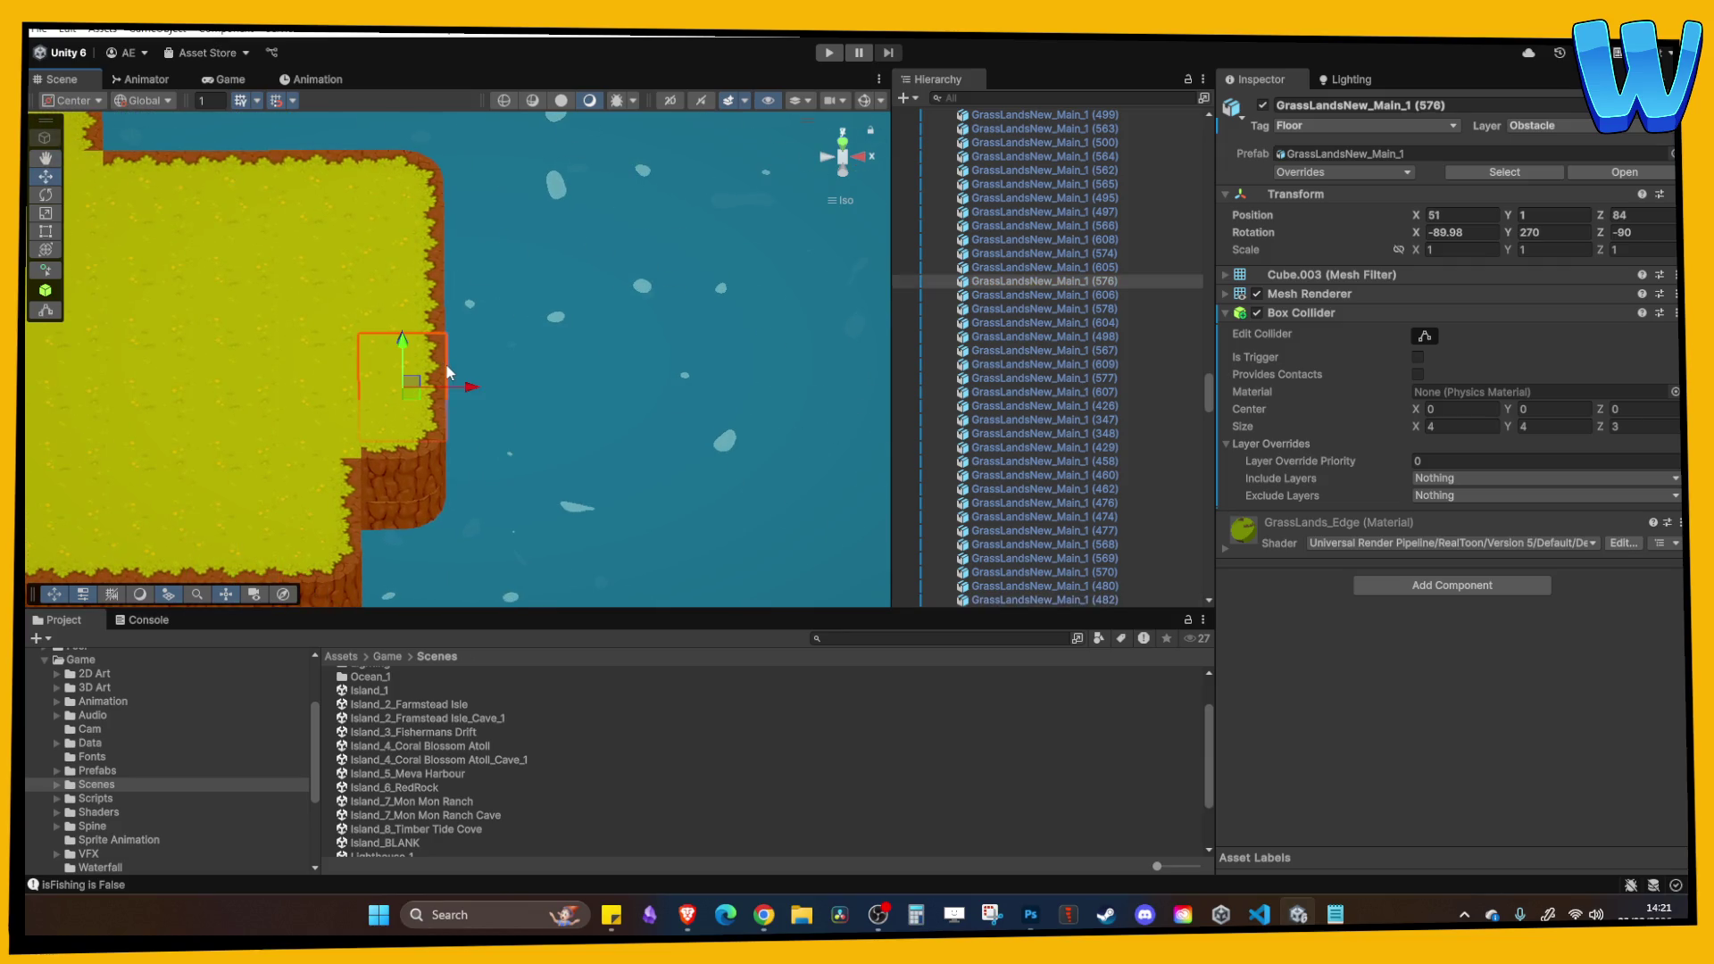
scroll(446, 366, down, 2)
click(446, 362)
click(451, 378)
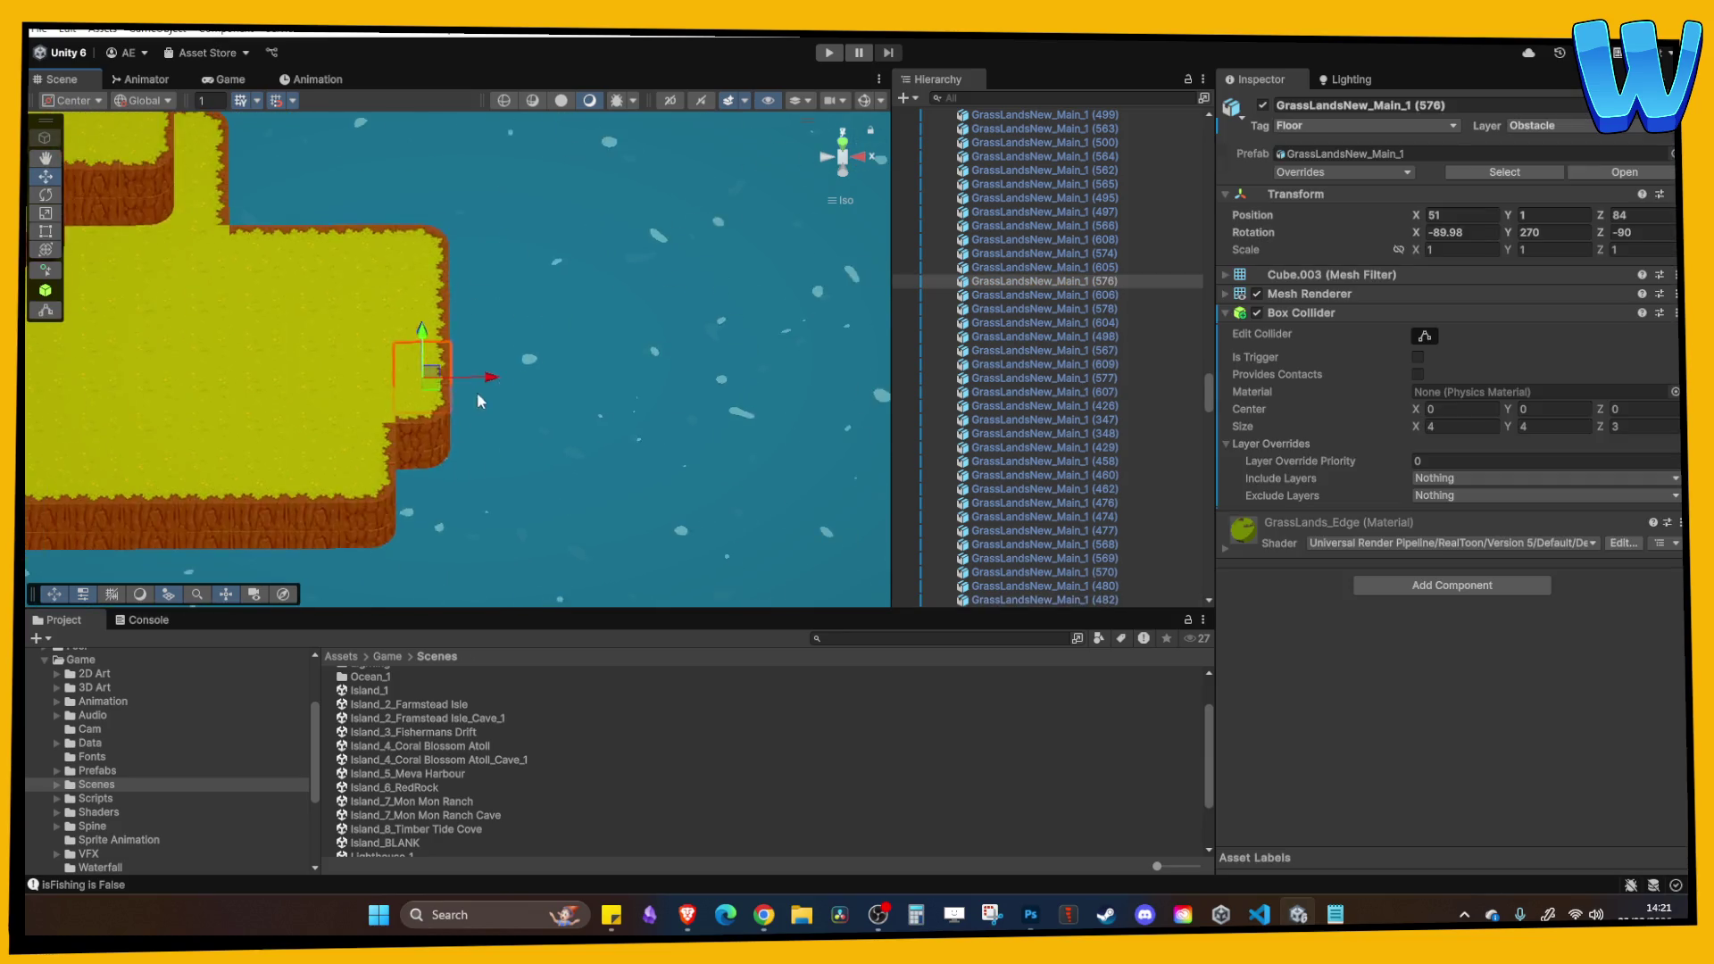
scroll(477, 392, down, 2)
scroll(496, 416, up, 2)
click(486, 347)
scroll(490, 348, up, 2)
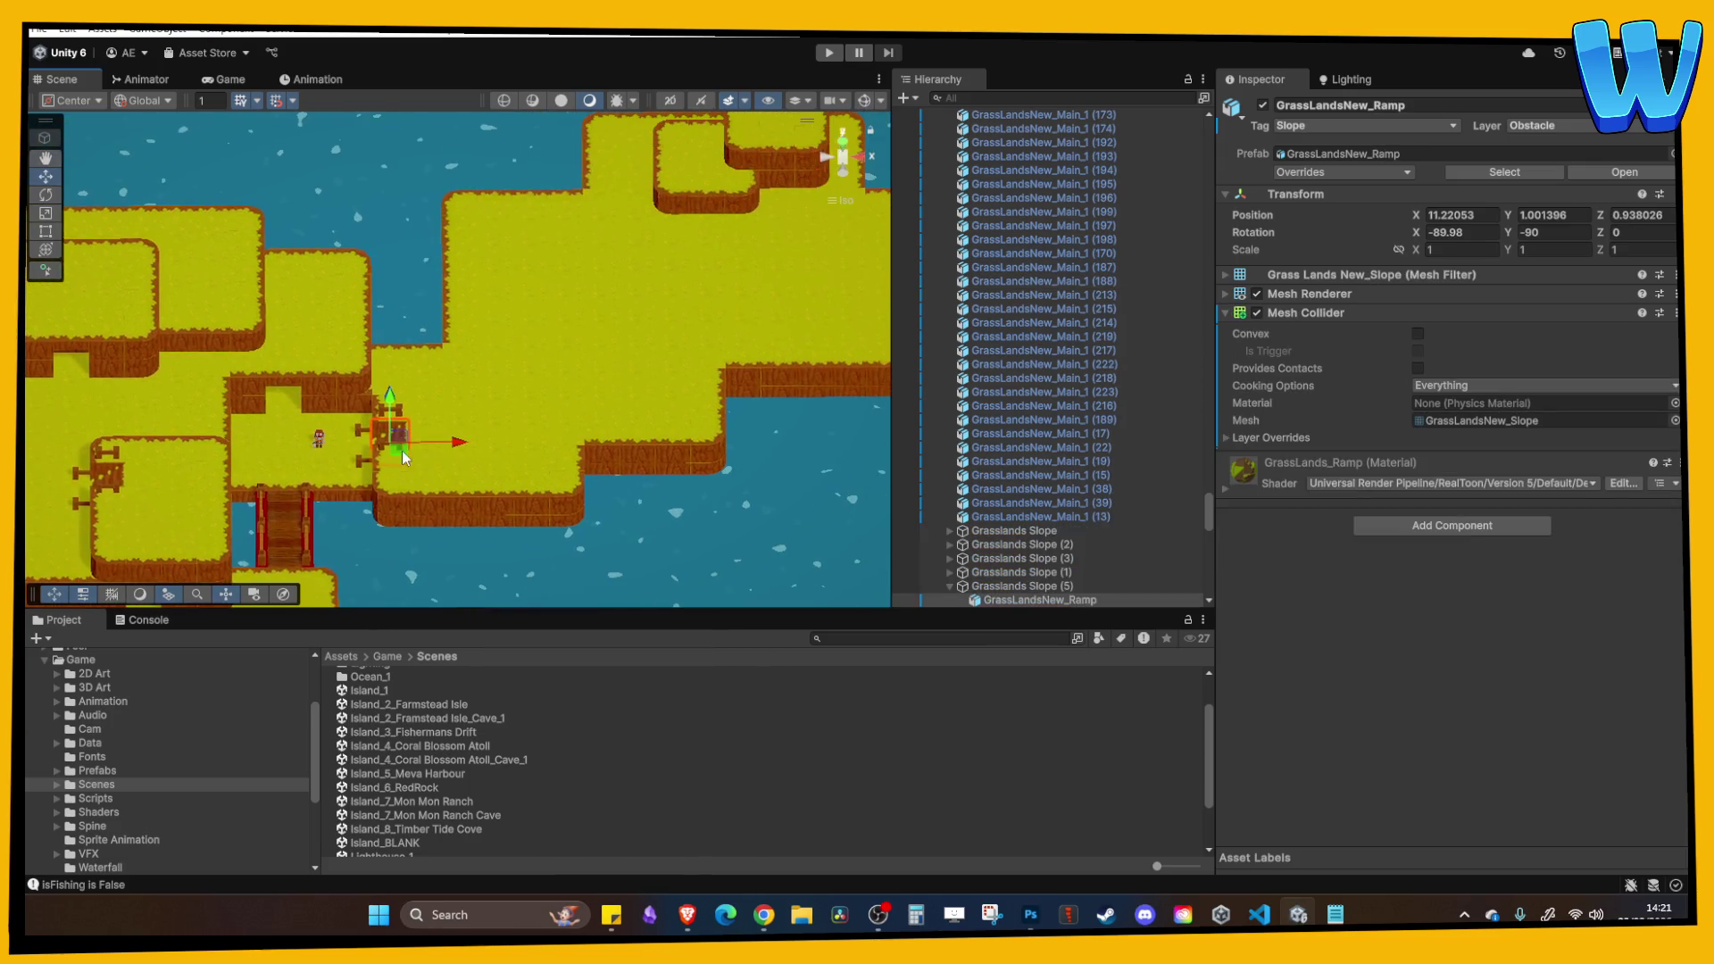
Move Grasslands Slope (6) east into the water at X 48.78, Z 83.09 with Rotation Y 0.
click(400, 447)
mouse_move(448, 443)
mouse_down()
mouse_move(809, 431)
mouse_move(608, 517)
mouse_move(761, 529)
mouse_move(603, 325)
mouse_up()
key(f)
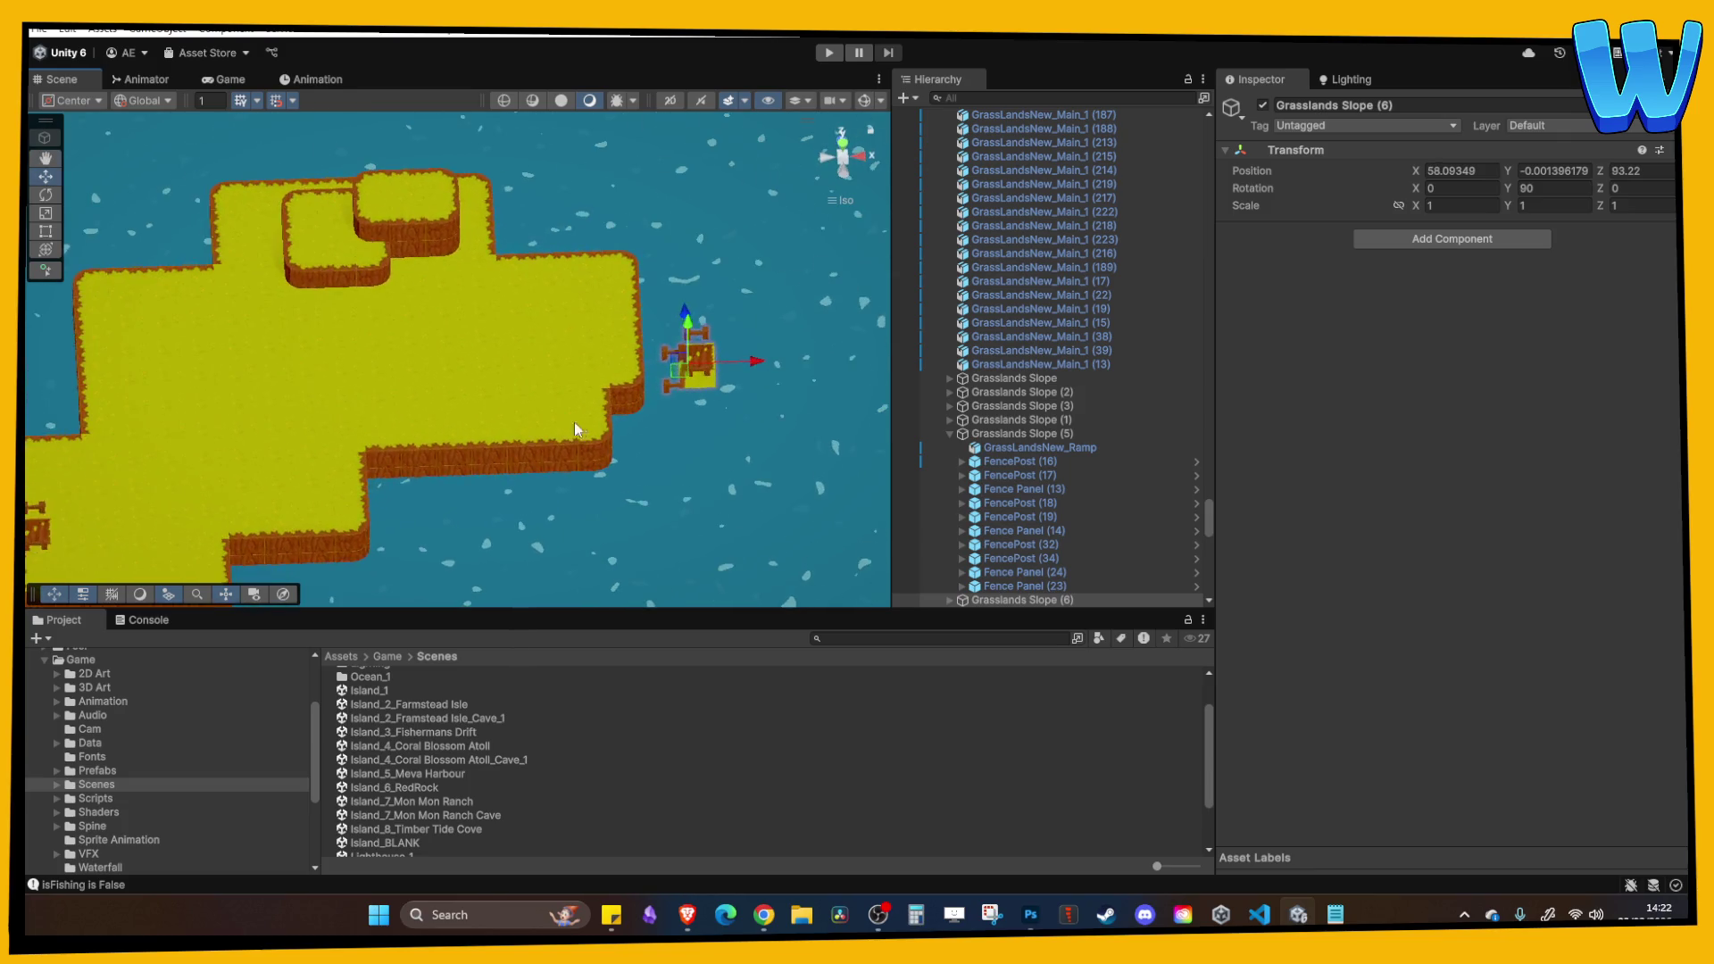
scroll(719, 400, down, 5)
click(1553, 188)
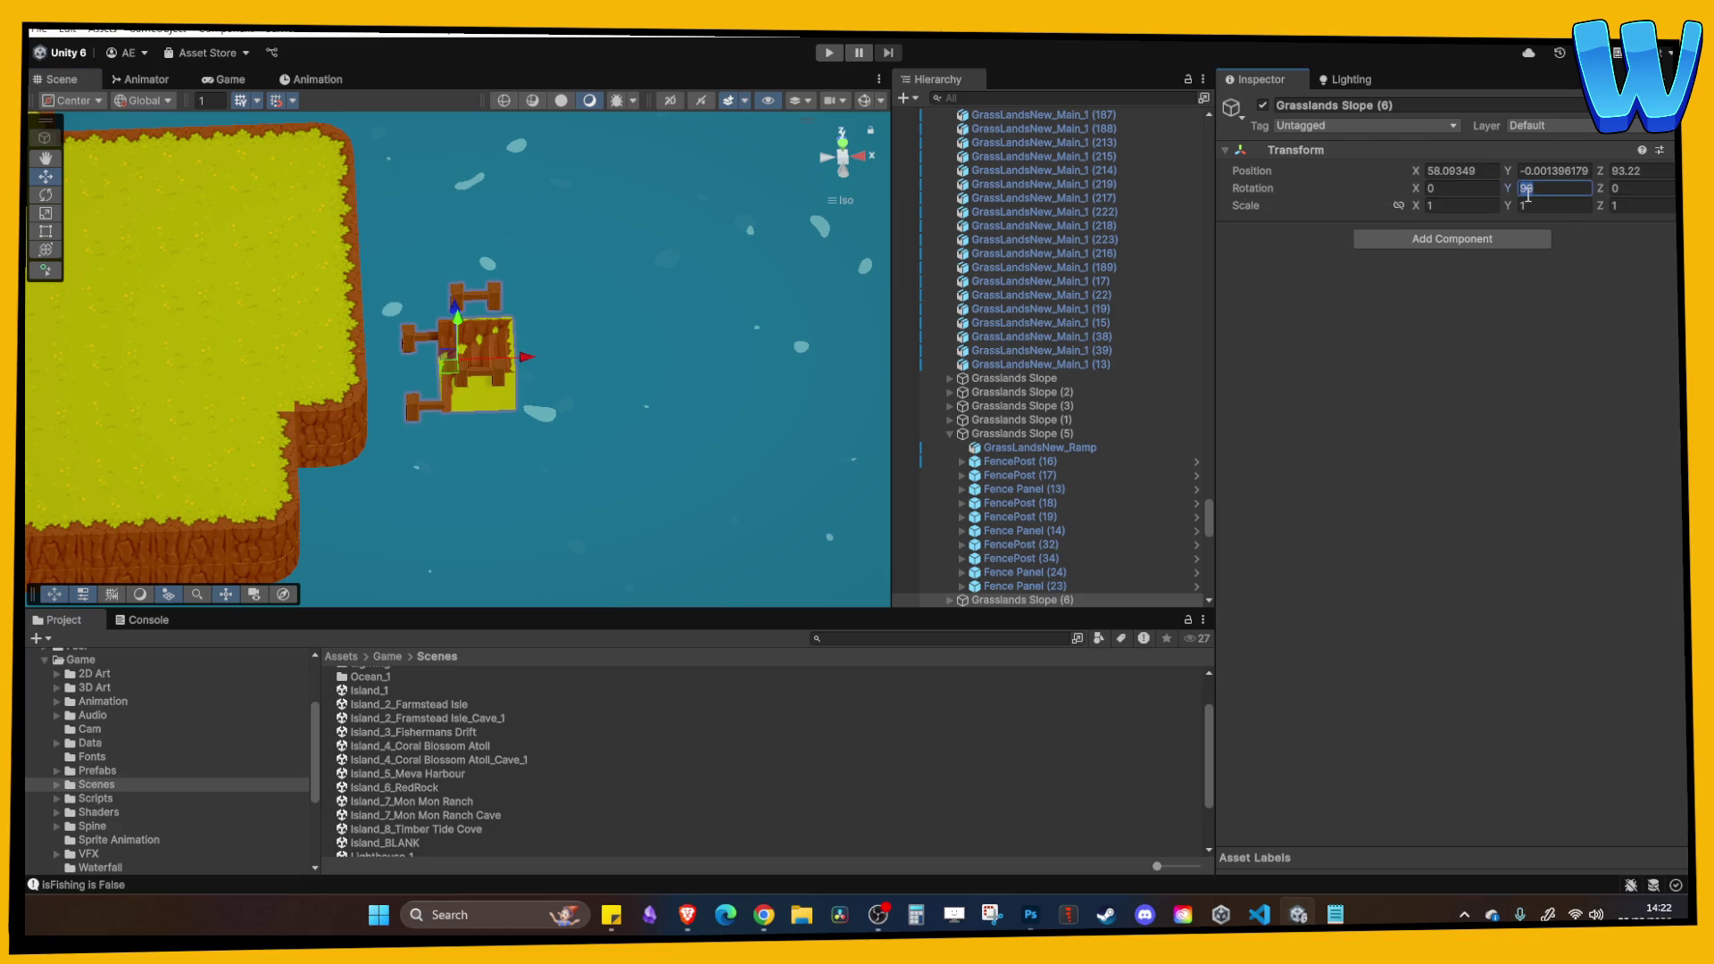
text(0)
key(Return)
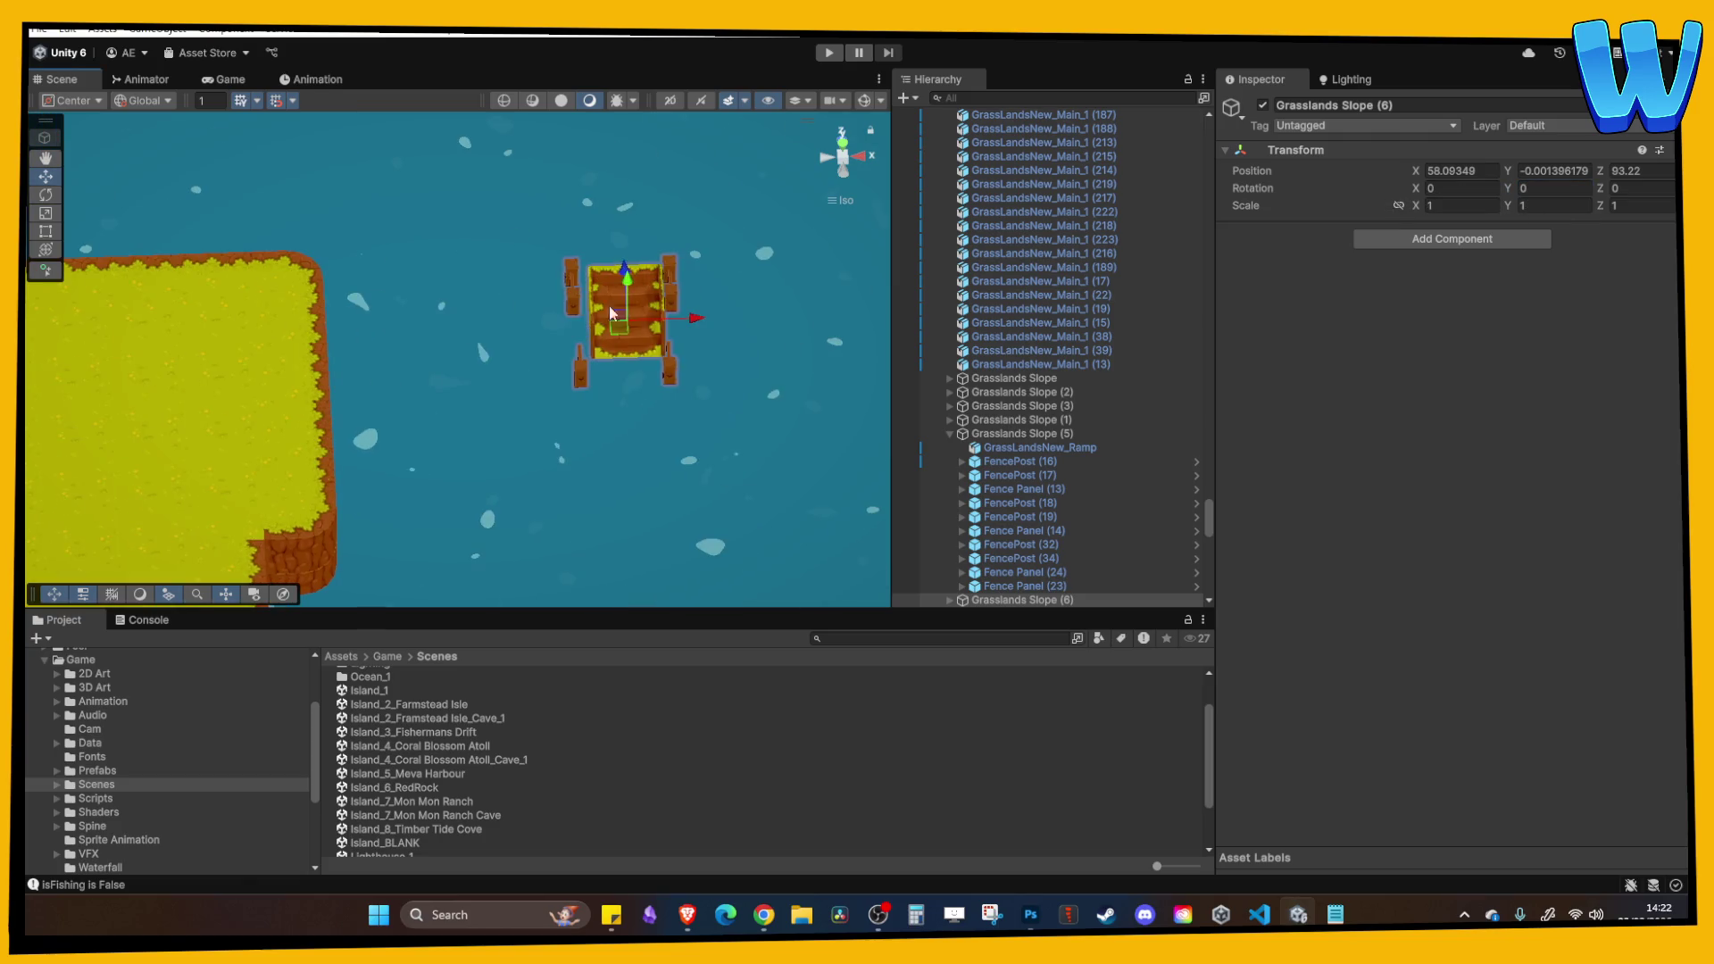
mouse_move(628, 279)
mouse_down()
mouse_move(696, 466)
mouse_move(542, 478)
mouse_move(441, 463)
mouse_move(475, 488)
mouse_move(616, 451)
mouse_up()
scroll(475, 527, up, 1)
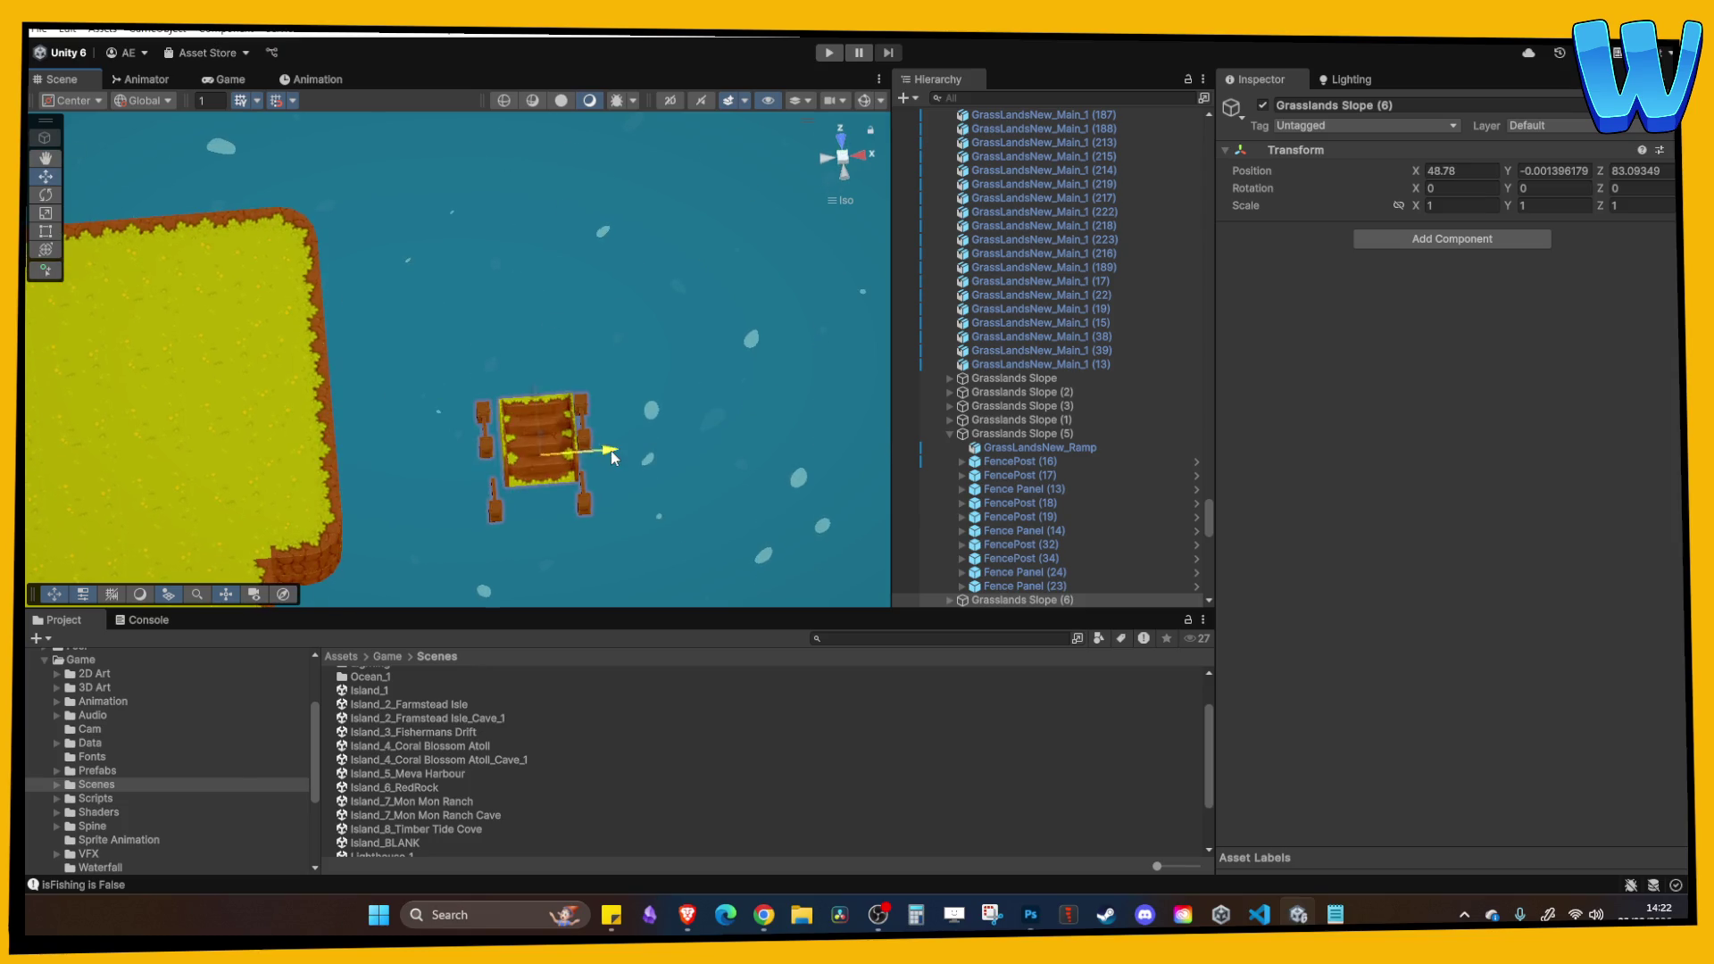
Duplicate a shore grass tile, shift the copy one tile toward the slope, and clear its Y rotation.
click(332, 409)
key(ctrl+d)
drag(350, 368, 420, 362)
click(1543, 235)
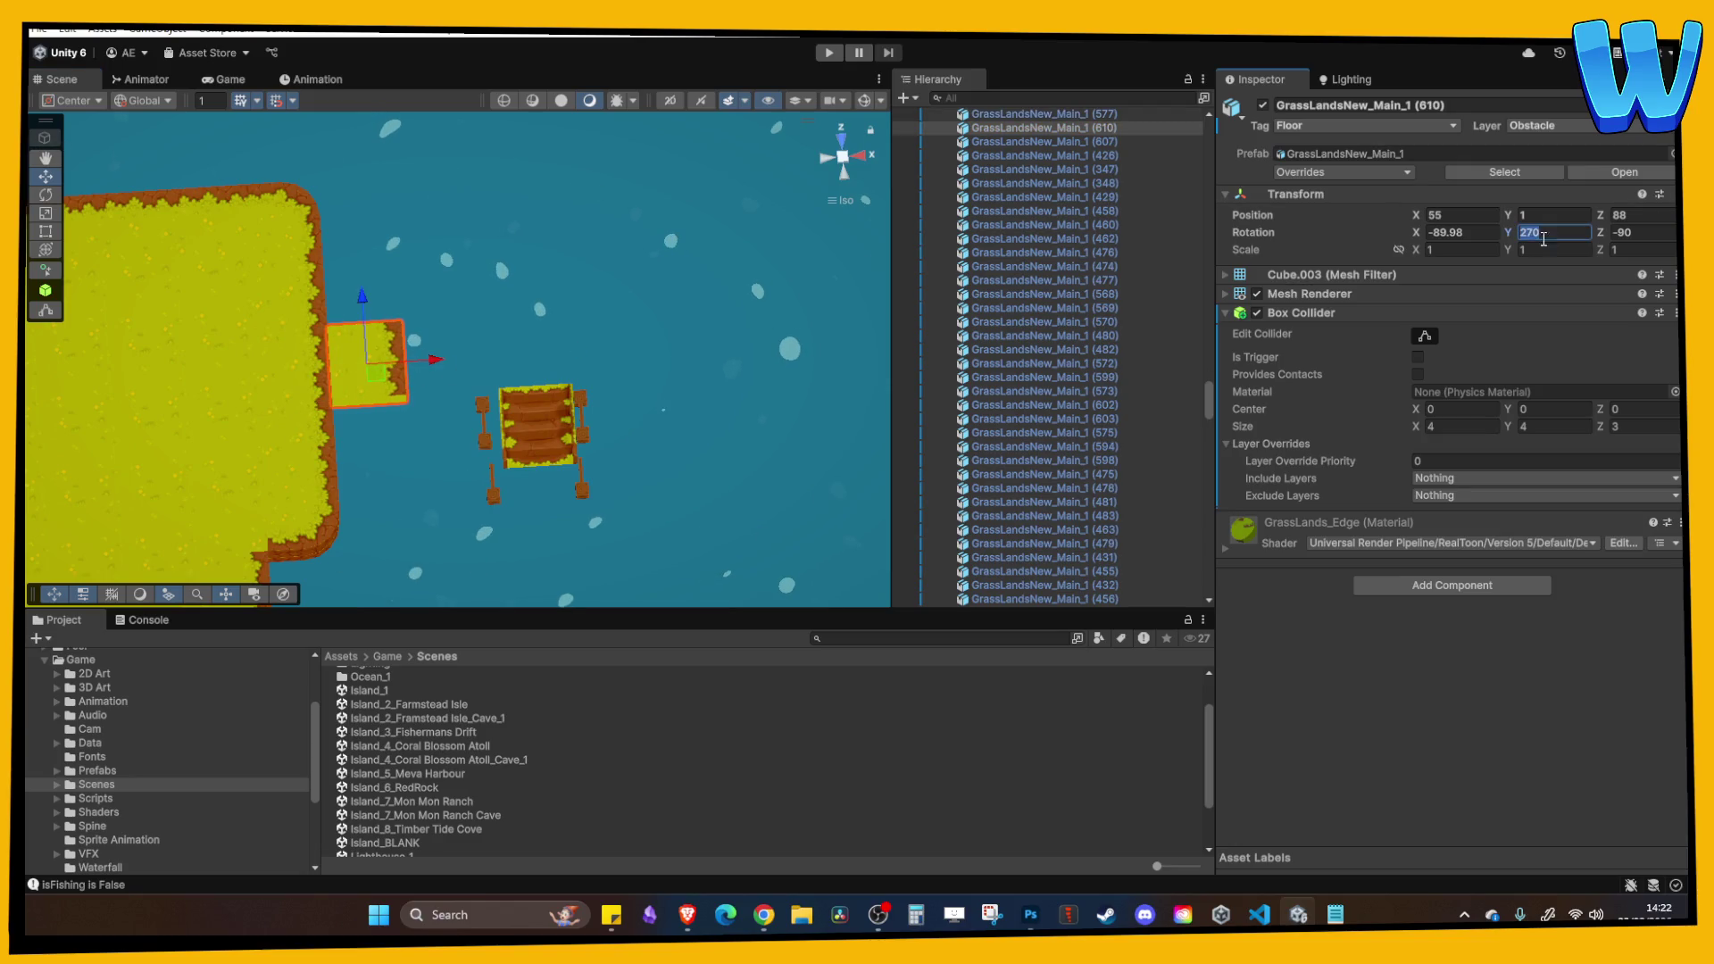
key(BackSpace)
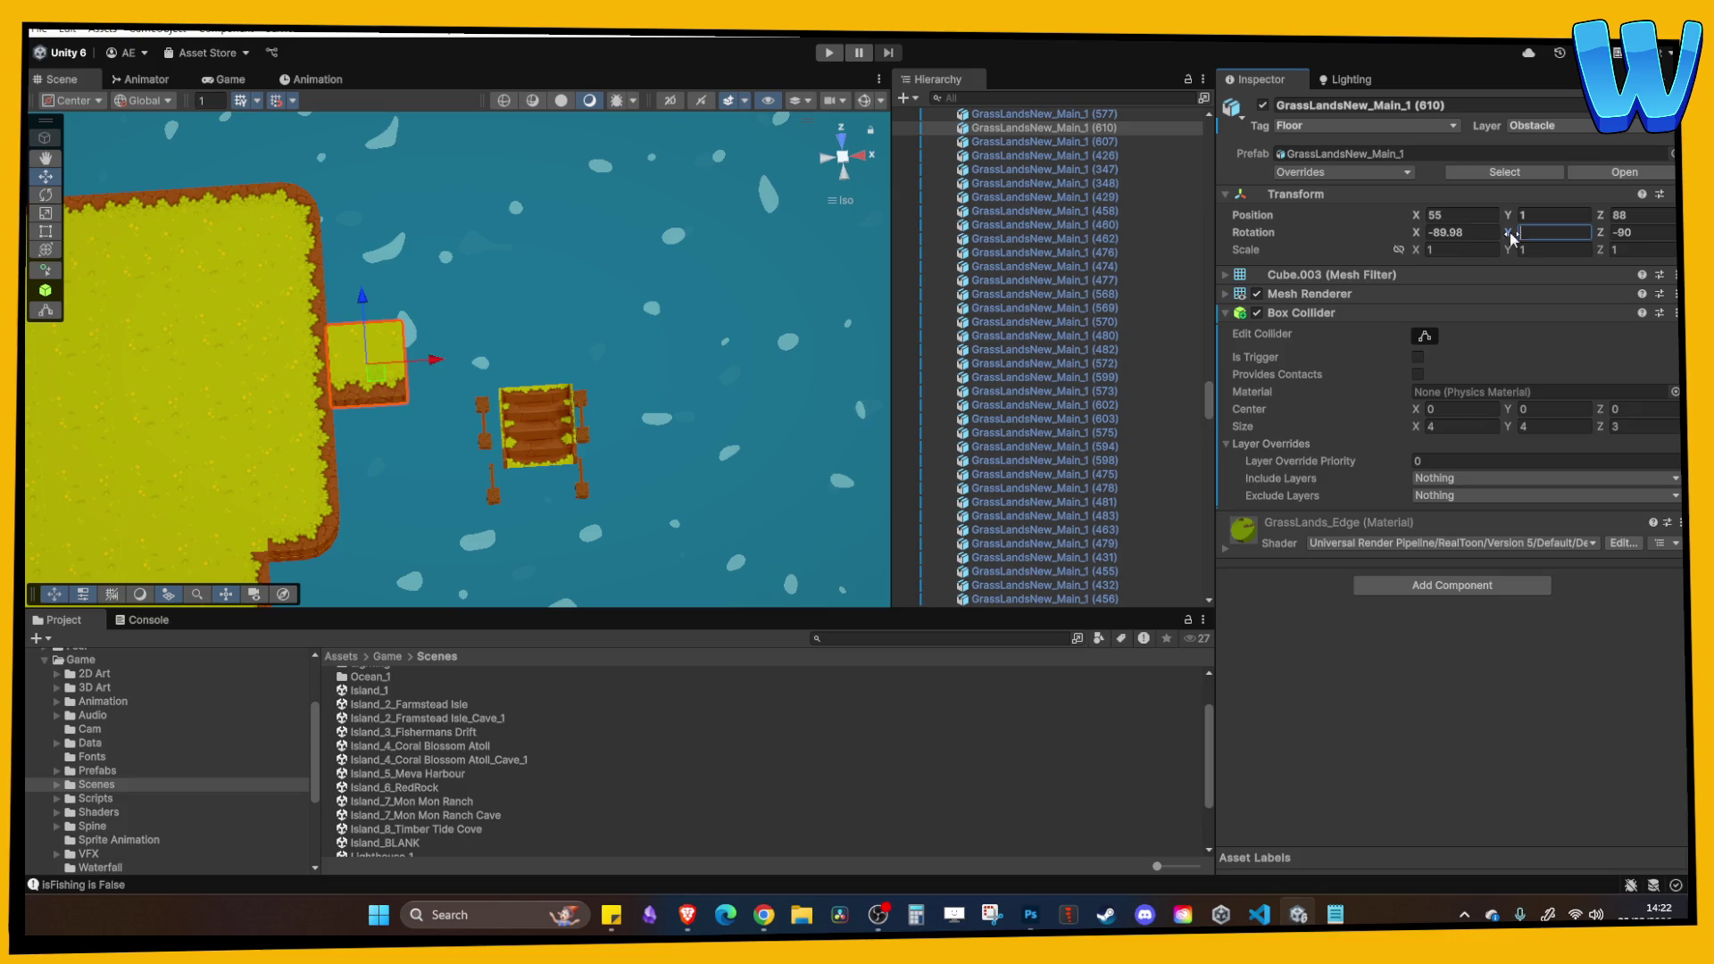
click(302, 376)
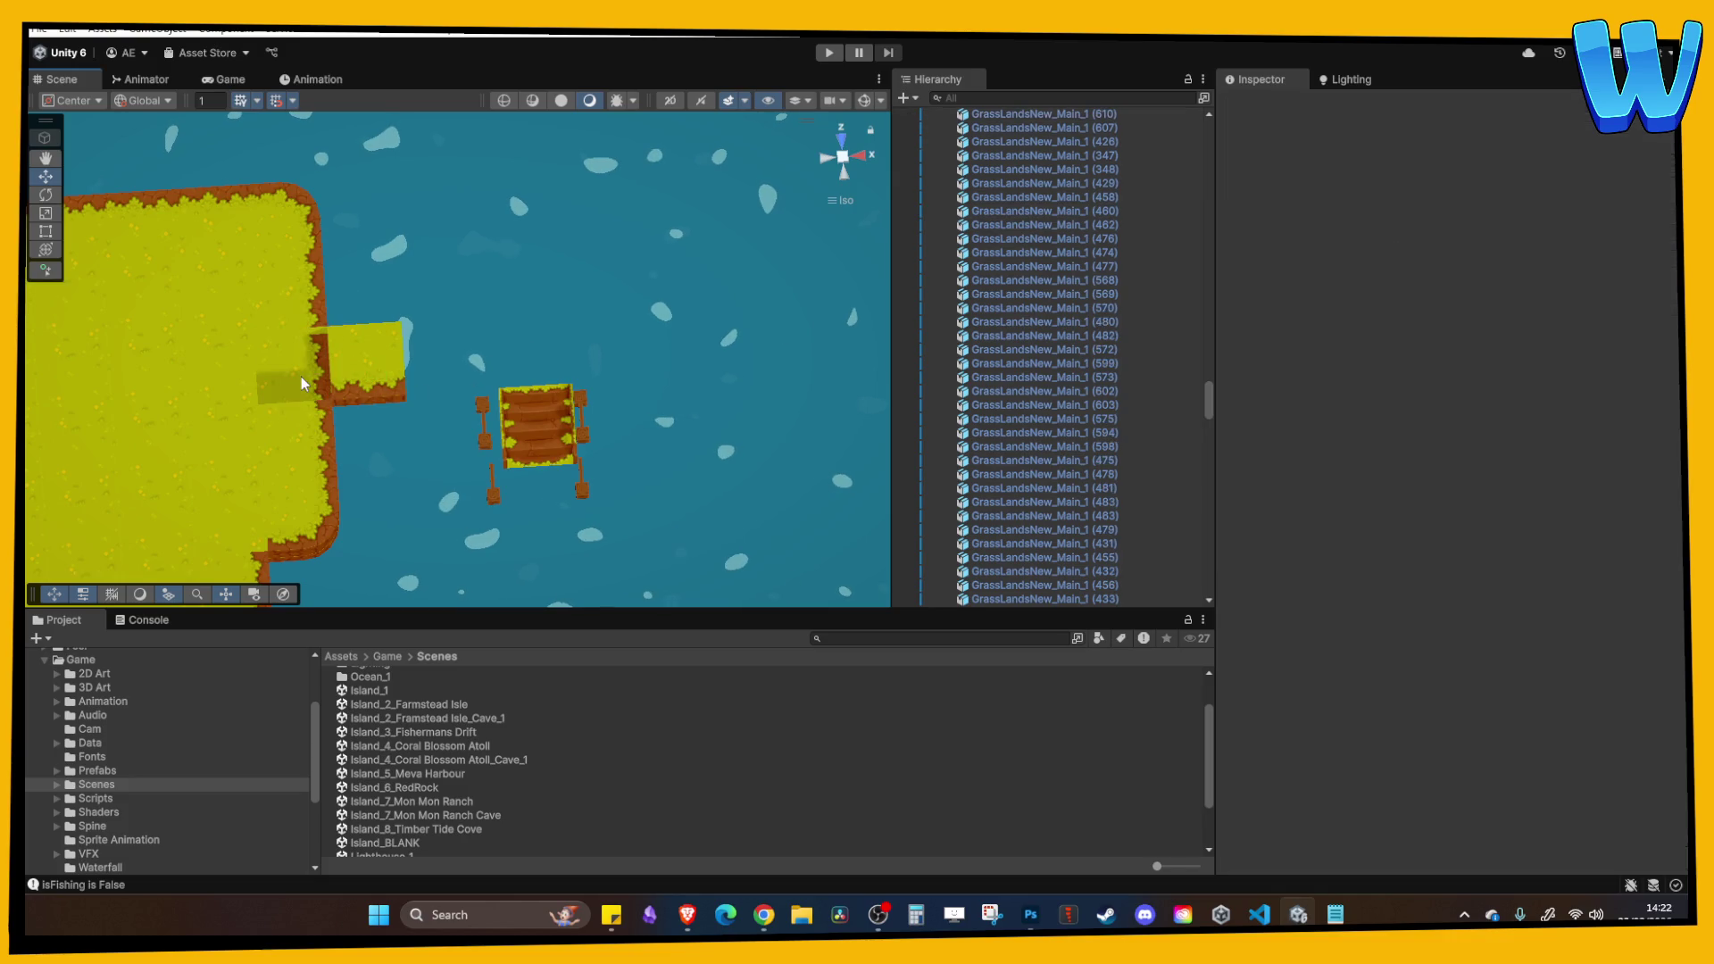
Duplicate an extended grass tile and a corner tile and move the copies beside the dock and bridge.
click(354, 373)
key(ctrl+d)
drag(355, 410, 519, 402)
click(277, 459)
key(ctrl+d)
drag(314, 433, 632, 425)
mouse_move(562, 365)
mouse_down()
mouse_move(558, 228)
mouse_move(607, 267)
mouse_up()
Delete a stray grass tile near the bridge and shift the corner tile to the right.
scroll(478, 421, up, 2)
click(237, 399)
mouse_move(290, 380)
mouse_down()
mouse_move(364, 377)
mouse_move(348, 418)
mouse_up()
key(Delete)
mouse_move(380, 283)
mouse_down()
mouse_move(352, 291)
mouse_move(440, 318)
mouse_move(678, 318)
mouse_move(659, 319)
mouse_up()
Delete the left island's top-right corner tile, then undo the deletion.
key(w)
click(306, 295)
click(313, 295)
click(273, 295)
key(Delete)
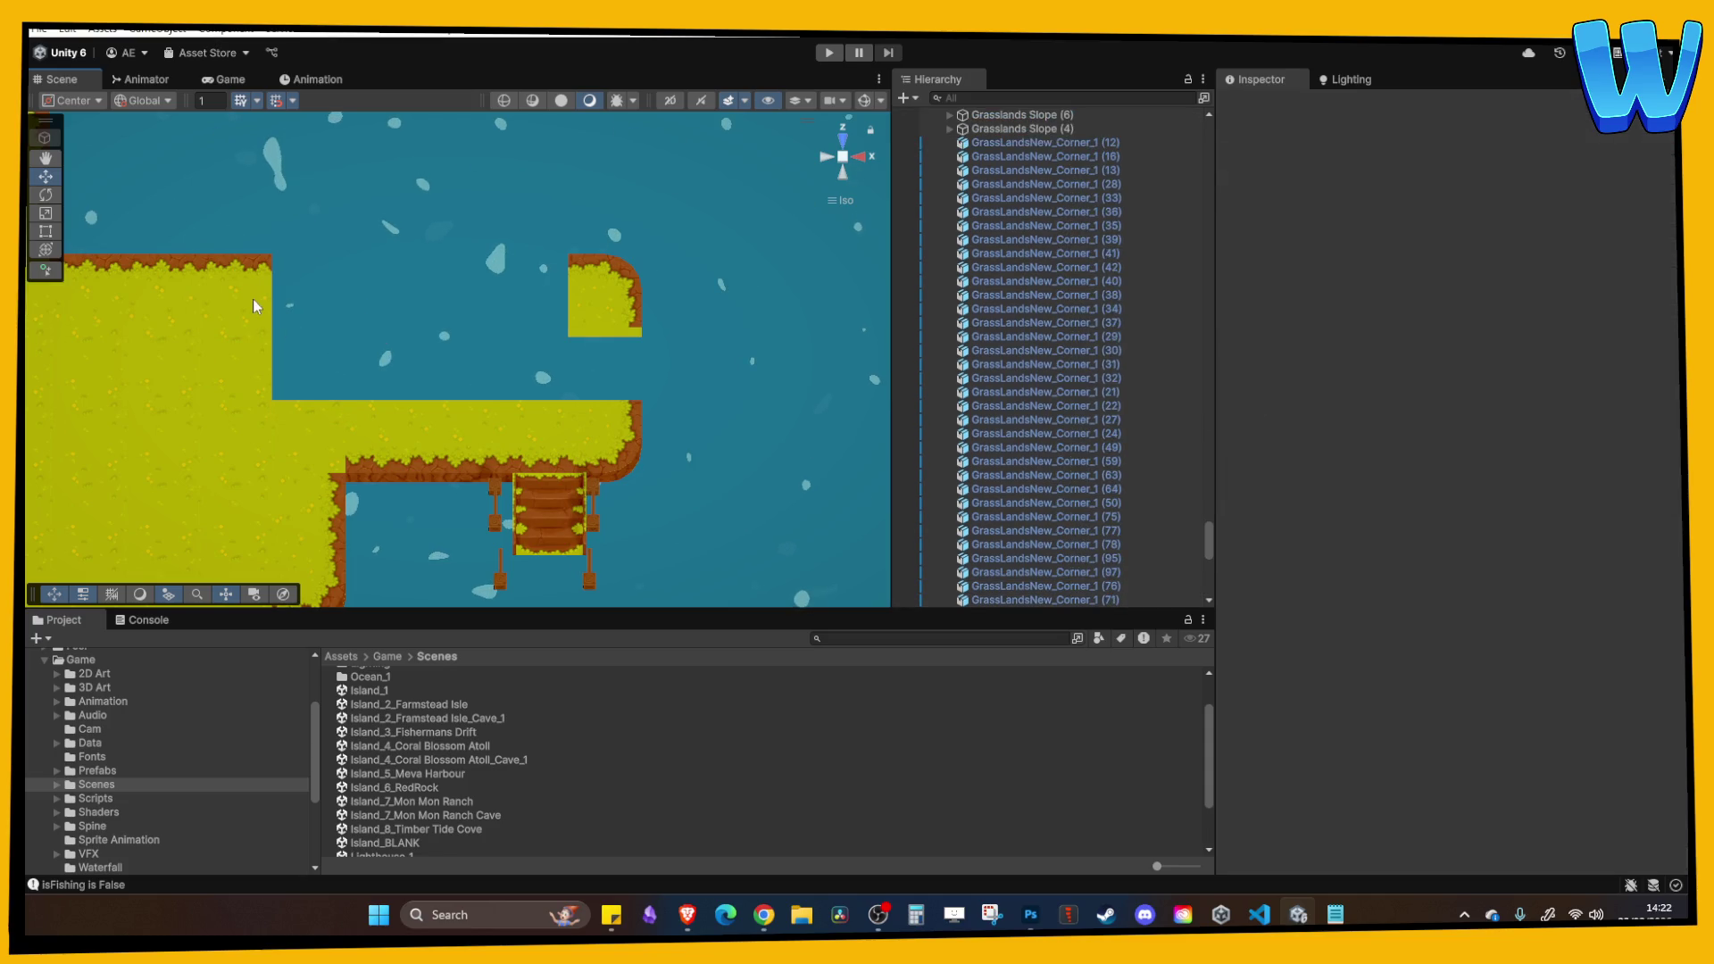
key(ctrl+z)
Duplicate grass tiles one and two tiles to the right and into the gap by the dock.
key(ctrl+d)
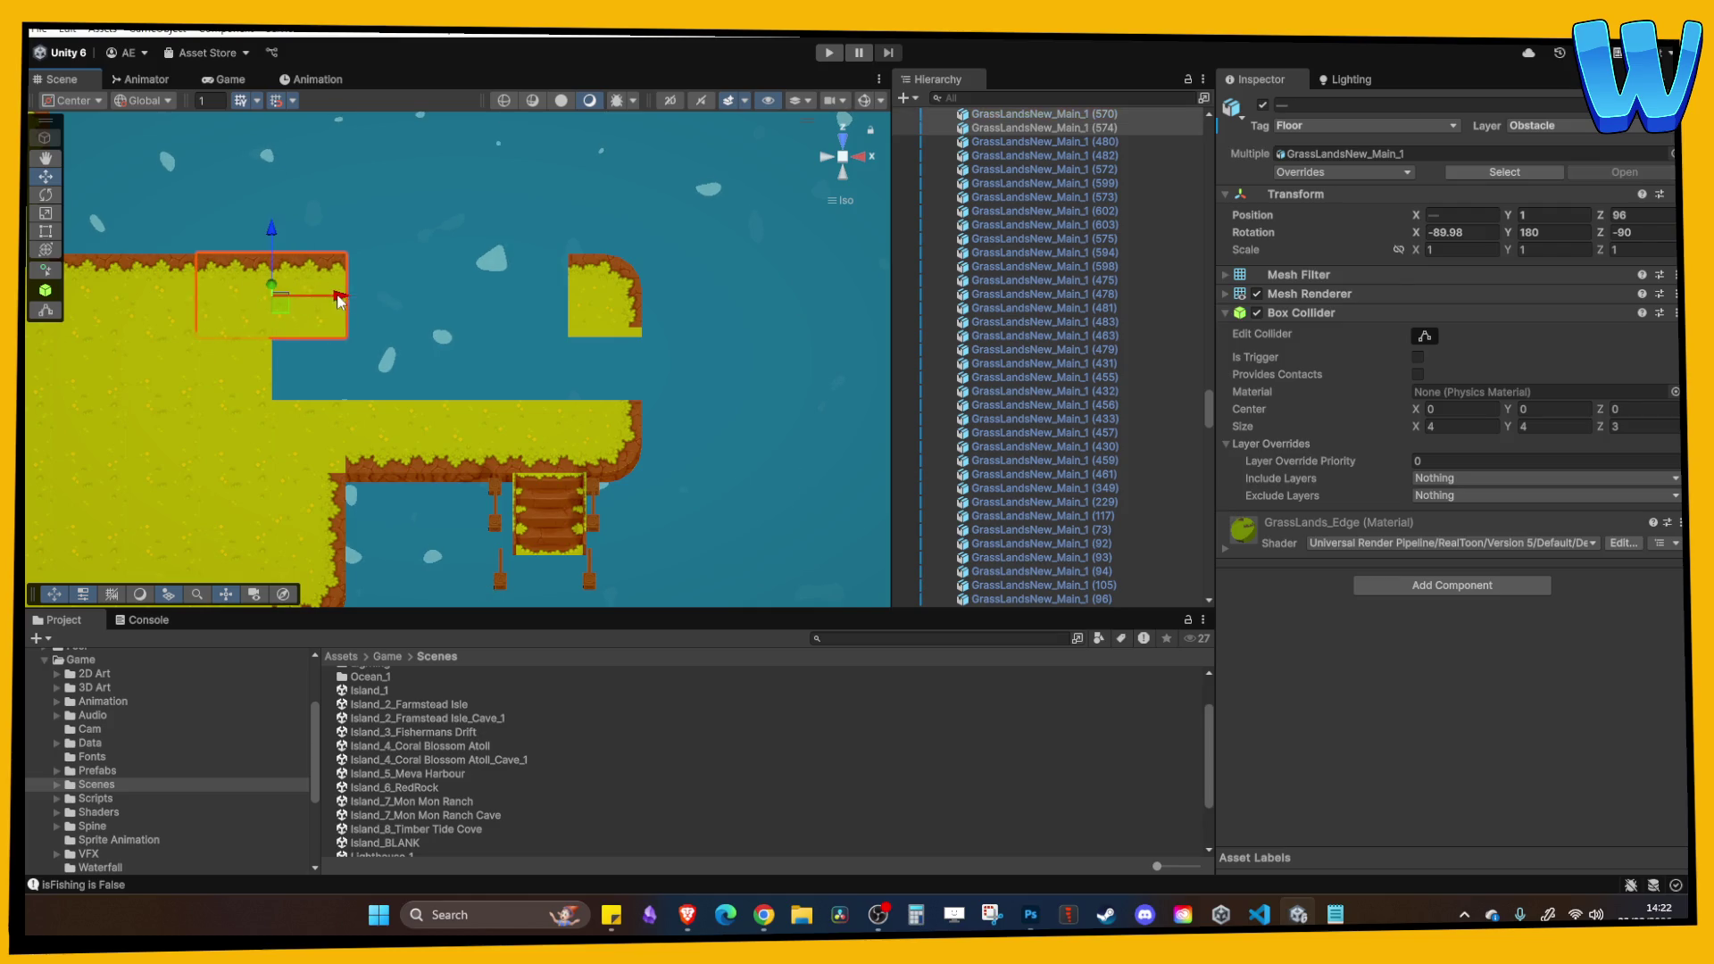
drag(367, 294, 479, 297)
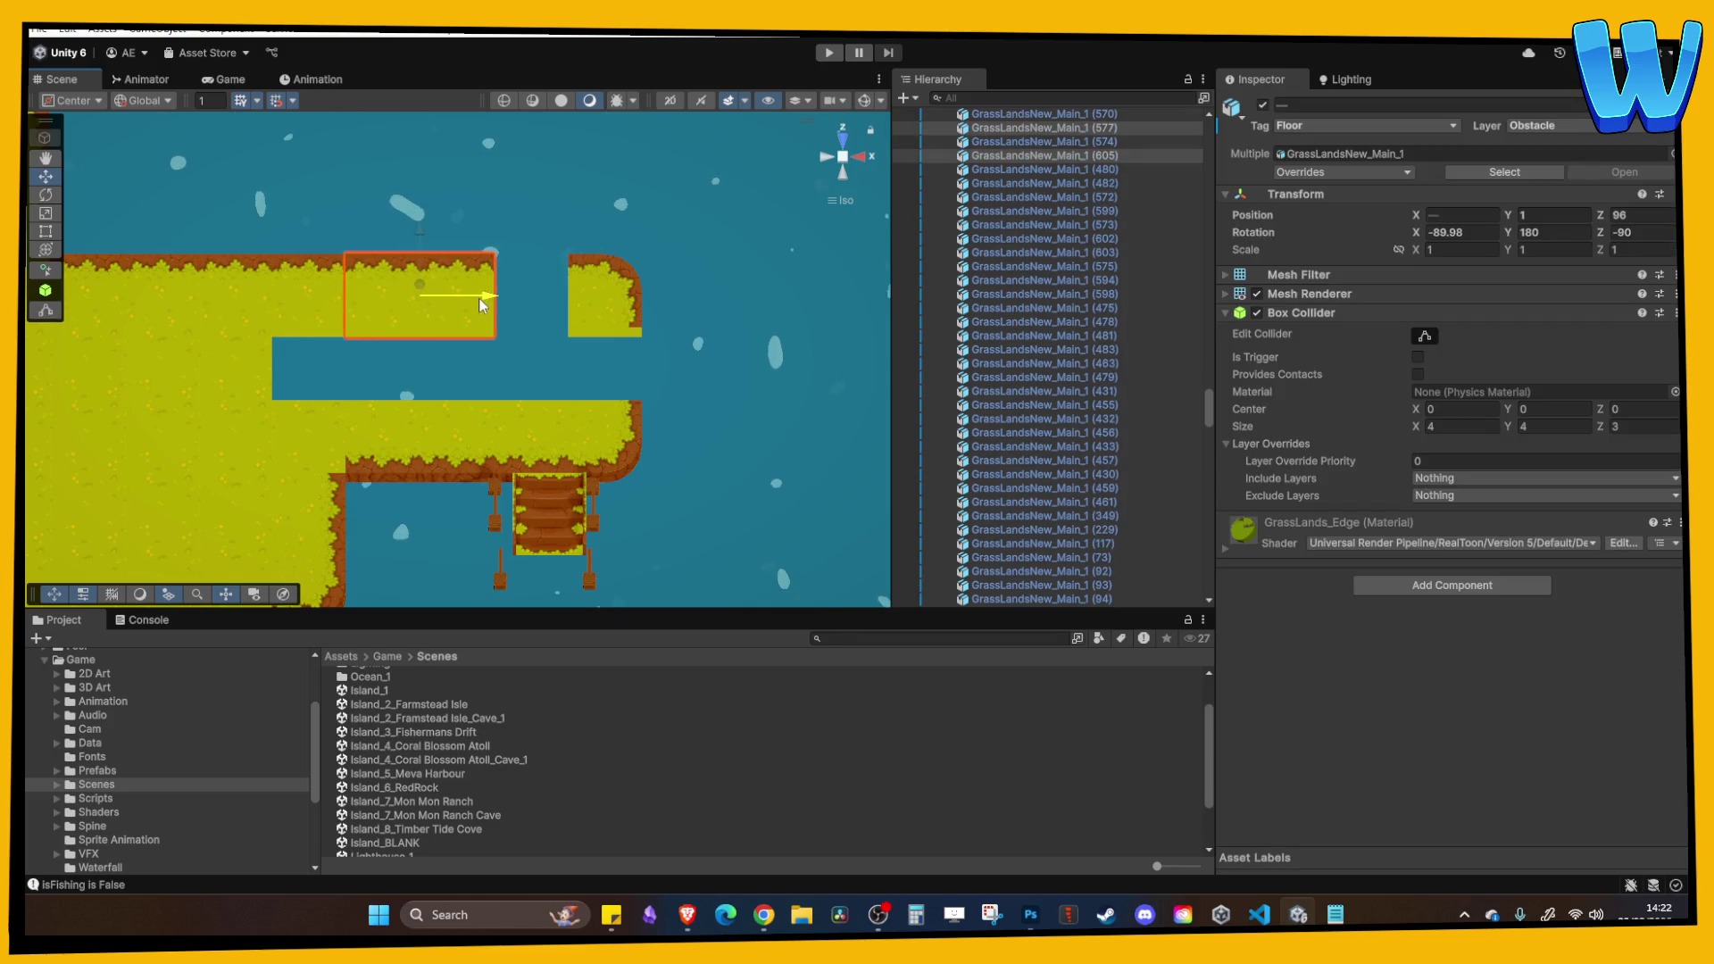
click(403, 296)
key(ctrl+d)
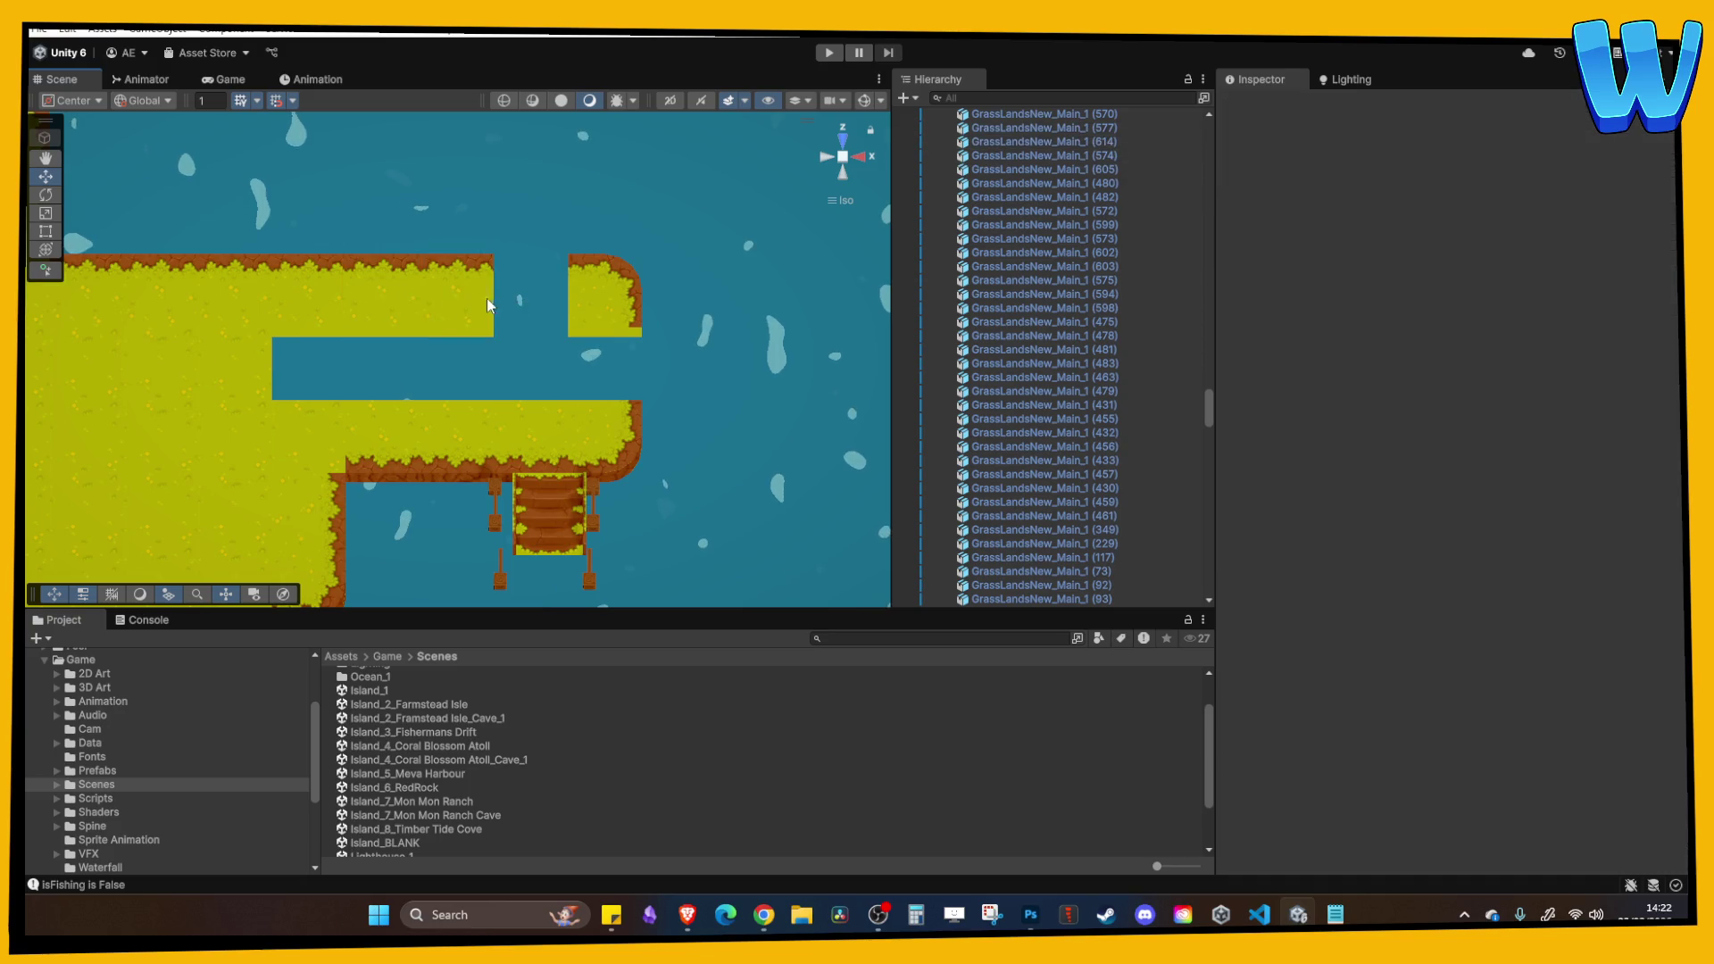
mouse_move(455, 297)
mouse_down()
mouse_move(574, 297)
mouse_move(312, 507)
mouse_move(680, 515)
mouse_up()
key(ctrl+d)
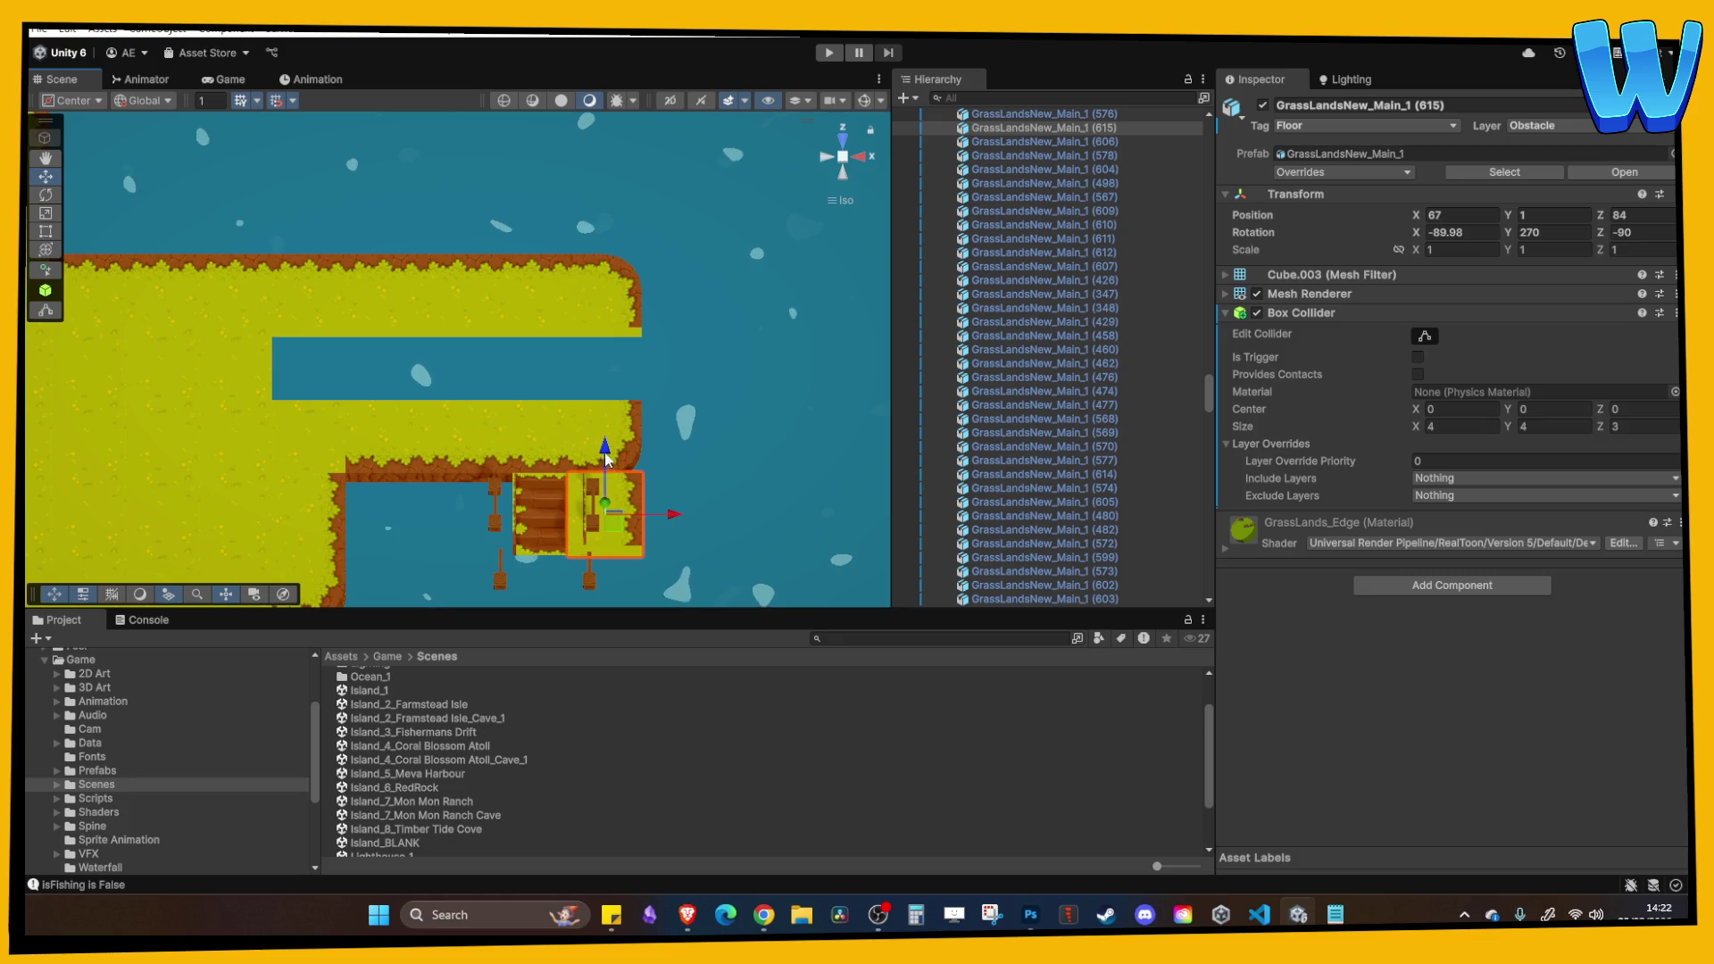
drag(605, 458, 628, 326)
Copy the grass tiles left of the gap into it to fill the edge.
click(201, 368)
key(ctrl+d)
mouse_move(226, 373)
mouse_down()
mouse_move(379, 349)
mouse_move(544, 356)
mouse_up()
key(ctrl+d)
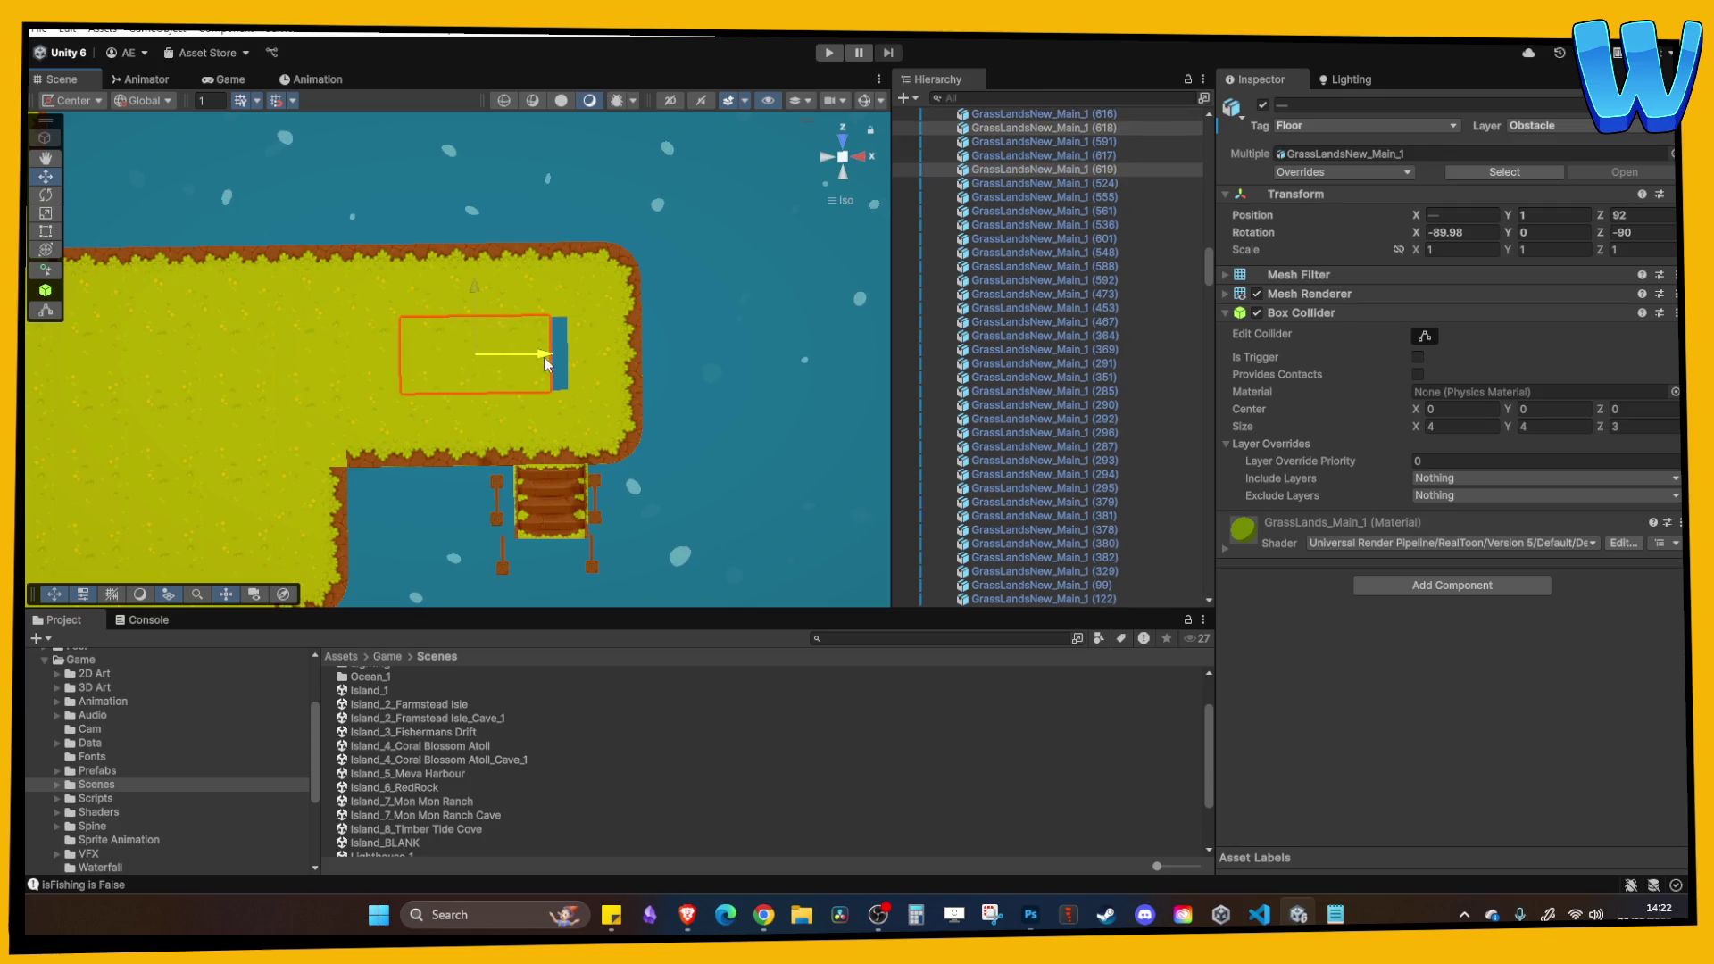
click(598, 399)
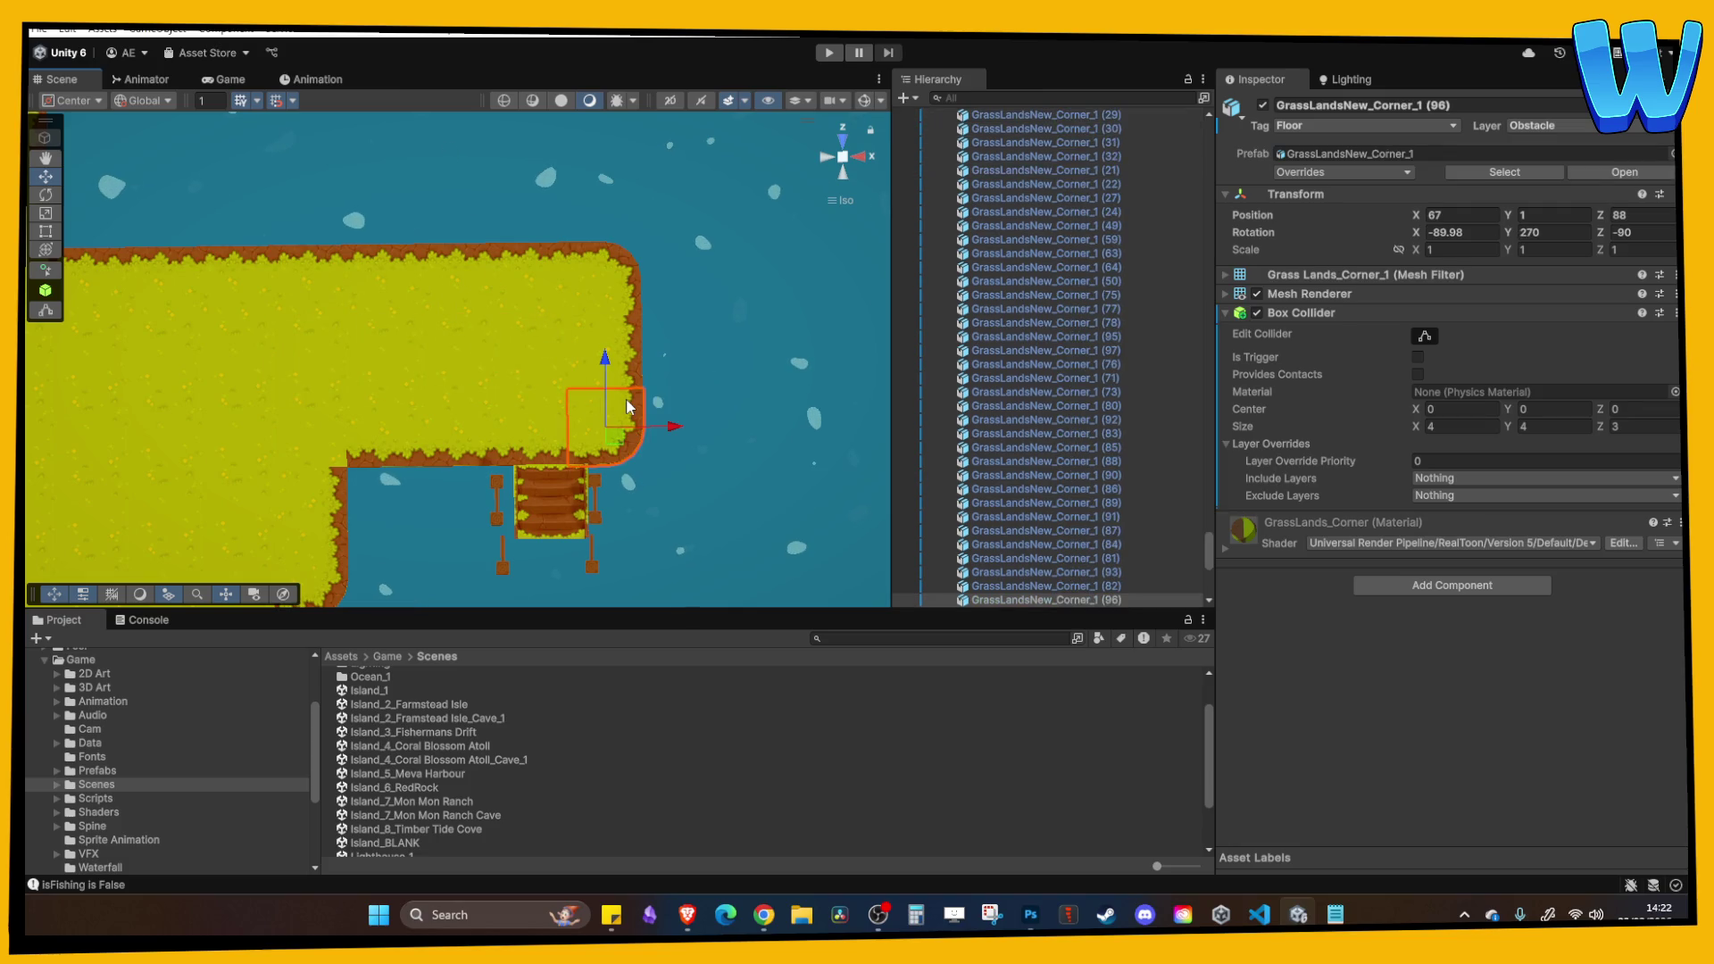
Orbit to a tilted 3D view around the stairs and select the grassy ramp stairway.
mouse_move(630, 408)
mouse_down()
mouse_move(385, 441)
mouse_move(345, 485)
mouse_move(405, 569)
mouse_up()
click(341, 487)
click(335, 494)
click(413, 460)
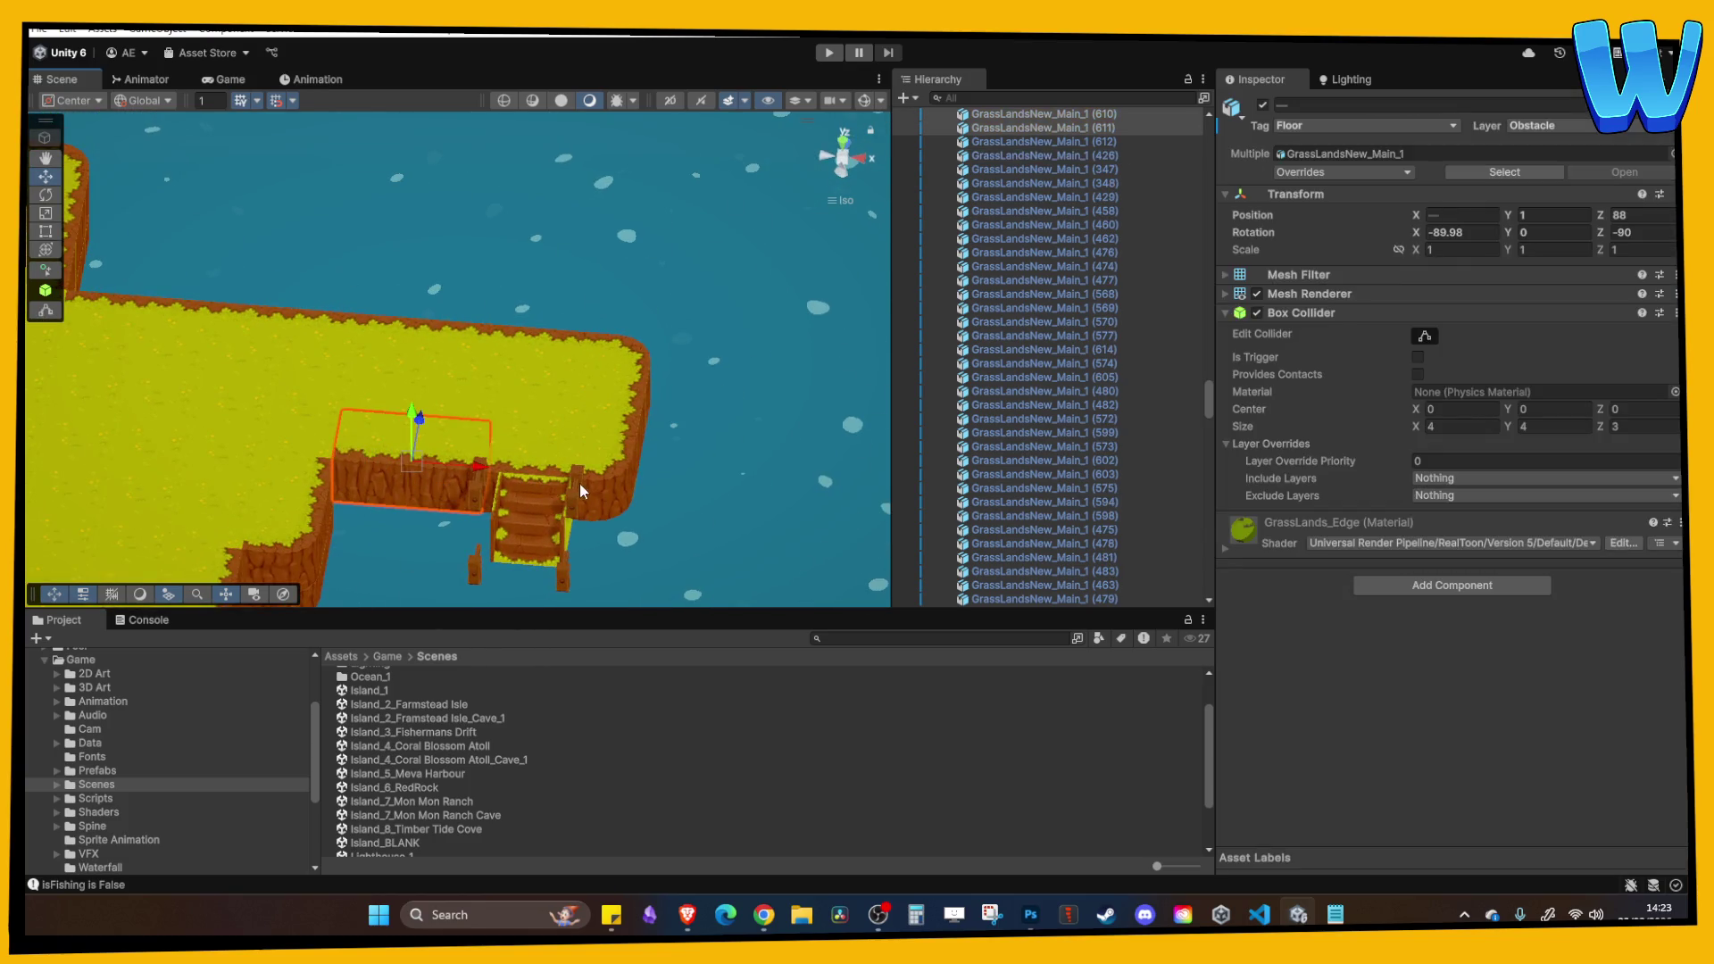
ctrl+click(610, 465)
mouse_move(611, 466)
mouse_down()
mouse_move(632, 454)
mouse_move(497, 437)
mouse_move(587, 525)
mouse_move(436, 411)
mouse_move(501, 507)
mouse_up()
click(650, 446)
click(436, 410)
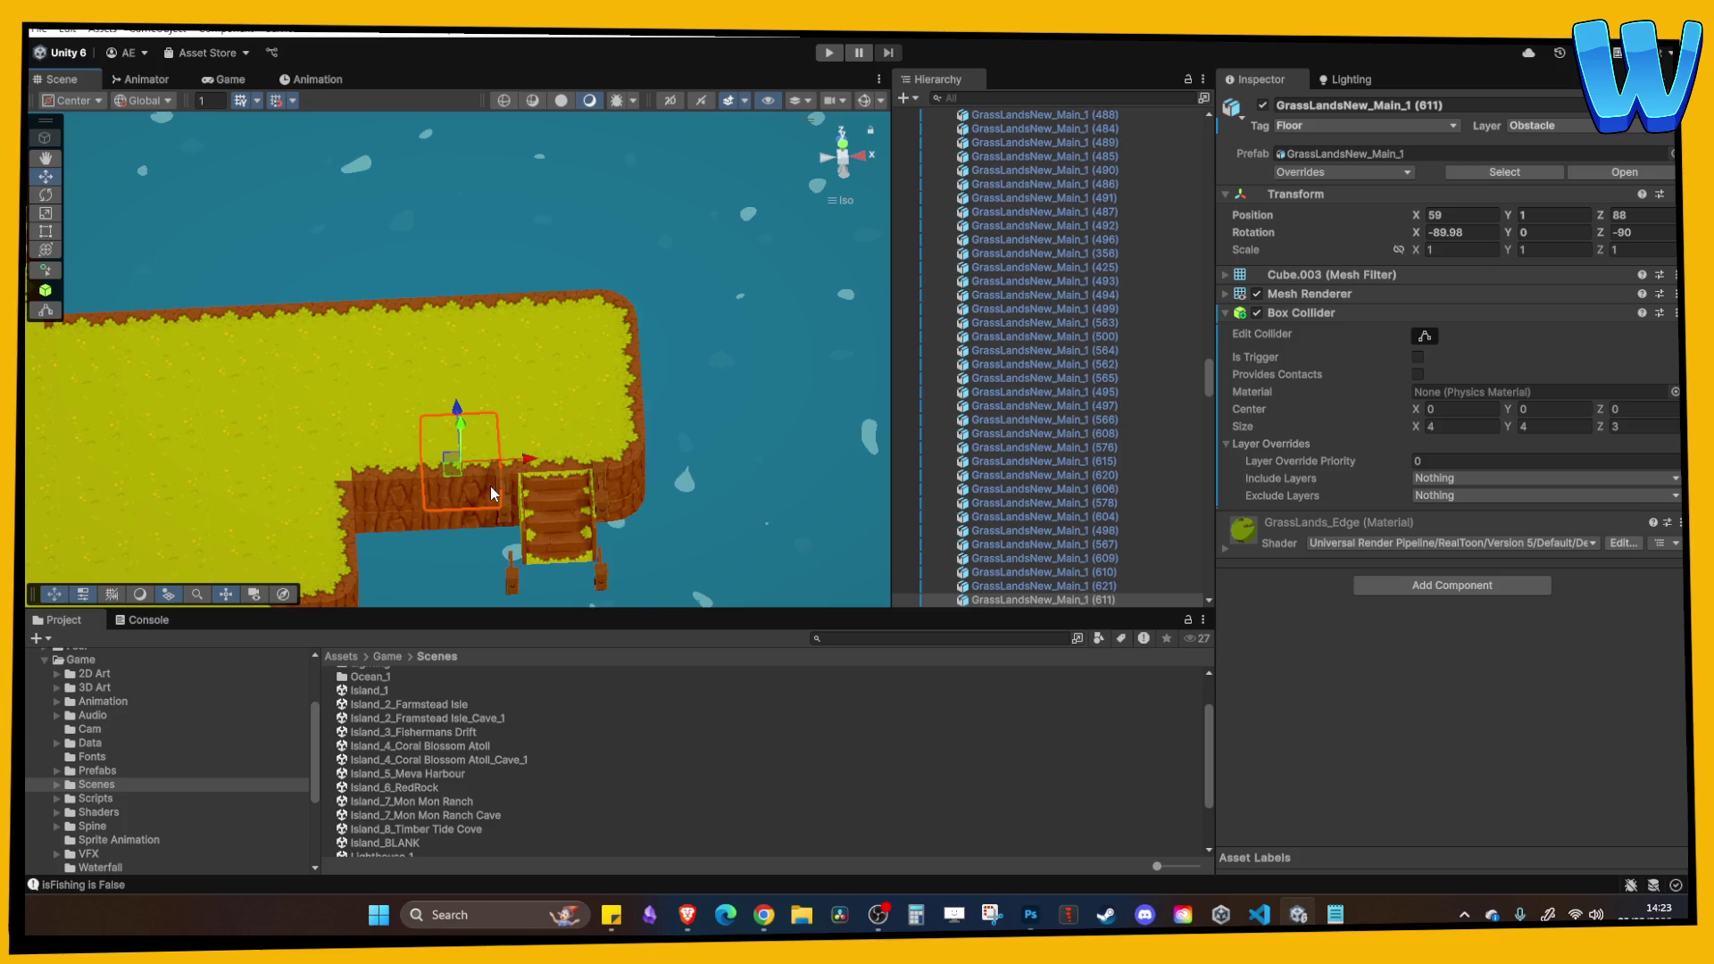
click(543, 438)
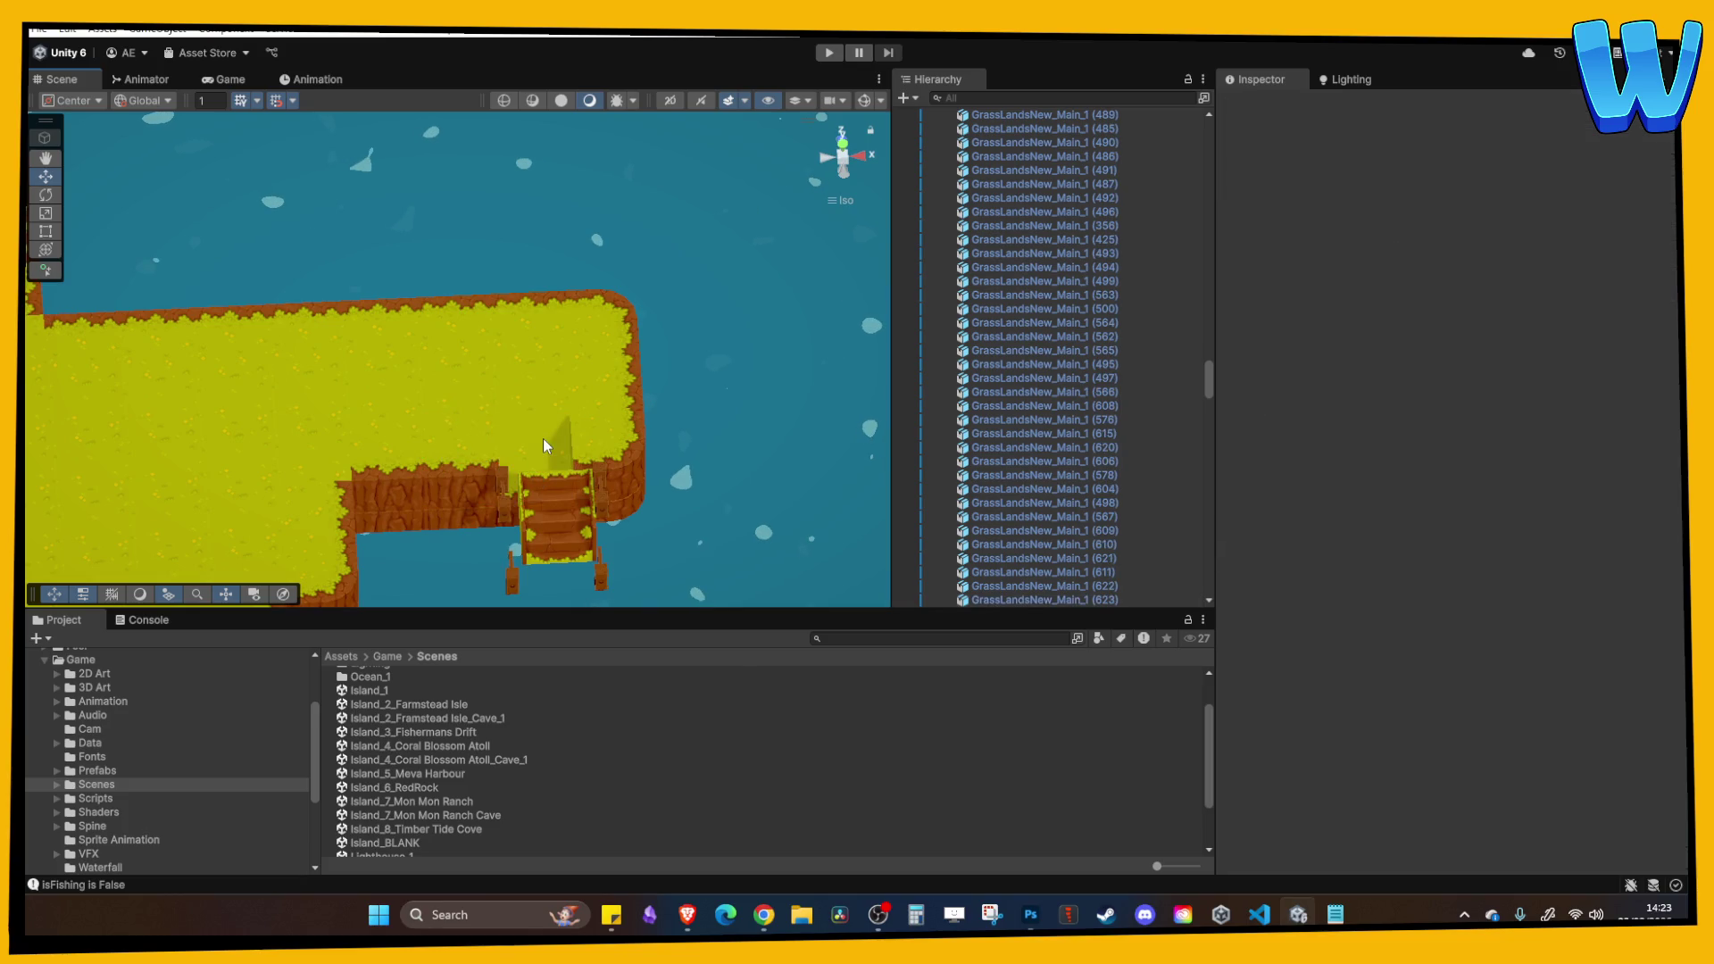
click(543, 437)
Frame the ramp and move the Grasslands Slope (6) group back into the cliff edge.
key(f)
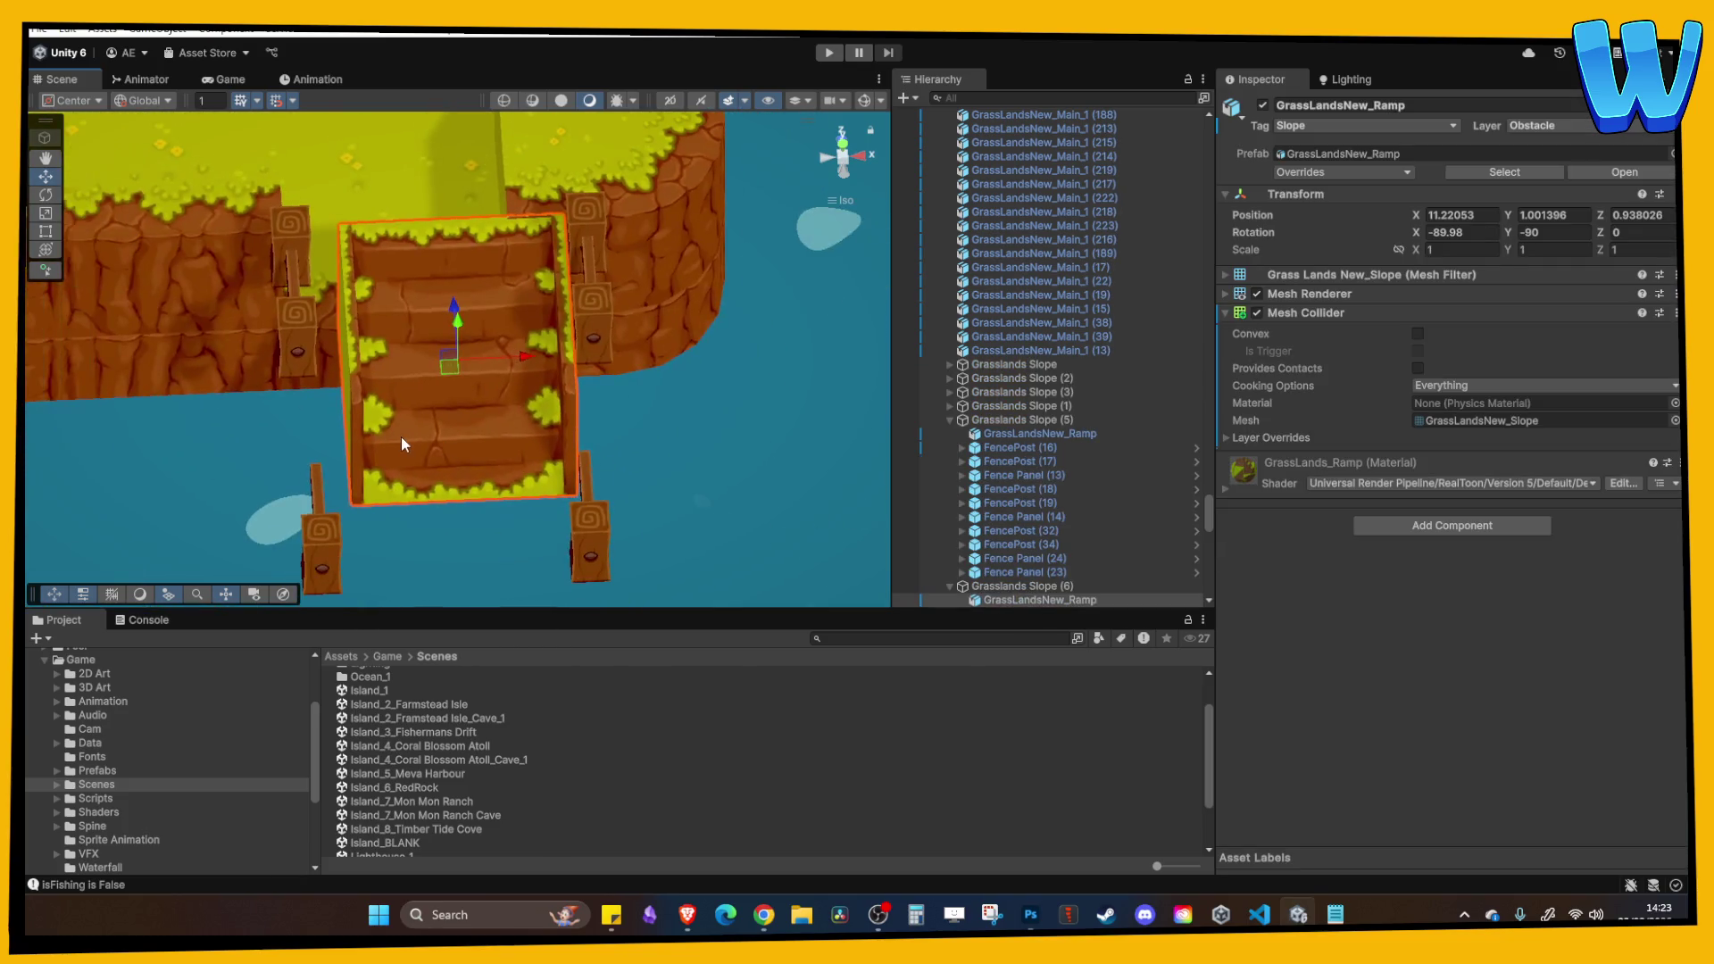
drag(409, 398, 523, 464)
drag(563, 386, 539, 216)
click(1002, 586)
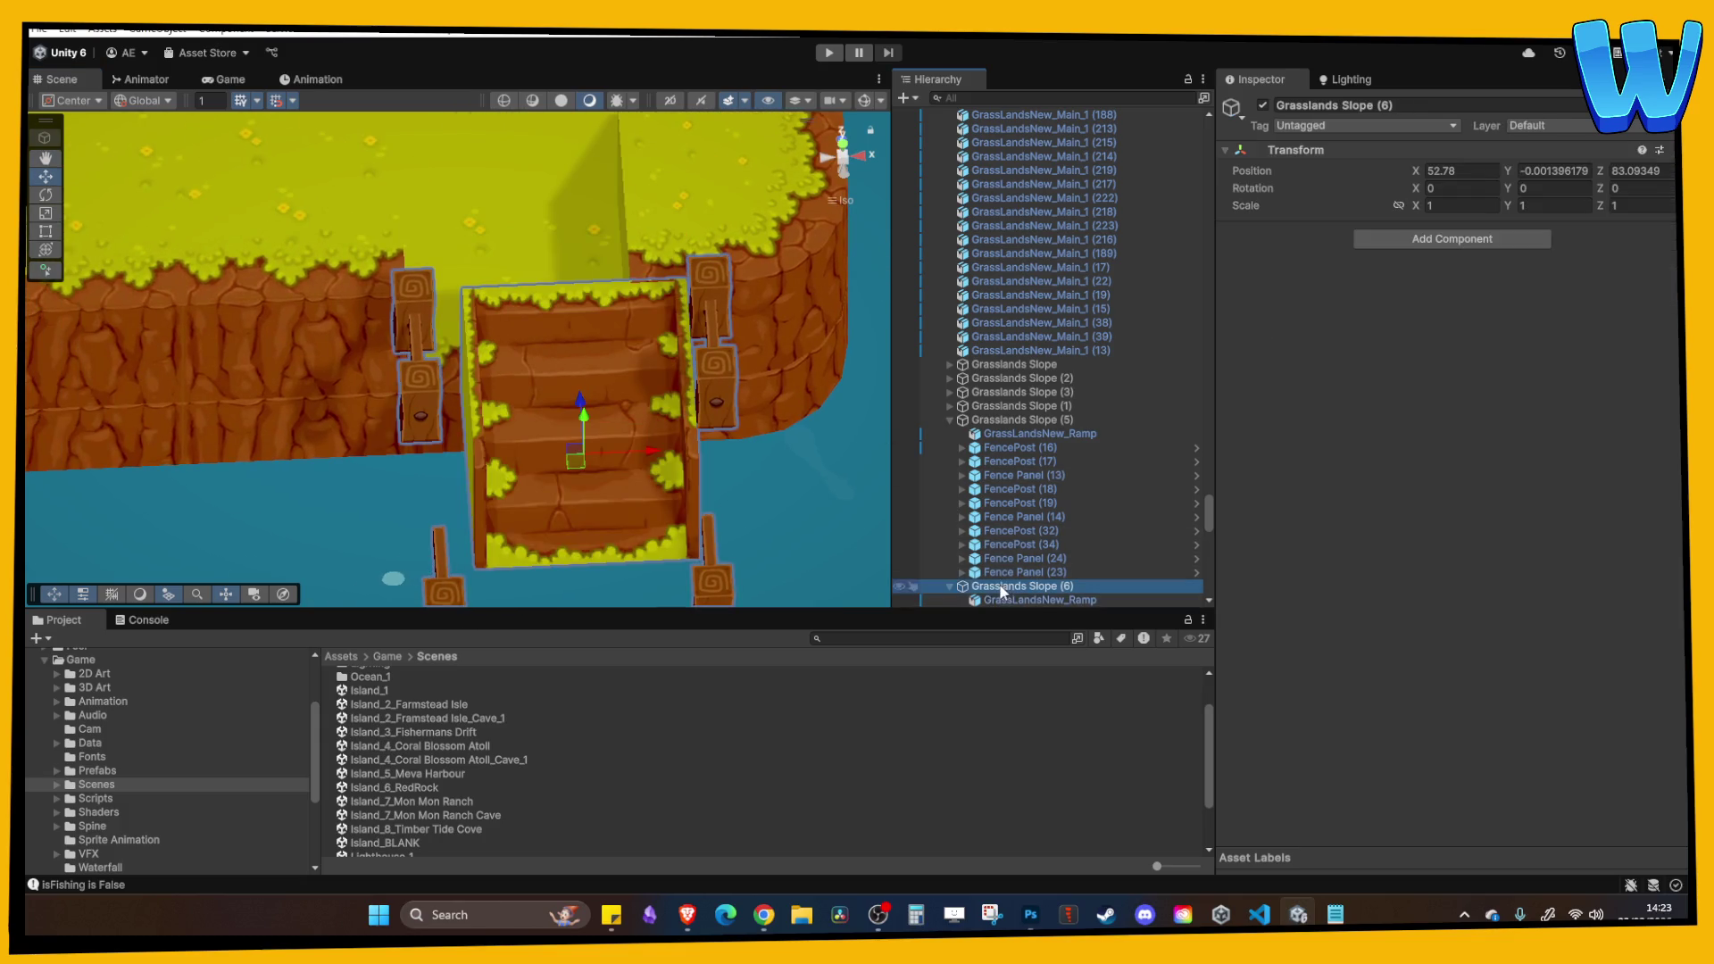
mouse_move(587, 394)
mouse_down()
mouse_move(548, 213)
mouse_move(463, 296)
mouse_move(436, 289)
mouse_move(463, 308)
mouse_up()
Move grass tiles (622) and (623) beside the ramp to Z 80.
scroll(464, 308, down, 5)
click(434, 408)
scroll(426, 402, up, 2)
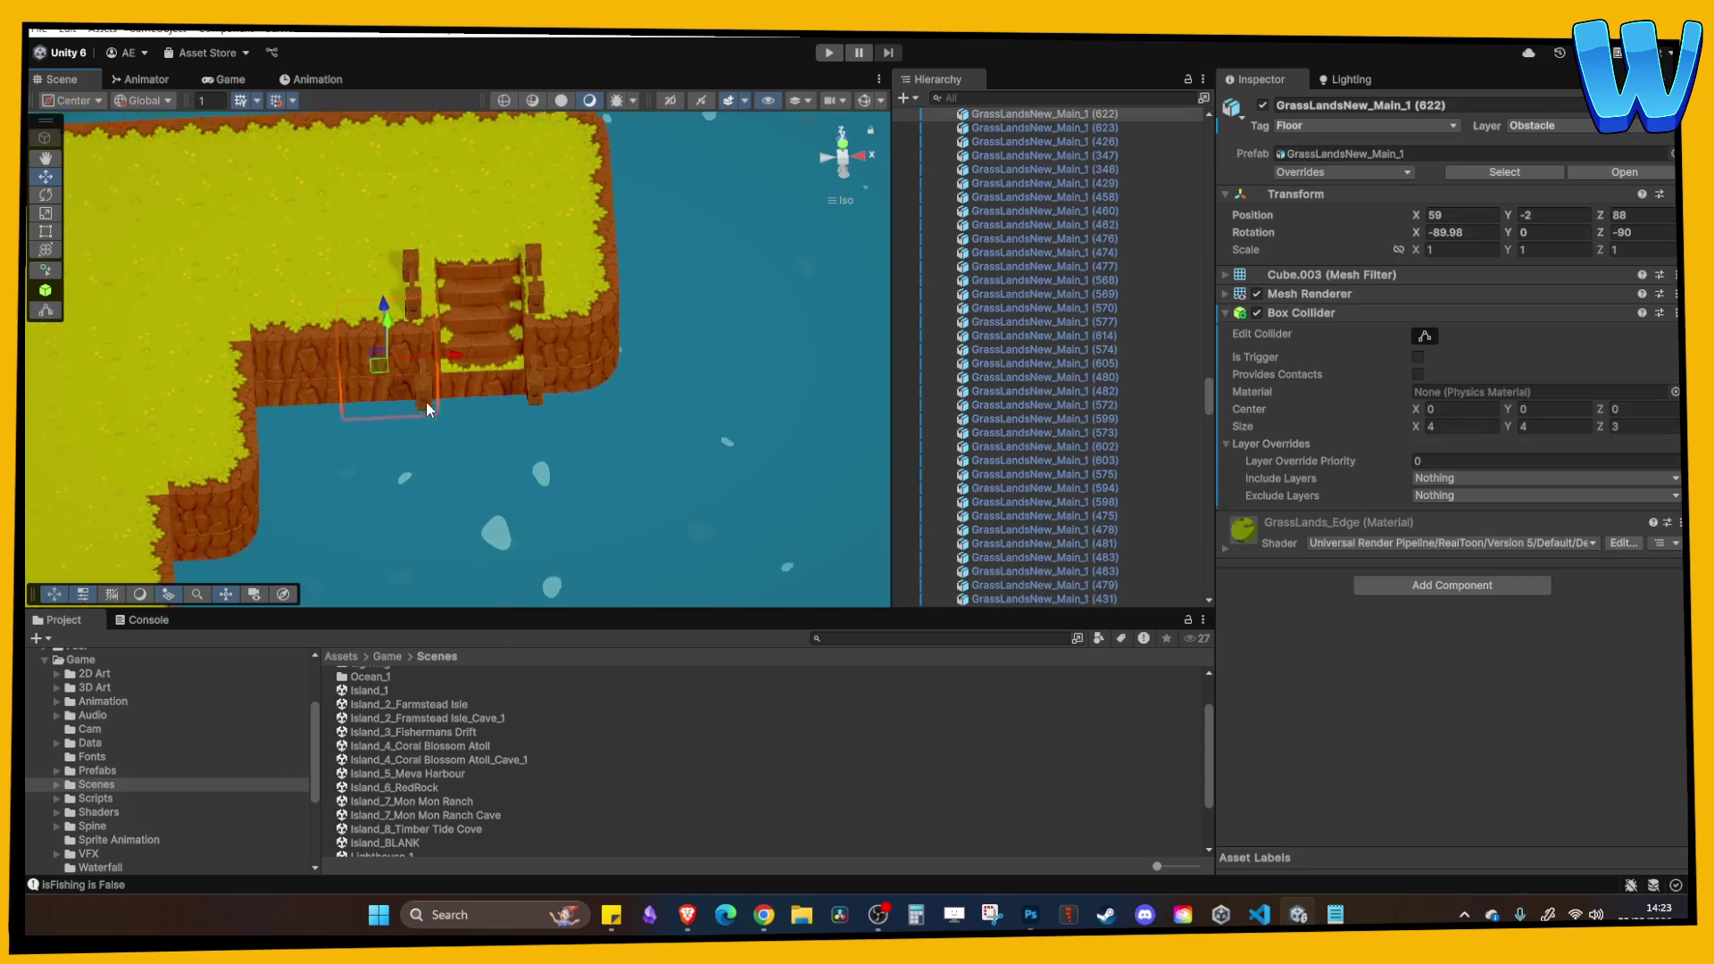
shift+click(471, 395)
key(f)
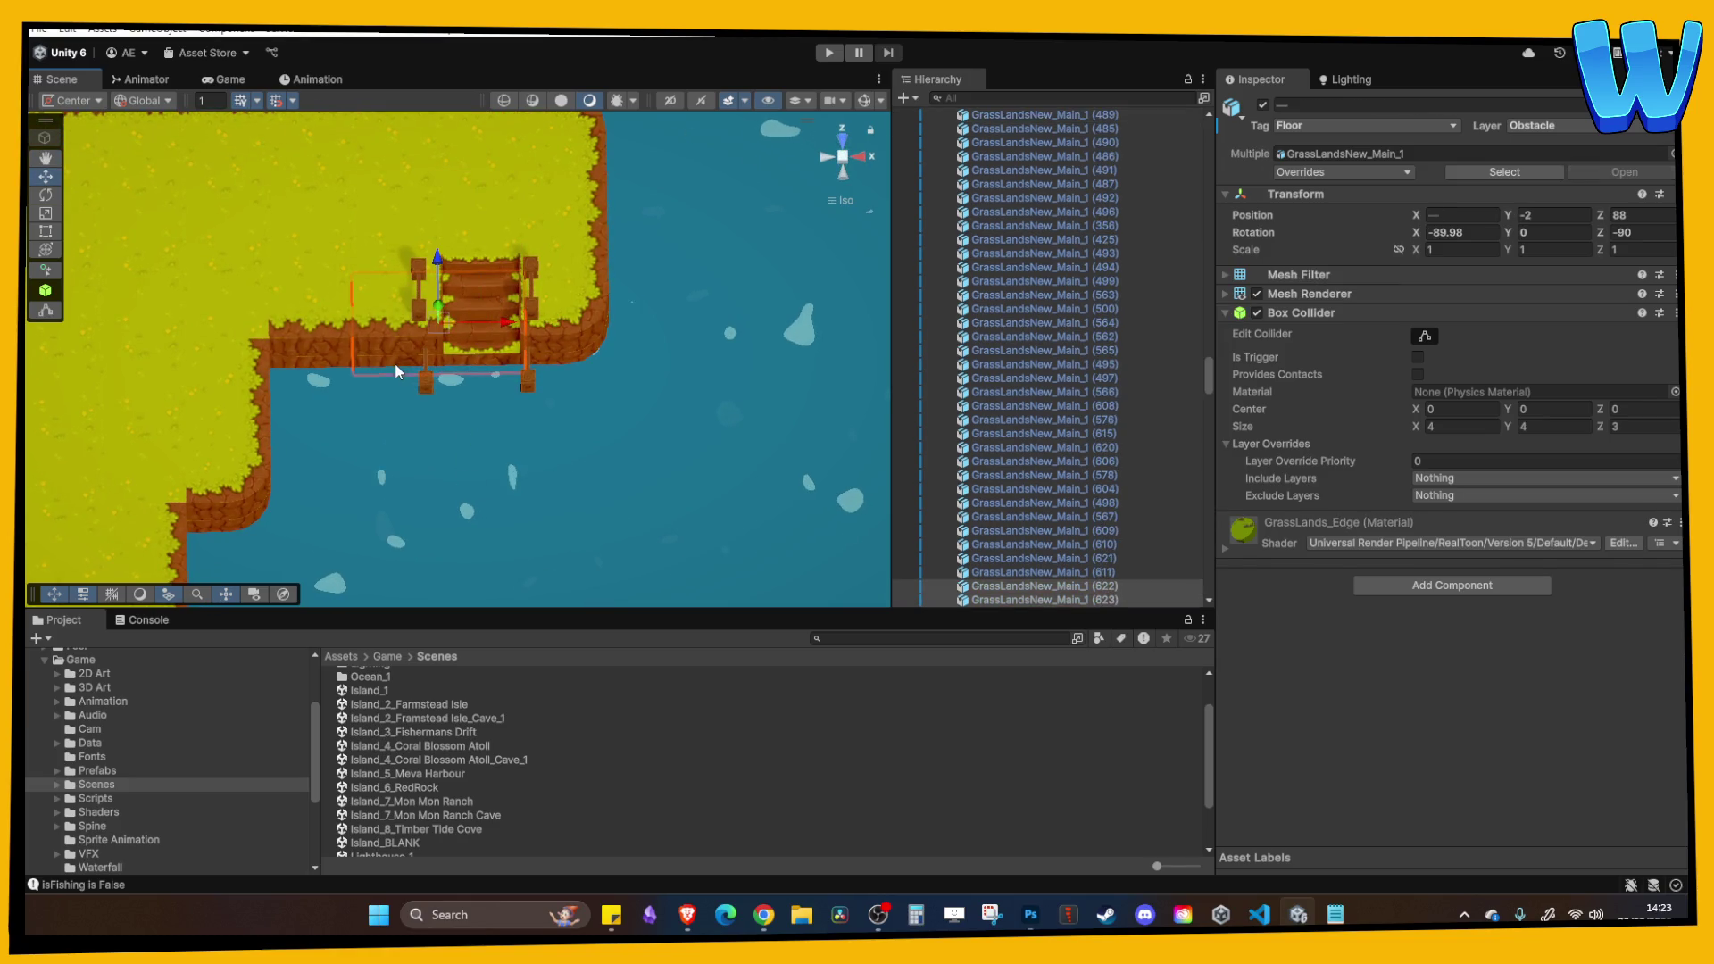
drag(441, 273, 456, 421)
mouse_move(513, 482)
mouse_down()
mouse_move(437, 470)
mouse_move(421, 491)
mouse_up()
drag(355, 406, 355, 427)
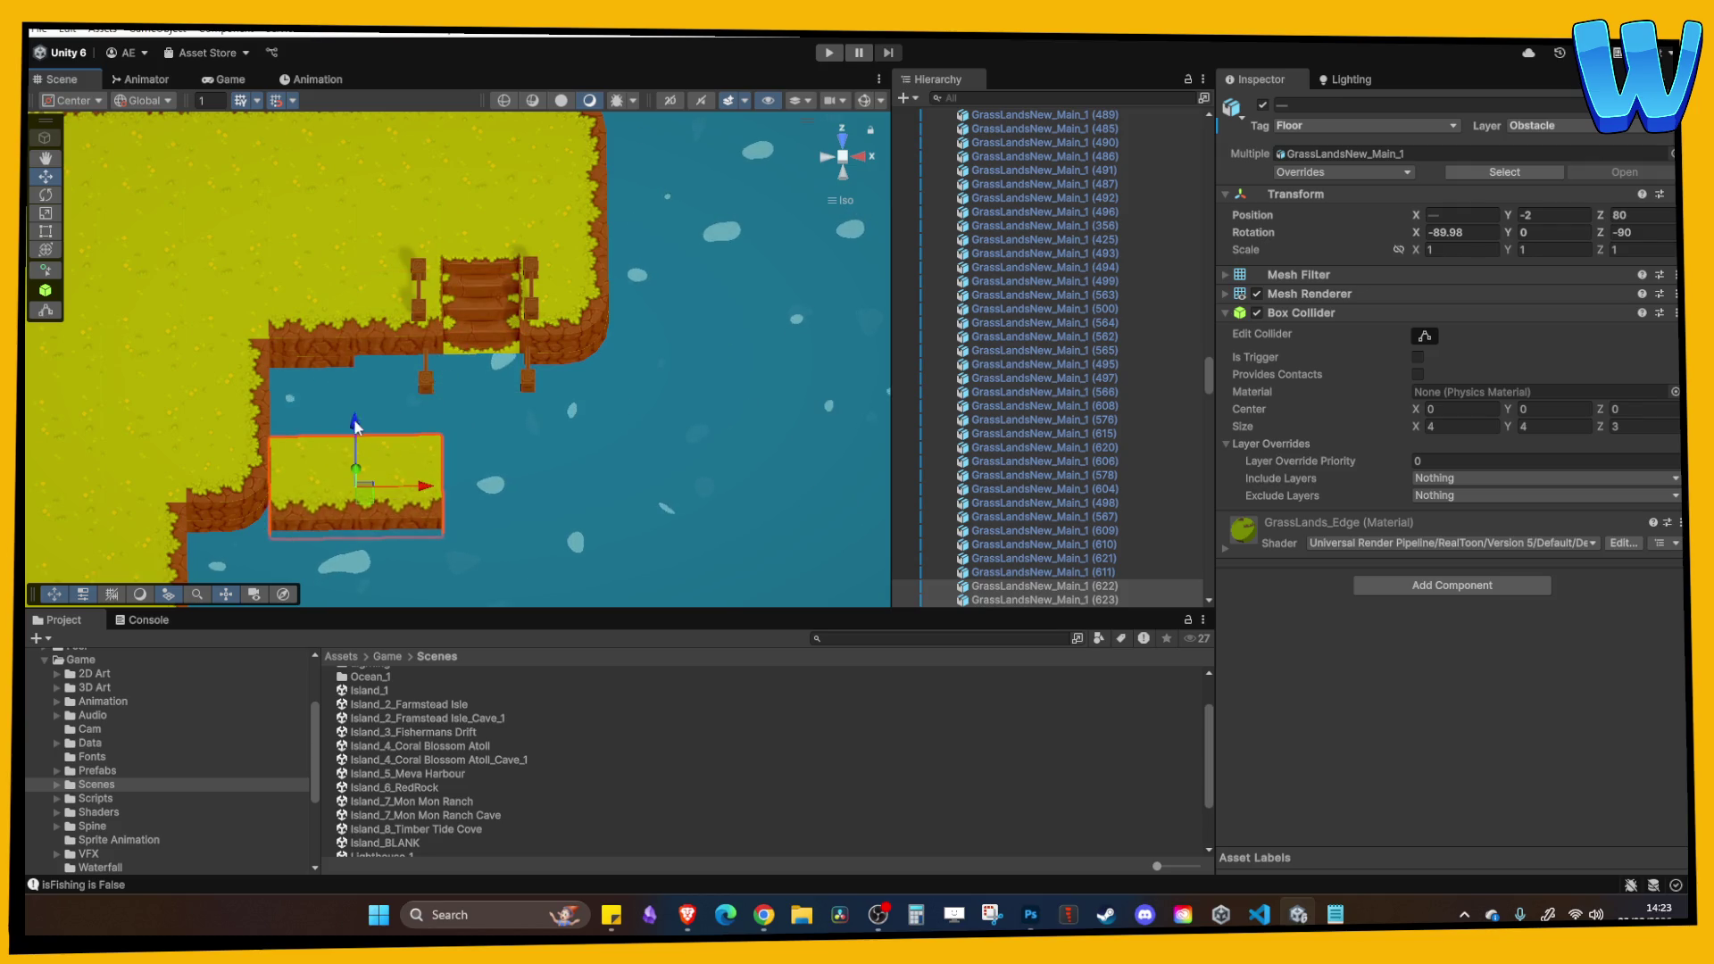
Move two platform grass tiles forward to Z 76 and duplicate them.
click(373, 441)
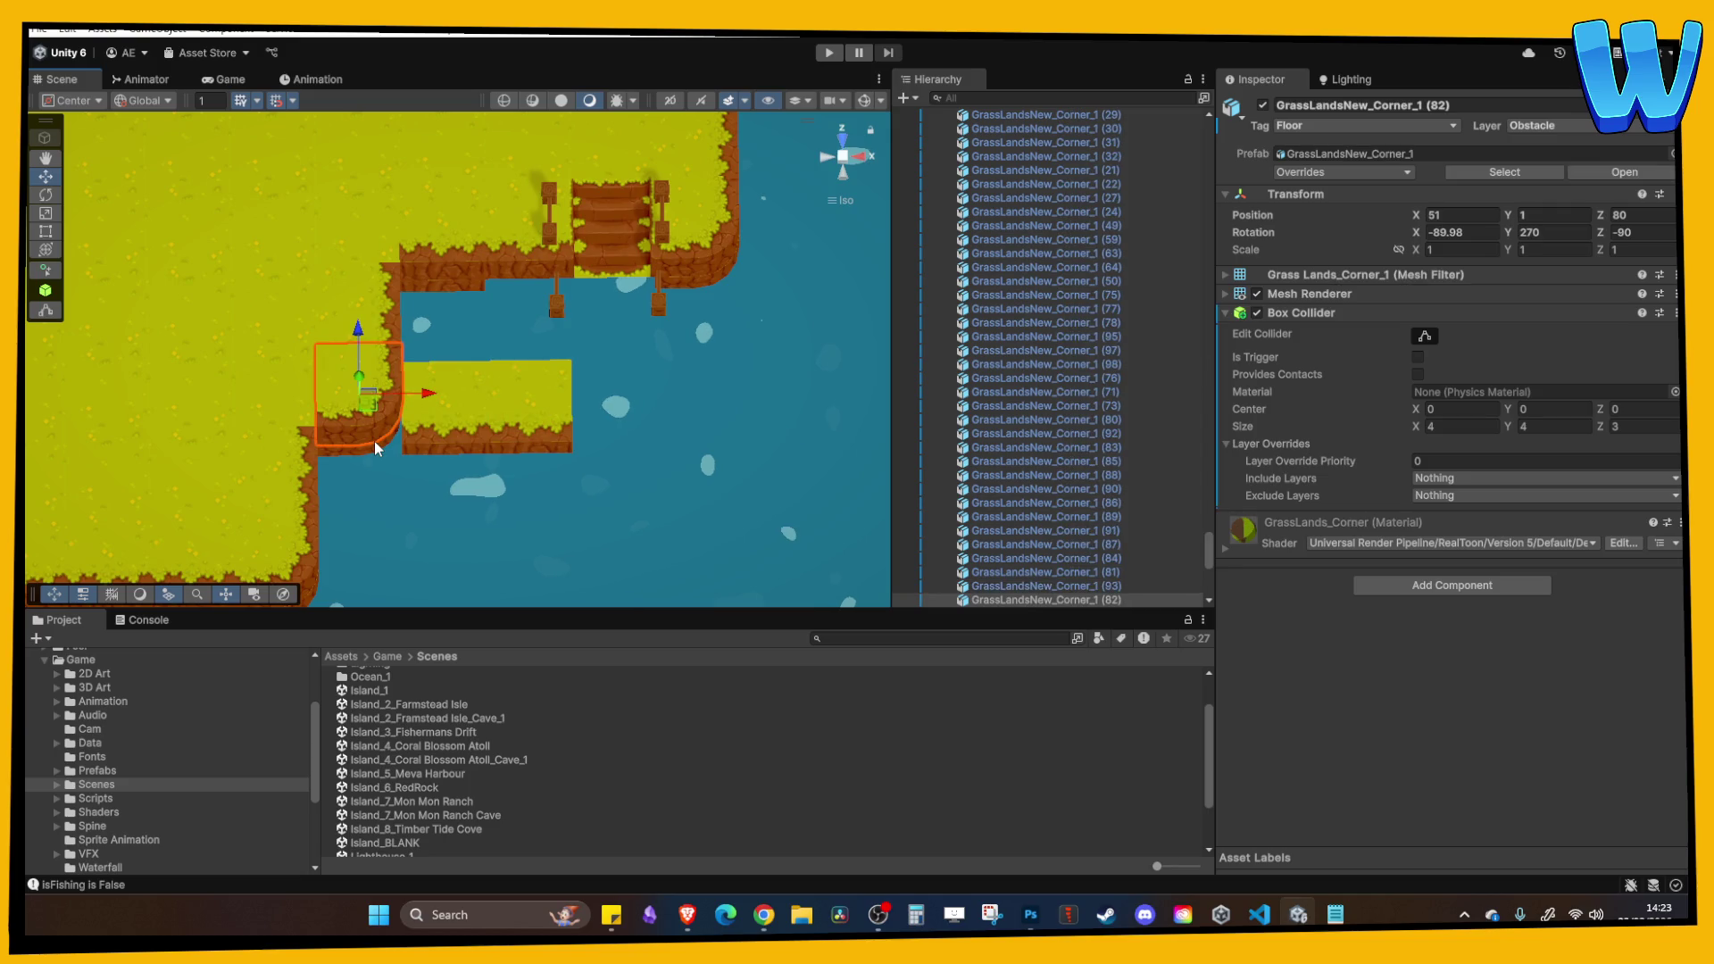
click(410, 451)
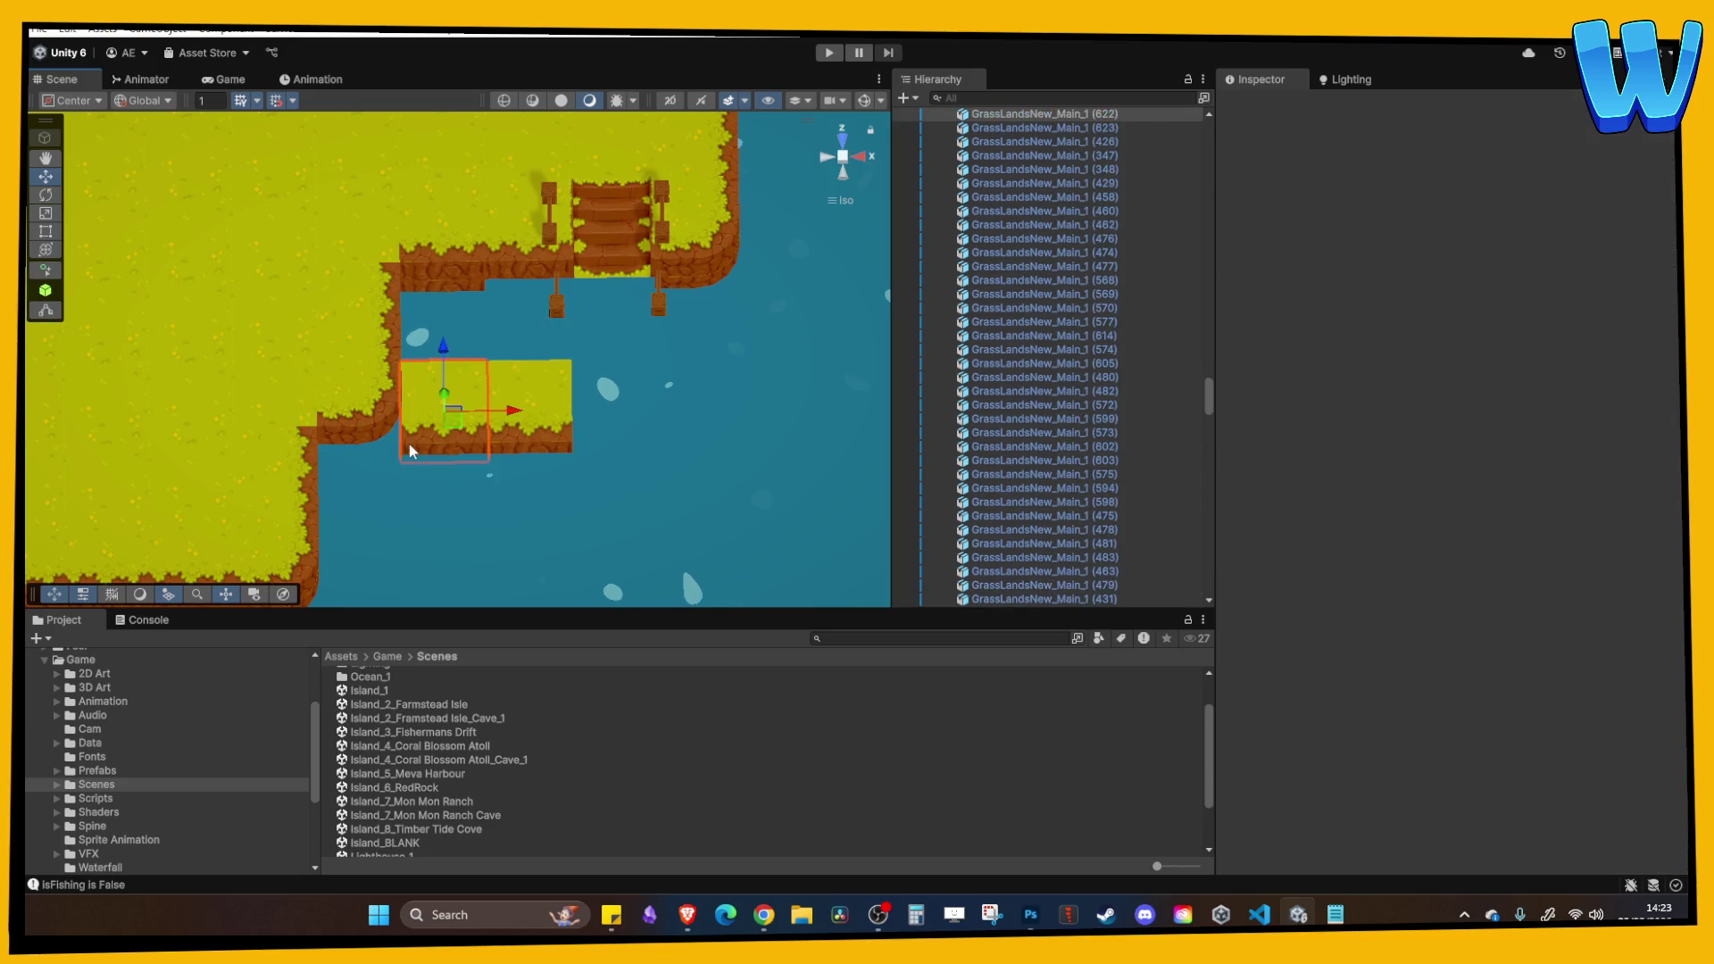
shift+click(545, 432)
mouse_move(544, 432)
mouse_down()
mouse_move(451, 376)
mouse_move(300, 377)
mouse_move(497, 464)
mouse_up()
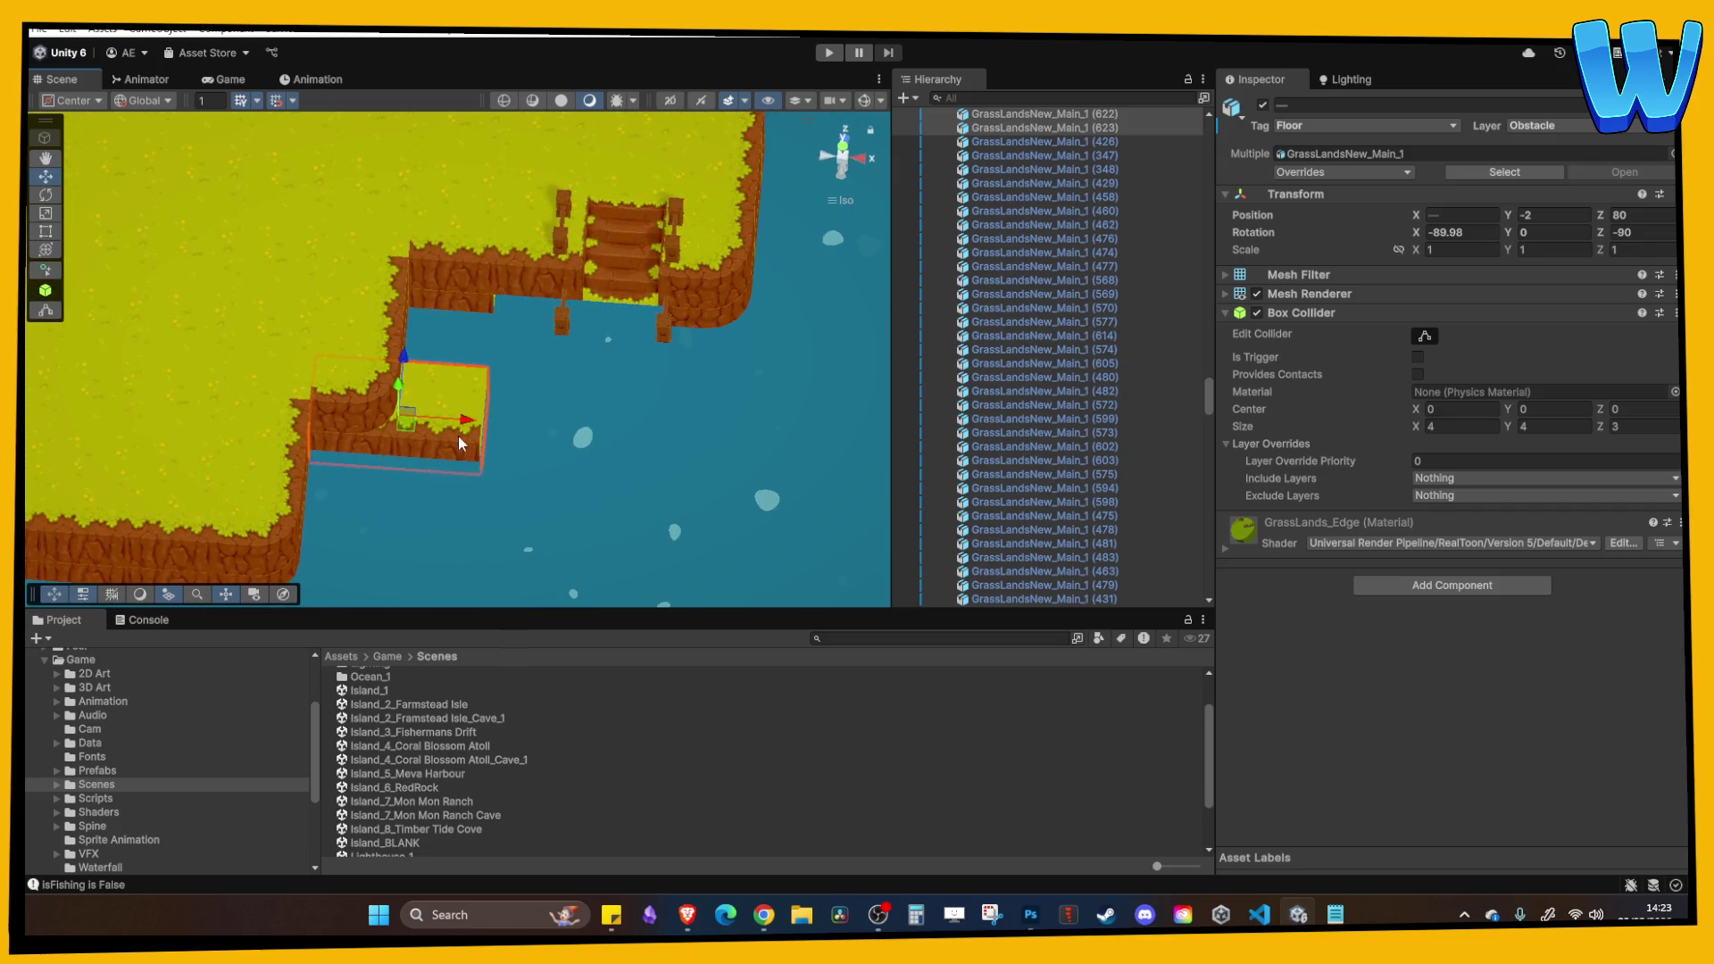
mouse_move(430, 373)
mouse_down()
mouse_move(454, 491)
mouse_move(687, 535)
mouse_move(486, 459)
mouse_move(543, 377)
mouse_move(564, 302)
mouse_move(518, 420)
mouse_move(579, 515)
mouse_up()
key(ctrl+d)
Shift the corner cliff piece right and move the end grass tile into the gap.
click(564, 301)
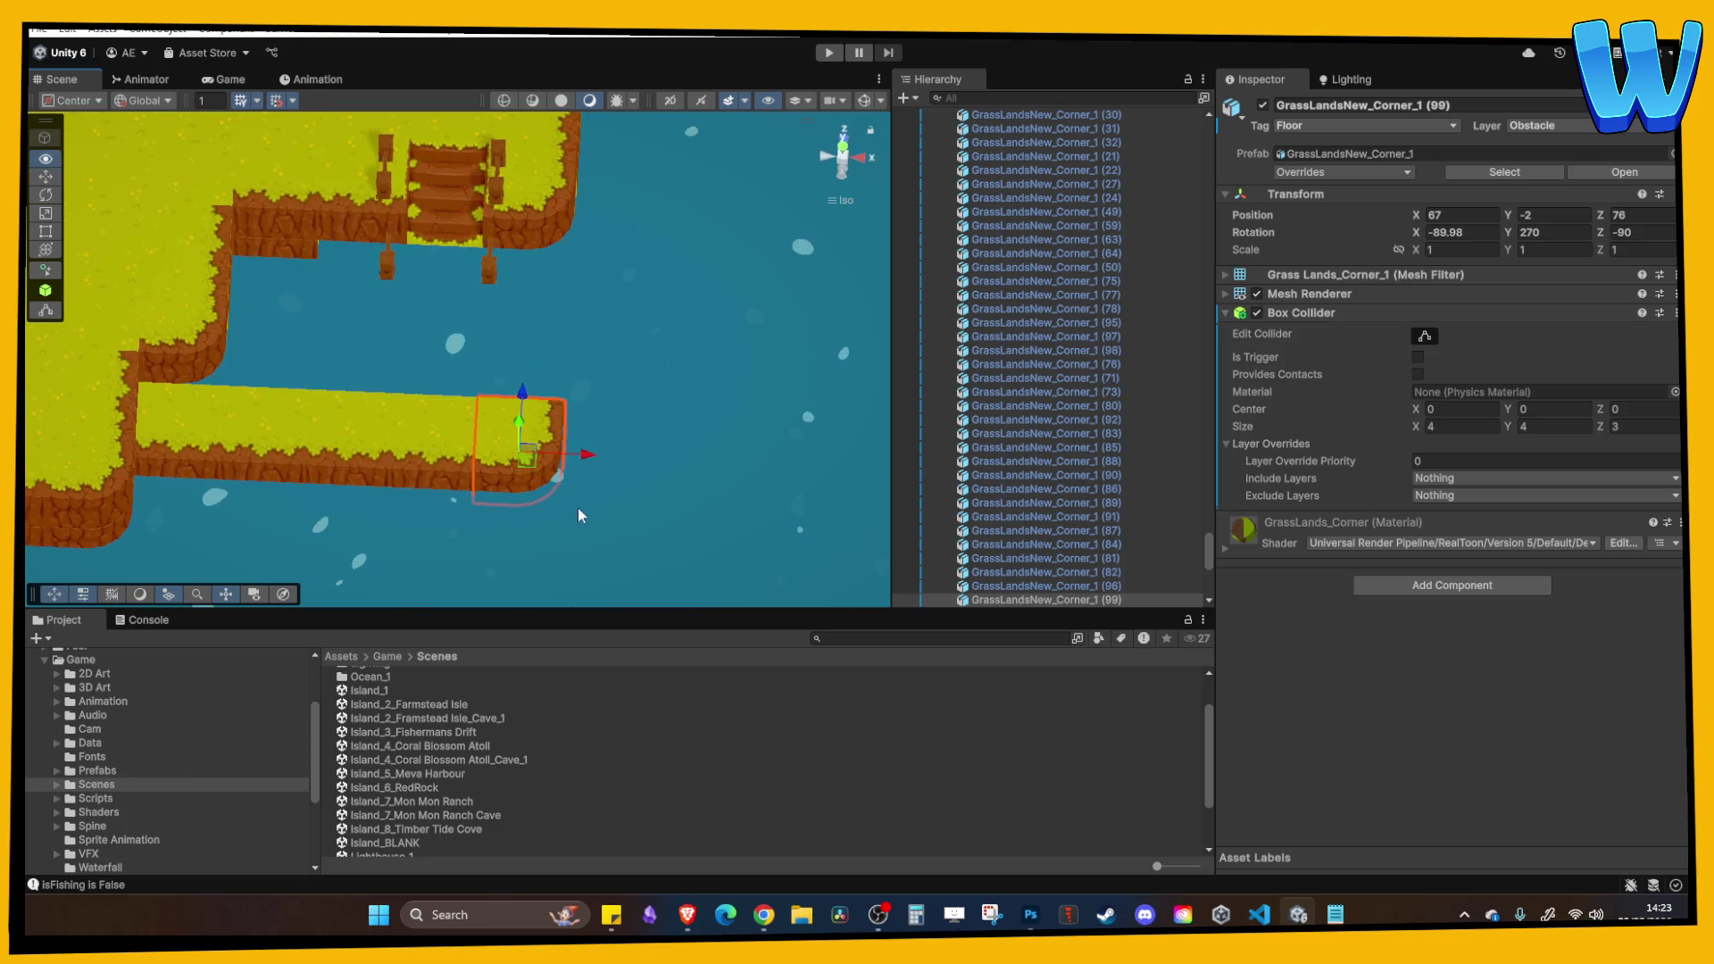
drag(582, 455, 662, 462)
click(661, 462)
click(492, 446)
drag(527, 450, 750, 460)
Duplicate the end grass tile into the gap and bring the corner piece back to meet the strip.
click(622, 457)
click(526, 450)
key(ctrl+d)
drag(579, 457, 678, 469)
click(727, 450)
drag(788, 462, 745, 471)
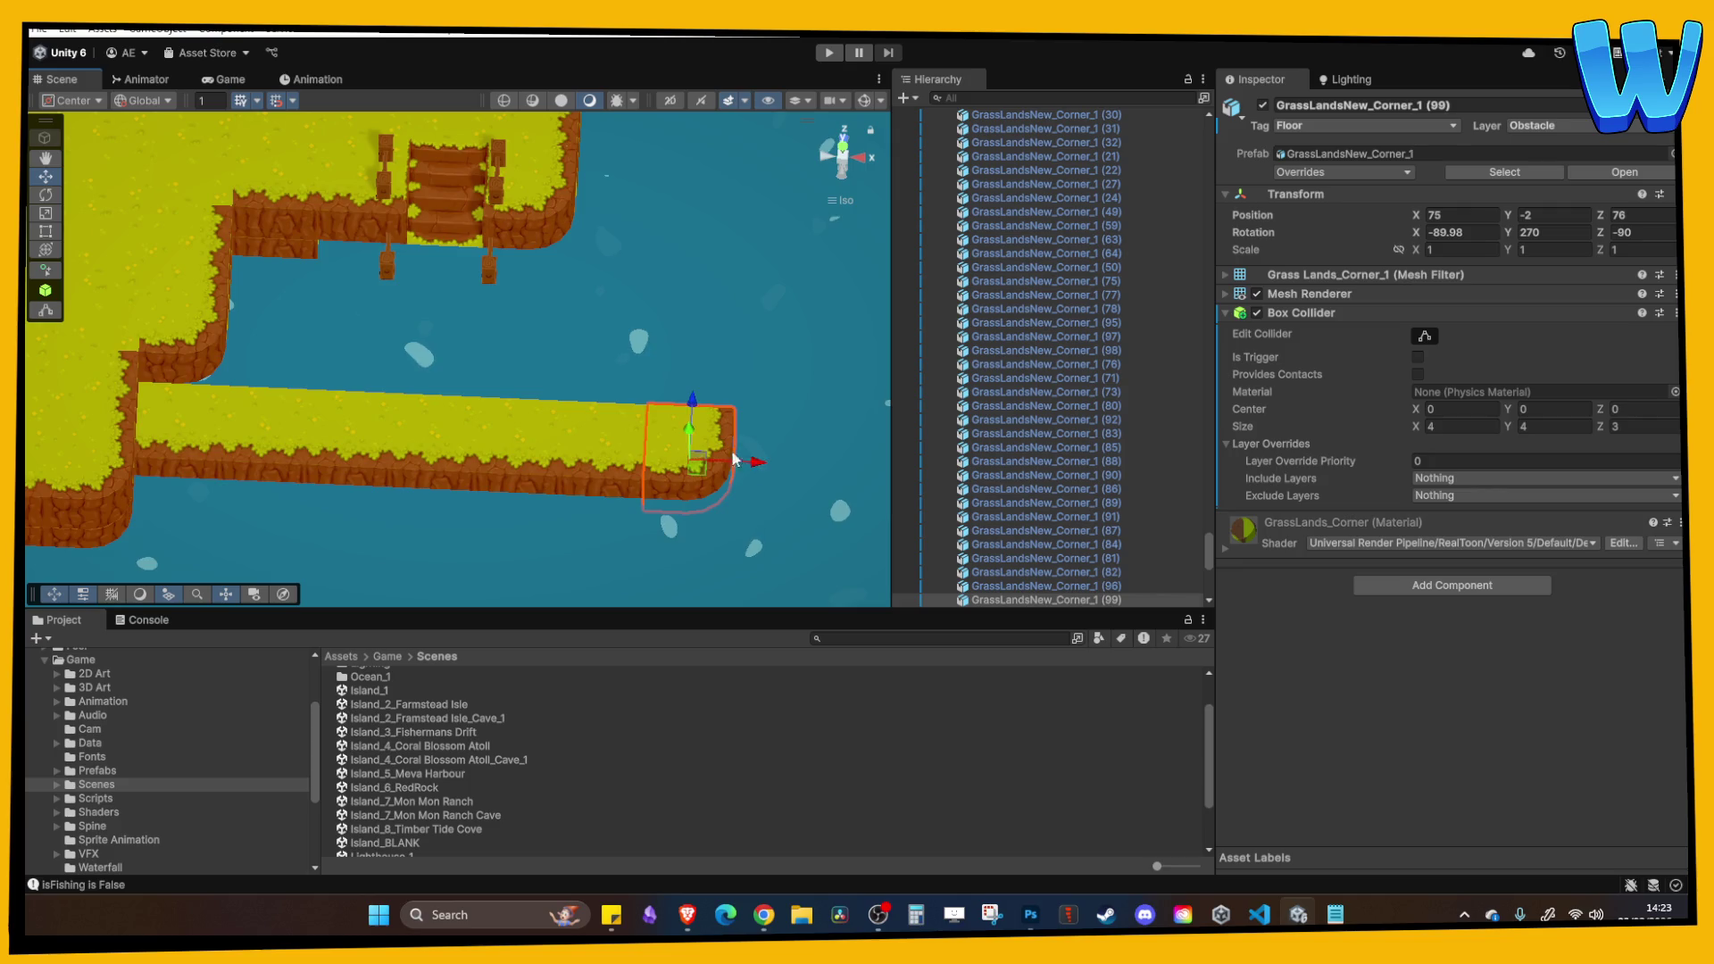
Duplicate dock grass tile (628) and move the copy to X 63.
scroll(559, 391, up, 3)
click(292, 355)
key(ctrl+d)
key(ctrl+d)
drag(398, 341, 559, 350)
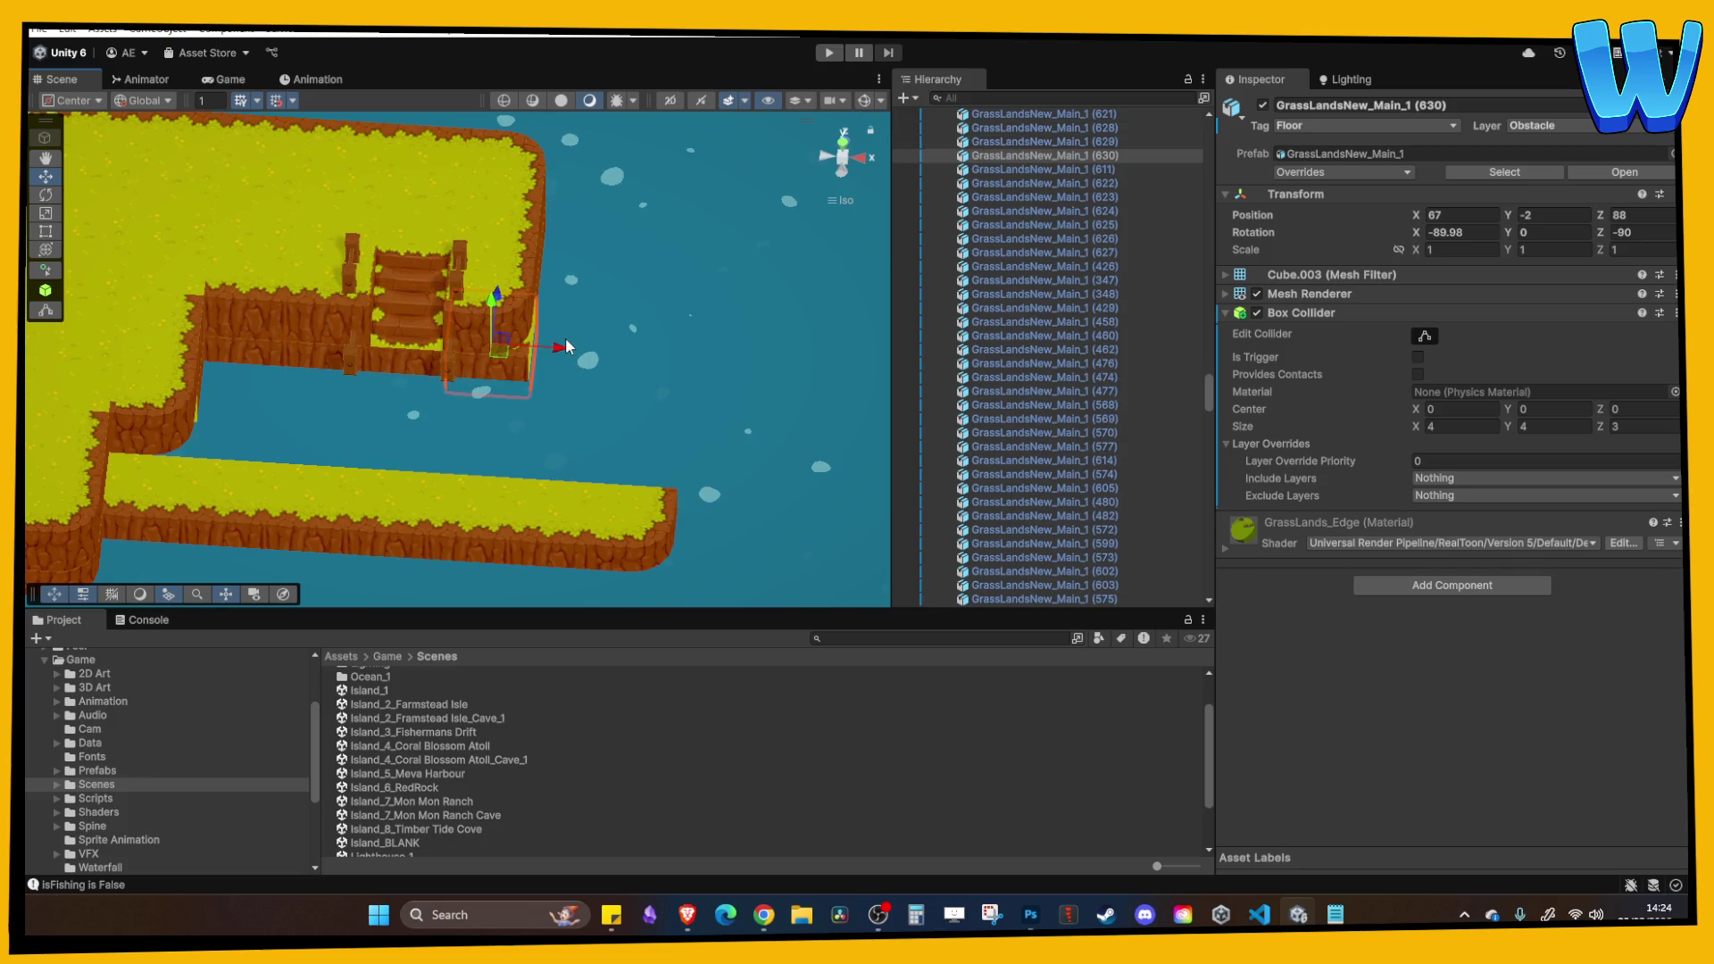
Delete stray tiles (630), (629) and (611) next to the stairs.
key(Delete)
click(422, 362)
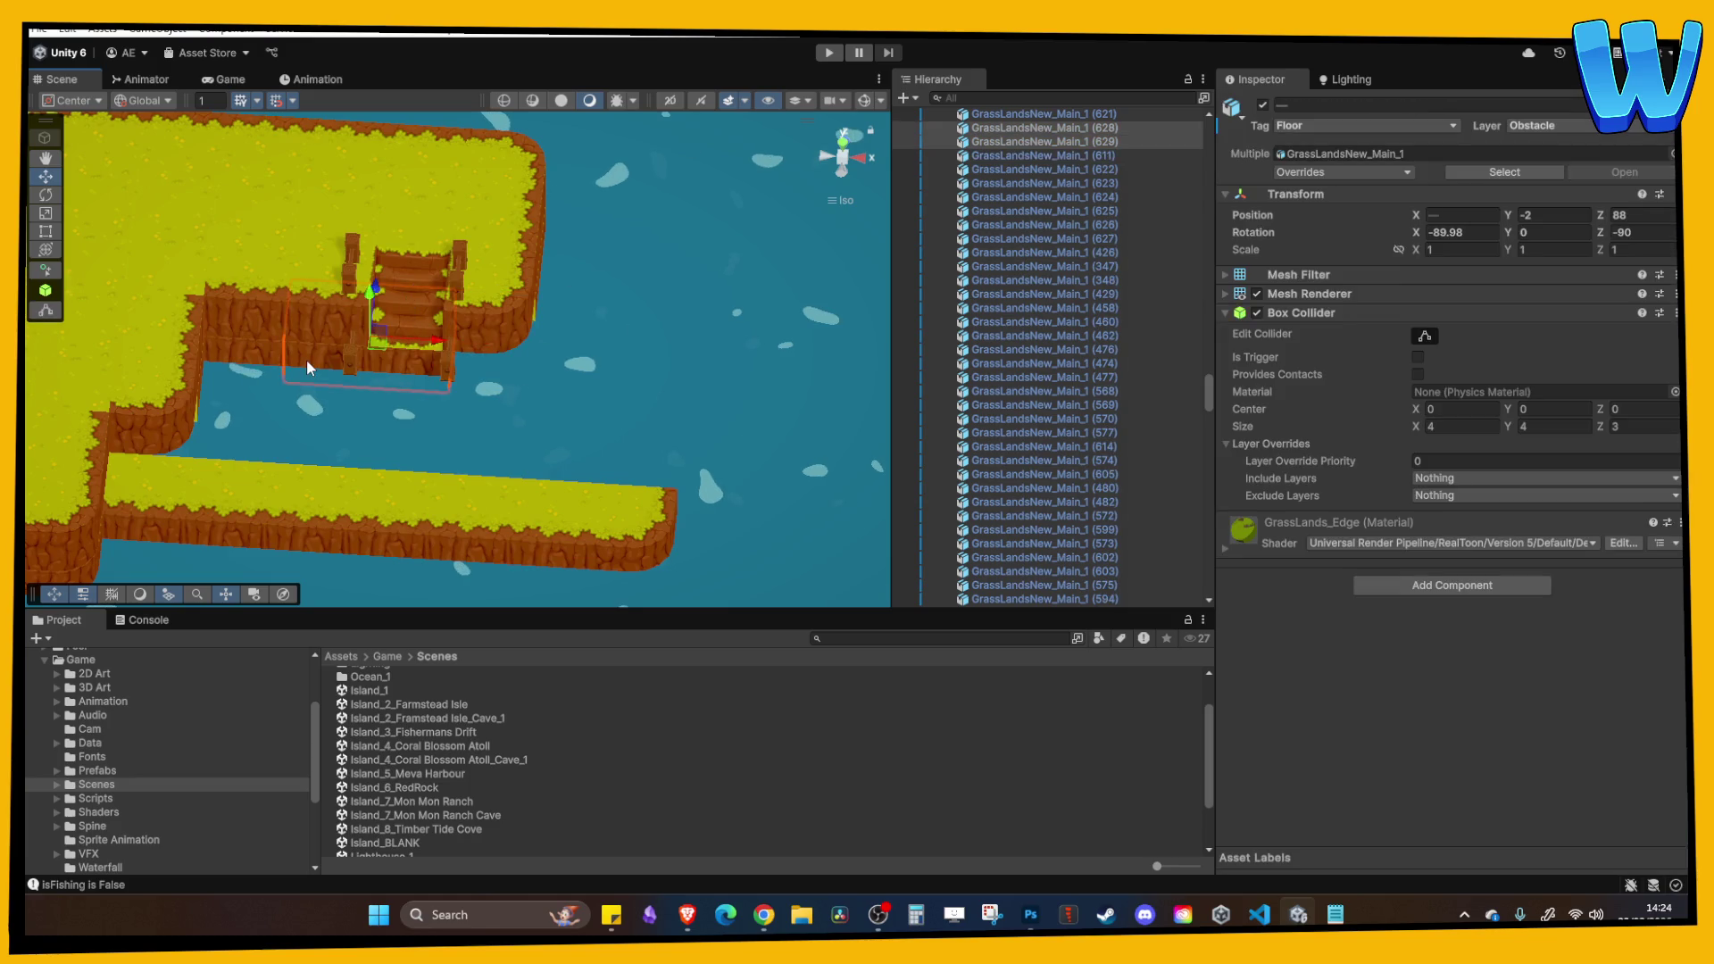
key(Delete)
mouse_move(307, 360)
mouse_down()
mouse_move(259, 303)
mouse_move(351, 413)
mouse_move(131, 382)
mouse_up()
click(227, 309)
key(Delete)
Move two top-left grass tiles to Z 80 and lower them to height -2.
click(139, 275)
shift+click(184, 214)
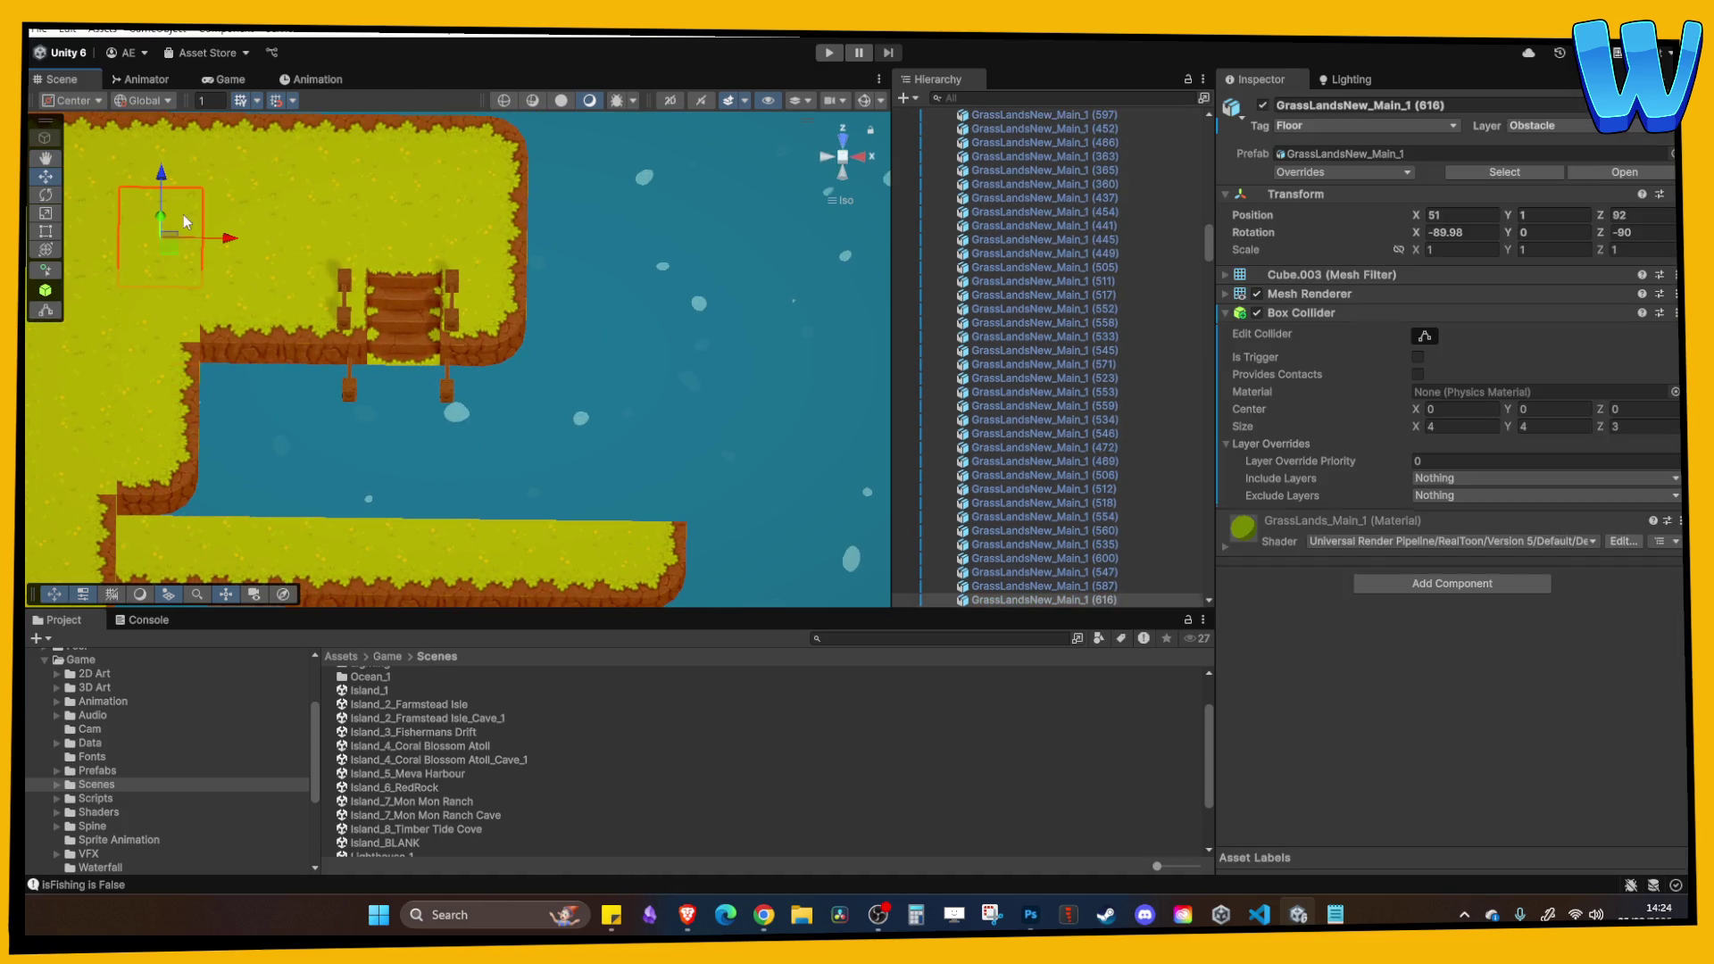
shift+click(207, 270)
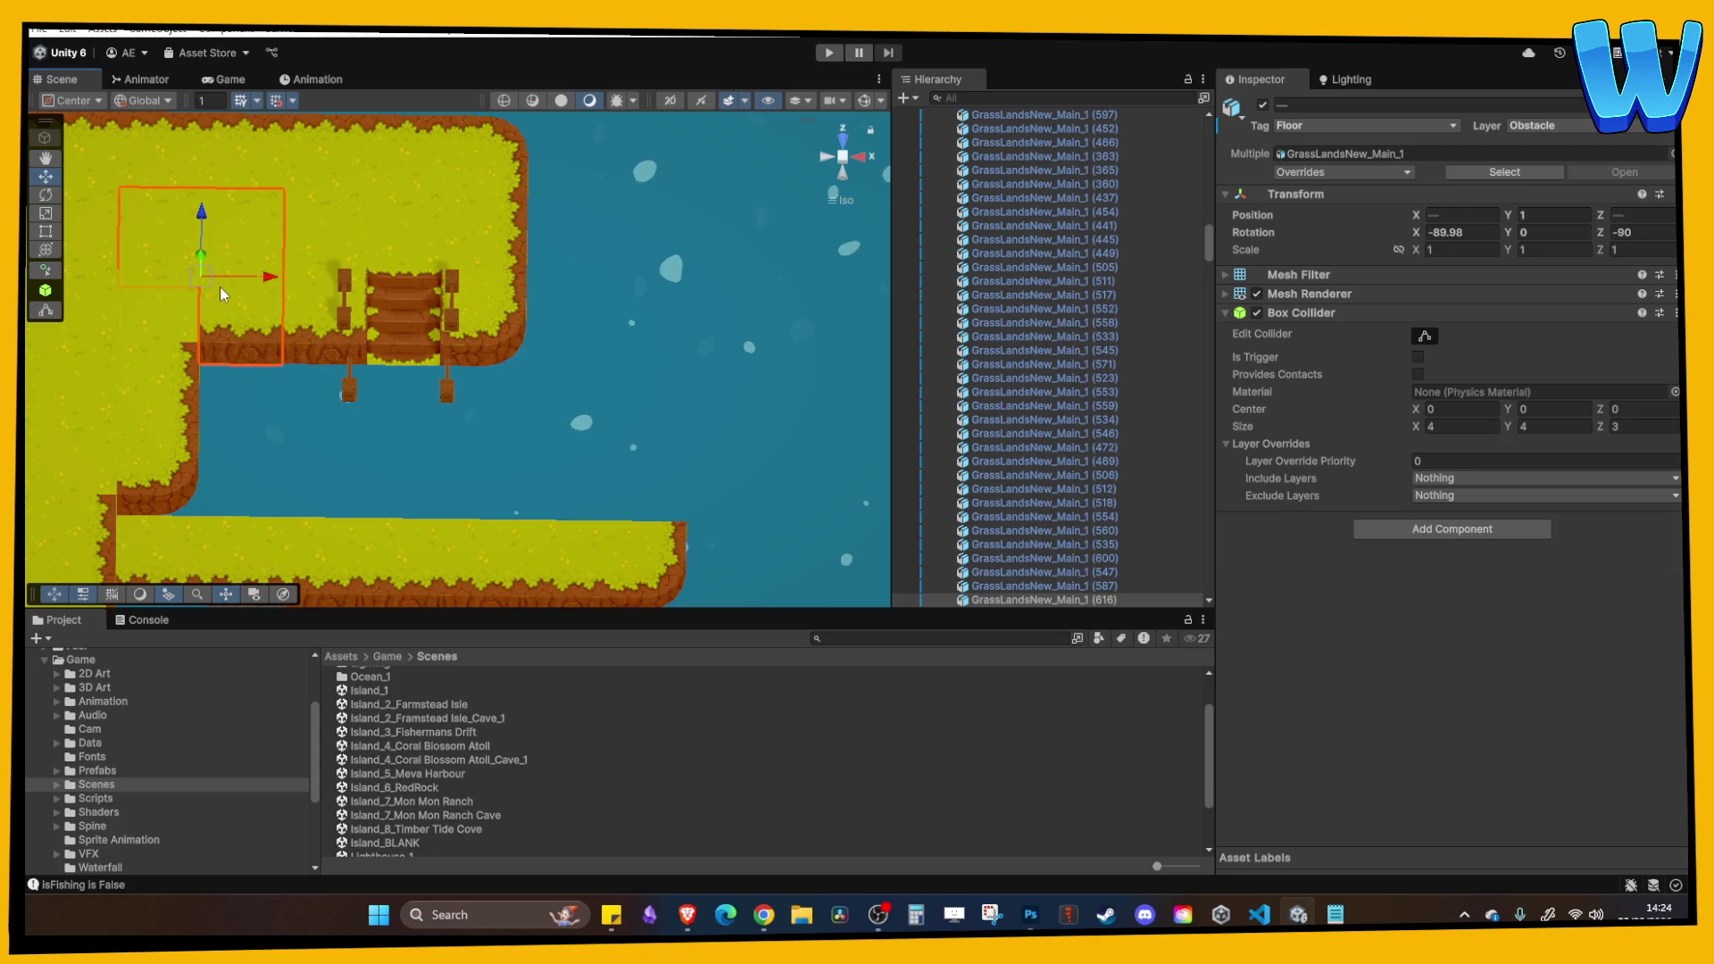
key(ctrl+z)
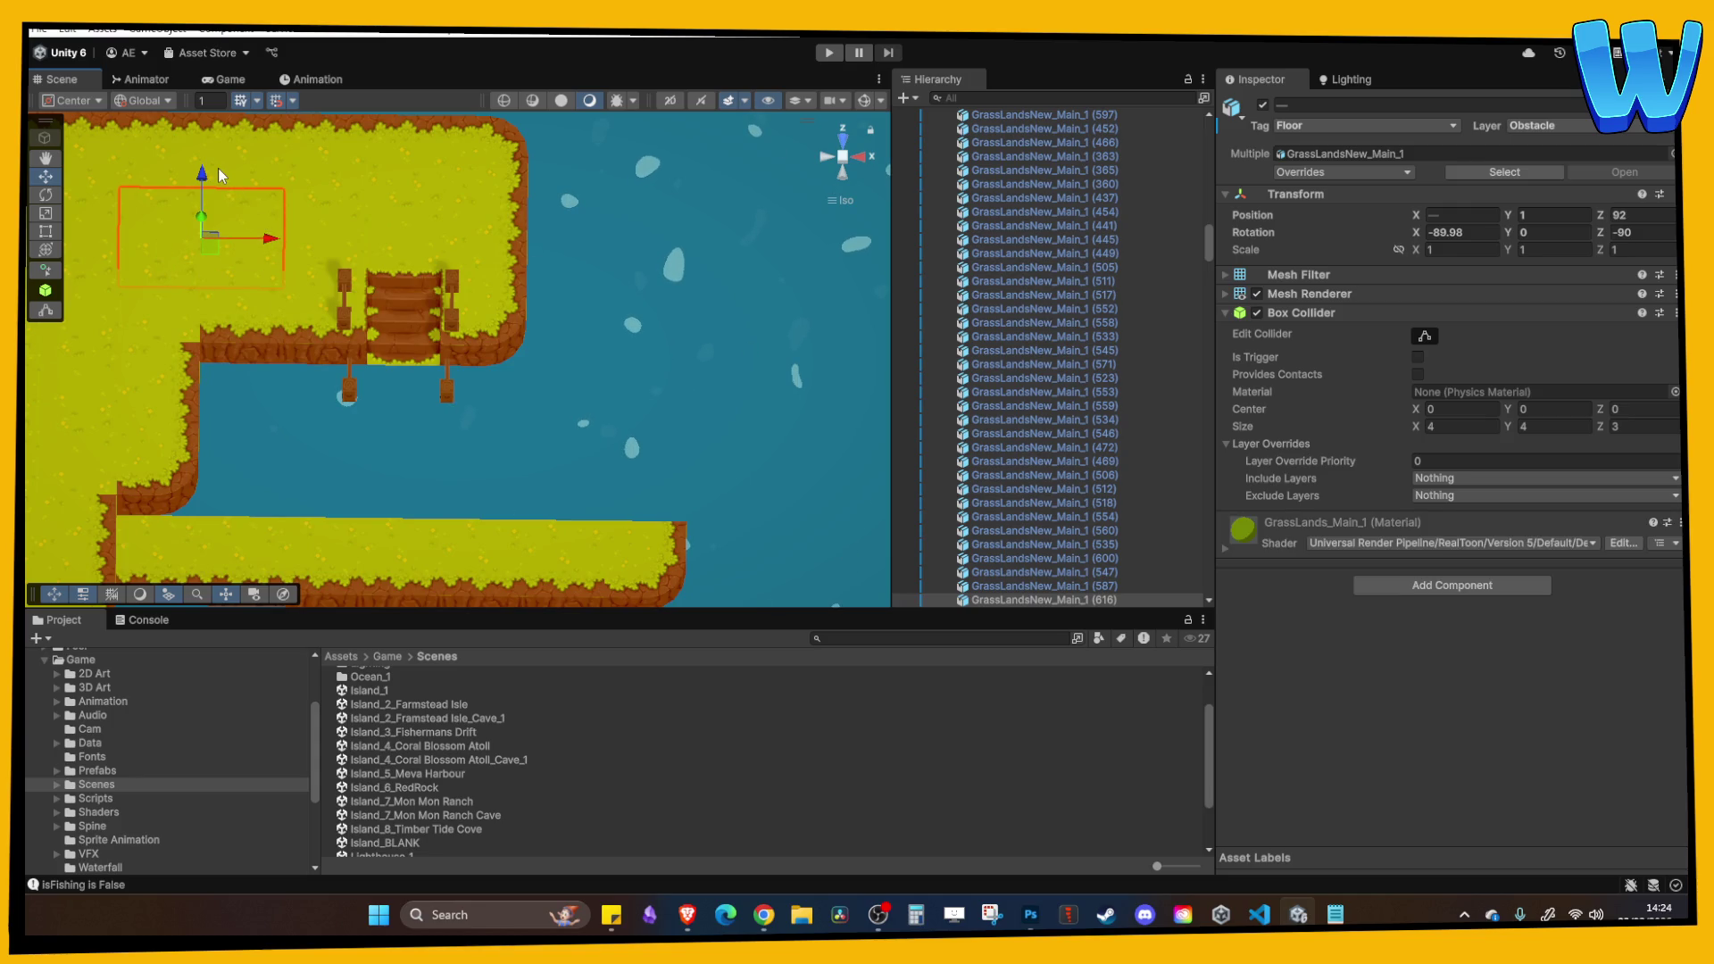
mouse_move(200, 179)
mouse_down()
mouse_move(153, 403)
mouse_move(33, 325)
mouse_up()
mouse_move(204, 253)
mouse_down()
mouse_move(202, 289)
mouse_move(389, 482)
mouse_move(534, 516)
mouse_move(400, 475)
mouse_up()
Duplicate the five-tile row of the lower grass area and move it to Z 84.
shift+click(325, 455)
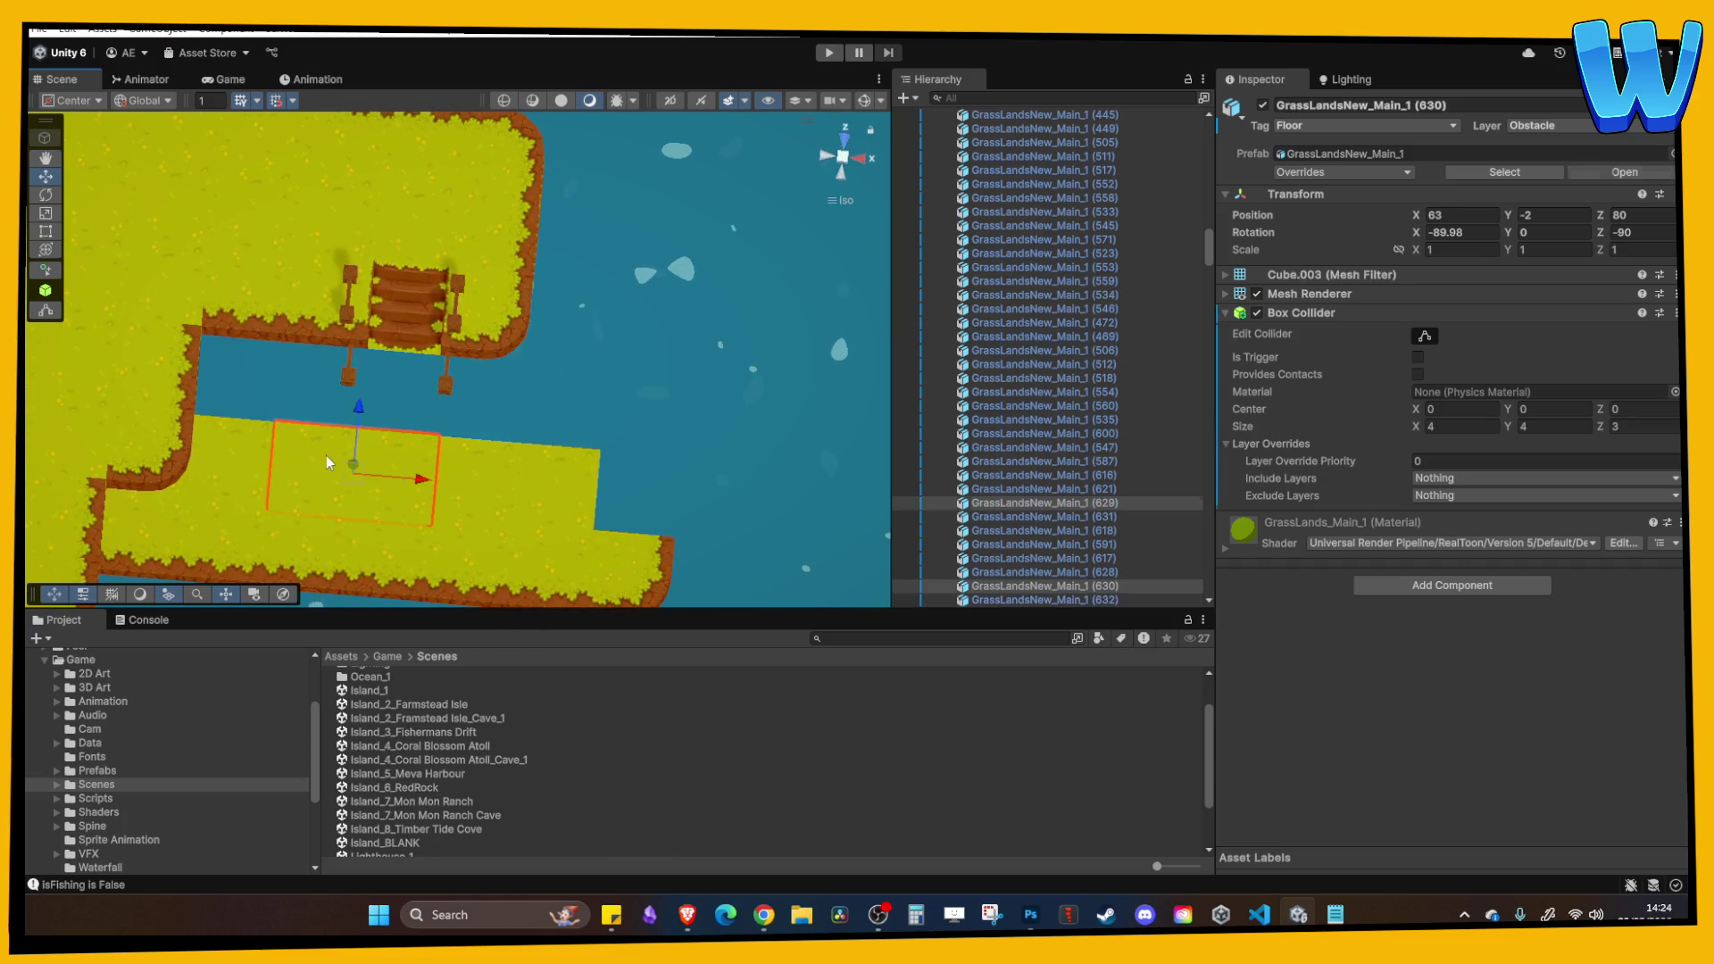
shift+click(539, 473)
key(ctrl+d)
mouse_move(393, 402)
mouse_down()
mouse_move(425, 241)
mouse_move(416, 282)
mouse_up()
click(425, 396)
Duplicate tile (637) and its neighbour at the right corner and move the copies to Z 88.
mouse_move(514, 367)
mouse_down()
mouse_move(353, 350)
mouse_move(399, 284)
mouse_up()
click(399, 284)
click(441, 259)
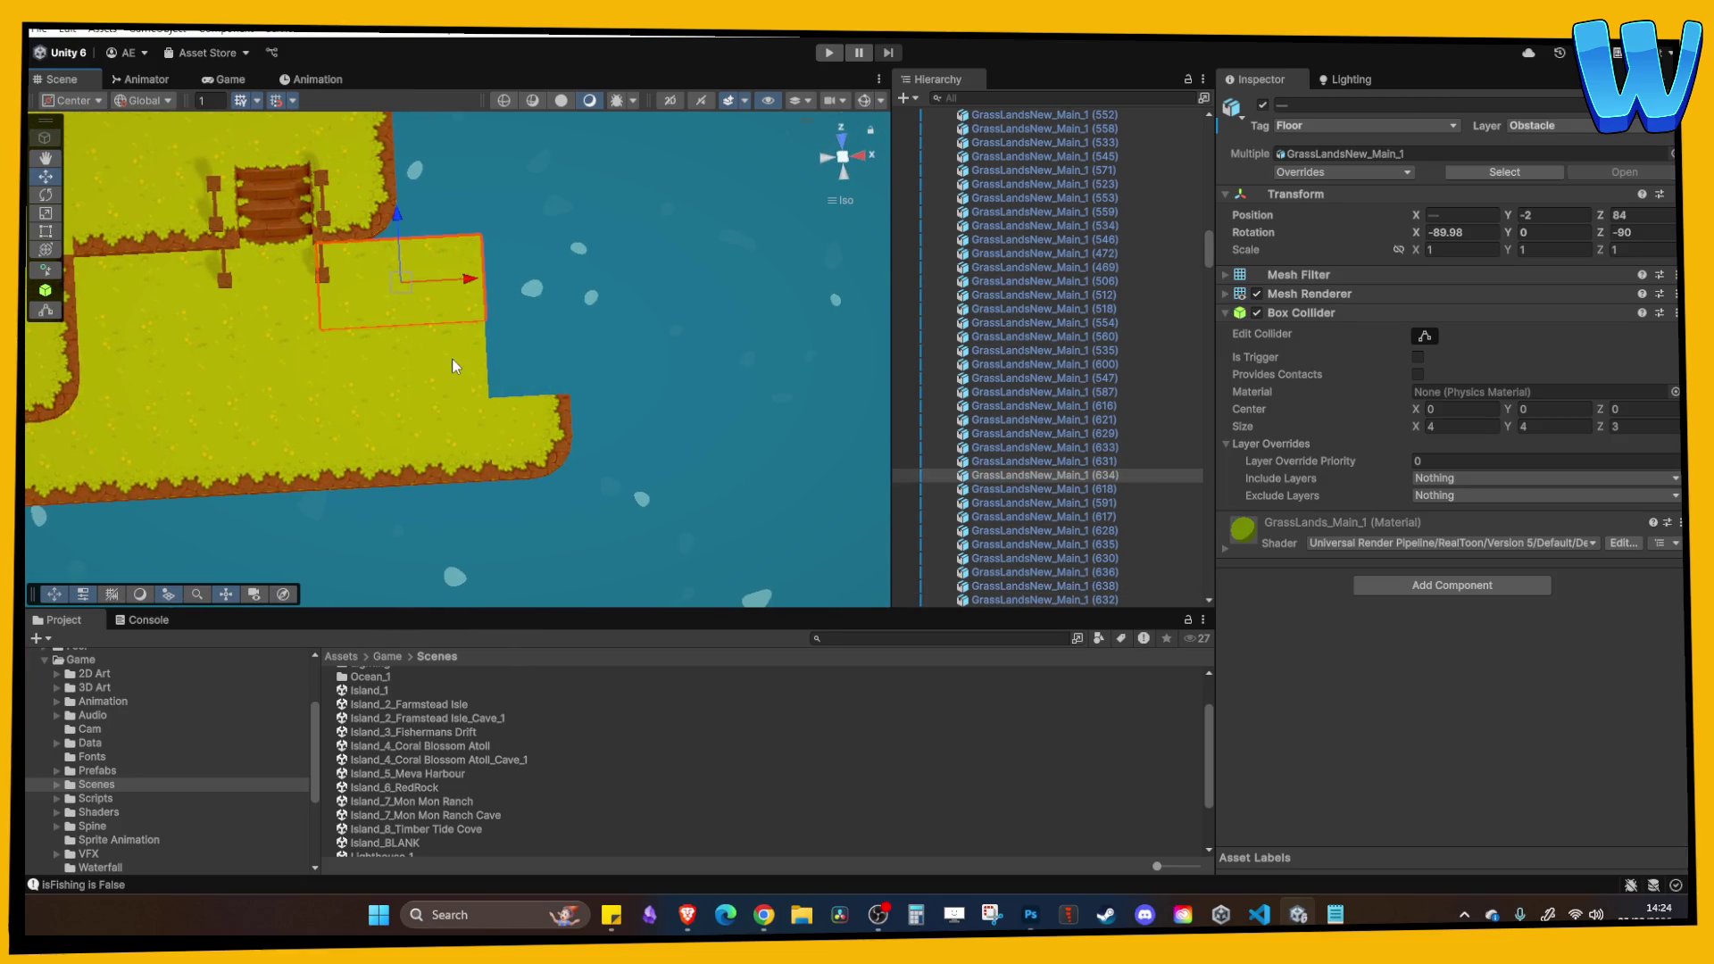
ctrl+click(381, 266)
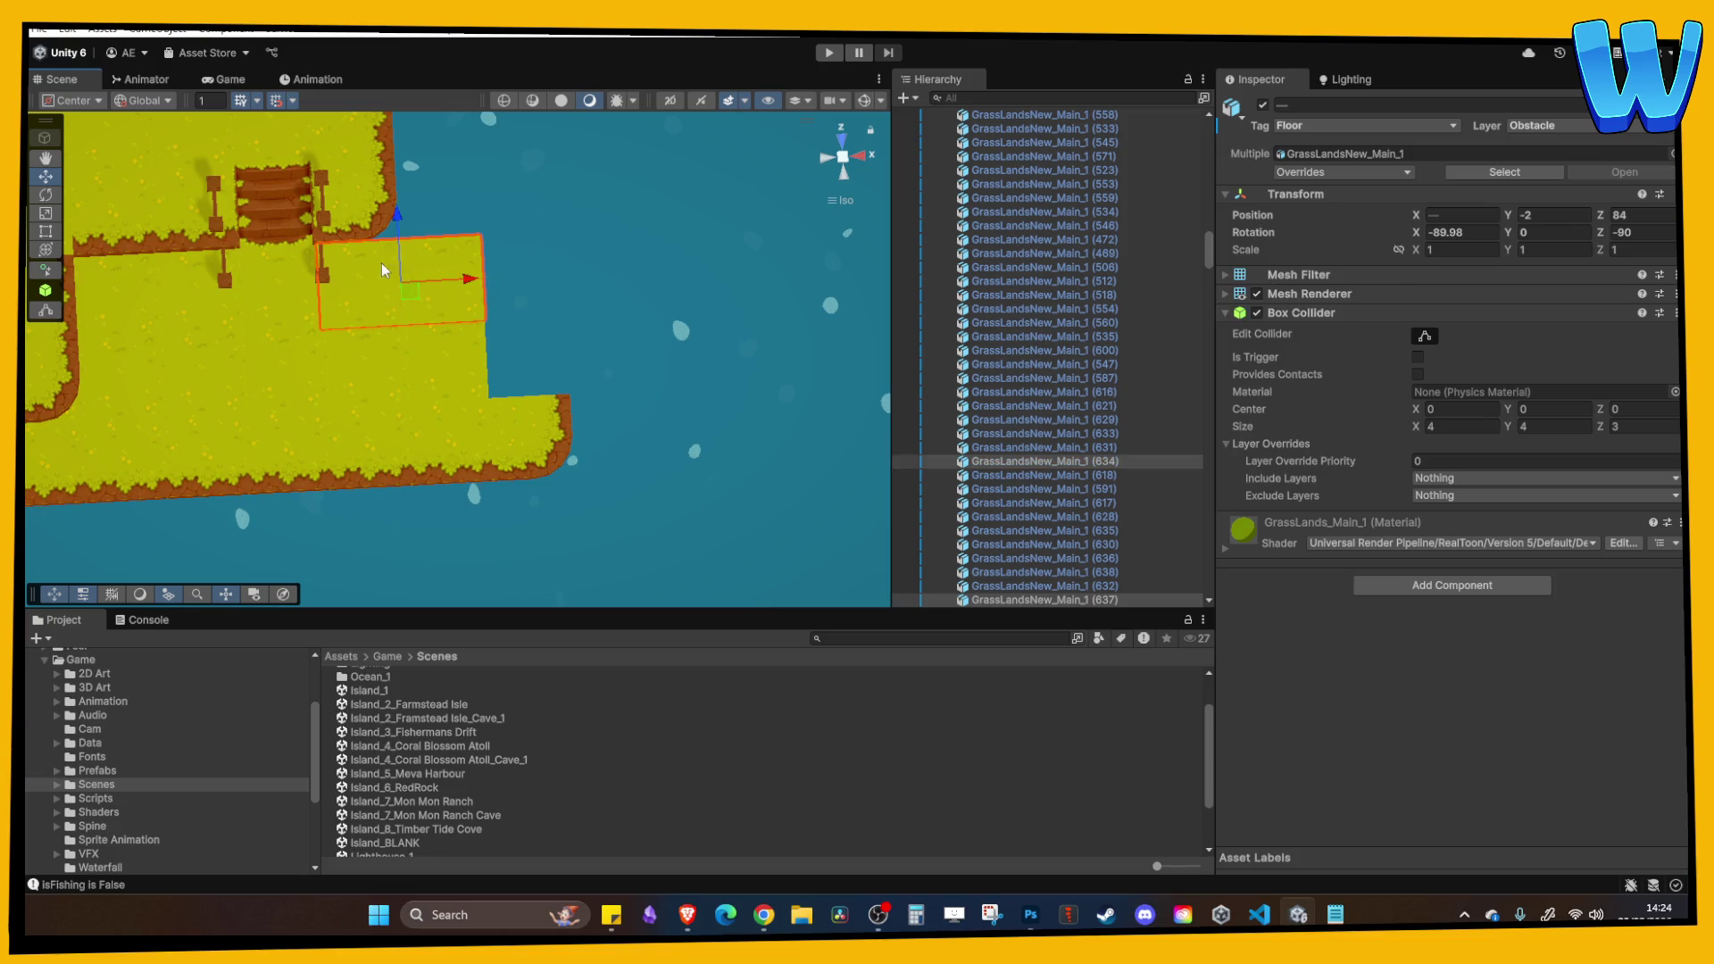
key(ctrl+d)
drag(400, 218, 396, 154)
Rotate edge tile (641) to Y 270 at Z 80, with copies at Z 84 and Z 88.
drag(453, 351, 510, 350)
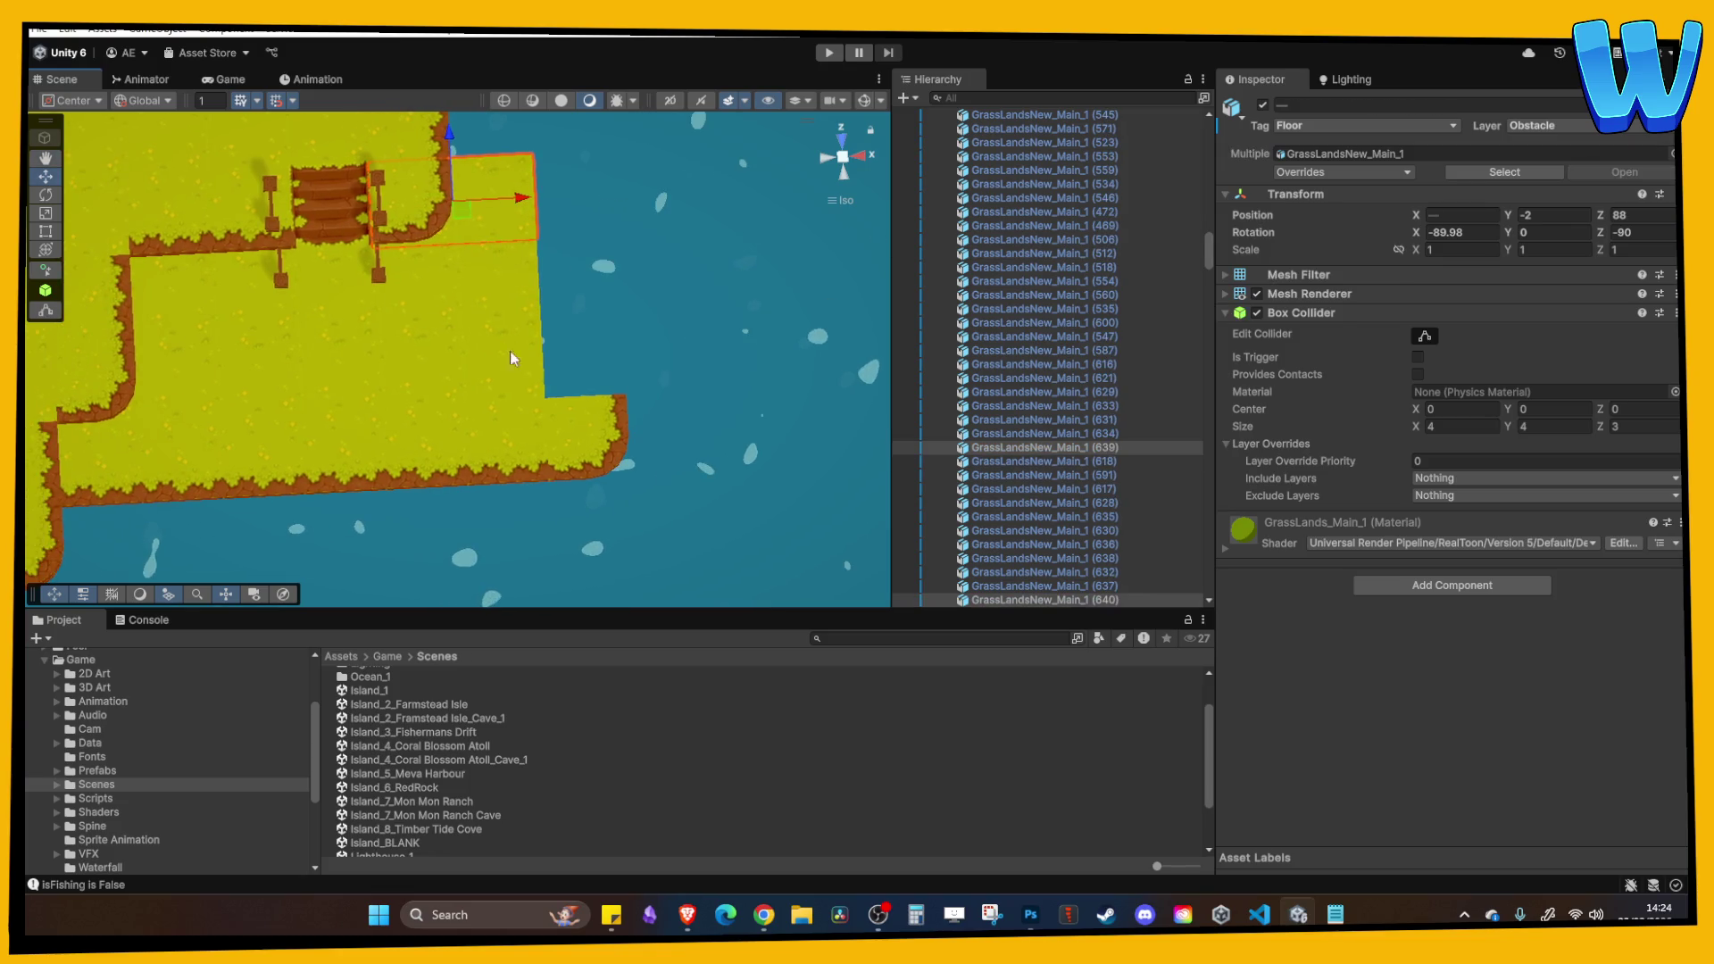
click(511, 466)
click(624, 438)
click(624, 438)
mouse_move(625, 437)
mouse_down()
mouse_move(581, 438)
mouse_move(656, 446)
mouse_up()
drag(585, 380, 586, 291)
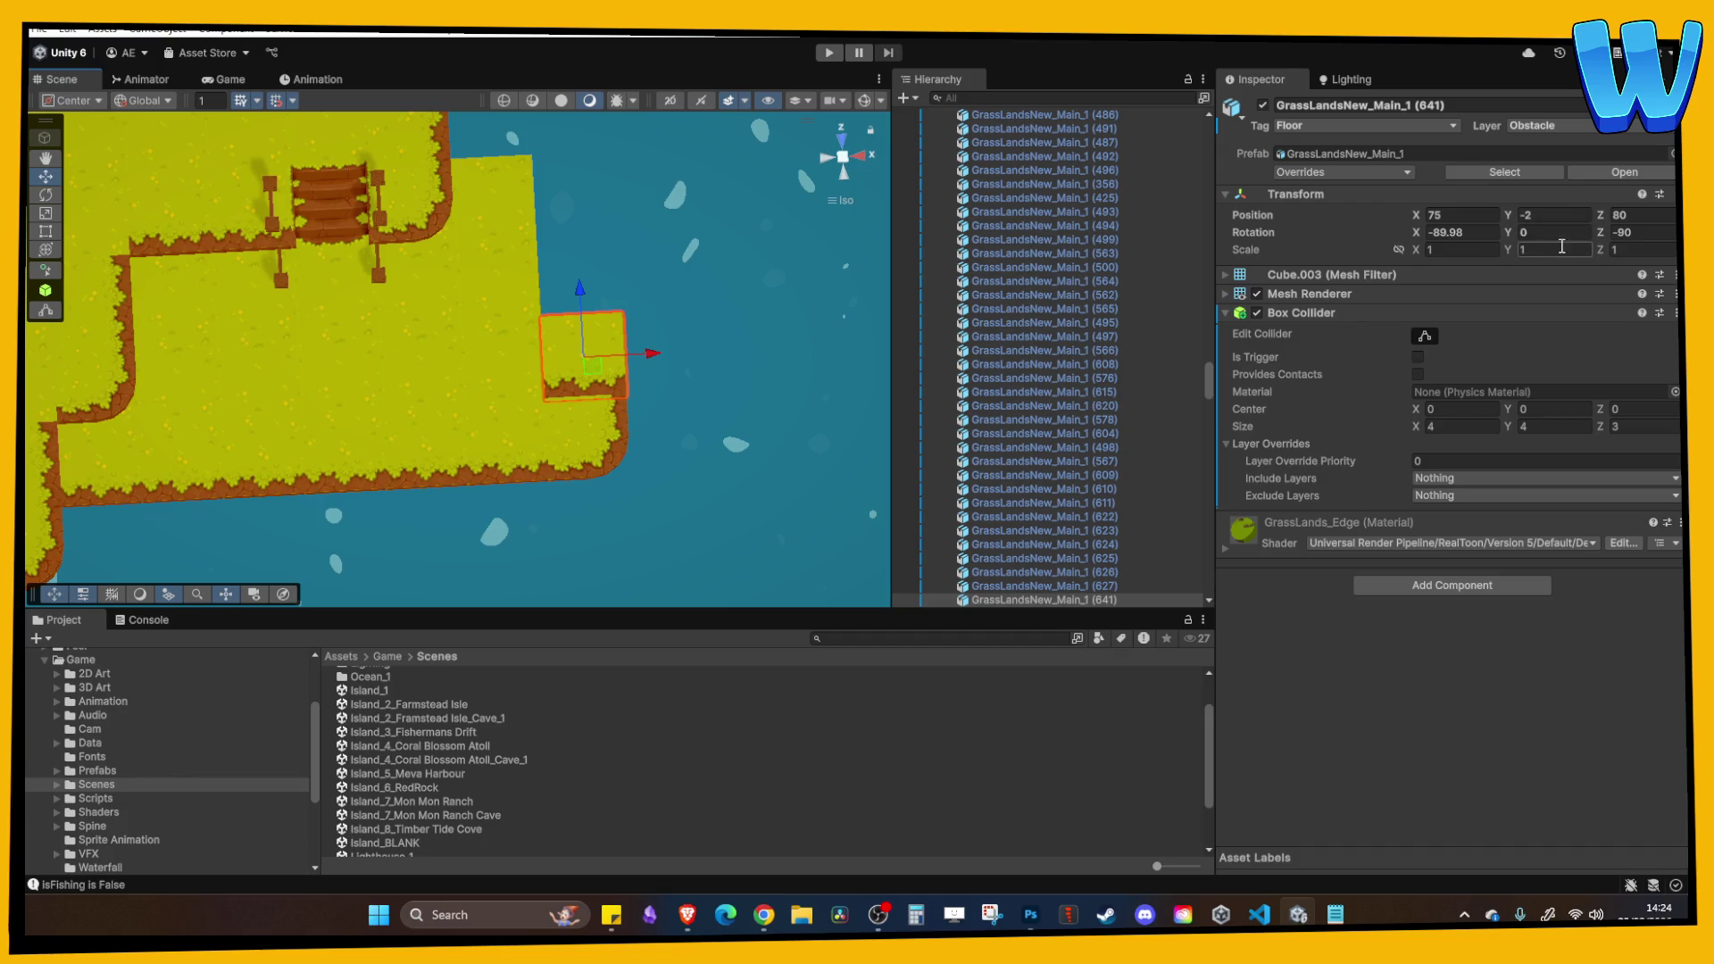
text(270)
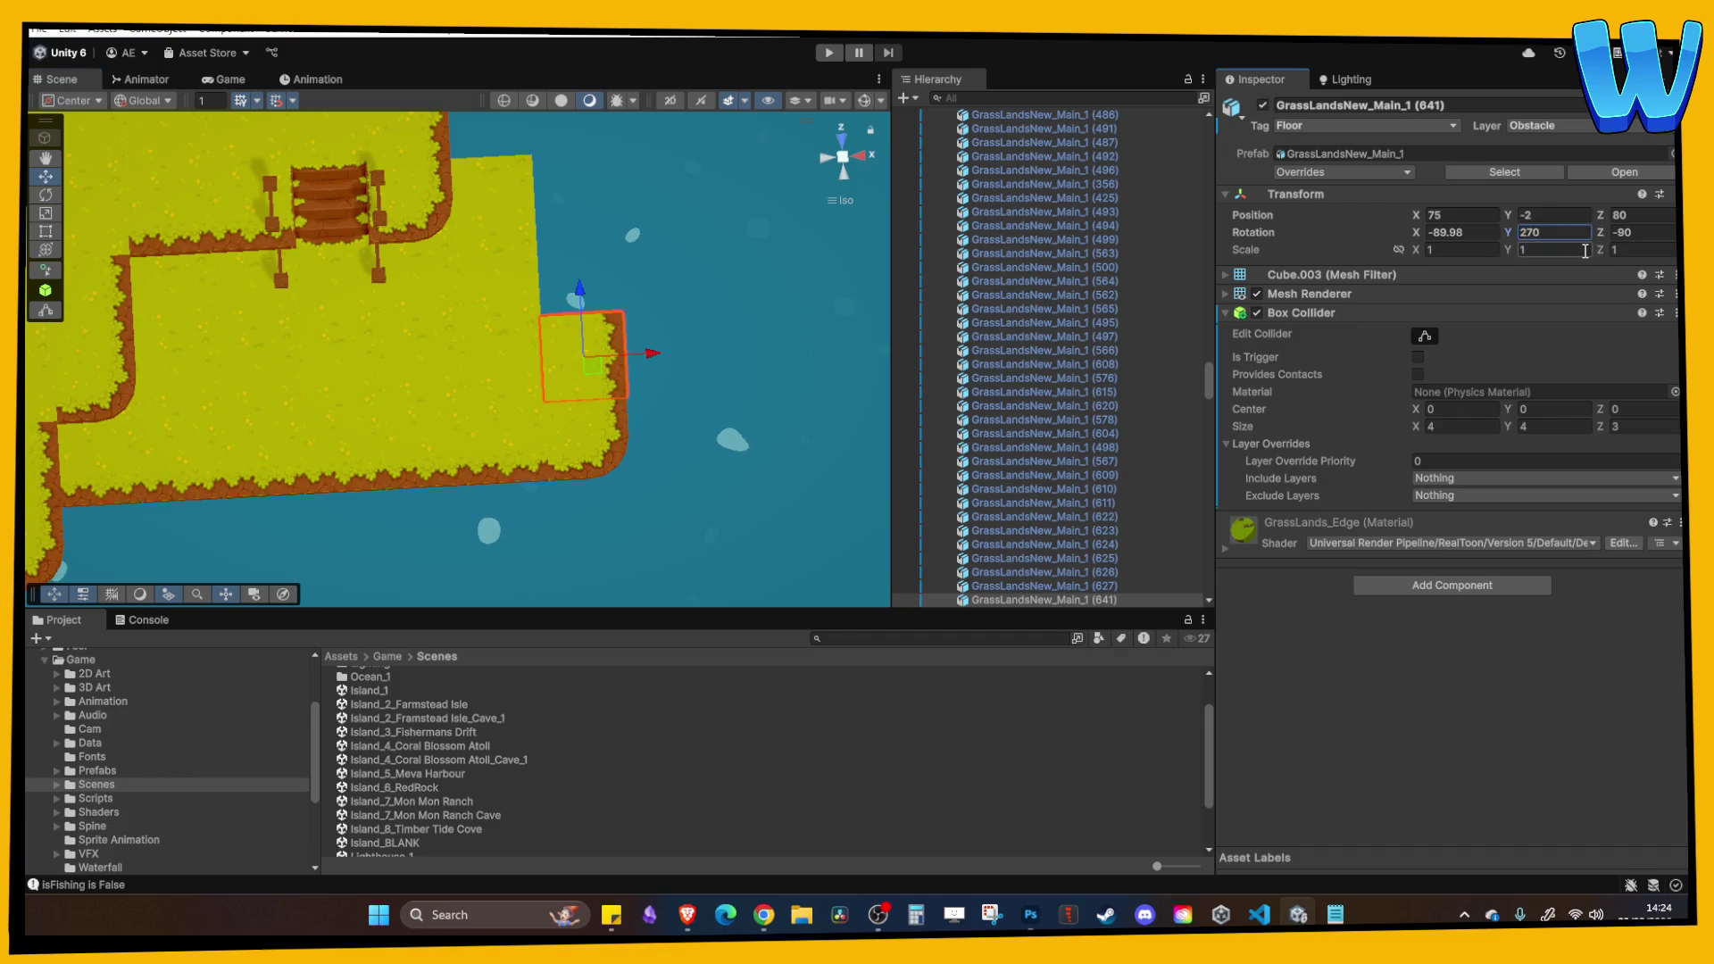
key(ctrl+d)
mouse_move(576, 286)
mouse_down()
mouse_move(575, 137)
mouse_move(537, 323)
mouse_move(566, 376)
mouse_move(697, 351)
mouse_move(510, 396)
mouse_move(539, 405)
mouse_up()
key(ctrl+d)
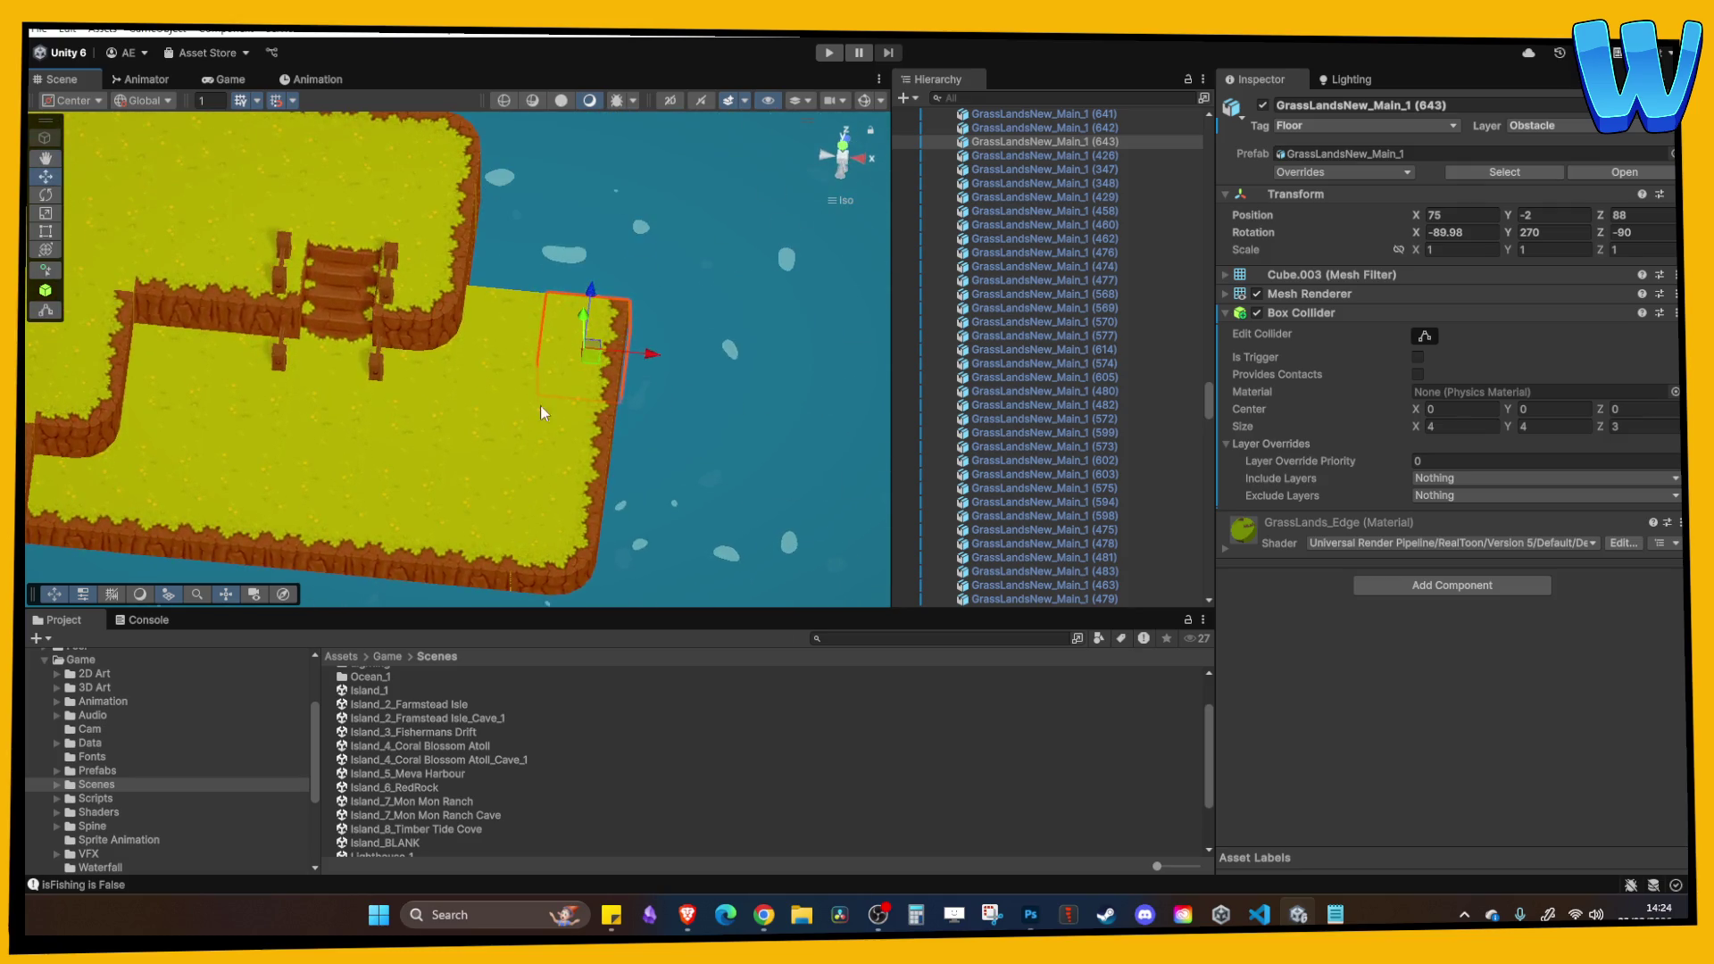
Duplicate a corner cliff piece and place it at the top edge.
click(576, 548)
key(ctrl+d)
mouse_move(566, 495)
mouse_down()
mouse_move(640, 192)
mouse_move(659, 273)
mouse_up()
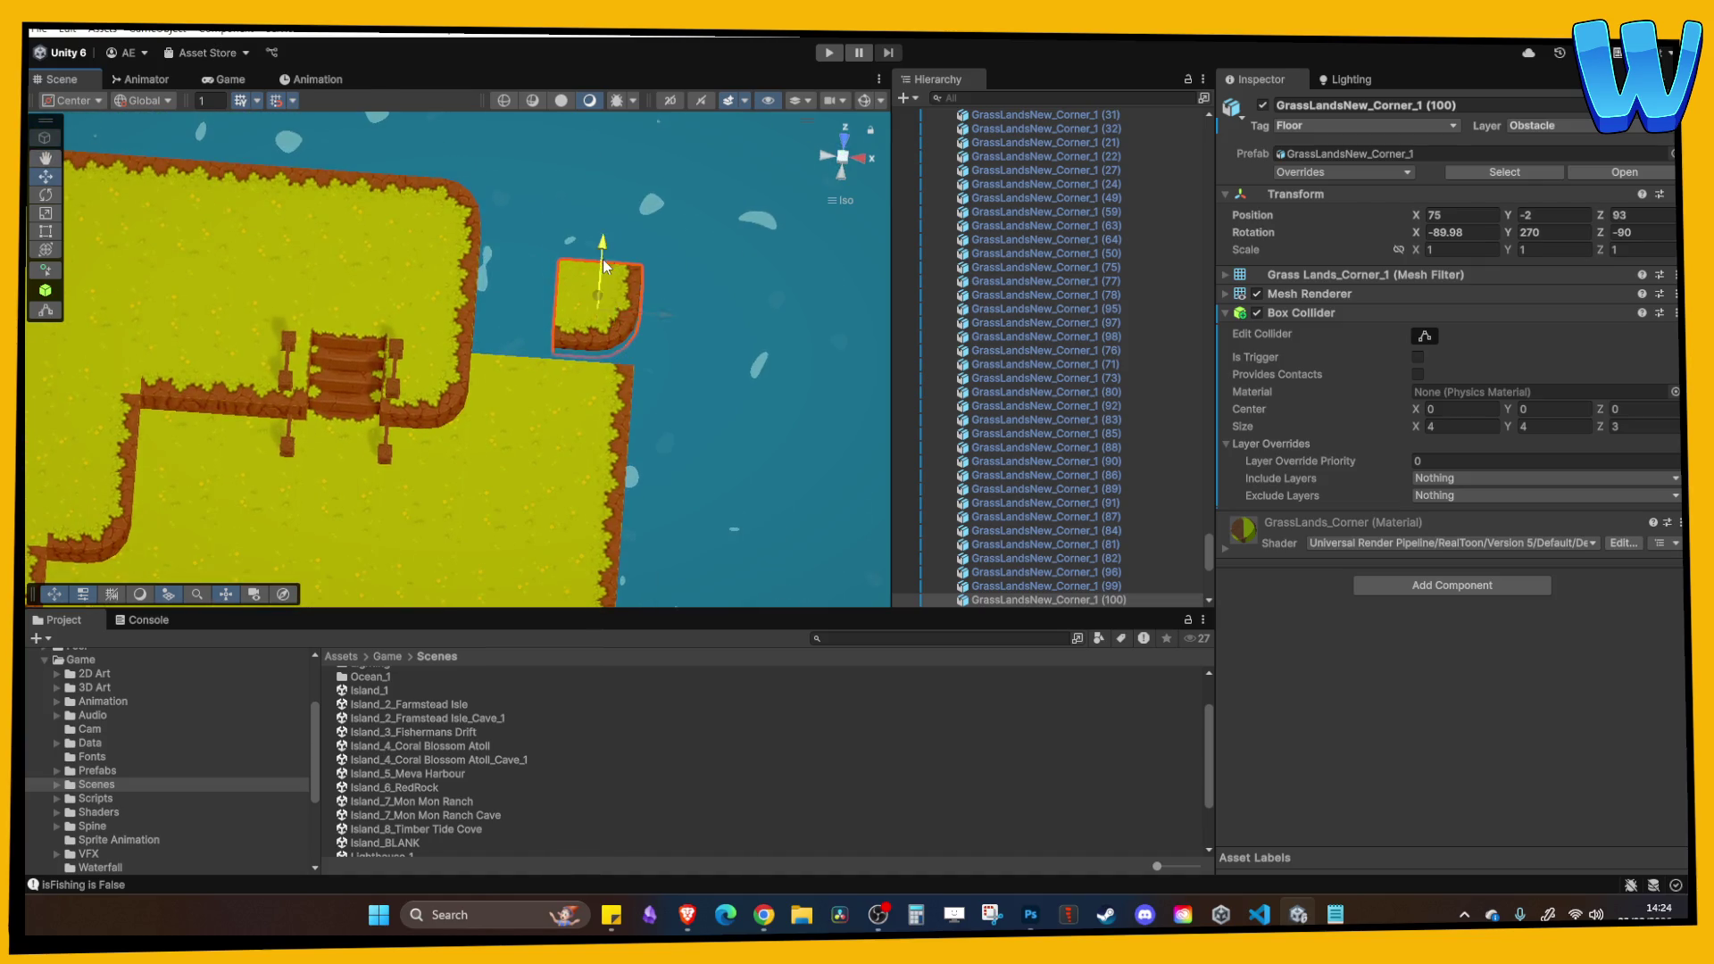
Set the corner piece's Y rotation to 180, then move edge tile (644) to Z 92 with Y 180.
click(1567, 234)
text(90)
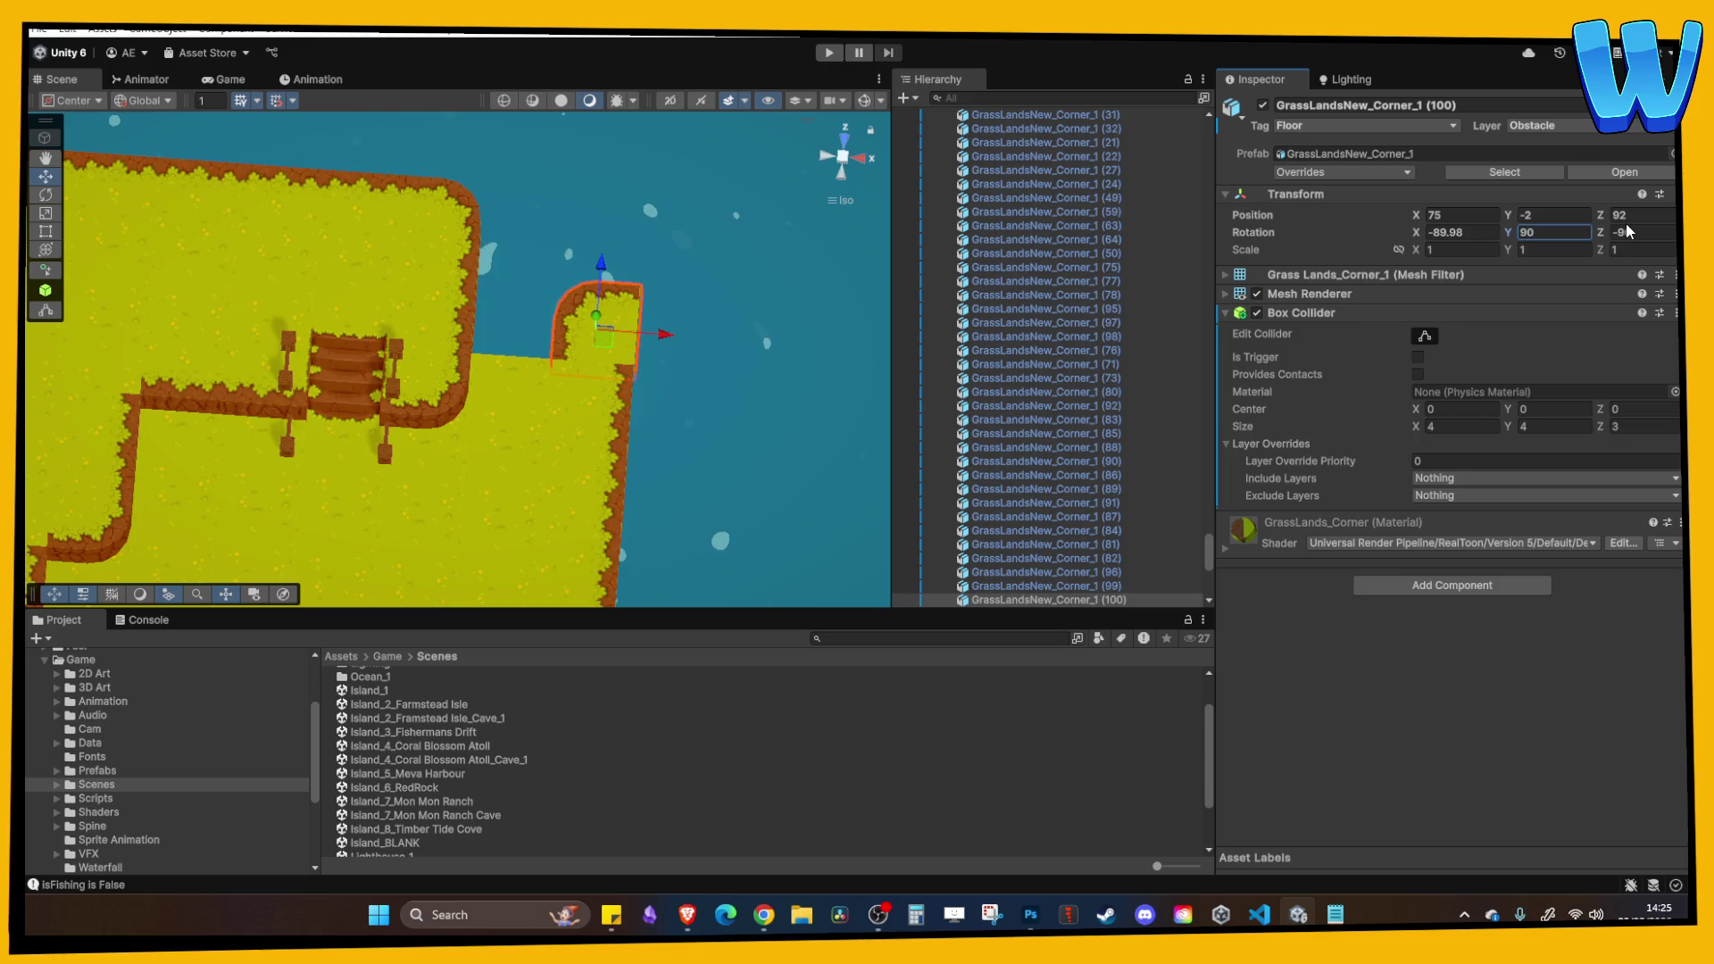
text(180)
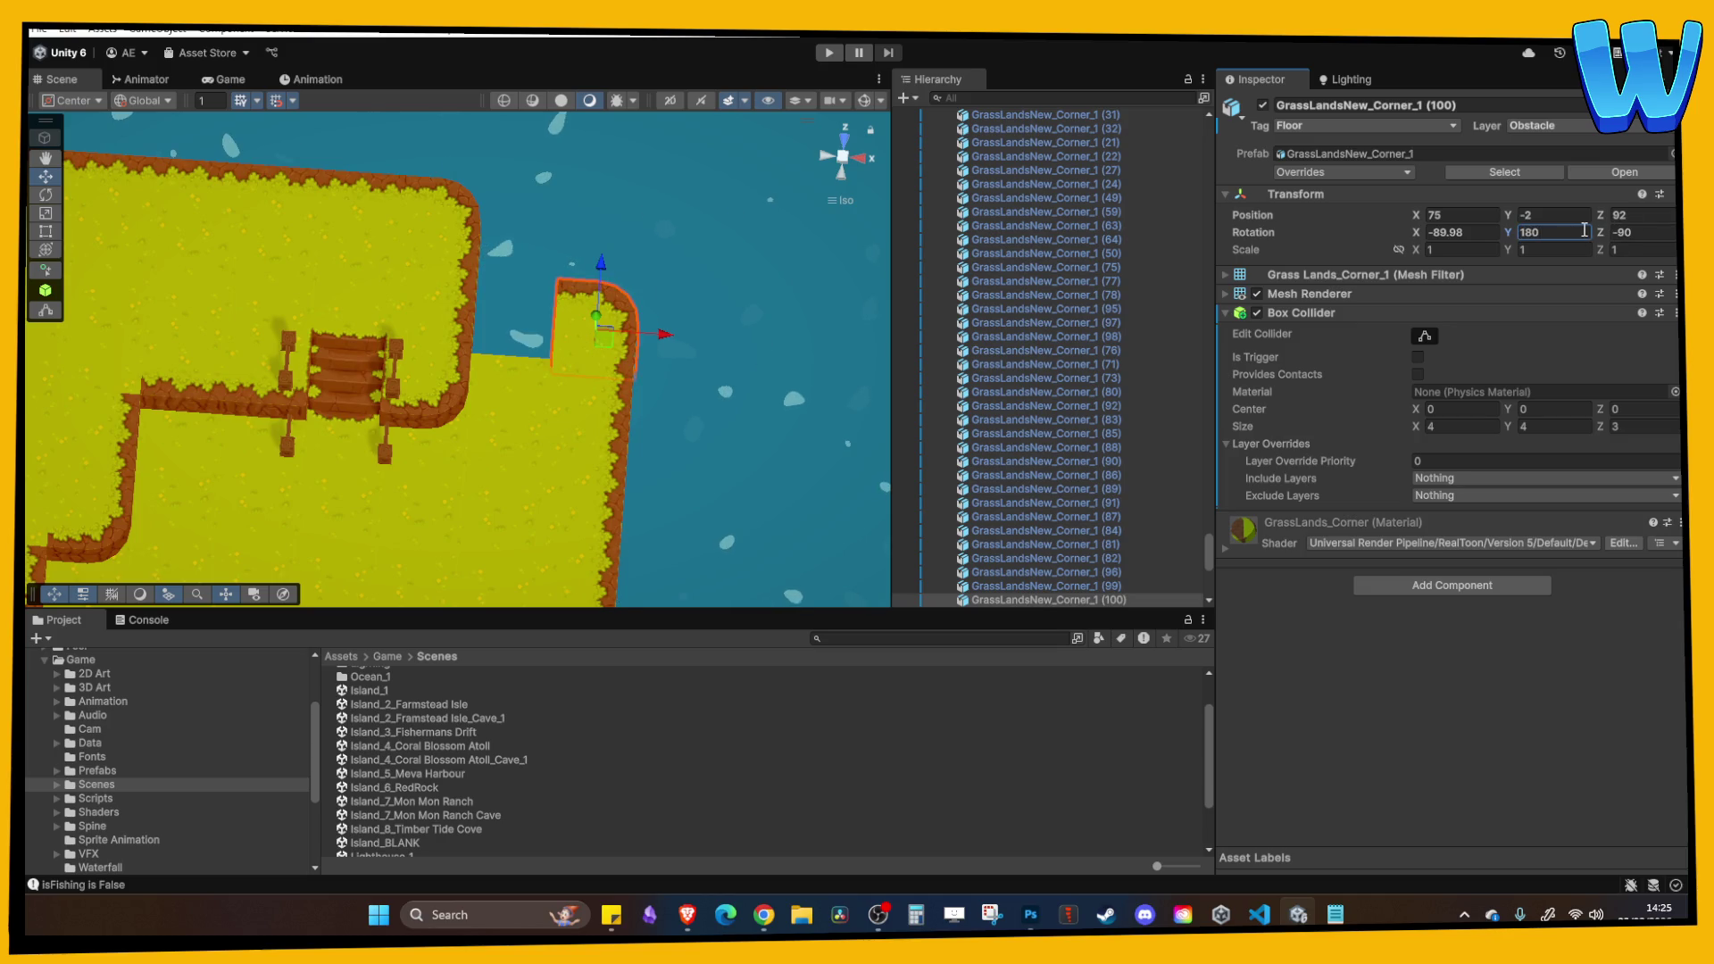
drag(610, 411, 478, 410)
click(479, 409)
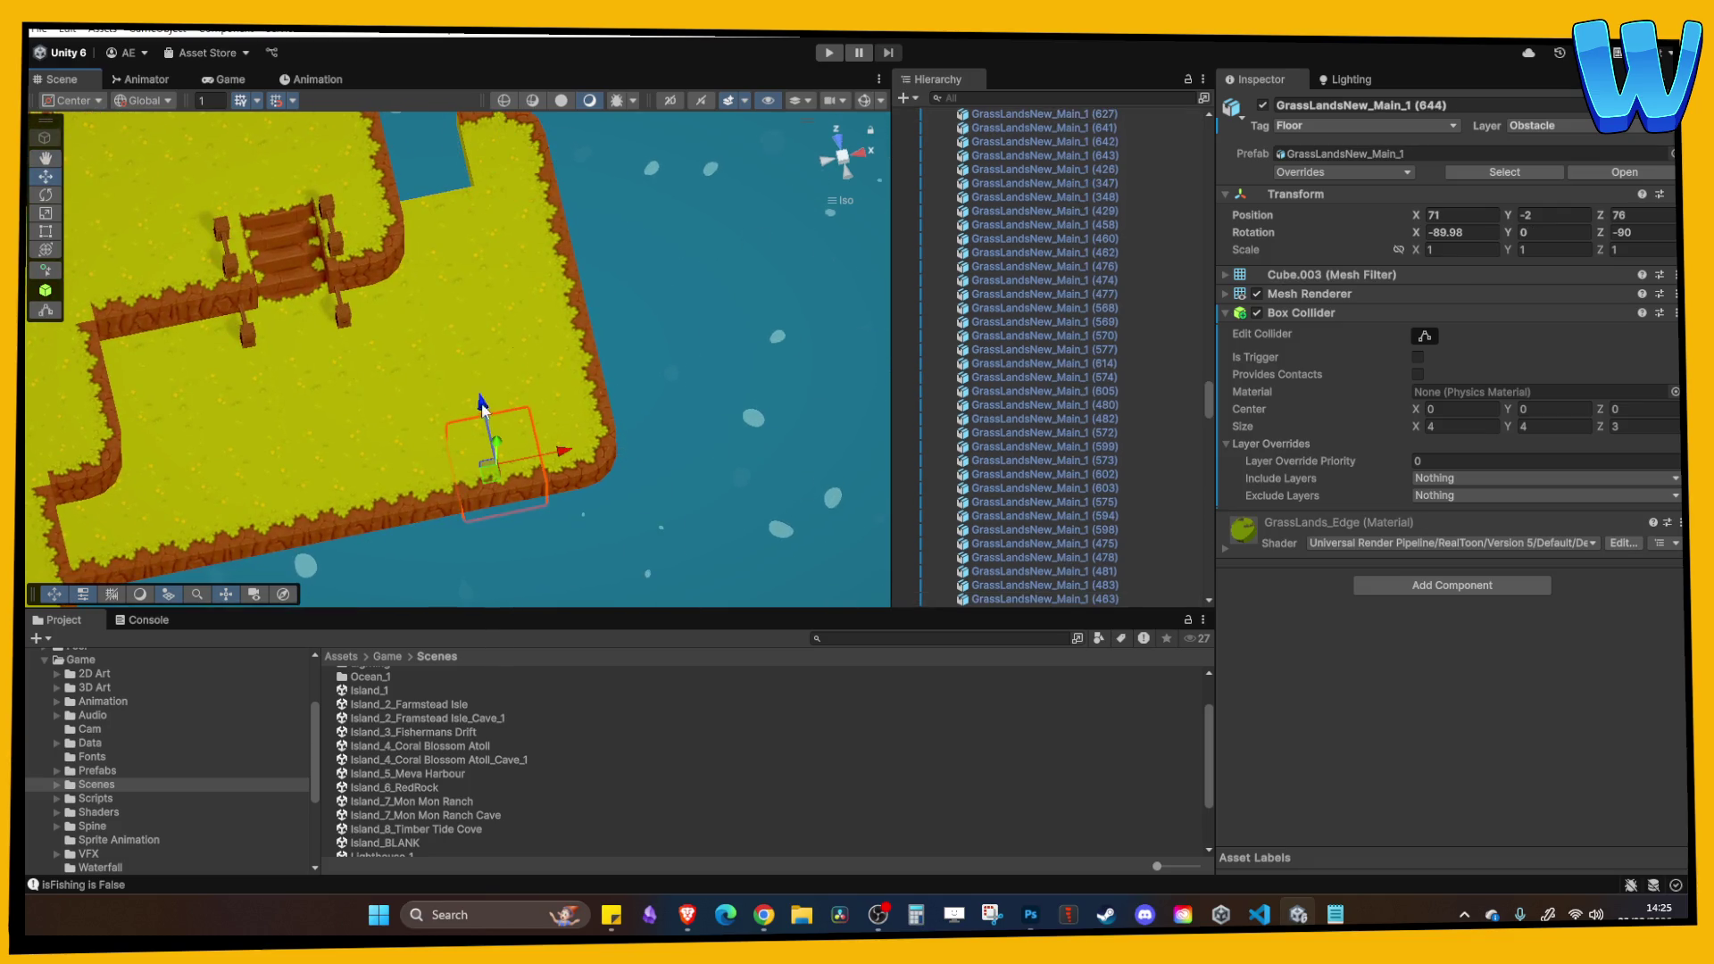
scroll(388, 254, up, 3)
drag(403, 268, 406, 308)
click(1547, 229)
text(180)
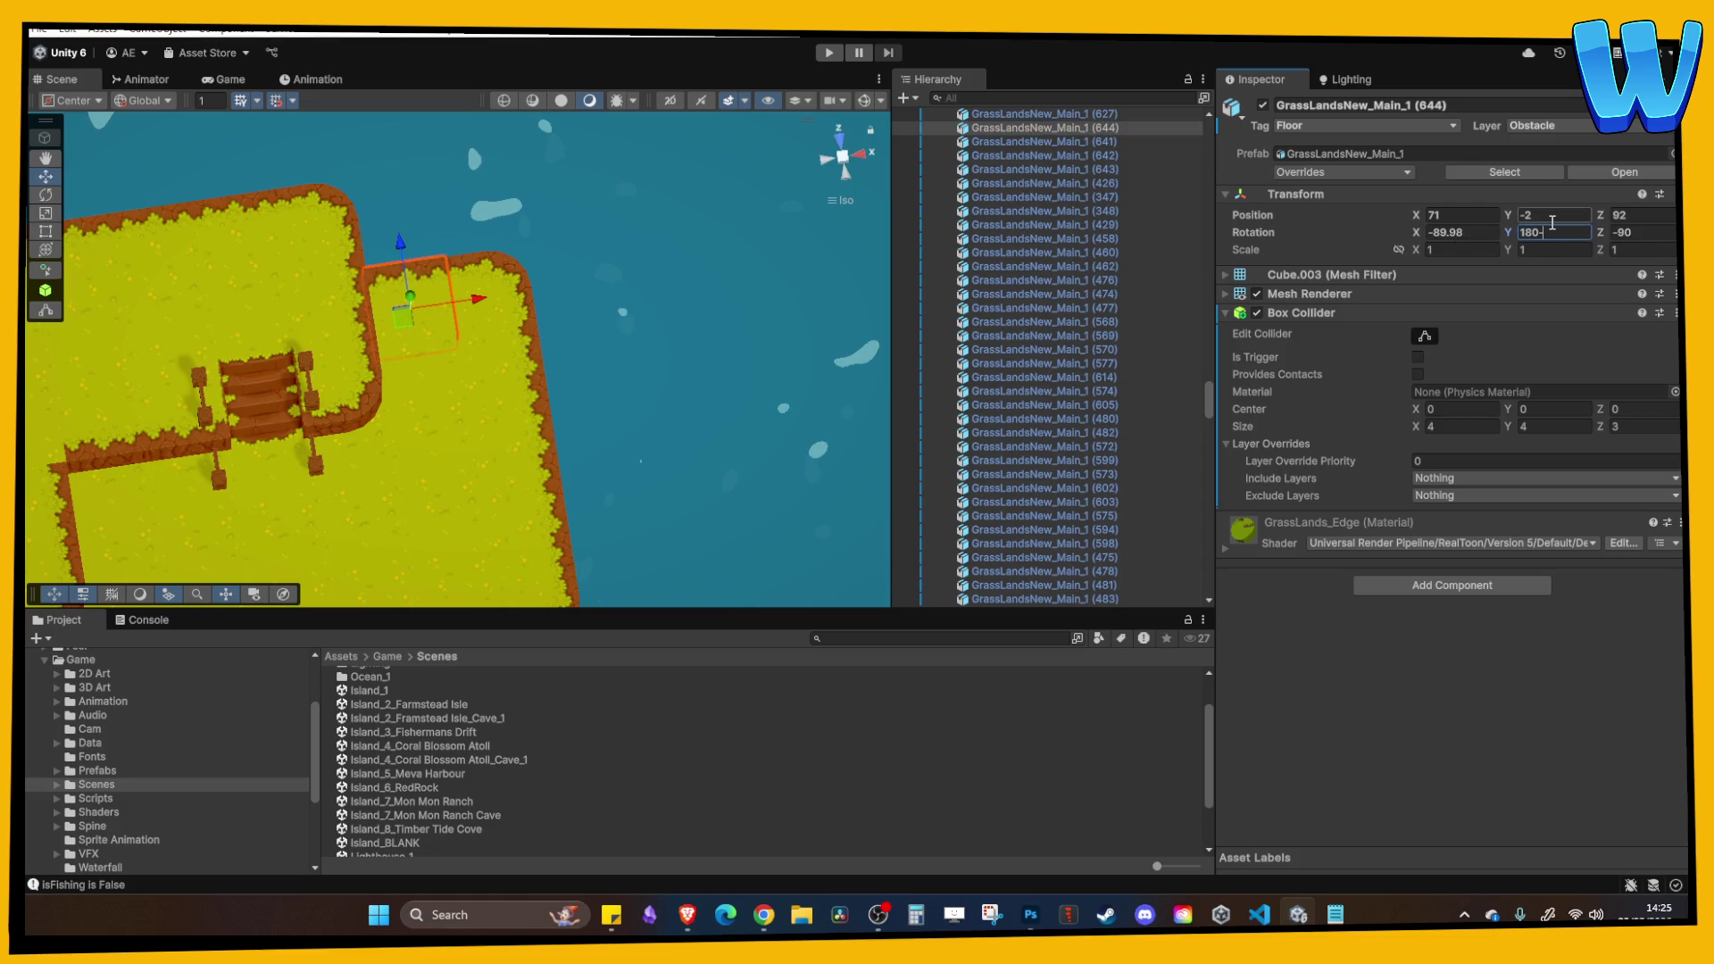
Orbit back to the stairs area and select grass tile (624) below the stairs.
mouse_move(536, 375)
mouse_down()
mouse_move(480, 341)
mouse_move(443, 457)
mouse_up()
click(443, 457)
mouse_move(417, 391)
mouse_down()
mouse_move(462, 467)
mouse_move(508, 382)
mouse_move(403, 489)
mouse_move(388, 473)
mouse_move(378, 276)
mouse_move(494, 387)
mouse_move(454, 288)
mouse_move(561, 444)
mouse_up()
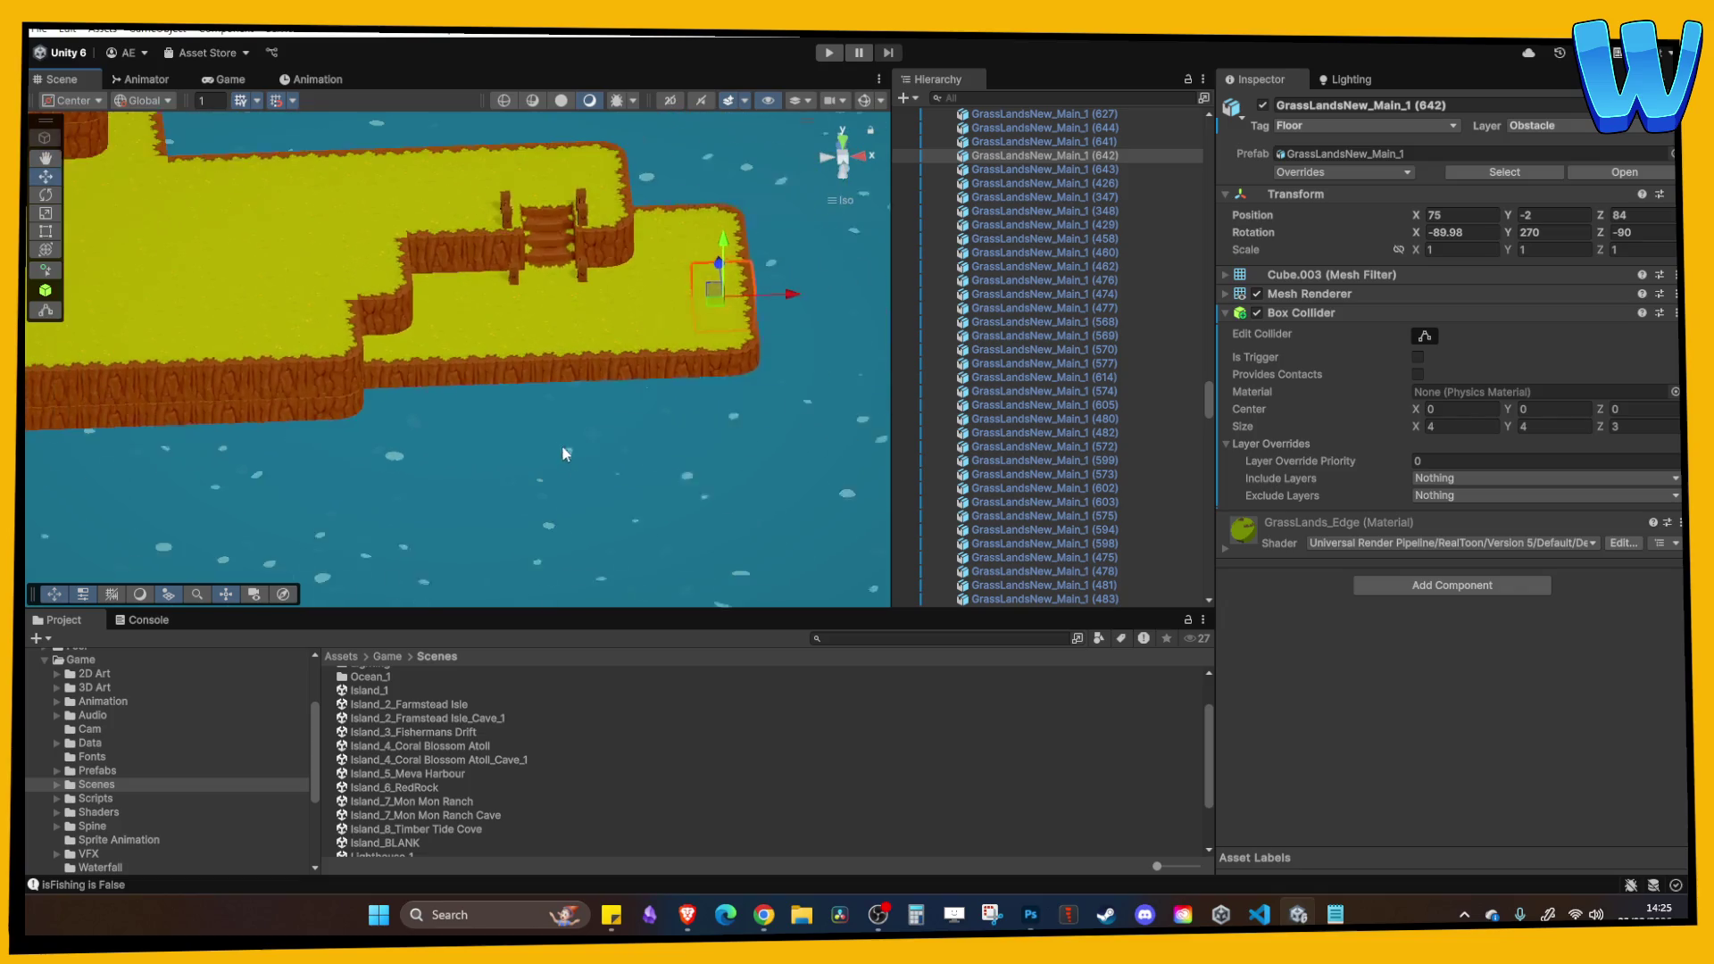
click(496, 377)
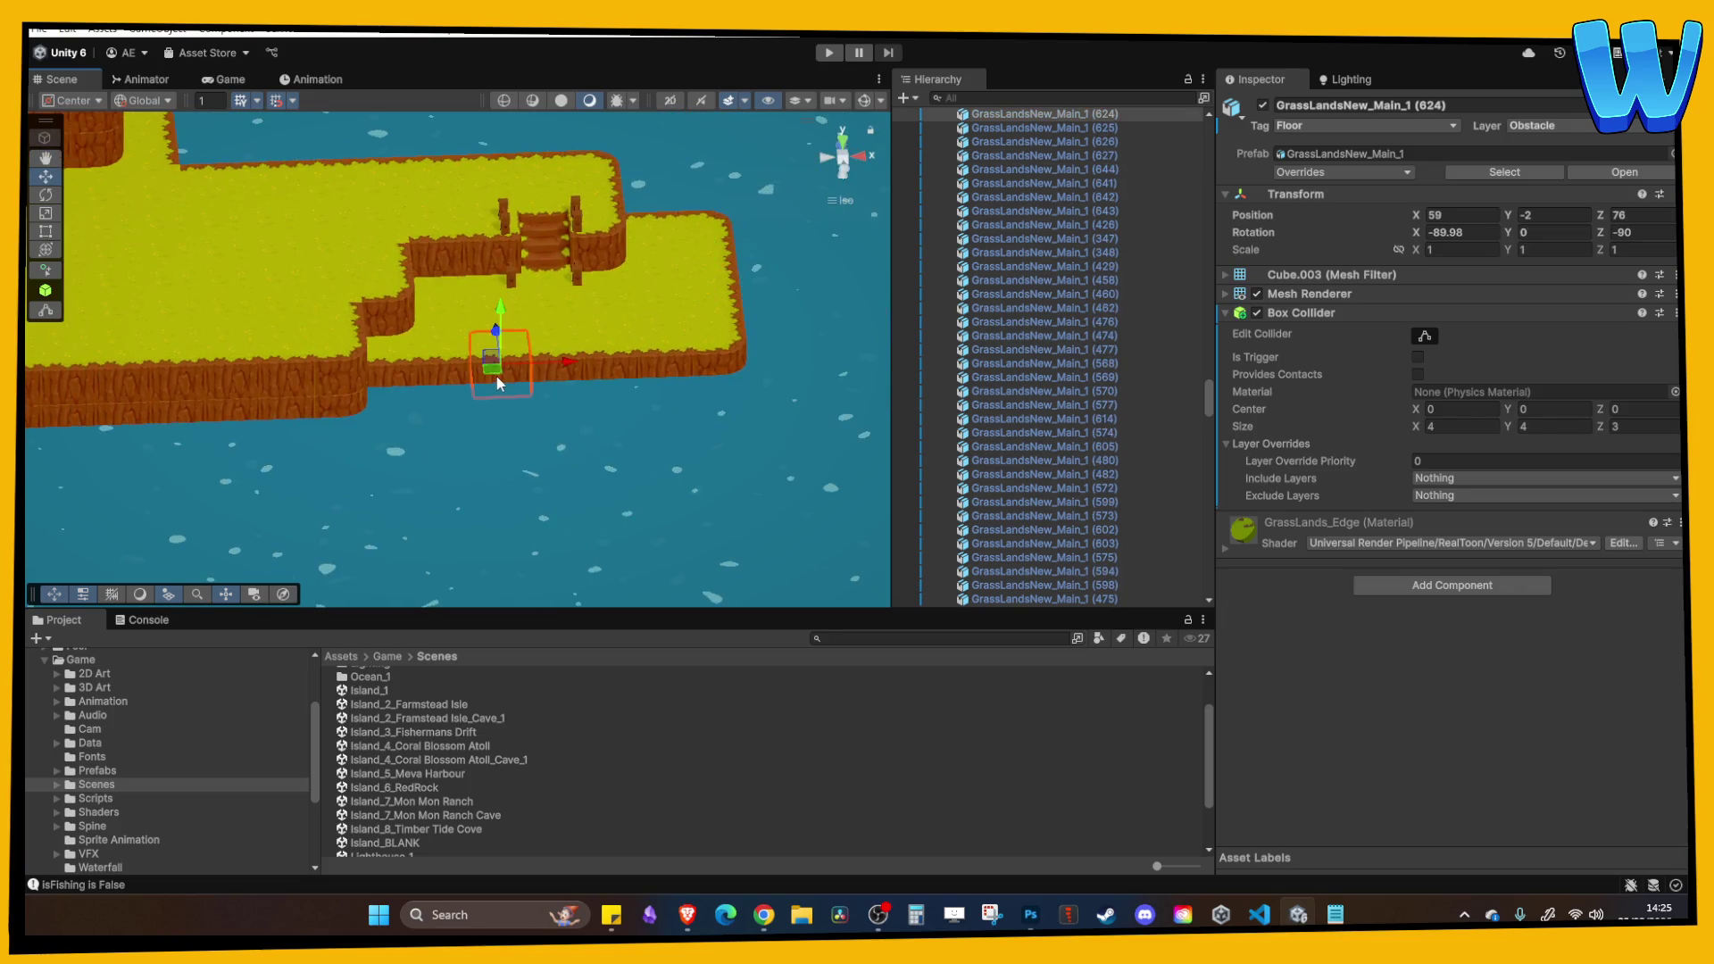
Place the corner cliff piece at X 39, Z 69 with Y rotation 0.
scroll(607, 335, down, 5)
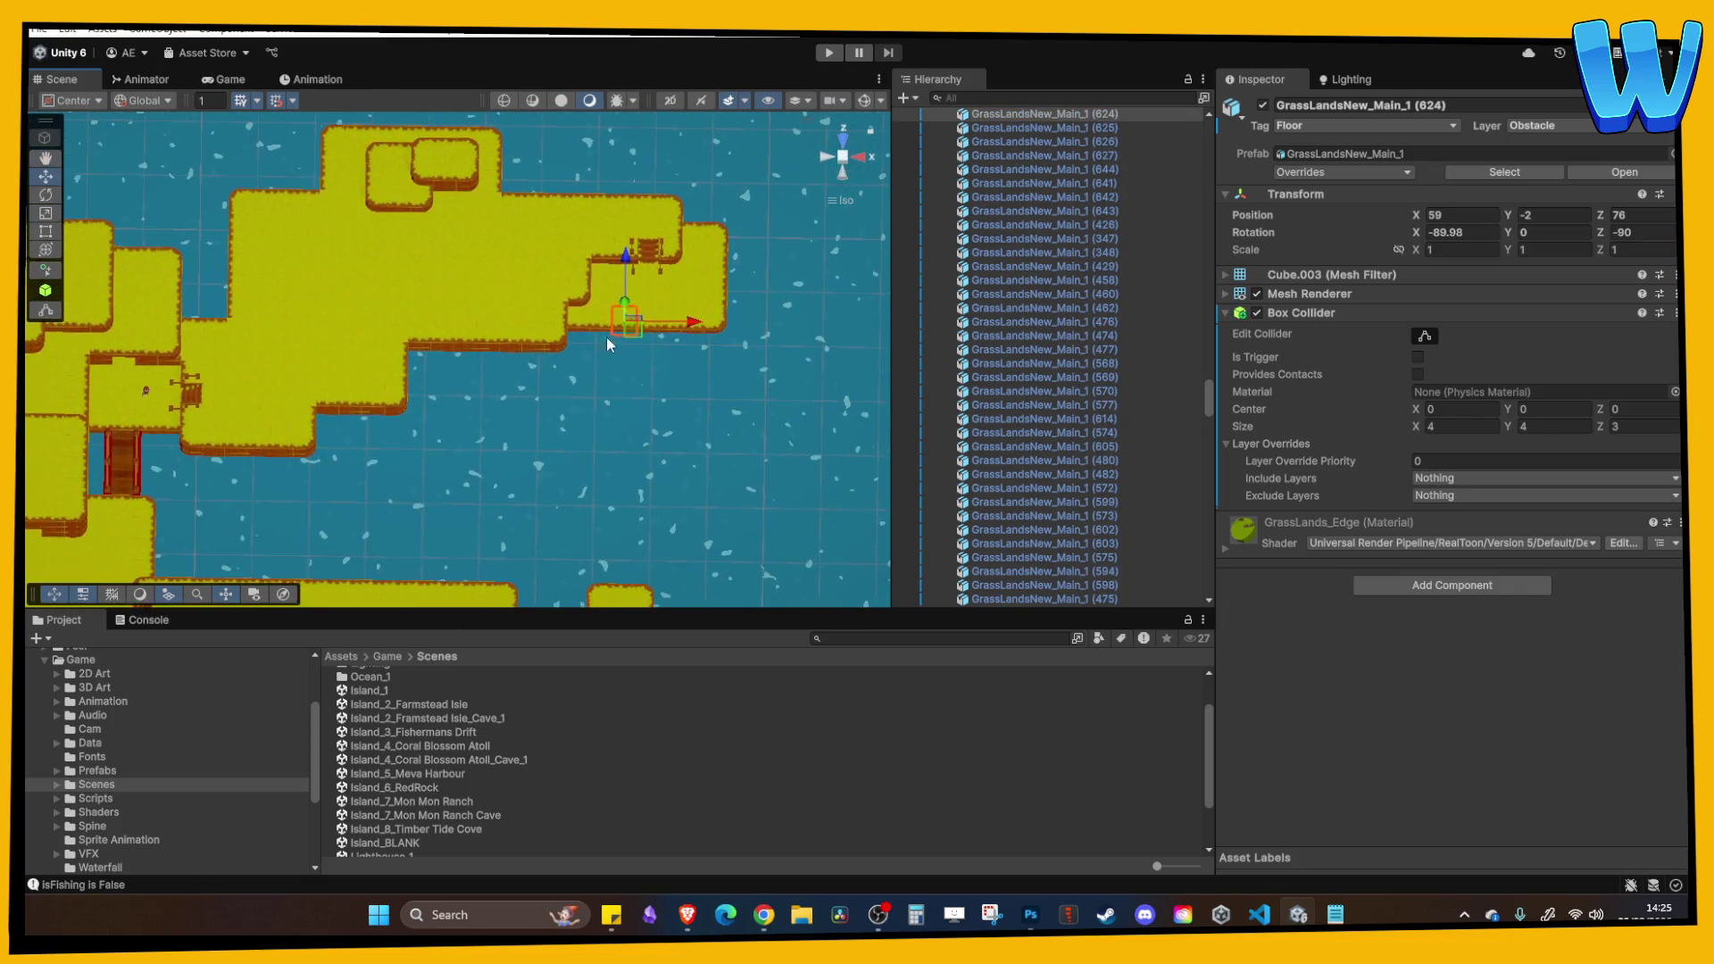
mouse_move(614, 462)
mouse_down()
mouse_move(500, 437)
mouse_move(598, 386)
mouse_move(433, 409)
mouse_move(390, 382)
mouse_move(539, 378)
mouse_up()
click(486, 386)
mouse_move(482, 307)
mouse_down()
mouse_move(490, 363)
mouse_move(629, 379)
mouse_up()
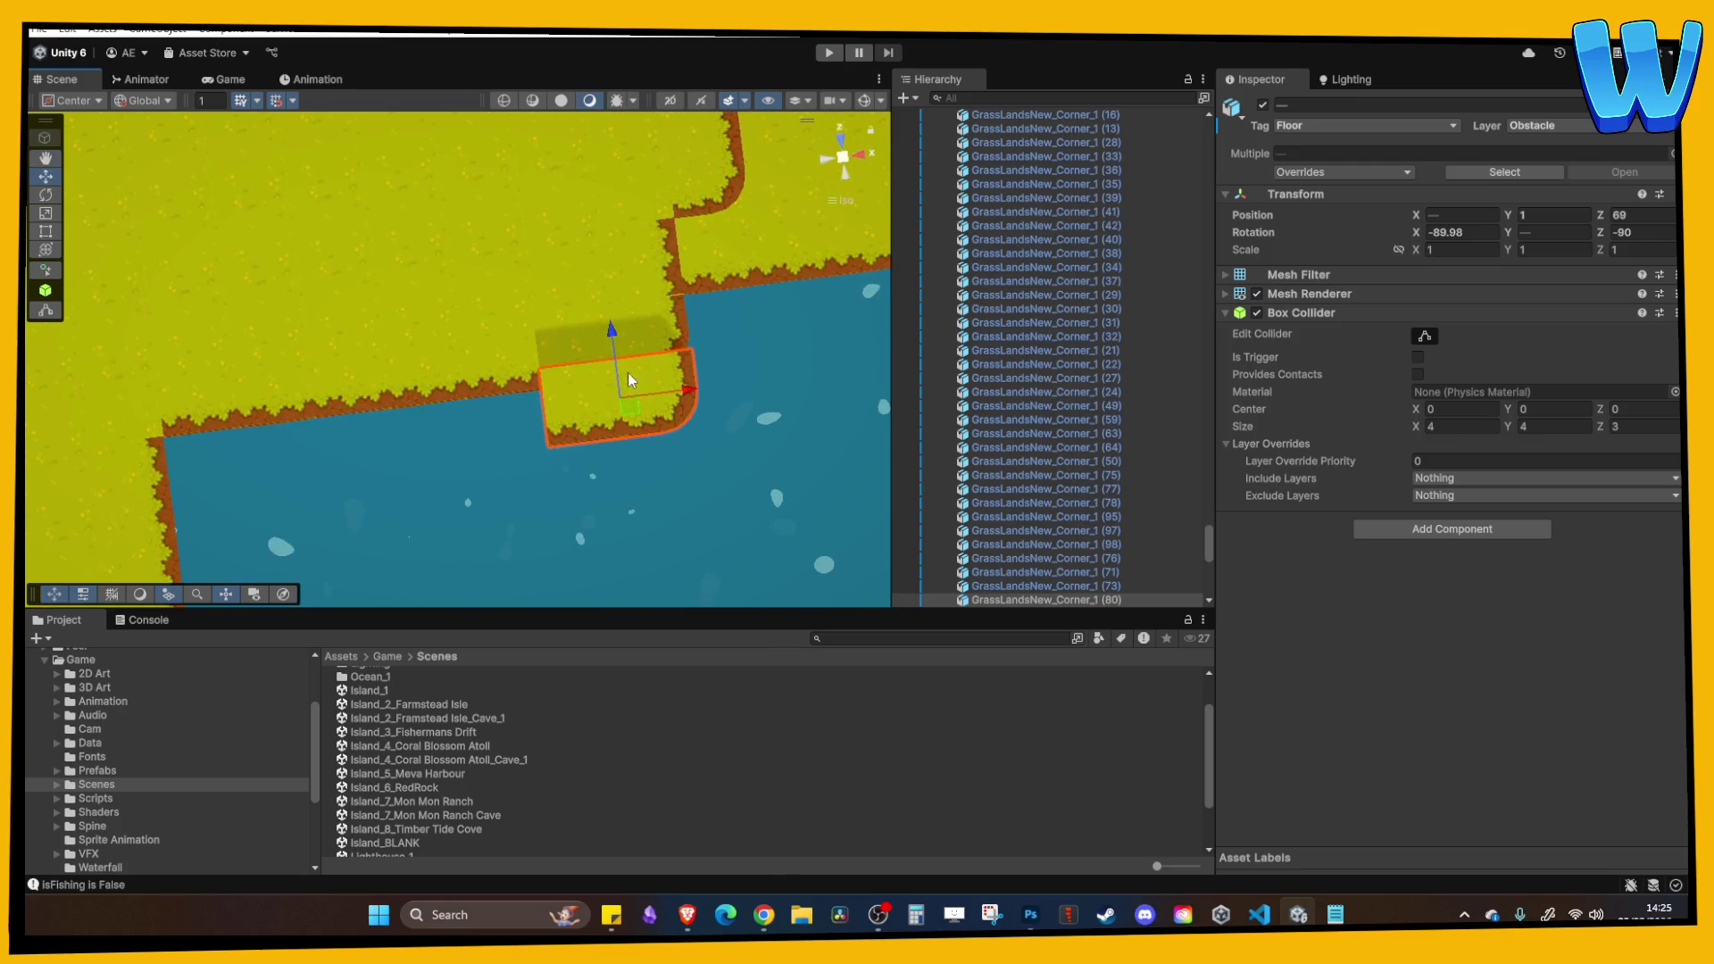
click(522, 386)
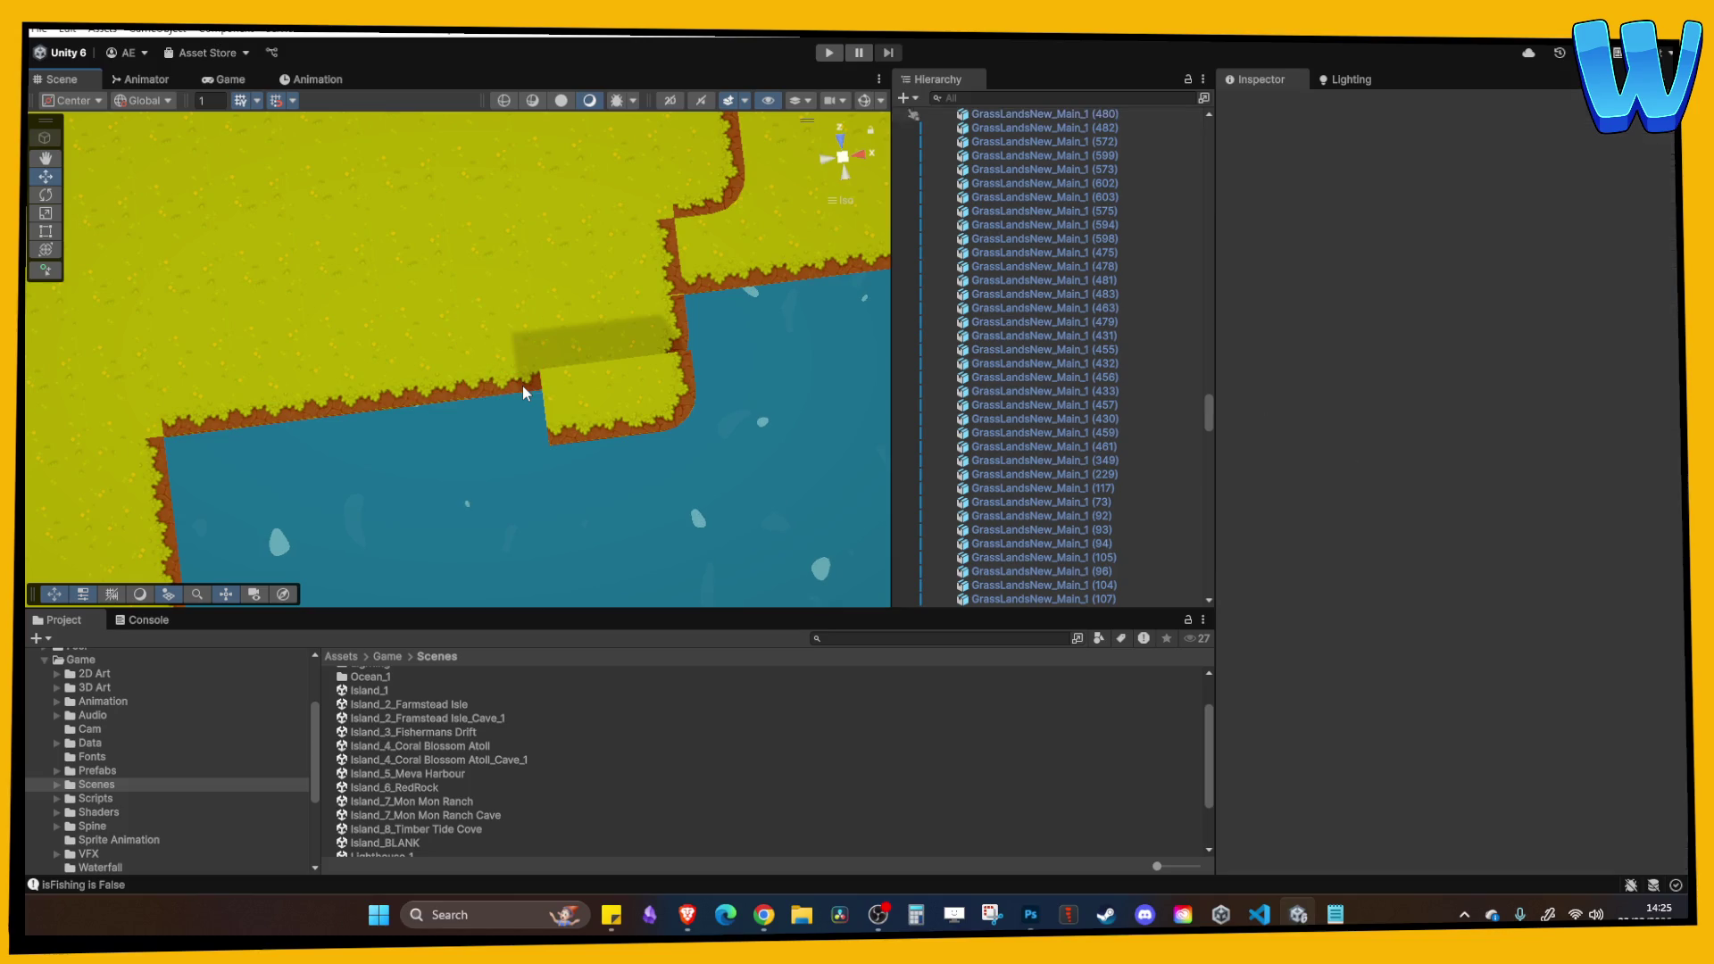
click(701, 409)
drag(725, 402, 576, 404)
double_click(1529, 231)
text(0)
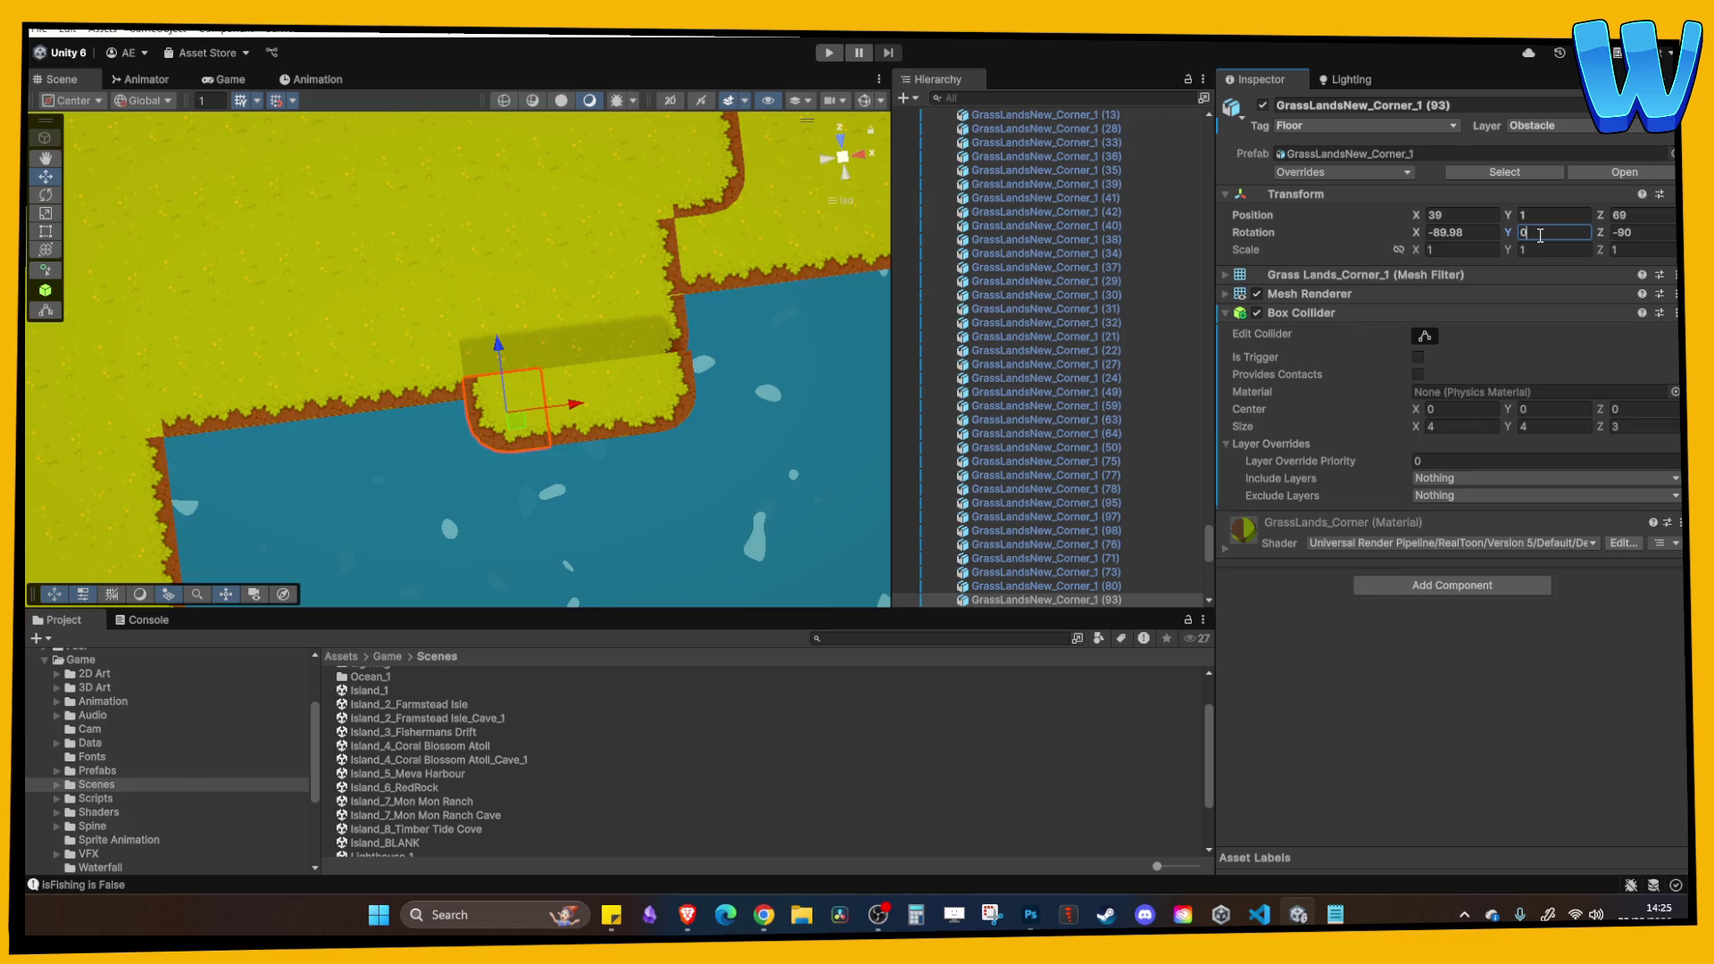
mouse_move(500, 393)
mouse_down()
mouse_move(660, 394)
mouse_move(517, 282)
mouse_move(566, 255)
mouse_move(560, 364)
mouse_move(490, 268)
mouse_move(565, 243)
mouse_up()
click(661, 387)
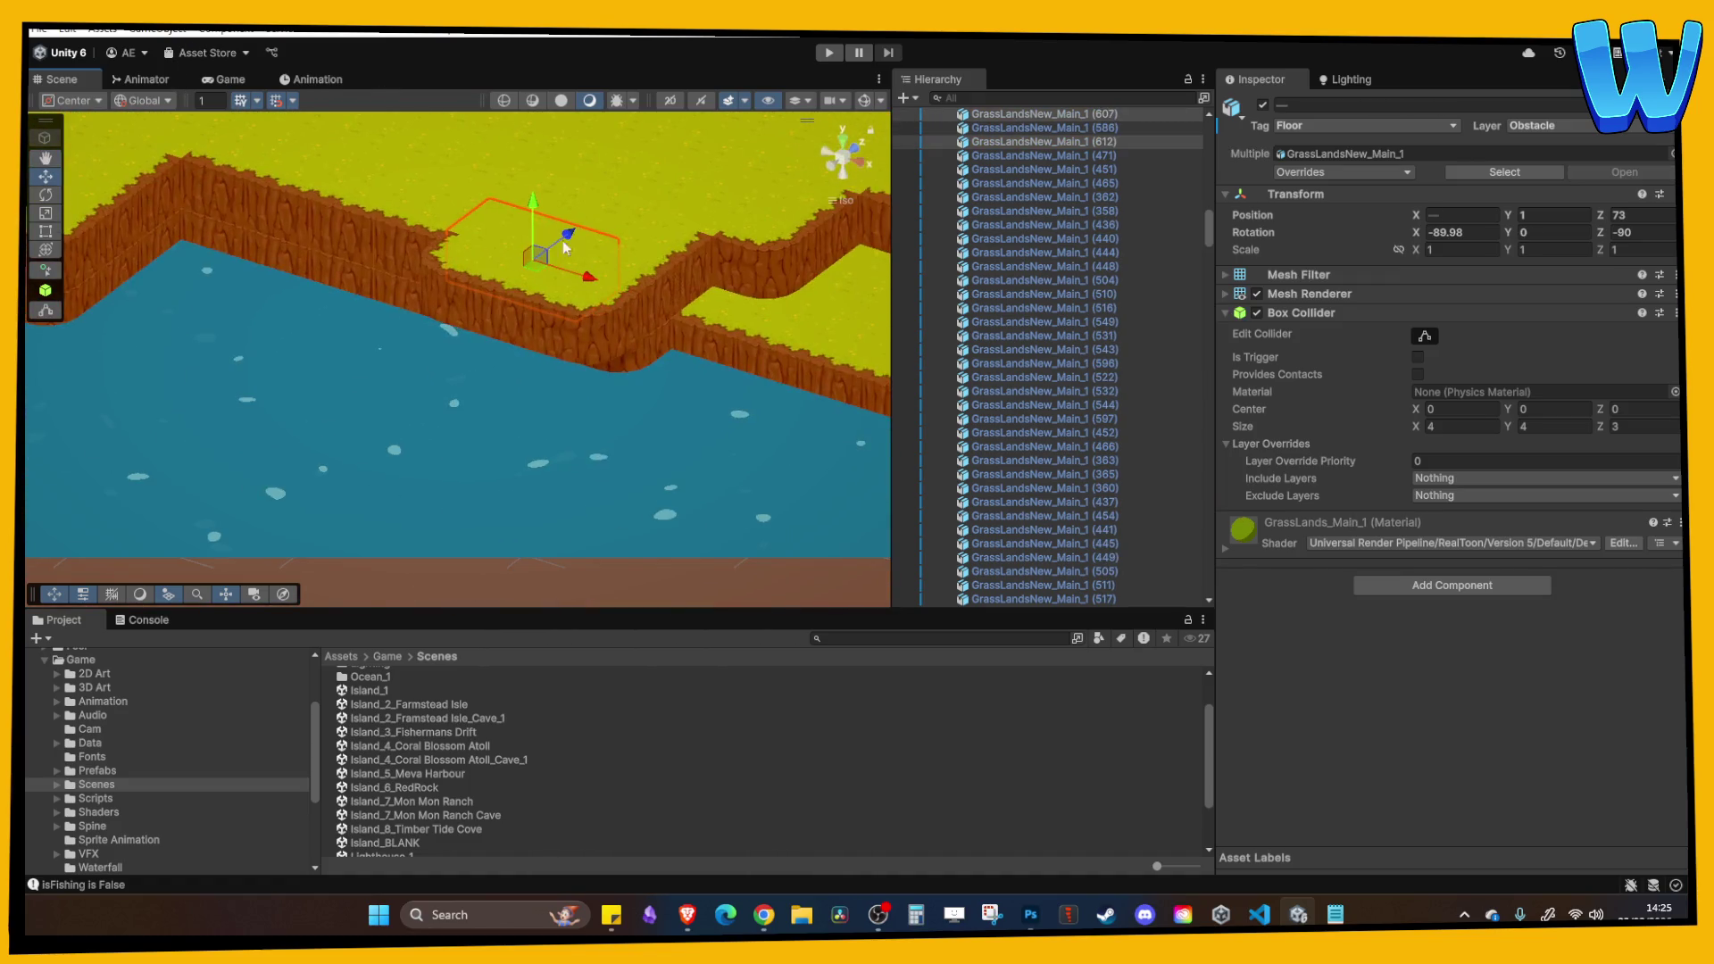
Multi-select the shoreline cliff blocks and pull them back to Z 69.
click(625, 368)
mouse_move(625, 368)
mouse_down()
mouse_move(614, 307)
mouse_move(485, 289)
mouse_move(601, 342)
mouse_move(613, 327)
mouse_move(681, 379)
mouse_up()
shift+click(575, 296)
drag(606, 268, 604, 370)
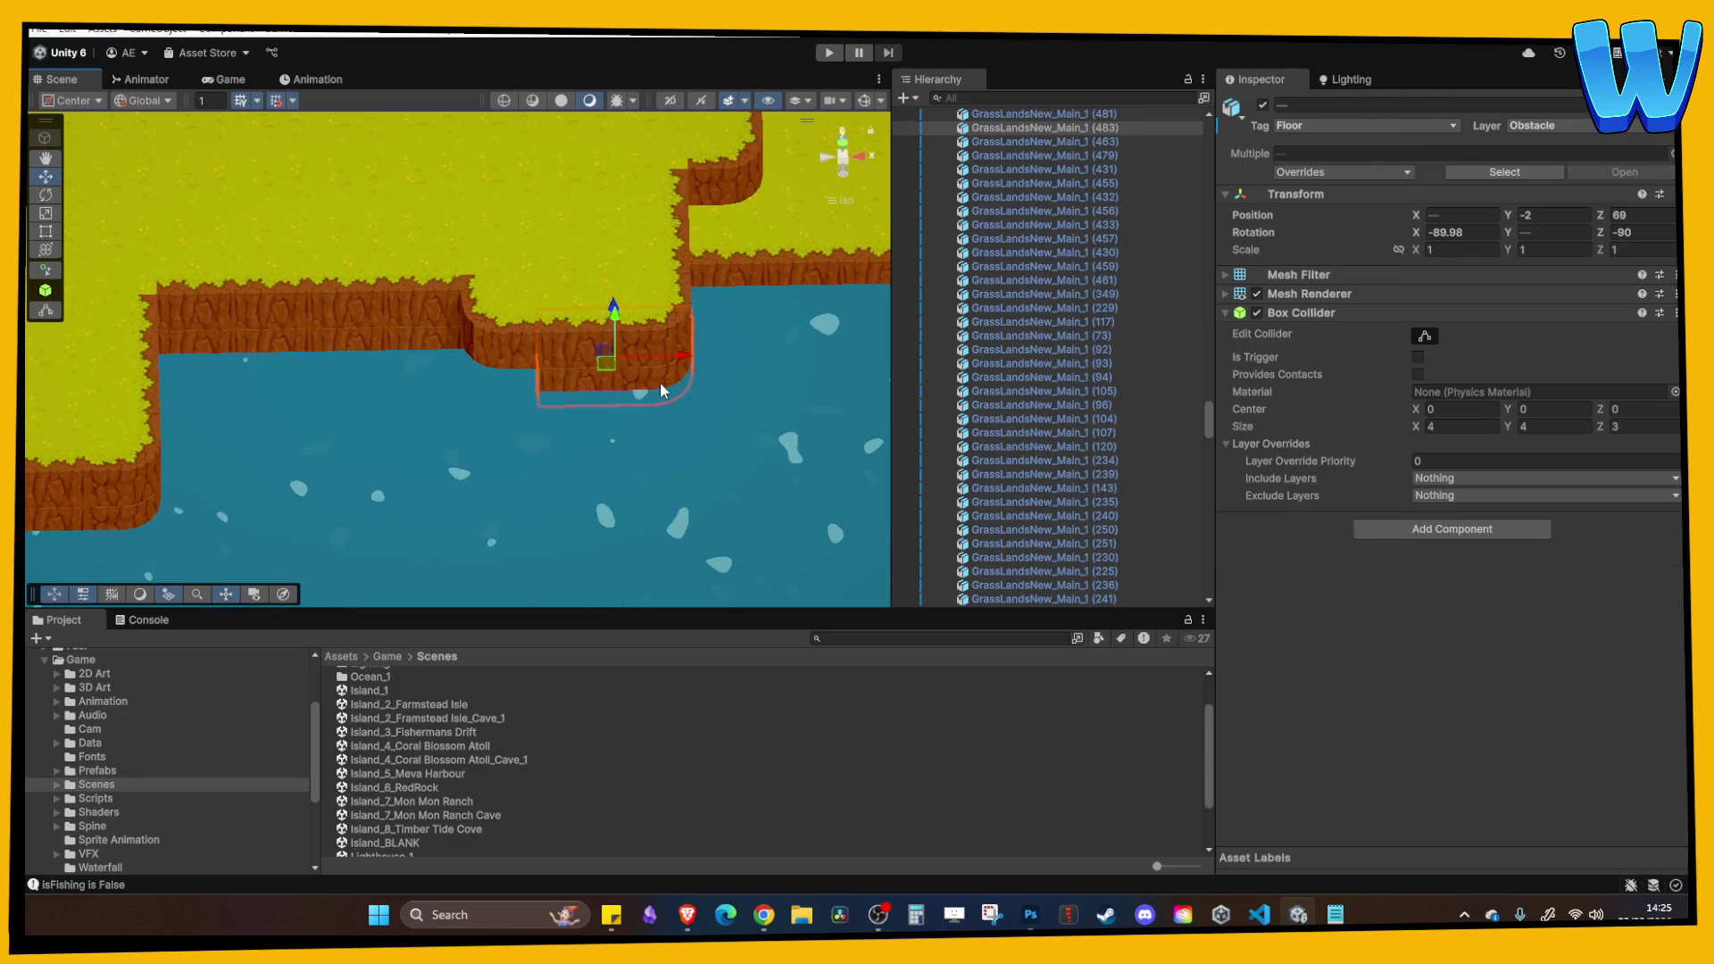
Lower corner piece (94) to Y -2, then select neighbouring cliff blocks (483) and (463).
click(660, 379)
click(496, 282)
mouse_move(502, 288)
mouse_down()
mouse_move(497, 325)
mouse_move(530, 396)
mouse_up()
click(580, 402)
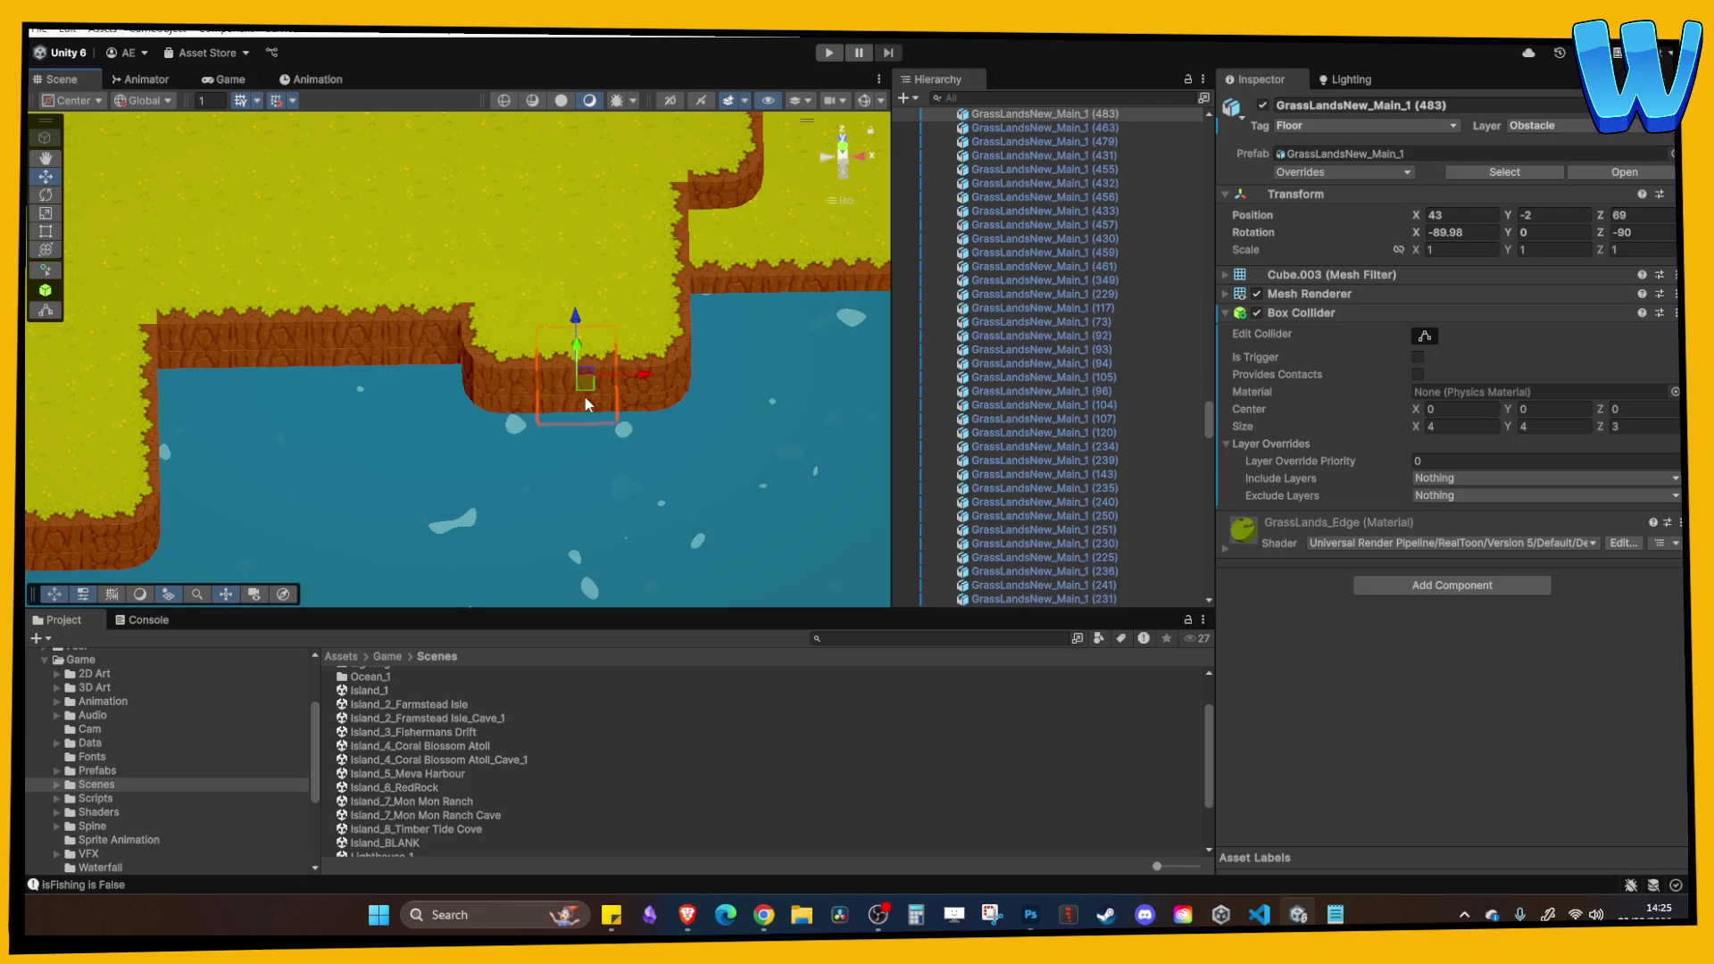
mouse_move(502, 399)
mouse_down()
mouse_move(266, 424)
mouse_move(339, 302)
mouse_move(312, 358)
mouse_move(326, 391)
mouse_move(305, 394)
mouse_move(200, 239)
mouse_move(213, 343)
mouse_move(269, 232)
mouse_move(528, 384)
mouse_move(486, 403)
mouse_move(653, 374)
mouse_up()
click(200, 239)
click(270, 232)
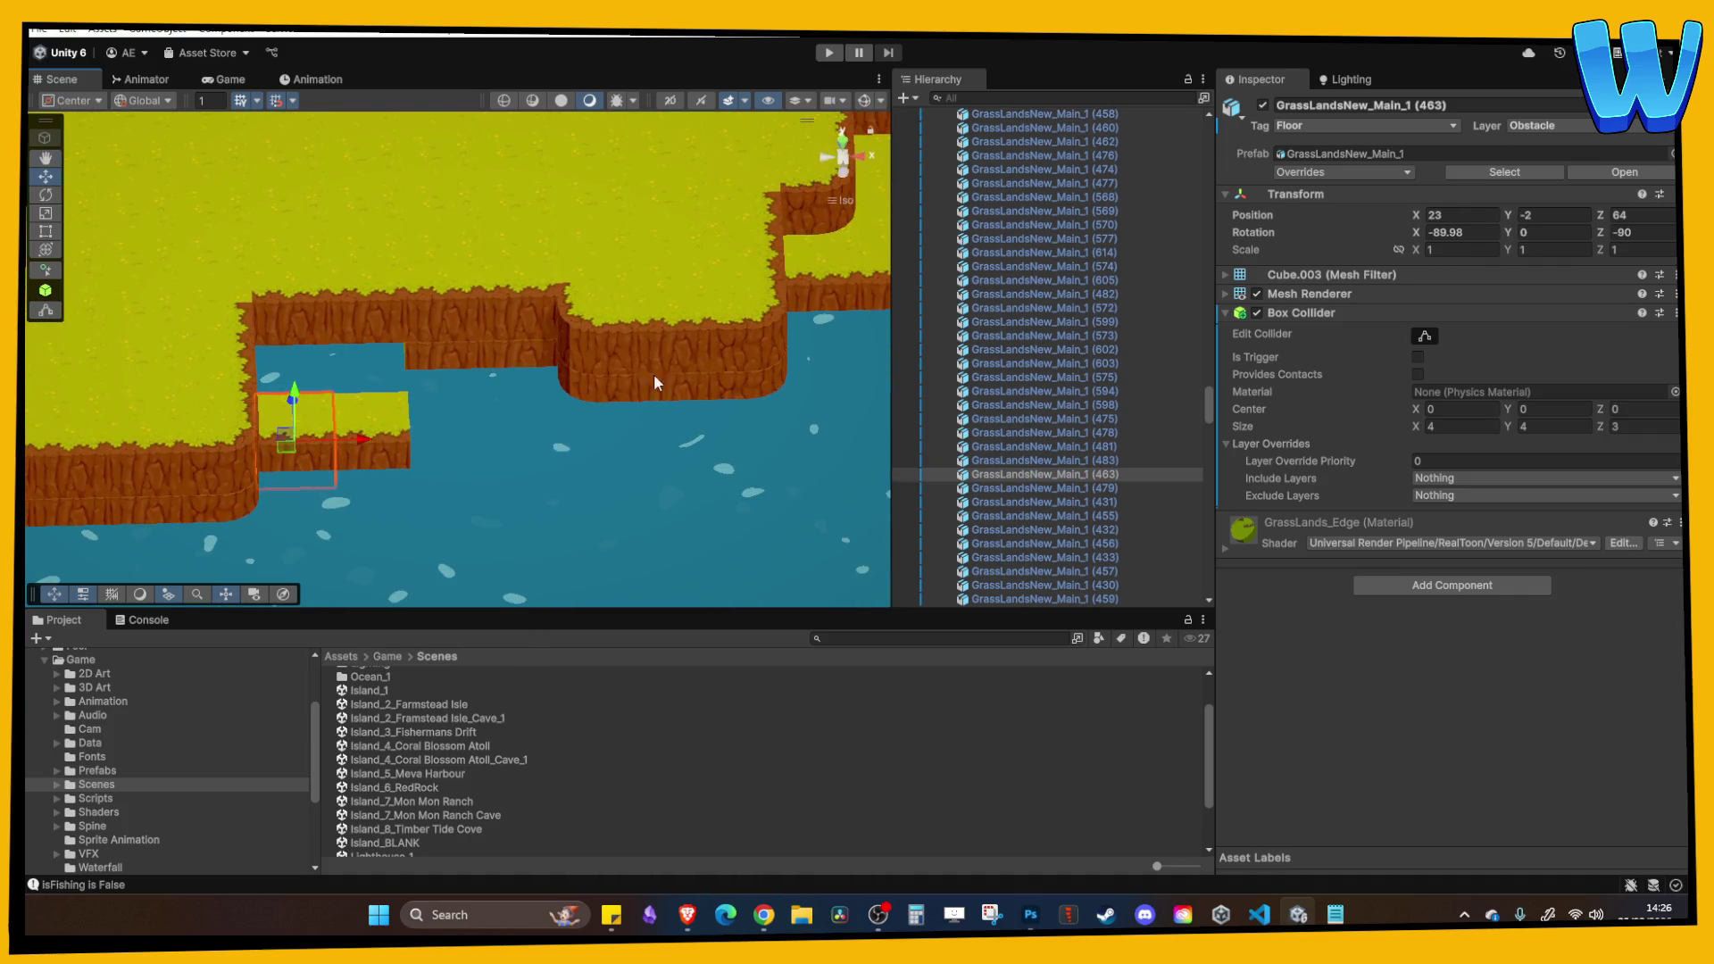
Move corner piece (101) to the end of the lower shoreline strip.
click(767, 389)
drag(825, 386, 520, 383)
click(440, 350)
click(430, 343)
drag(439, 345, 443, 395)
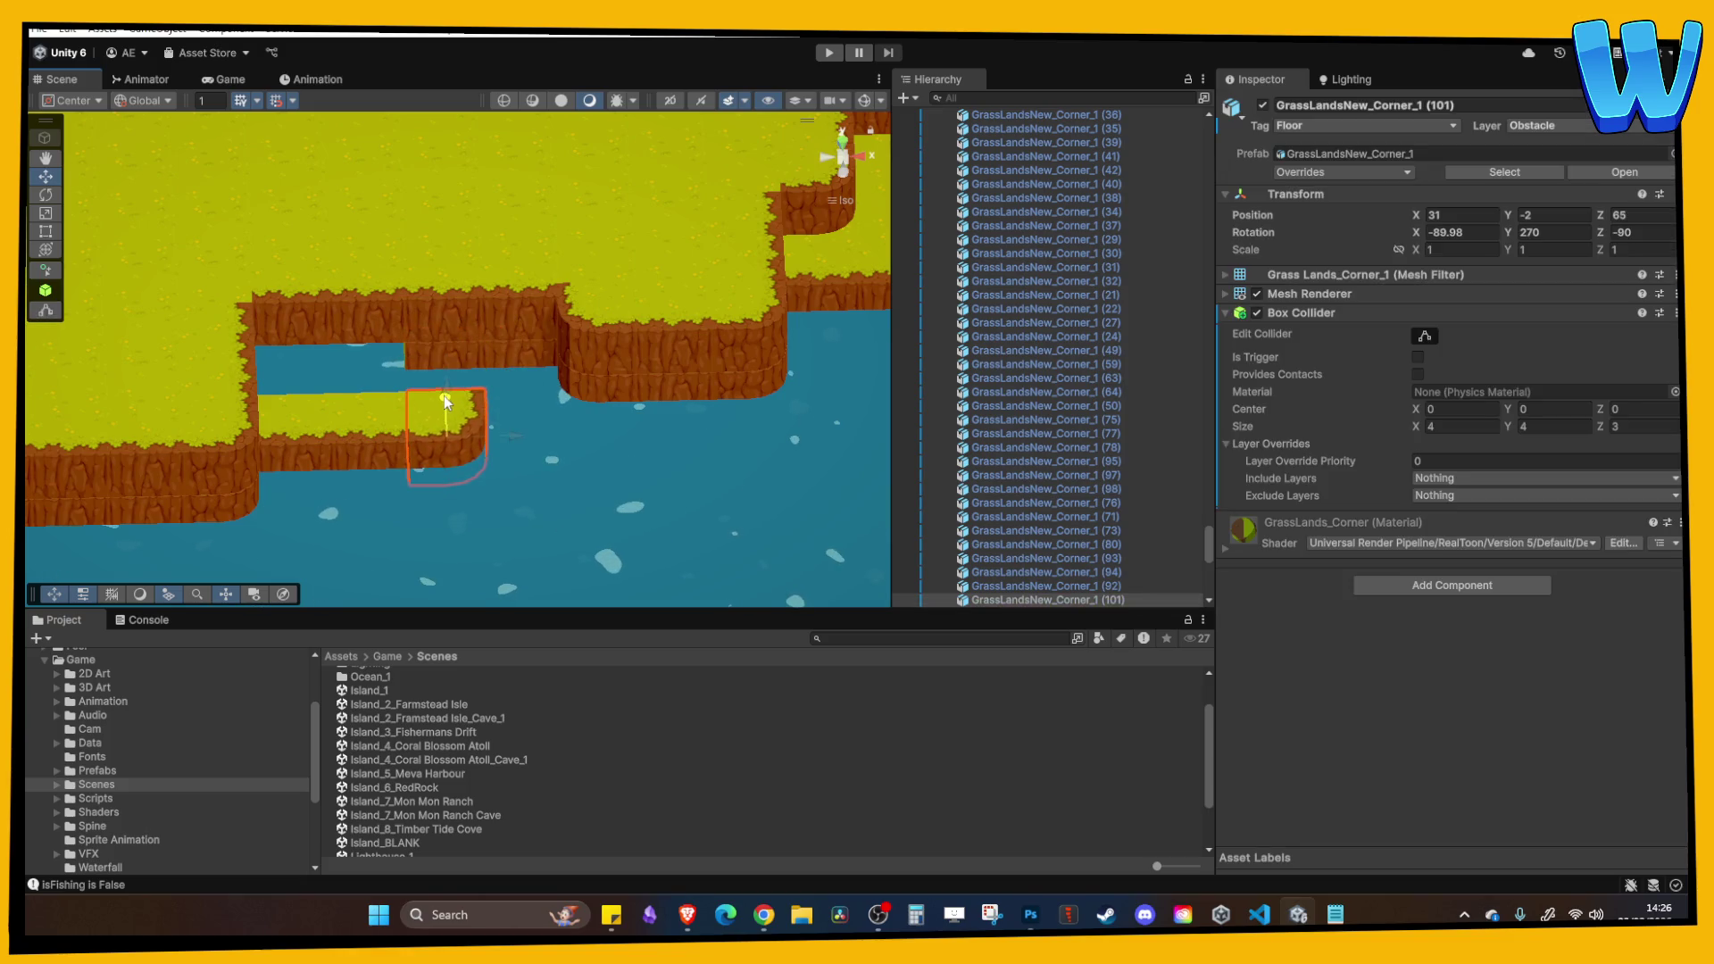
Move cliff block (646) onto the peninsula.
click(437, 380)
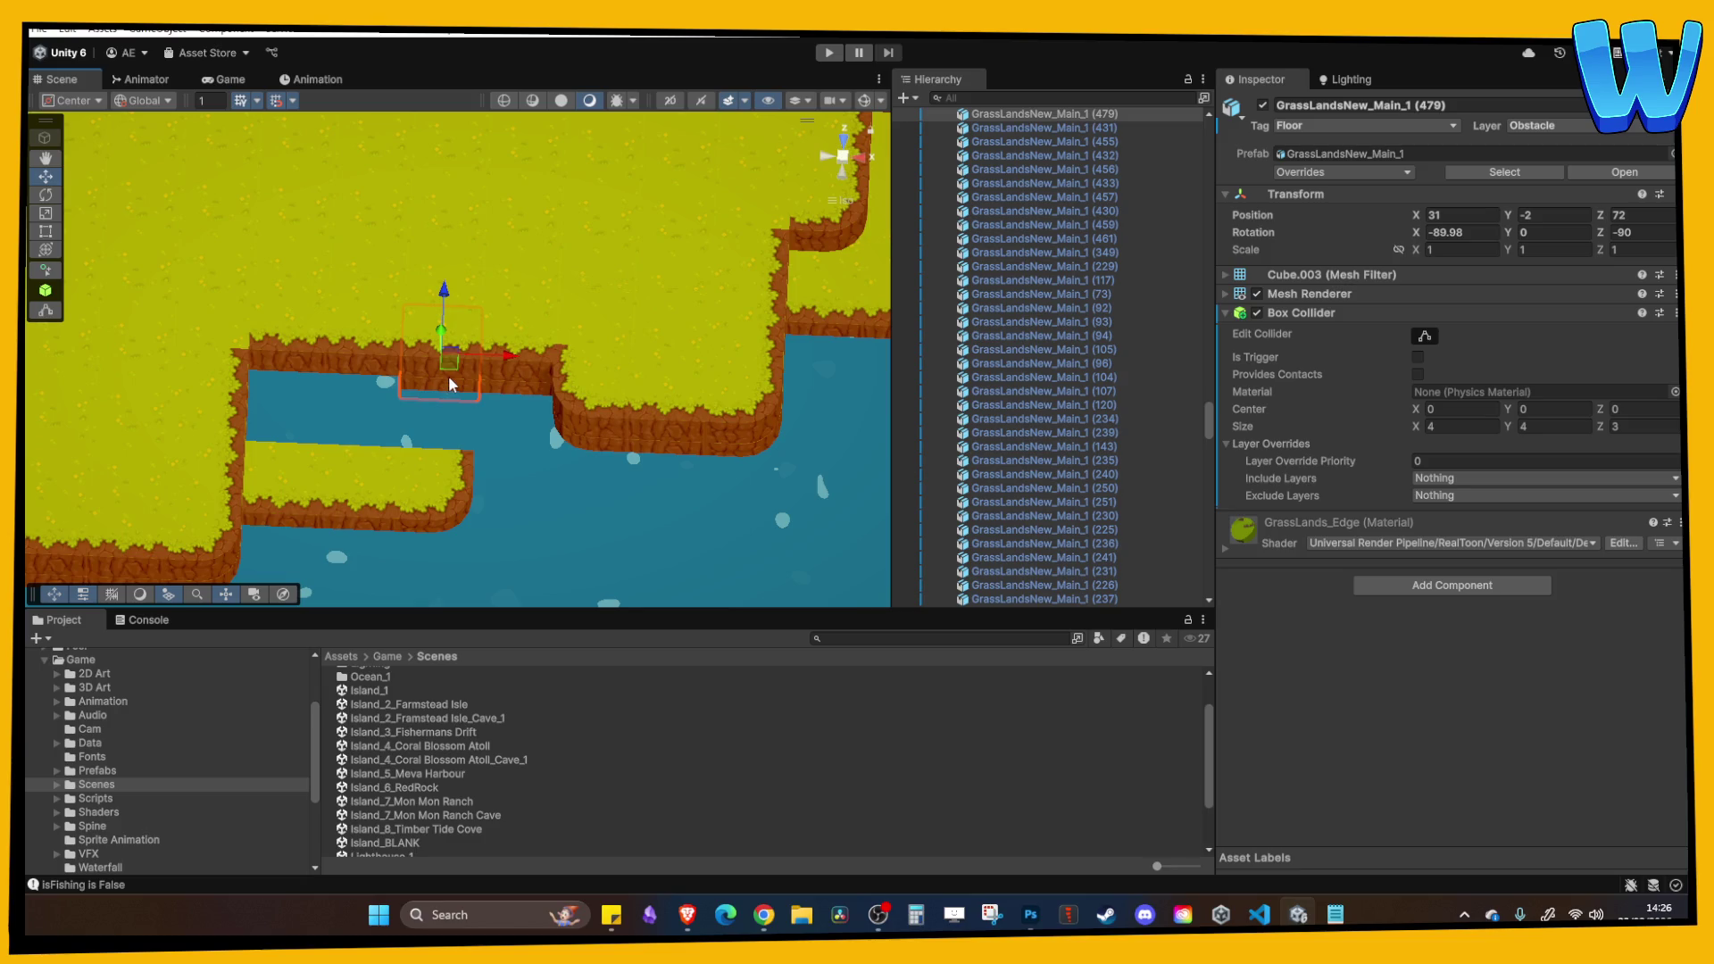
click(448, 377)
mouse_move(448, 377)
mouse_down()
mouse_move(469, 393)
mouse_move(537, 384)
mouse_up()
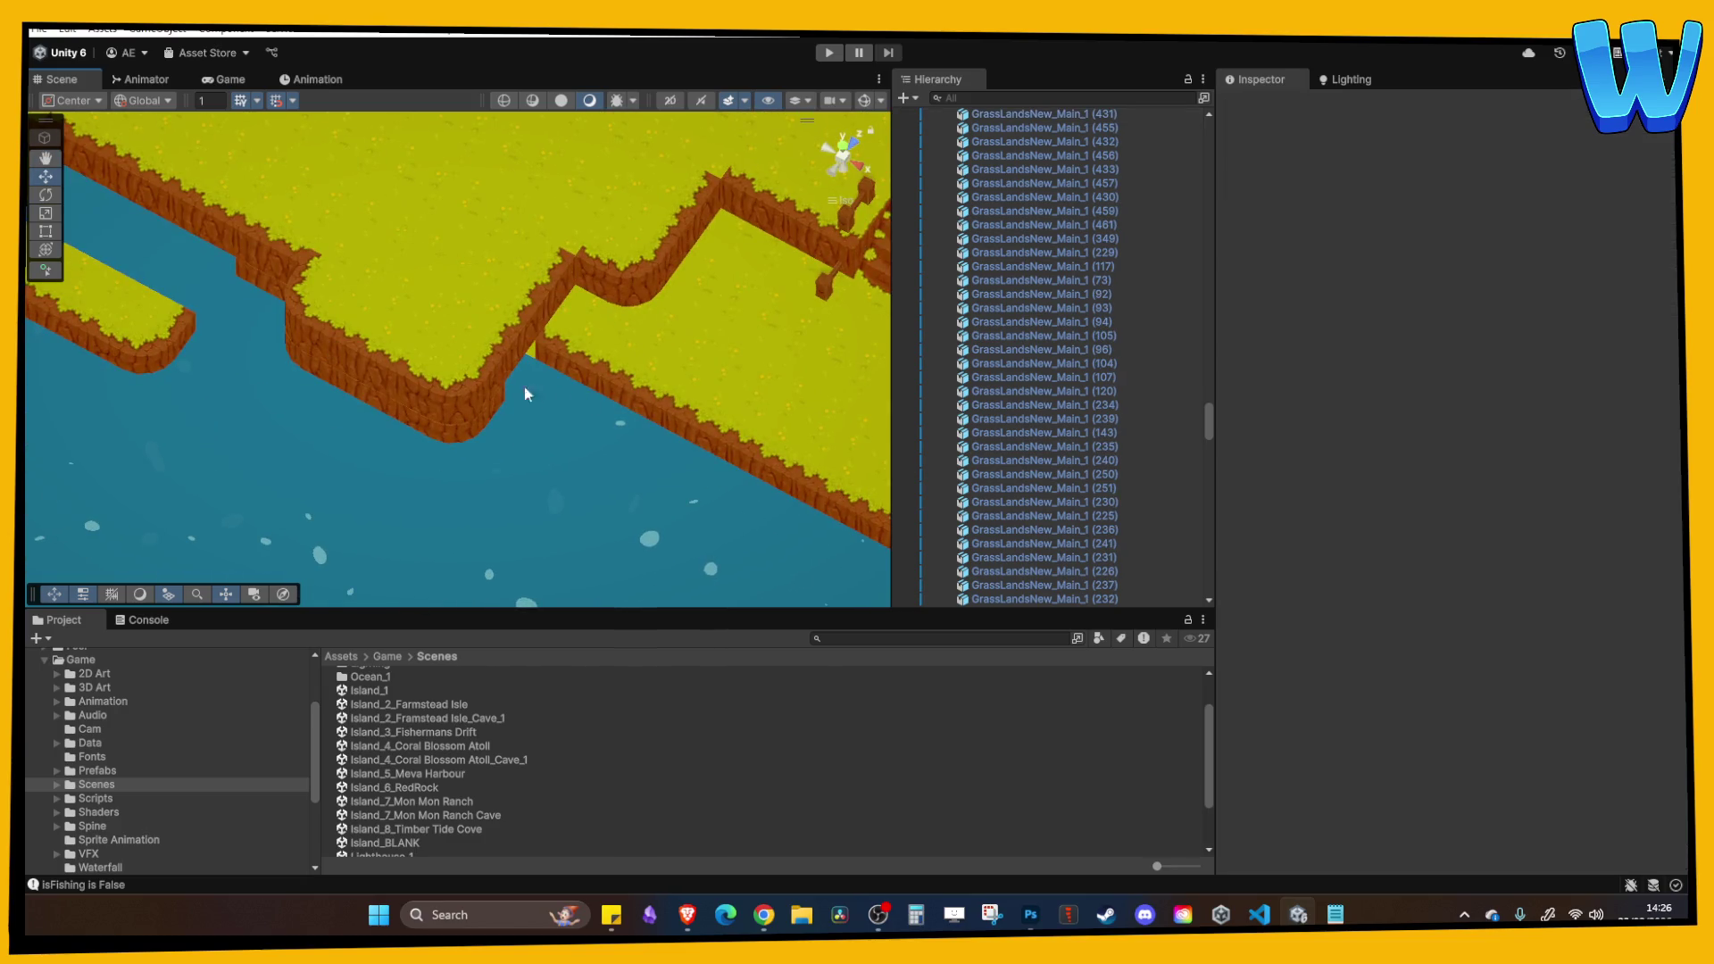
click(497, 303)
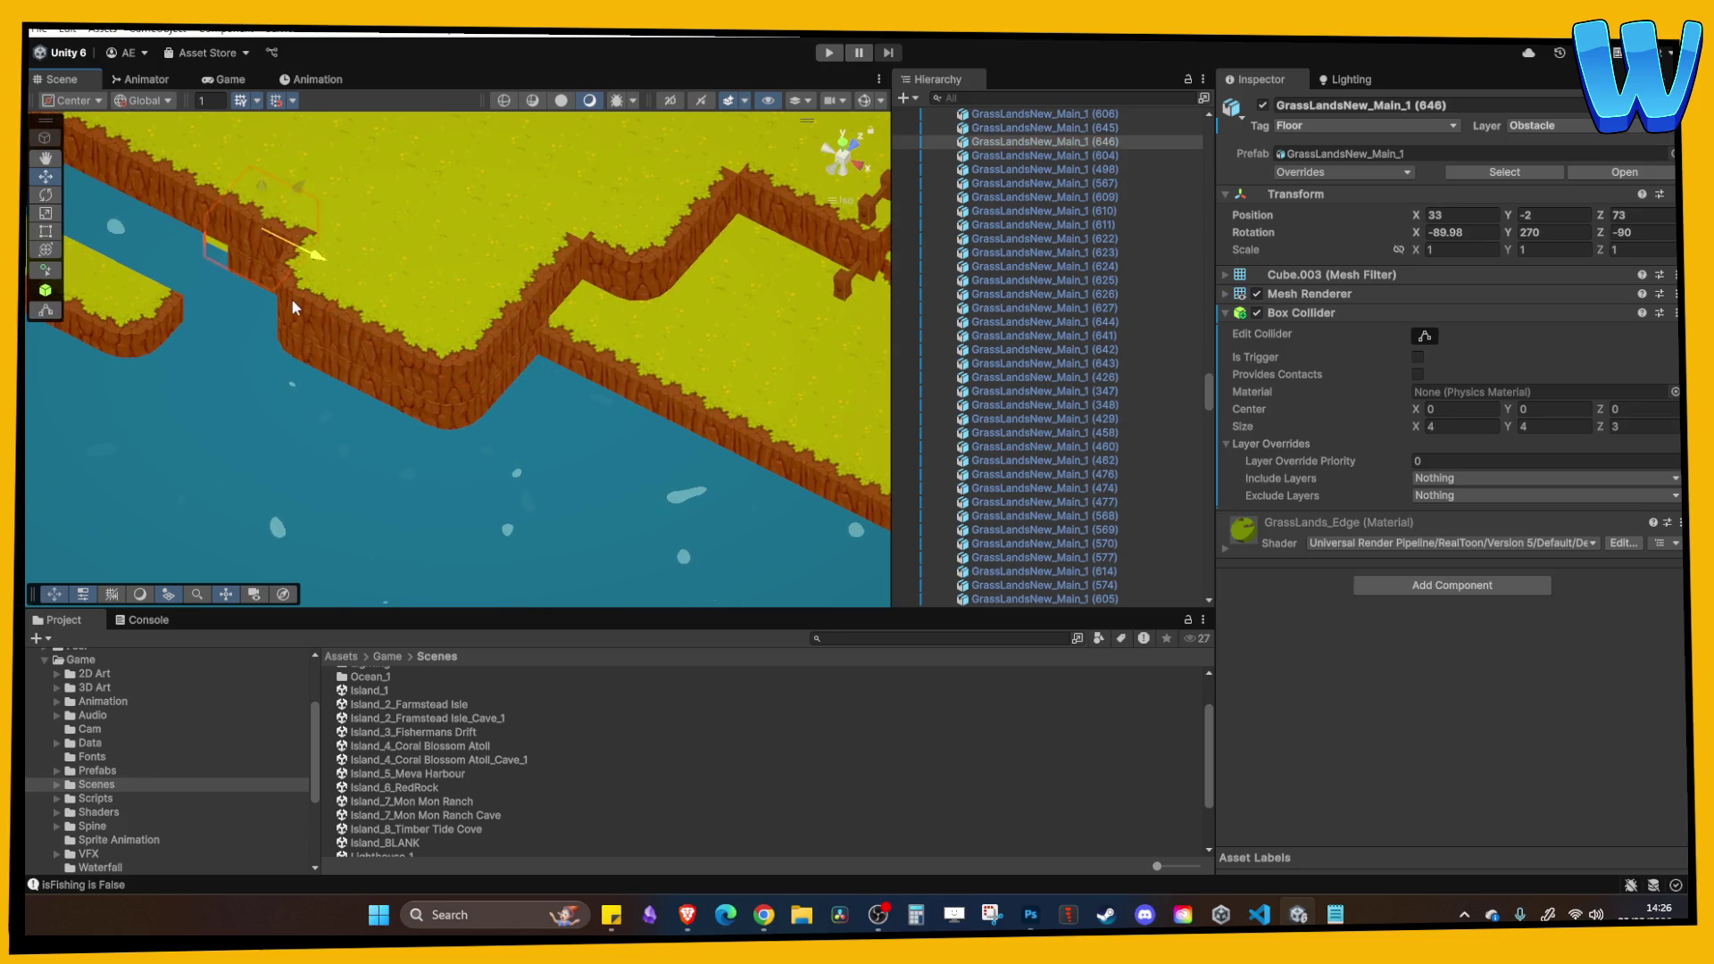
click(420, 295)
drag(450, 338, 361, 390)
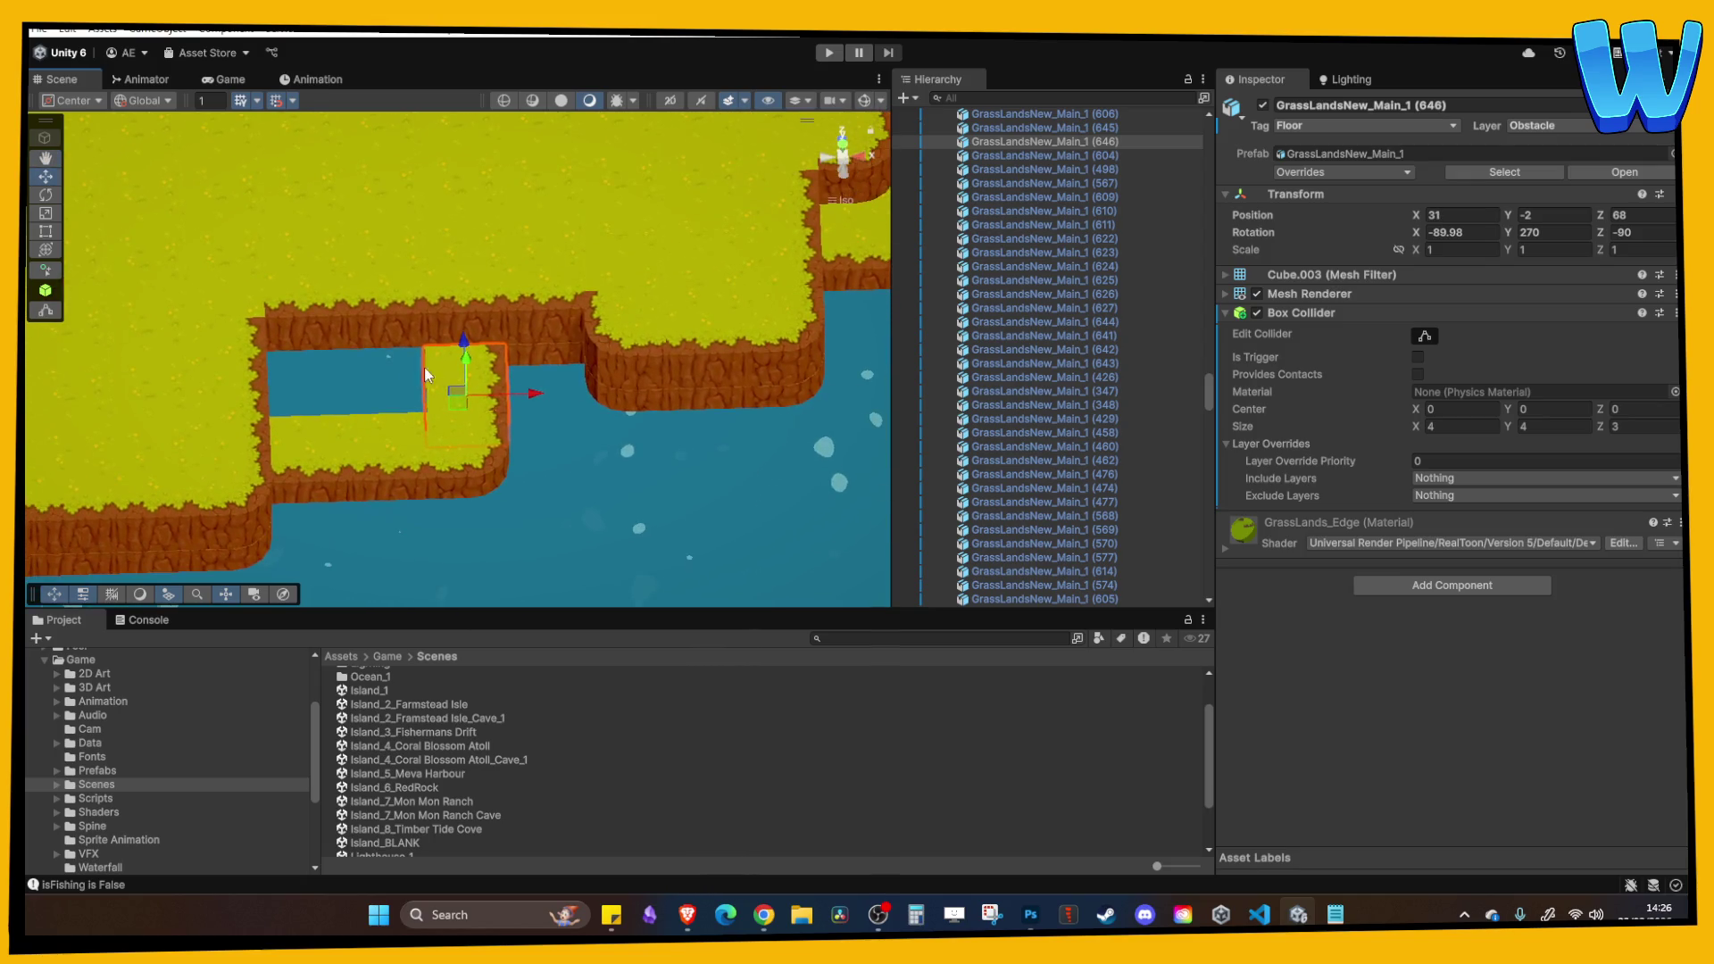
Shift the two blocks above, including block (474), and select edge block (462).
click(376, 271)
mouse_move(314, 243)
mouse_down()
mouse_move(370, 221)
mouse_move(342, 235)
mouse_move(345, 320)
mouse_move(235, 337)
mouse_move(356, 291)
mouse_move(358, 315)
mouse_up()
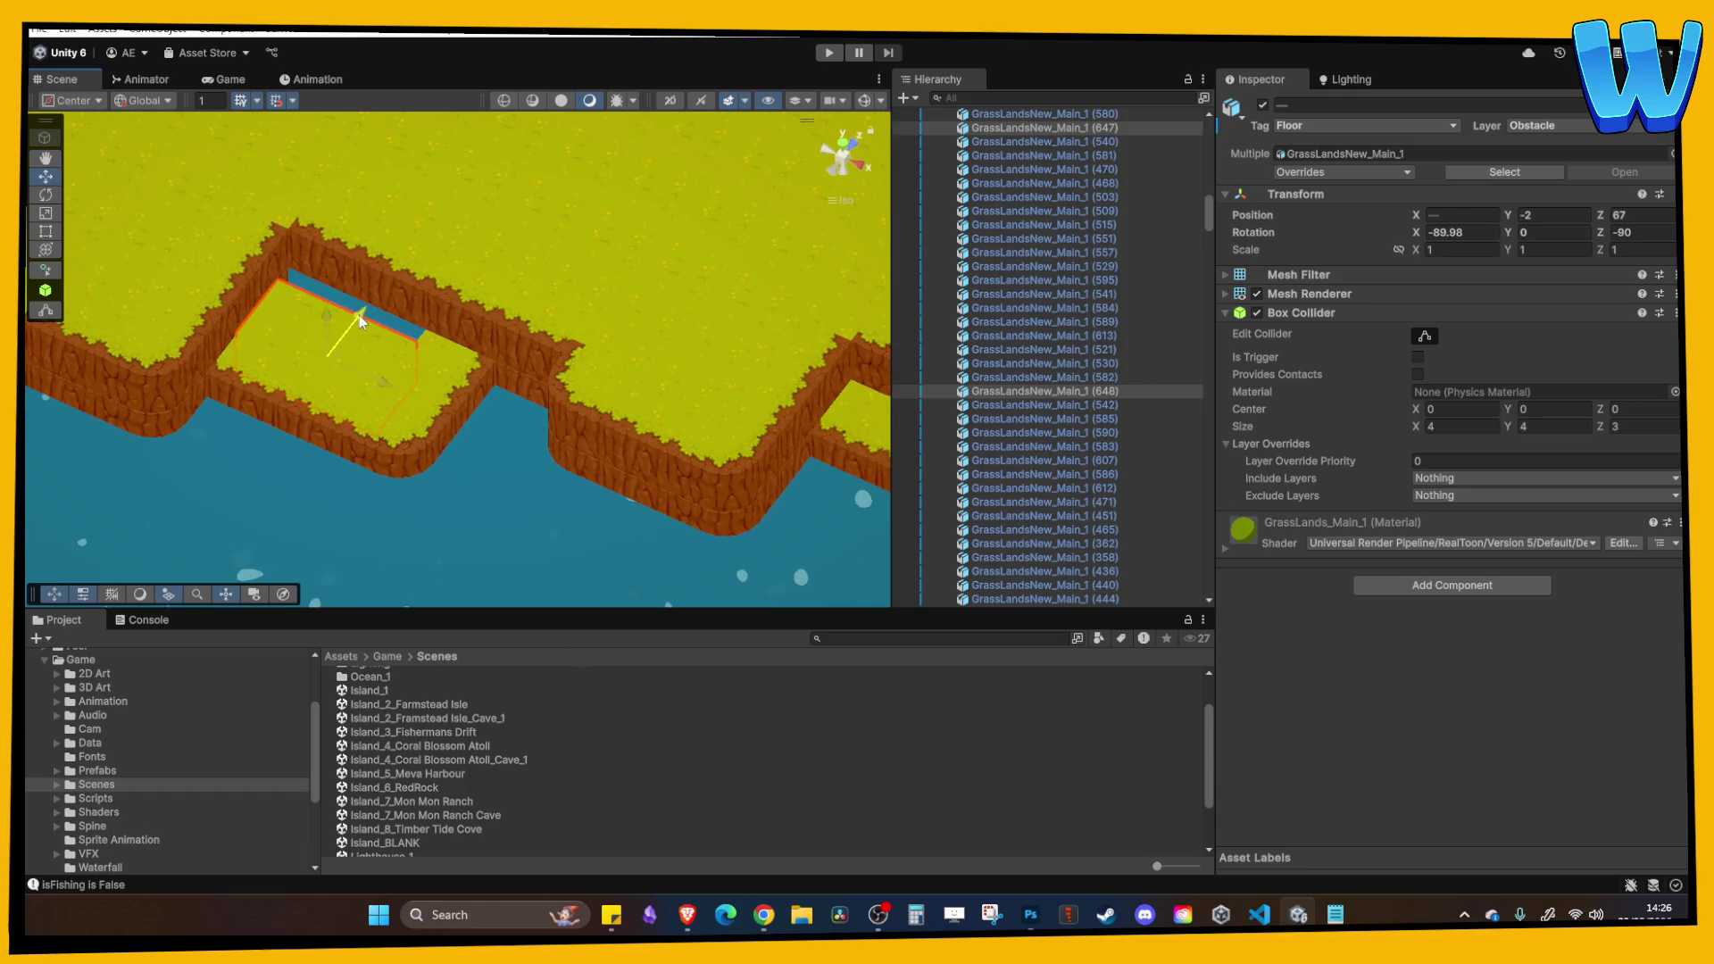
mouse_move(463, 348)
alt+mouse_down()
mouse_move(384, 223)
mouse_move(560, 294)
mouse_move(484, 270)
alt+mouse_up()
click(382, 219)
scroll(483, 264, down, 5)
scroll(571, 321, up, 2)
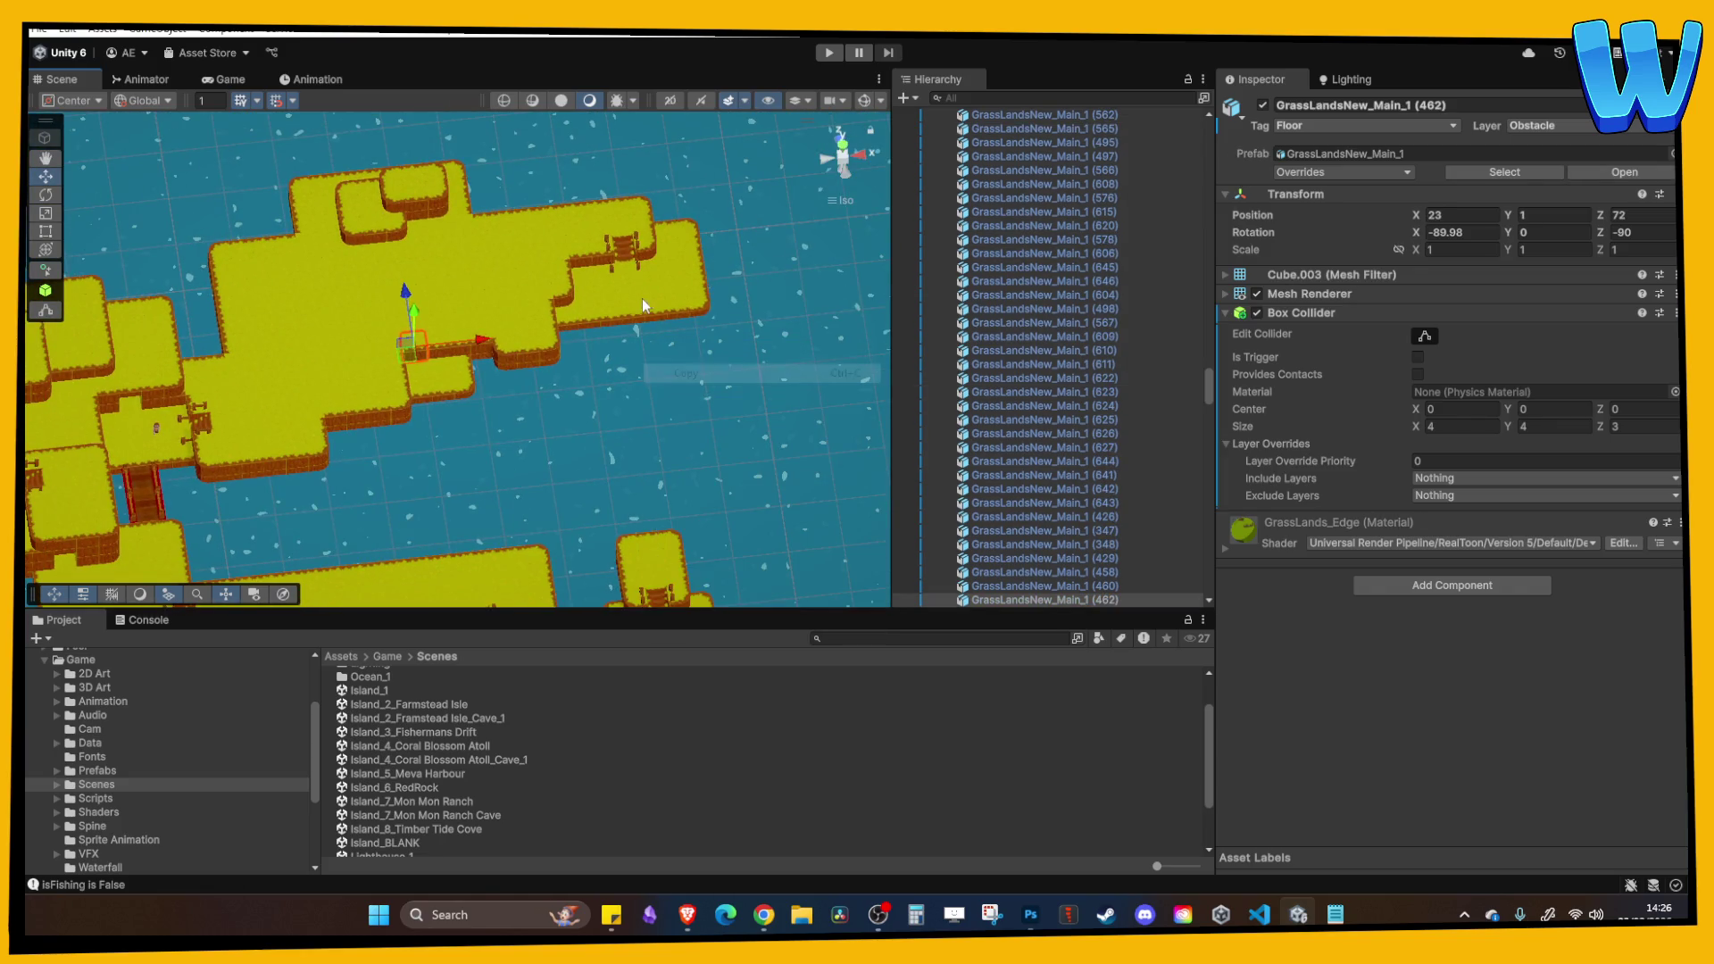
click(666, 301)
mouse_move(695, 366)
alt+mouse_down()
mouse_move(554, 282)
mouse_move(646, 295)
mouse_move(588, 384)
alt+mouse_up()
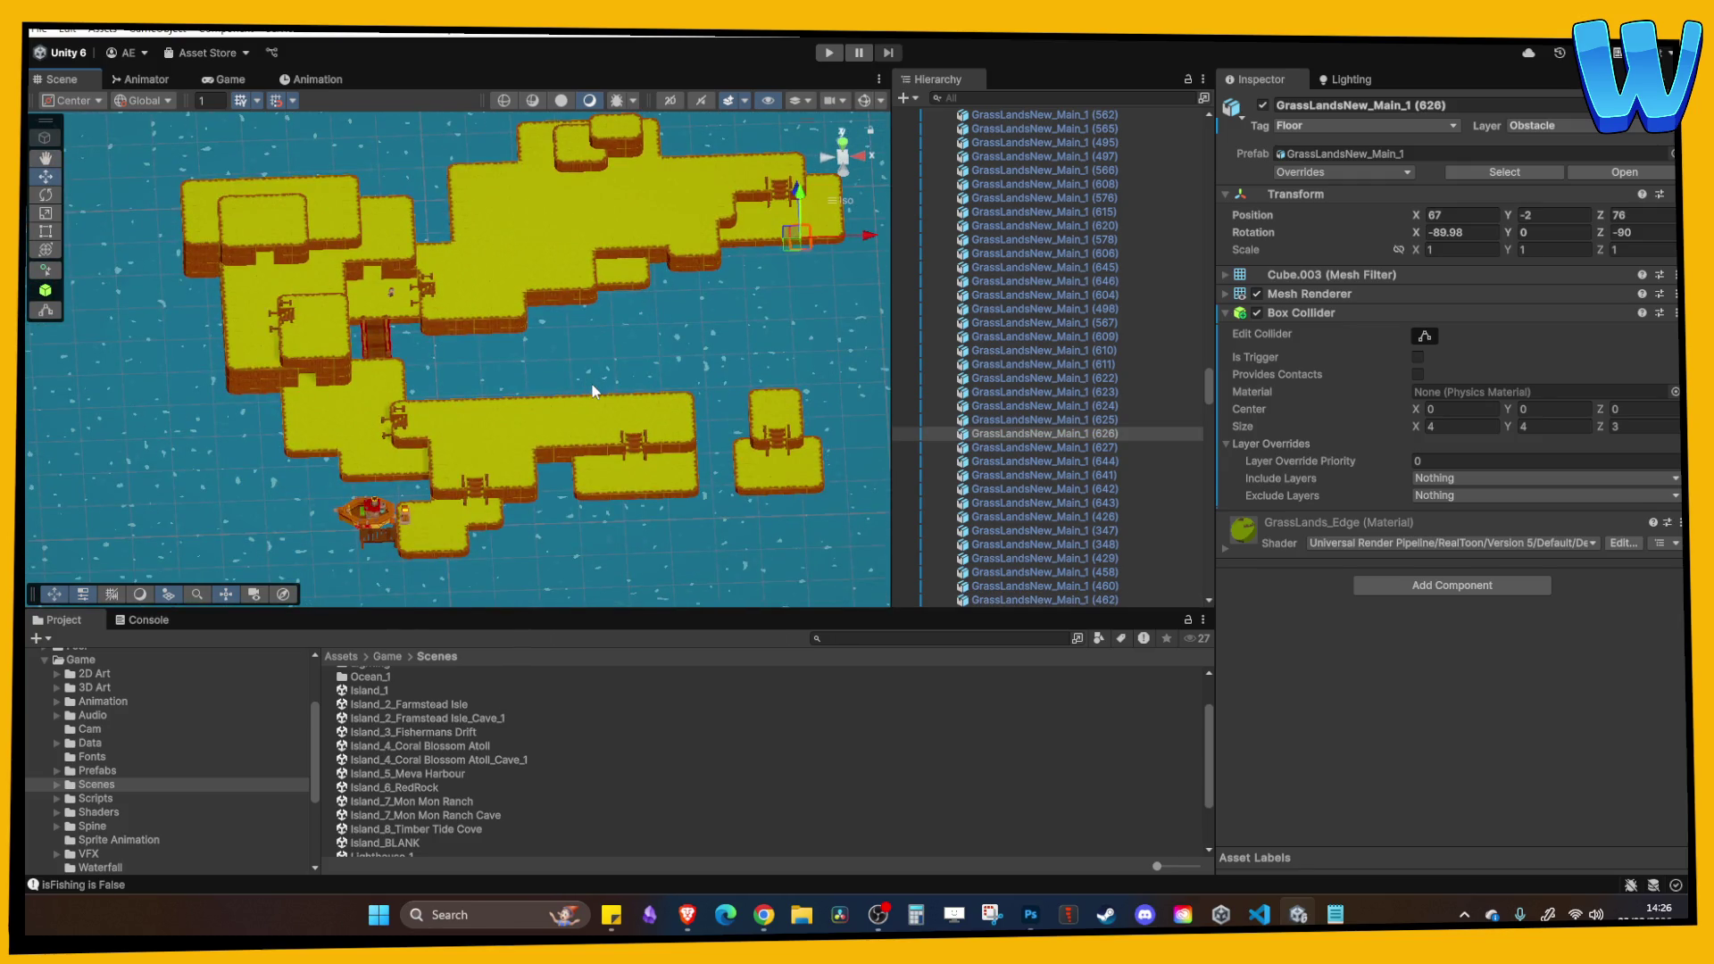
key(alt+Tab)
scroll(843, 475, up, 3)
mouse_move(844, 475)
mouse_down()
mouse_move(582, 318)
mouse_move(522, 347)
mouse_up()
Take the Island Heart from Island_7_Mon Mon Ranch Cave and return to Island_8_Timber Tide Cove.
click(596, 318)
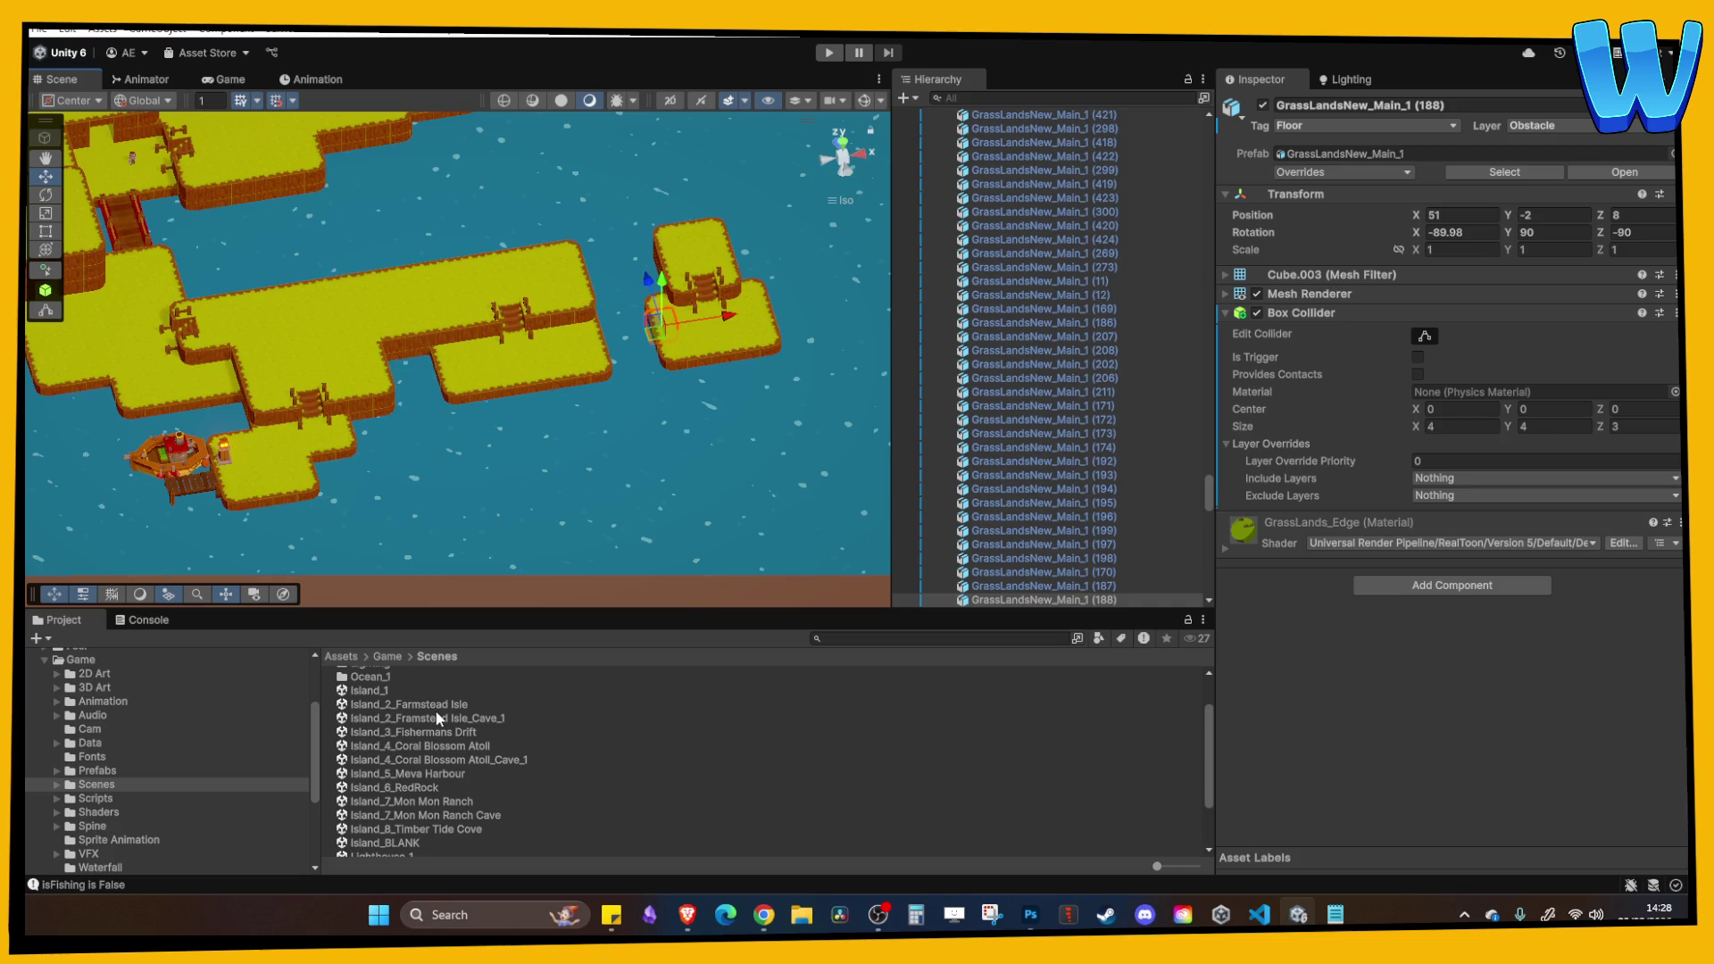
double_click(428, 811)
scroll(579, 437, up, 4)
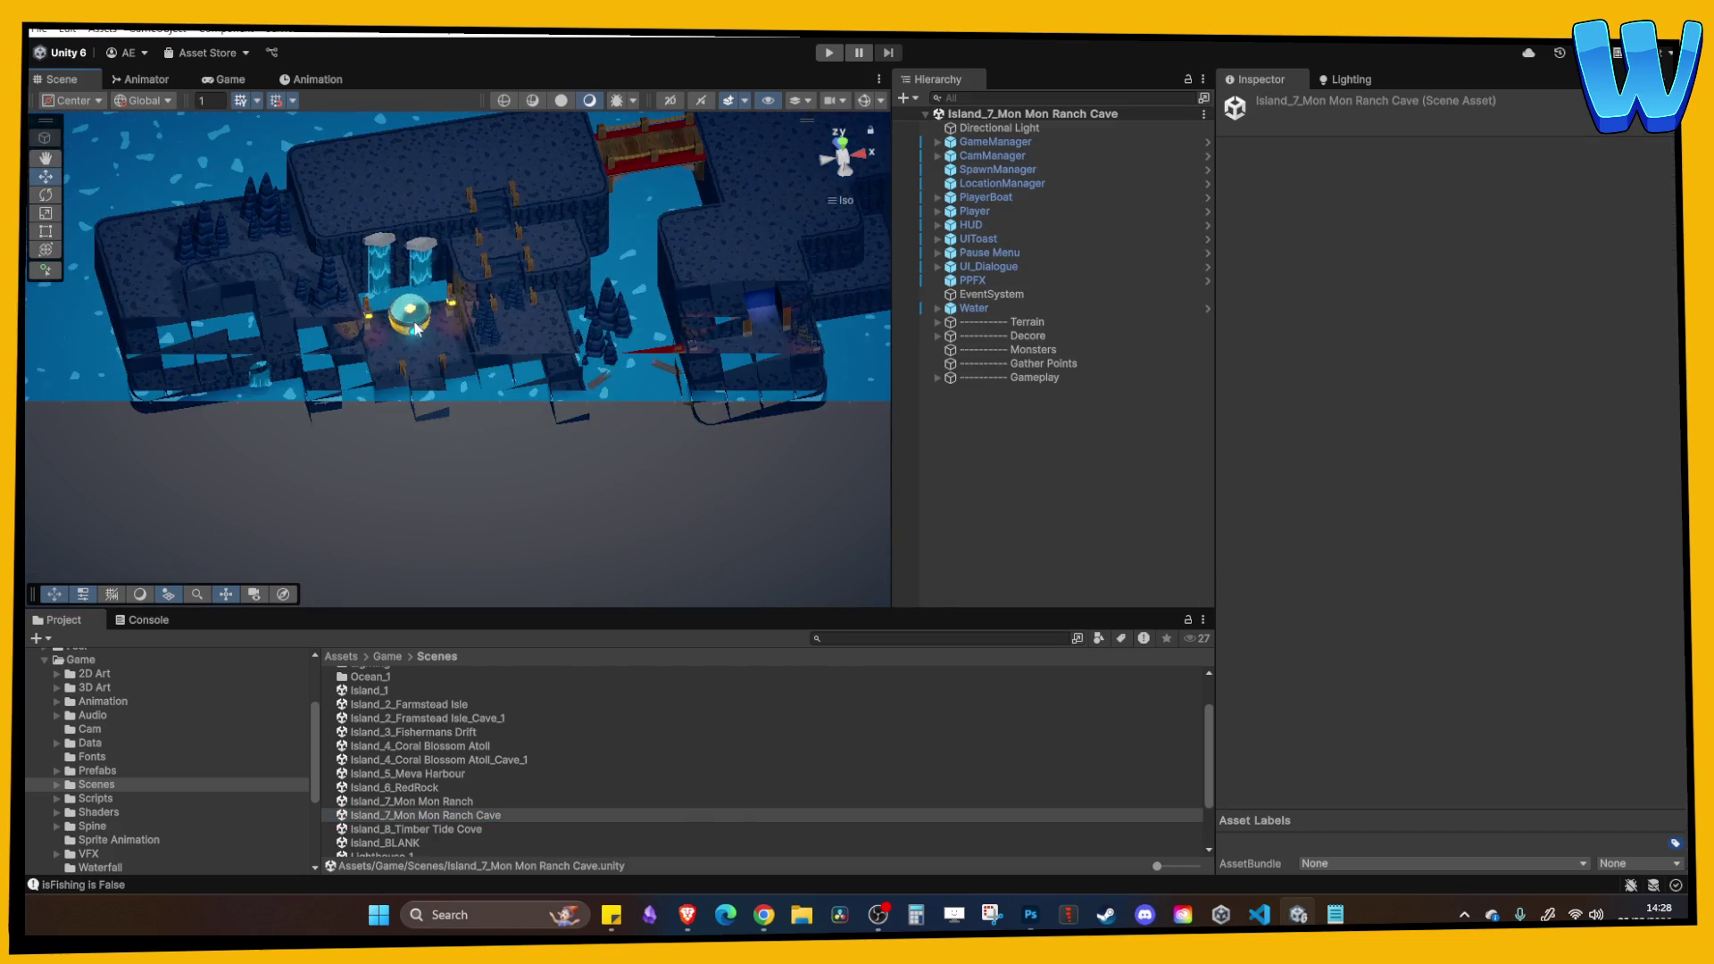
click(415, 329)
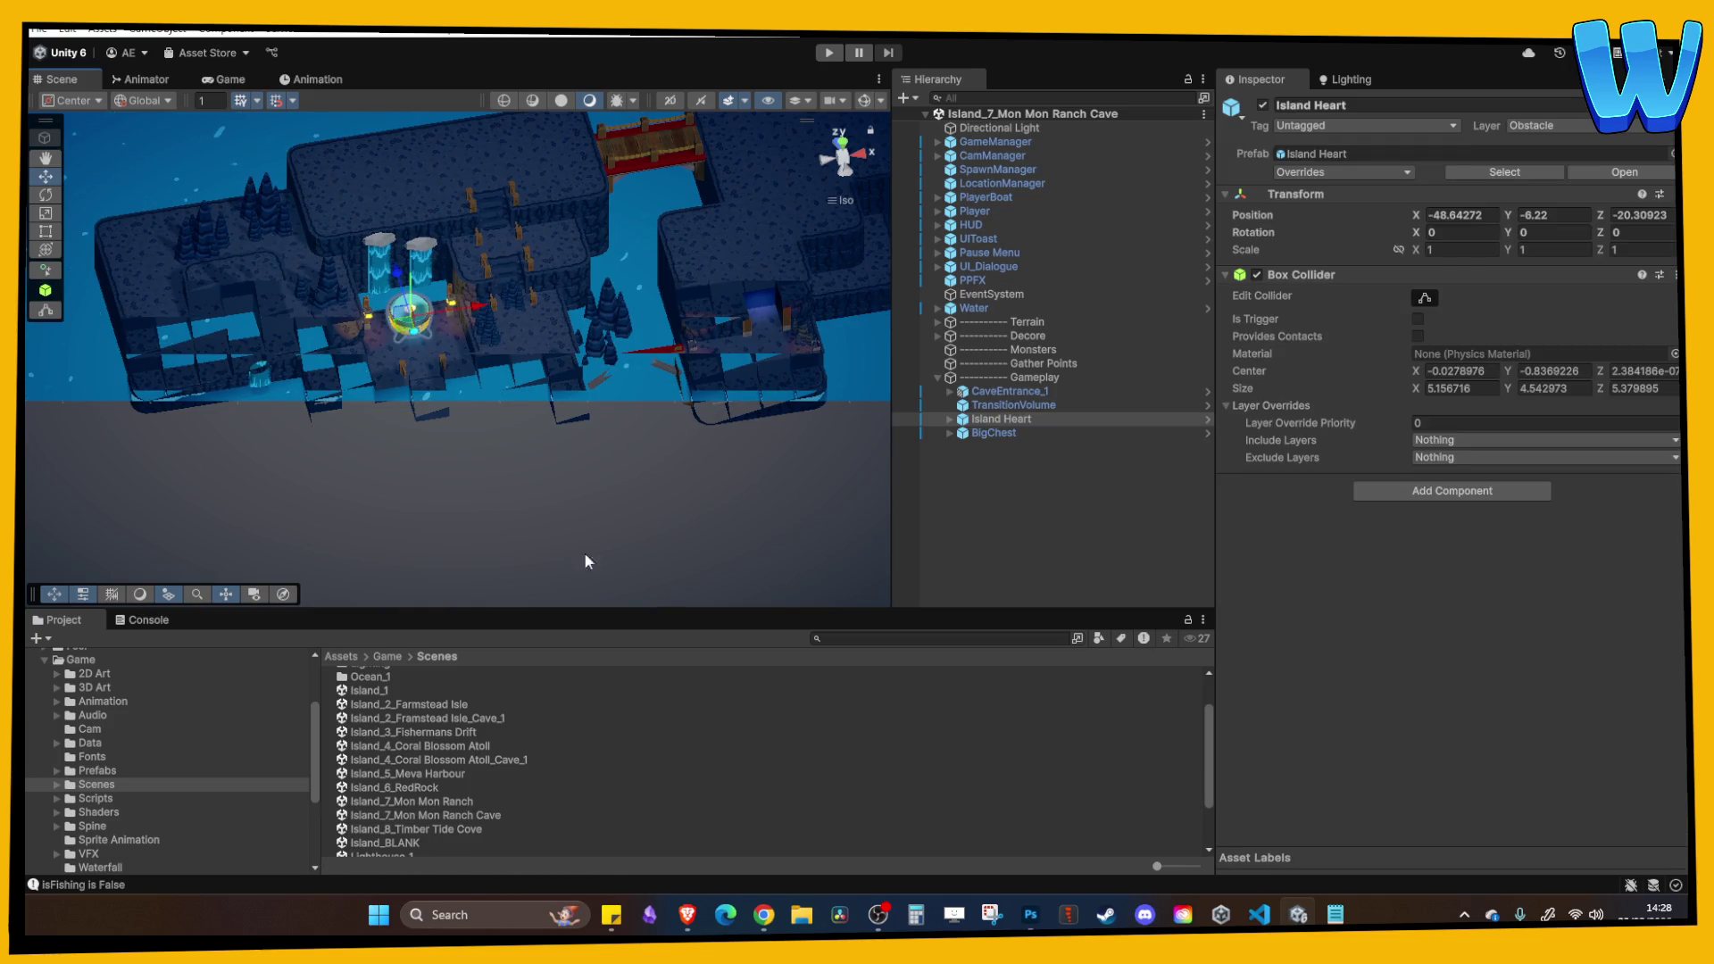
double_click(435, 827)
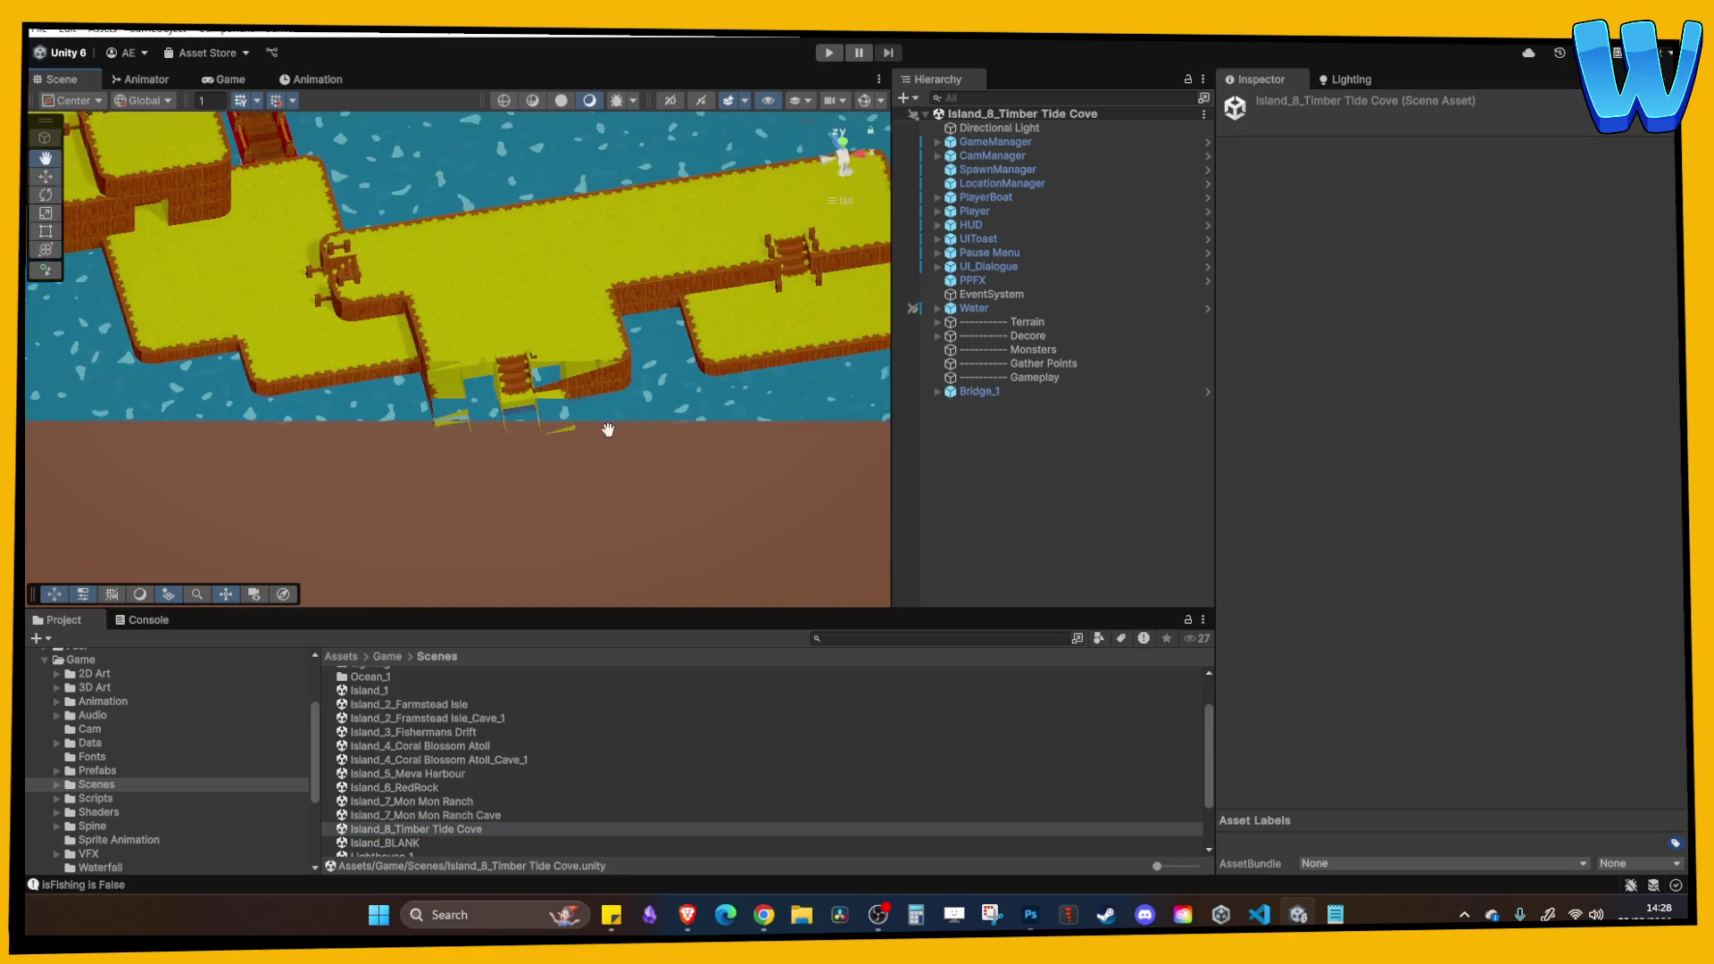
Paste the Island Heart into Timber Tide Cove and move Bridge_1 inside Terrain.
click(979, 393)
key(ctrl+v)
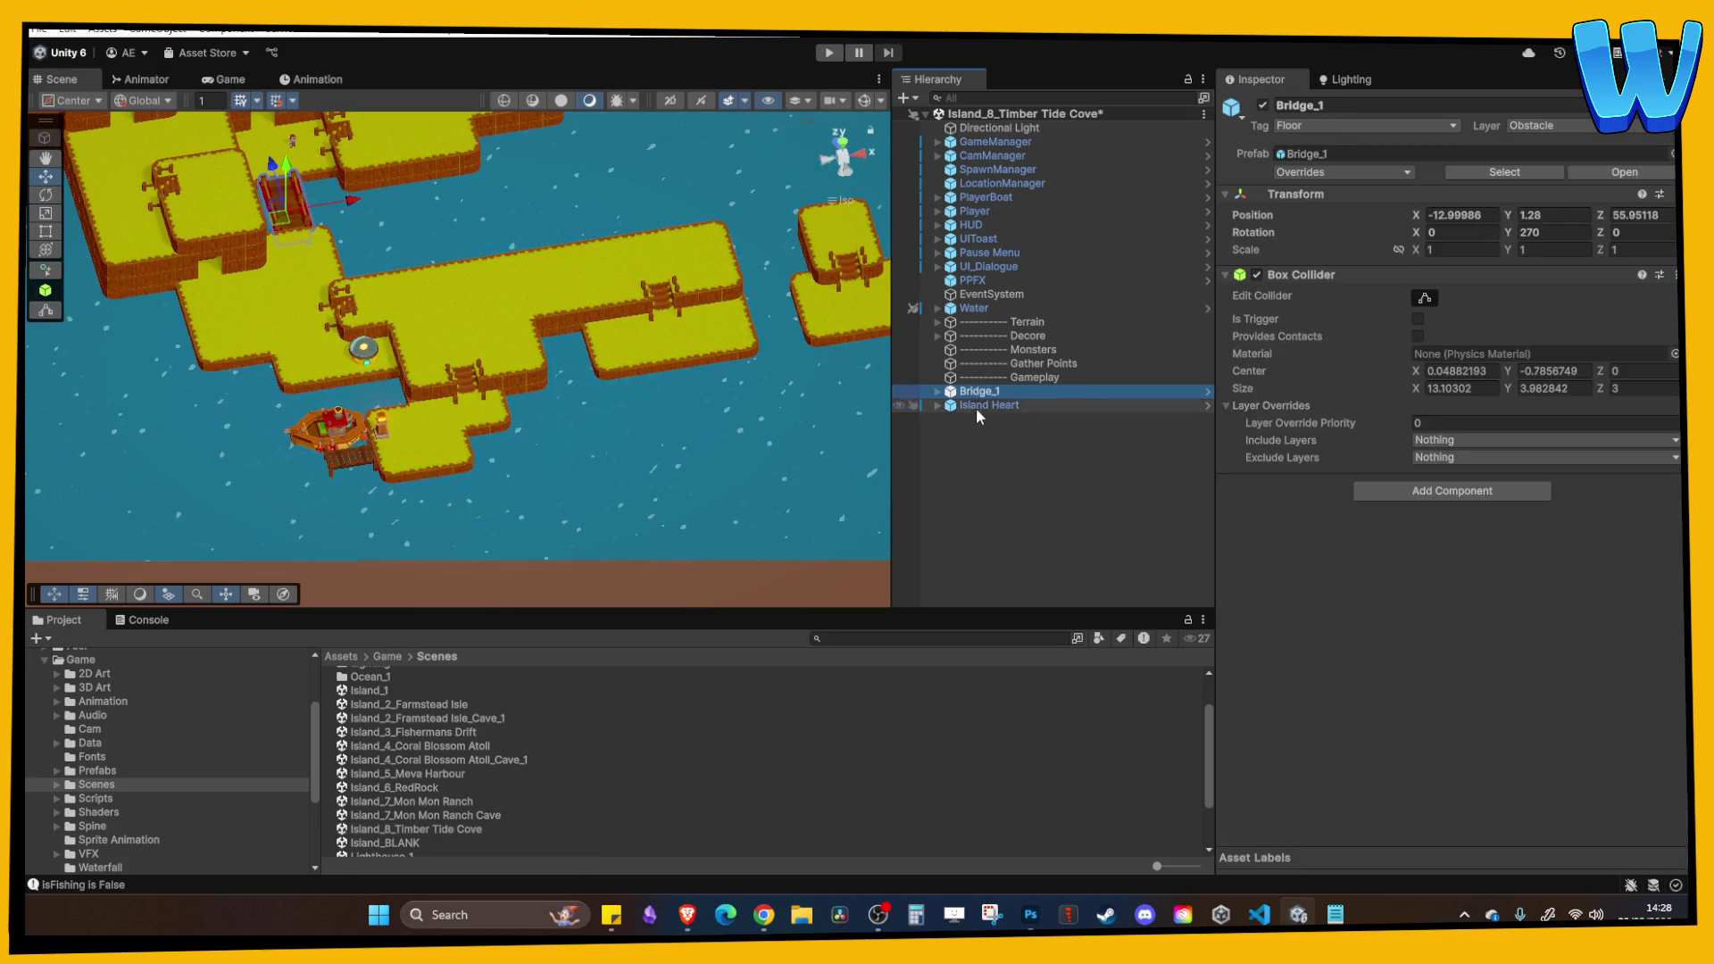
drag(977, 392, 982, 323)
click(997, 386)
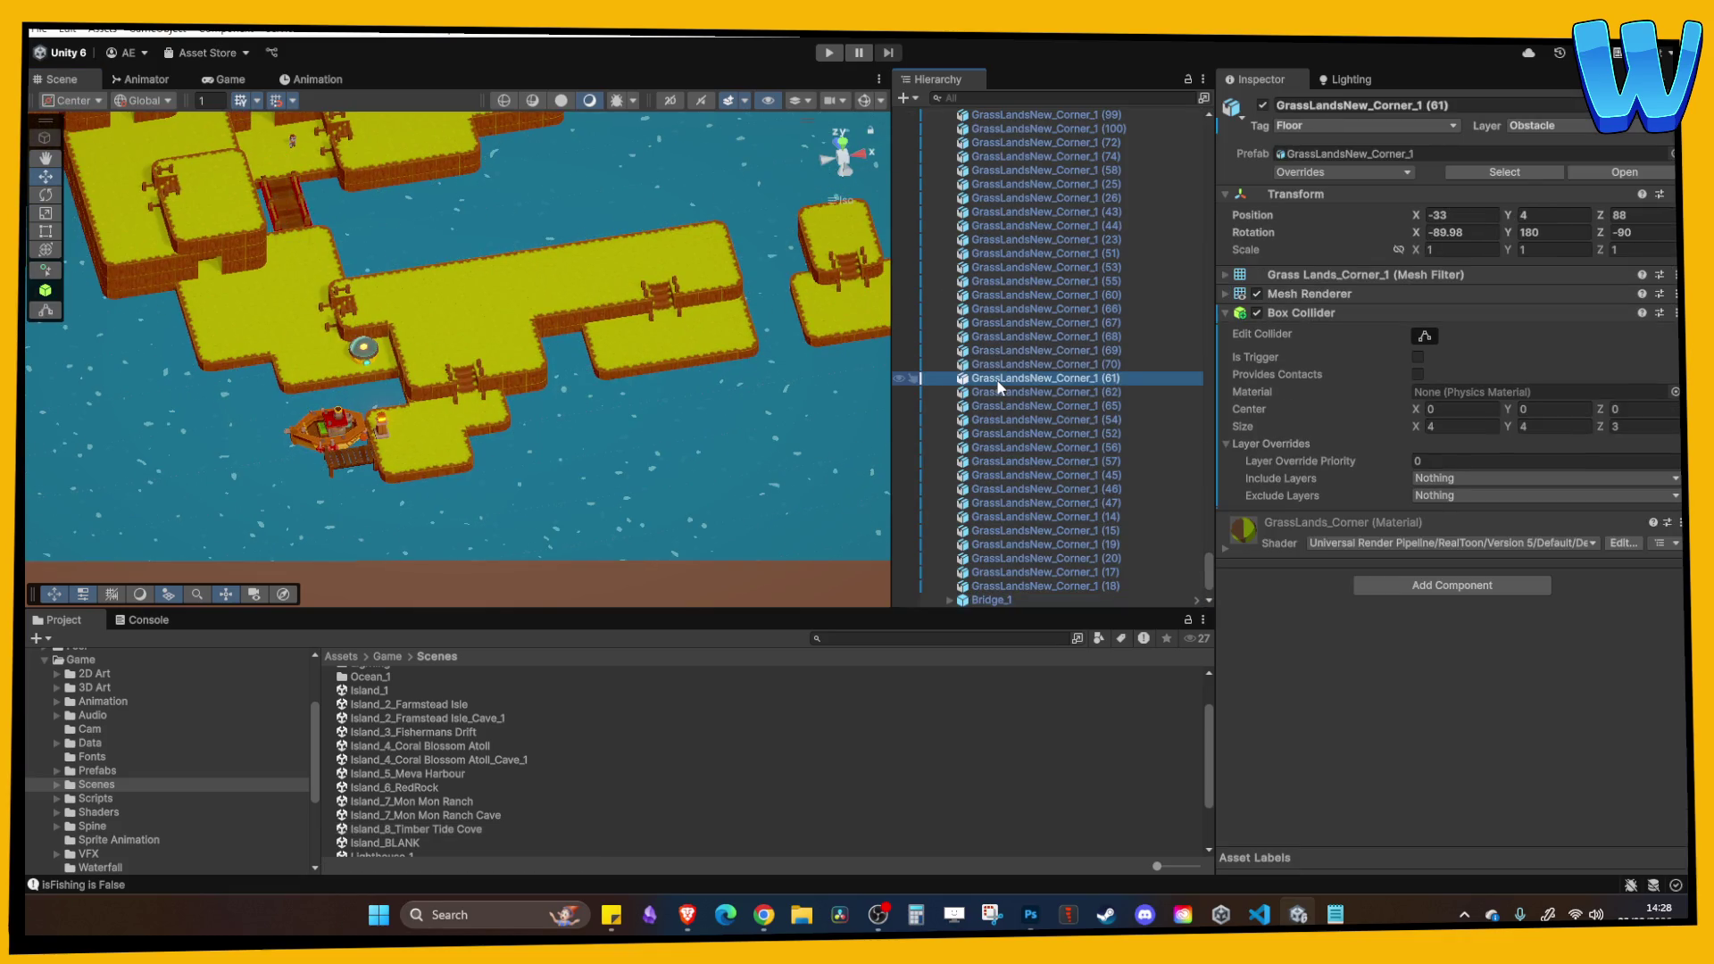
key(Left)
key(Left)
Move the Island Heart to about X 75, Y 6.84, Z 27.47.
click(990, 392)
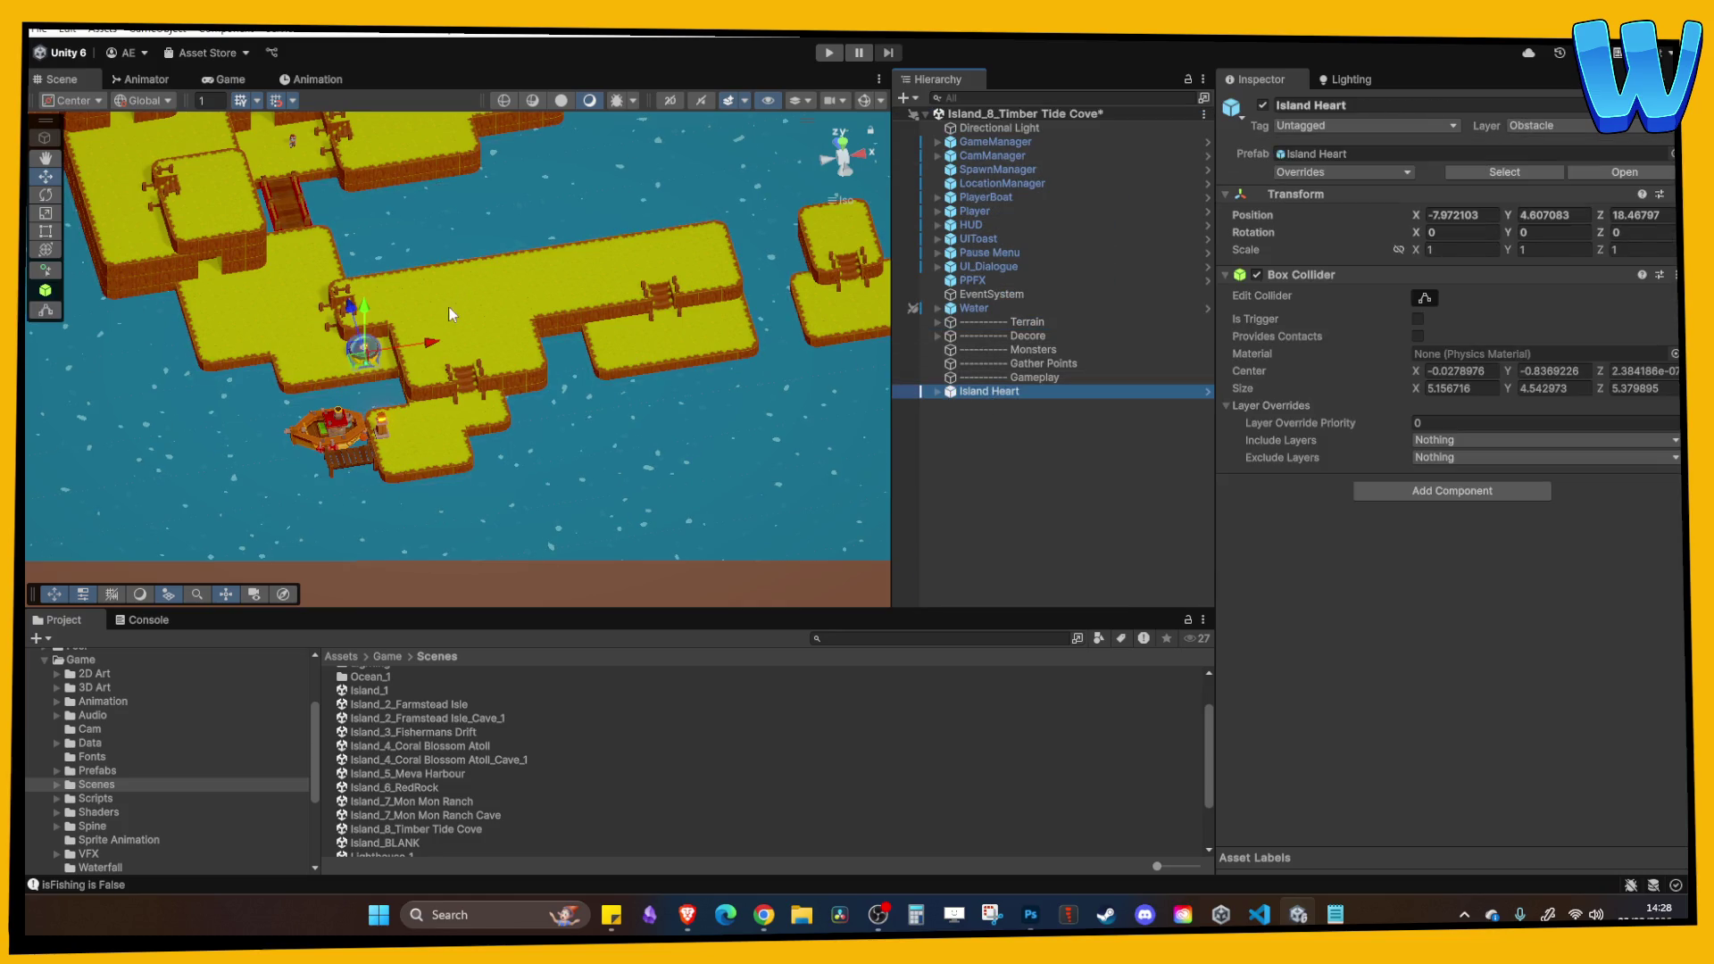
mouse_move(436, 343)
mouse_down()
mouse_move(808, 319)
mouse_move(550, 366)
mouse_move(503, 339)
mouse_move(498, 147)
mouse_up()
key(f)
key(f)
mouse_move(477, 377)
mouse_down()
mouse_move(464, 335)
mouse_move(304, 141)
mouse_up()
key(f)
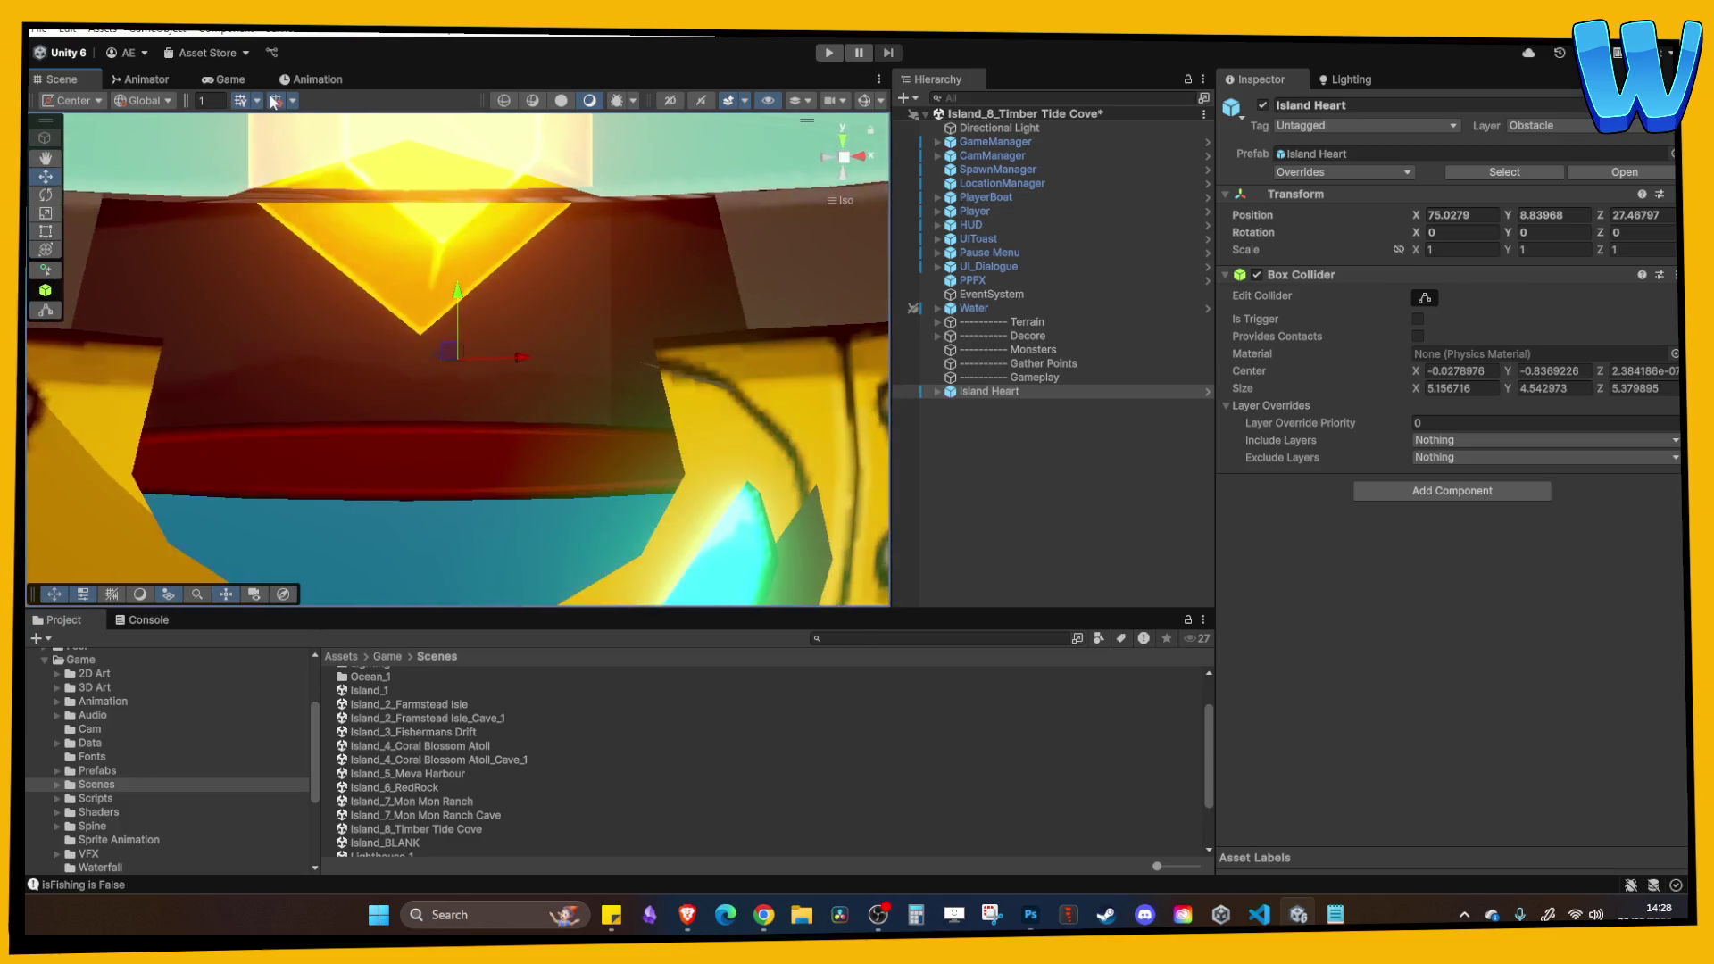
Adjust the Island Heart to Y 8.59 and Z 30.47.
scroll(343, 249, down, 8)
mouse_move(466, 294)
mouse_down()
mouse_move(458, 318)
mouse_move(459, 281)
mouse_move(420, 298)
mouse_move(443, 207)
mouse_up()
scroll(501, 264, down, 4)
scroll(444, 214, down, 3)
mouse_move(444, 286)
mouse_down()
mouse_move(402, 339)
mouse_move(323, 386)
mouse_move(463, 459)
mouse_move(348, 370)
mouse_move(641, 381)
mouse_move(676, 359)
mouse_move(385, 319)
mouse_move(586, 352)
mouse_move(652, 282)
mouse_up()
click(463, 458)
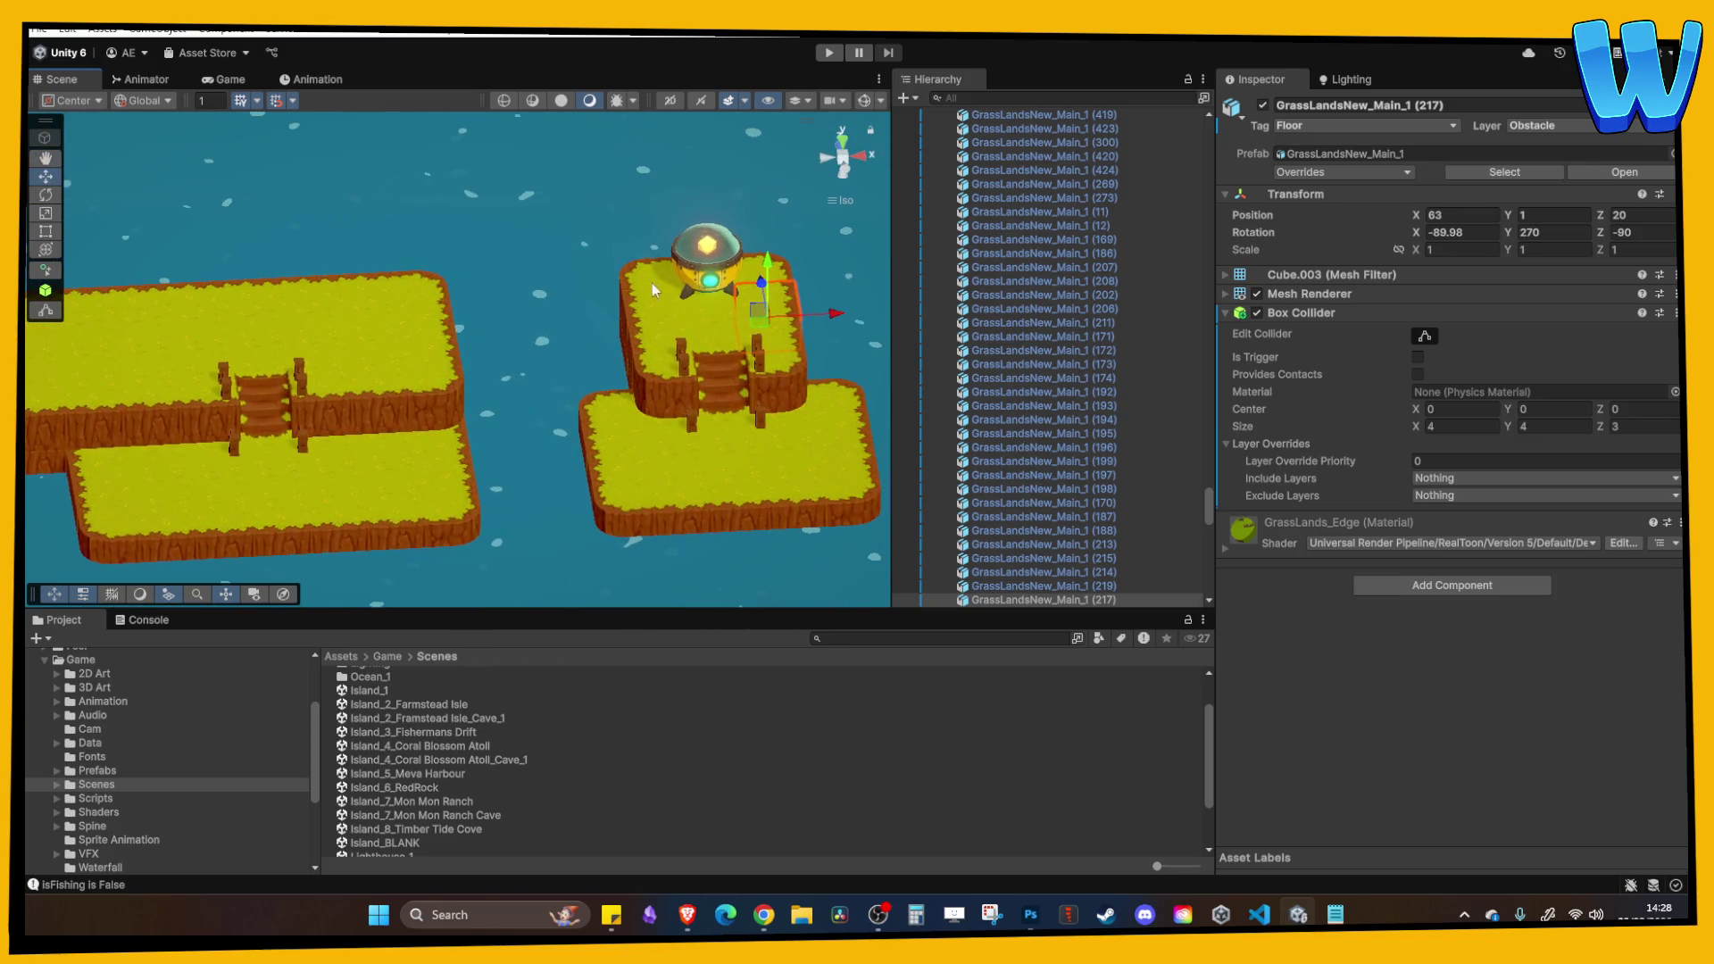
click(695, 265)
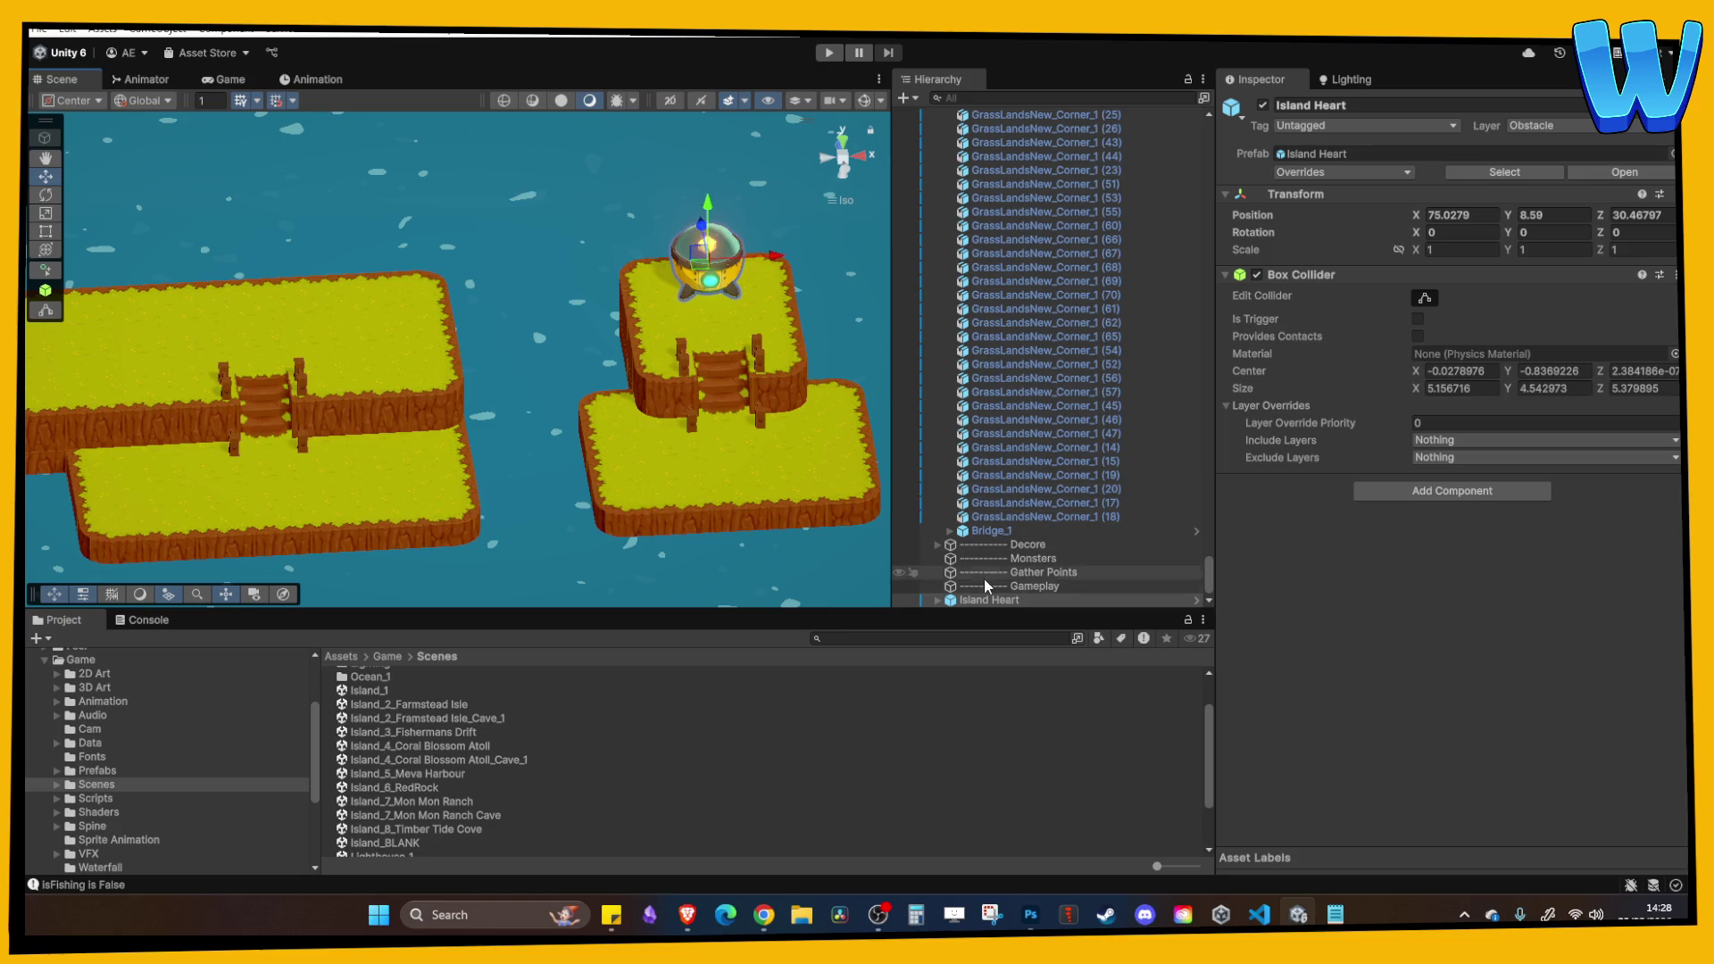
Place the Island Heart under the Gameplay group and start Play mode.
scroll(346, 408, up, 3)
drag(346, 408, 794, 324)
scroll(794, 324, down, 5)
scroll(628, 335, up, 2)
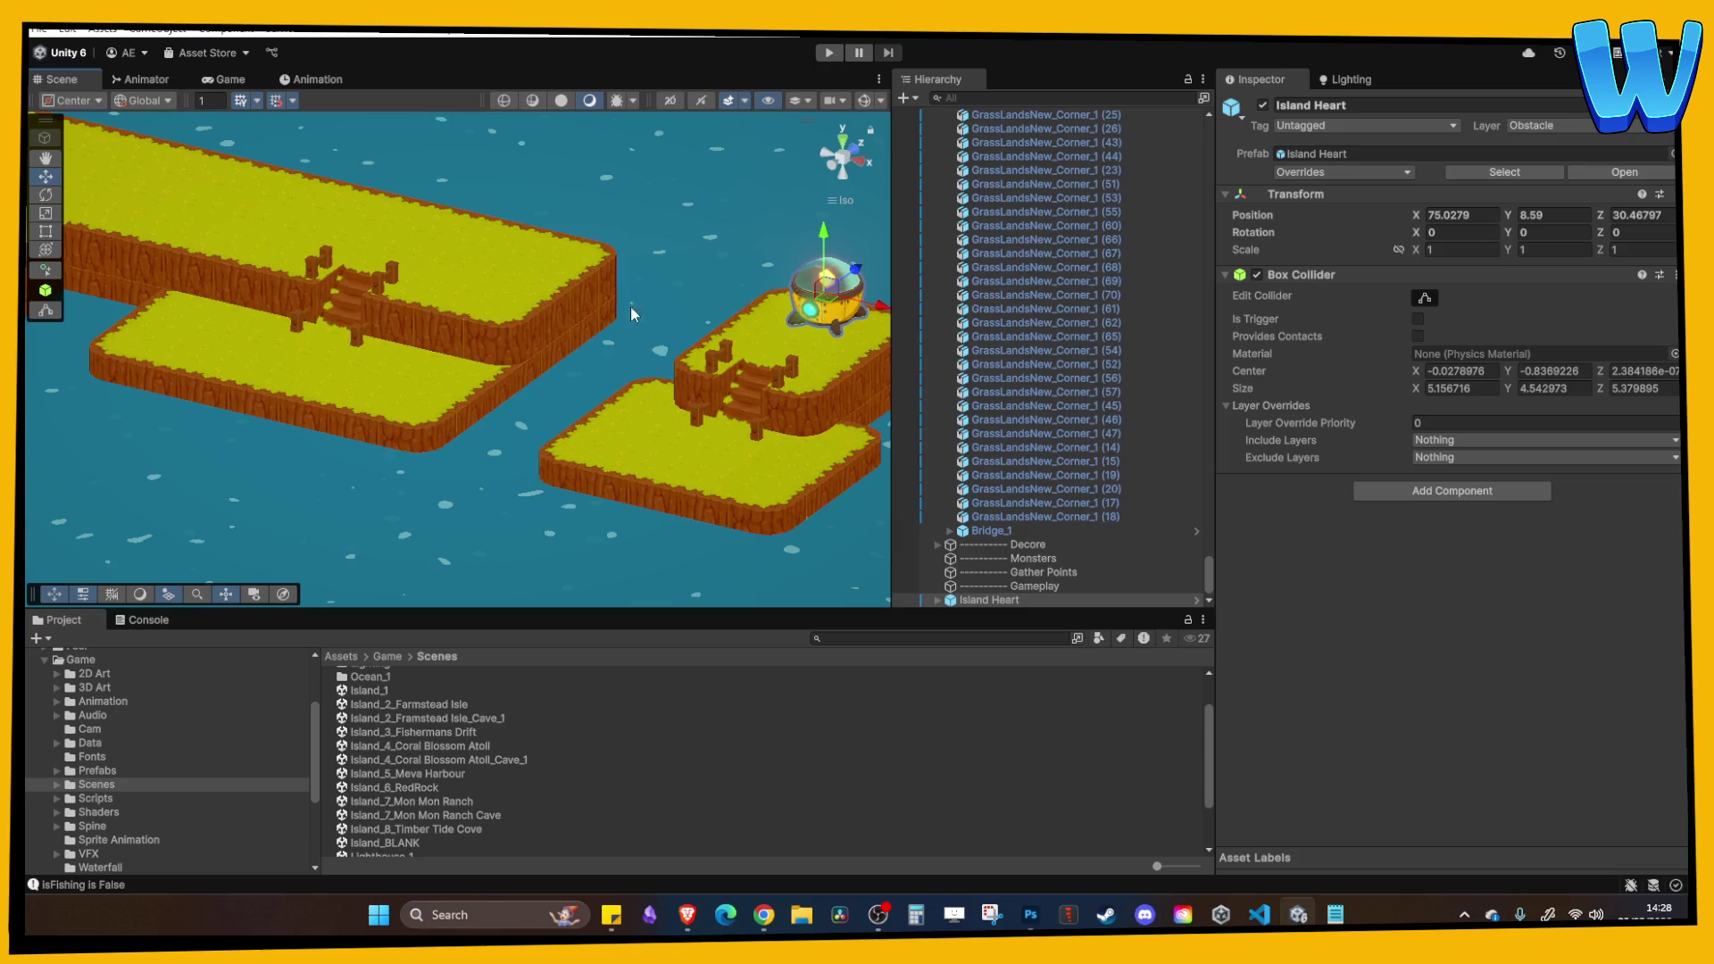
mouse_move(1011, 612)
mouse_down()
mouse_move(997, 658)
mouse_move(1026, 645)
mouse_up()
click(991, 575)
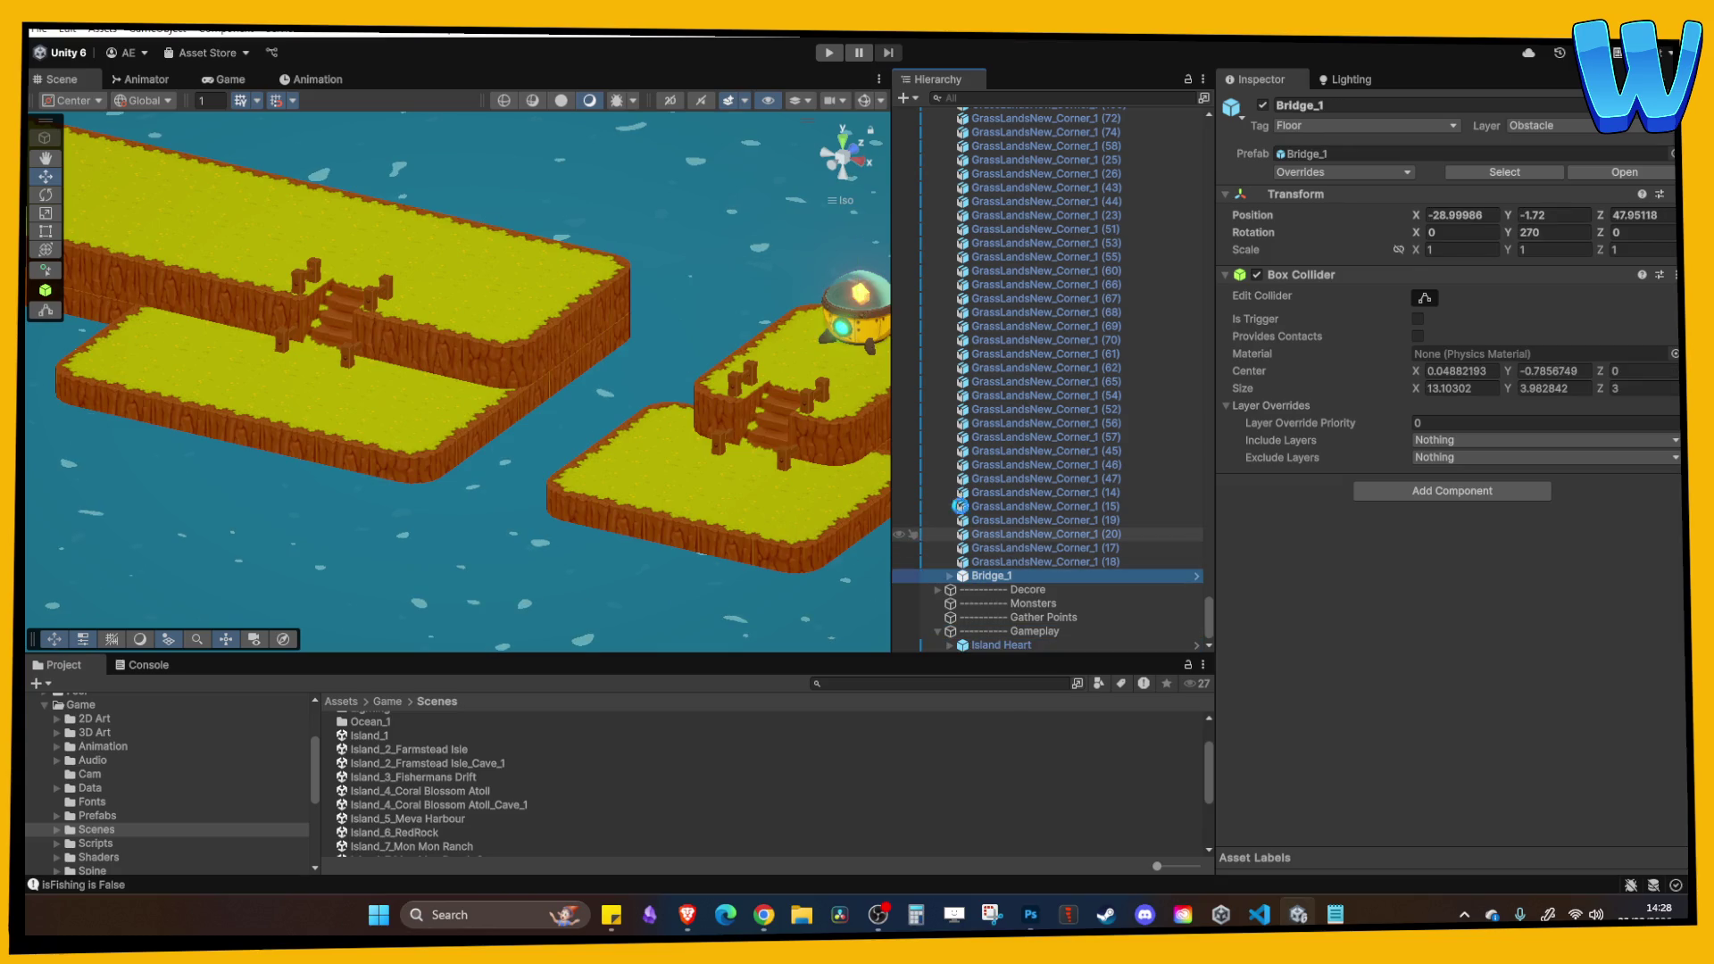
click(830, 55)
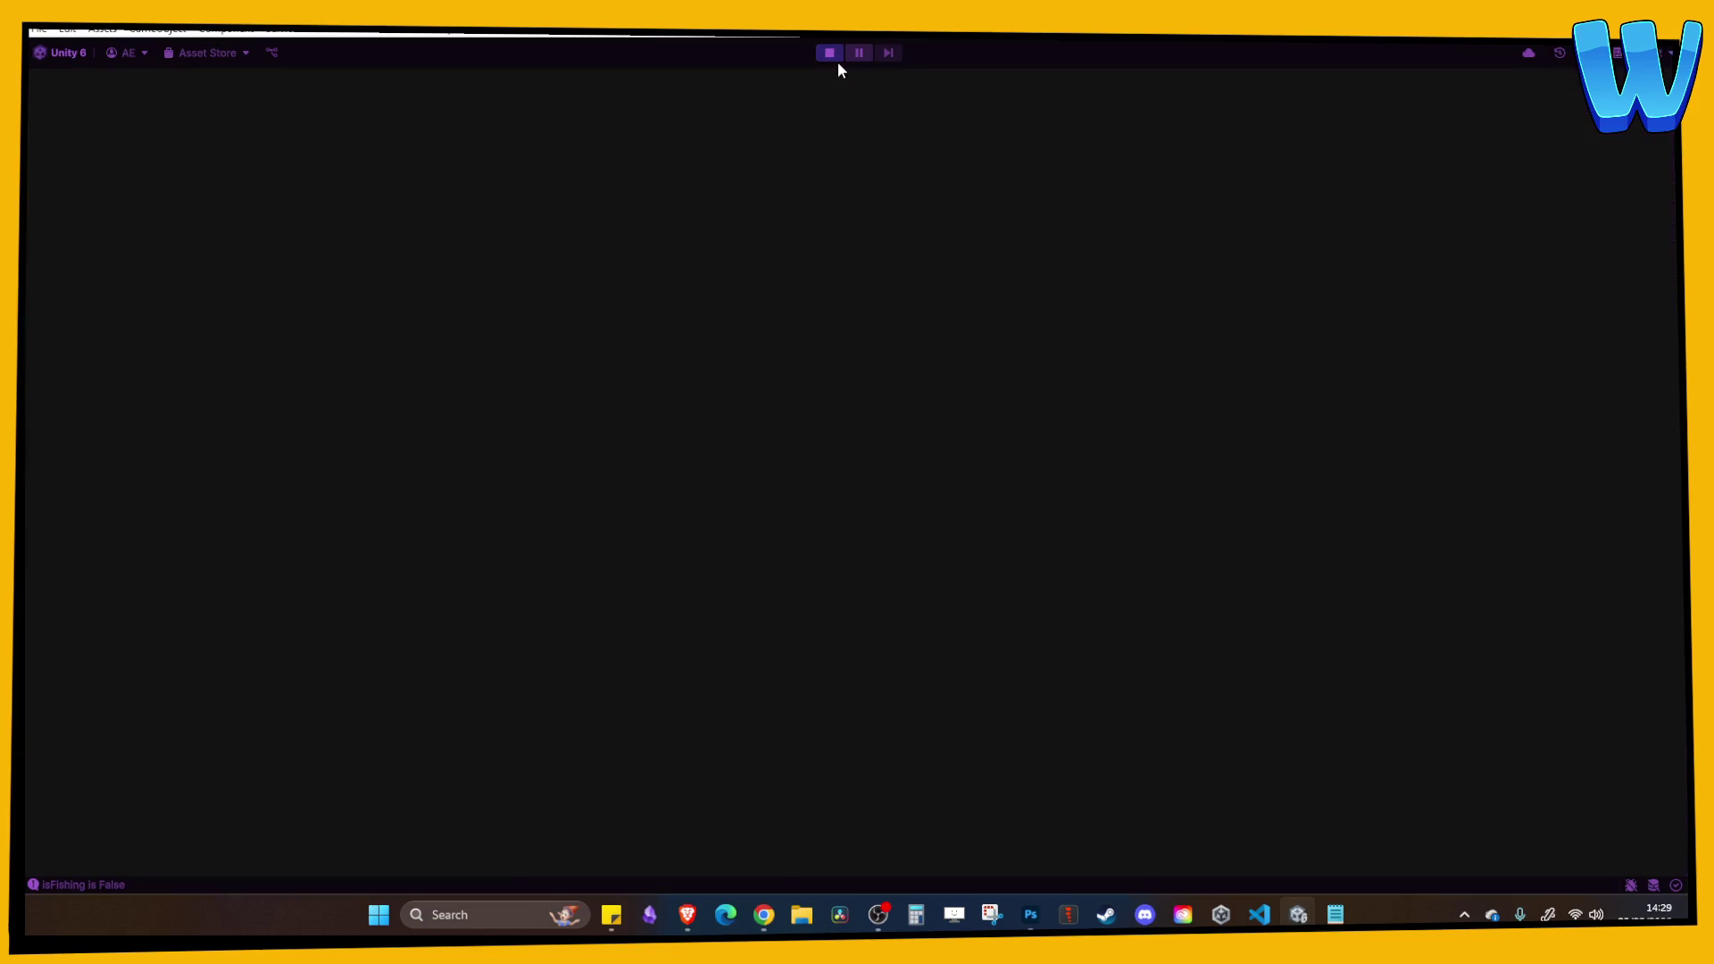
Walk the character across the grass ledges with D, W and A, then stop play.
key(d)
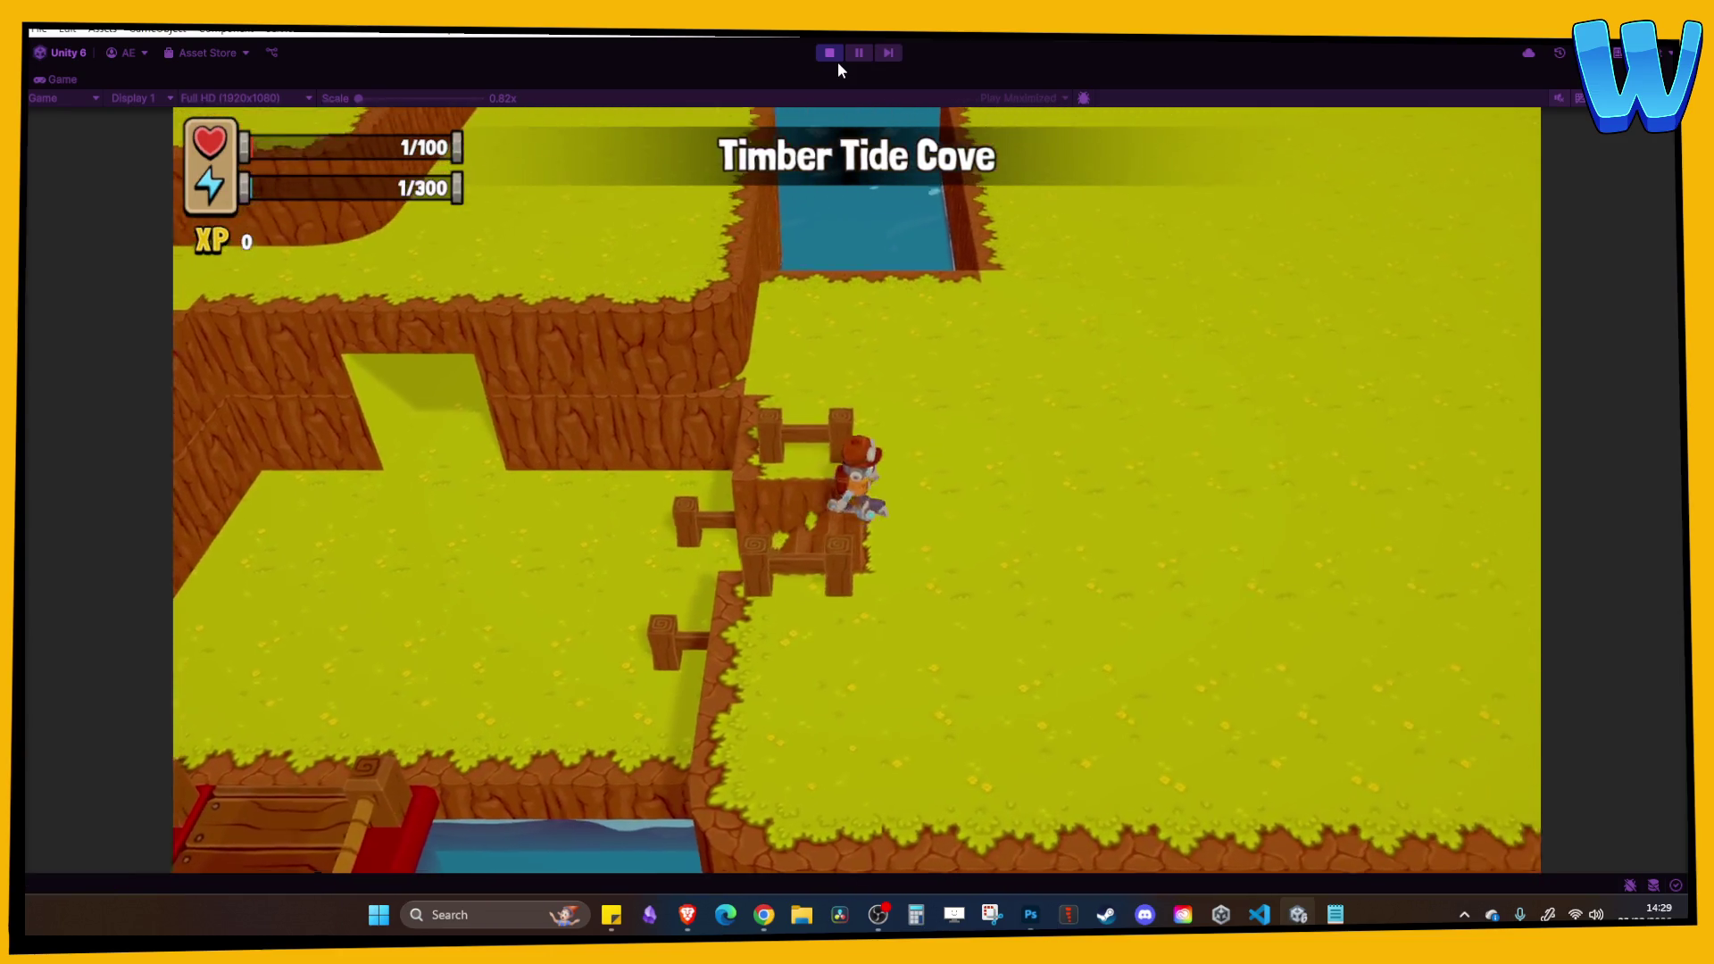
key(d)
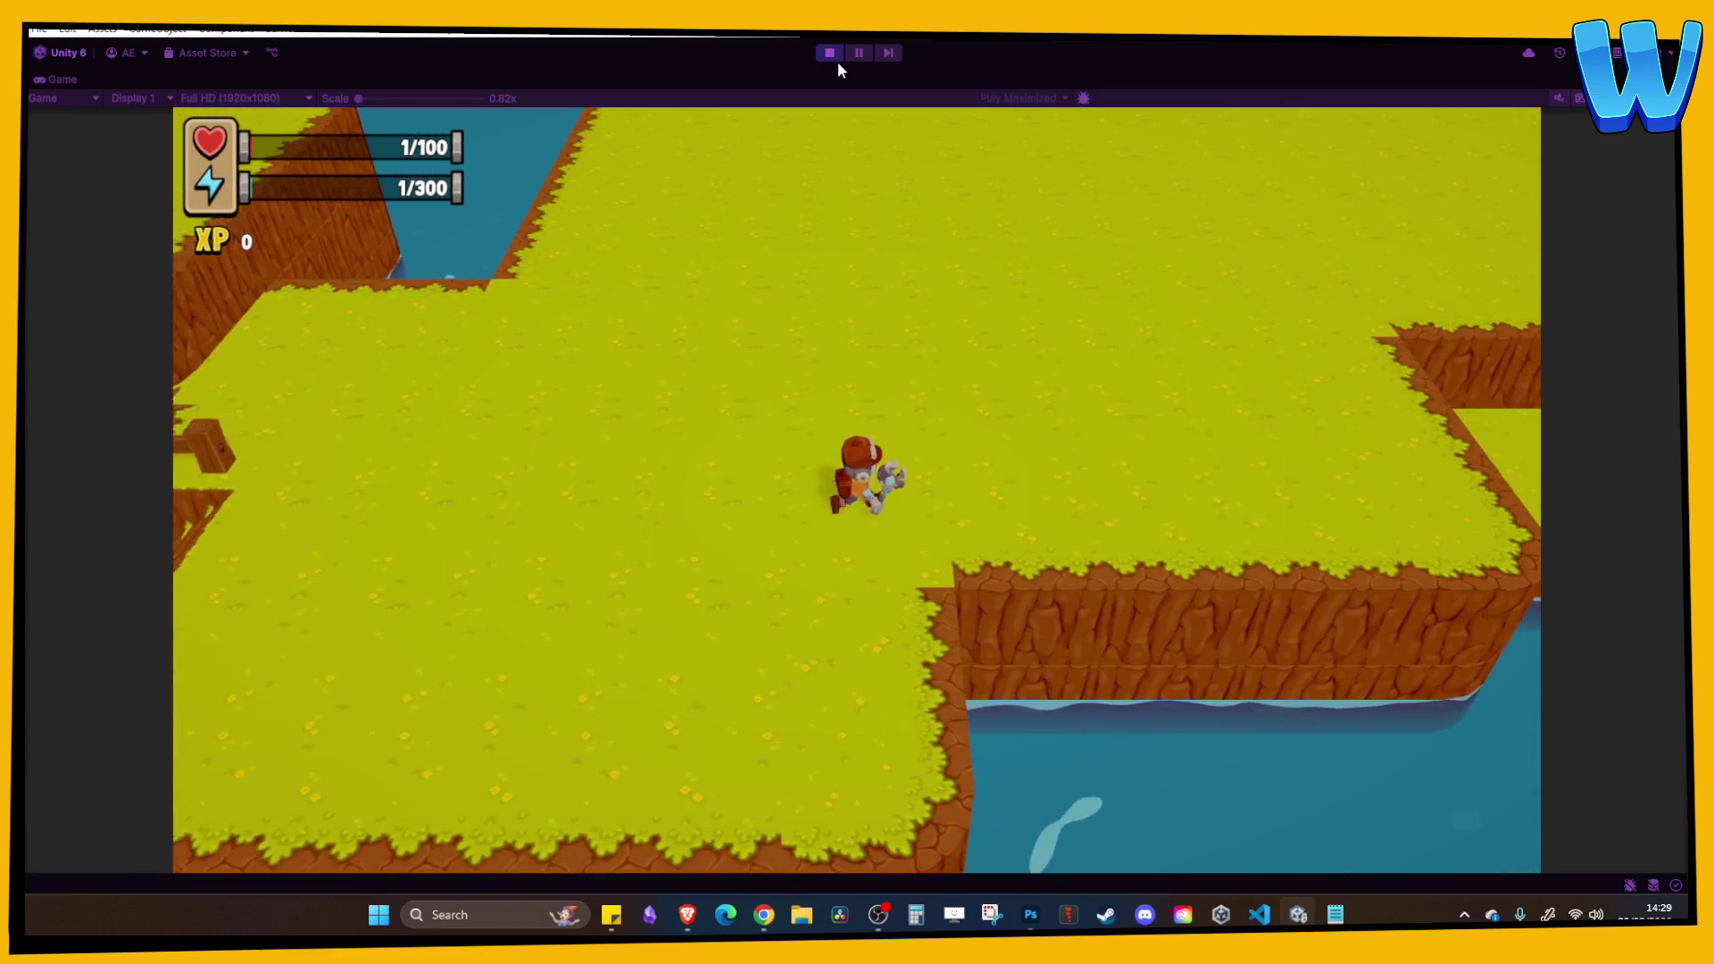
key(w)
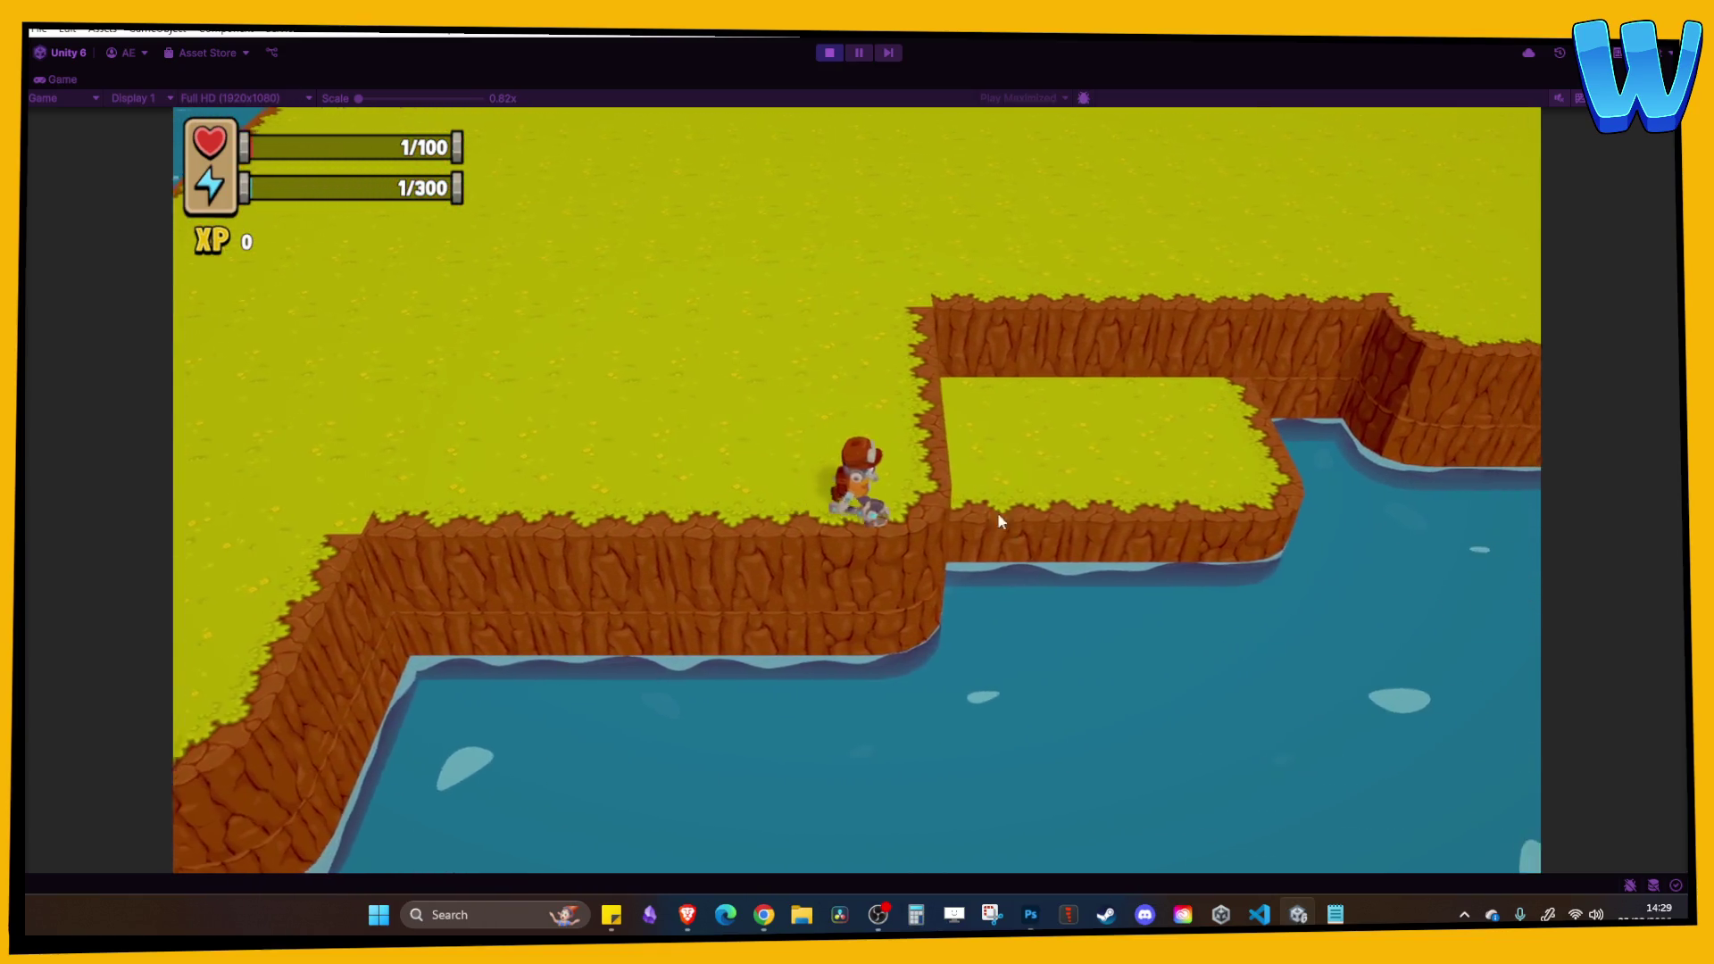
key(d)
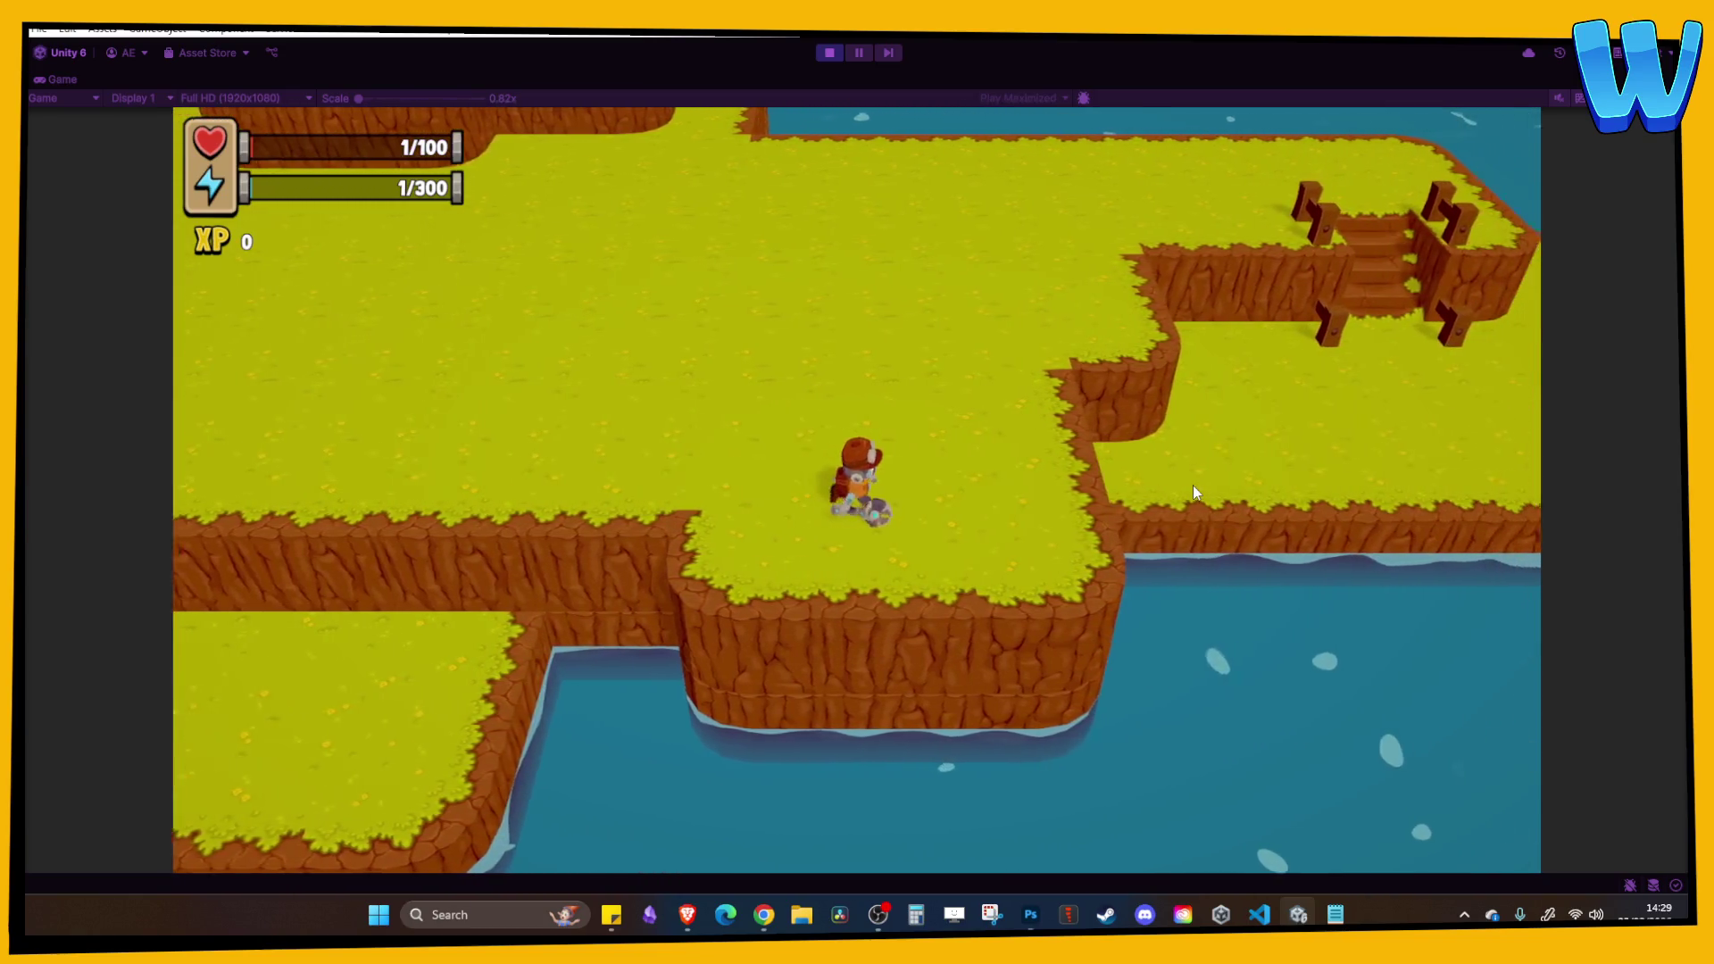
key(w)
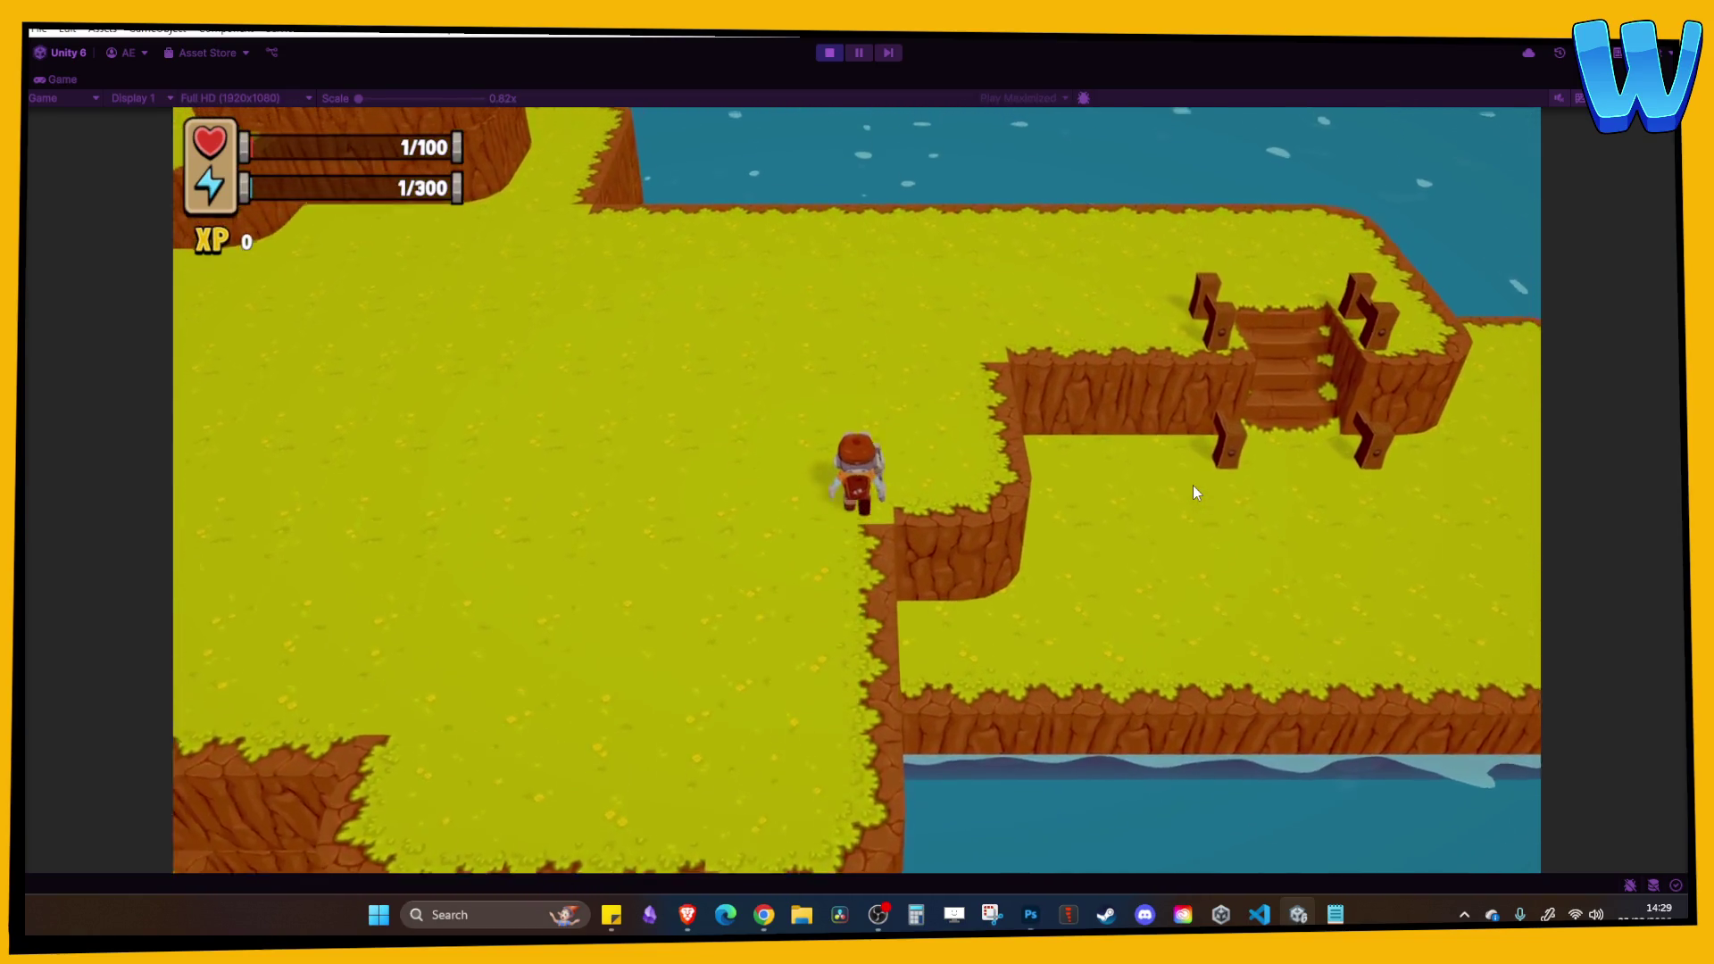
key(d)
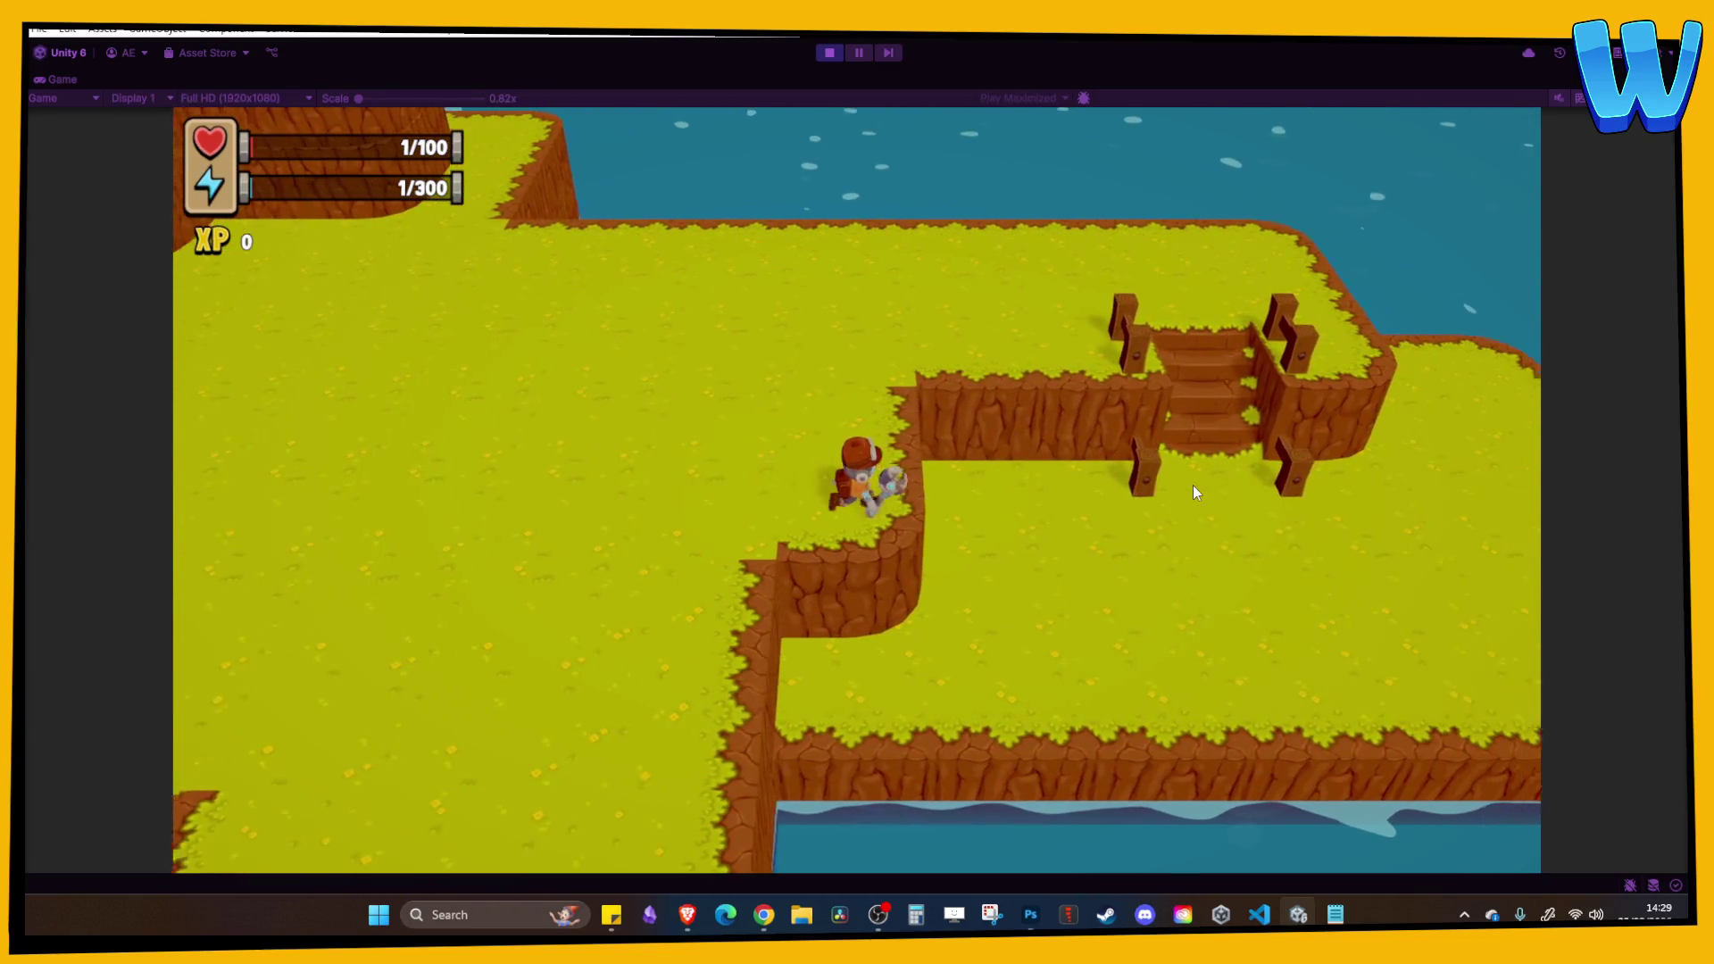
key(a)
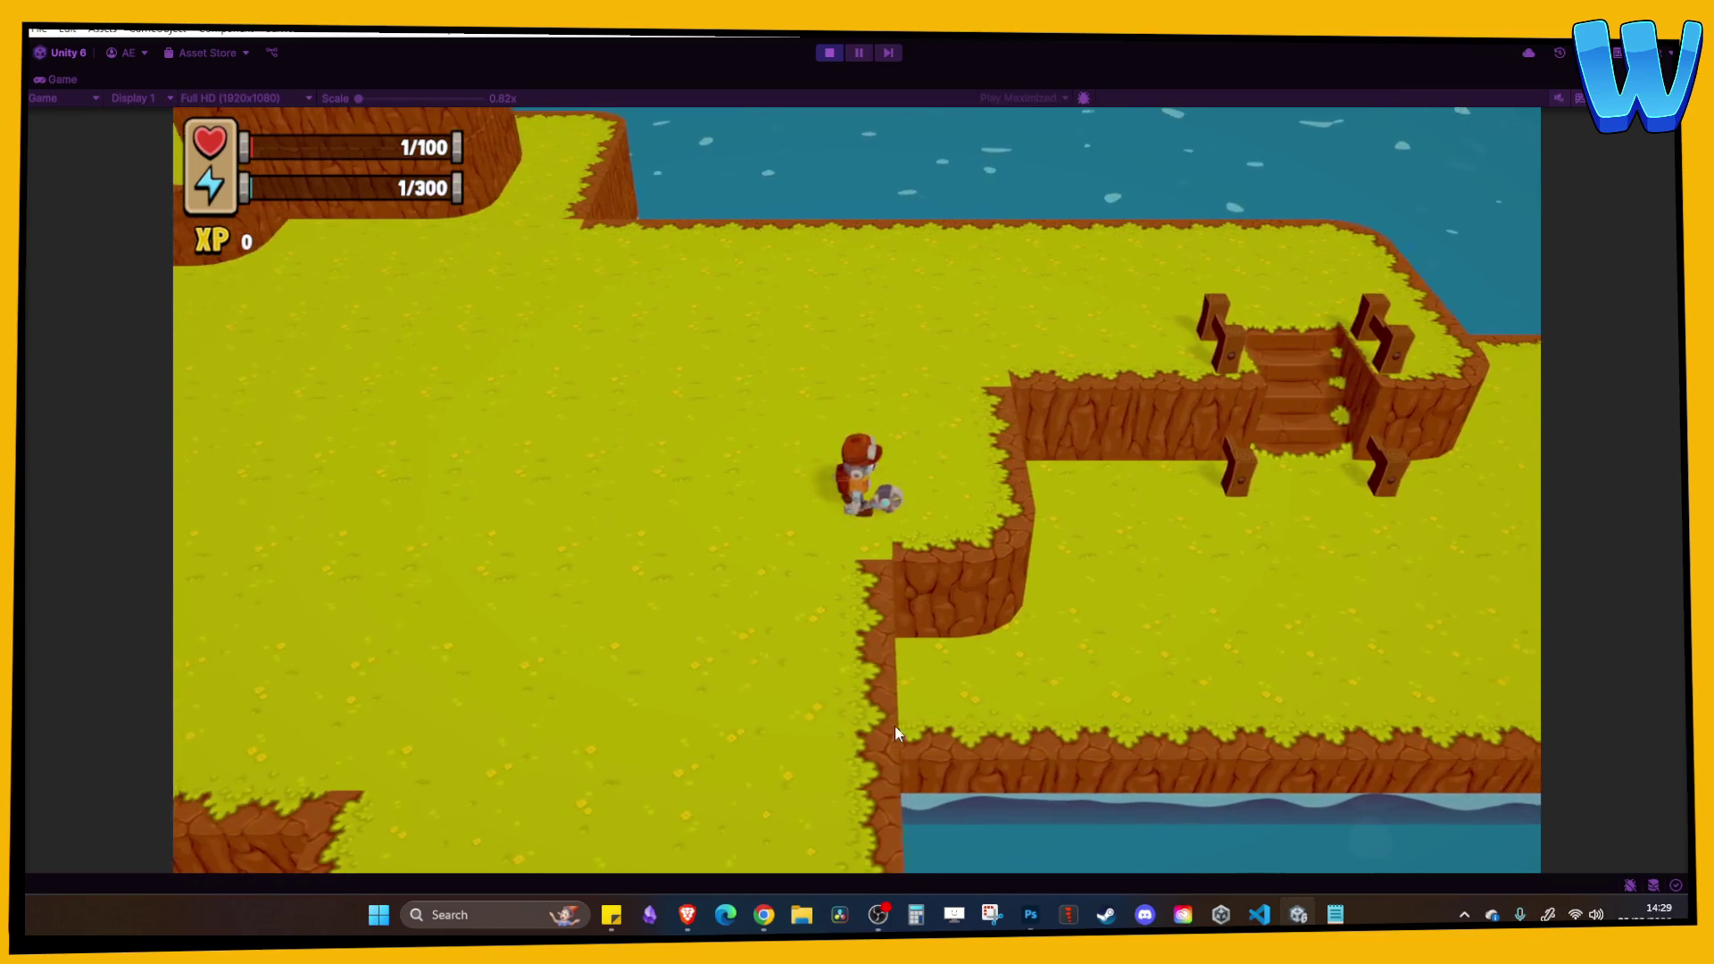
key(d)
click(829, 52)
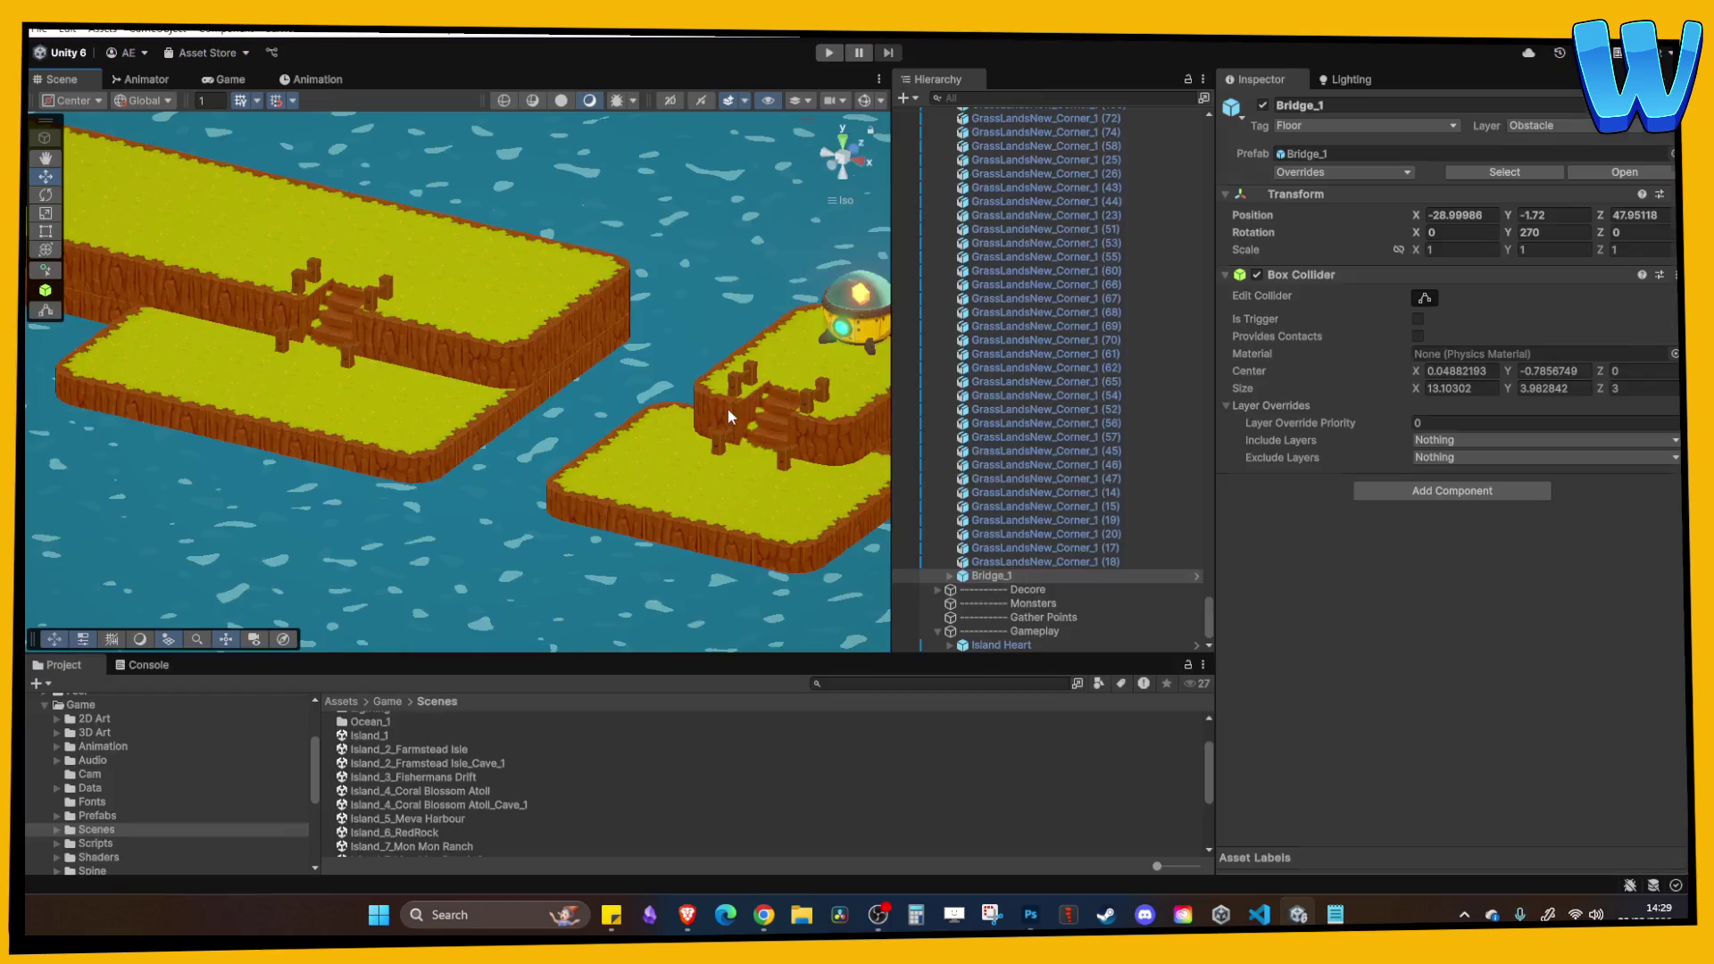
Frame the stray grass block on the cliff edge and delete it.
scroll(486, 324, up, 5)
scroll(709, 462, up, 10)
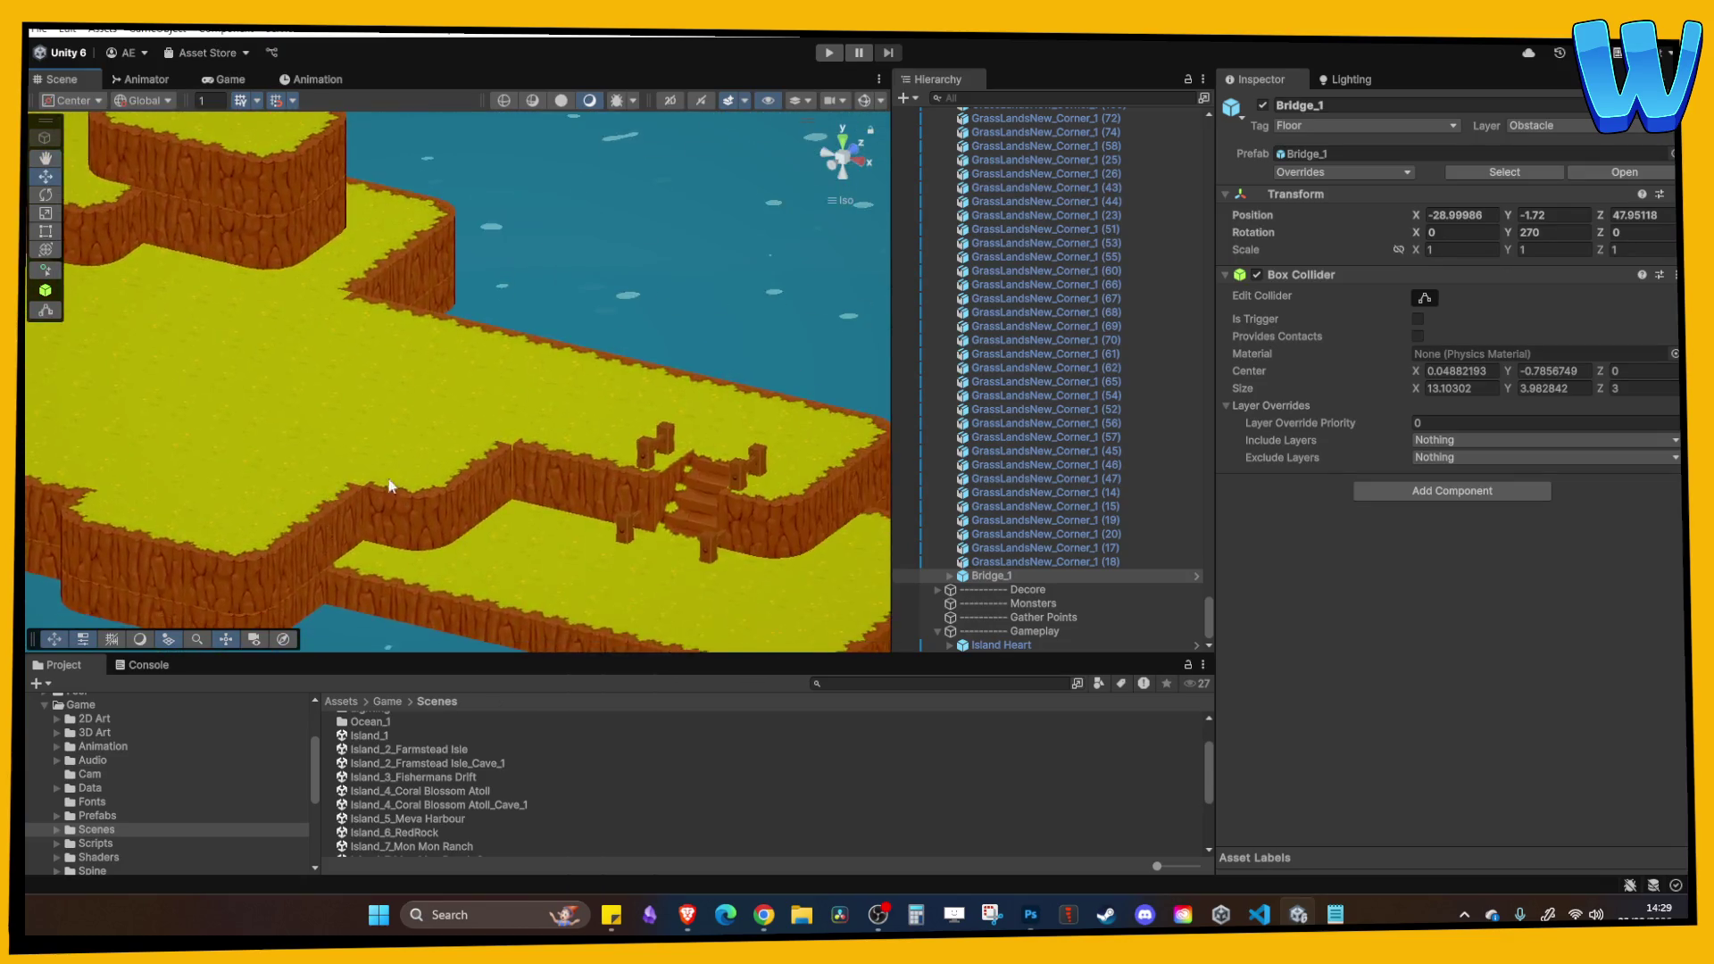
scroll(399, 497, down, 3)
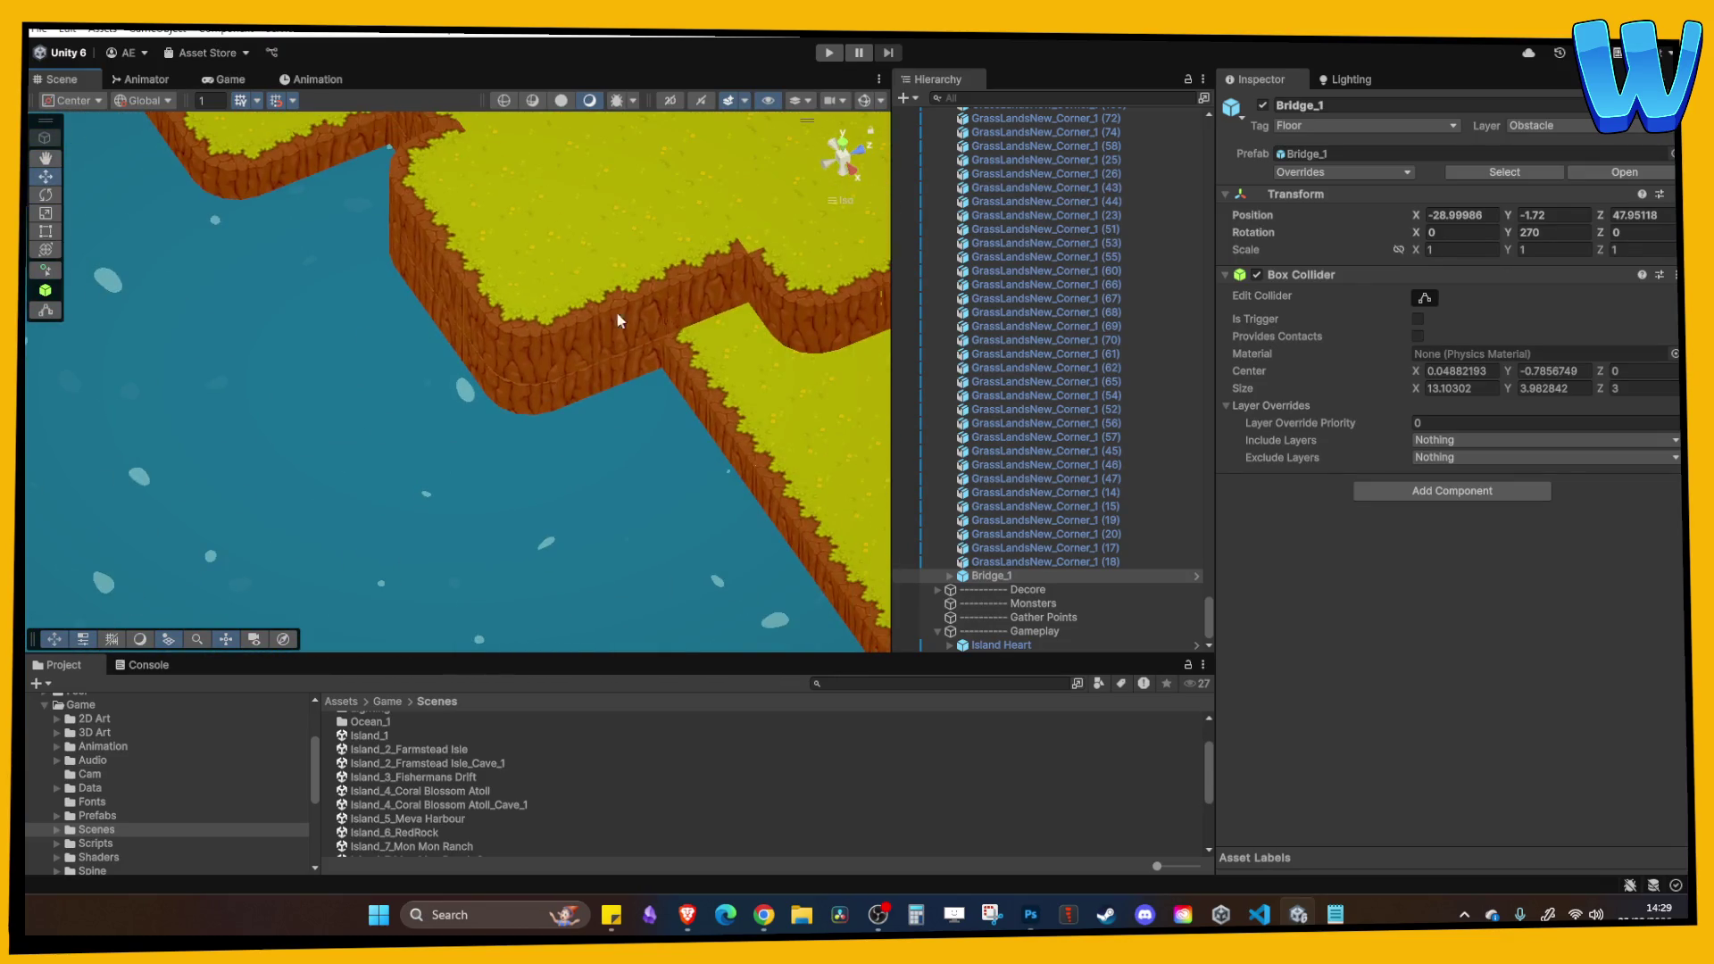
click(646, 286)
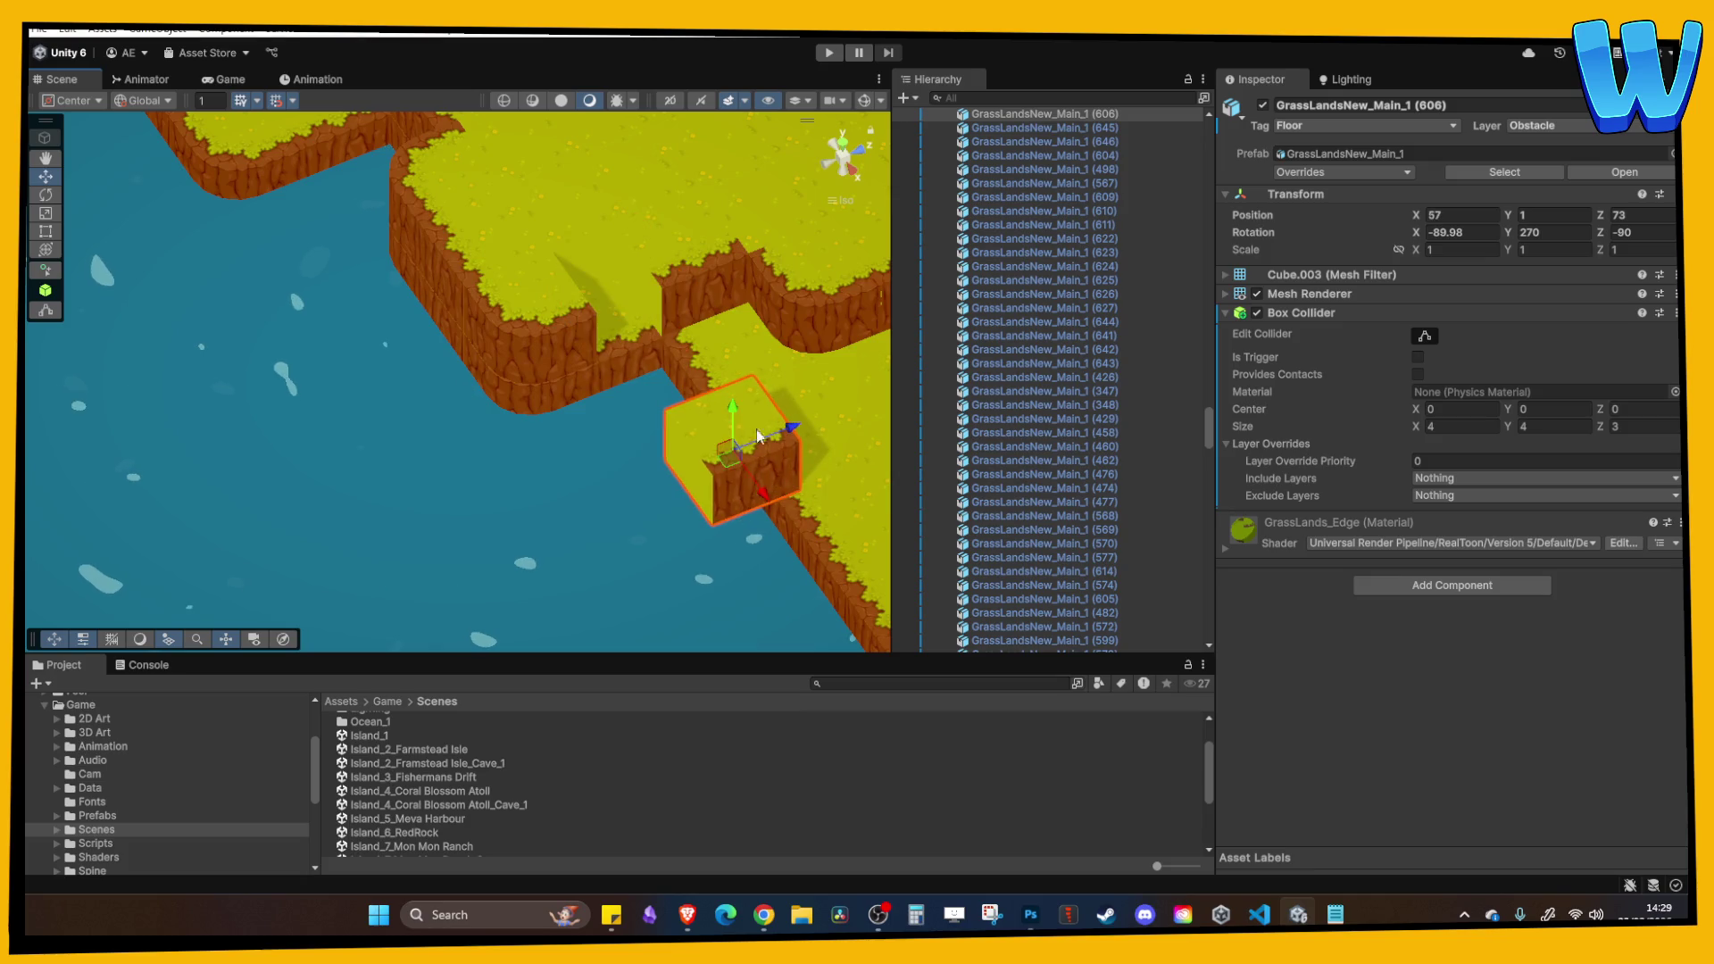
scroll(724, 324, up, 5)
key(f)
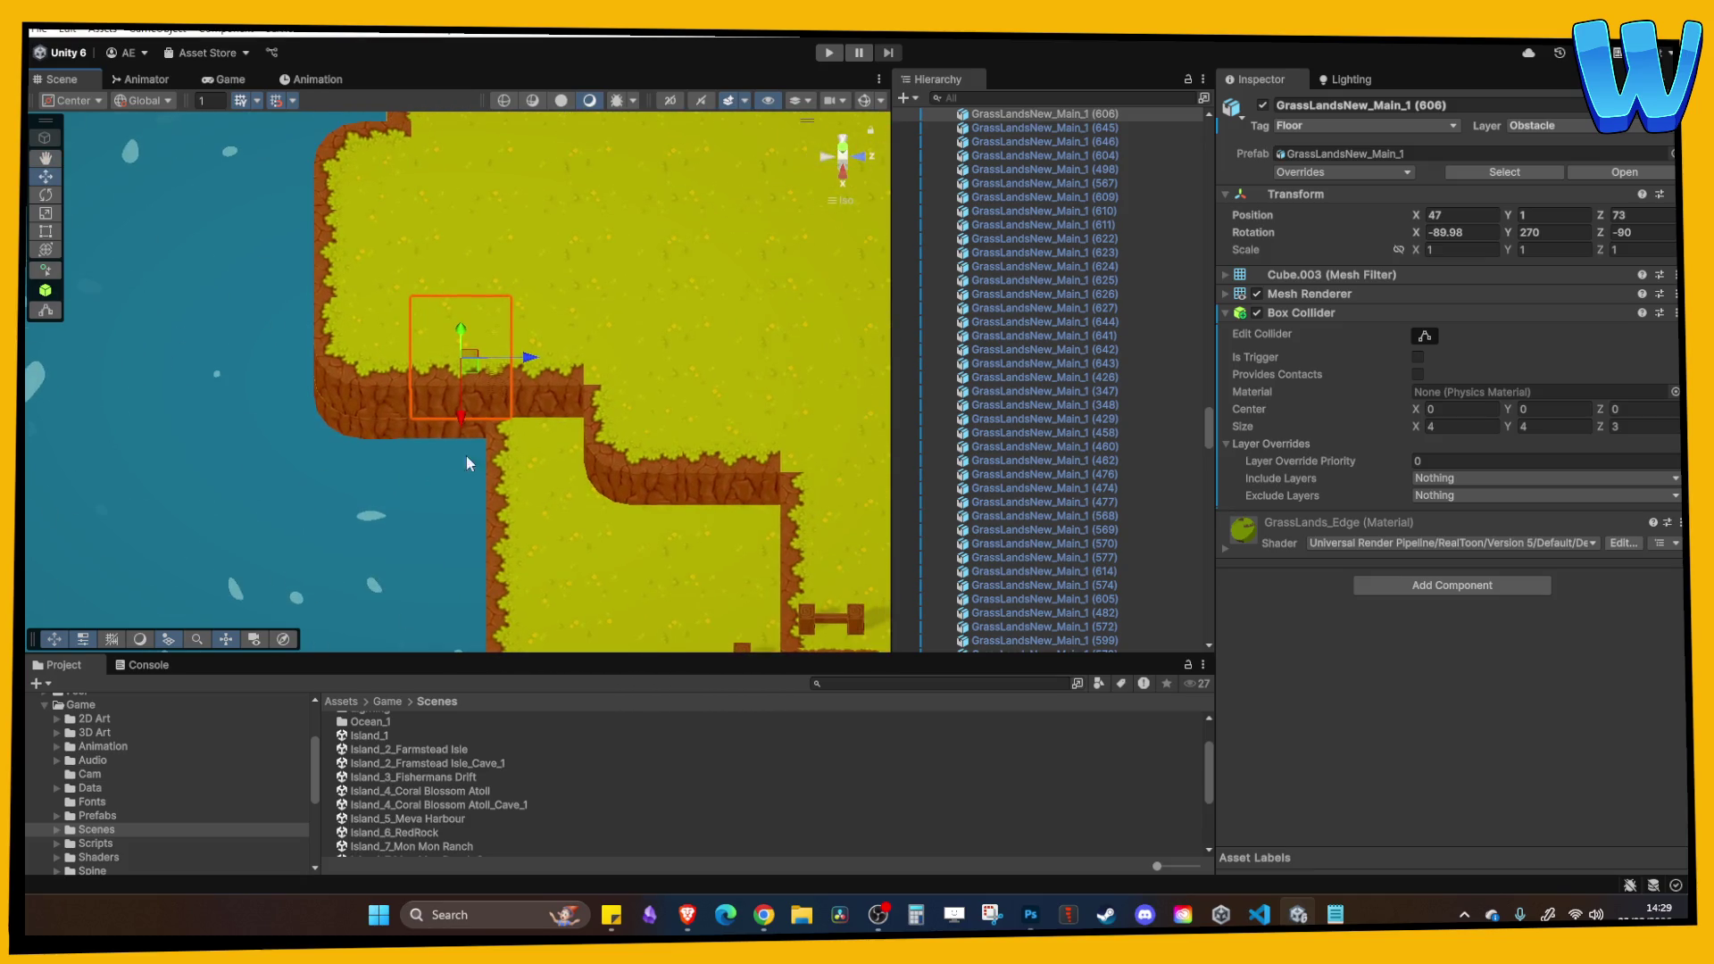
key(Delete)
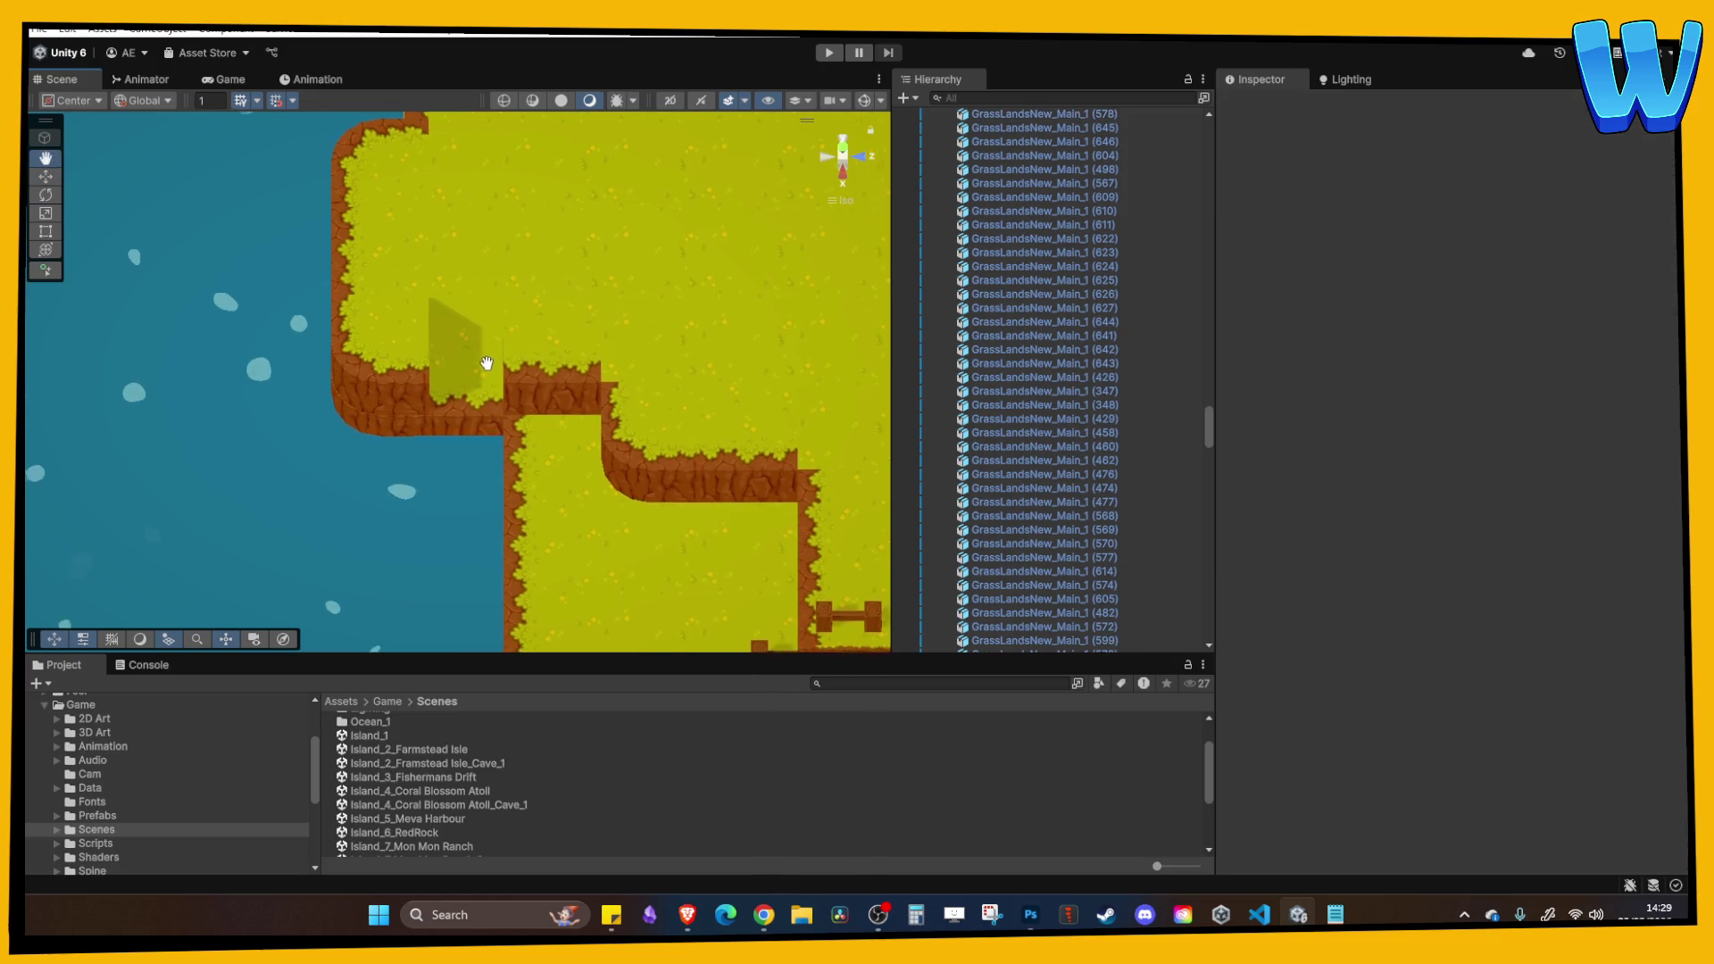
Inspect the nearby edge tiles: Corner_1 (80), Main_1 (612) and Main_1 (578).
click(558, 335)
click(421, 359)
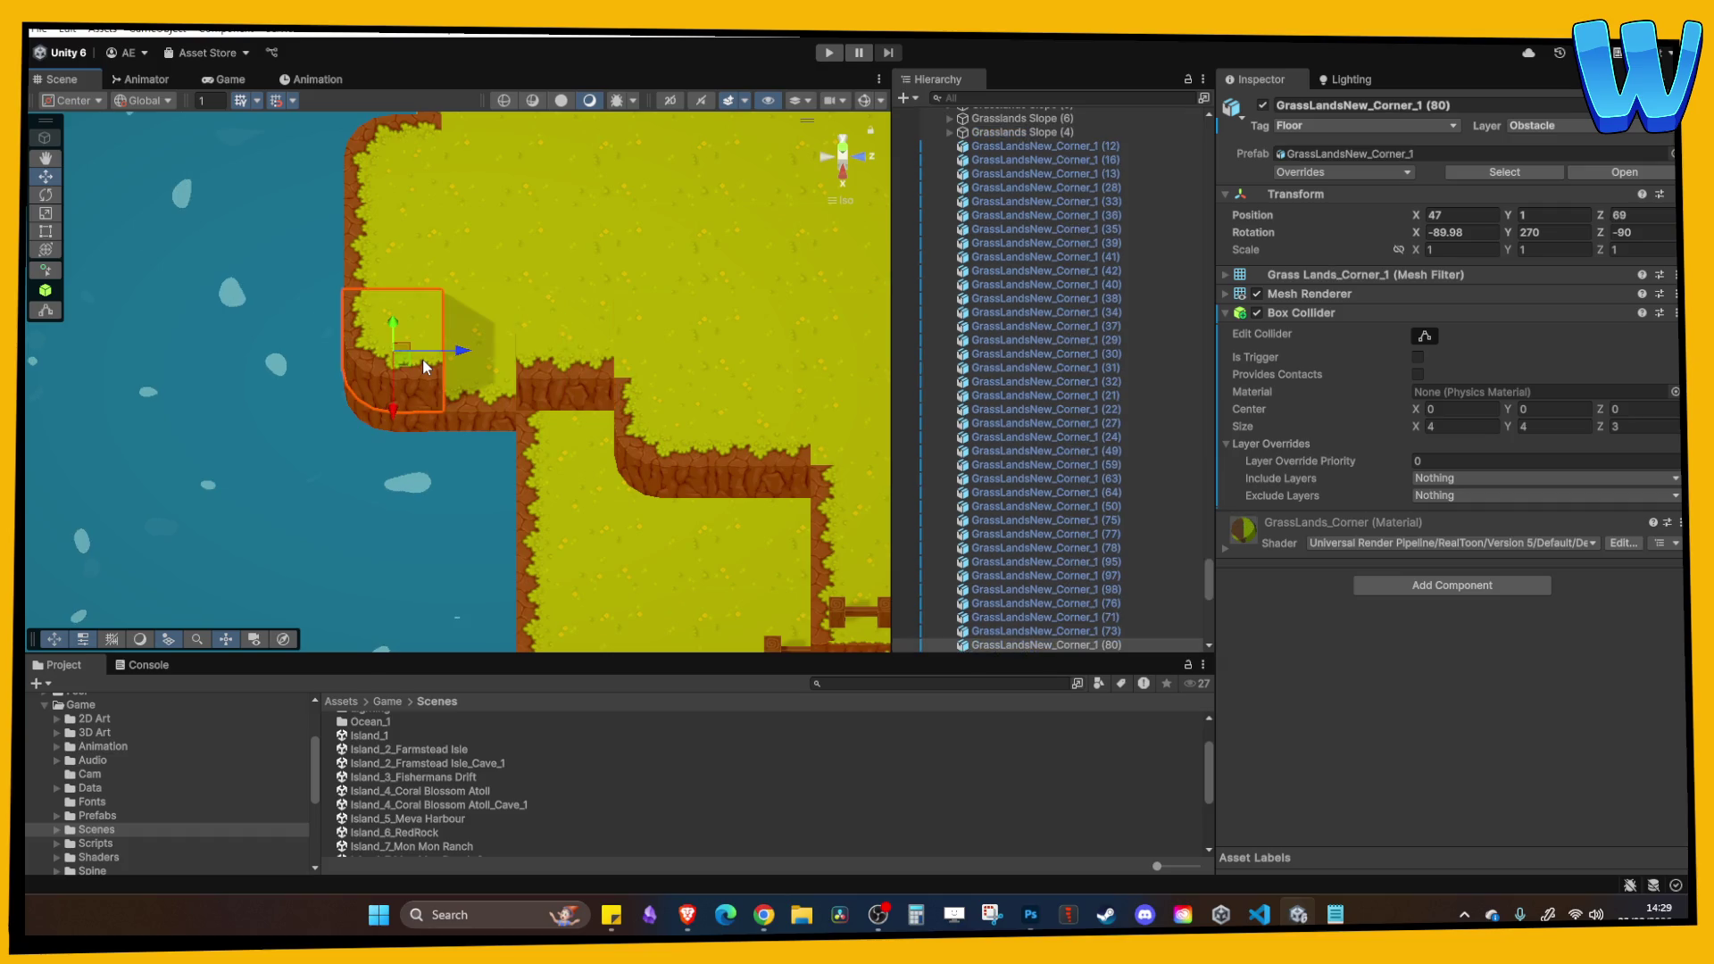
click(548, 357)
mouse_move(505, 457)
mouse_down()
mouse_move(612, 456)
mouse_move(501, 340)
mouse_move(485, 456)
mouse_move(528, 356)
mouse_move(466, 443)
mouse_move(528, 474)
mouse_move(340, 474)
mouse_up()
click(518, 507)
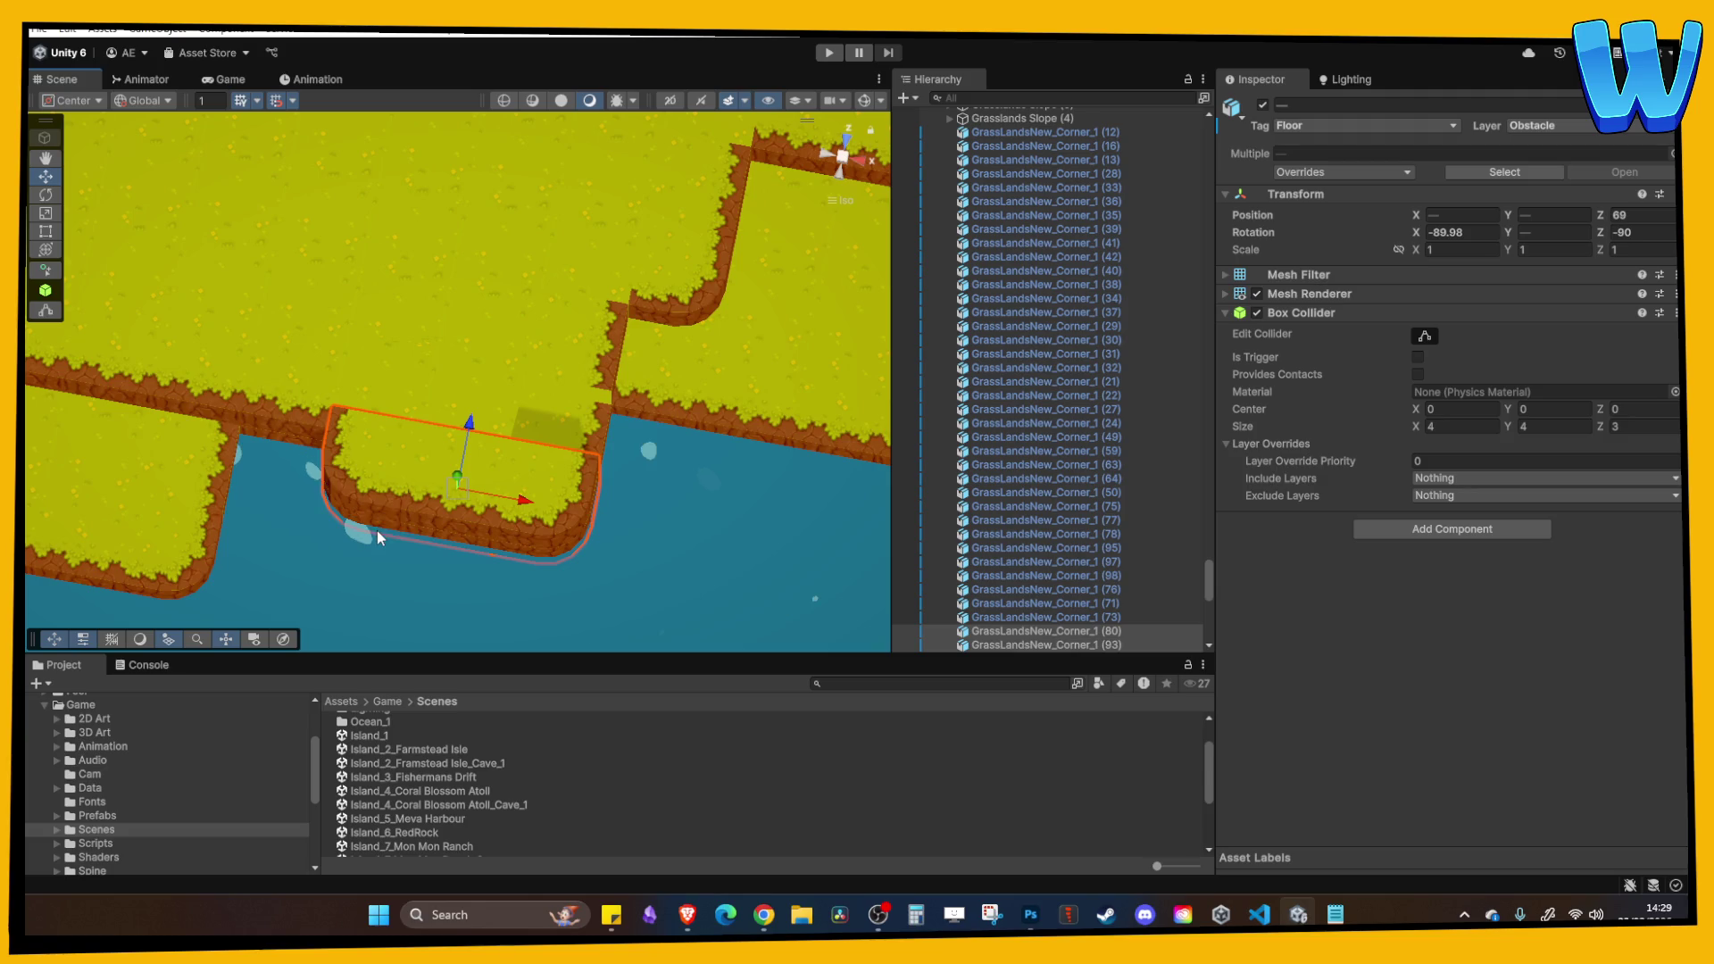
mouse_move(462, 429)
mouse_down()
mouse_move(443, 506)
mouse_move(390, 455)
mouse_move(436, 377)
mouse_move(469, 405)
mouse_move(501, 337)
mouse_move(411, 200)
mouse_move(494, 451)
mouse_move(535, 357)
mouse_move(473, 500)
mouse_move(497, 628)
mouse_up()
click(389, 457)
click(501, 338)
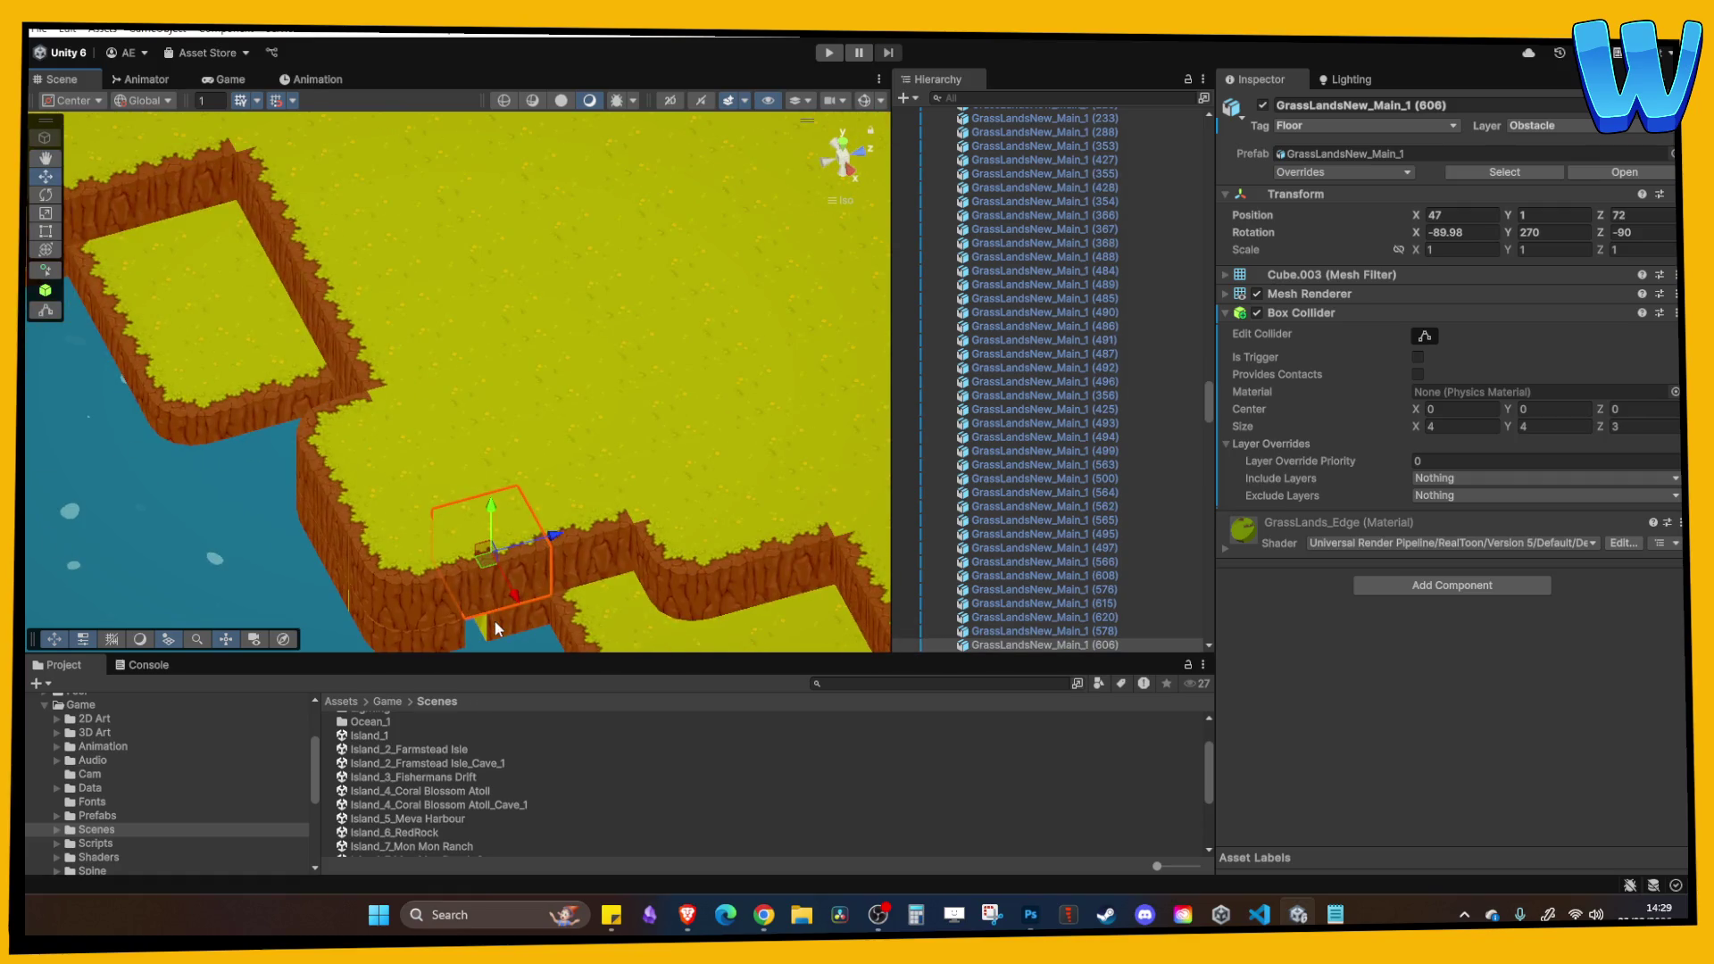
click(581, 529)
drag(581, 529, 780, 571)
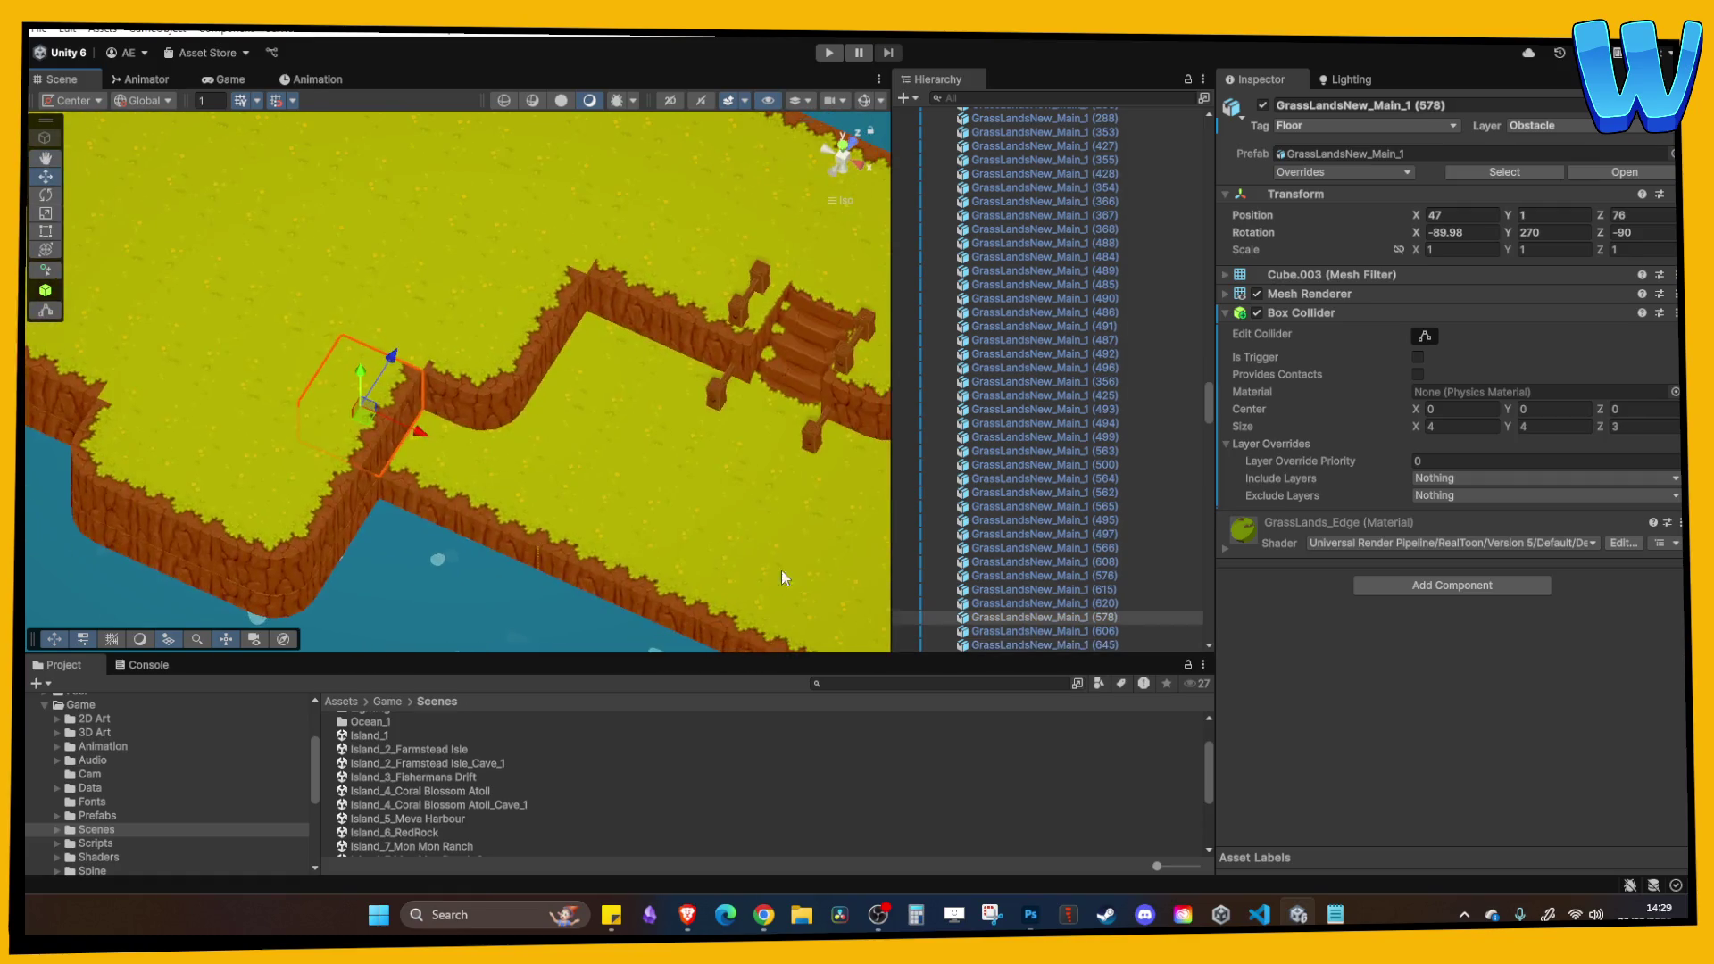
drag(512, 463, 685, 416)
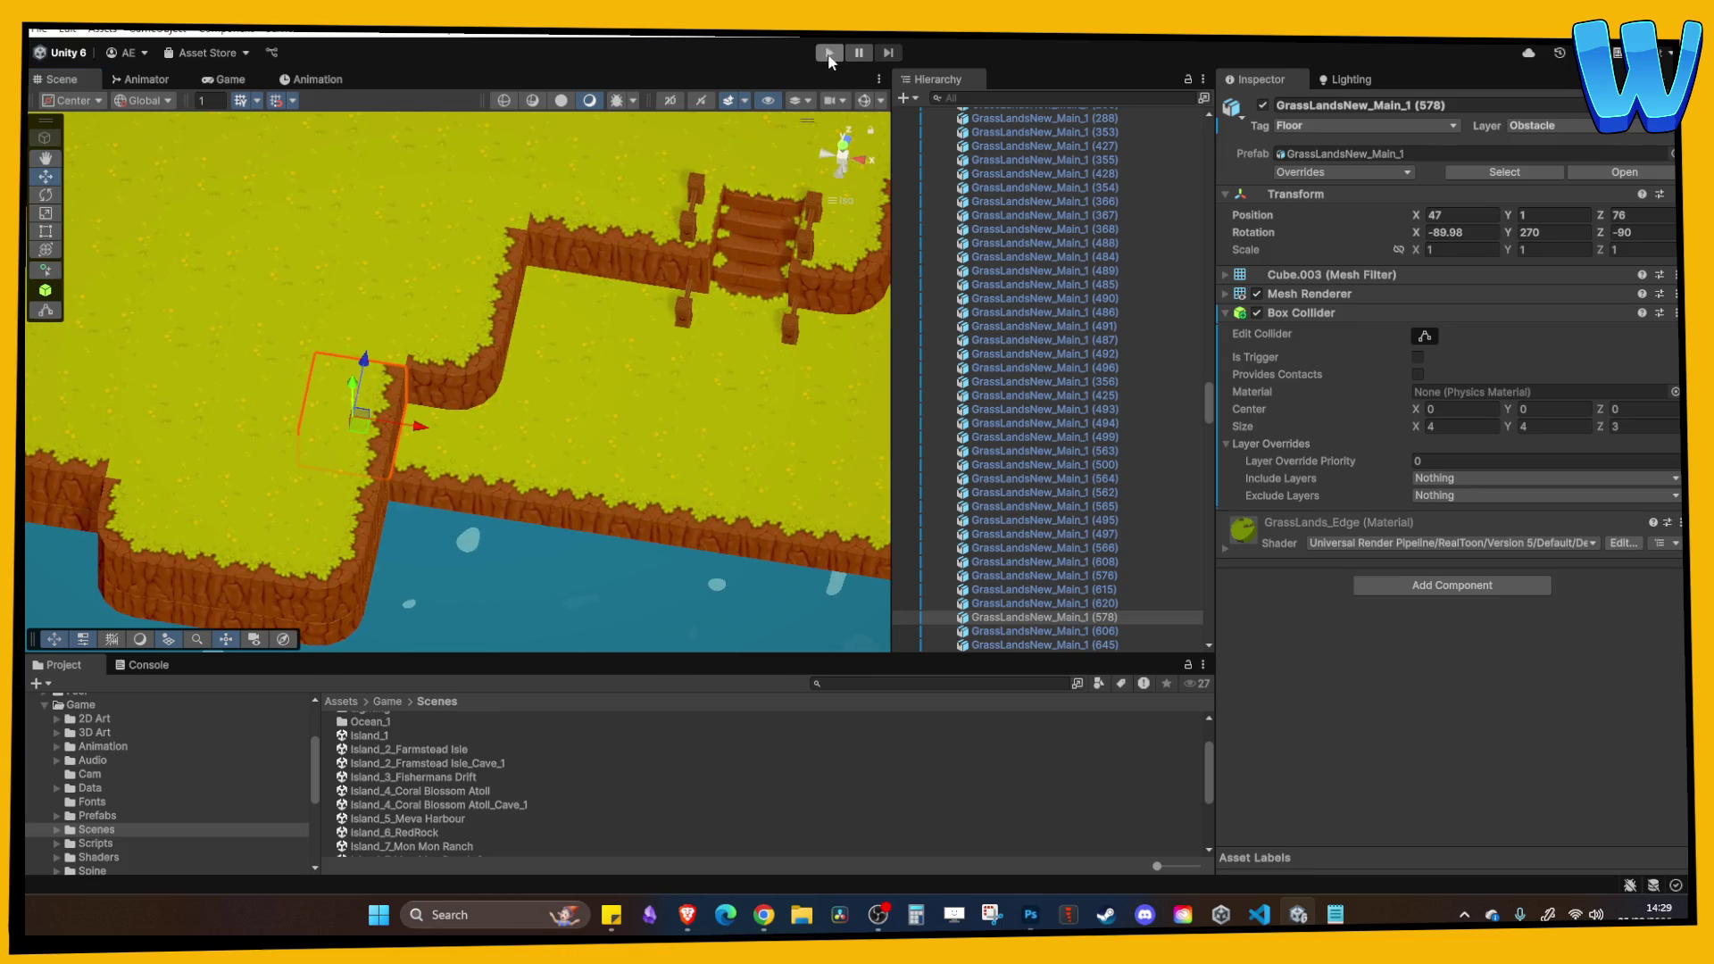
Play-test by walking the character over the platforms, cliffs and wooden stairs toward the exit.
click(829, 55)
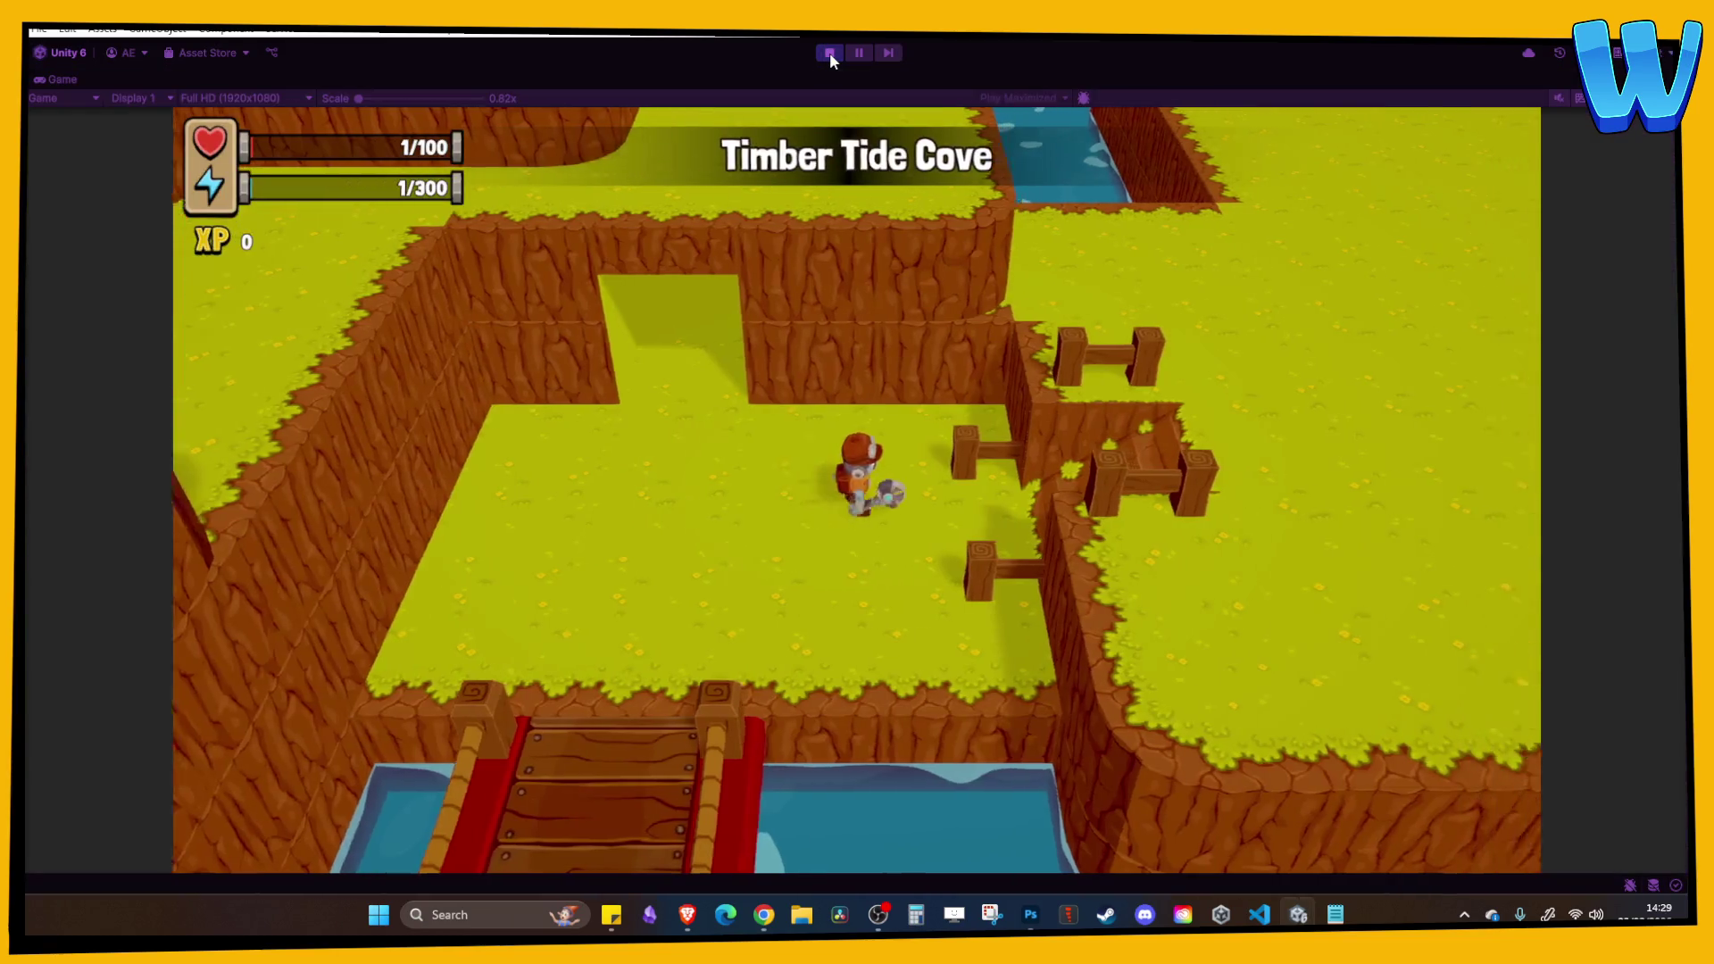
key(d)
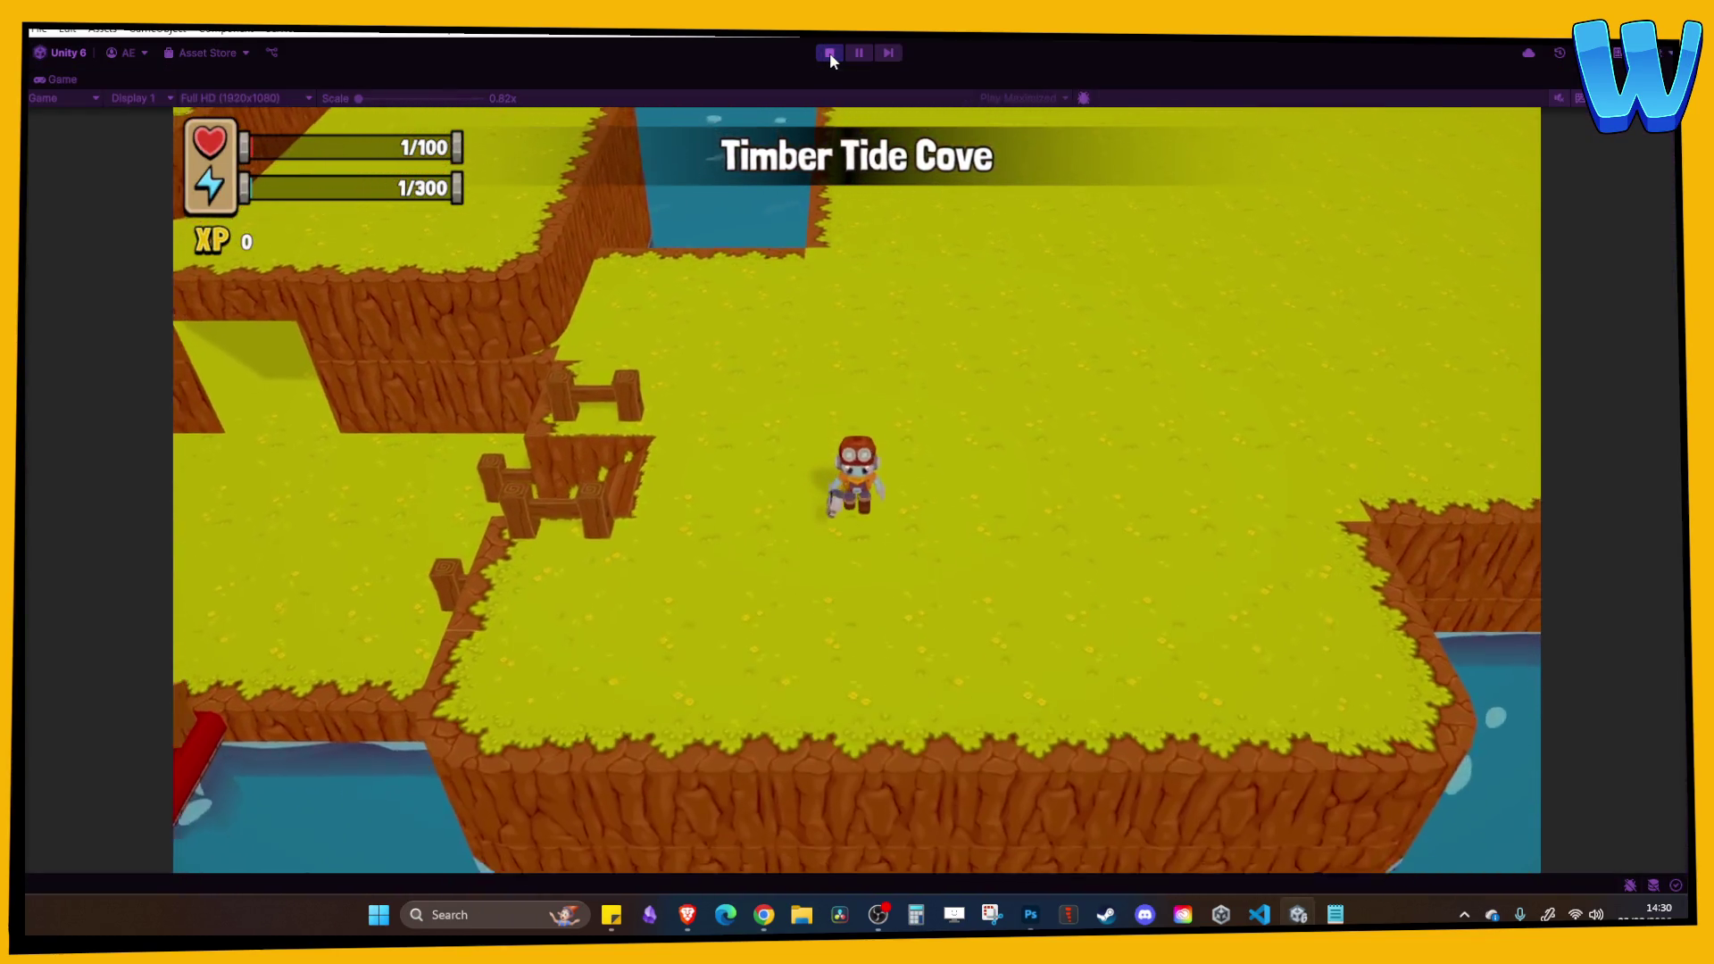
key(s)
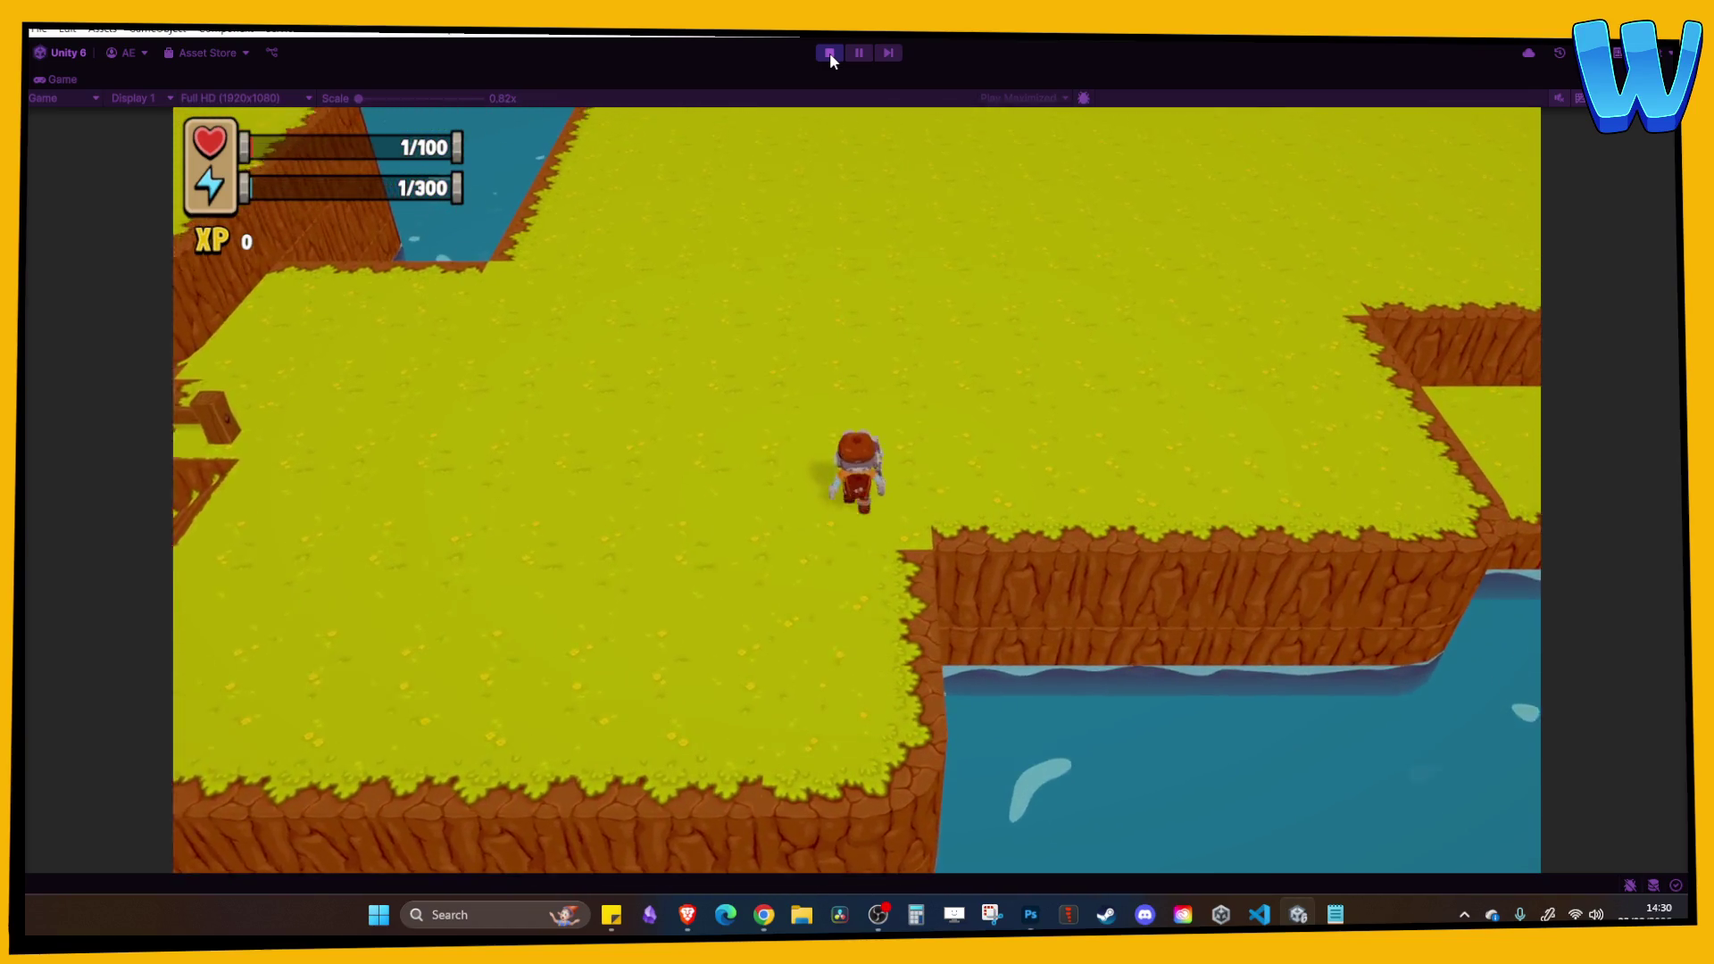
key(w)
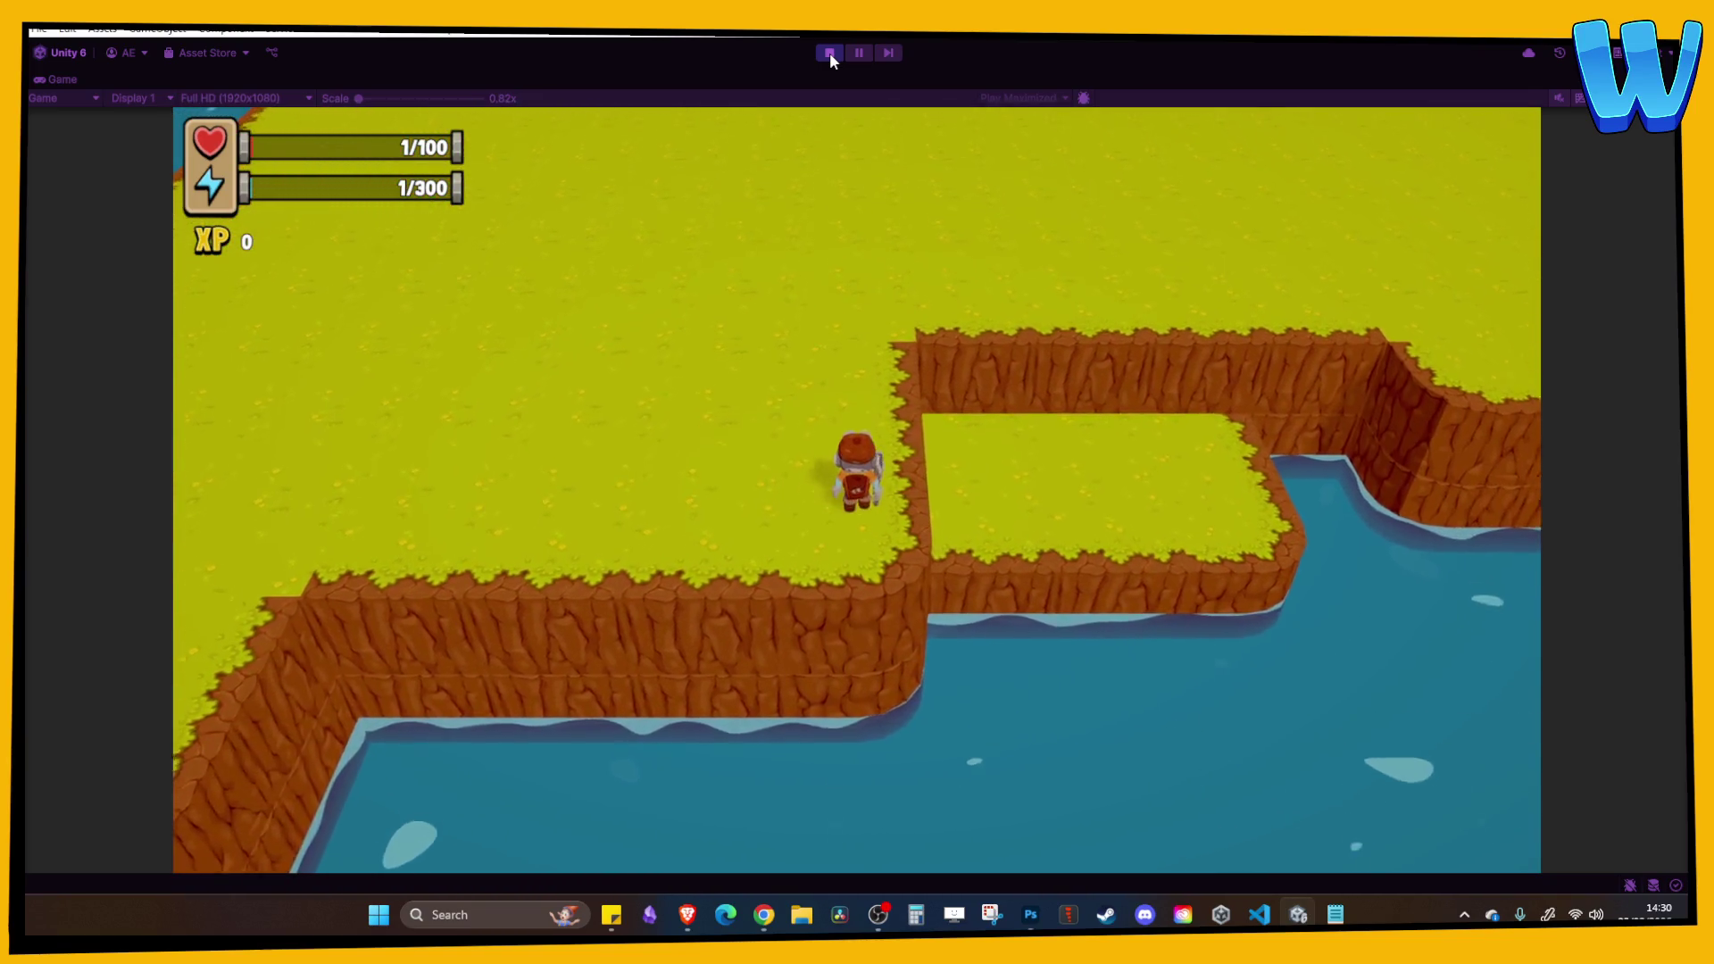
key(w)
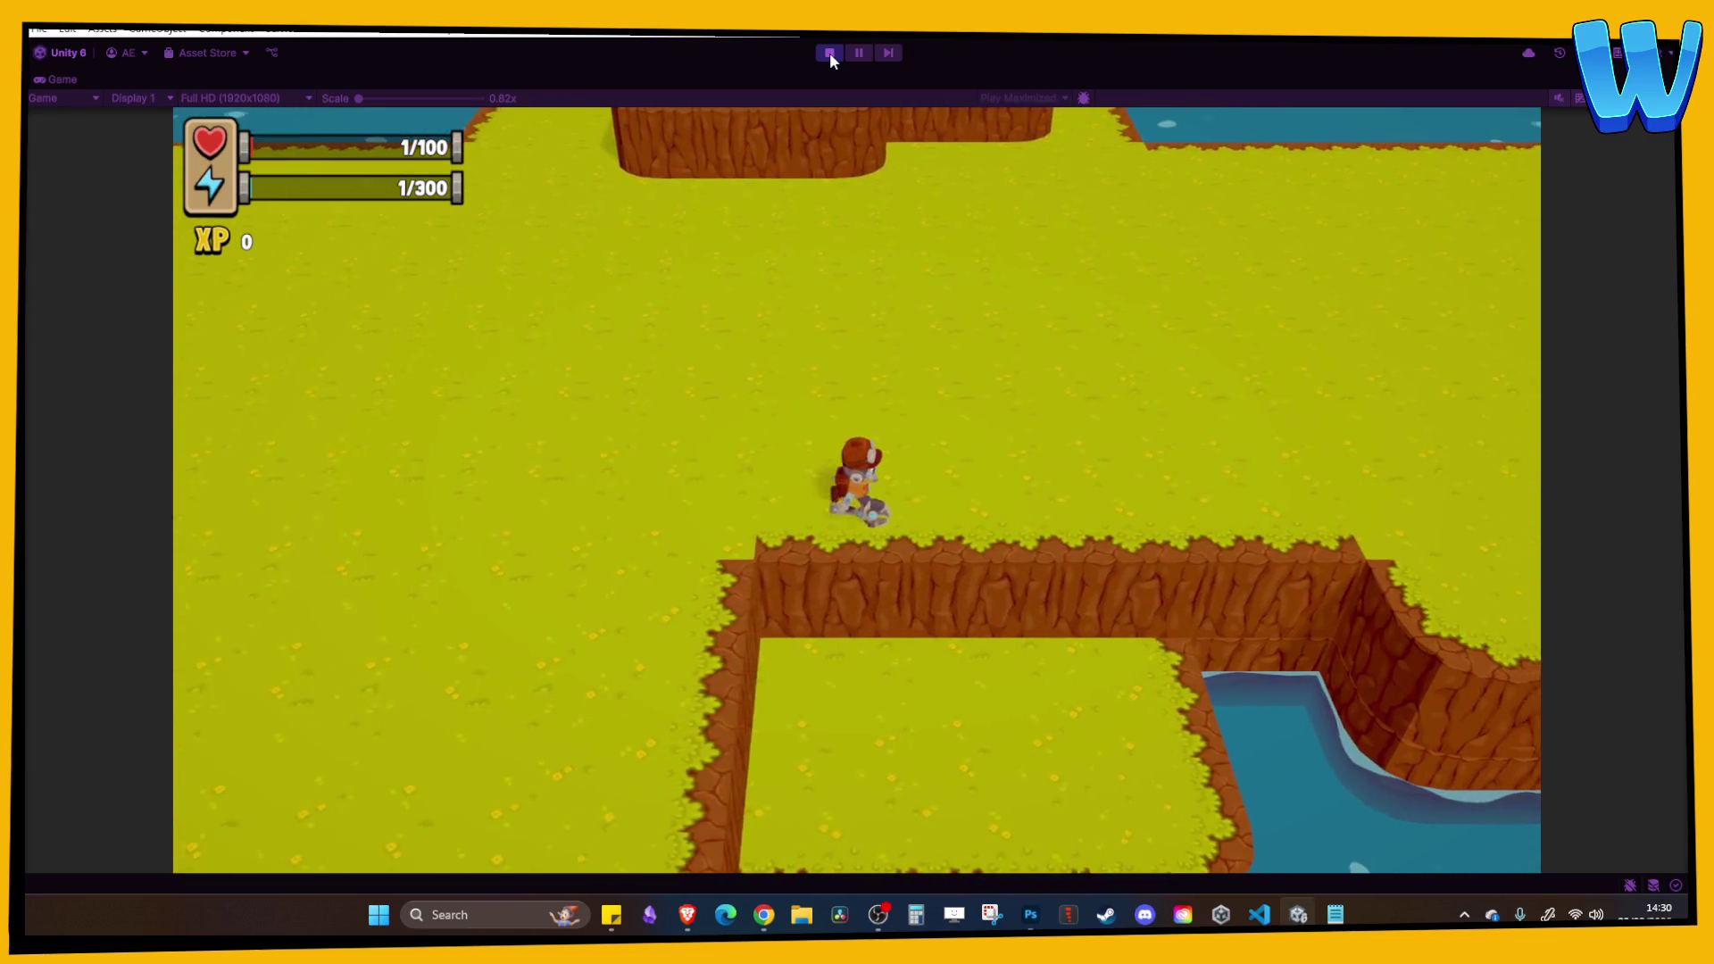
key(d)
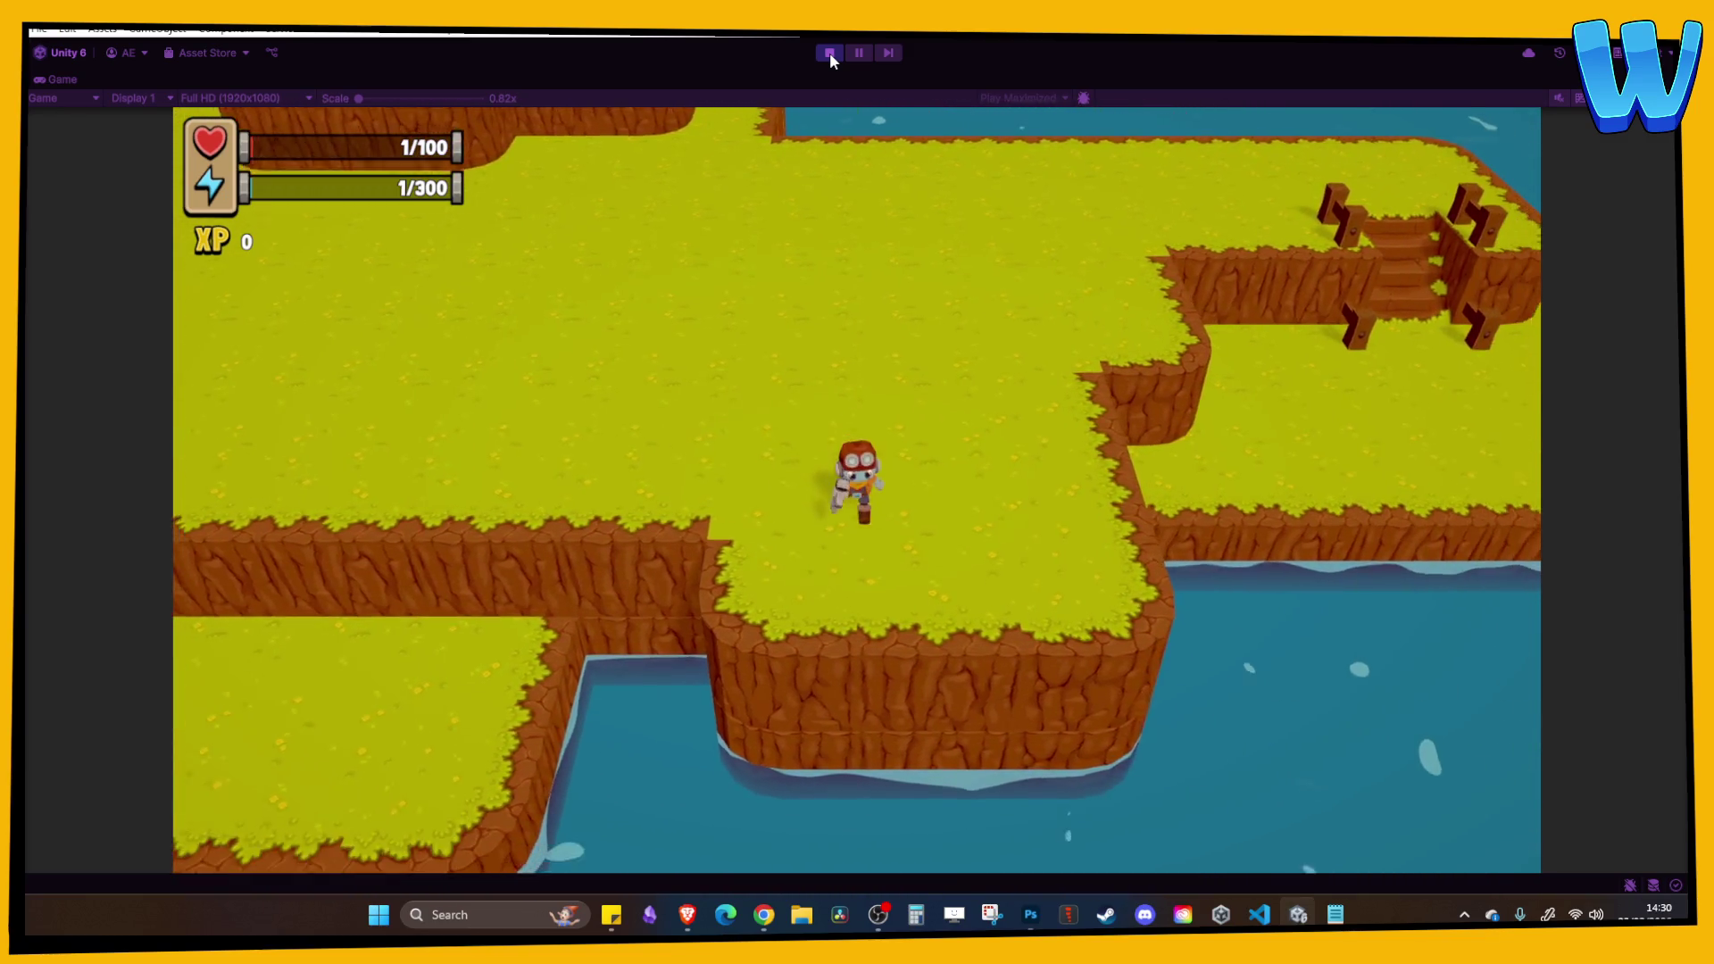
key(w)
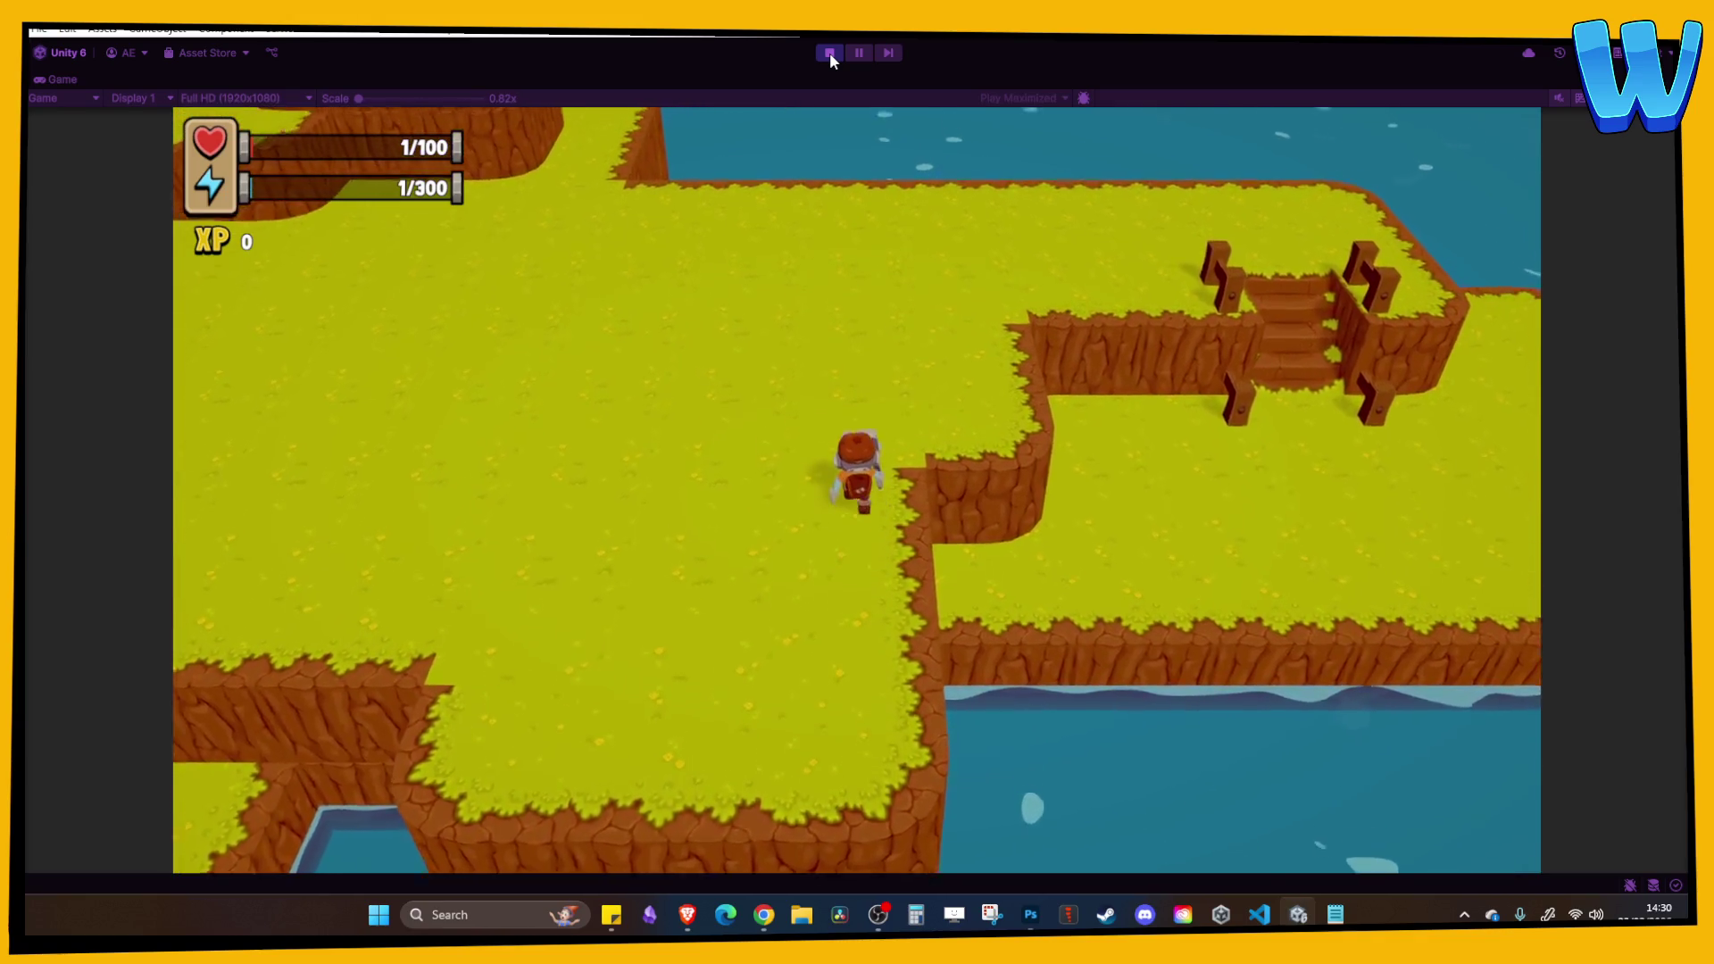
key(w)
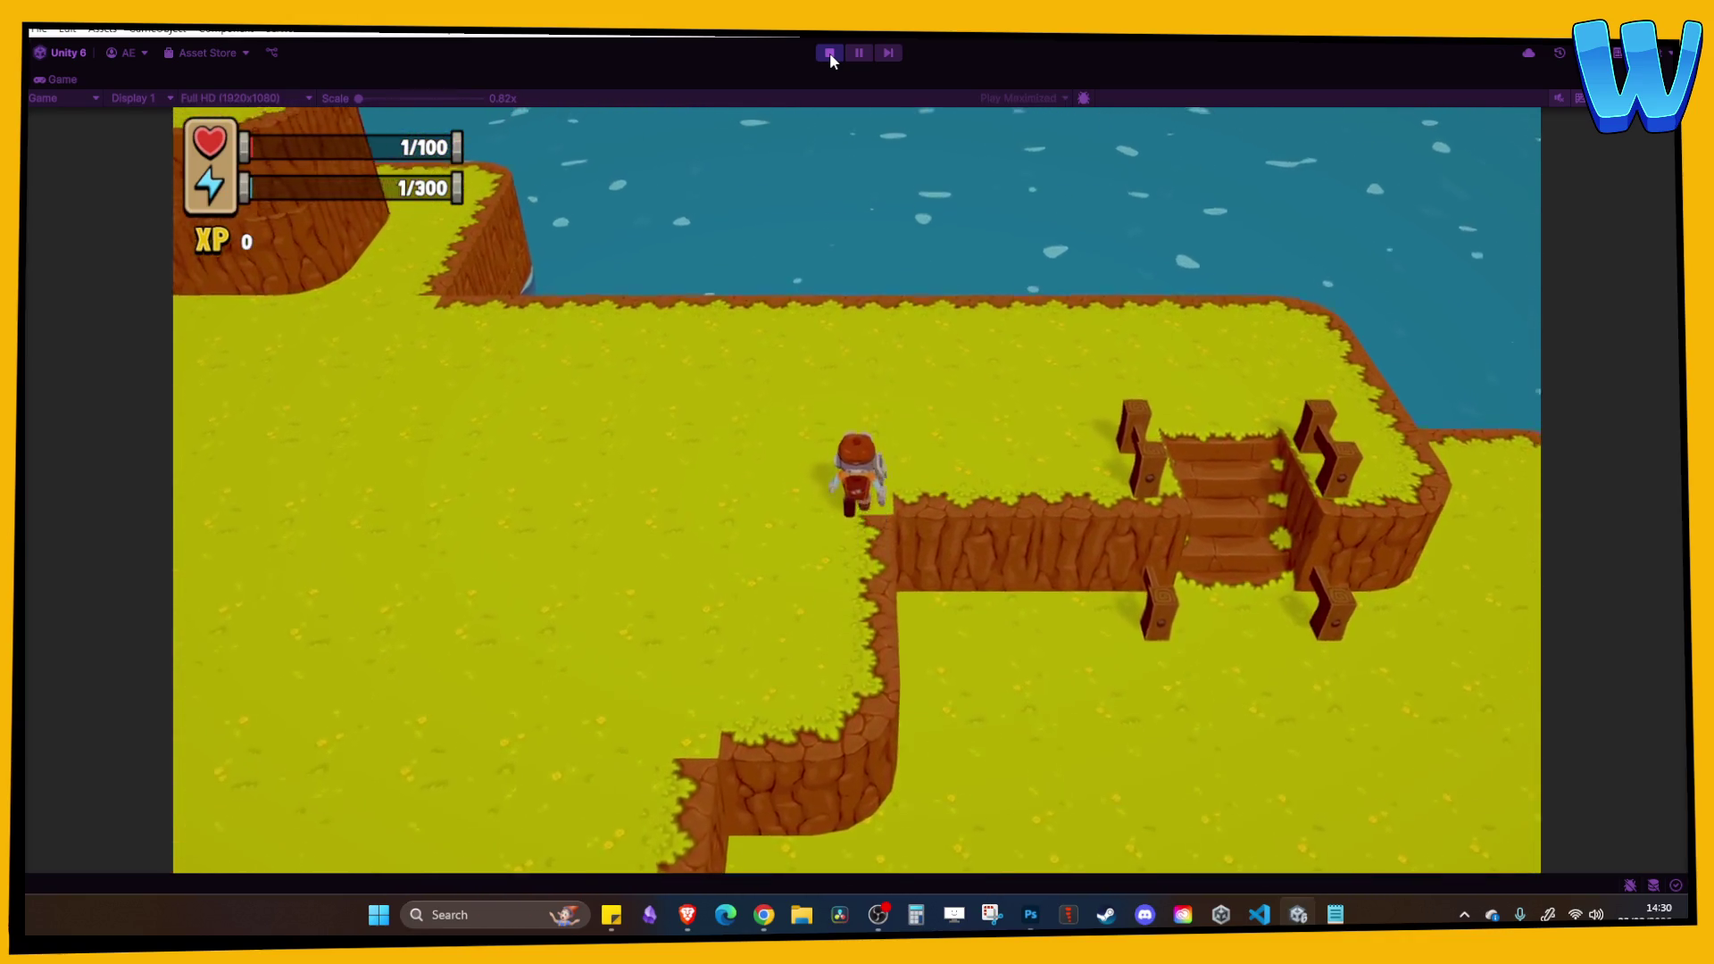
key(a)
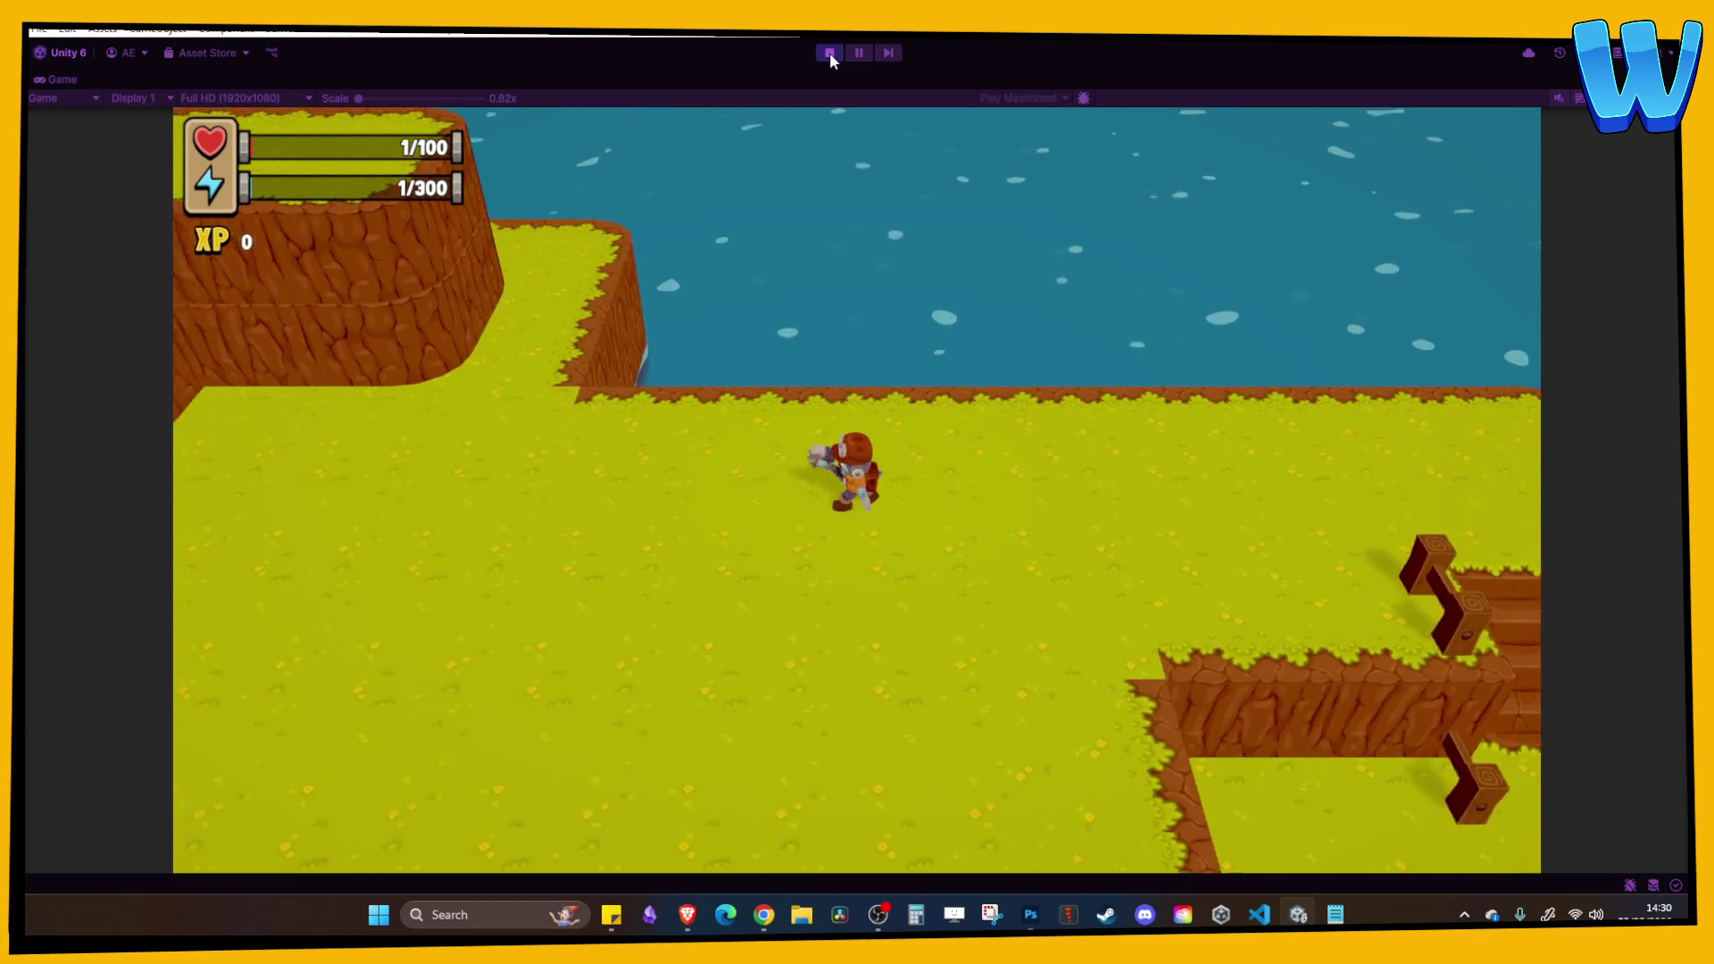
key(s)
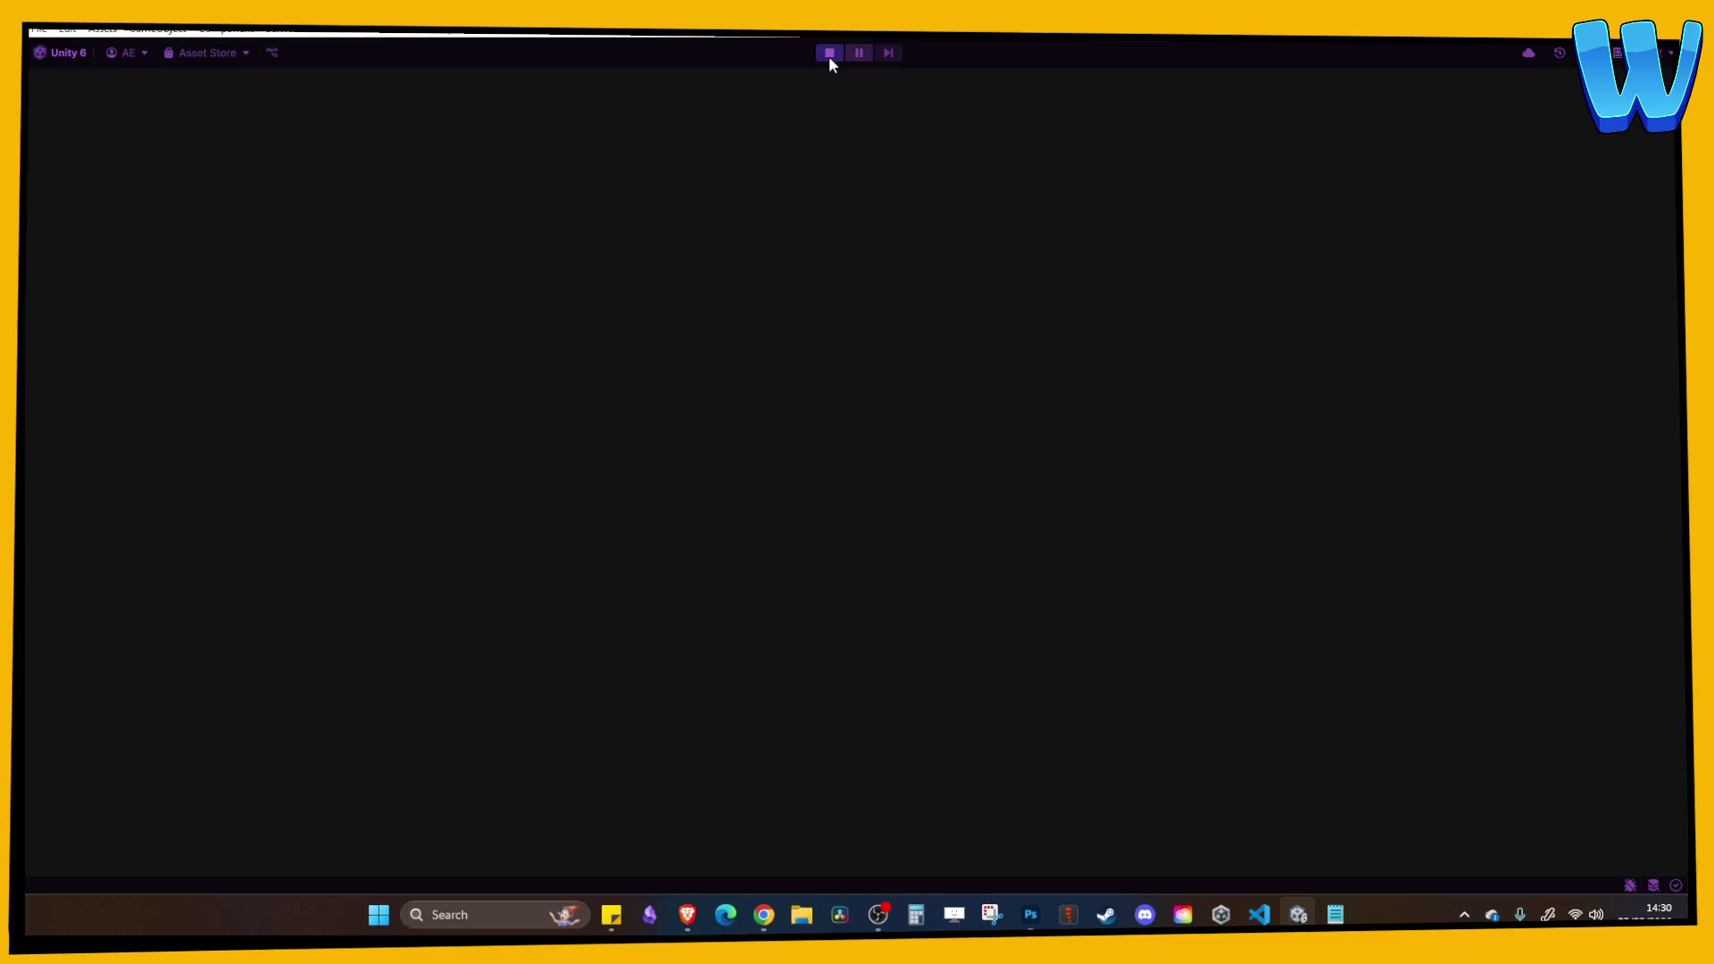
Walk the character up the Red Rock stairs, past Rich Iron to the waterfall, then stop play.
key(w)
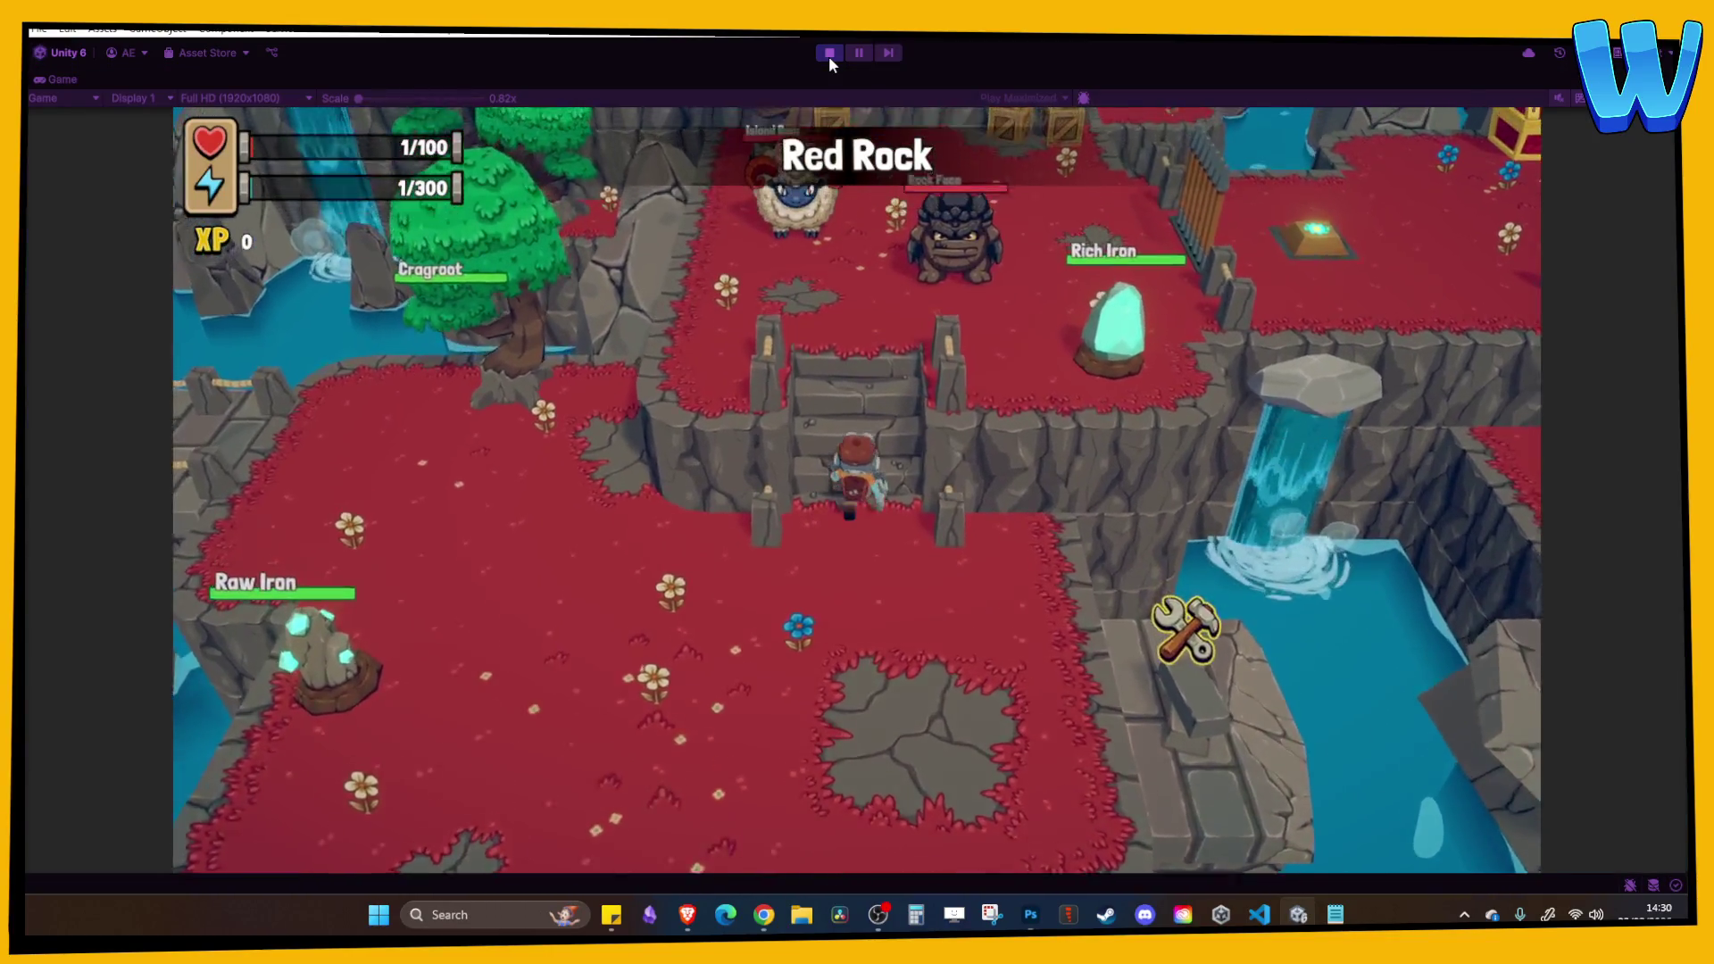
key(d)
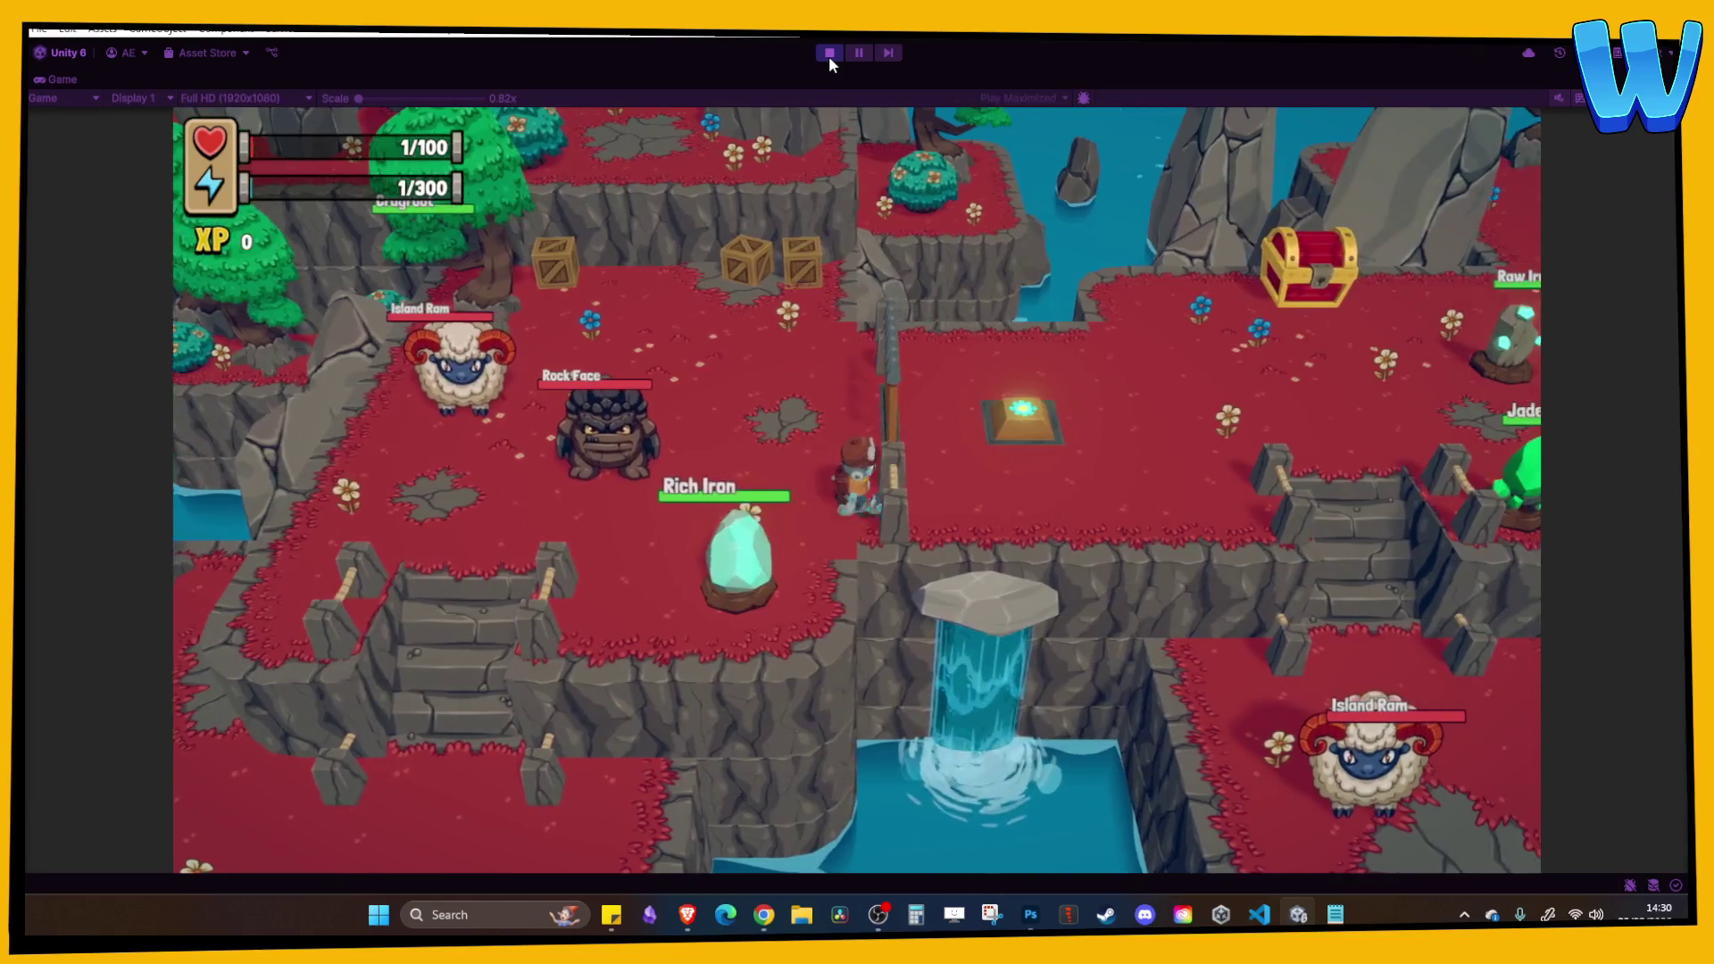
key(s)
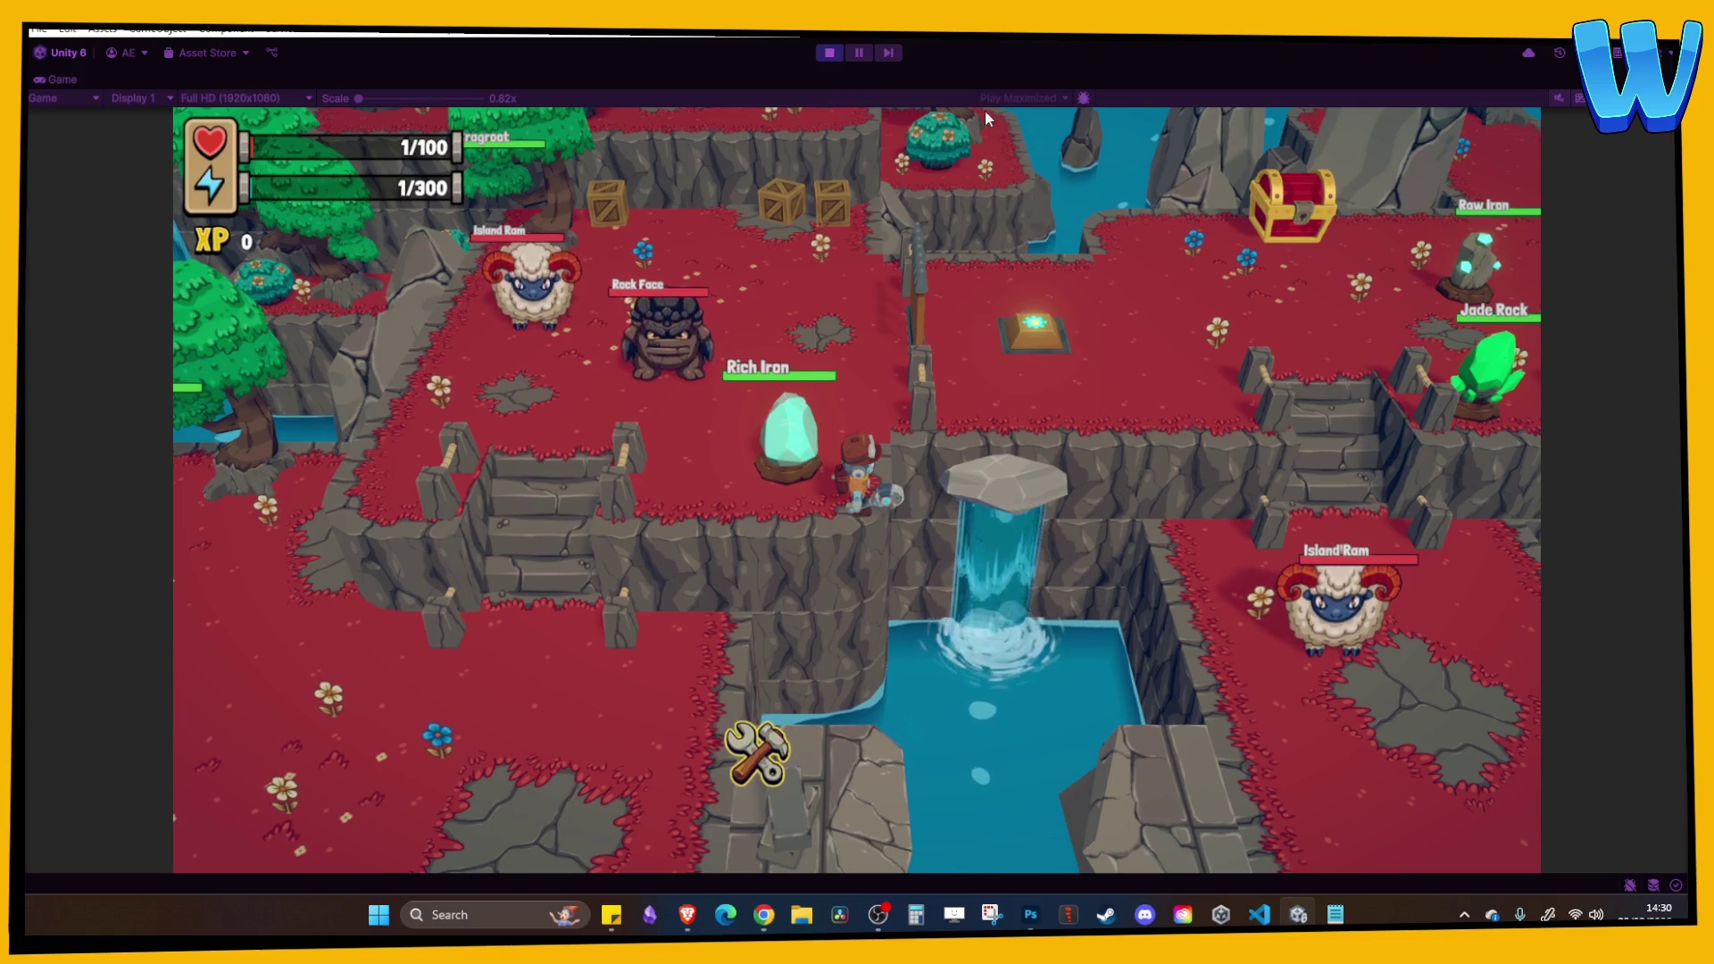
click(837, 57)
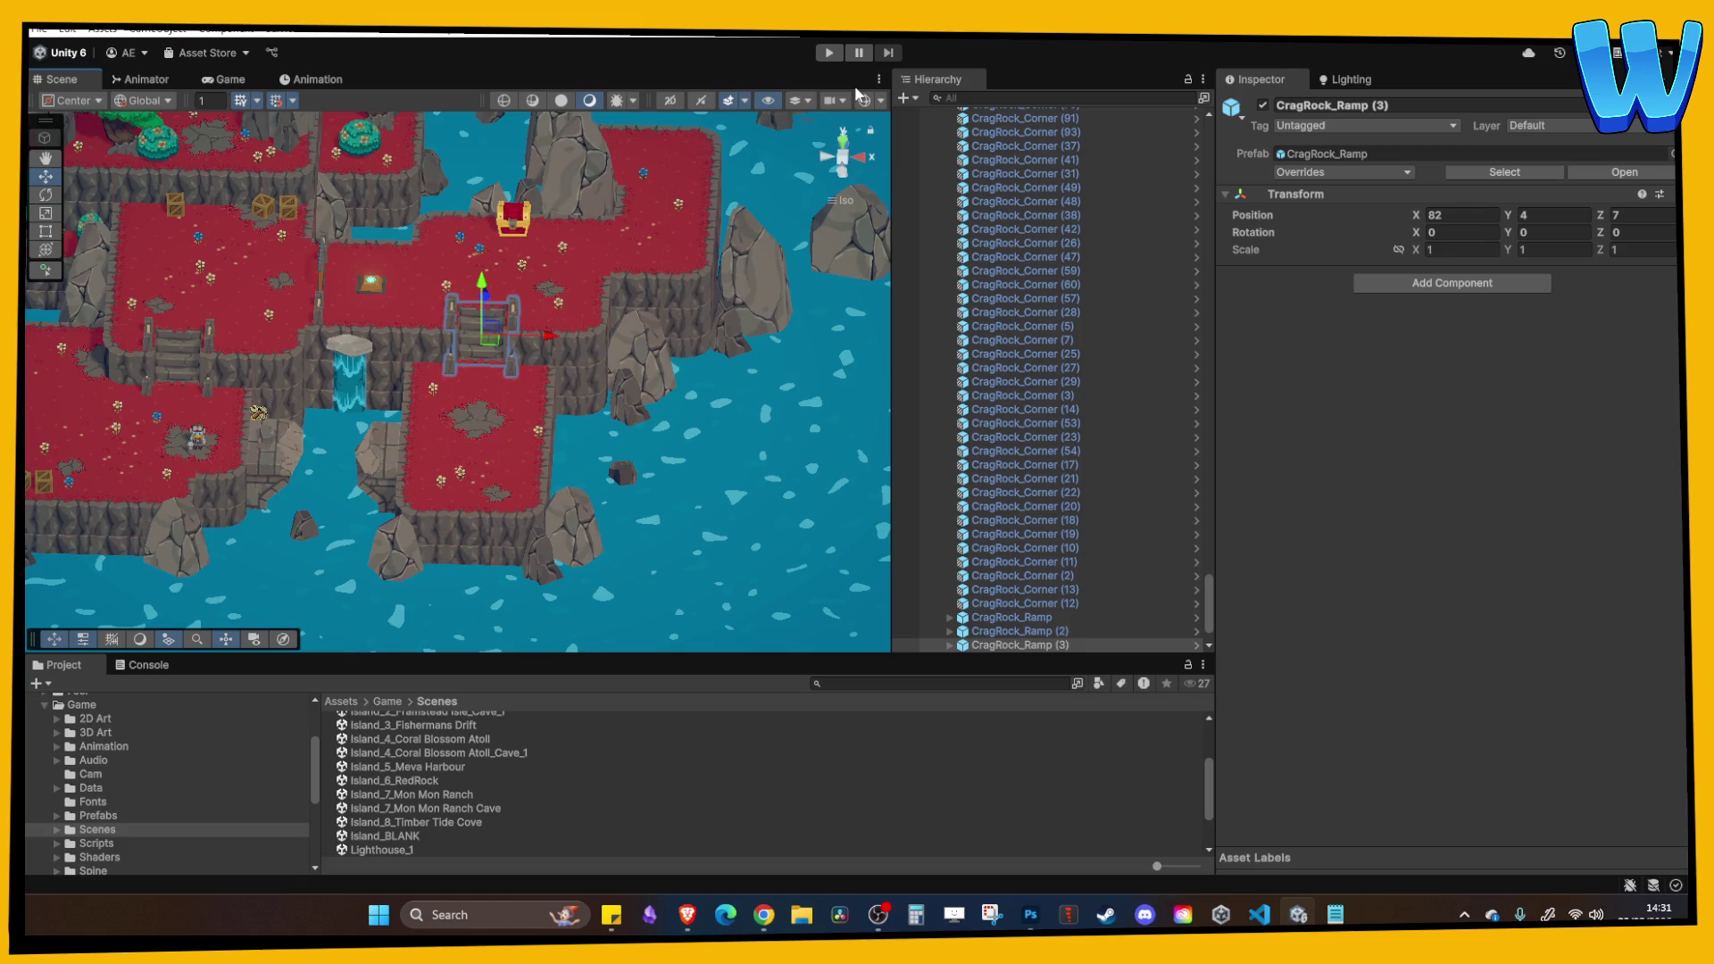
Locate Island_8_Timber Tide Cove in the Scenes folder and open it.
mouse_move(535, 339)
mouse_down()
mouse_move(489, 382)
mouse_move(586, 317)
mouse_move(673, 351)
mouse_move(721, 324)
mouse_move(661, 356)
mouse_move(518, 310)
mouse_move(645, 363)
mouse_move(577, 470)
mouse_up()
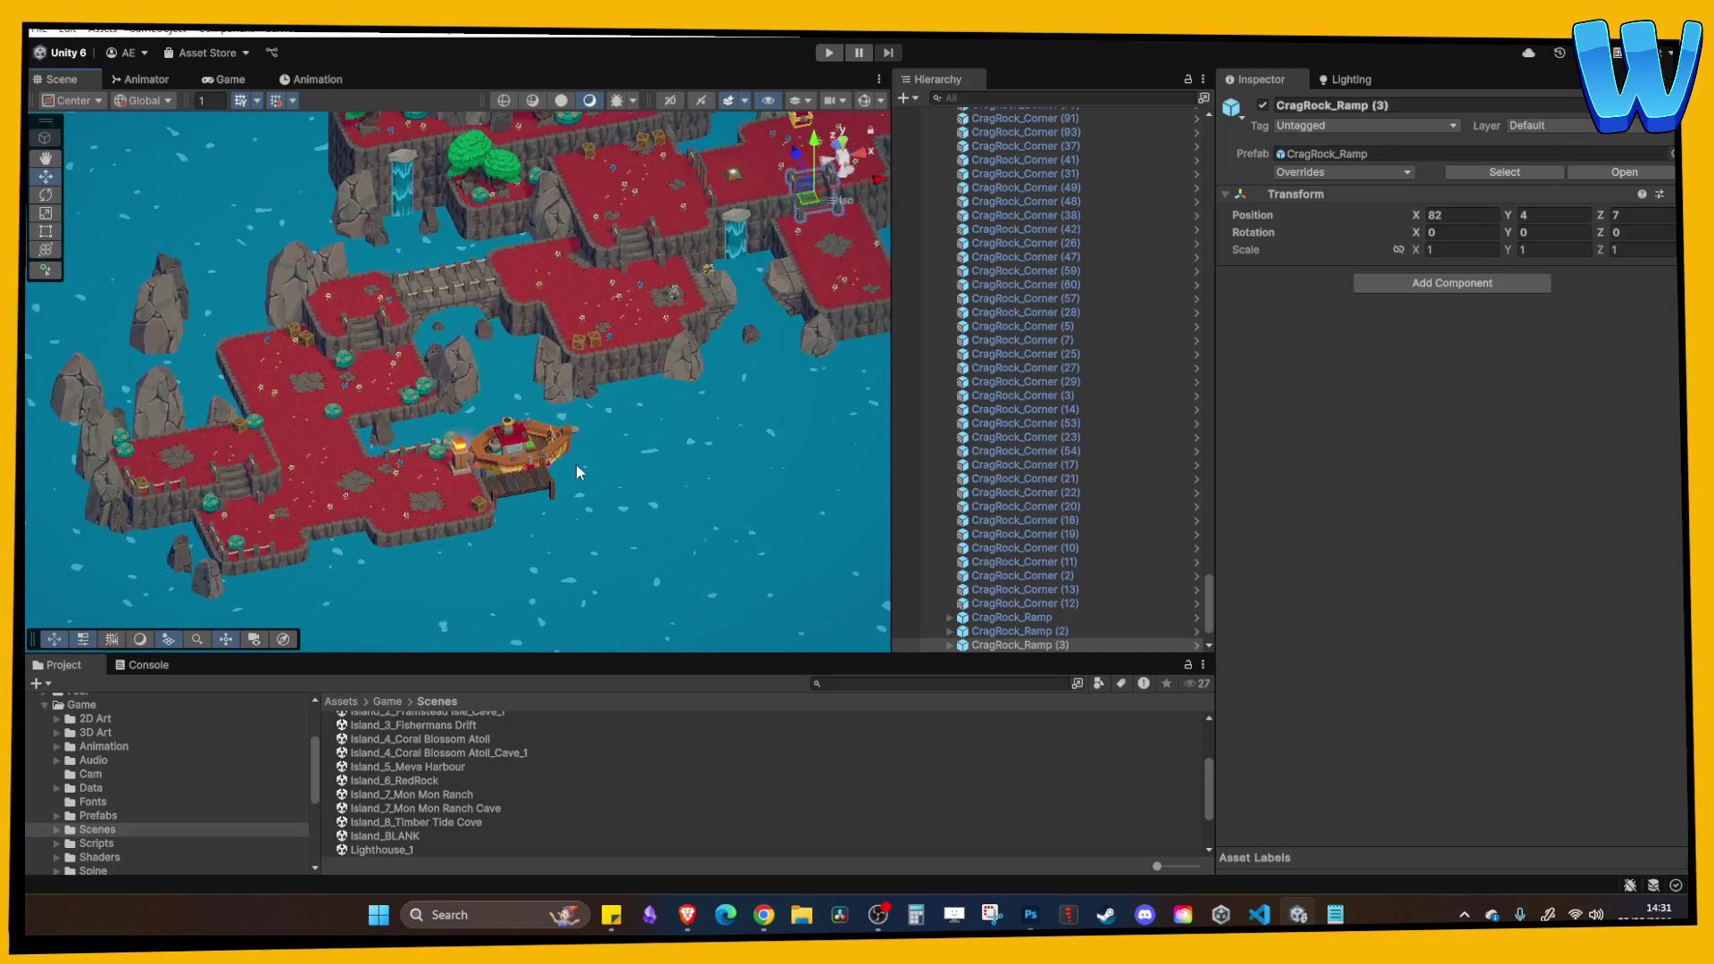
scroll(516, 366, up, 3)
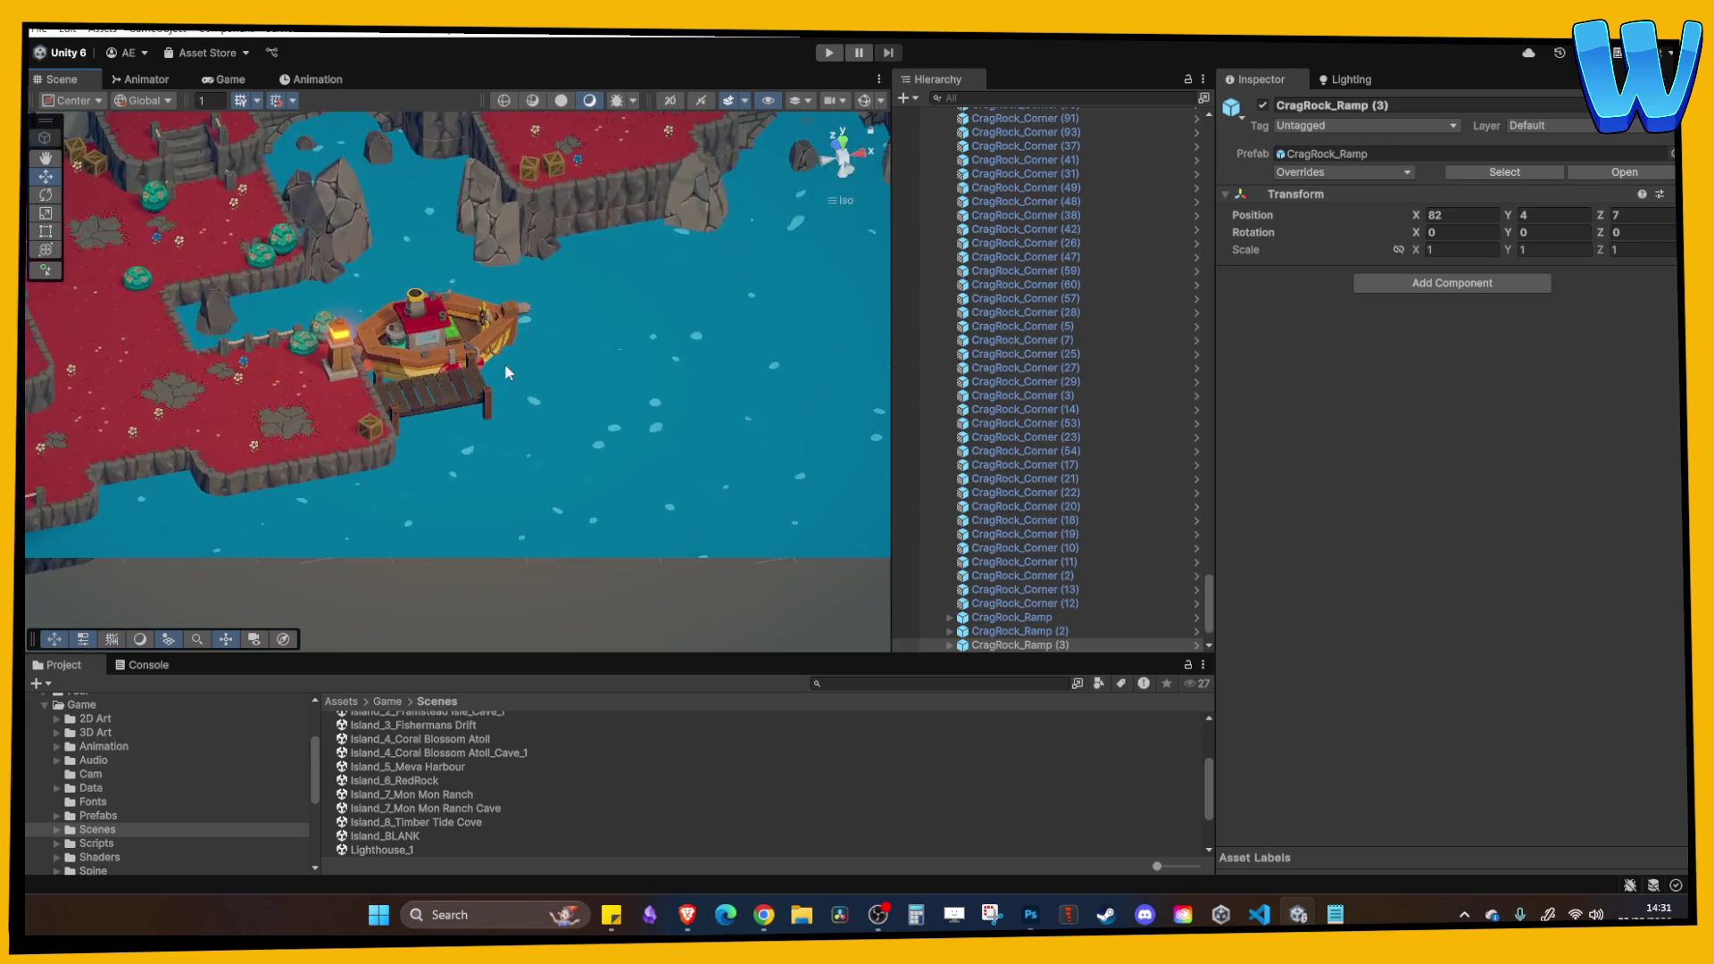
scroll(500, 369, down, 2)
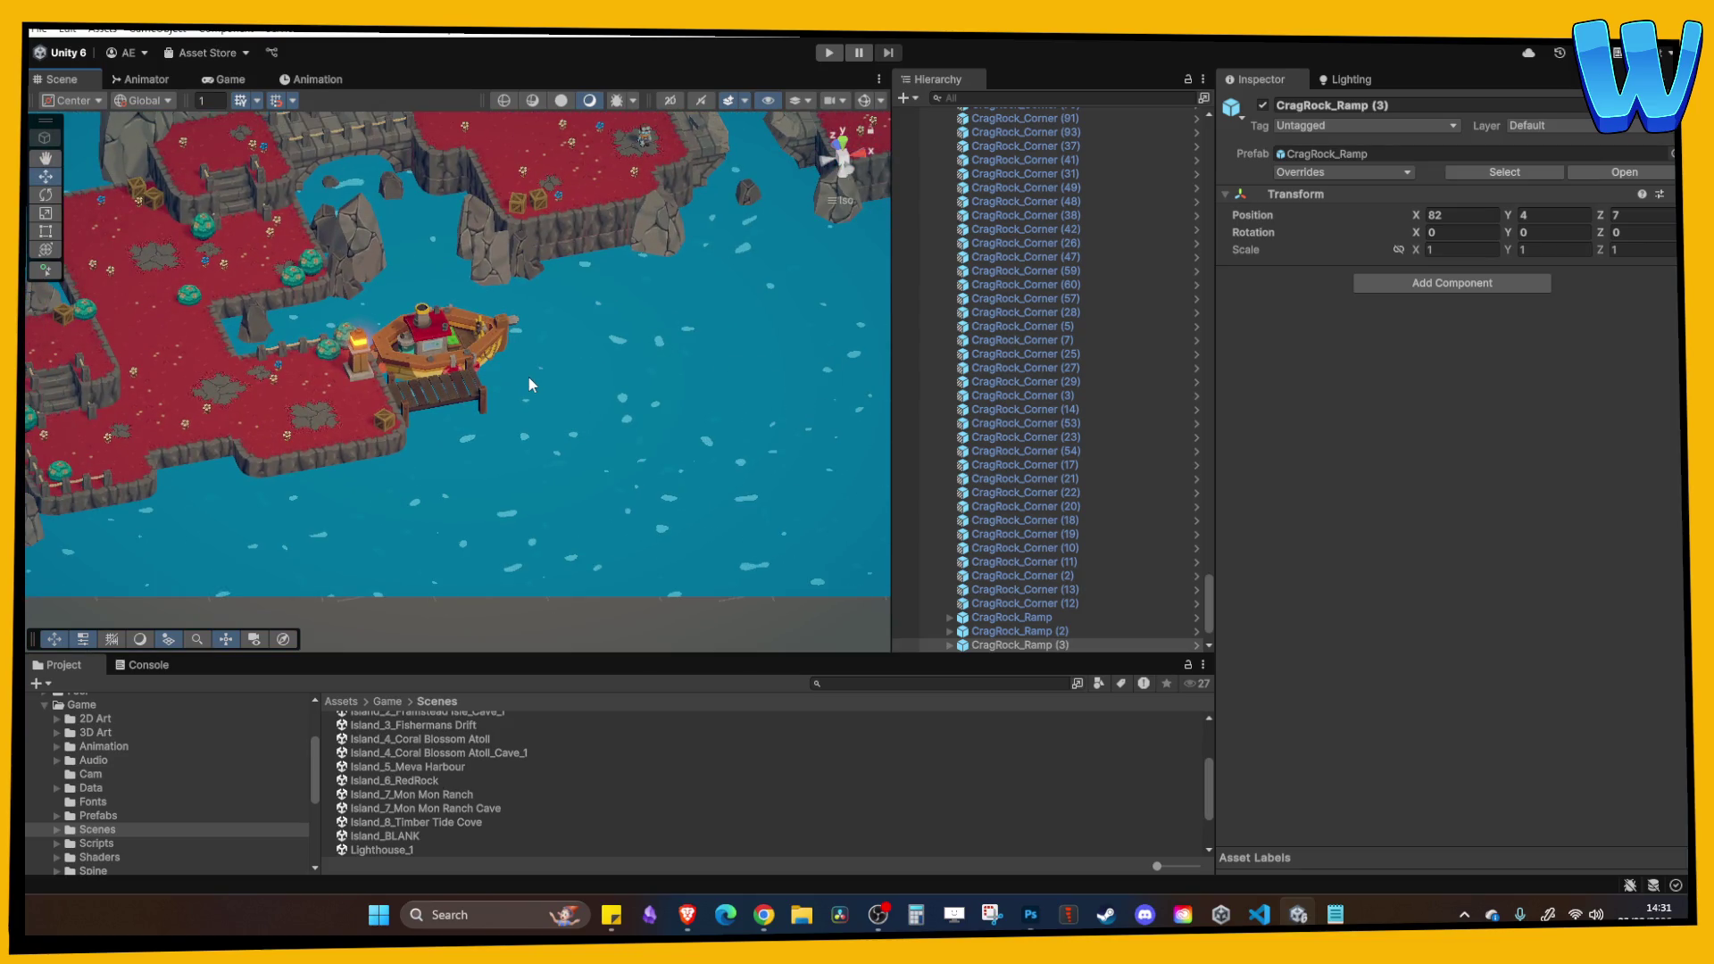
scroll(528, 375, down, 2)
scroll(438, 789, down, 2)
scroll(458, 452, down, 2)
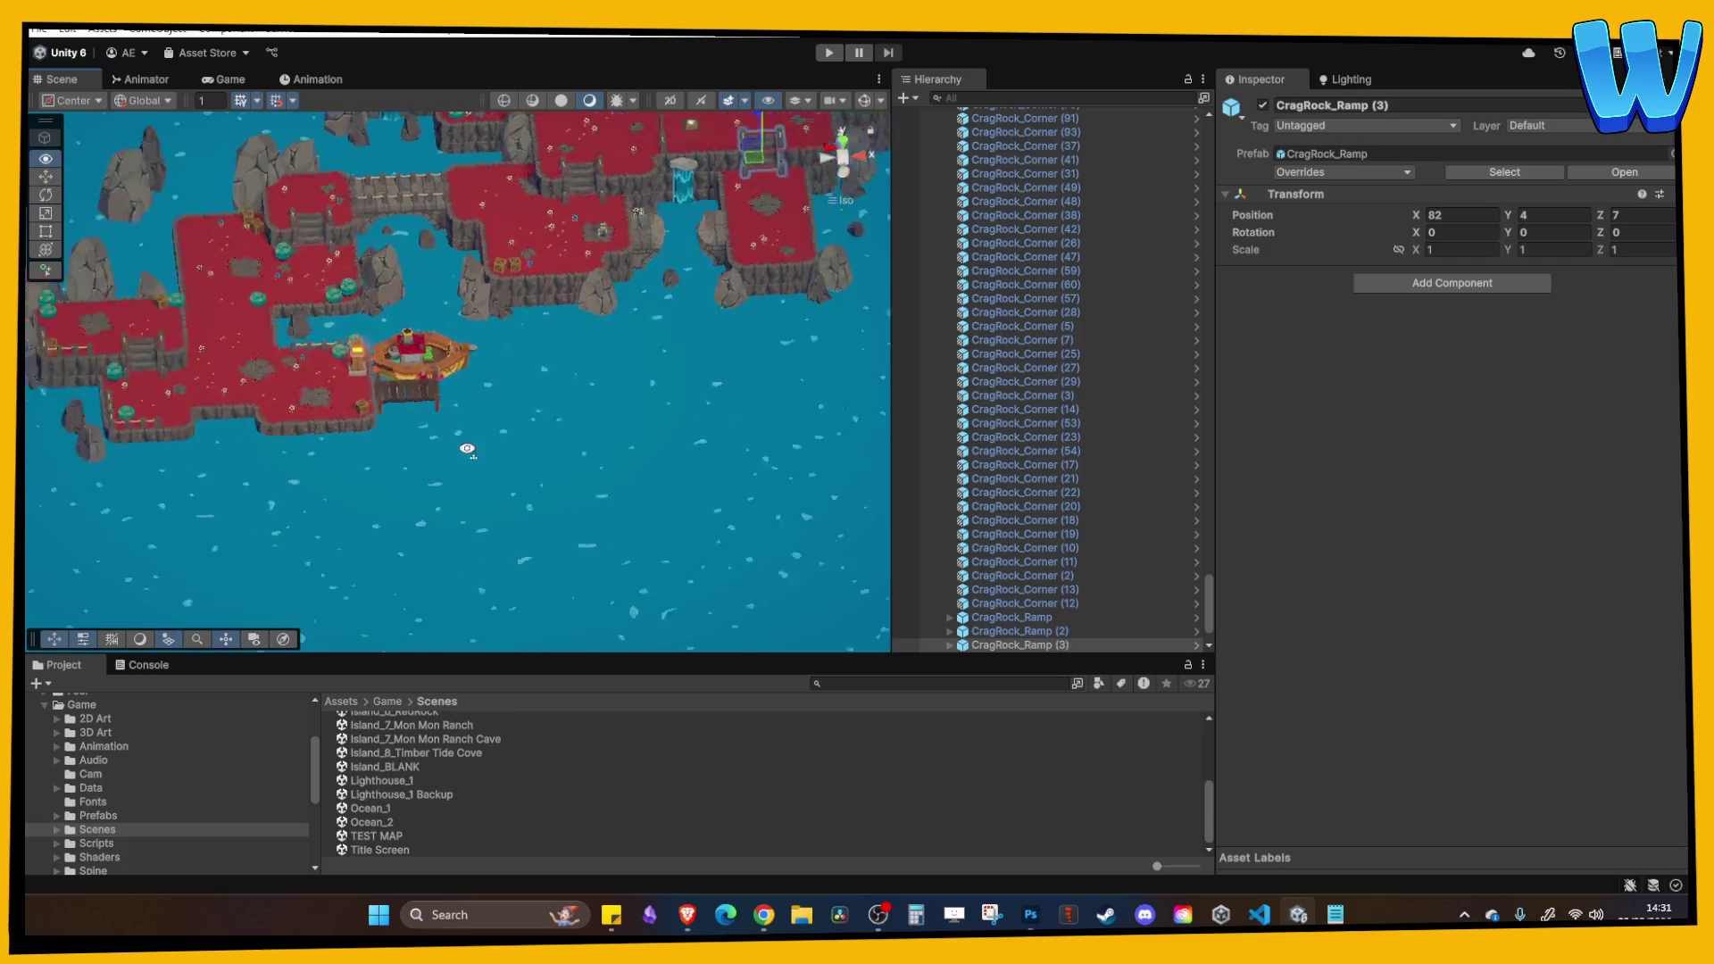
scroll(535, 409, up, 3)
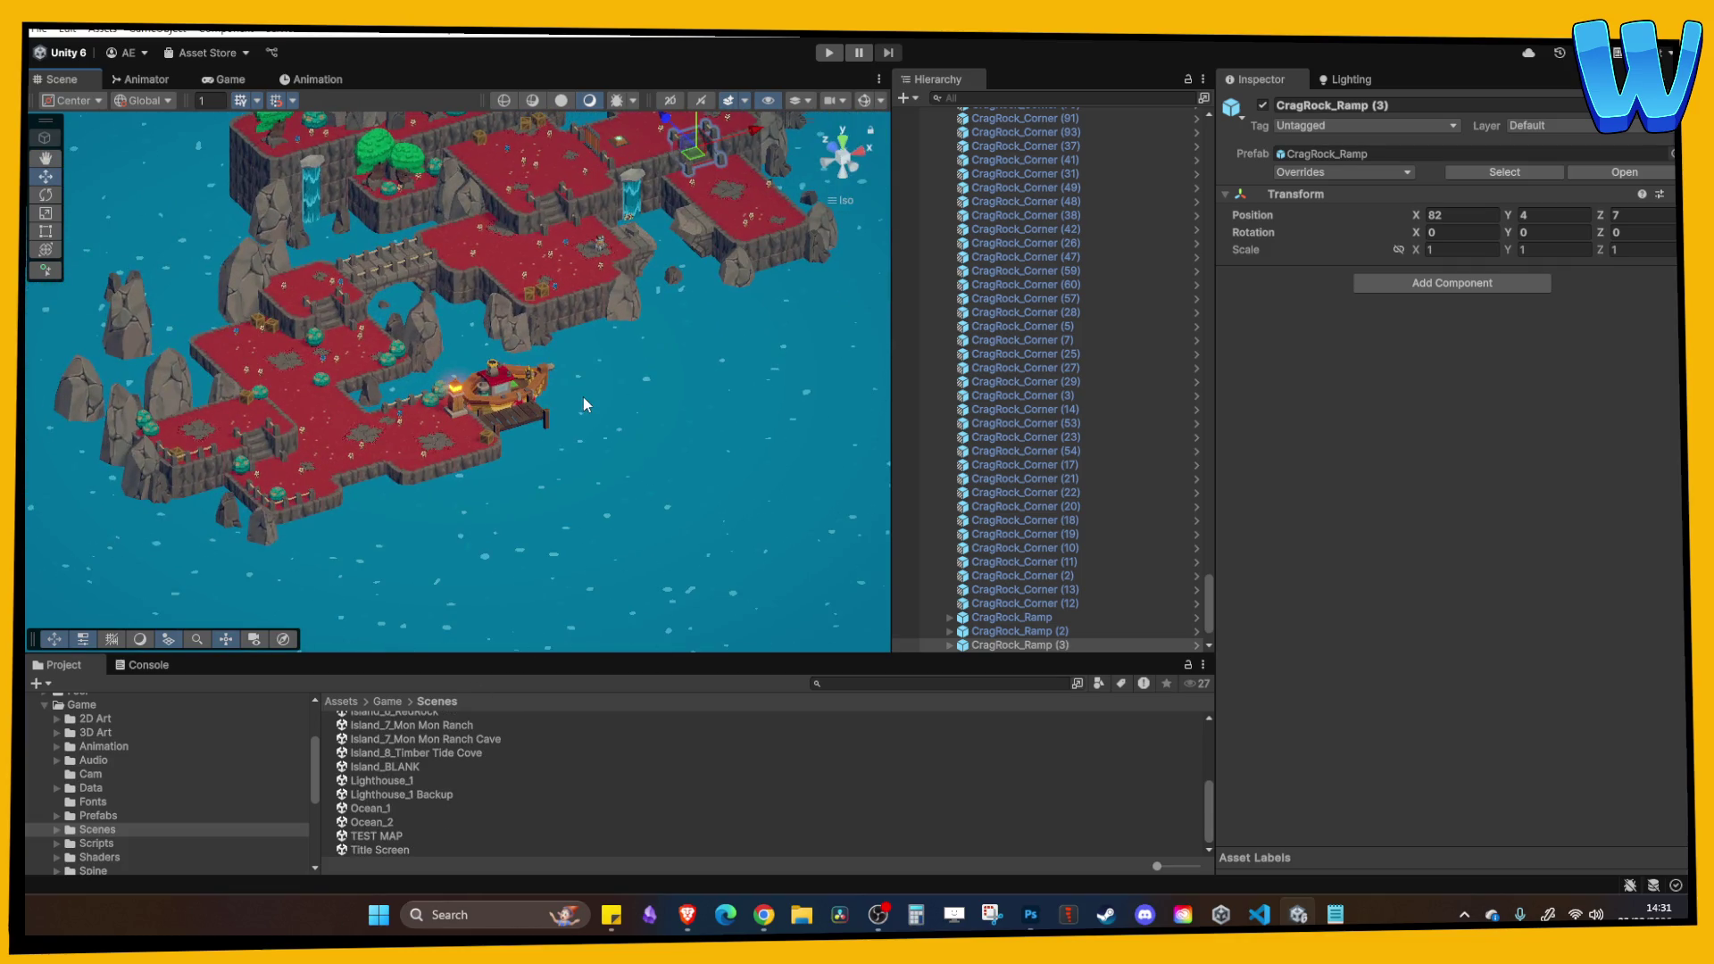
scroll(582, 396, up, 1)
scroll(500, 783, up, 4)
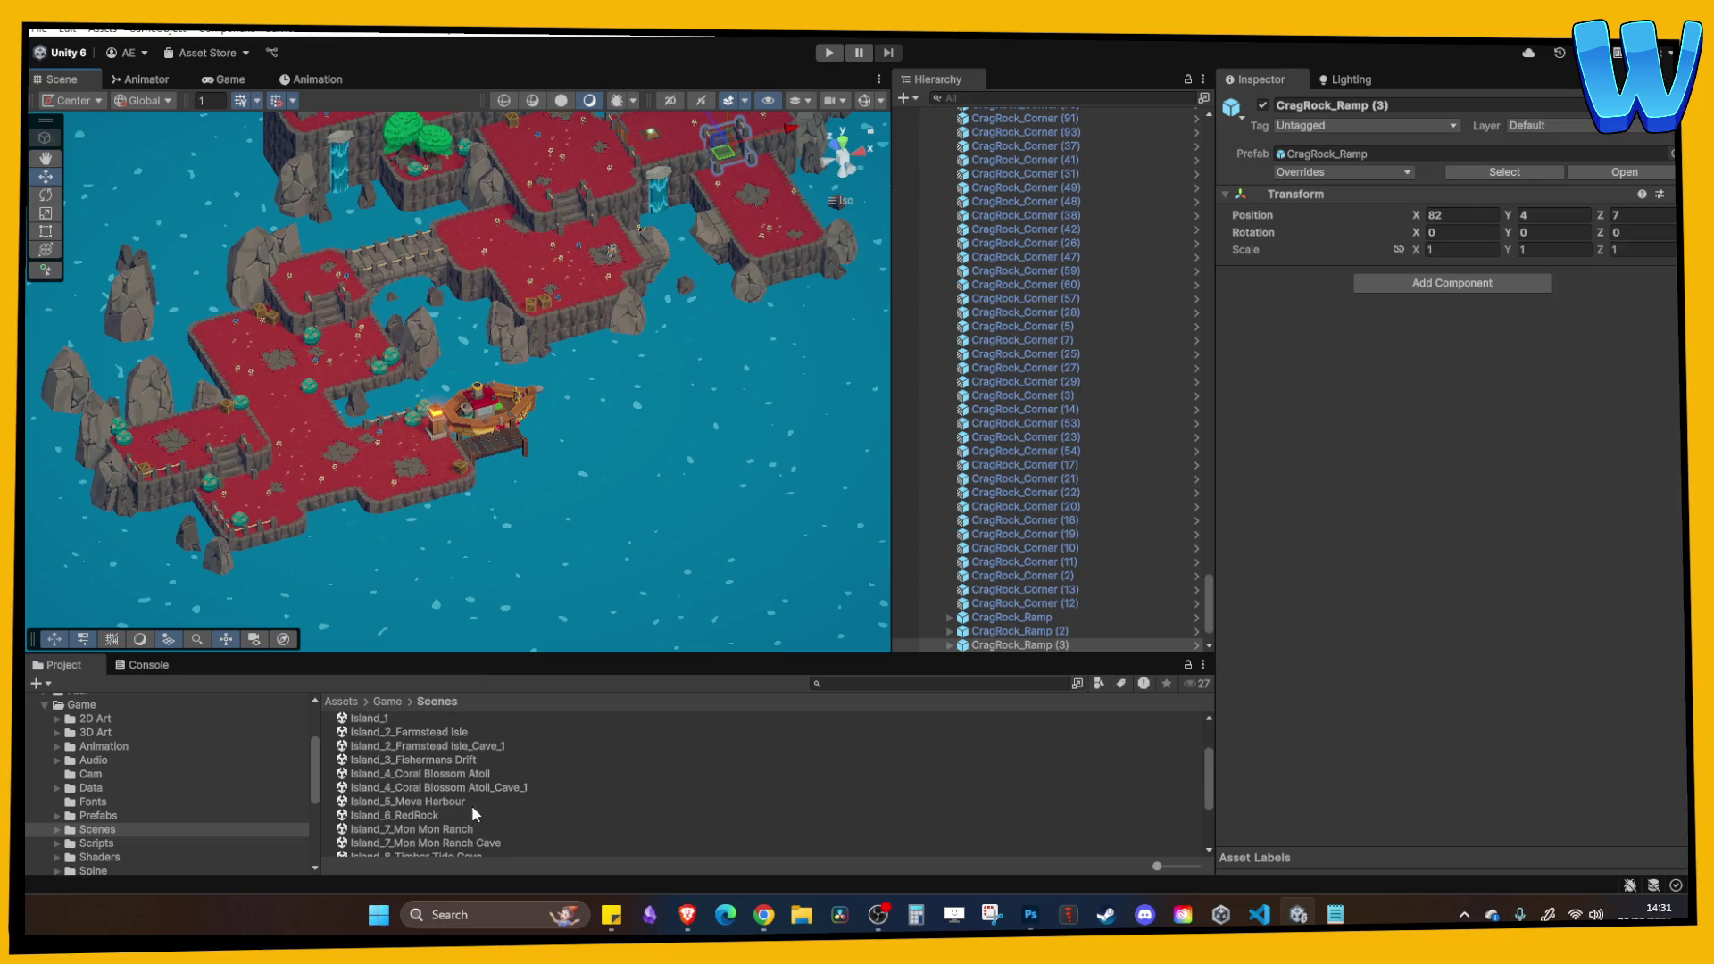
double_click(457, 806)
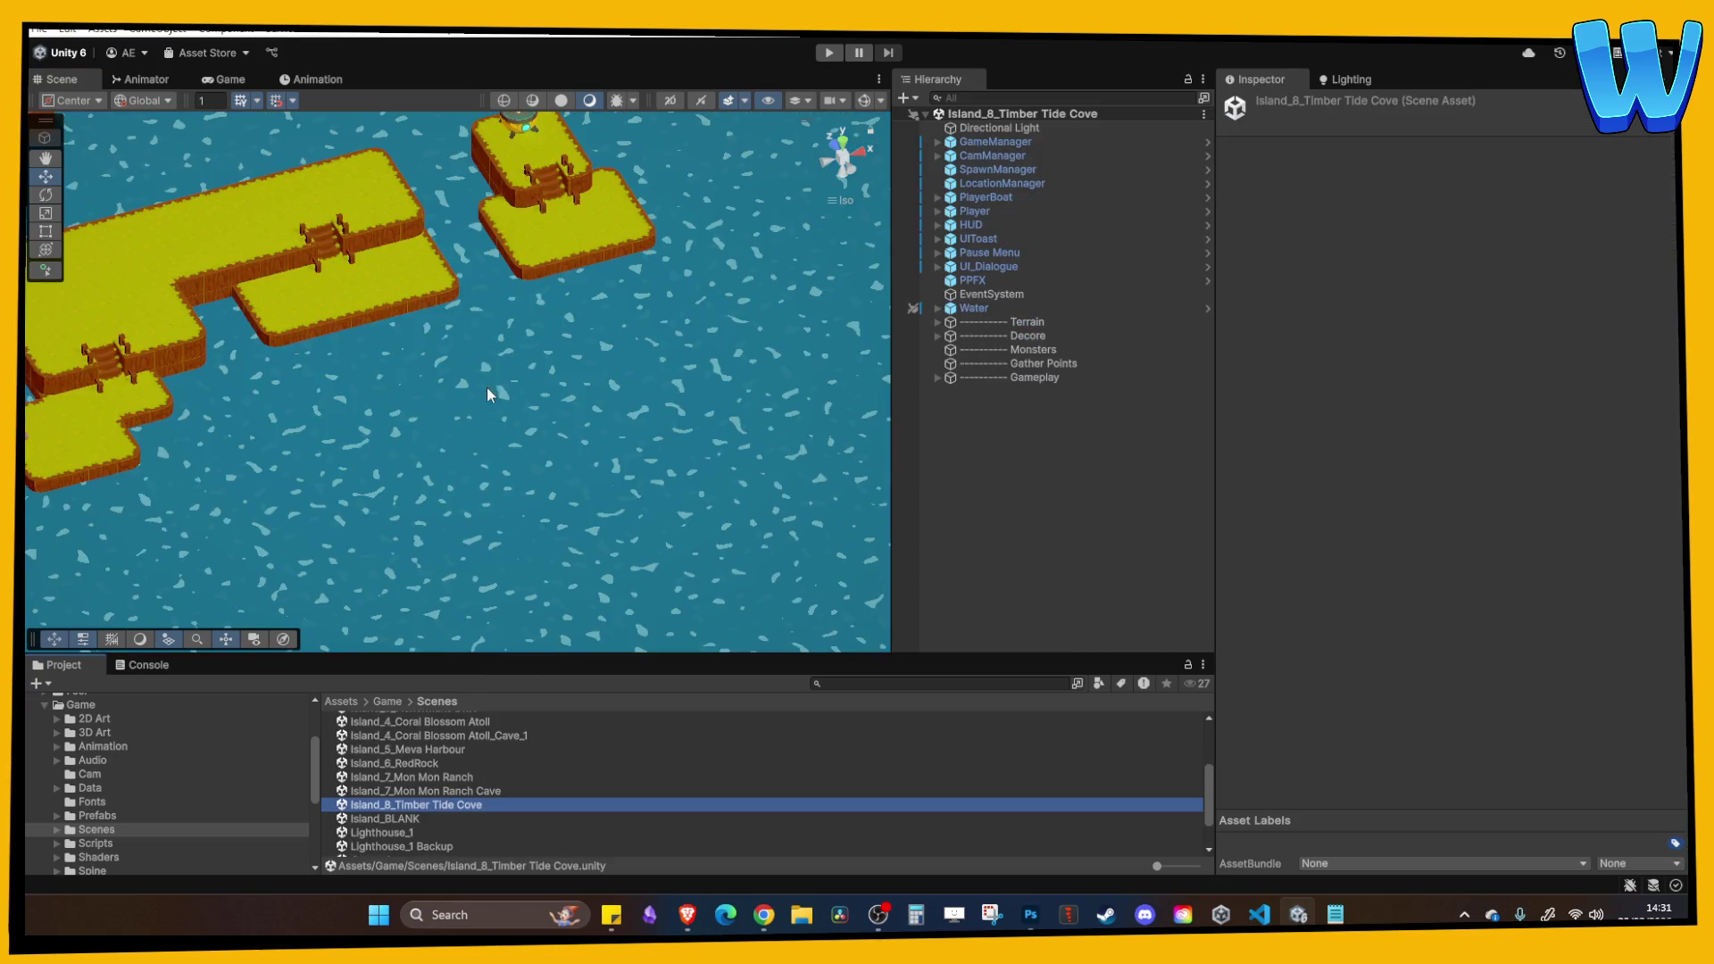
Open Island_5_Meva Harbour for reference, survey the town, then reopen Island_8_Timber Tide Cove.
scroll(384, 233, up, 5)
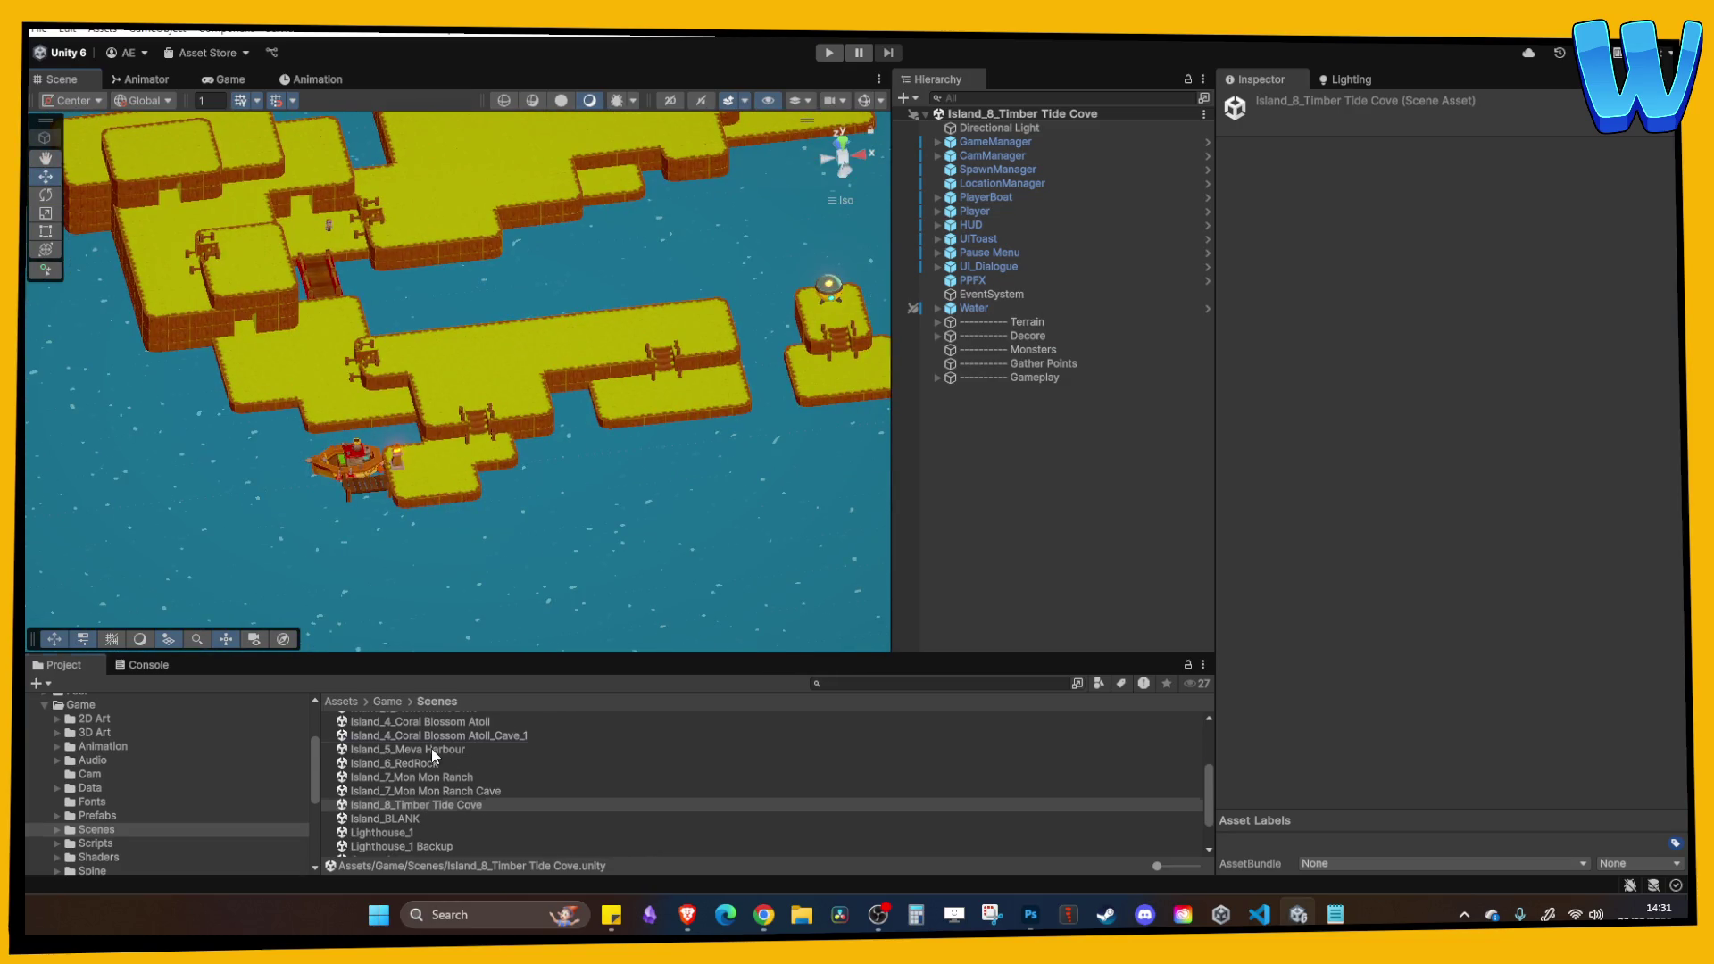
double_click(431, 748)
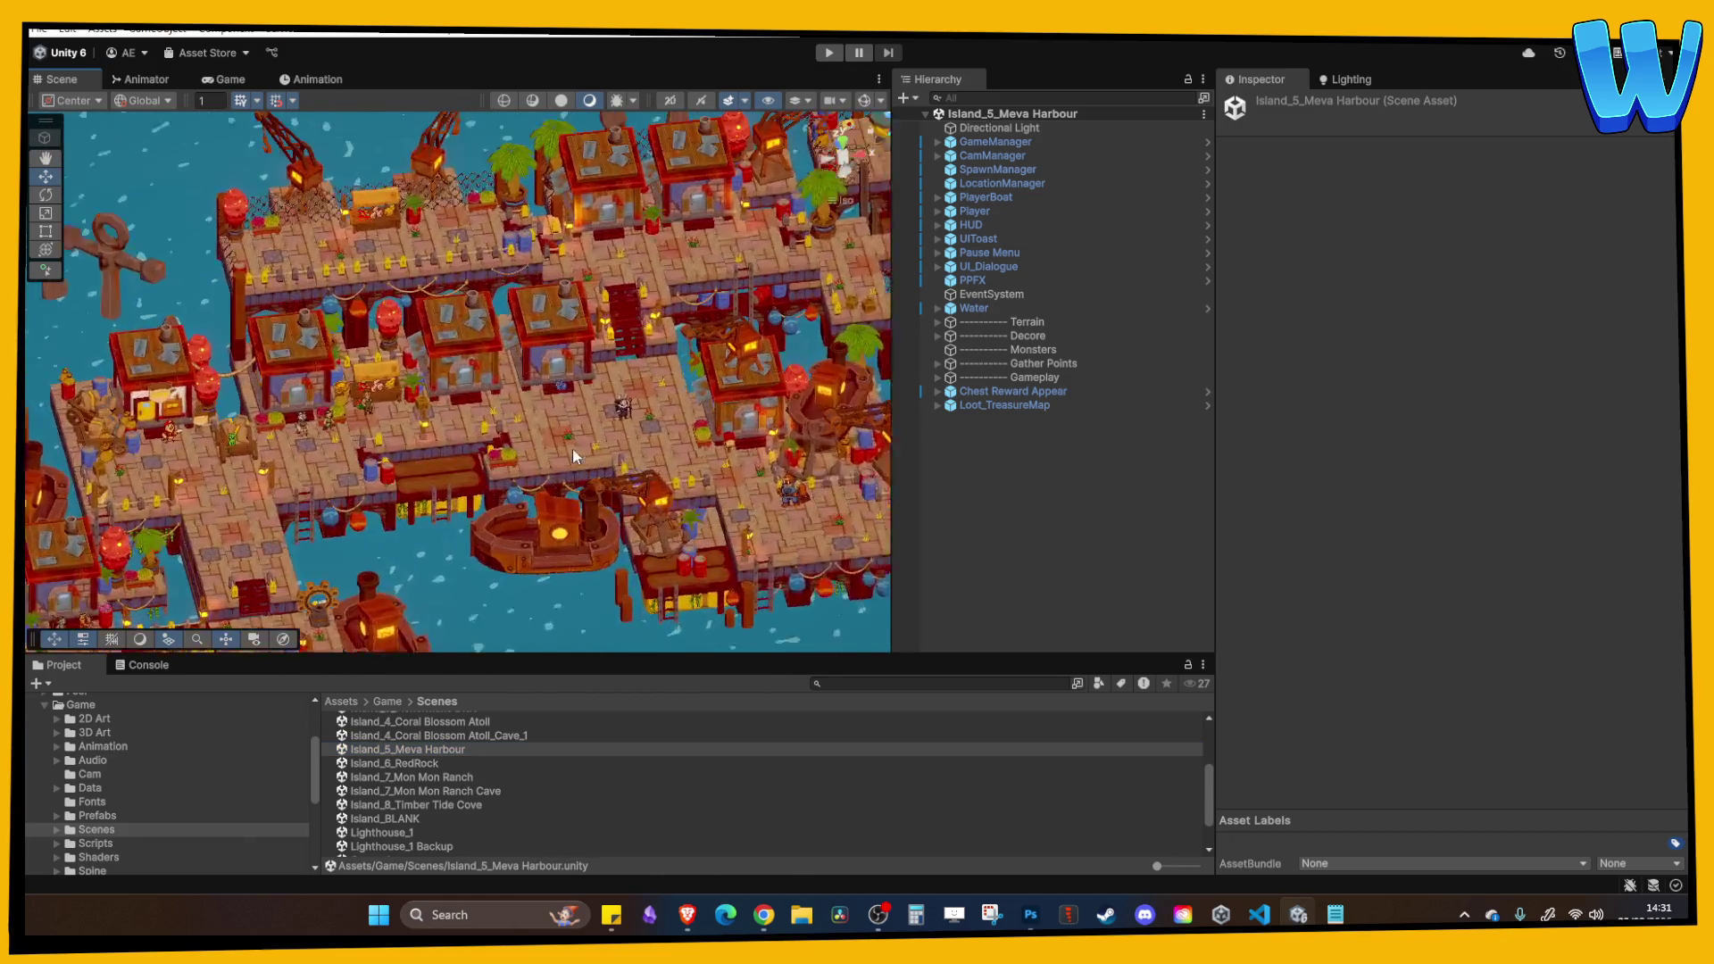
scroll(573, 456, up, 3)
mouse_move(573, 456)
mouse_down()
mouse_move(644, 514)
mouse_move(571, 491)
mouse_up()
scroll(571, 492, down, 5)
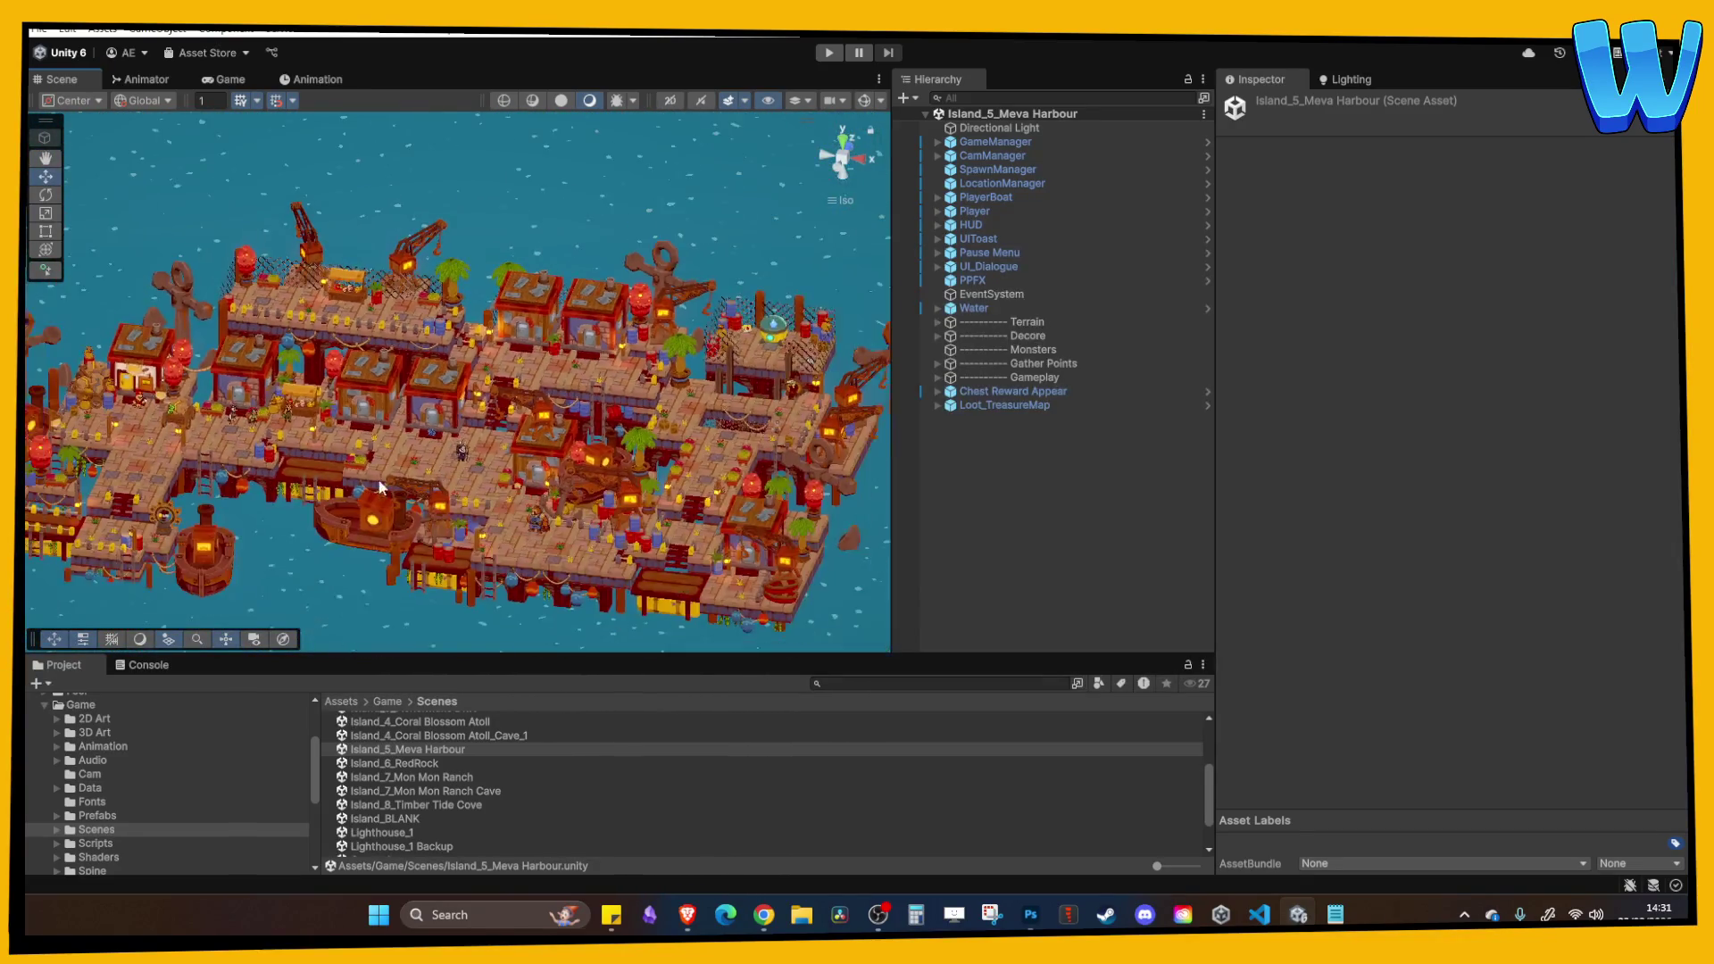
drag(380, 486, 473, 567)
double_click(447, 735)
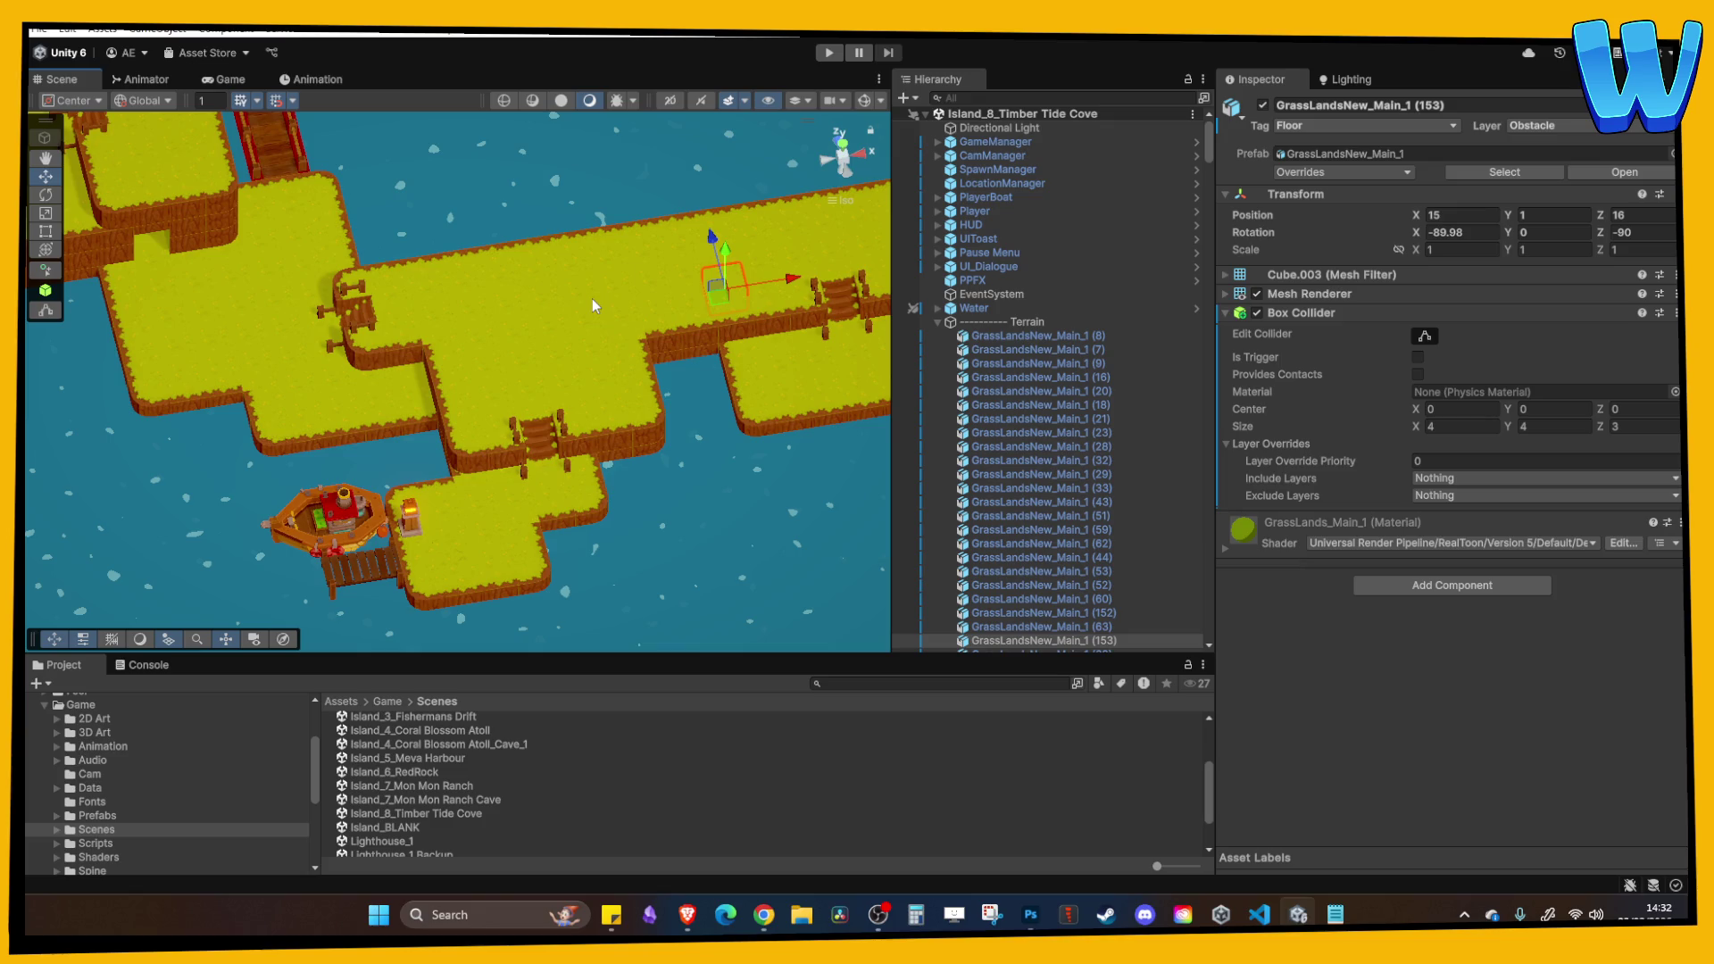
Shift the grass block beside Timber Tide Cove's character one tile along X to -25 and duplicate it.
mouse_move(592, 298)
mouse_down()
mouse_move(371, 414)
mouse_move(422, 463)
mouse_move(580, 405)
mouse_move(410, 598)
mouse_up()
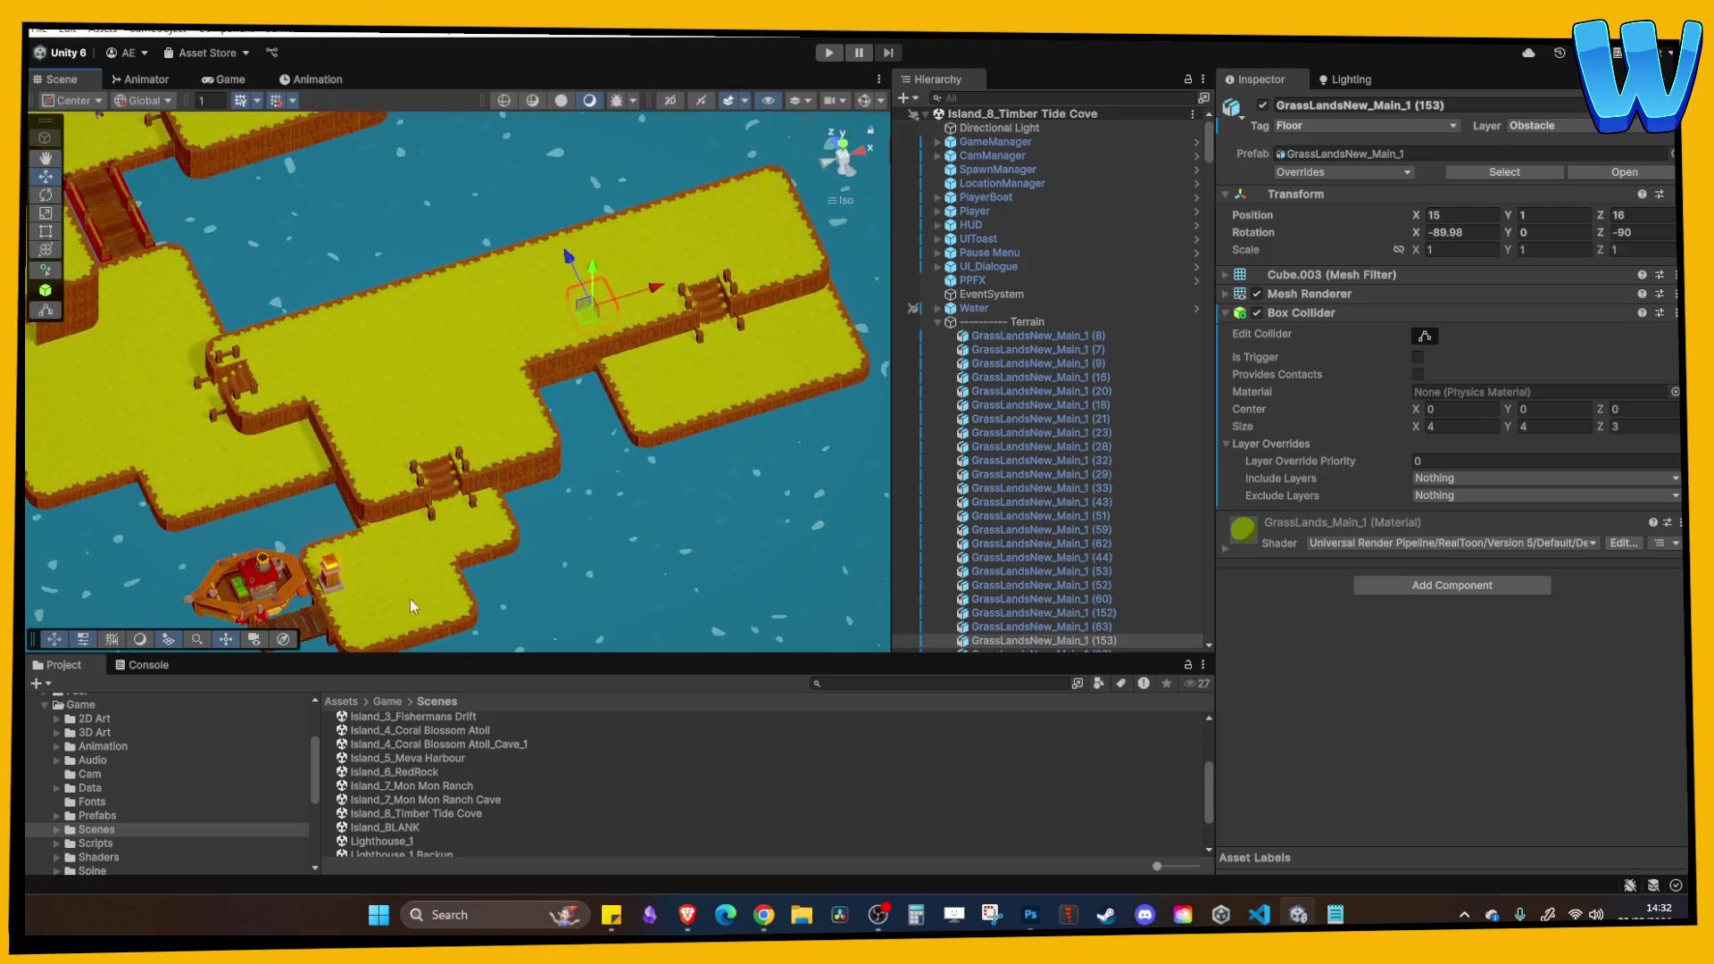
scroll(420, 580, up, 2)
mouse_move(409, 458)
mouse_down()
mouse_move(496, 464)
mouse_move(395, 327)
mouse_move(428, 398)
mouse_move(305, 395)
mouse_move(646, 357)
mouse_move(545, 255)
mouse_move(534, 402)
mouse_move(600, 374)
mouse_move(641, 415)
mouse_move(603, 378)
mouse_move(644, 518)
mouse_up()
click(548, 387)
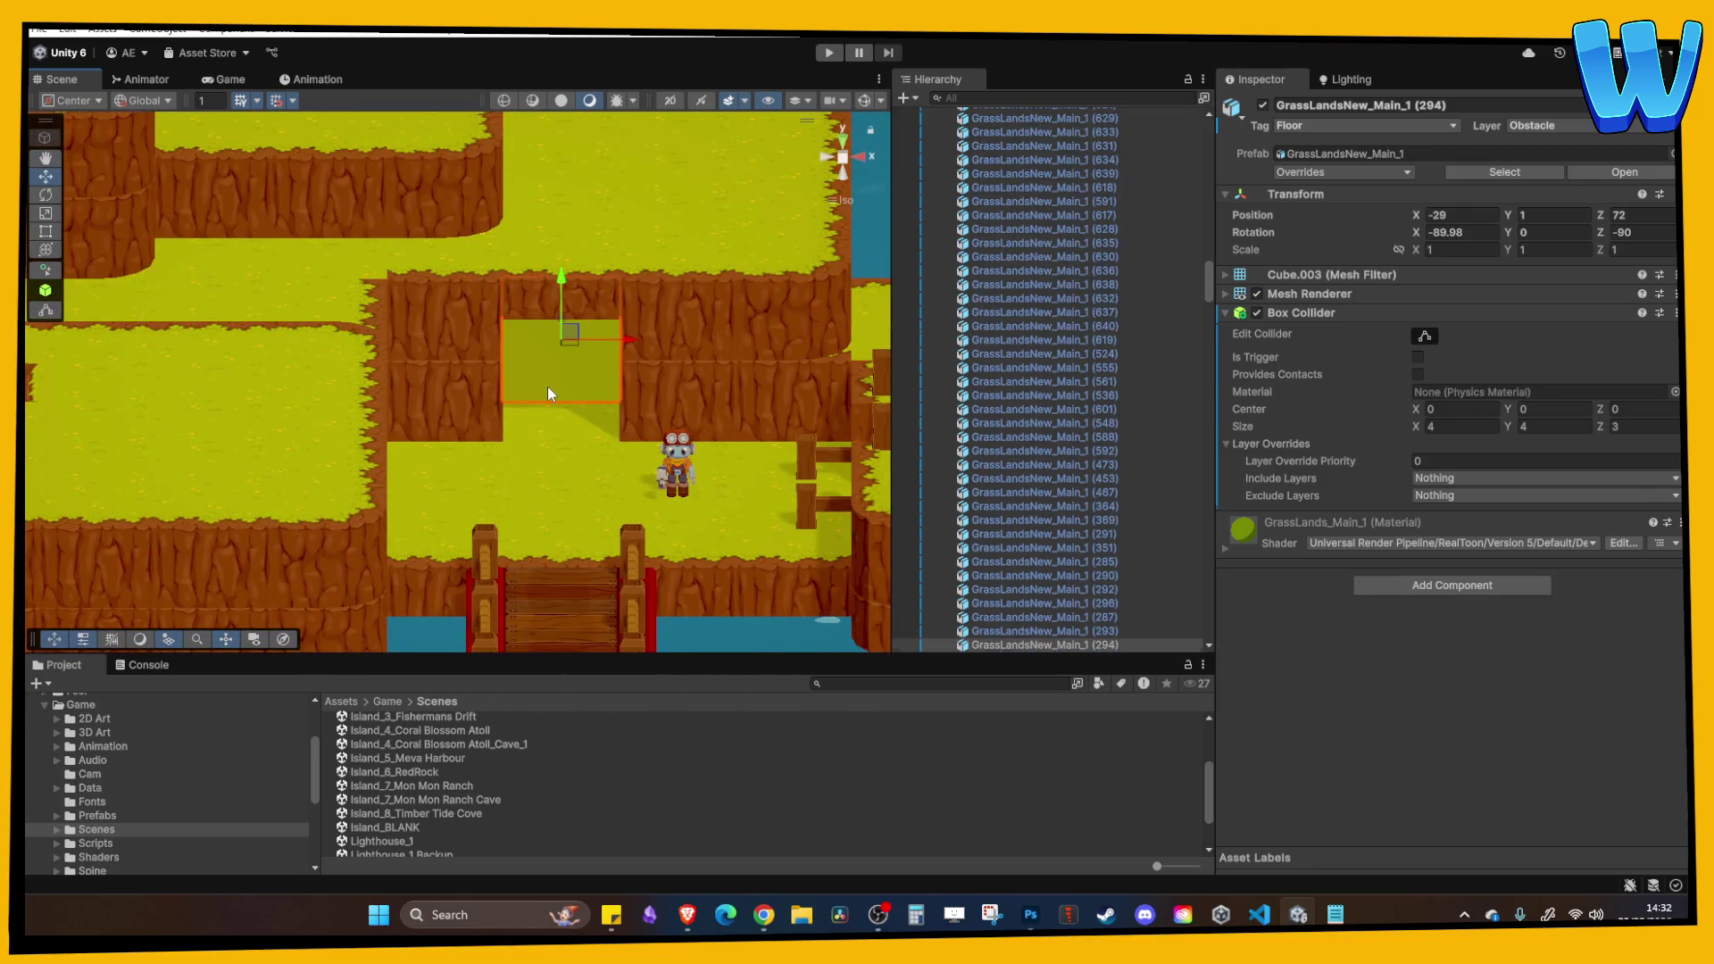
mouse_move(551, 364)
mouse_down()
mouse_move(617, 401)
mouse_move(646, 459)
mouse_move(664, 405)
mouse_move(554, 323)
mouse_up()
click(646, 459)
click(633, 421)
key(ctrl+d)
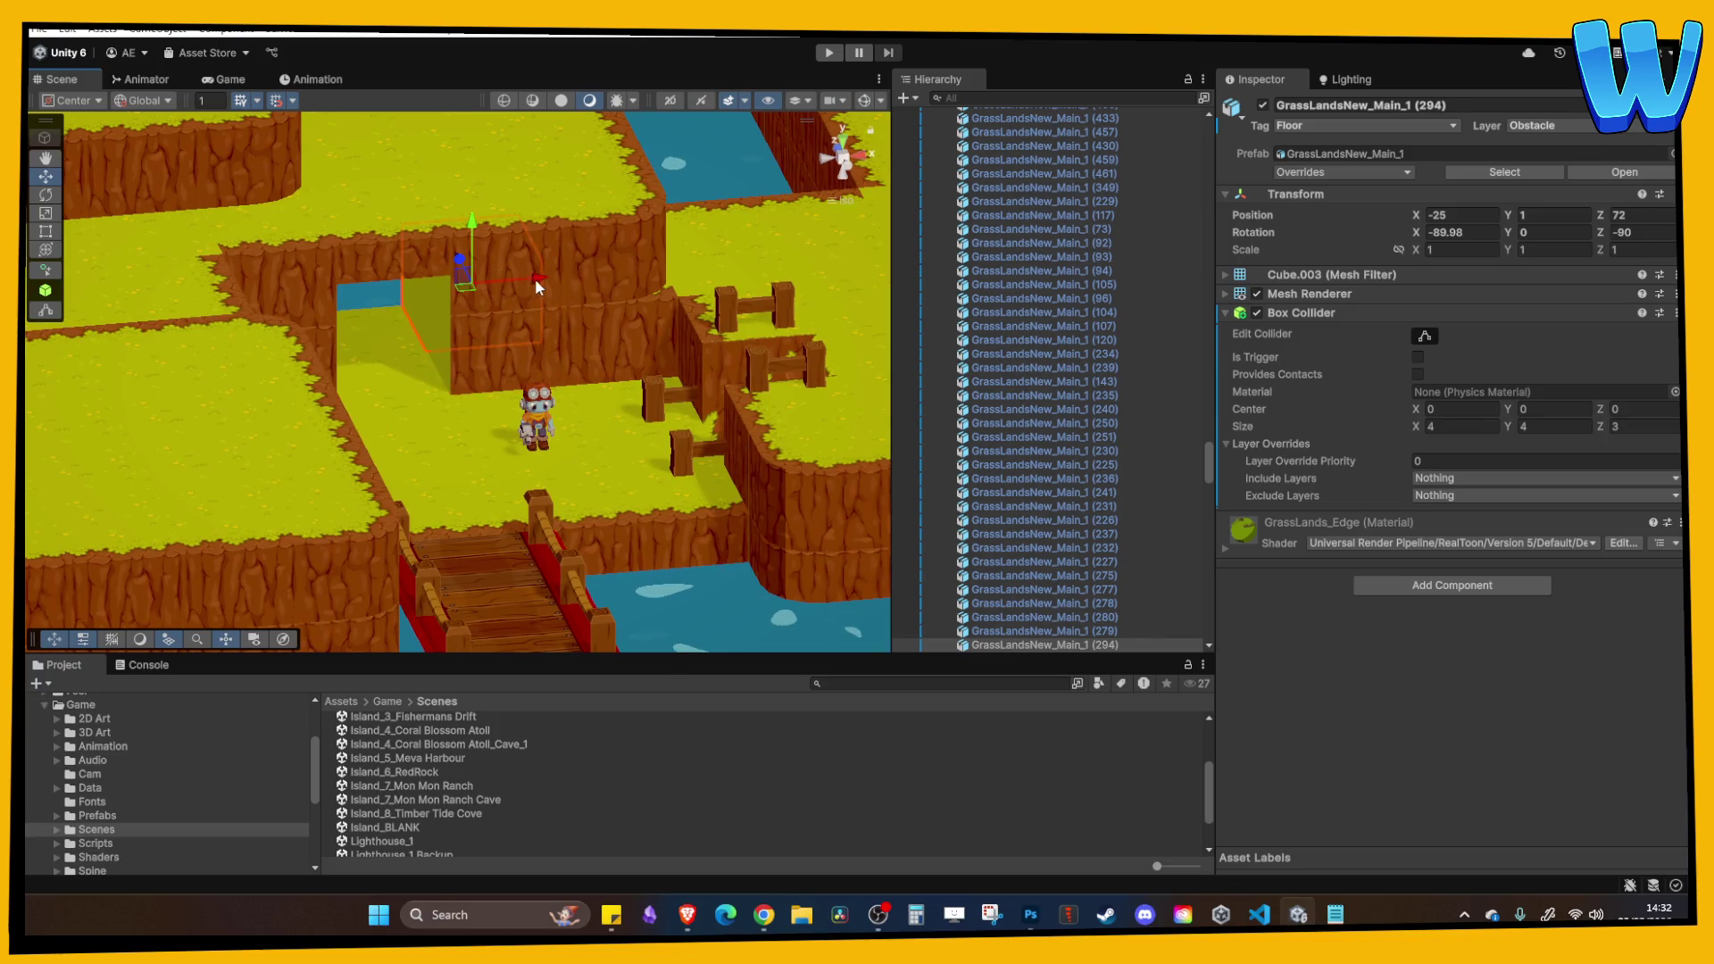
click(425, 292)
mouse_move(426, 292)
mouse_down()
mouse_move(491, 371)
mouse_move(474, 332)
mouse_move(446, 764)
mouse_up()
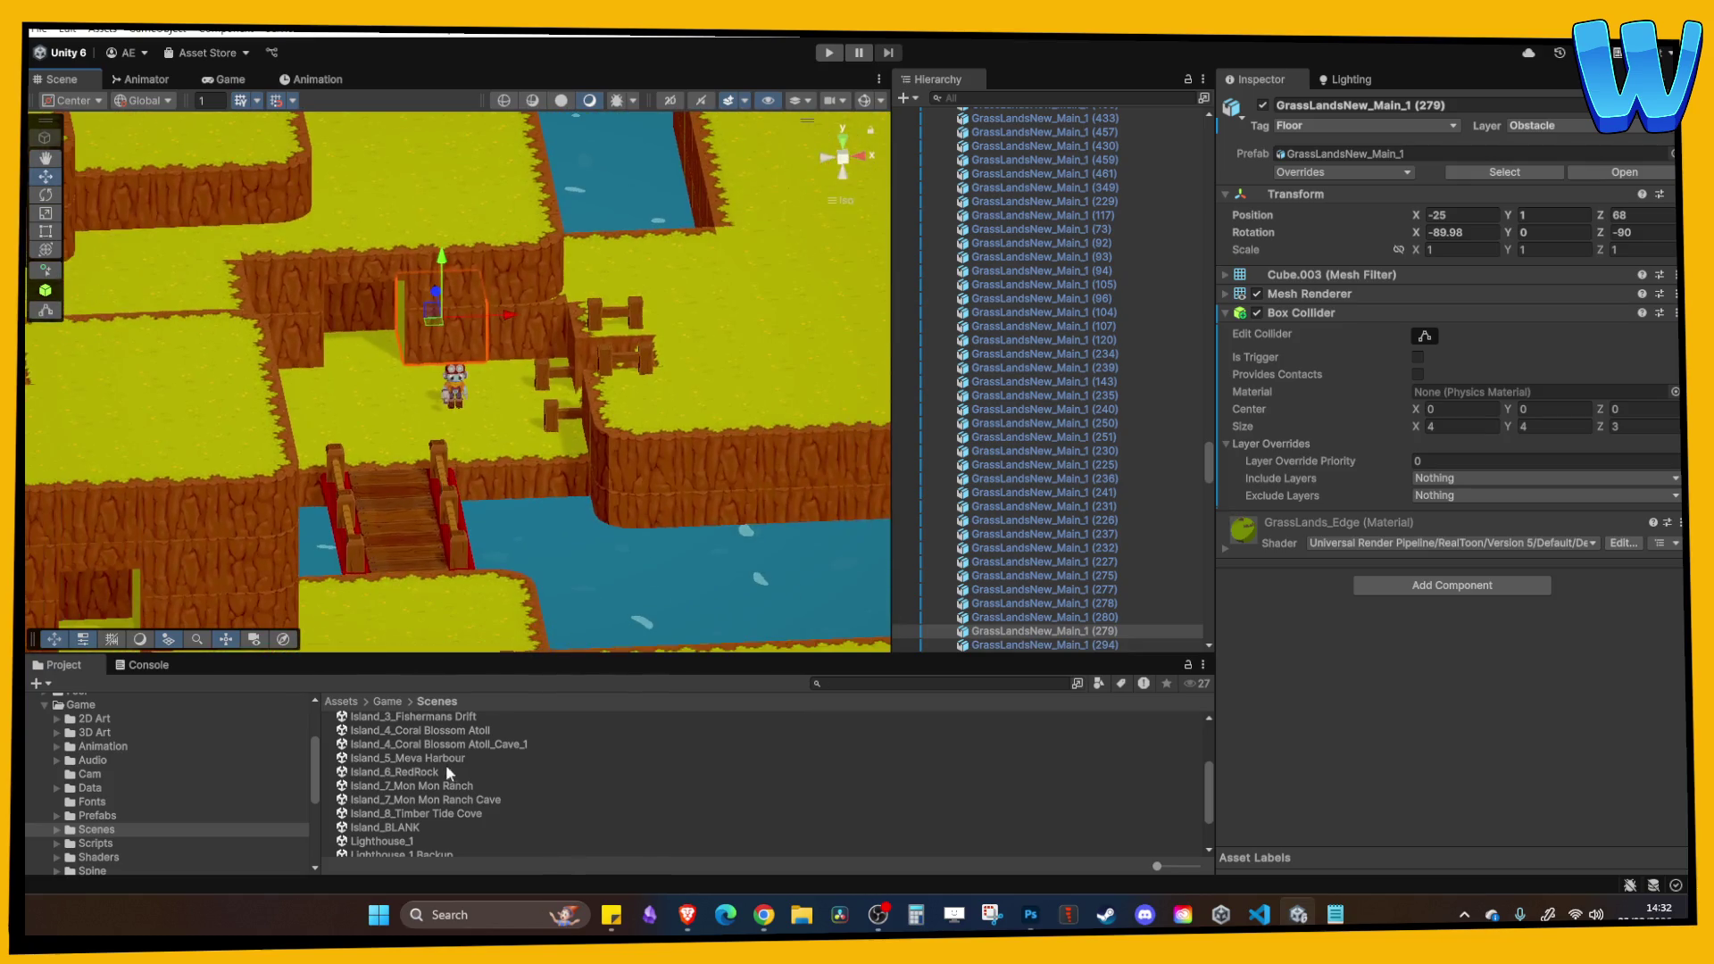
scroll(444, 773, up, 3)
Open the Island_2_Farmstead Isle scene and select the ground near its cave entrance.
double_click(434, 791)
drag(309, 419, 430, 221)
key(w)
click(261, 378)
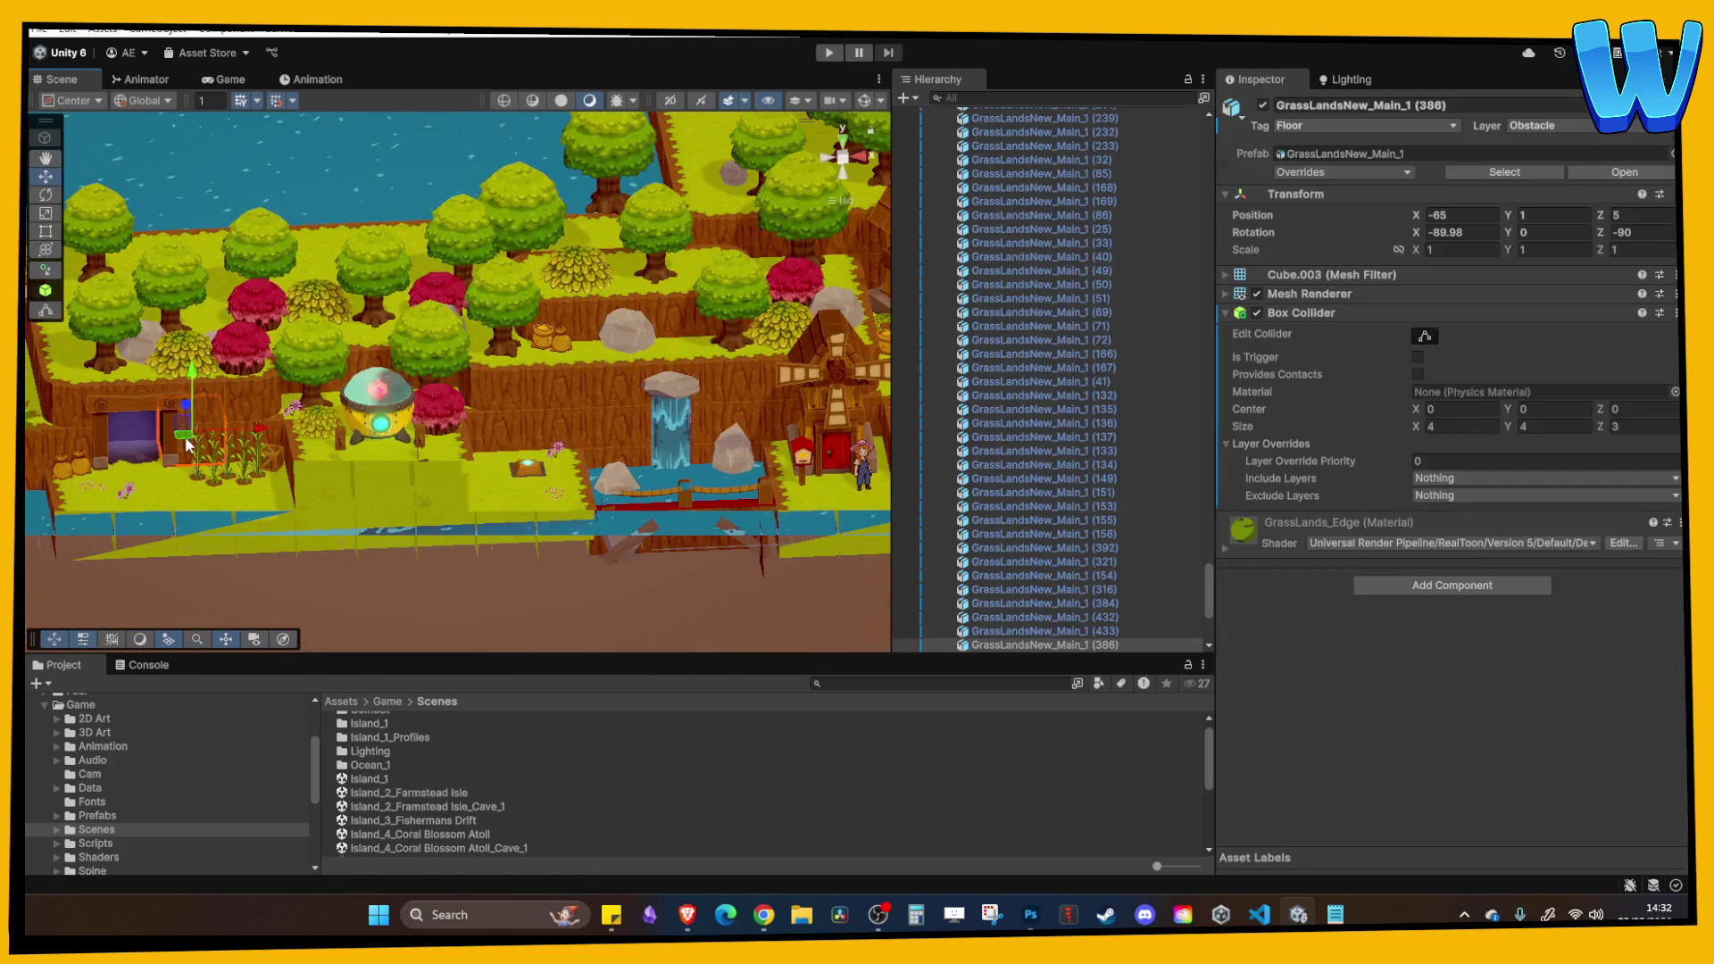
Select Farmstead Isle's CaveEntrance_1 (1) together with TransitionVolume (1) to copy them.
key(f)
click(303, 382)
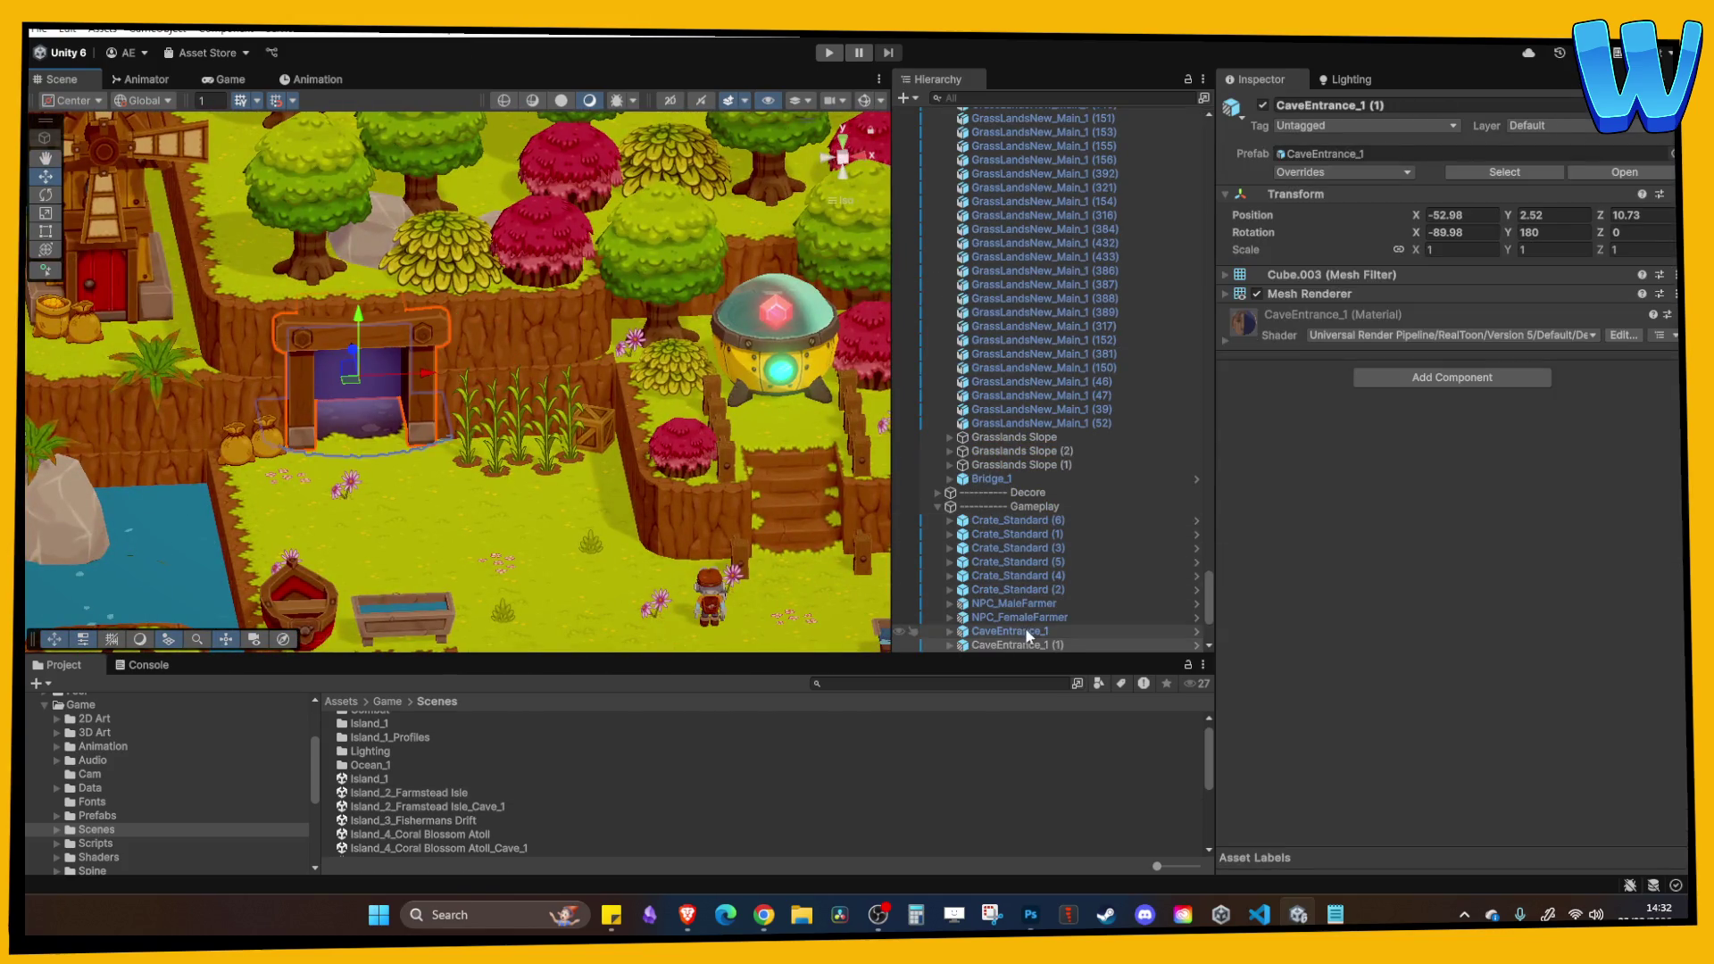
scroll(1026, 627, down, 2)
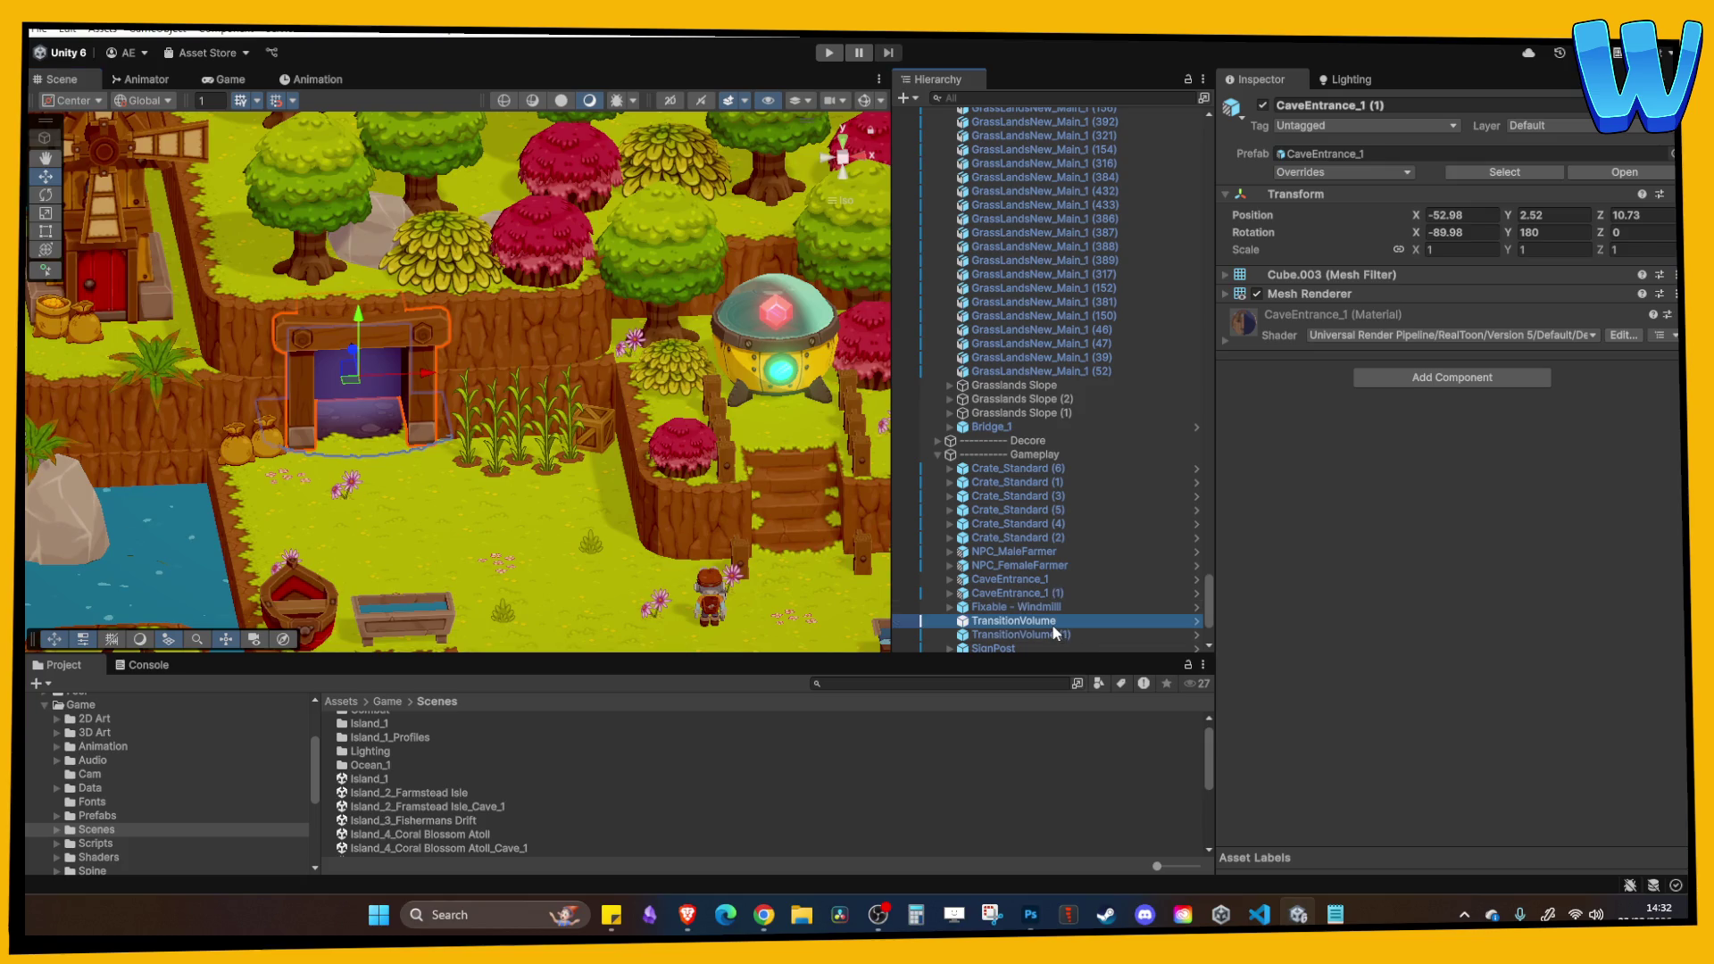
click(1053, 633)
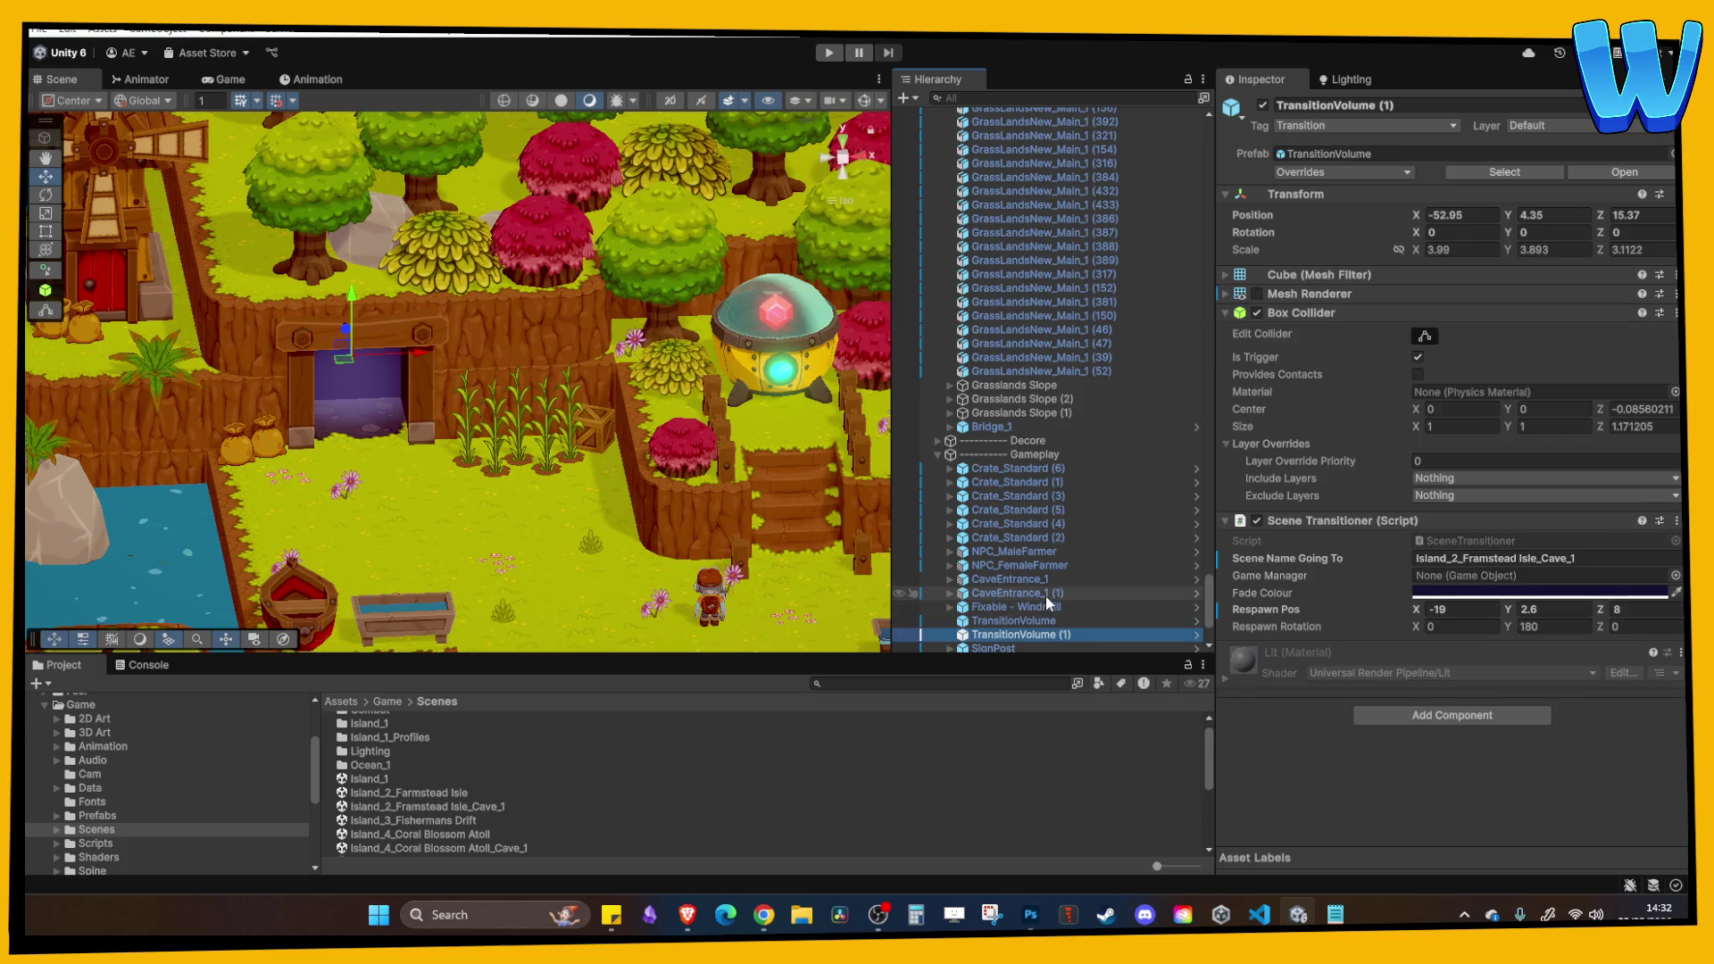
click(1032, 581)
click(1034, 594)
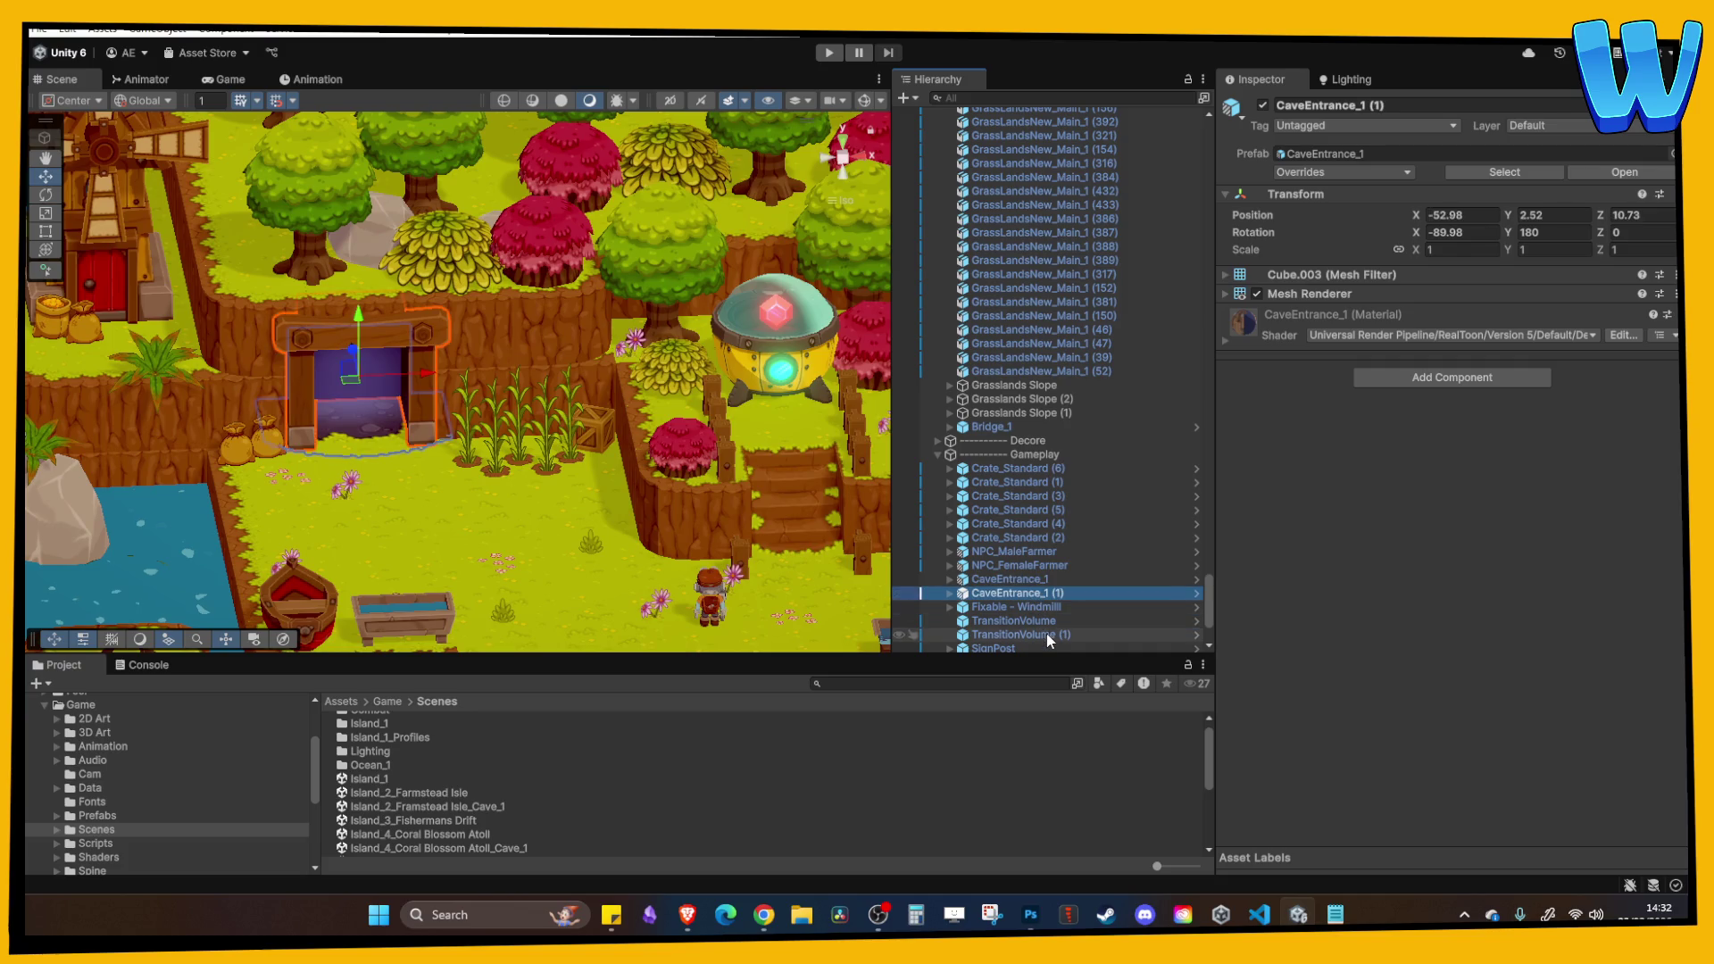
ctrl+click(1049, 634)
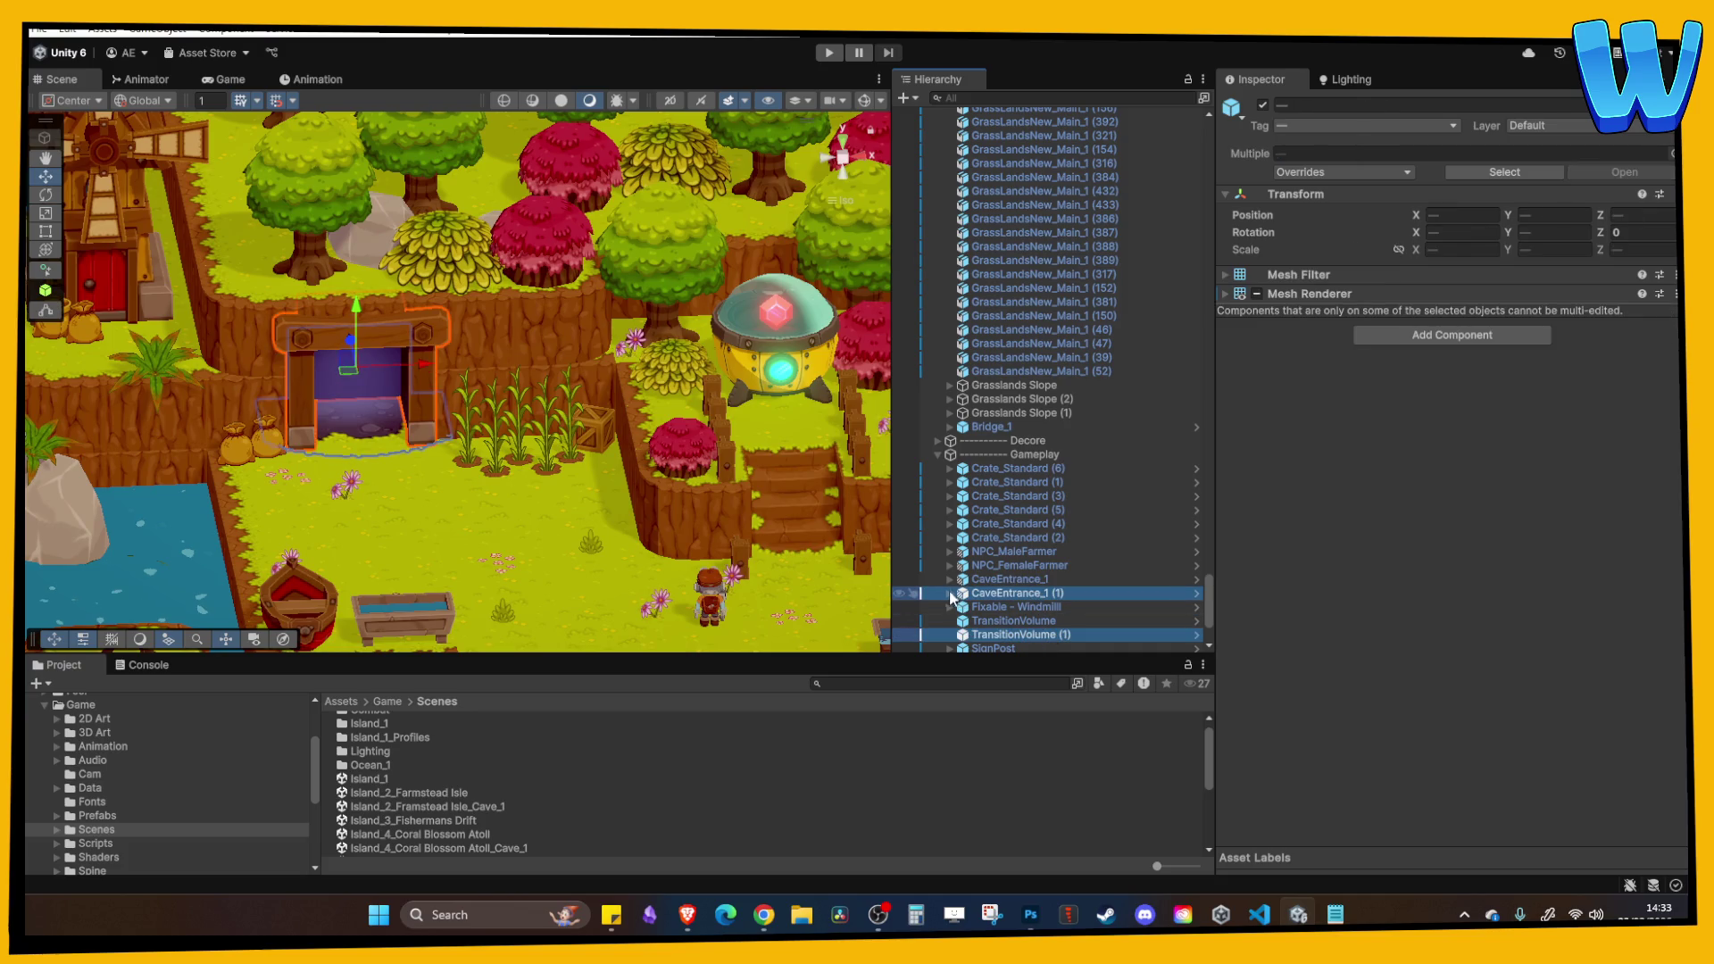
scroll(462, 816, down, 3)
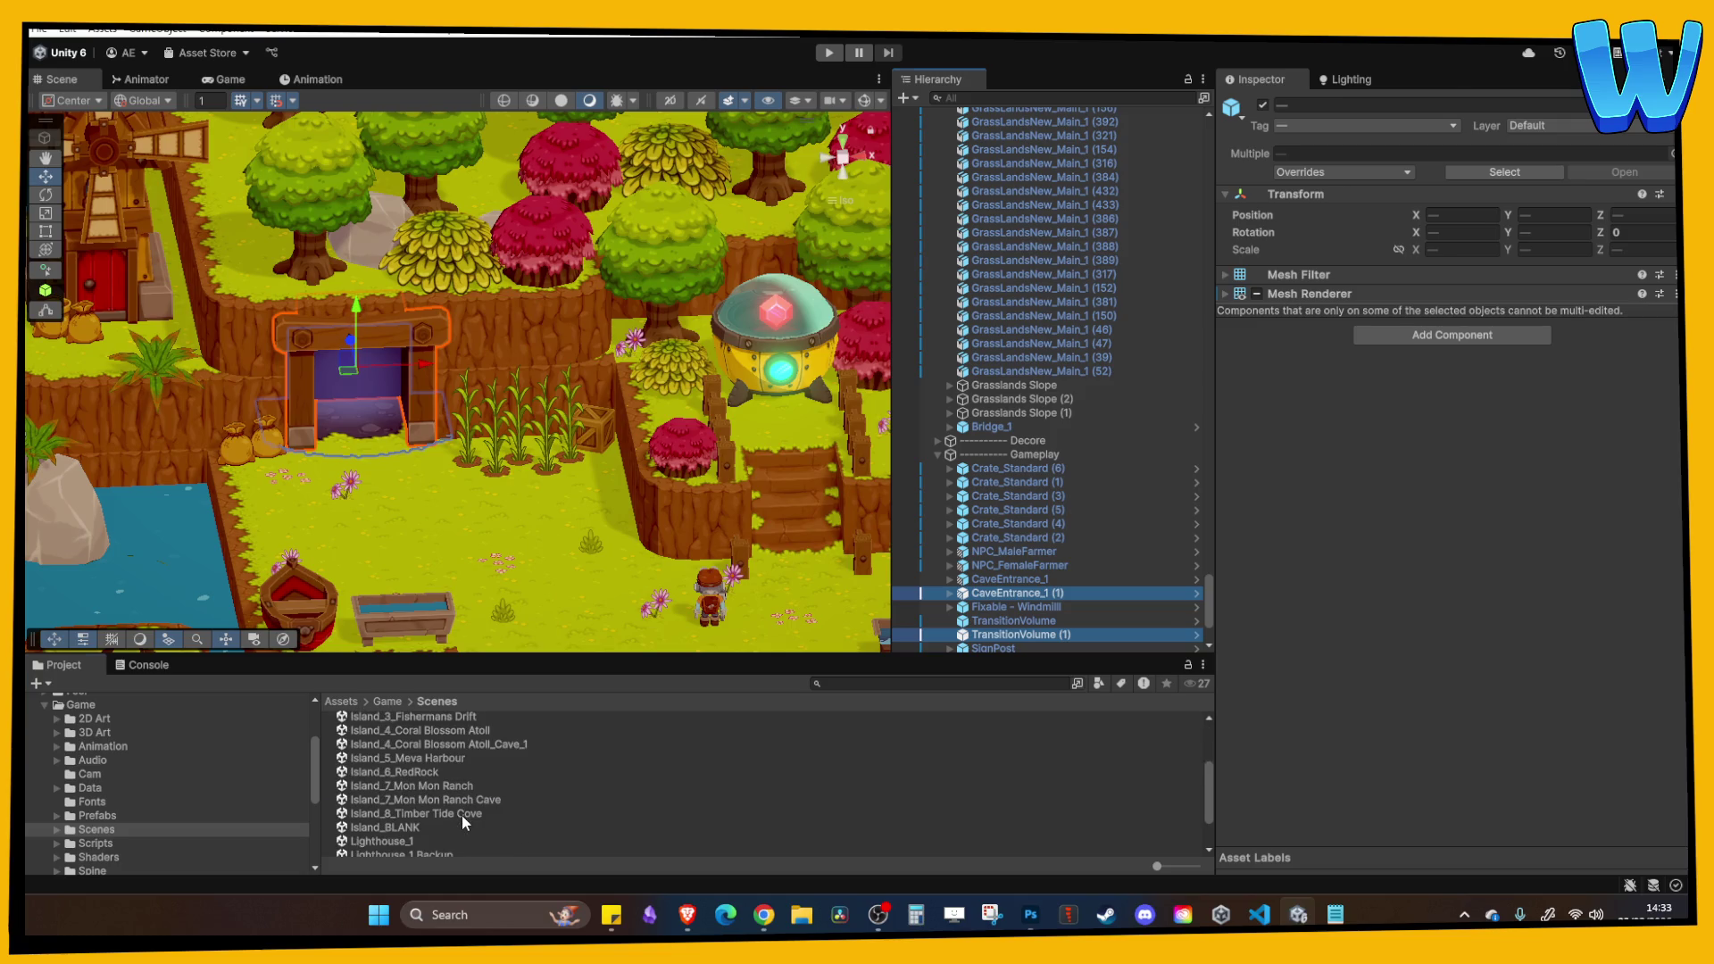
Reopen Island_8_Timber Tide Cove and paste the cave entrance and transition volume into it.
double_click(462, 813)
click(1016, 475)
key(ctrl+v)
key(f)
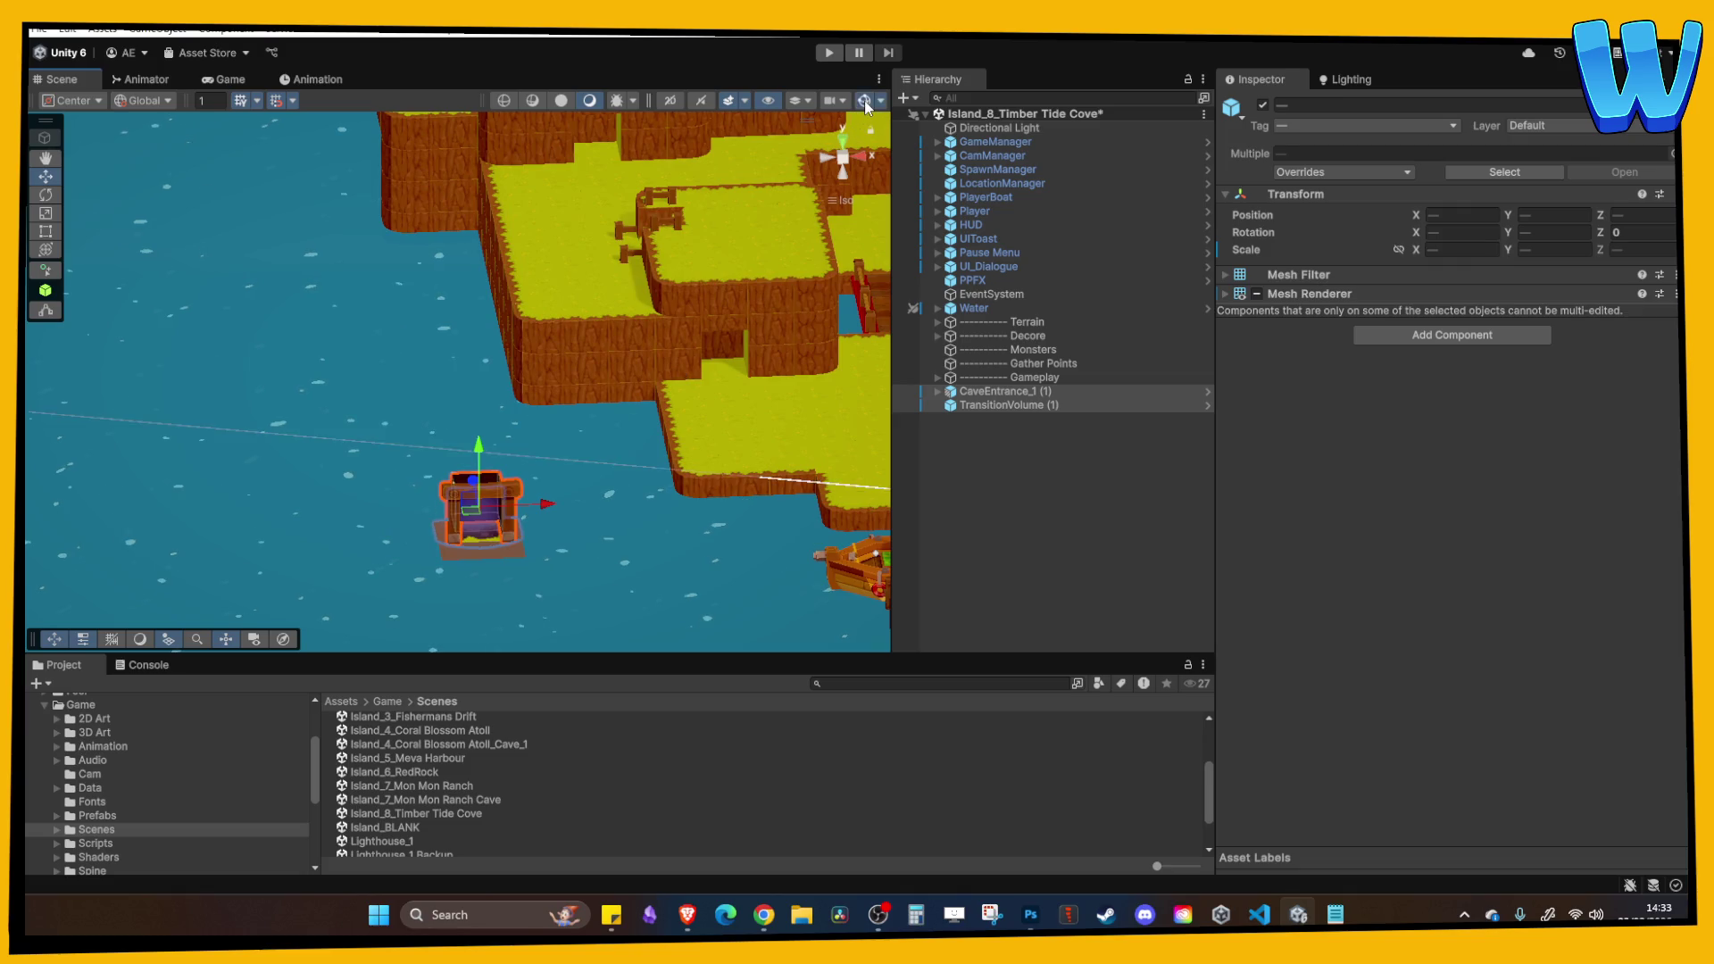
Move the pasted cave entrance out of the water and push it into the cliff wall.
mouse_move(479, 479)
mouse_down()
mouse_move(246, 344)
mouse_move(531, 256)
mouse_up()
key(f)
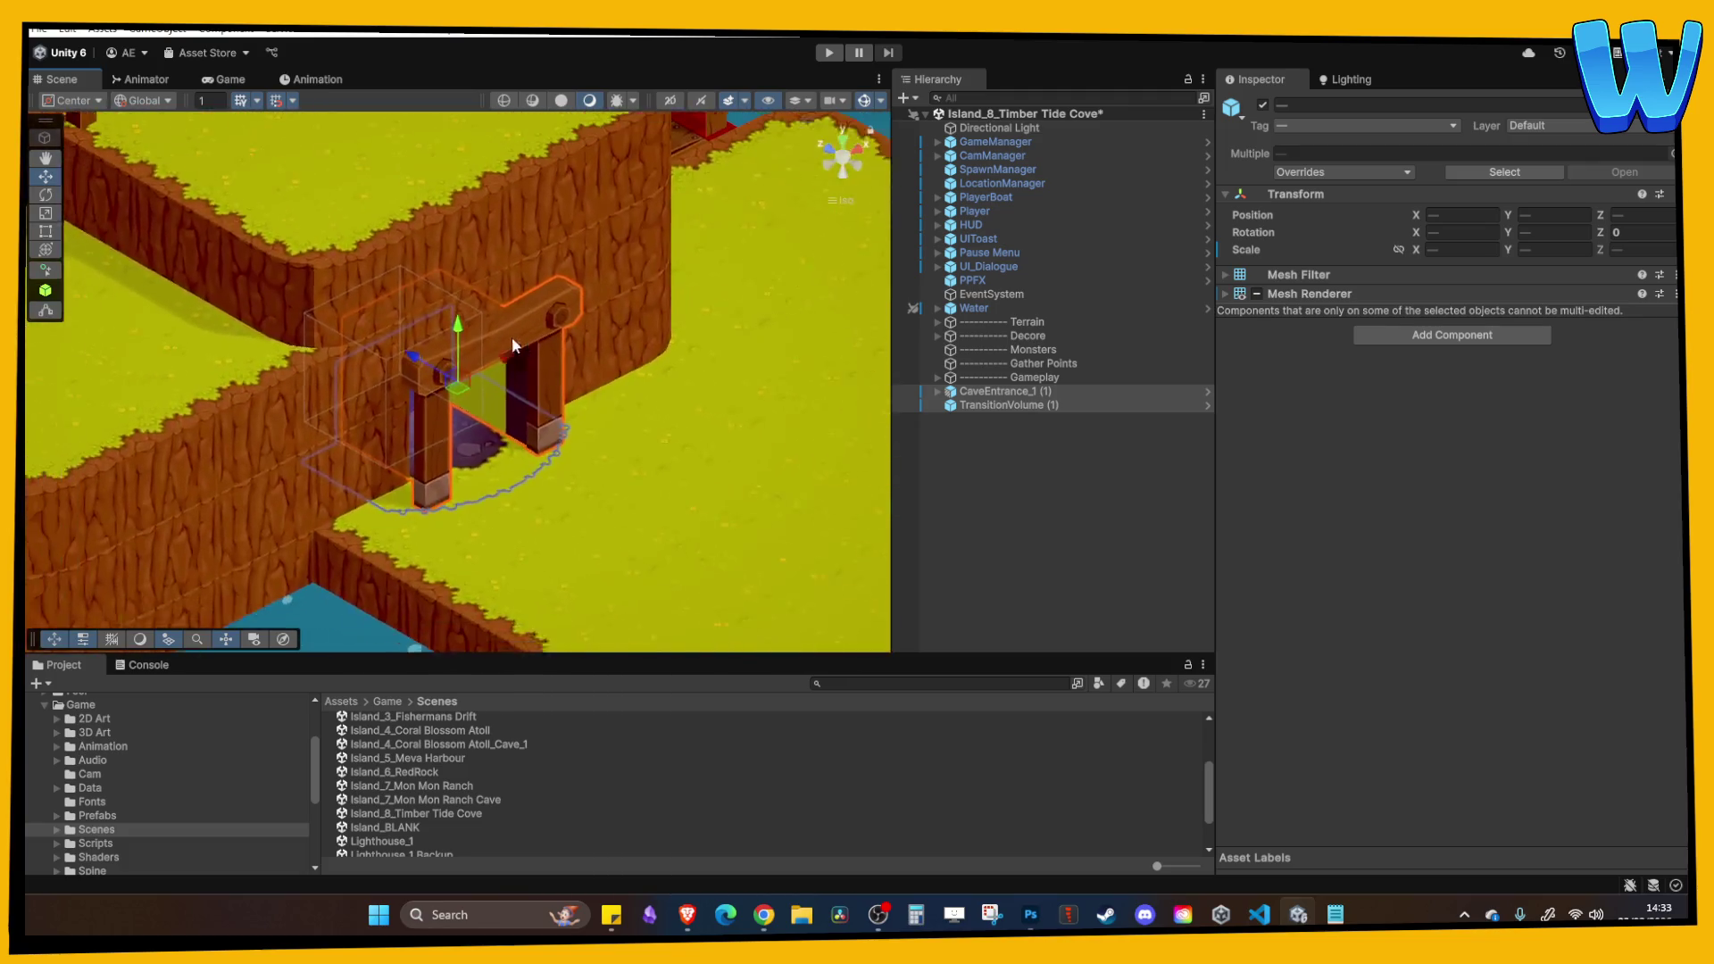
mouse_move(480, 443)
mouse_down()
mouse_move(414, 341)
mouse_move(426, 136)
mouse_up()
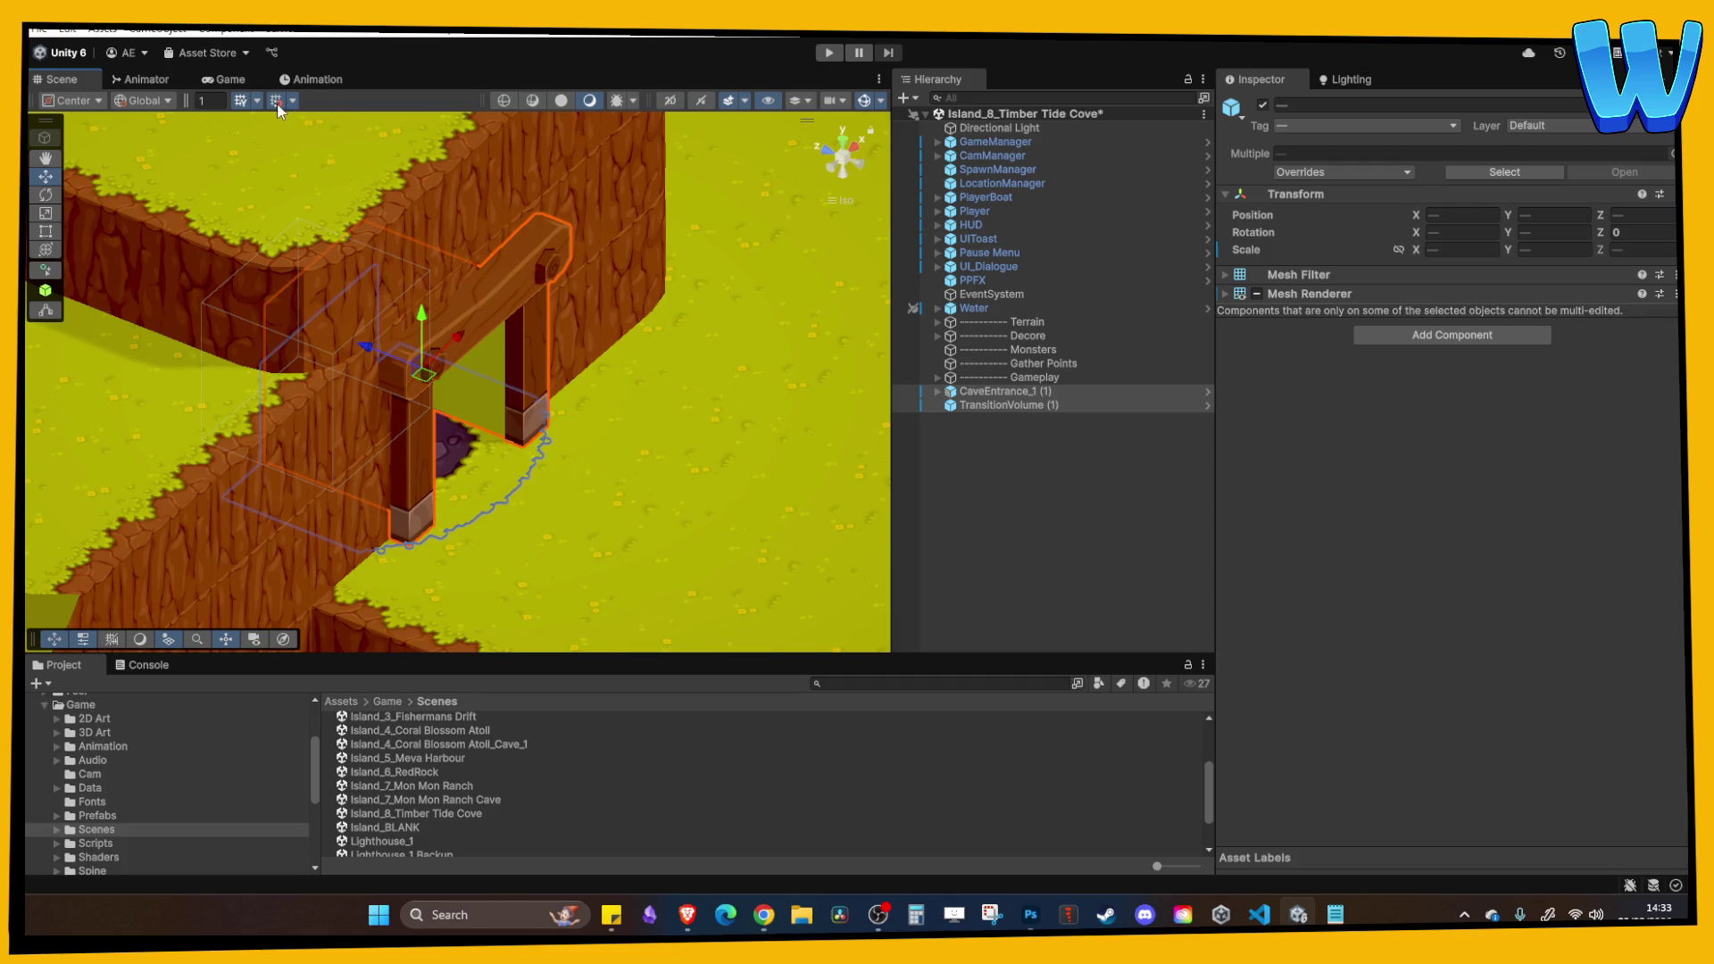
scroll(380, 368, up, 3)
click(354, 352)
key(ctrl+z)
mouse_move(350, 351)
mouse_down()
mouse_move(364, 355)
mouse_move(345, 351)
mouse_up()
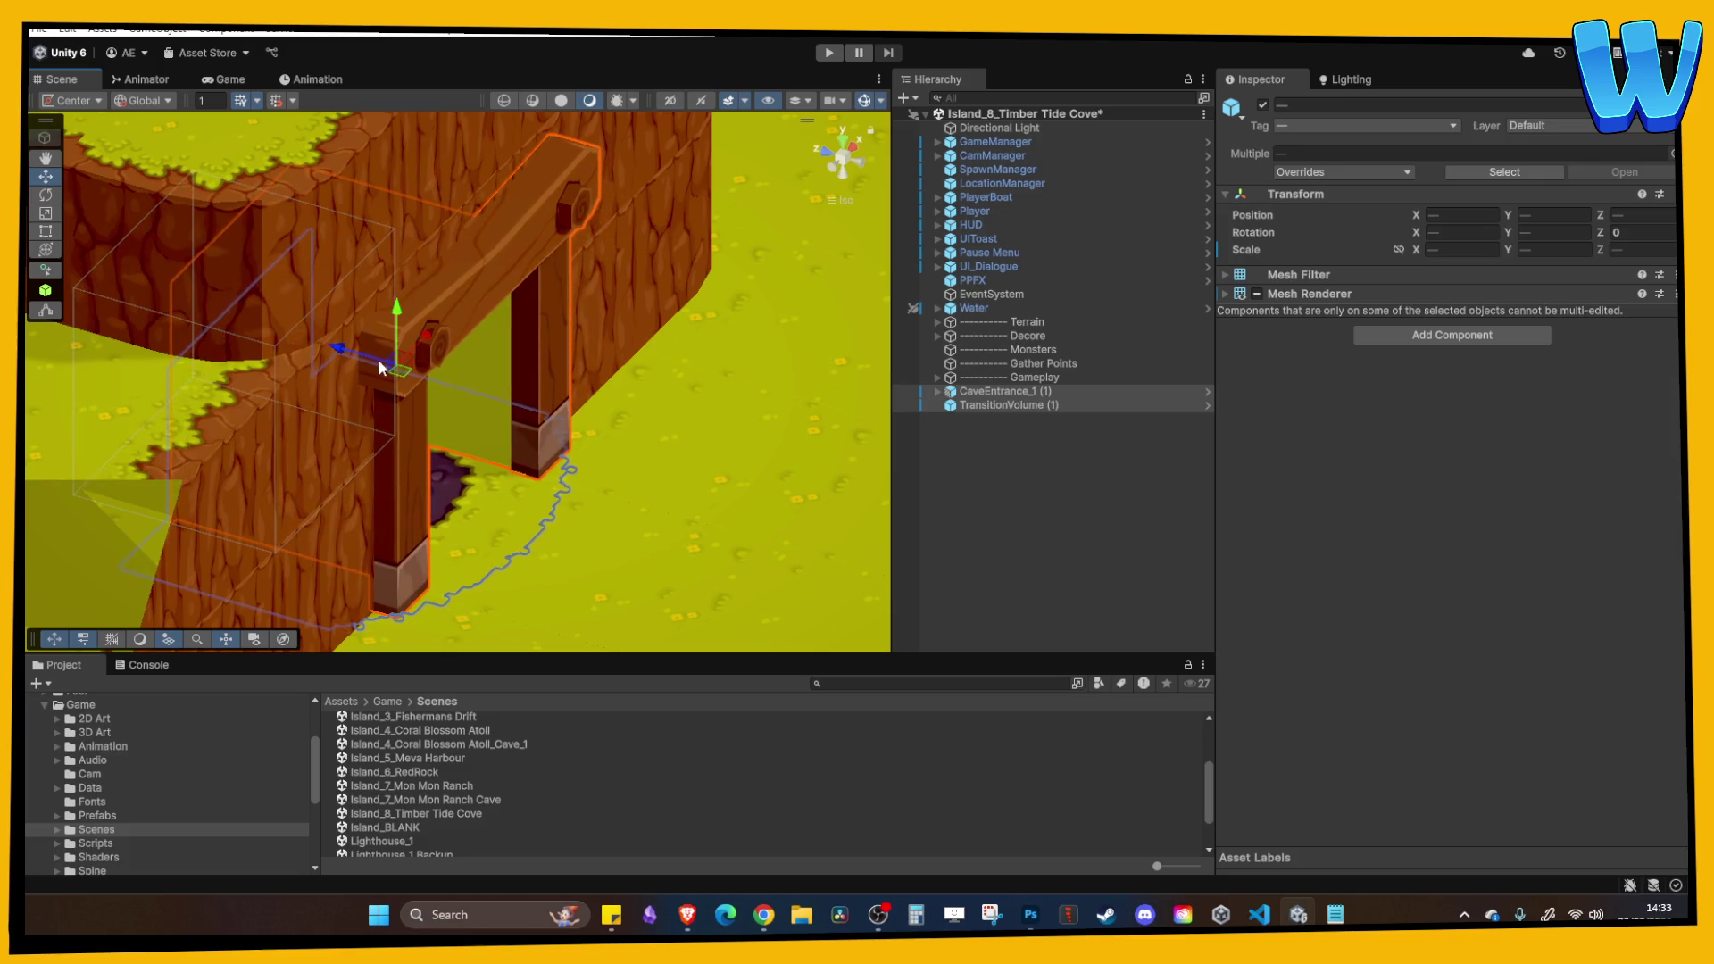
View the arch head-on and select the grass block beside the doorway.
mouse_move(482, 382)
mouse_down()
mouse_move(441, 409)
mouse_move(510, 384)
mouse_up()
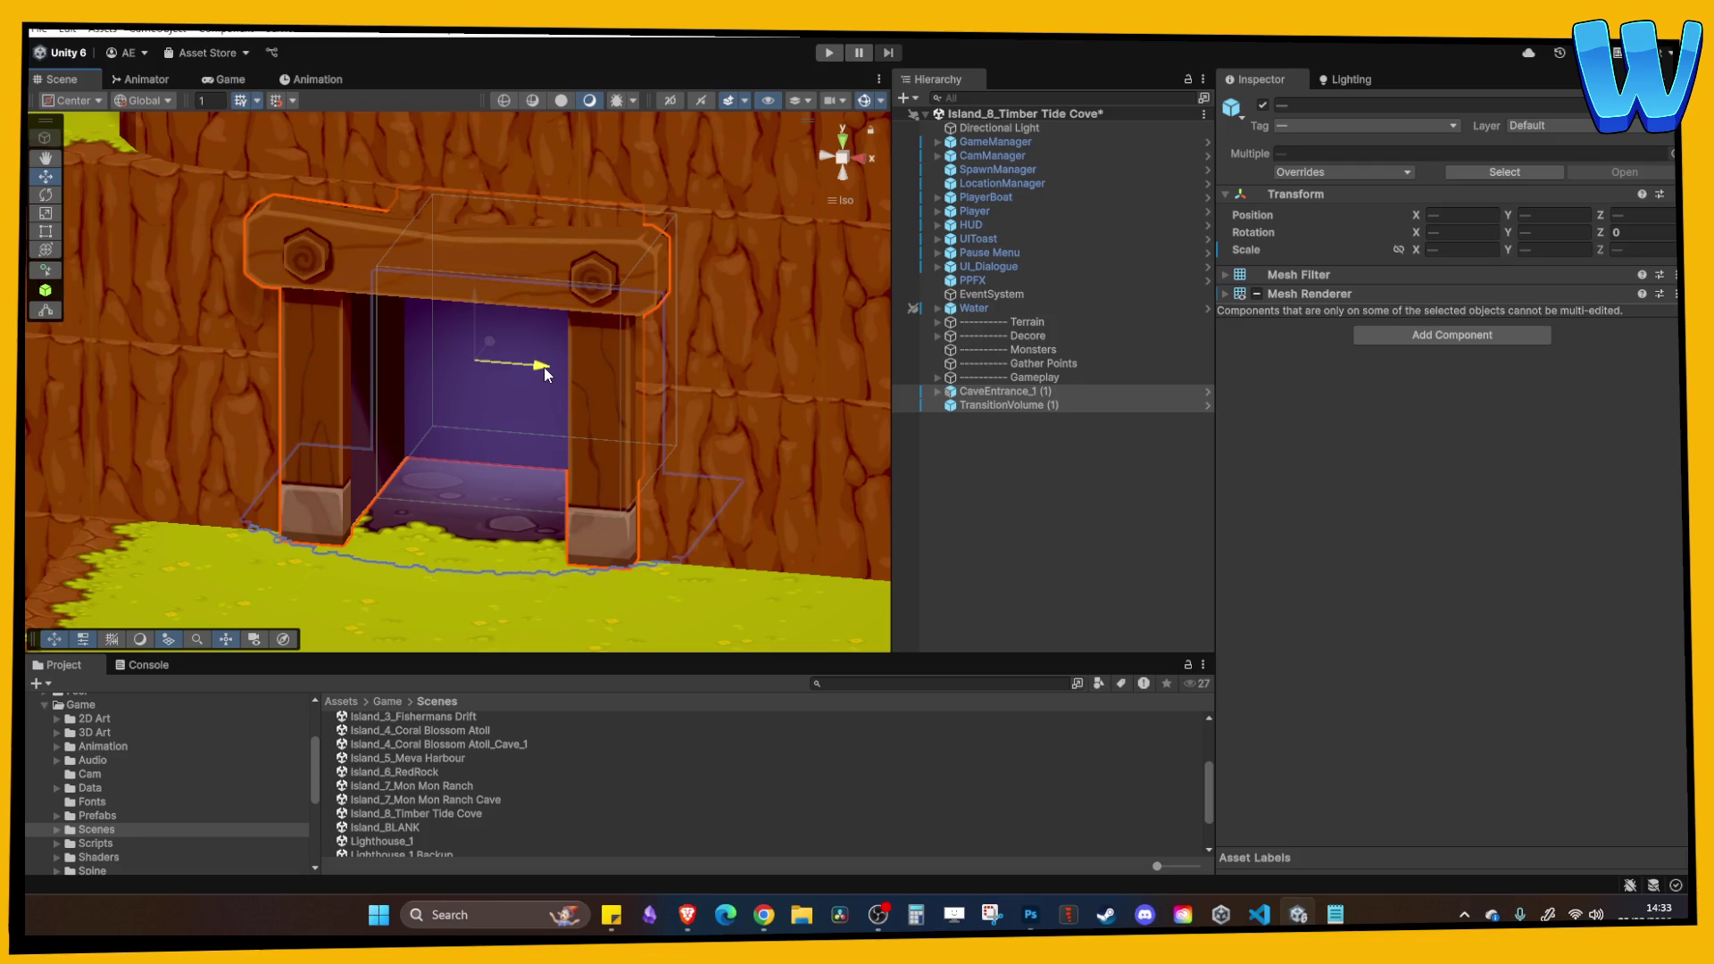
drag(629, 337, 525, 353)
mouse_move(532, 351)
mouse_down()
mouse_move(479, 201)
mouse_move(500, 368)
mouse_move(454, 265)
mouse_move(682, 454)
mouse_up()
click(694, 455)
scroll(694, 455, down, 4)
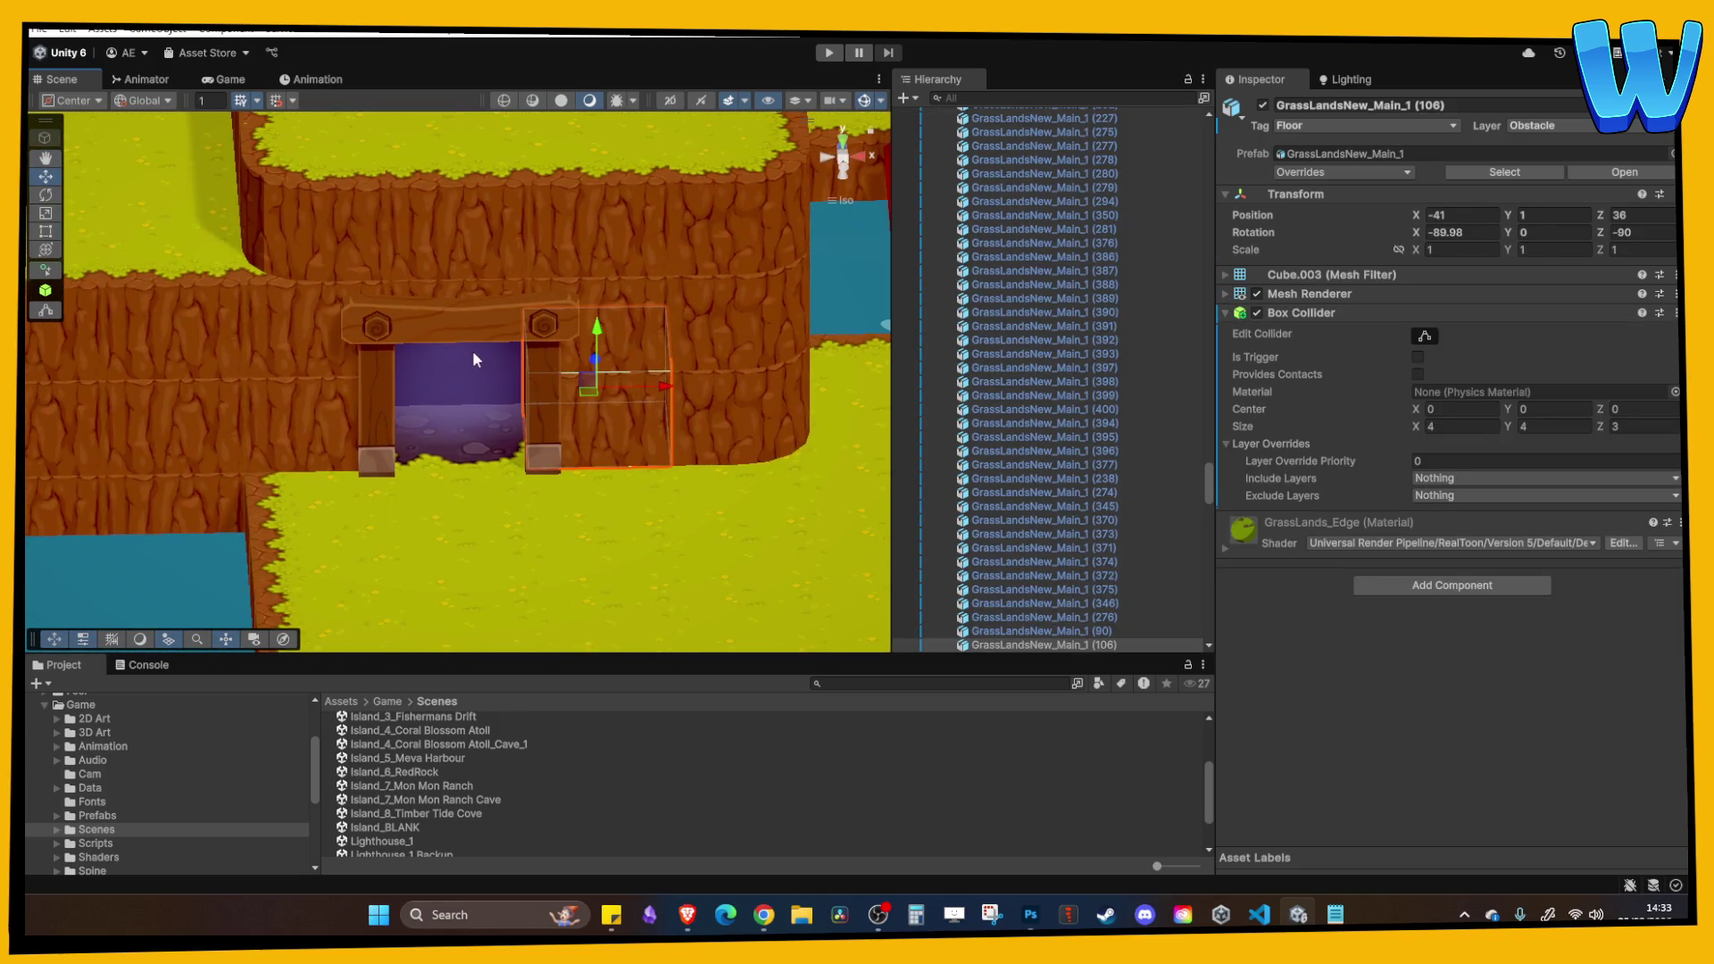
Rename the pasted entrance CaveEntrance_South and make TransitionVolume (1) its child.
click(473, 353)
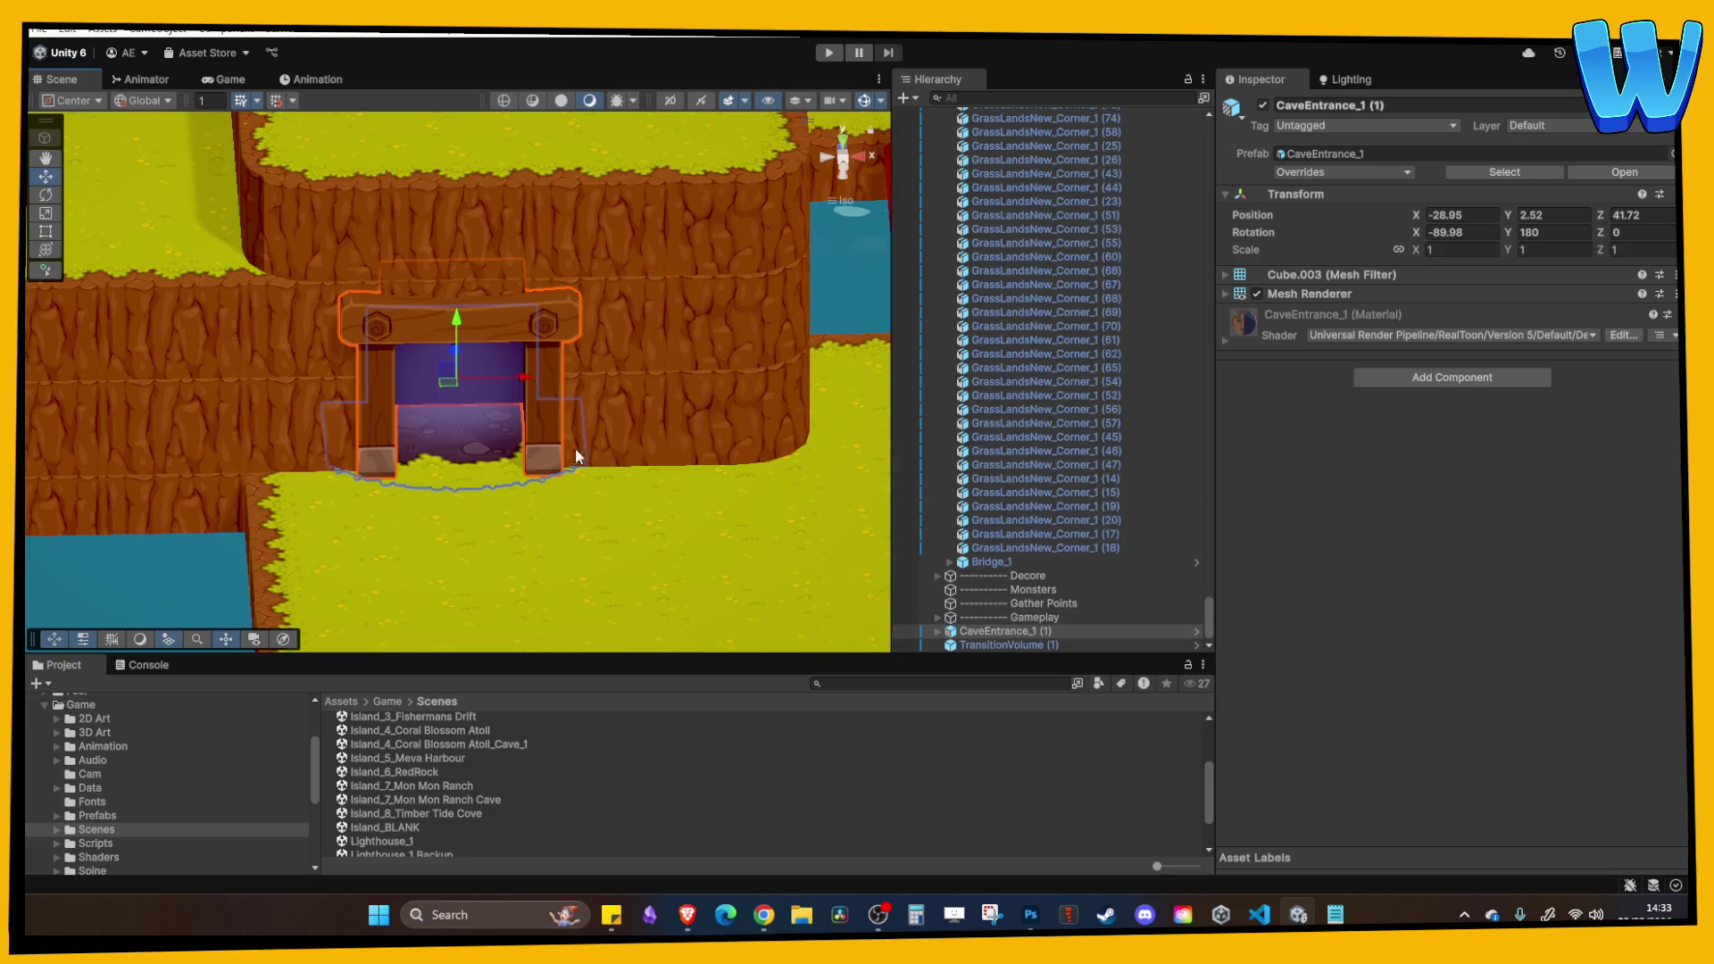
scroll(575, 455, down, 5)
drag(651, 429, 507, 408)
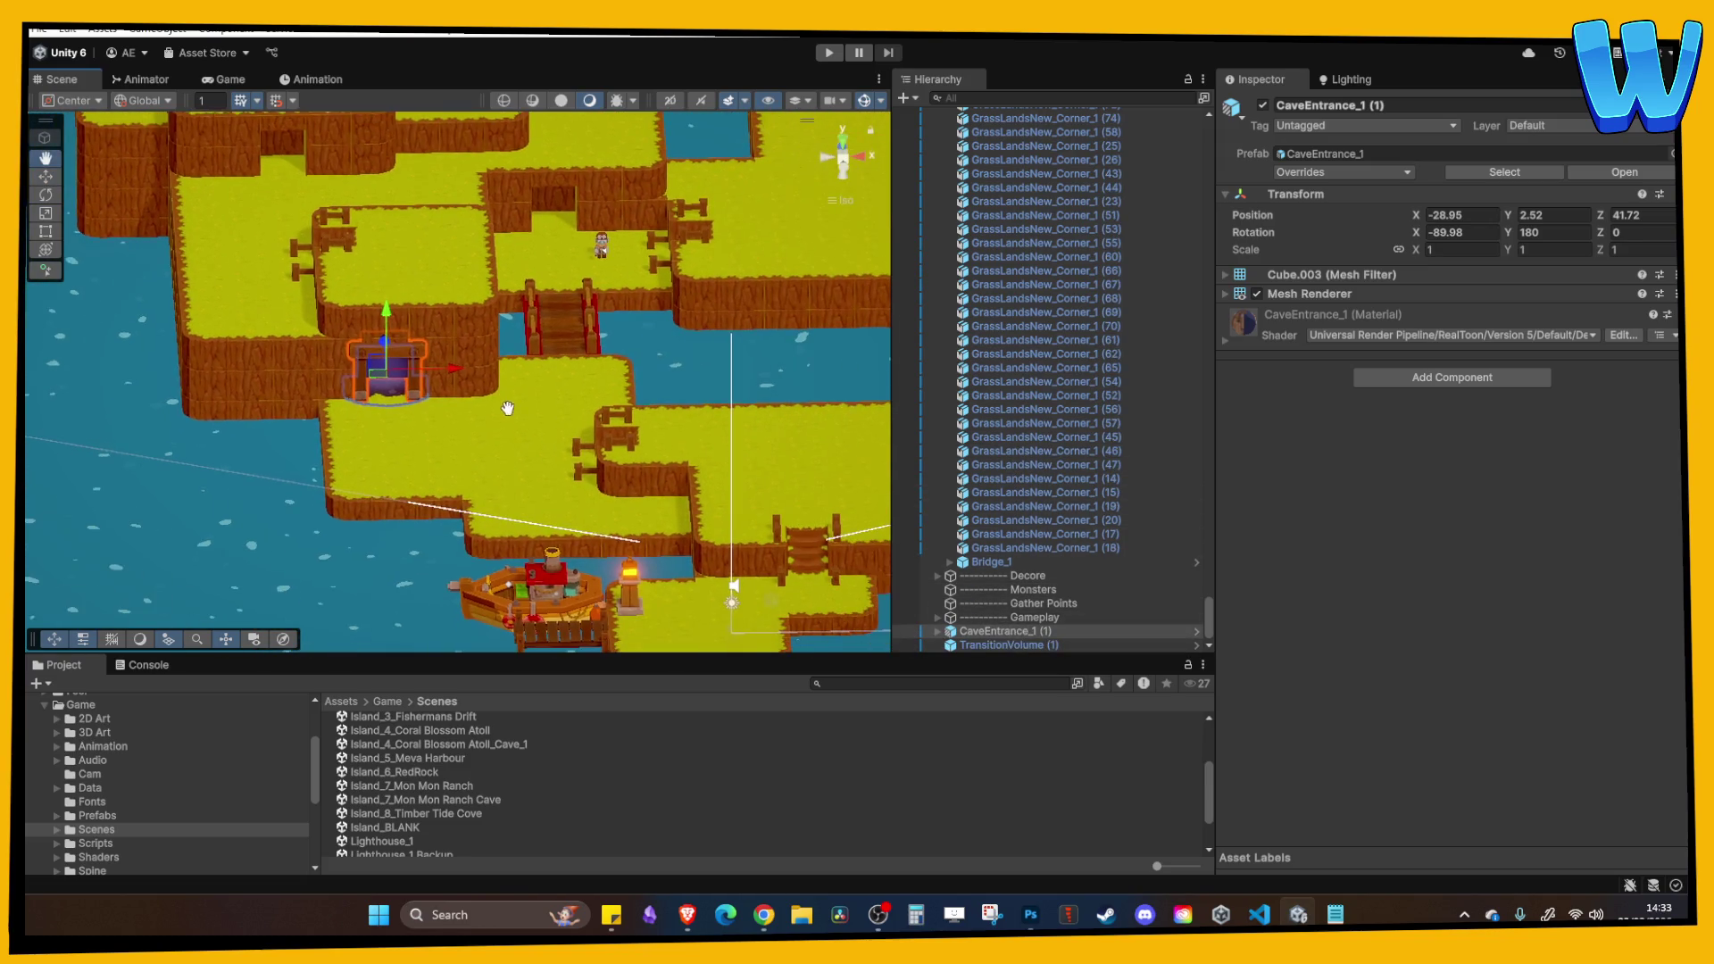
click(1027, 621)
click(1034, 631)
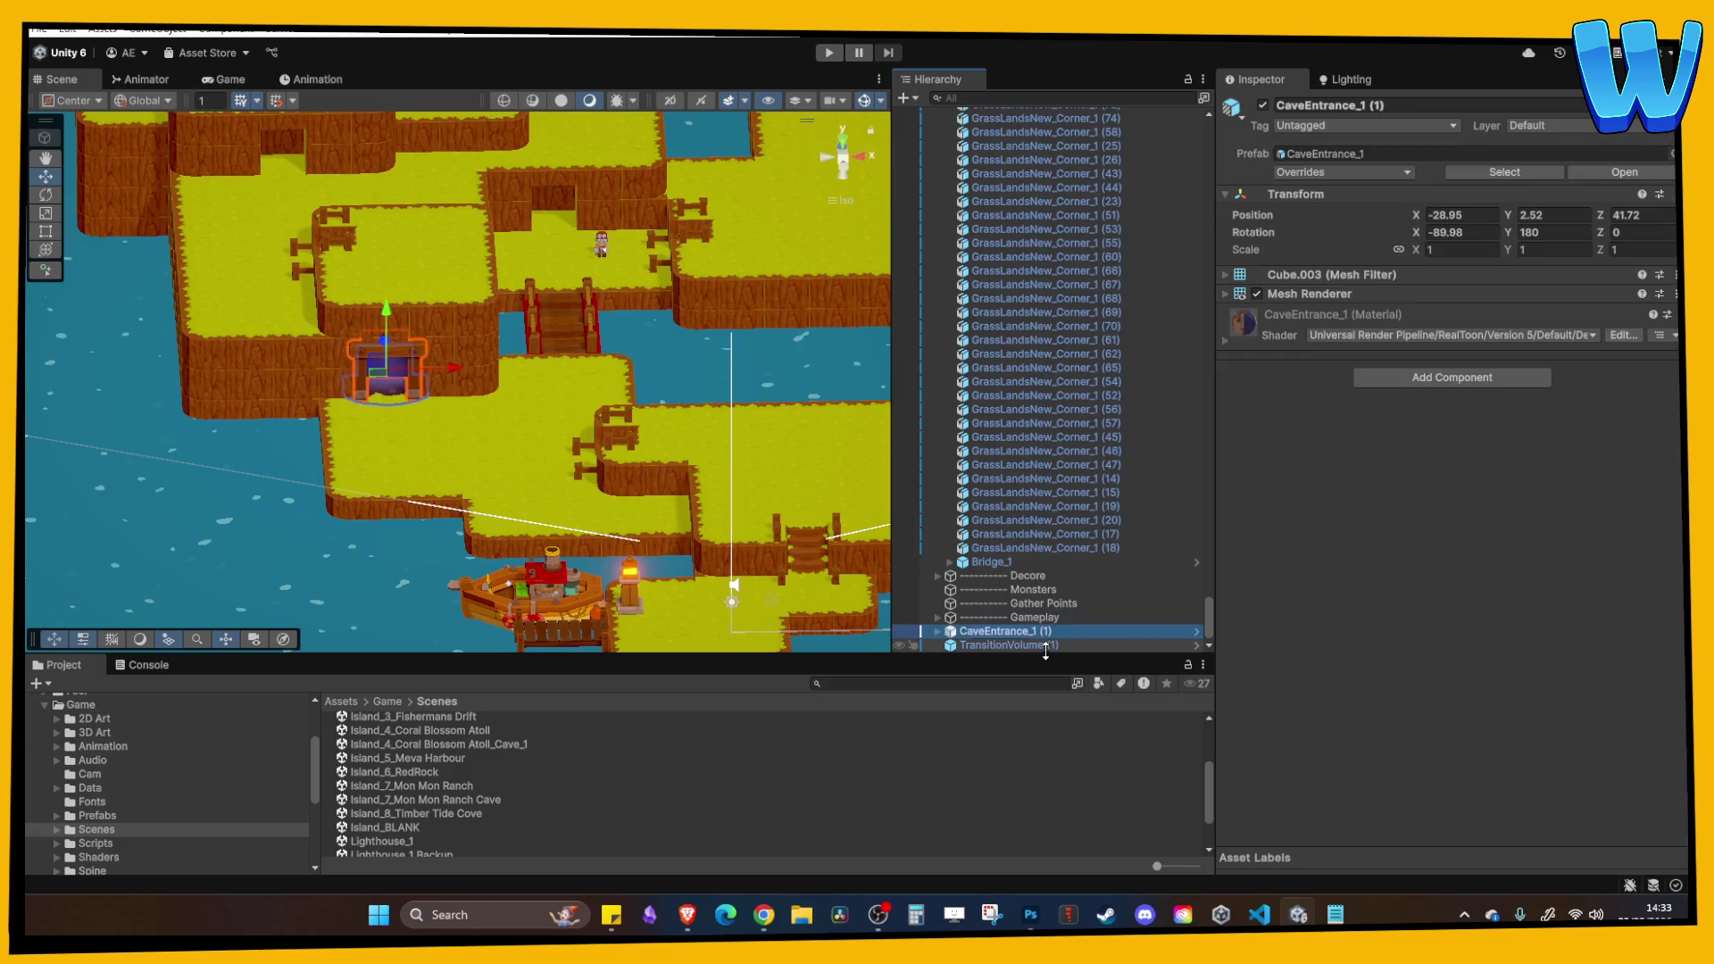
key(F2)
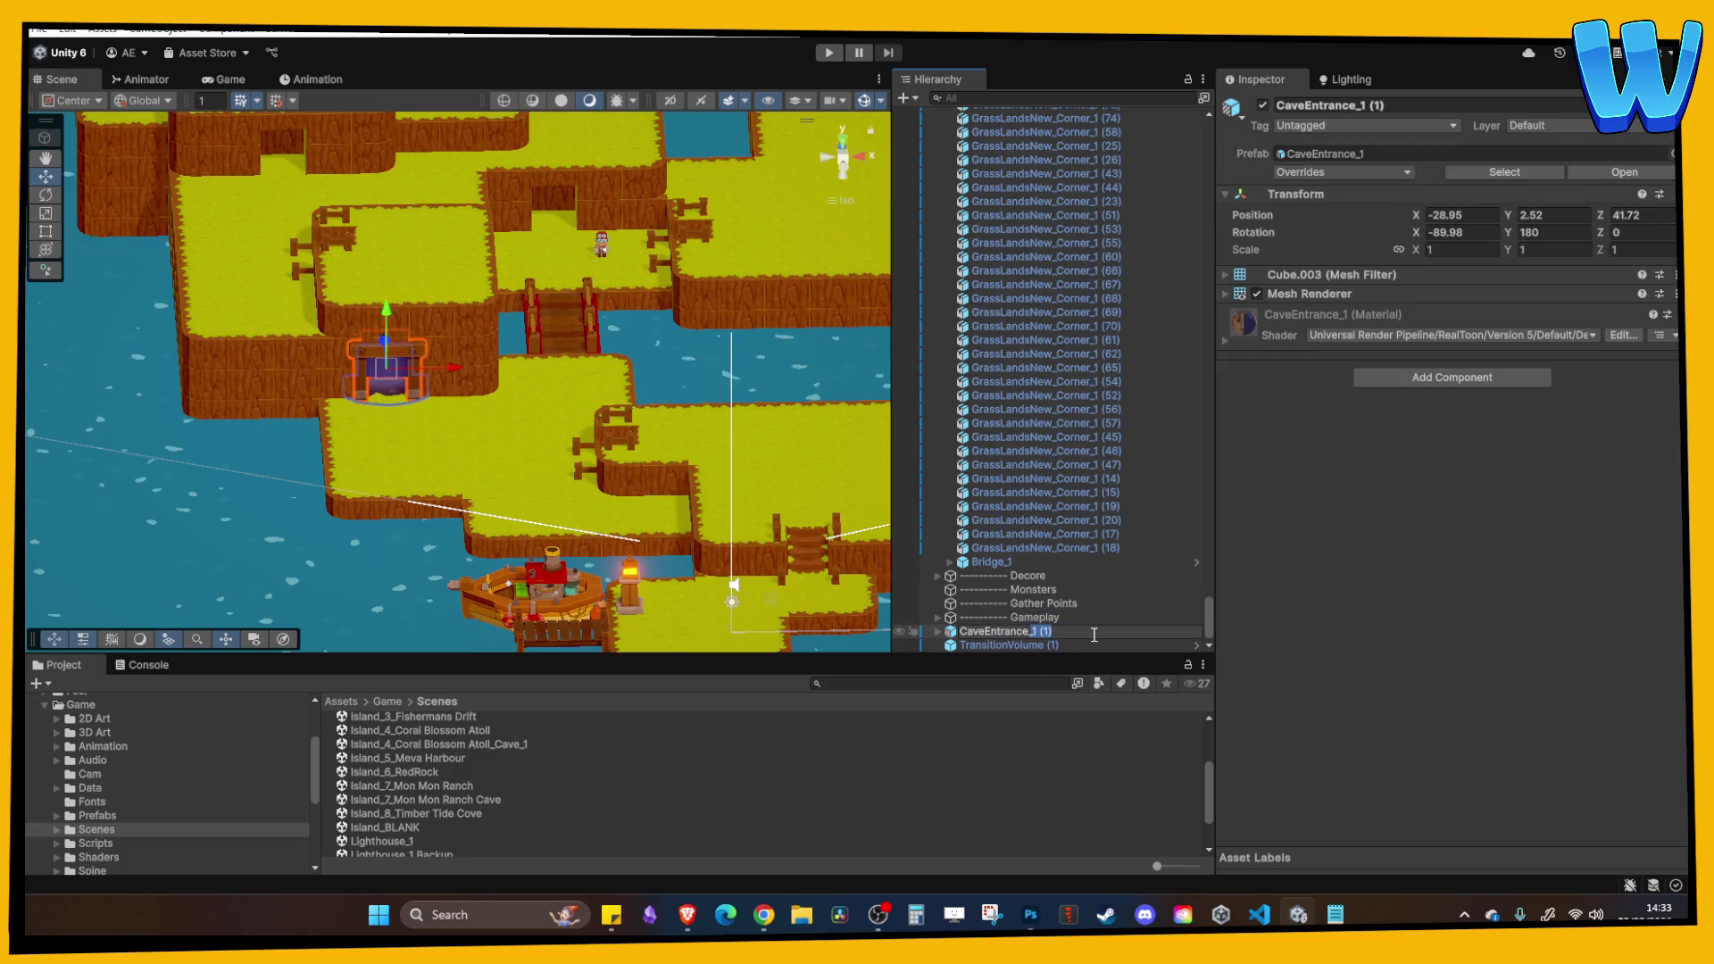
click(1005, 641)
click(1005, 627)
drag(1003, 641, 1007, 630)
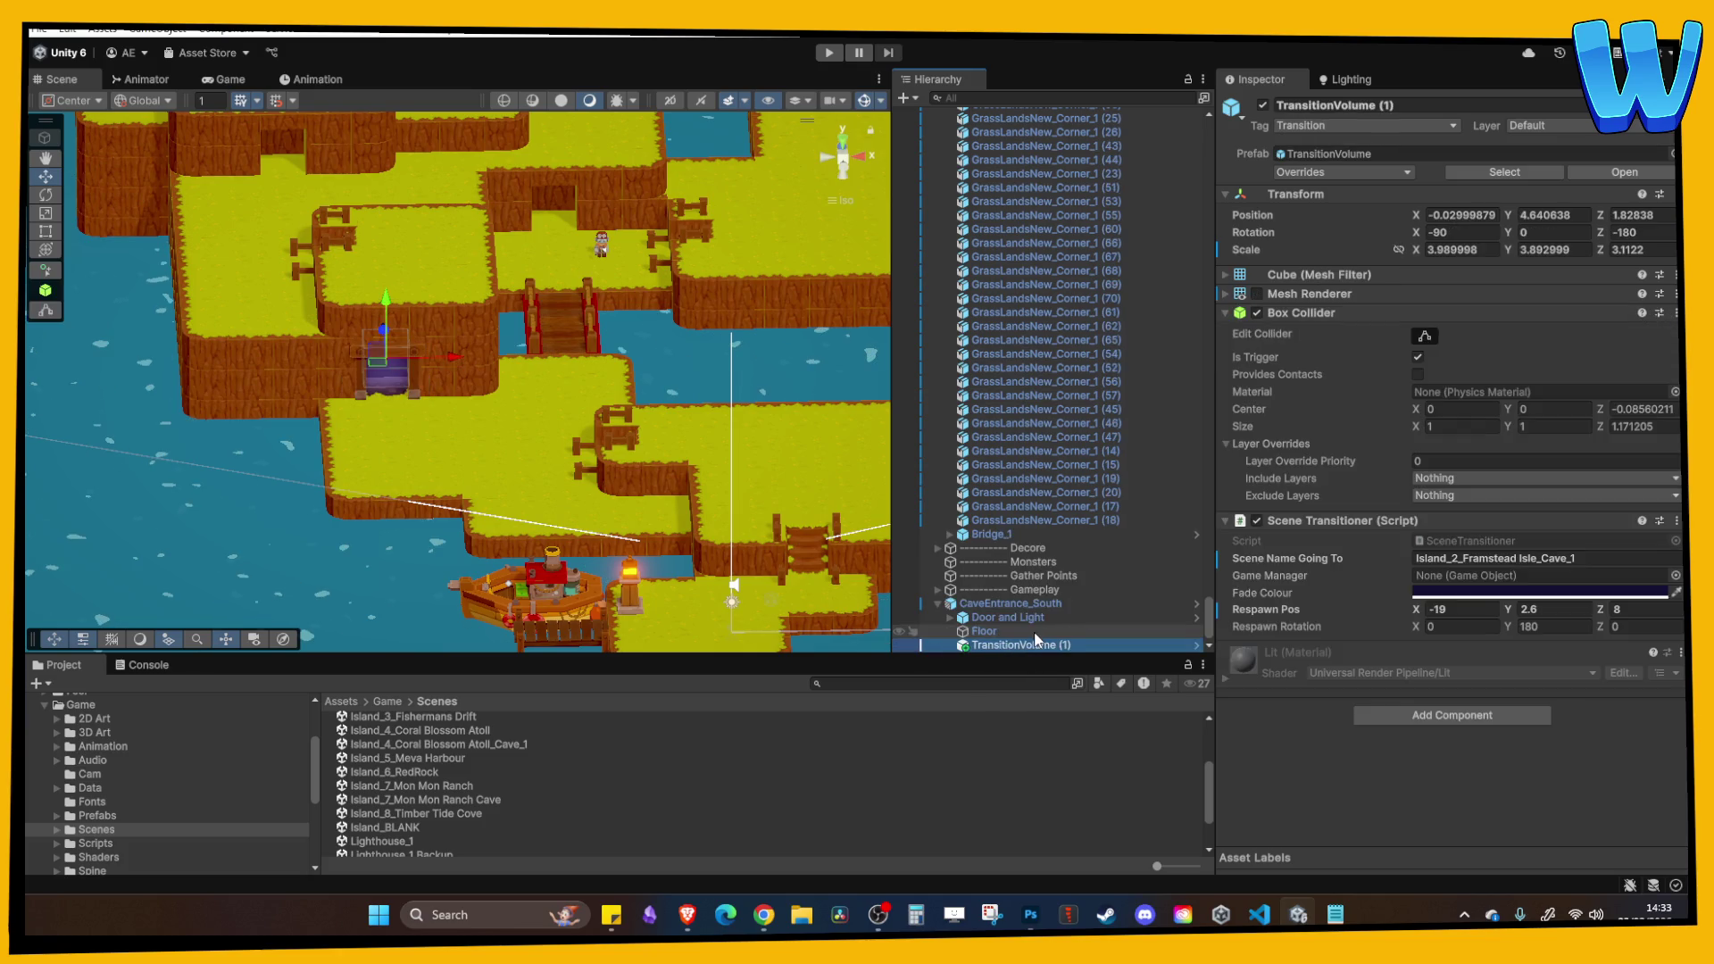
click(993, 631)
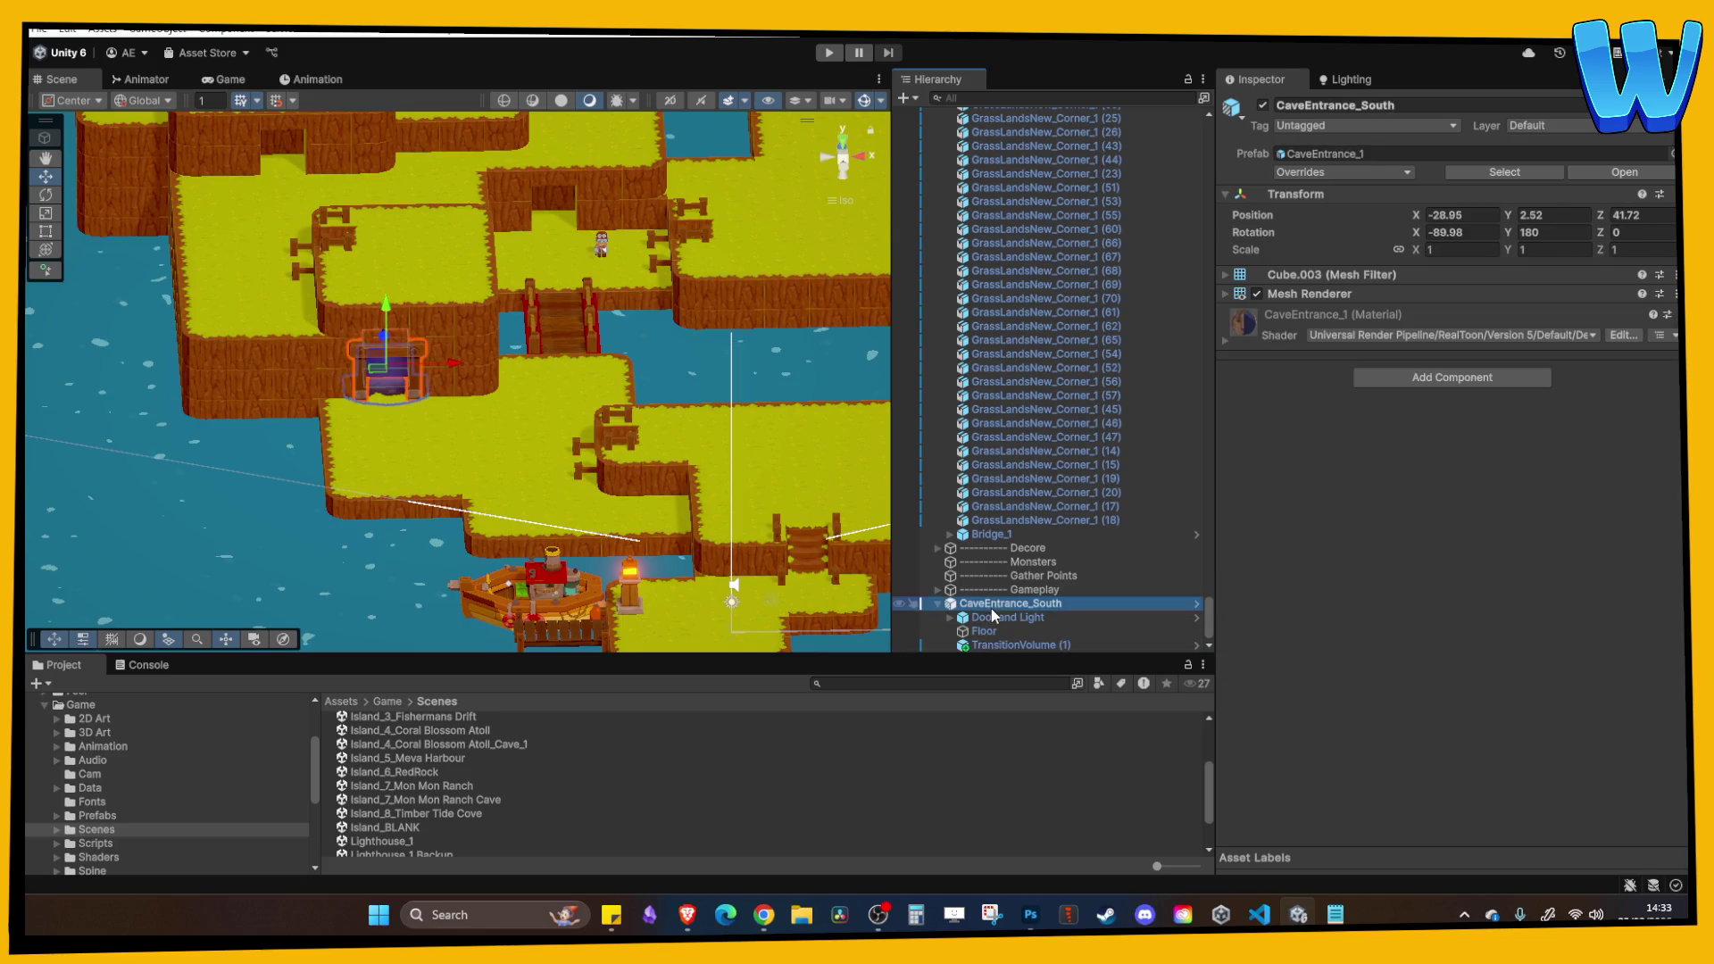
click(993, 645)
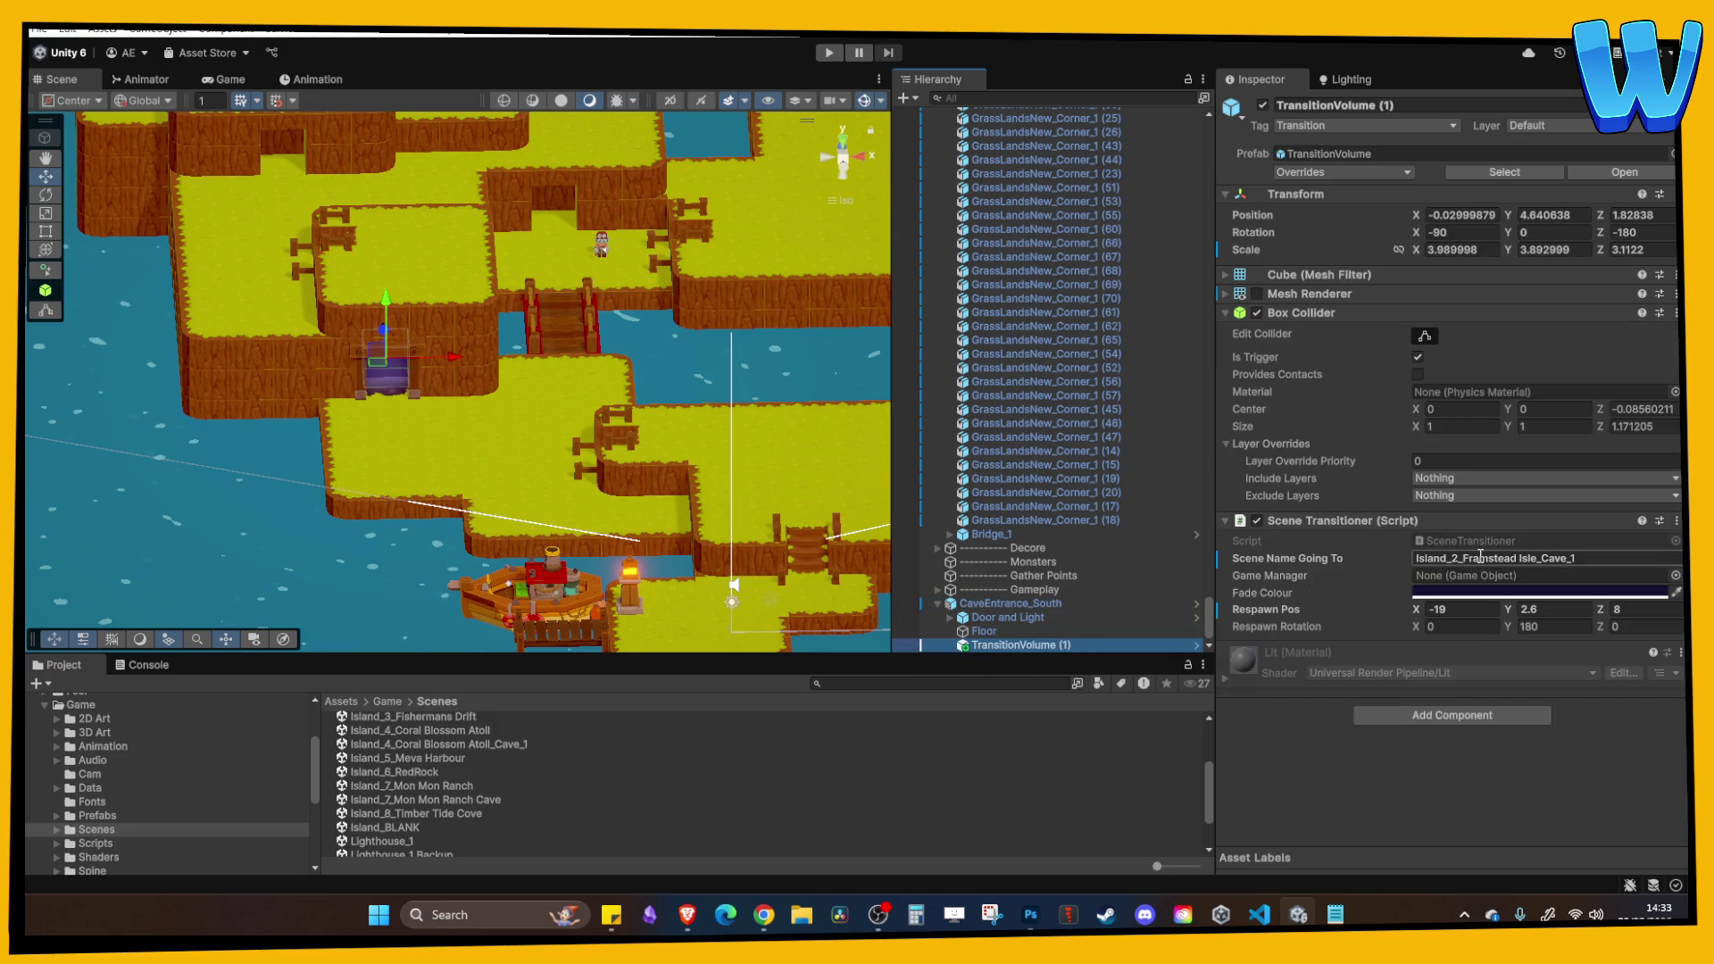
click(1010, 603)
Duplicate CaveEntrance_South and move the copy over to another cliff.
mouse_move(477, 379)
mouse_down()
mouse_move(499, 462)
mouse_move(671, 453)
mouse_up()
key(w)
key(ctrl+d)
drag(593, 412, 530, 203)
key(f)
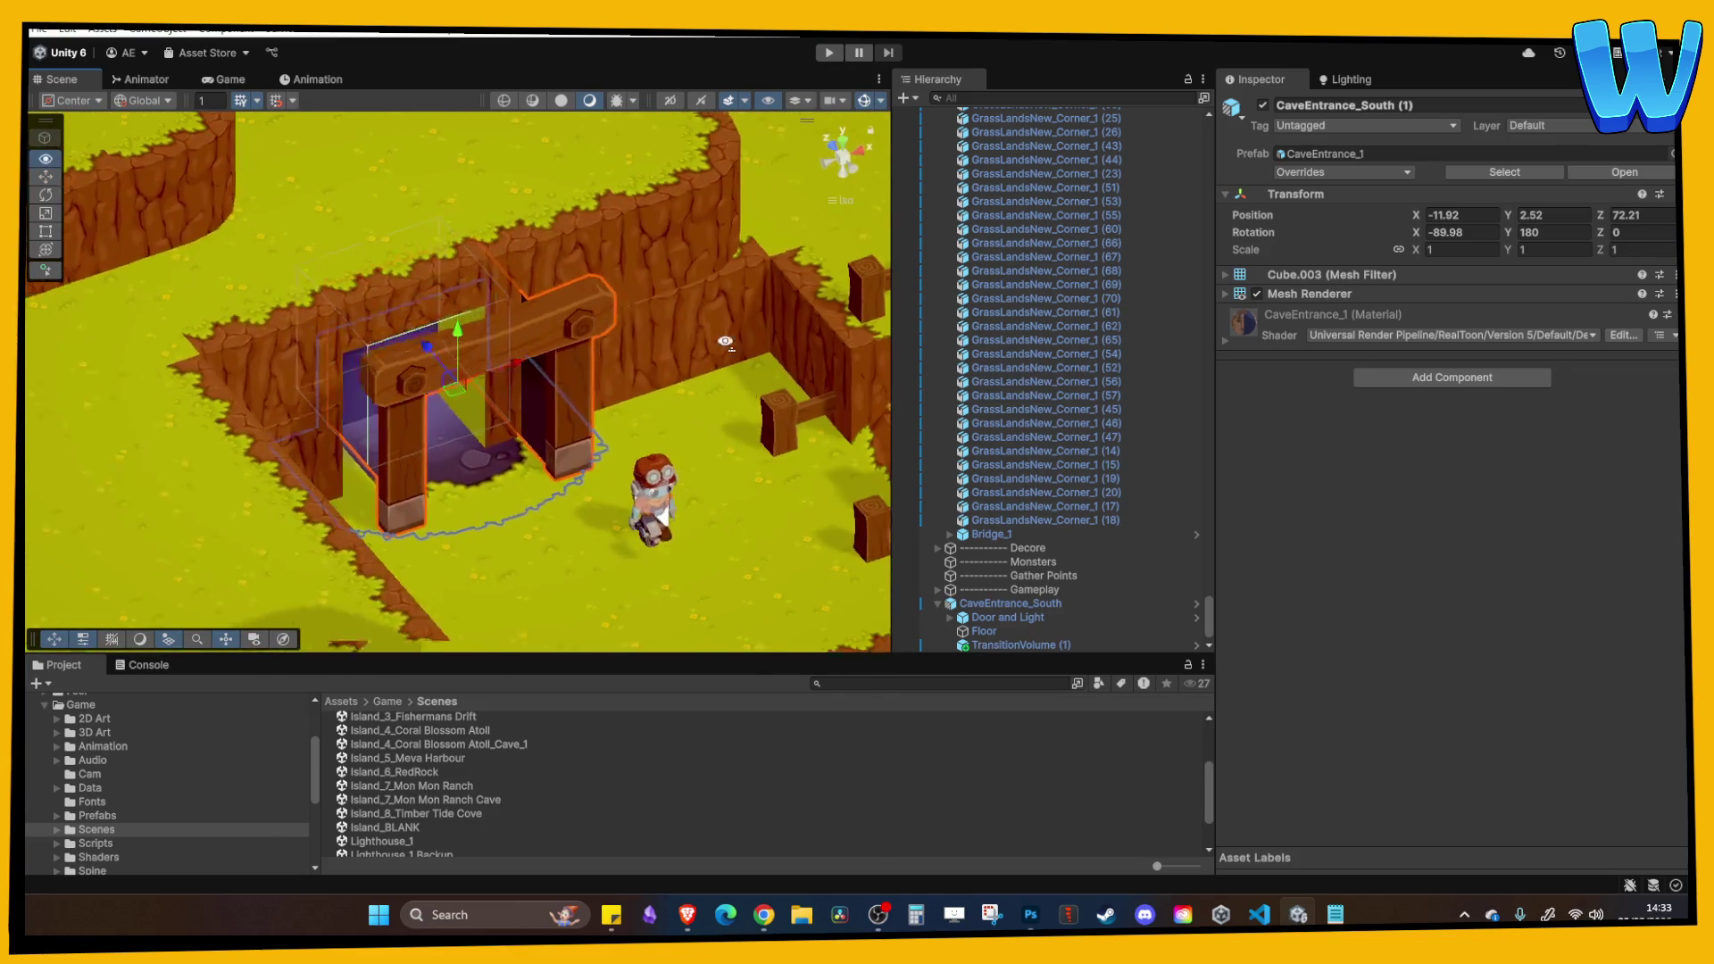
Nudge the copied arch along Z and X to seat it in the cliff at X -12.97, Z 73.69.
drag(426, 346, 392, 310)
drag(495, 328, 487, 332)
scroll(536, 375, up, 5)
scroll(546, 390, down, 2)
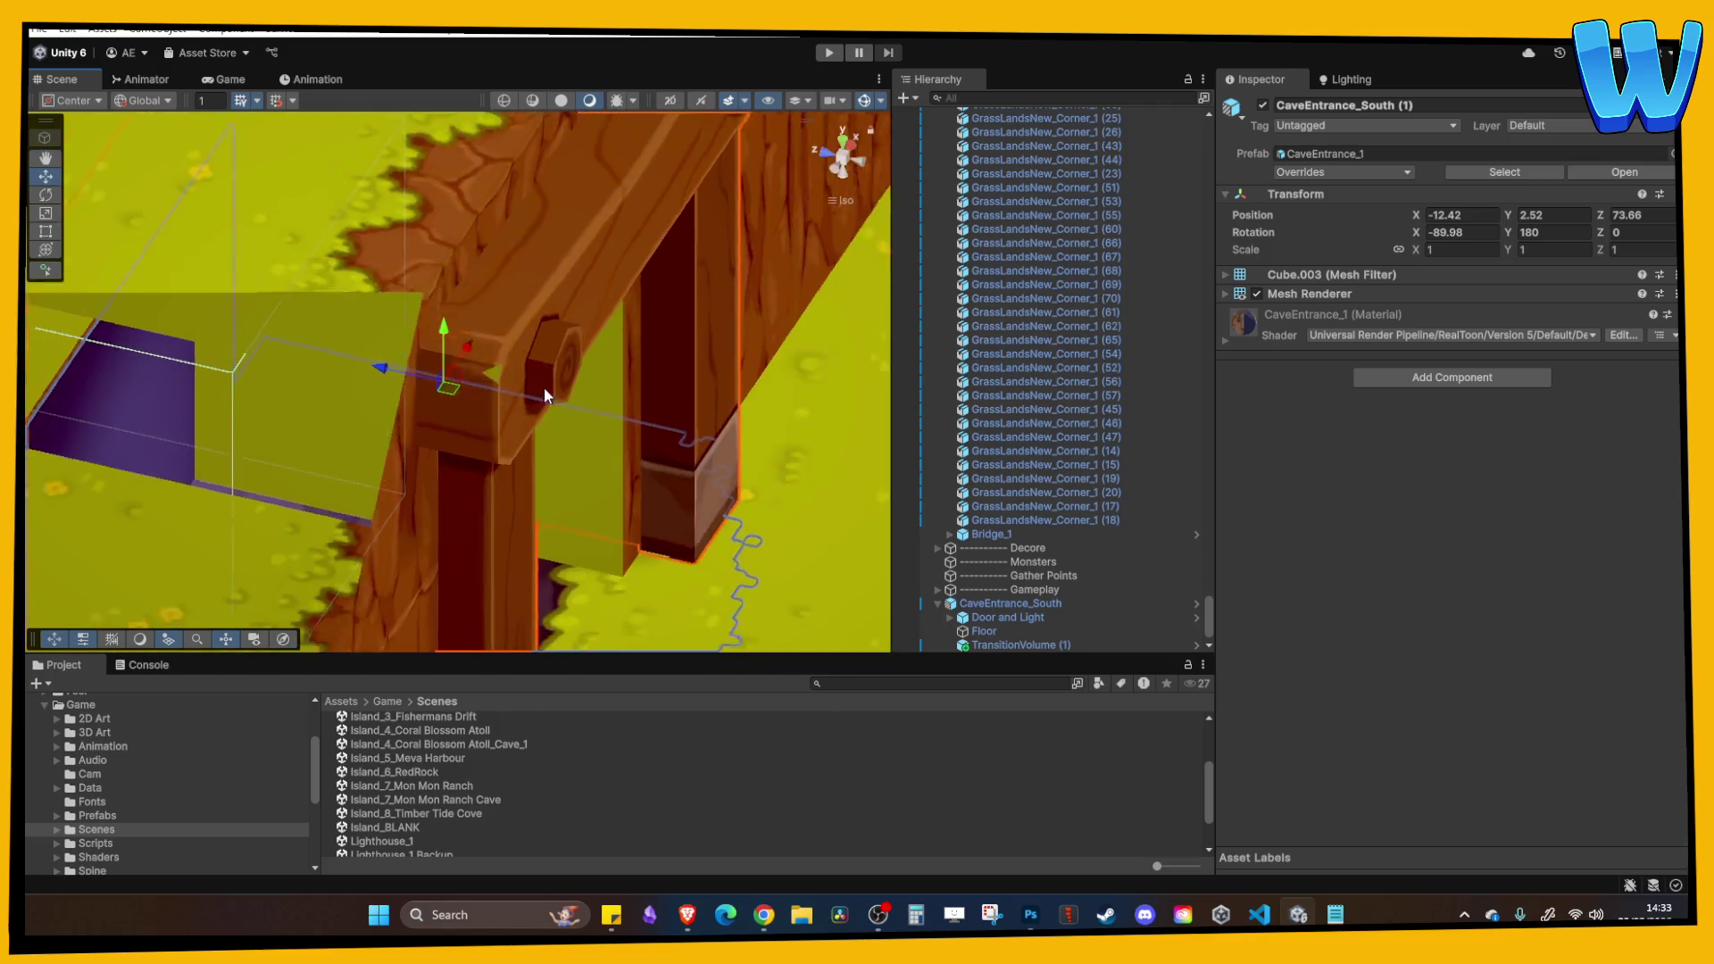
scroll(544, 387, down, 5)
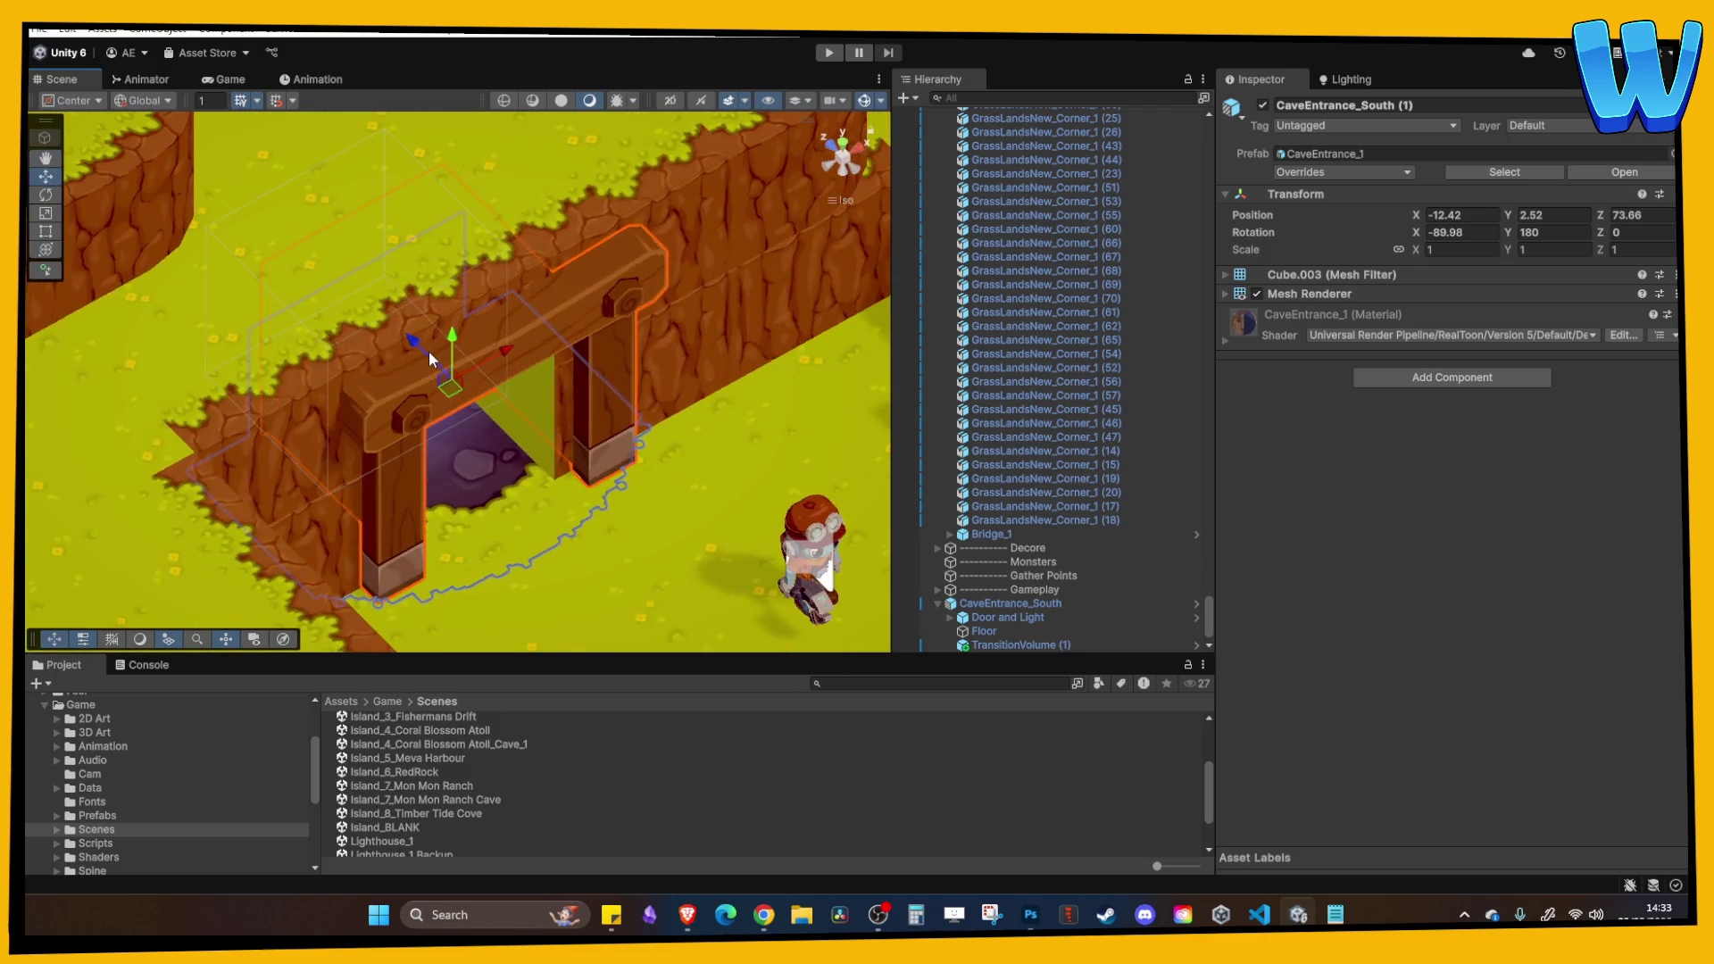
mouse_move(424, 346)
mouse_down()
mouse_move(408, 343)
mouse_move(630, 413)
mouse_up()
drag(527, 381, 437, 412)
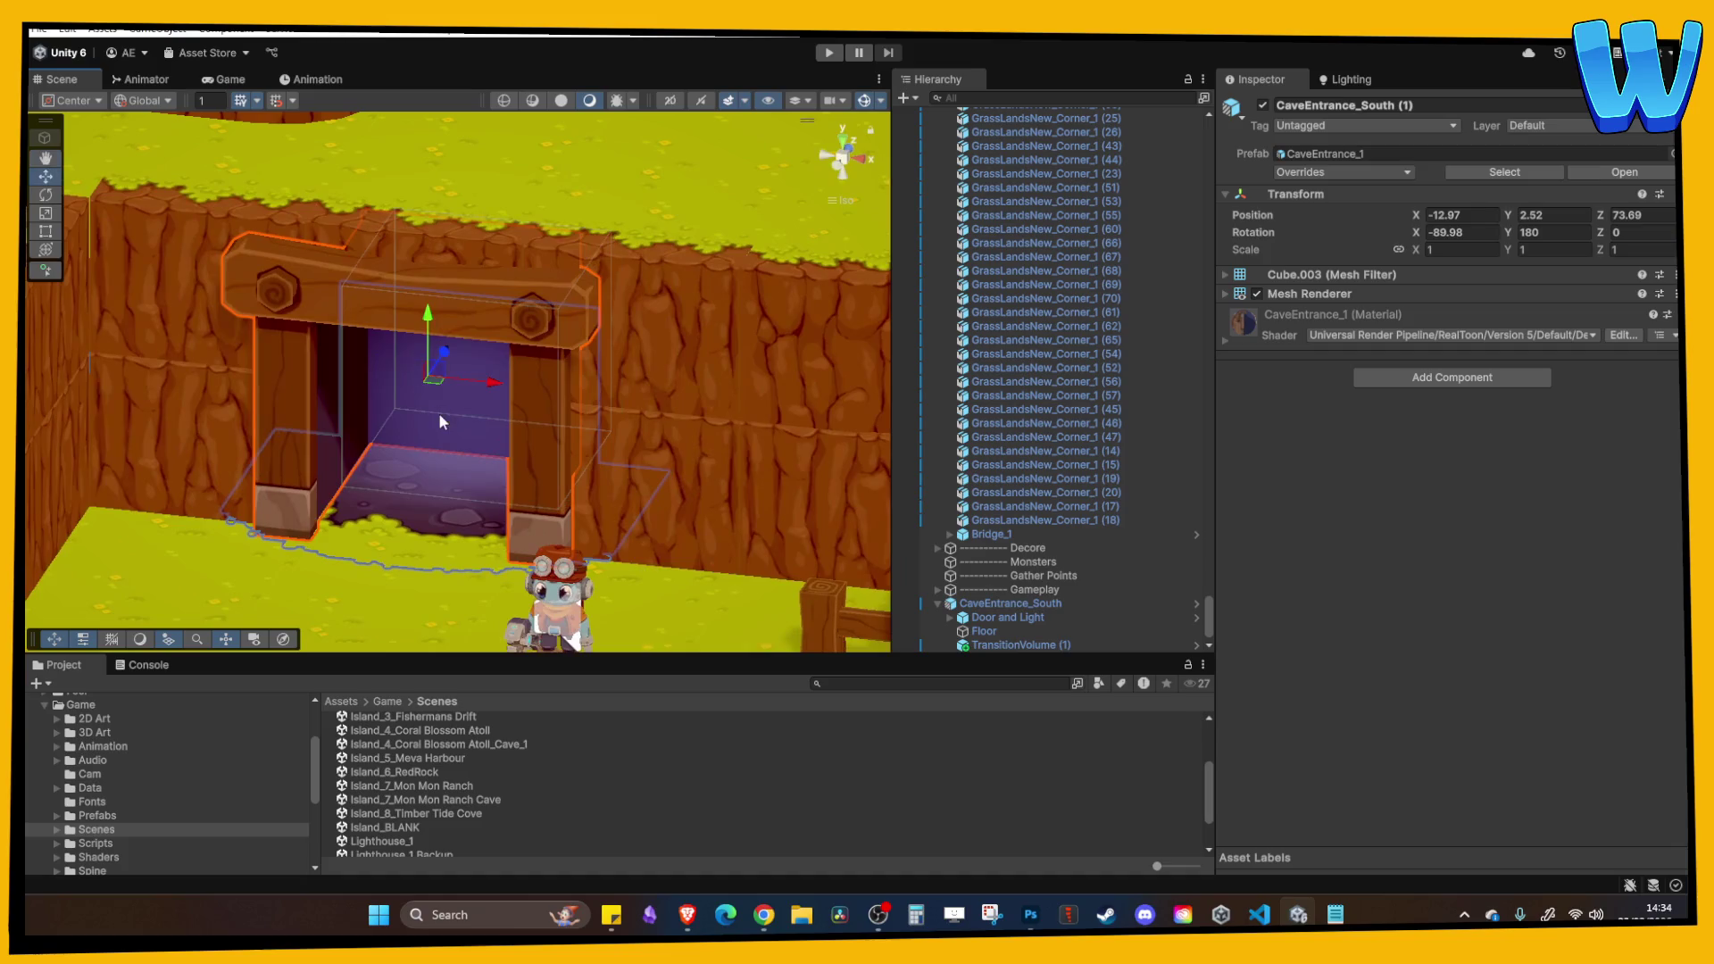
click(549, 473)
Rename the copied entrance CaveEntrance_South (1) to CaveEntrance_Forest.
drag(550, 473, 507, 427)
click(559, 367)
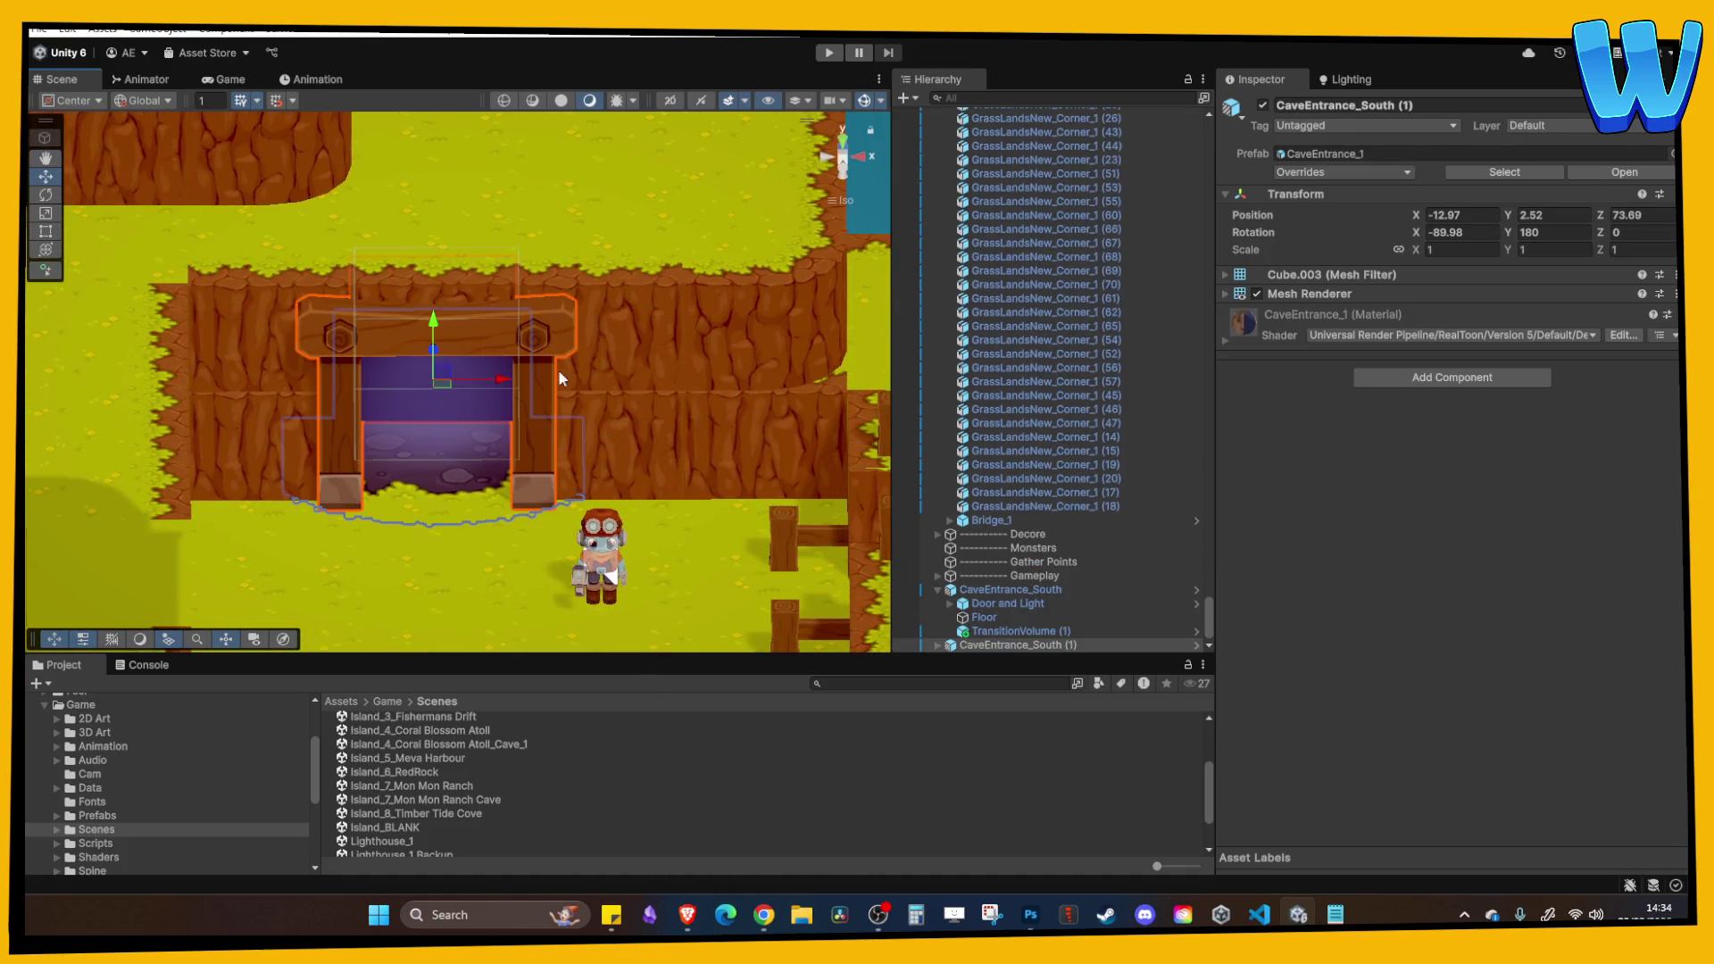
click(937, 590)
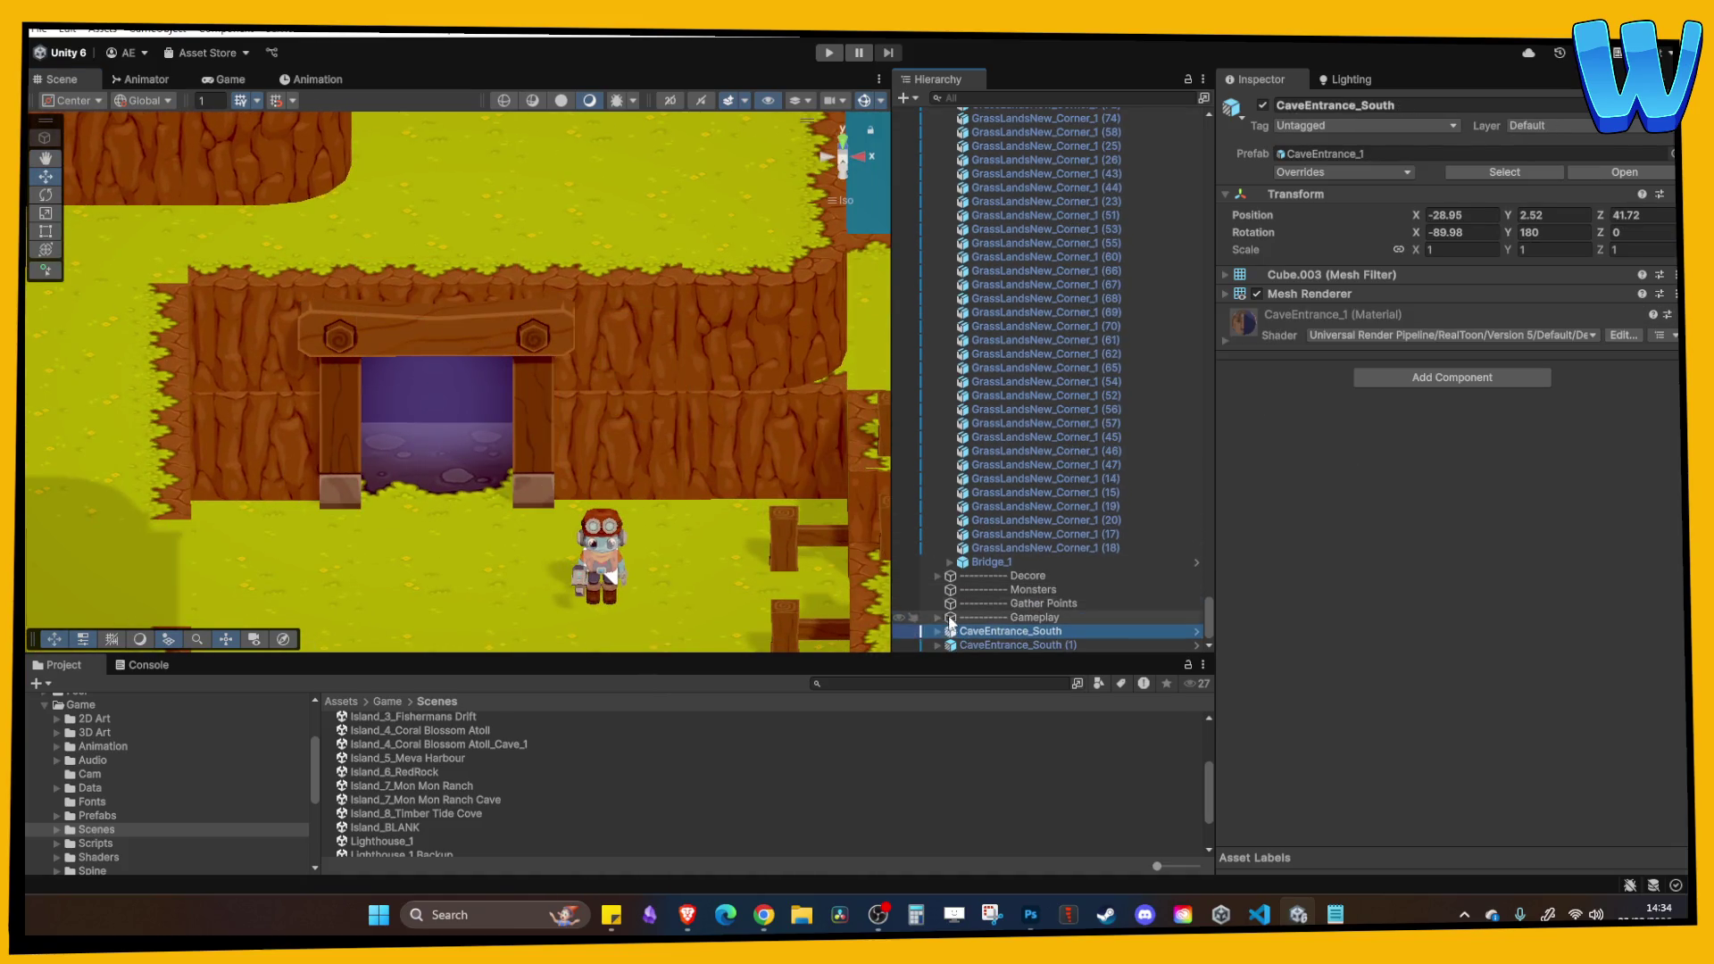
click(1012, 644)
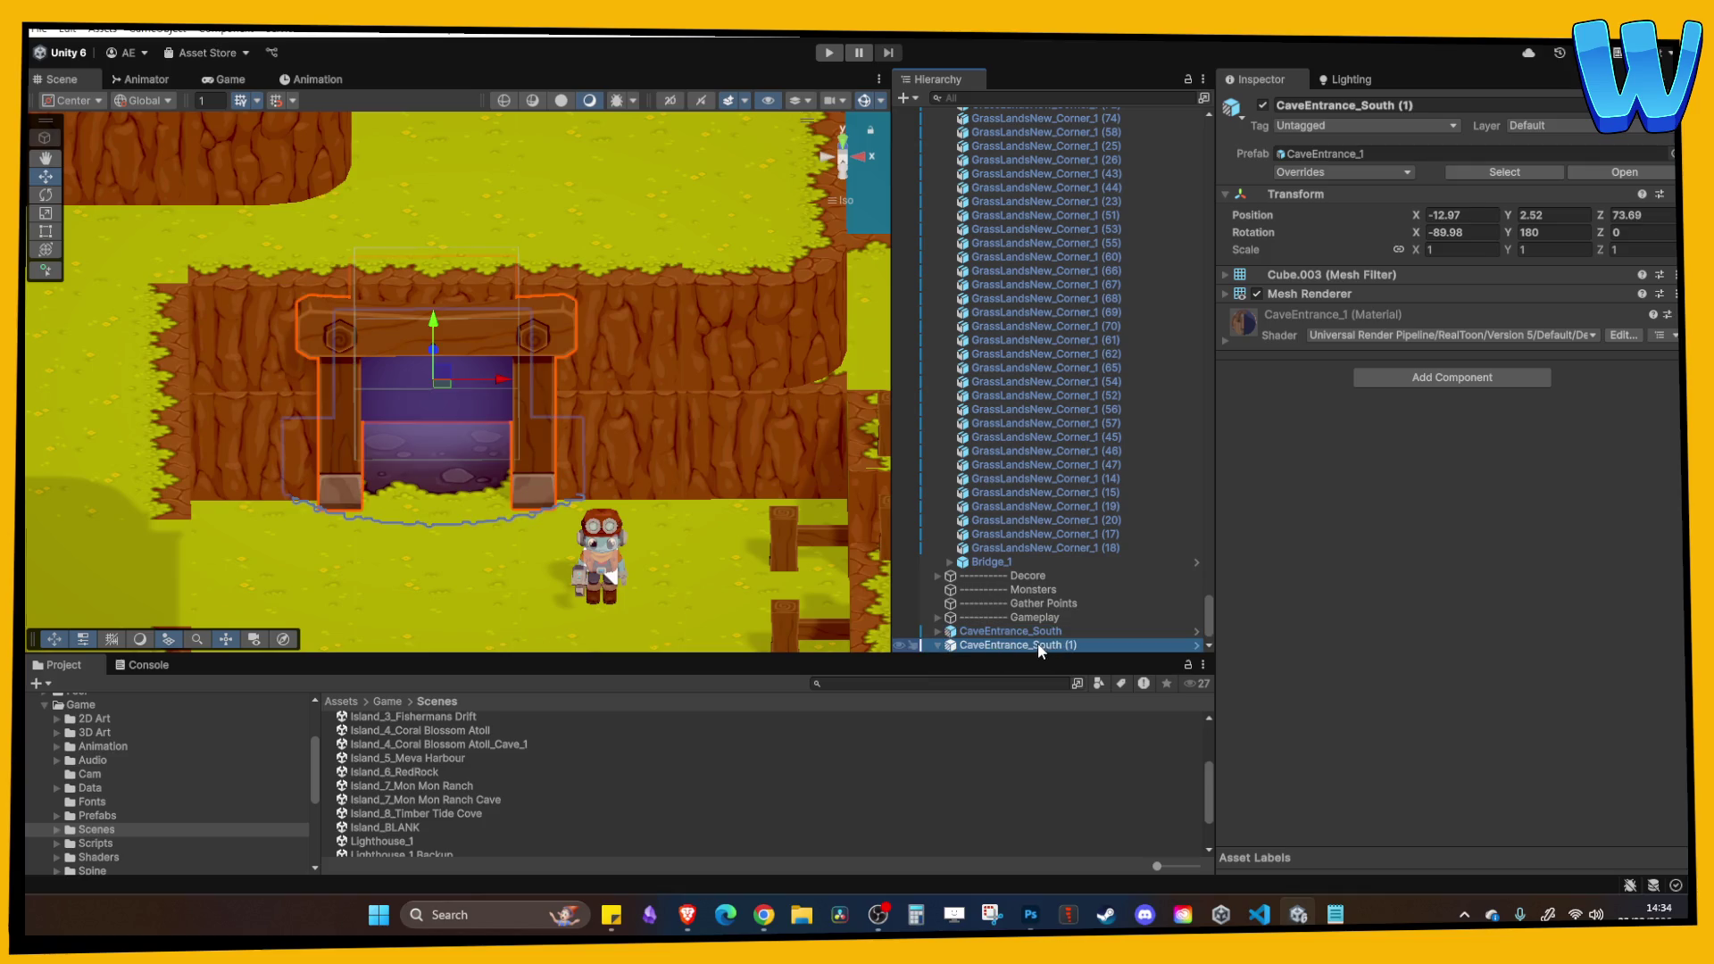
text(Forest)
key(Return)
Duplicate CaveEntrance_Forest and snap the copy flush into the upper cliff face at Y 8.54.
mouse_move(350, 398)
mouse_down()
mouse_move(446, 437)
mouse_move(565, 415)
mouse_move(511, 371)
mouse_up()
key(ctrl+d)
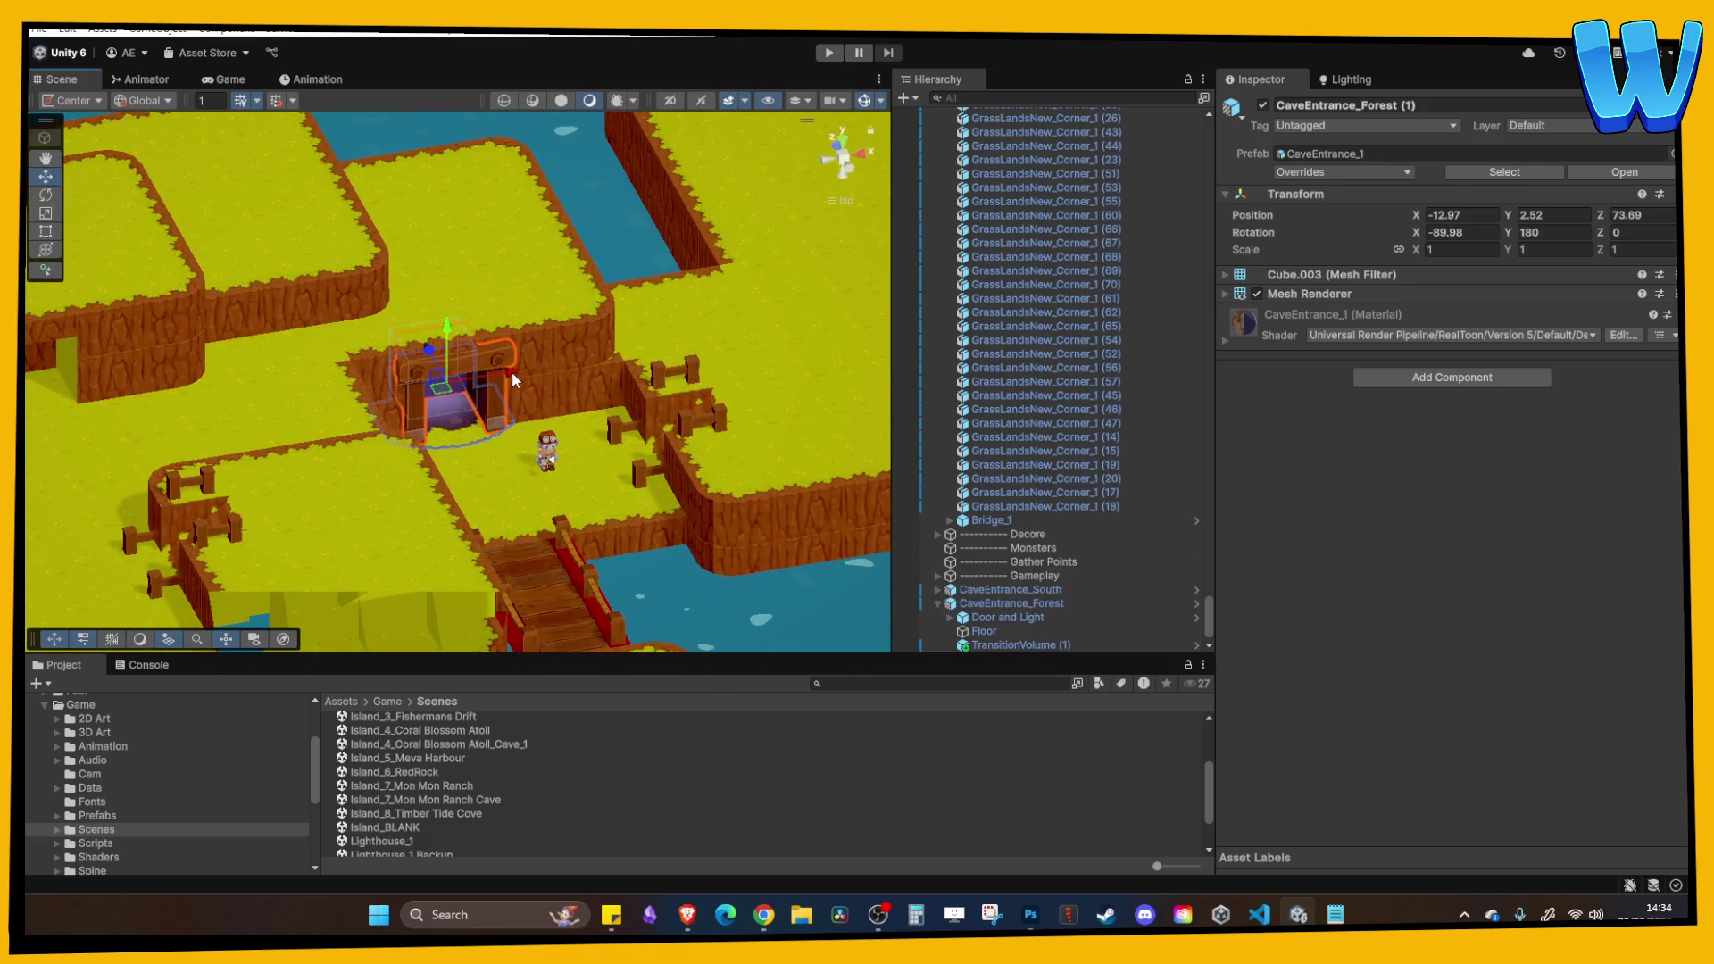
scroll(325, 421, down, 3)
mouse_move(261, 382)
mouse_down()
mouse_move(260, 293)
mouse_move(238, 321)
mouse_move(426, 335)
mouse_up()
key(f)
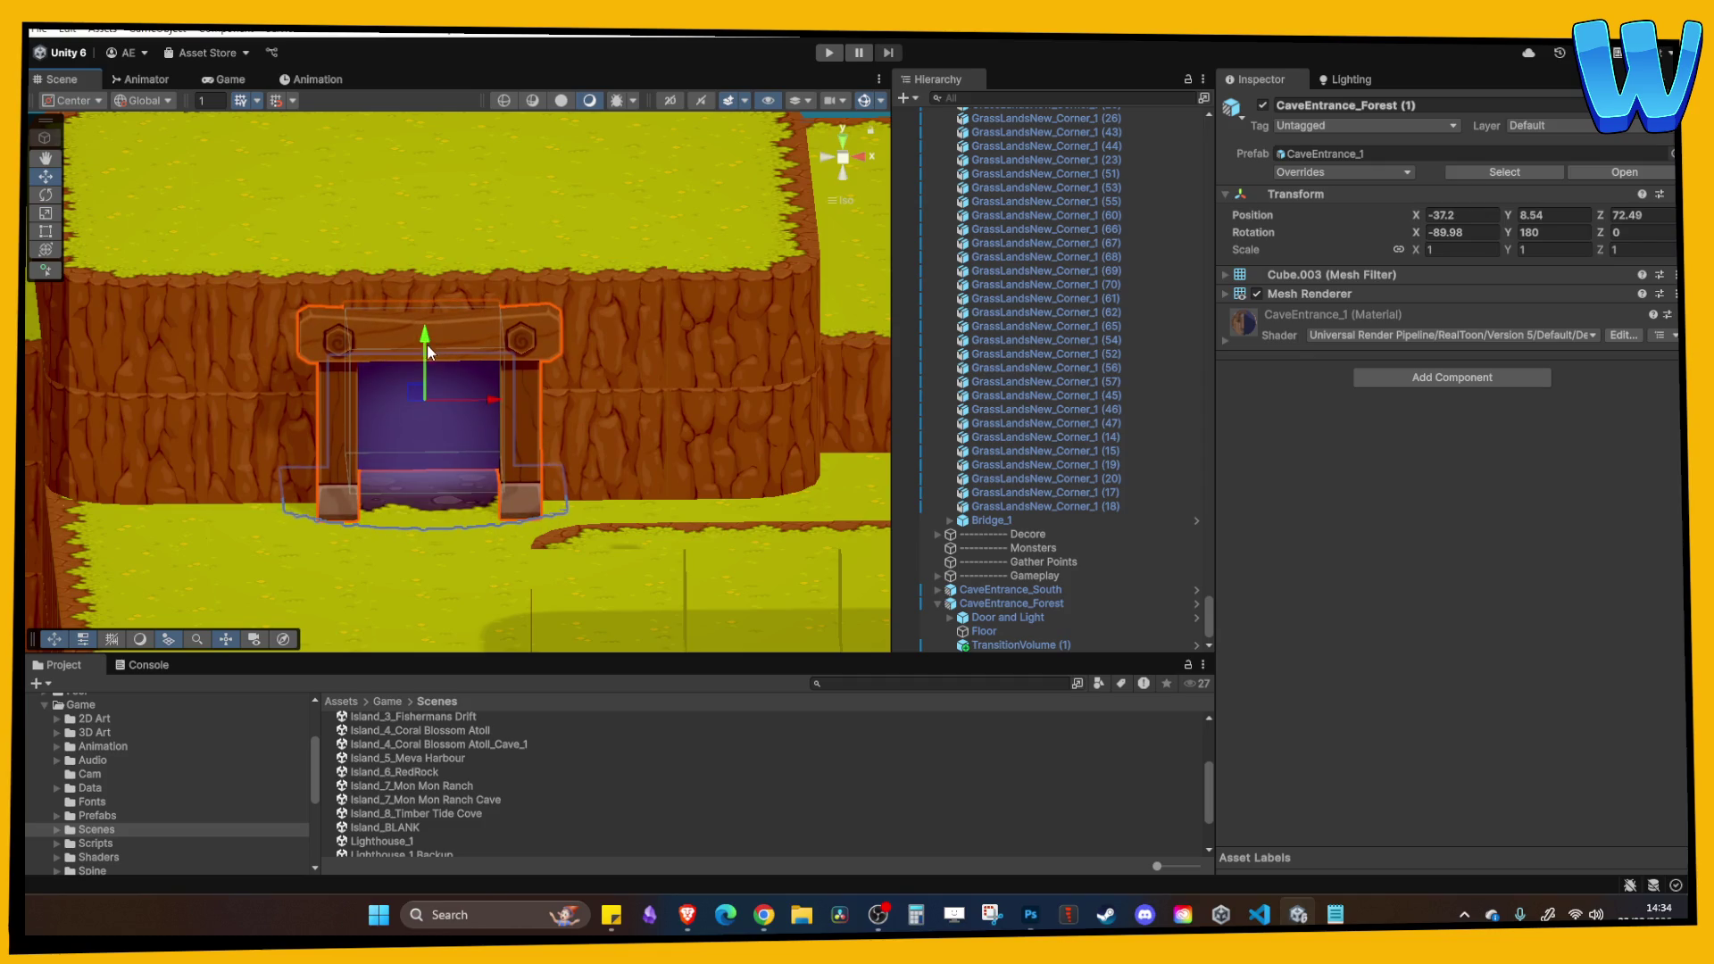
scroll(428, 375, up, 3)
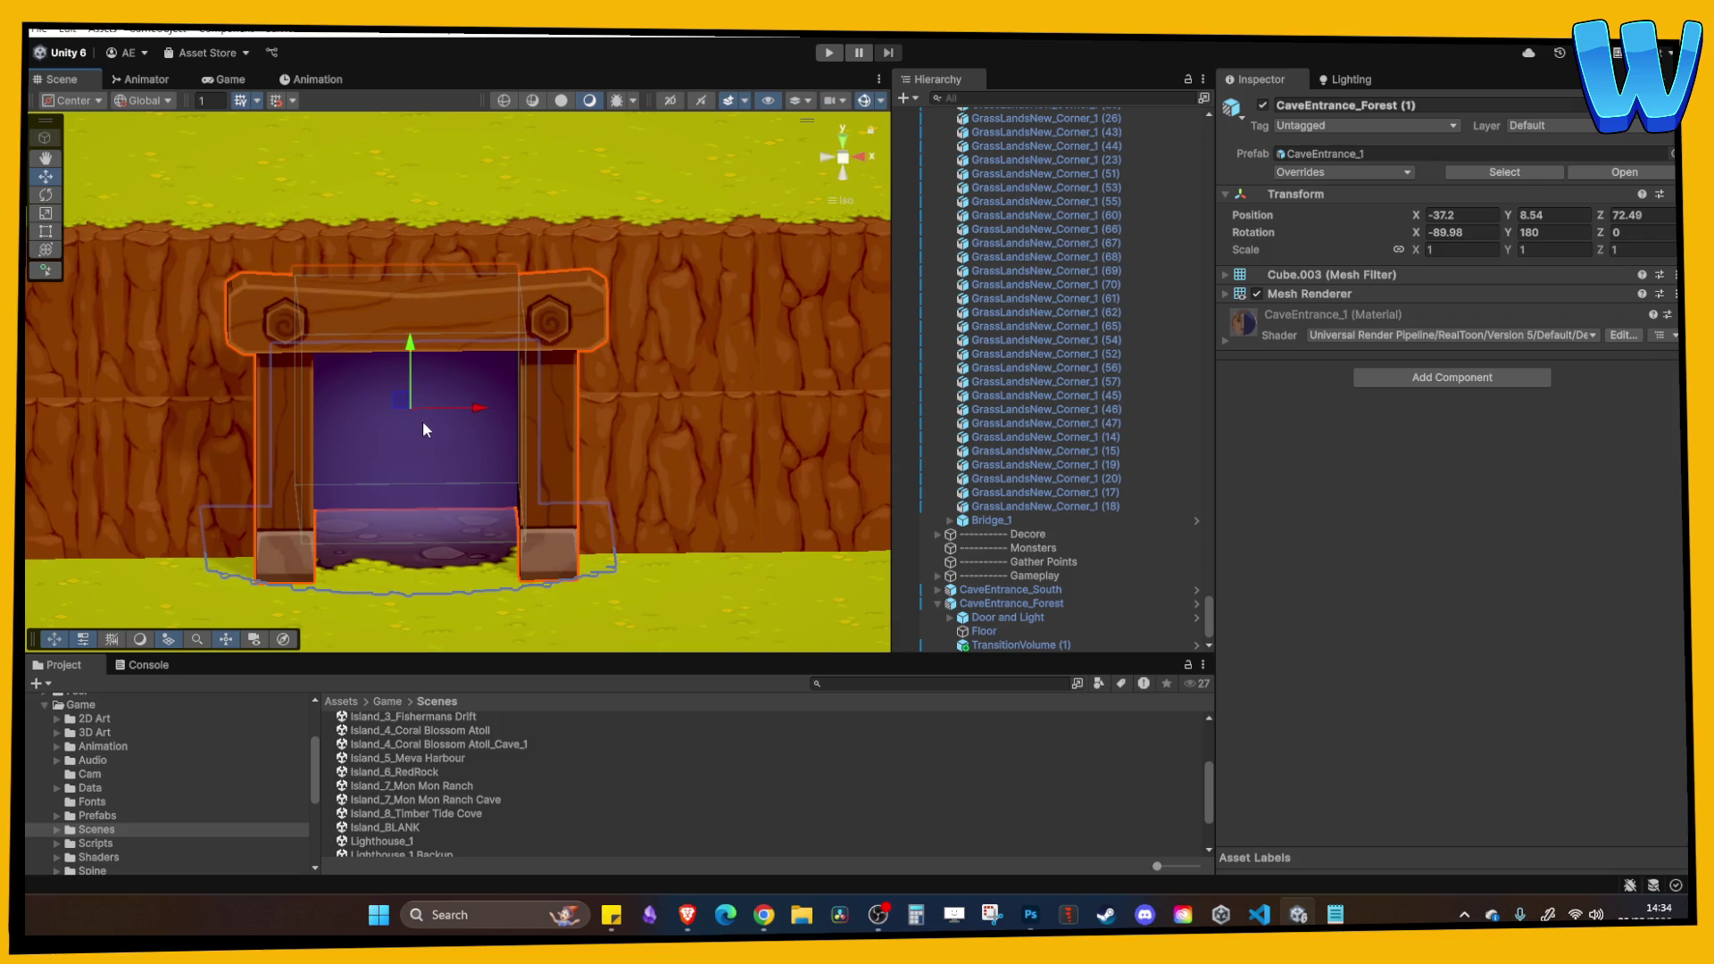
mouse_move(330, 393)
mouse_down()
mouse_move(398, 441)
mouse_move(500, 416)
mouse_move(378, 356)
mouse_up()
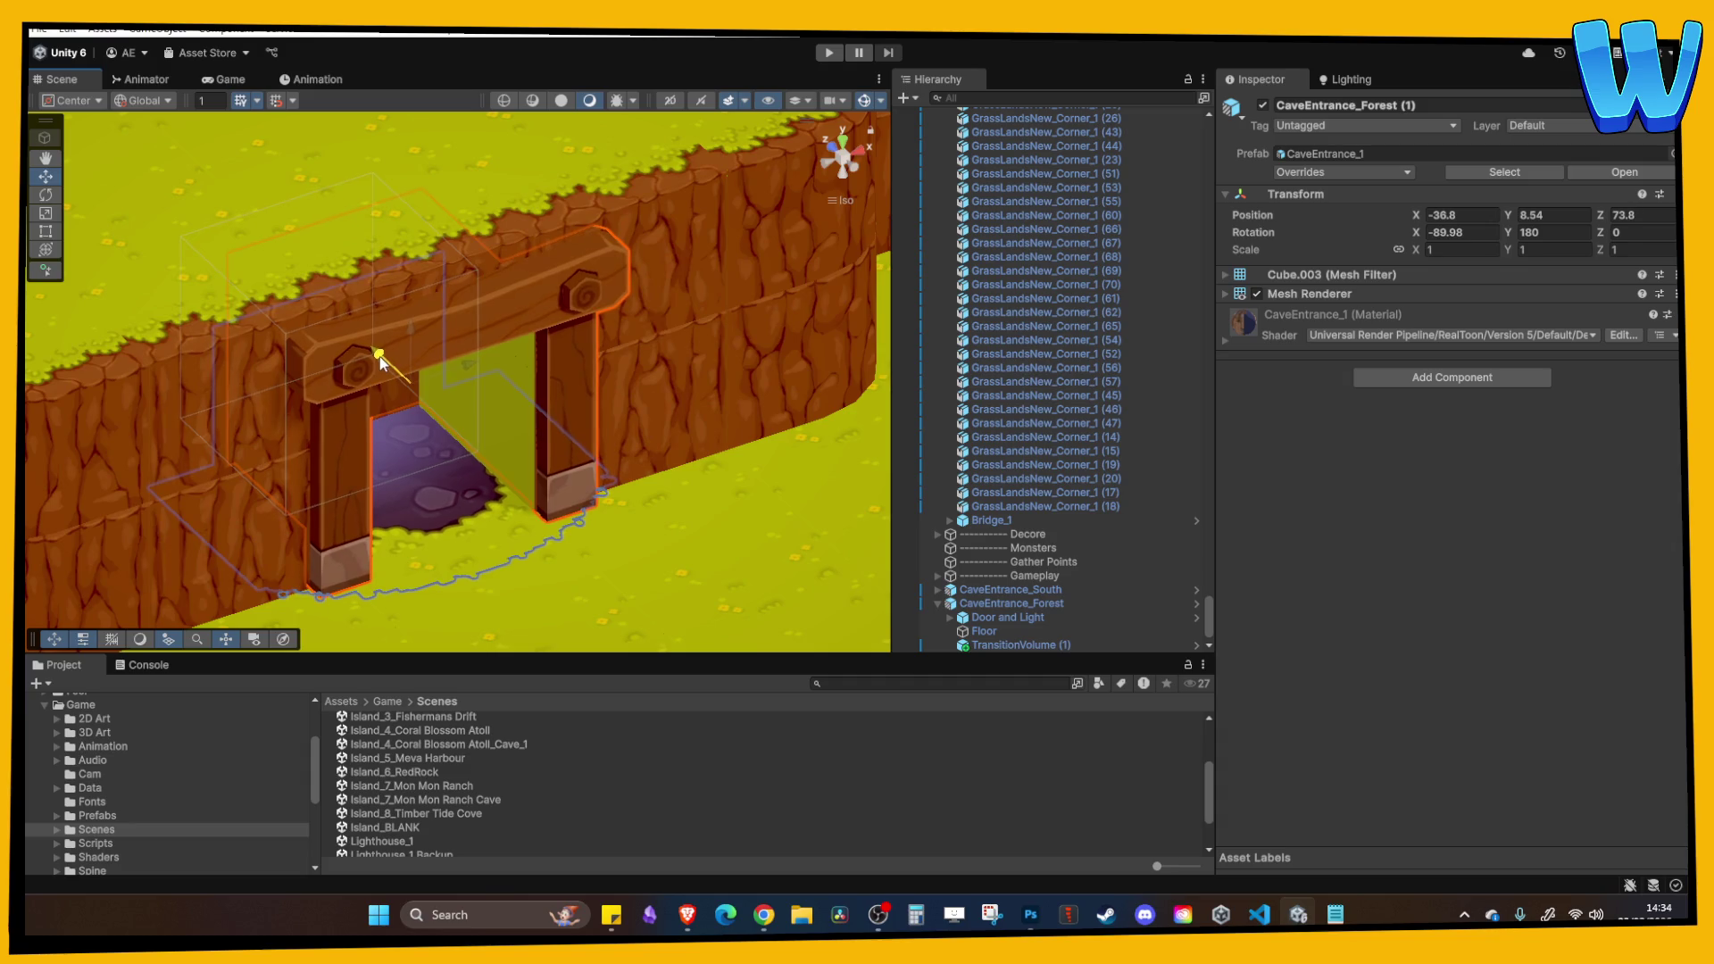
mouse_move(441, 425)
mouse_down()
mouse_move(448, 334)
mouse_move(414, 329)
mouse_up()
mouse_move(549, 425)
mouse_down()
mouse_move(484, 395)
mouse_move(547, 390)
mouse_move(646, 469)
mouse_up()
click(646, 469)
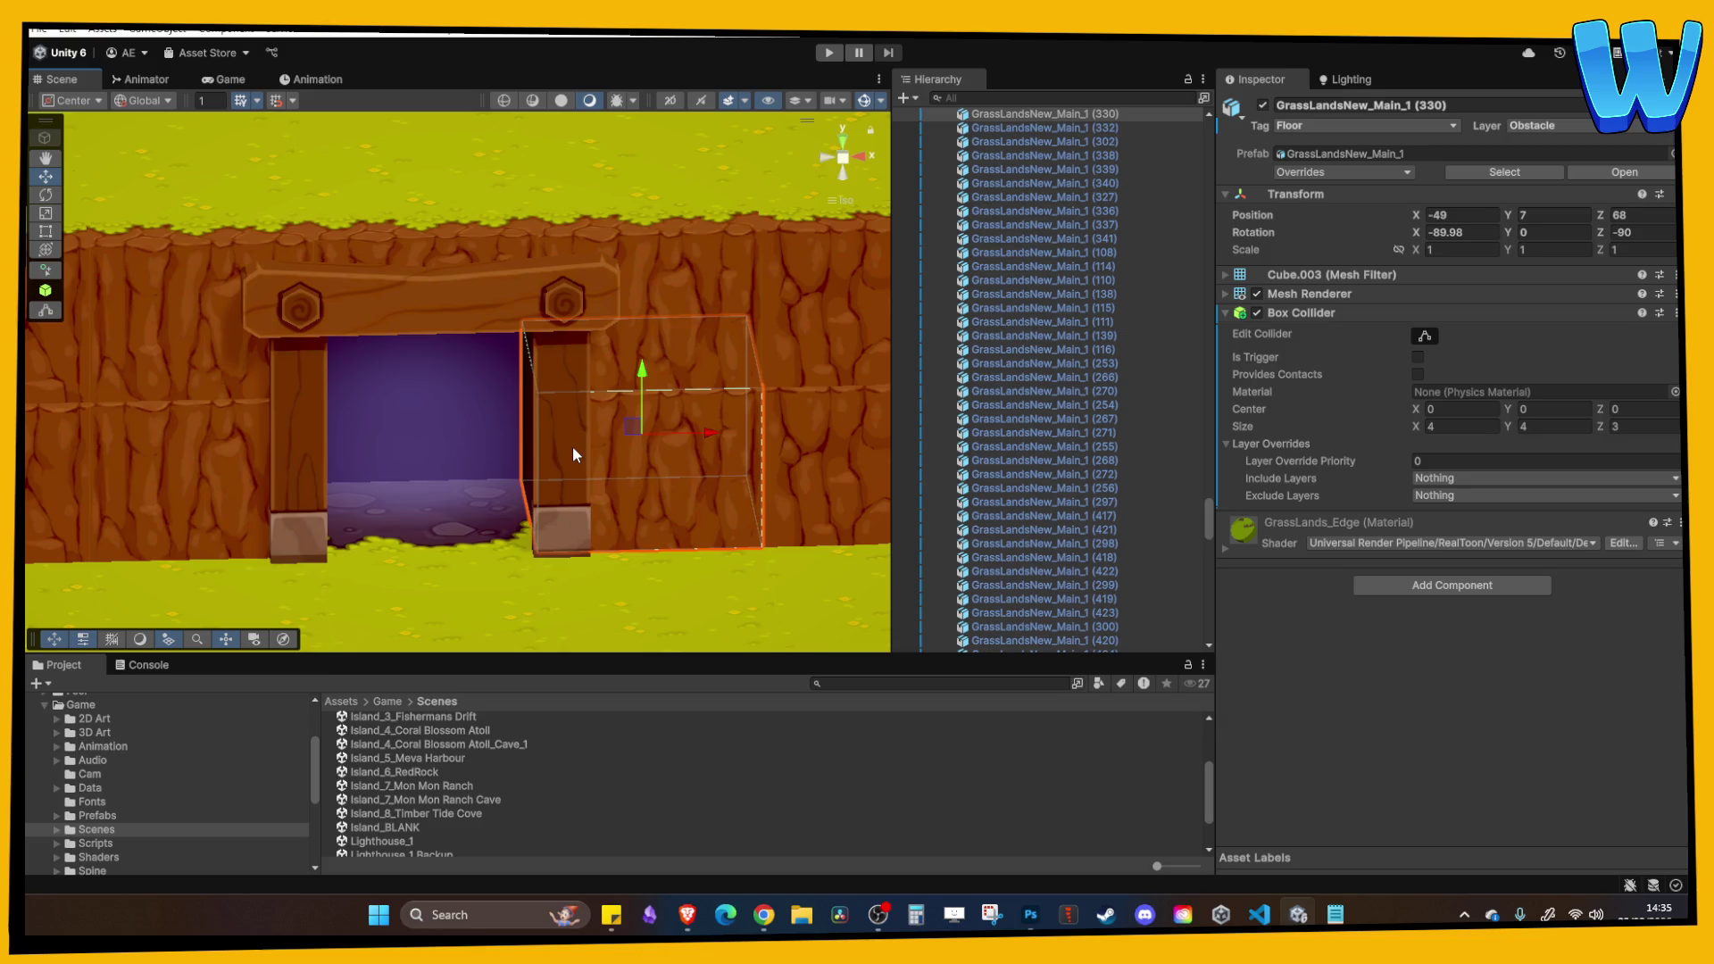
Review the upper cave entrance beside its cliff wall, then launch Timber Tide Cove in play mode.
mouse_move(496, 440)
mouse_down()
mouse_move(316, 377)
mouse_move(268, 393)
mouse_move(639, 445)
mouse_up()
click(458, 293)
mouse_move(458, 293)
mouse_down()
mouse_move(554, 276)
mouse_move(508, 293)
mouse_move(592, 430)
mouse_move(549, 403)
mouse_move(537, 435)
mouse_up()
click(593, 430)
scroll(537, 436, down, 10)
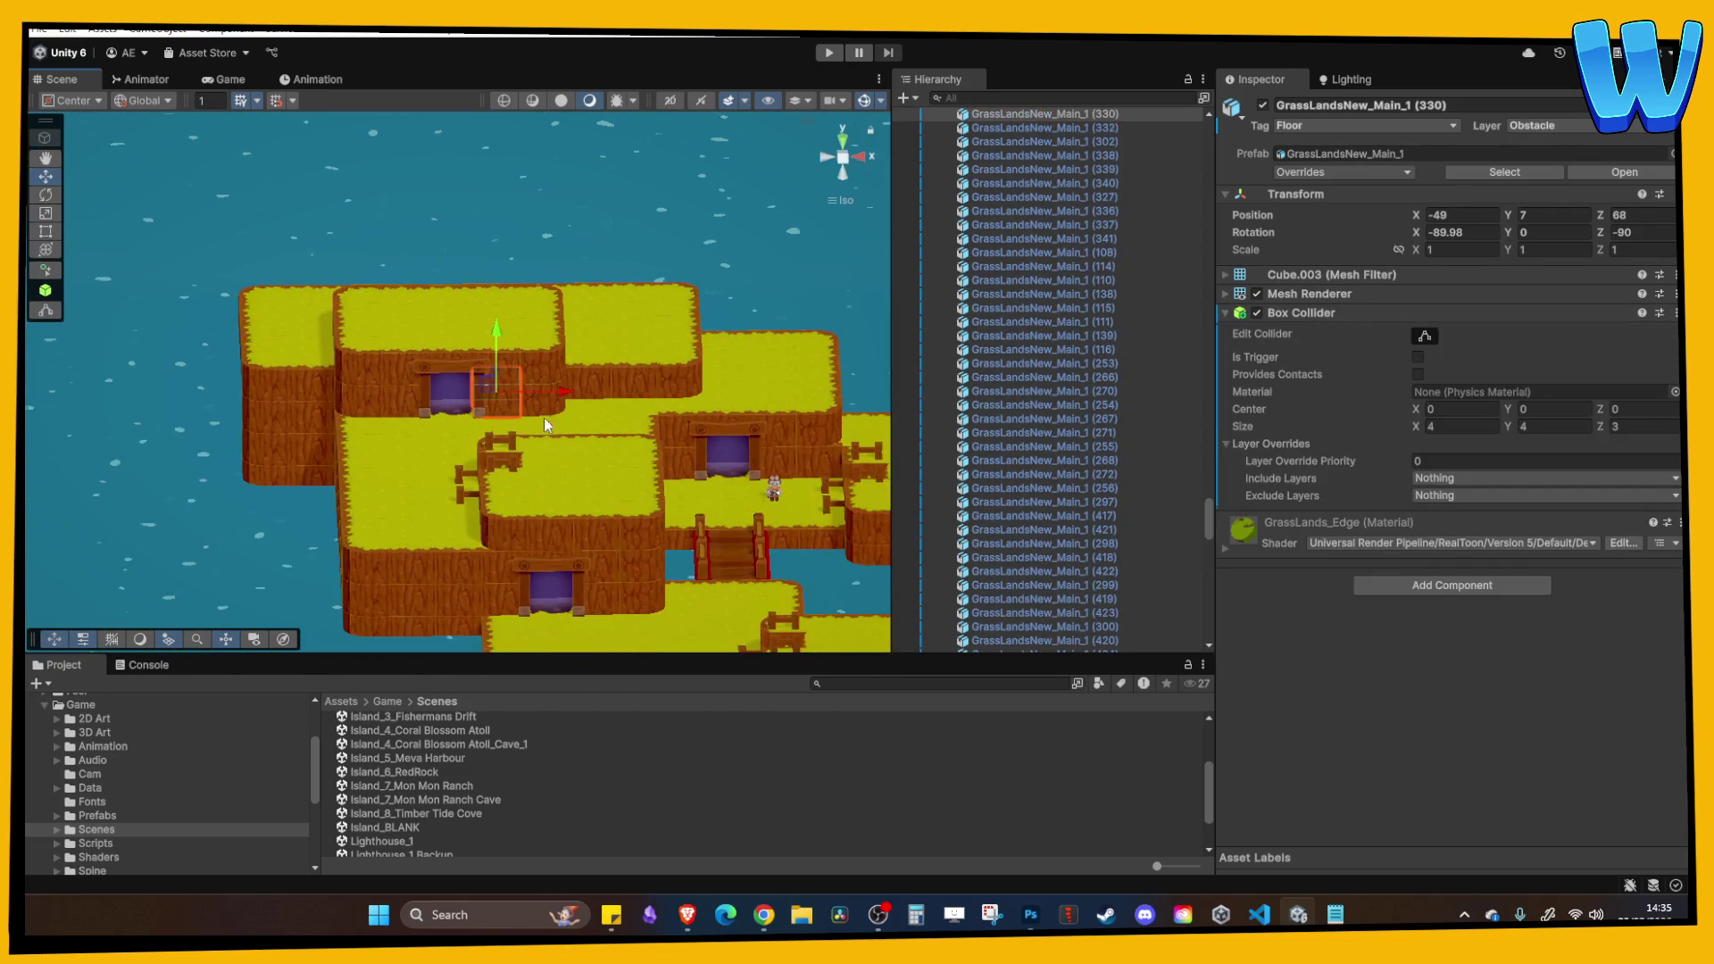
click(828, 54)
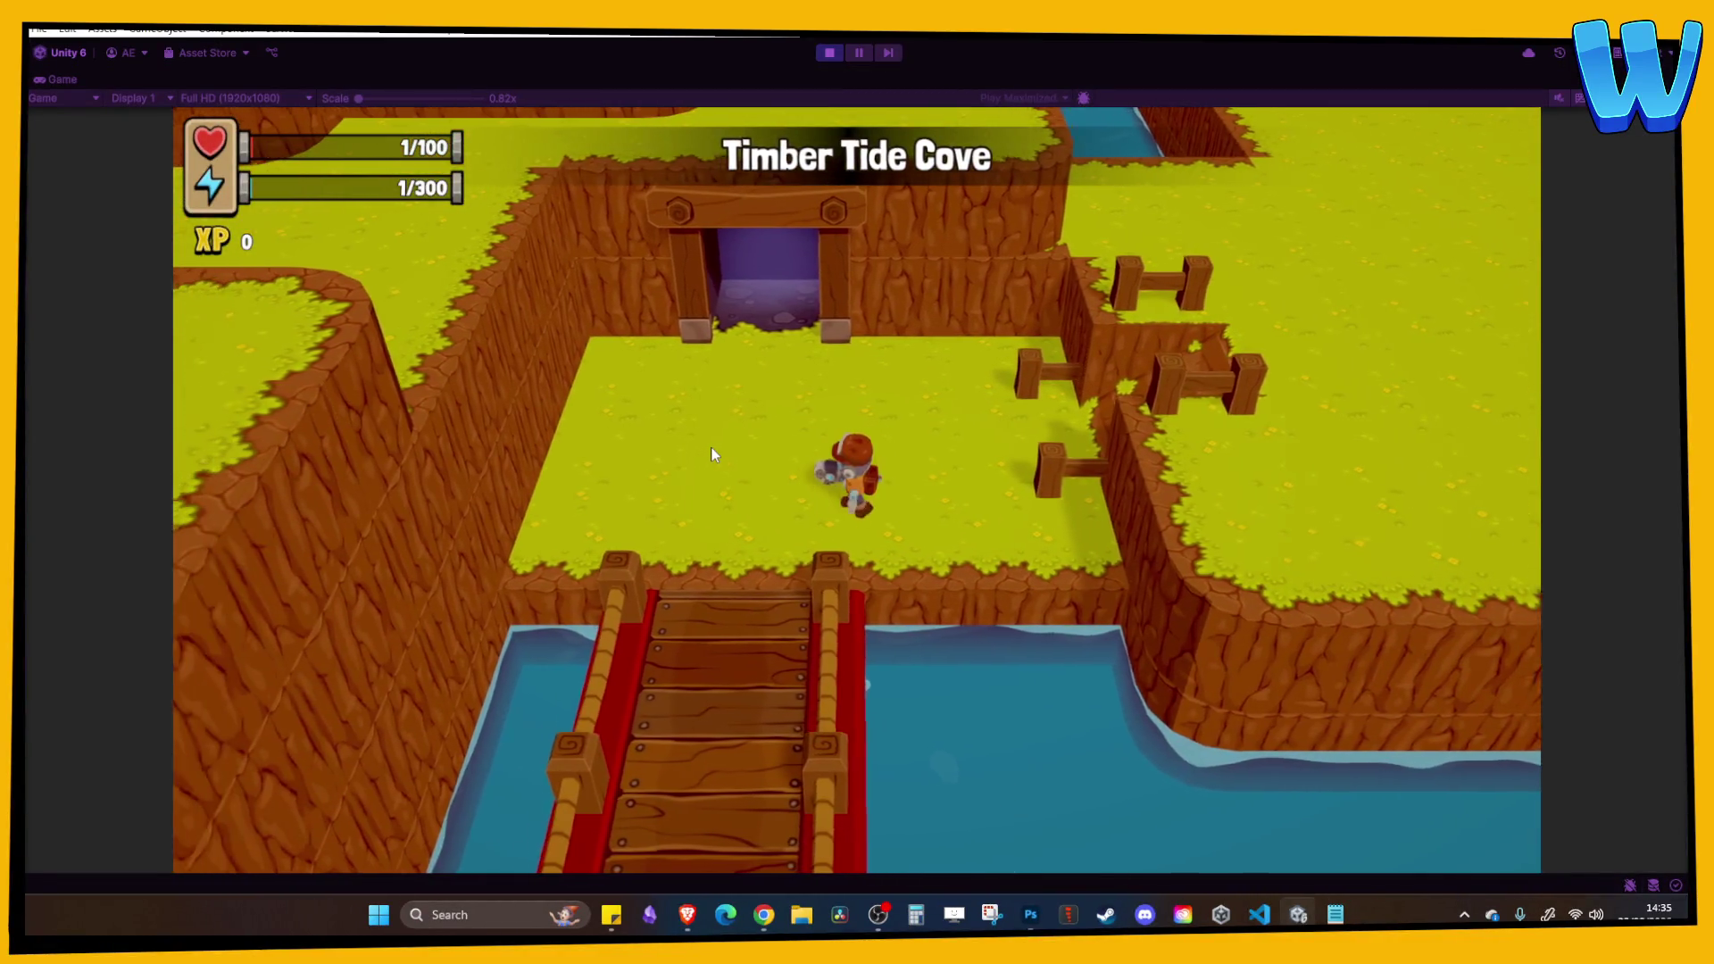
Walk the character down across the wooden bridge onto the lower grass, then stop play mode.
key(s)
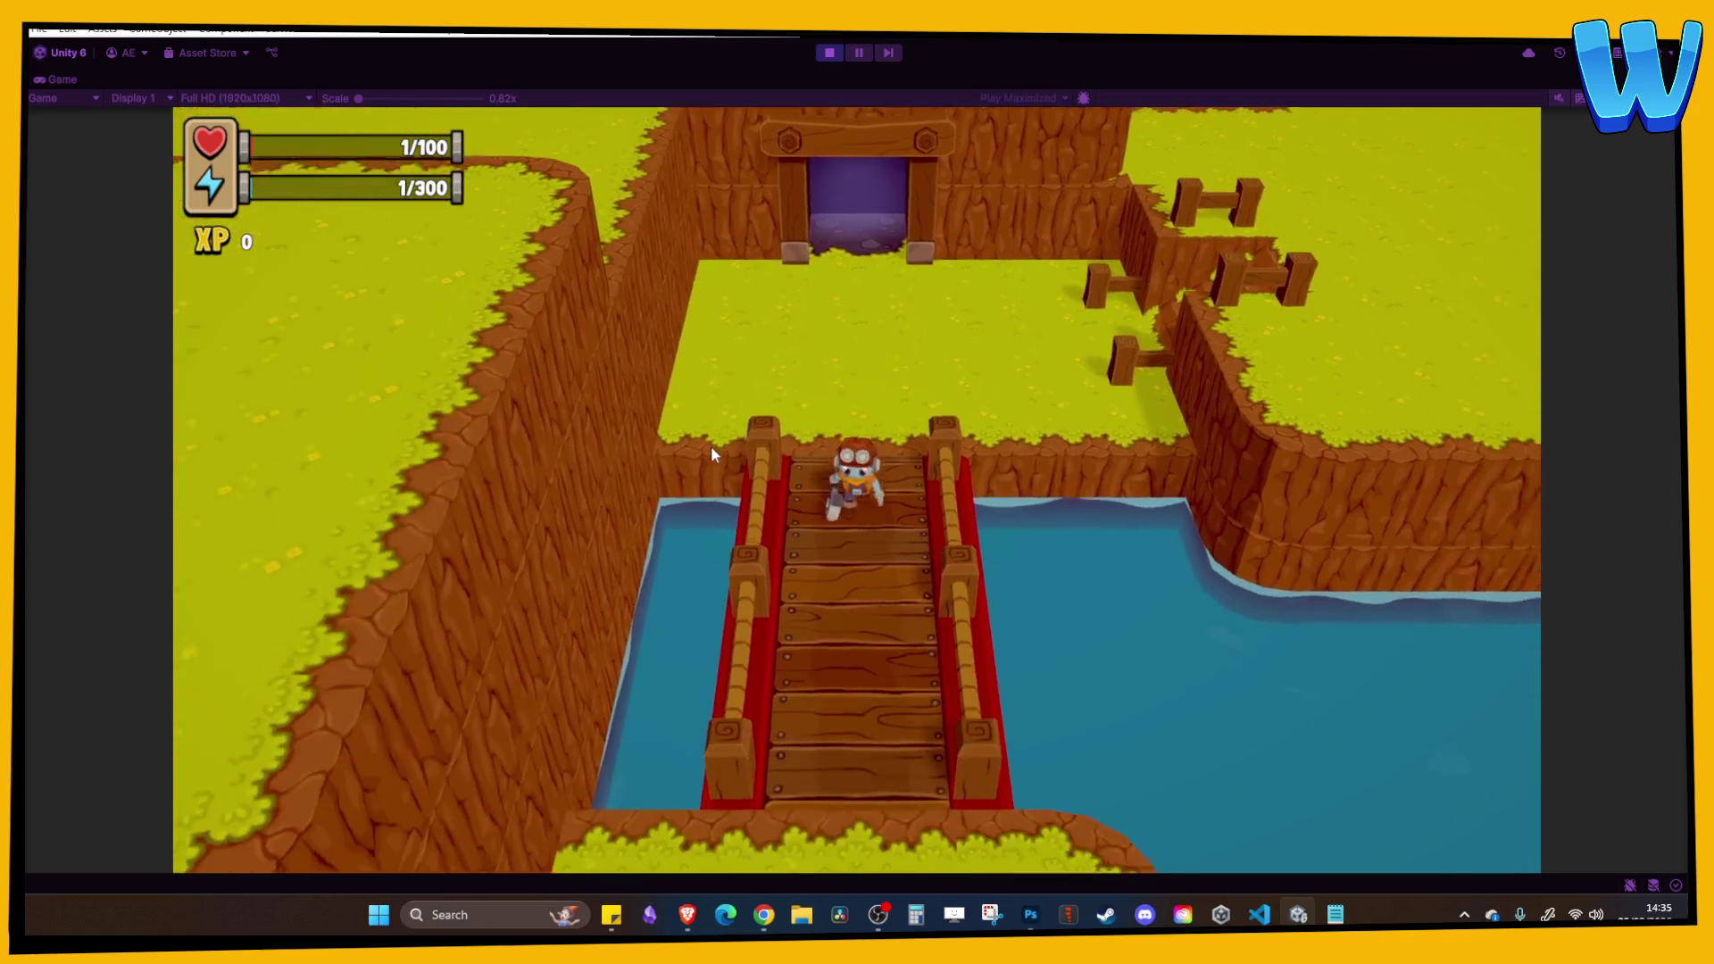
key(s)
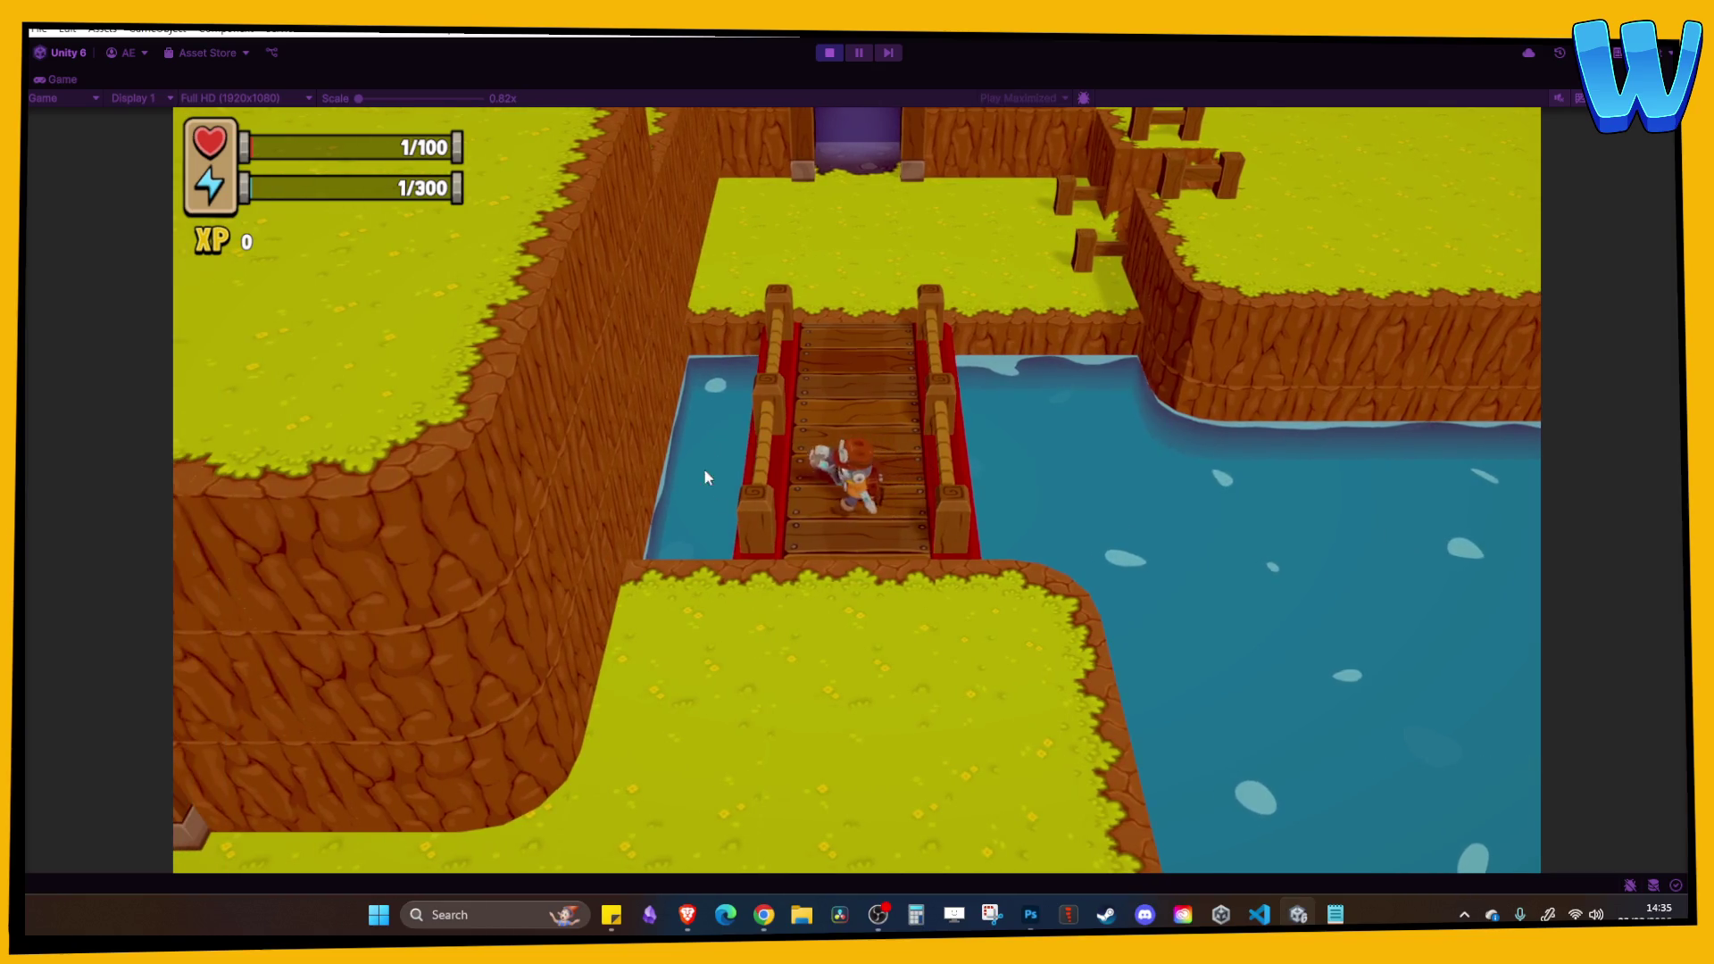
key(s)
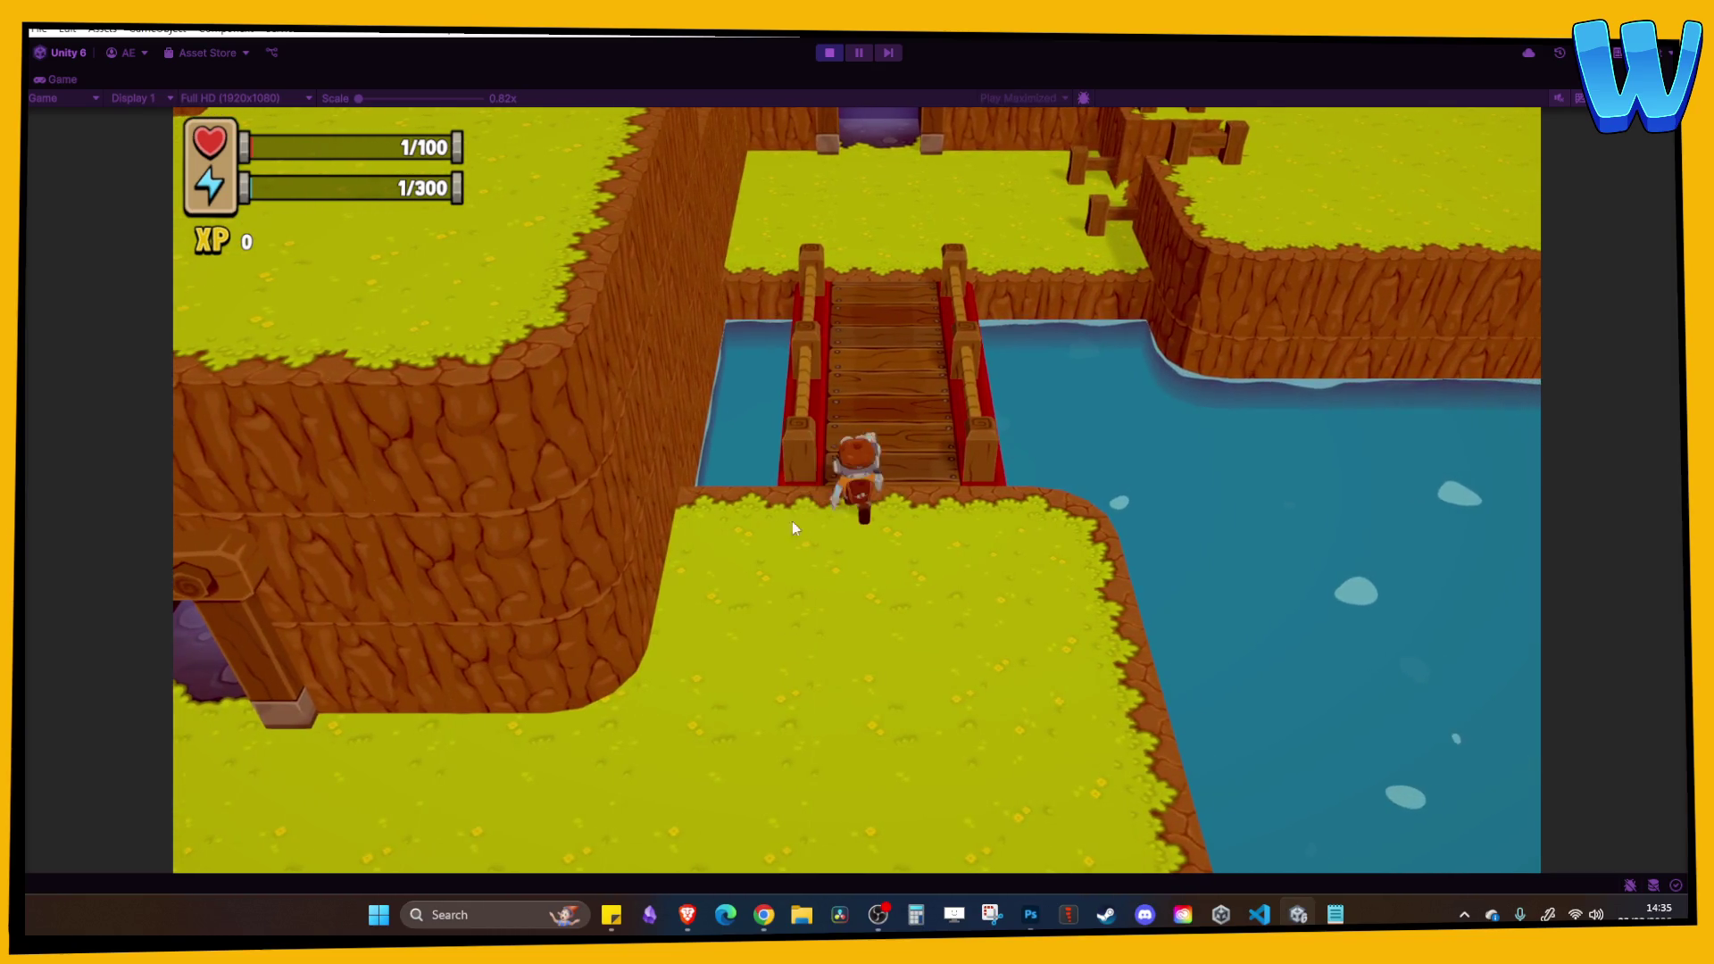
click(829, 53)
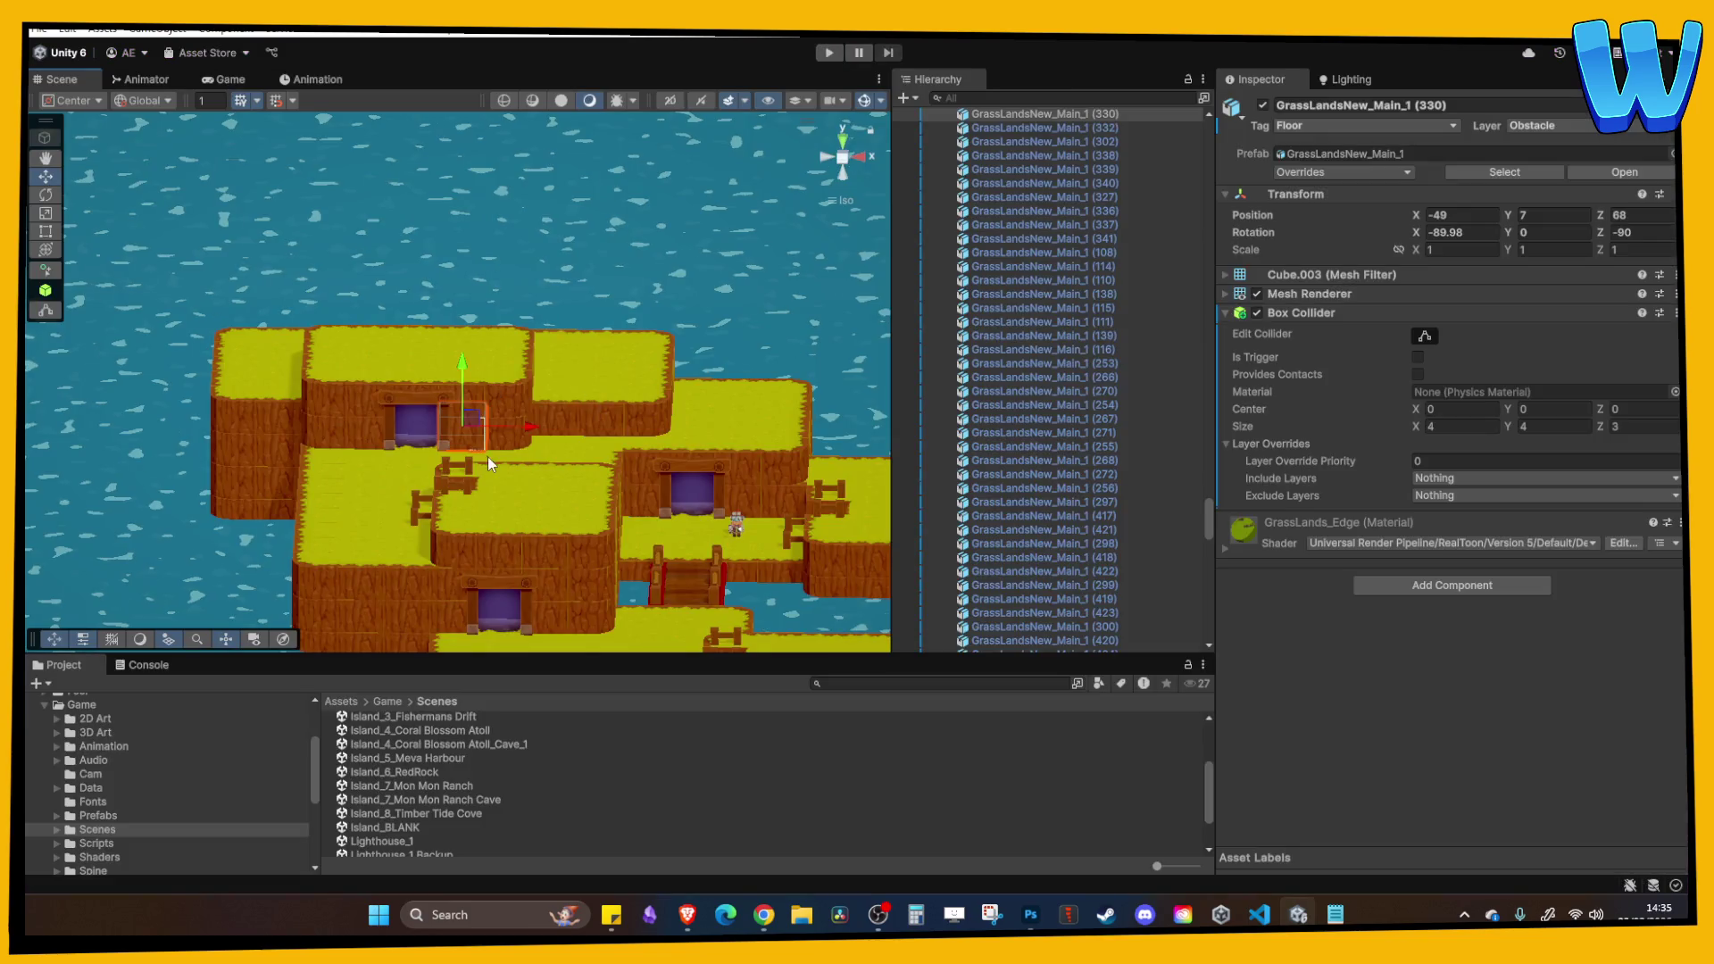
Select the bridge and open the Bridge_1 prefab in isolation.
click(571, 347)
key(f)
drag(468, 369, 453, 437)
scroll(1019, 607, down, 1)
right_click(1019, 593)
mouse_move(1041, 351)
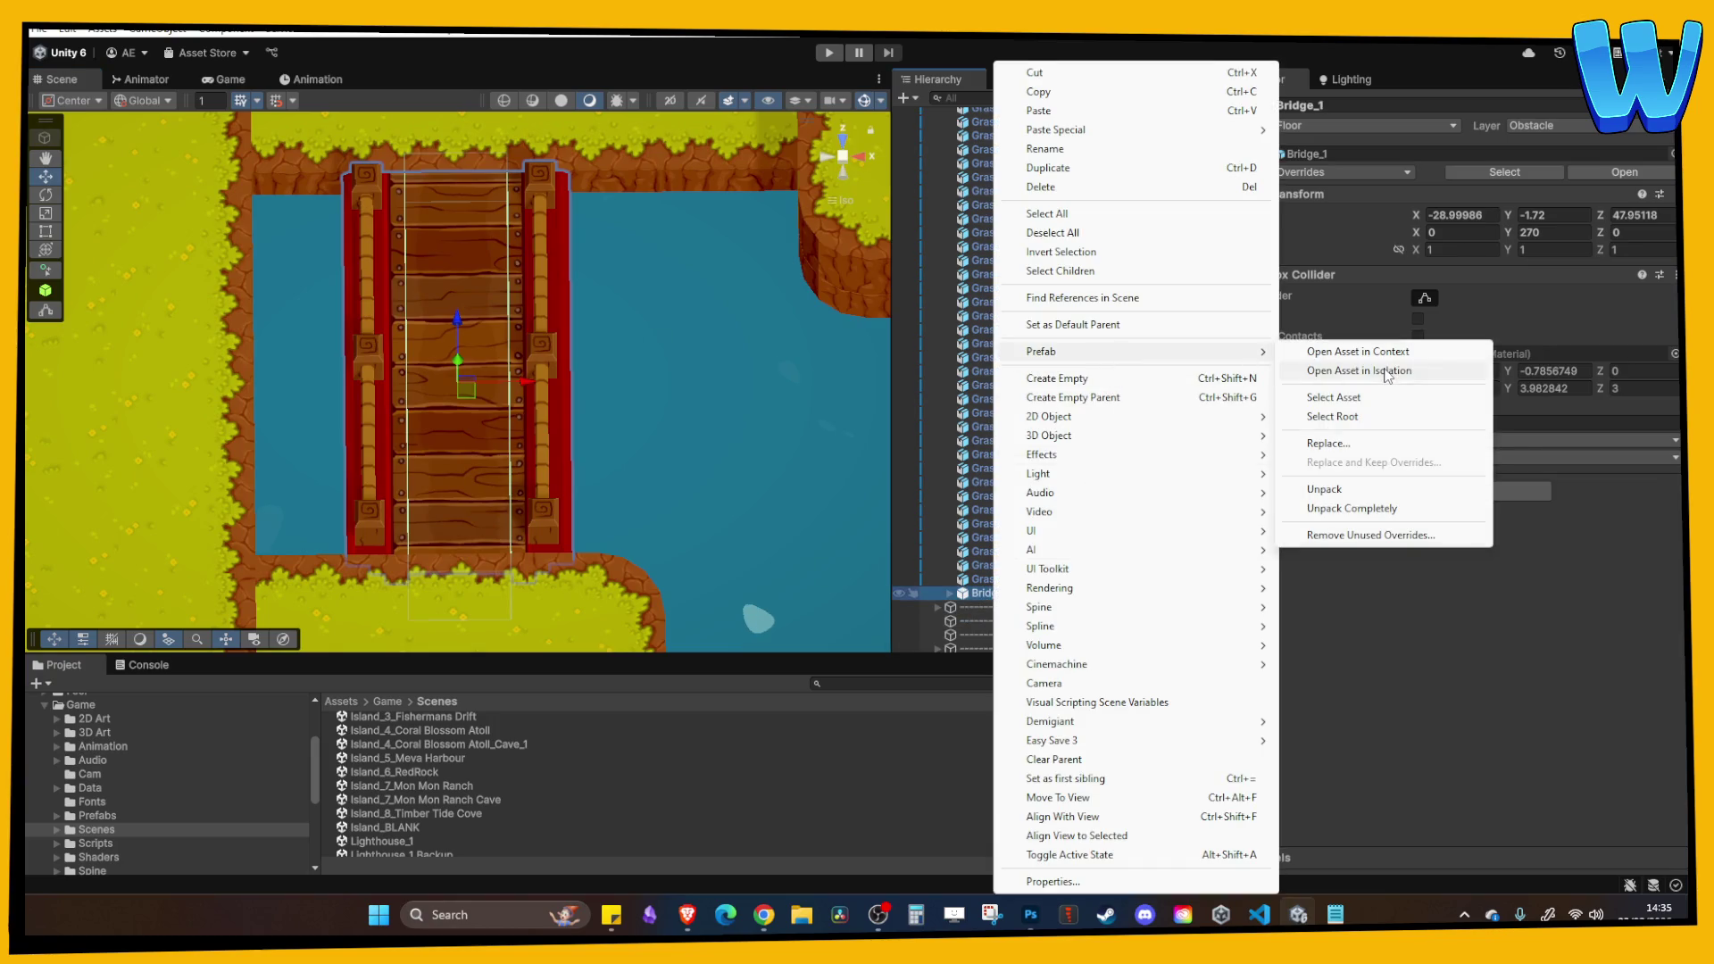
click(1388, 371)
In top view, widen the root Bridge_1 box collider to Size Z 3.13, then retest in play mode.
mouse_move(608, 365)
mouse_down()
mouse_move(491, 475)
mouse_move(614, 409)
mouse_up()
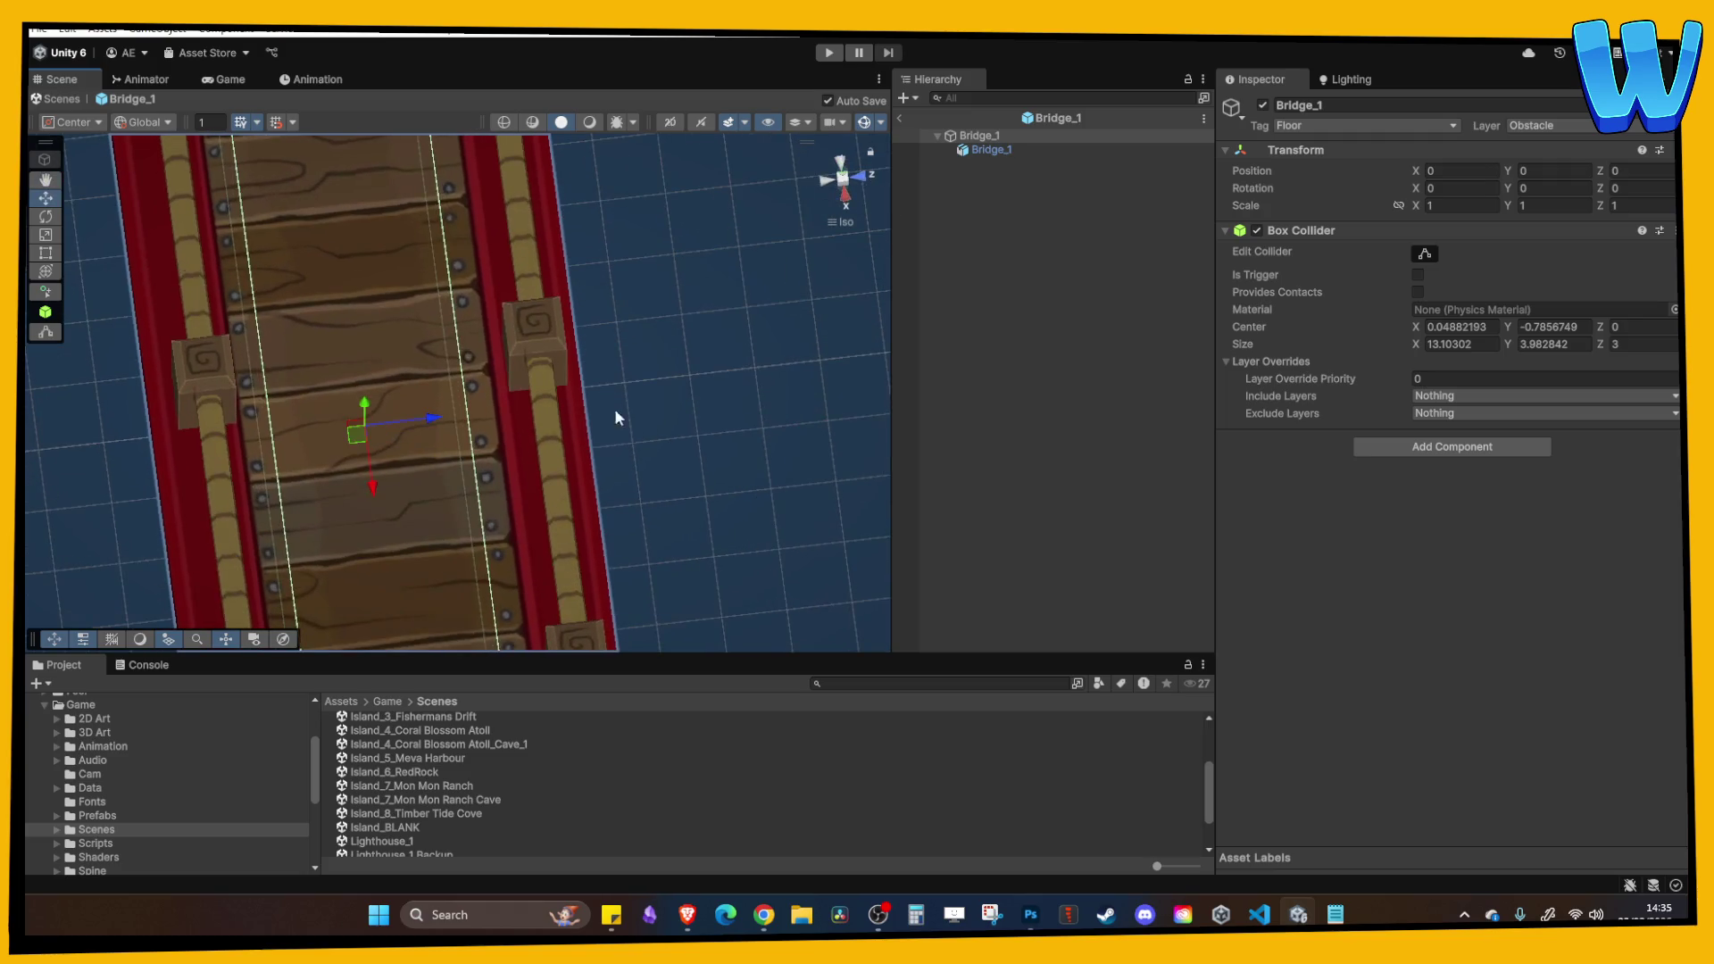
click(985, 151)
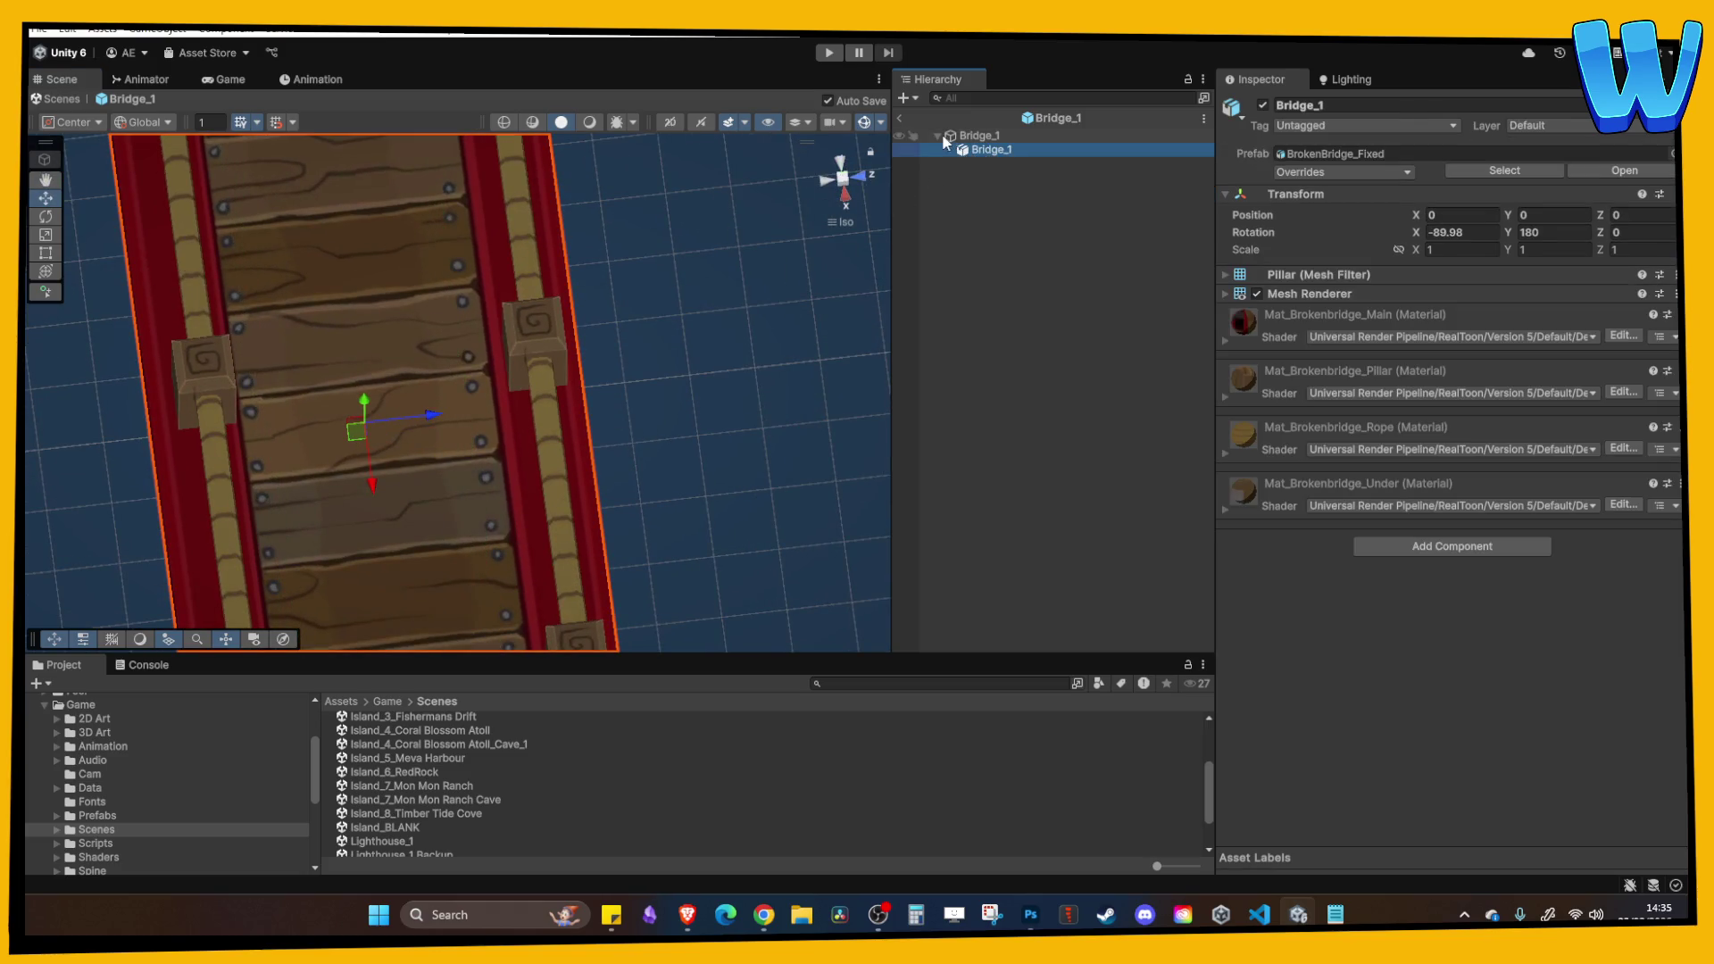
click(982, 135)
alt+drag(522, 380, 667, 266)
scroll(625, 312, down, 5)
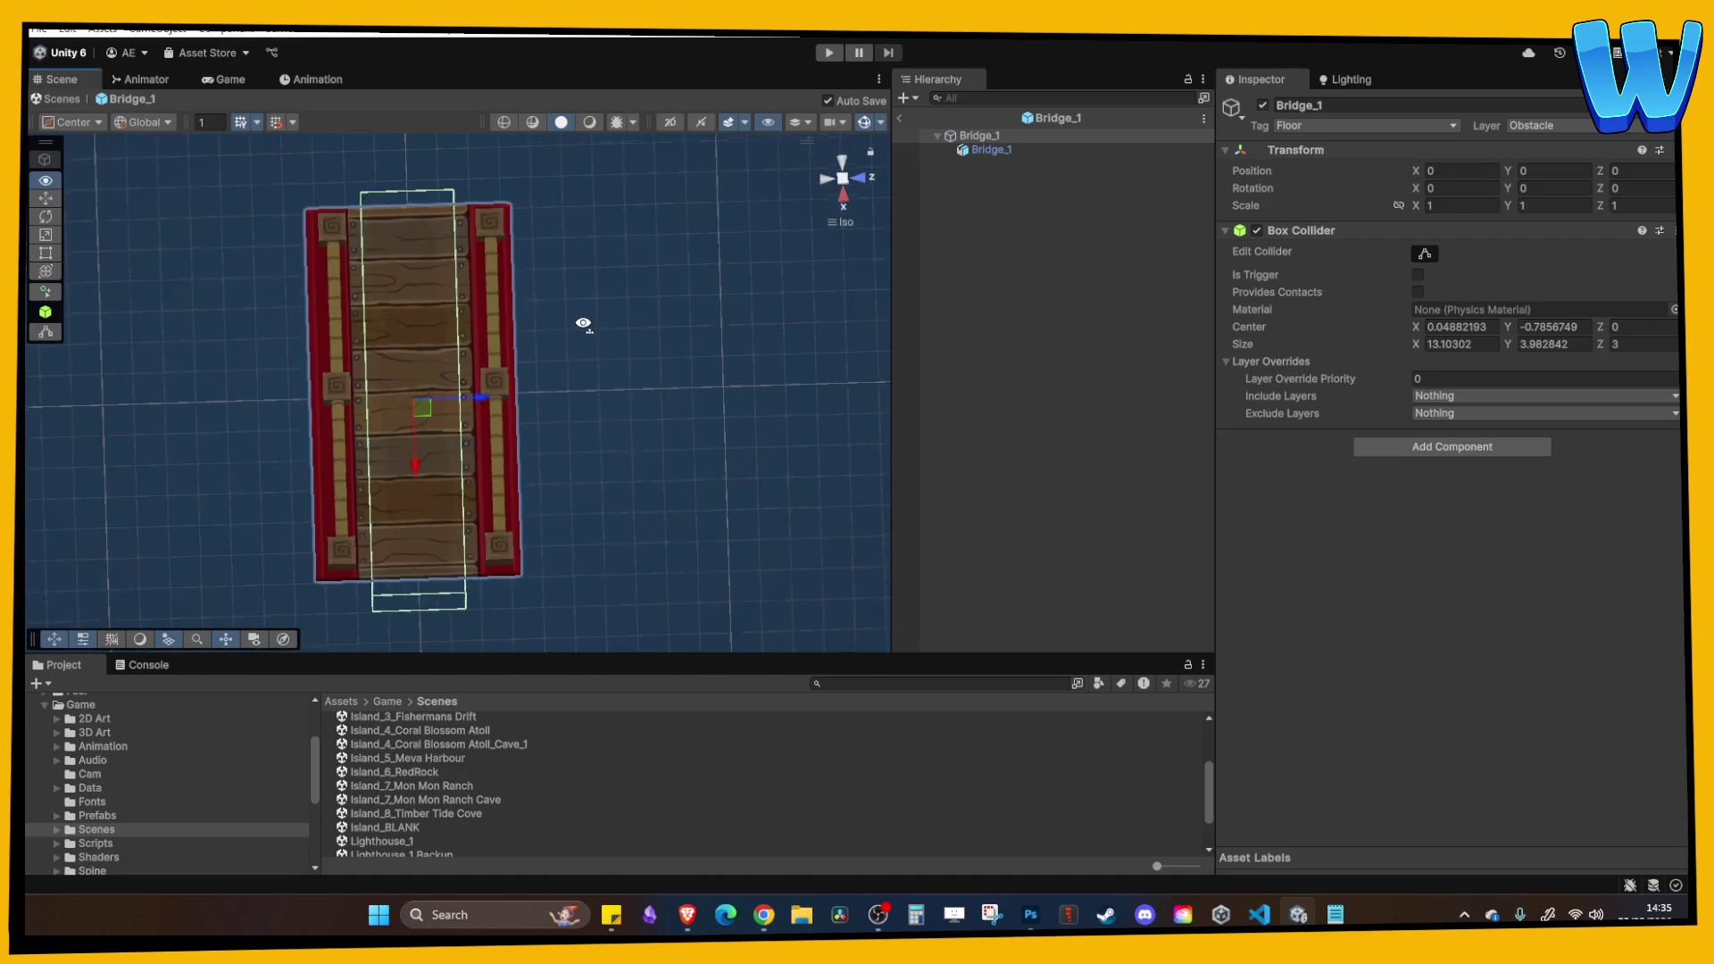
click(842, 162)
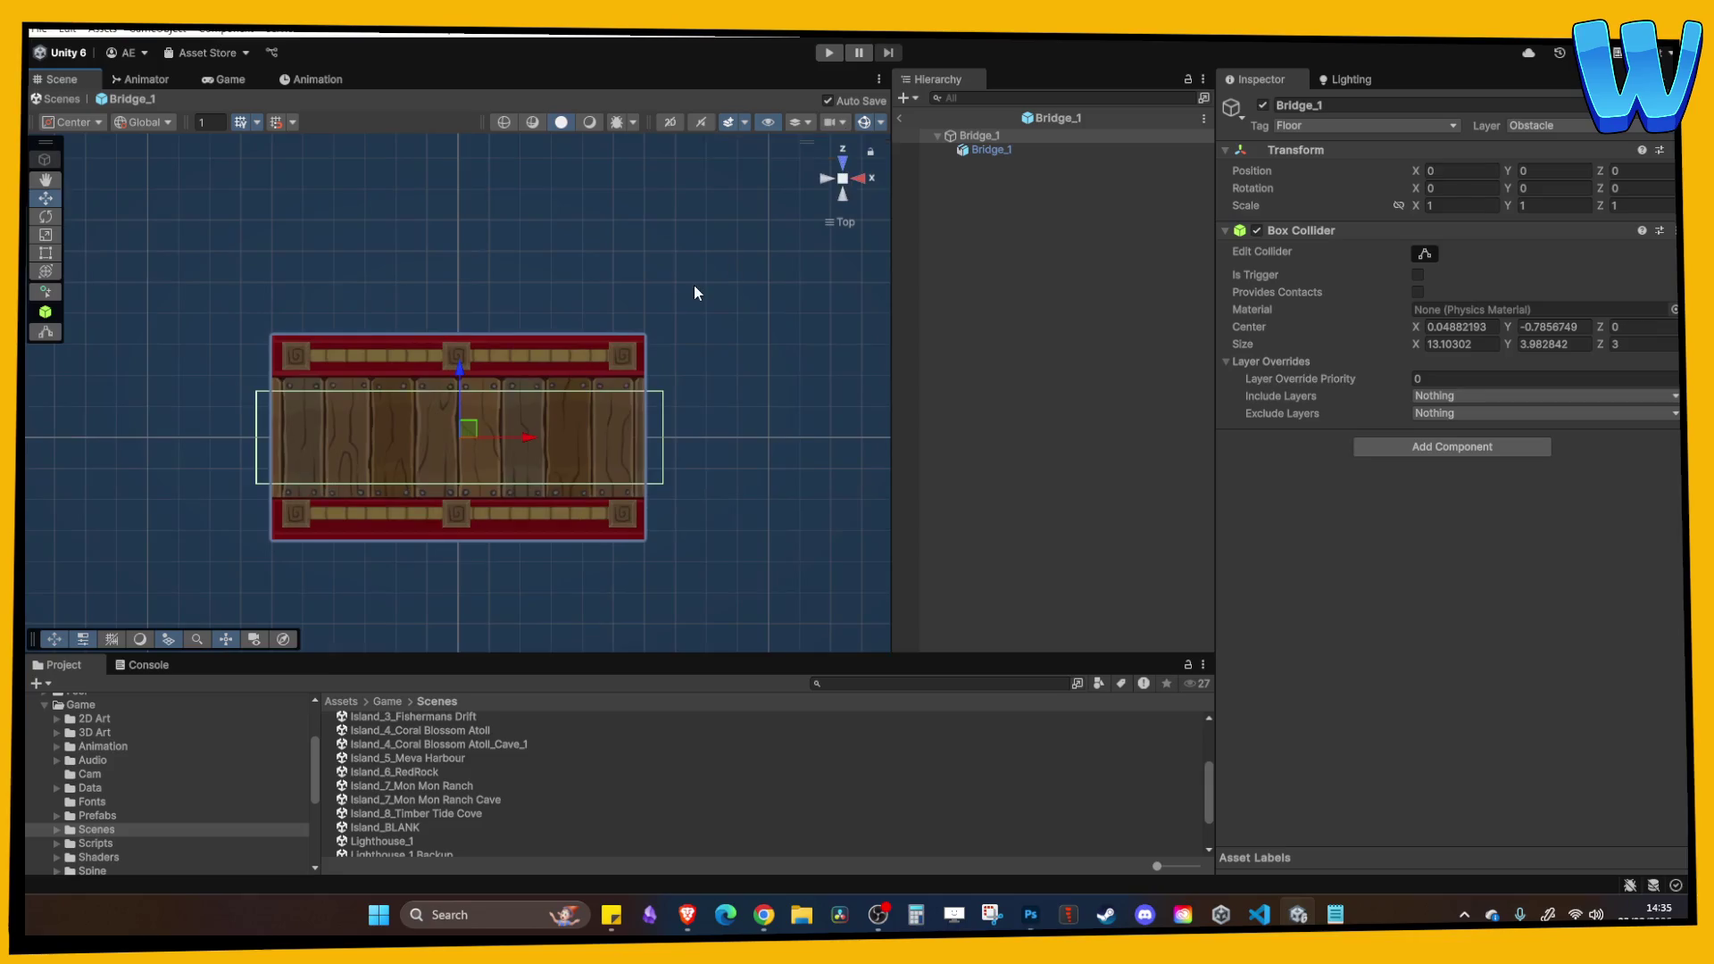
scroll(724, 357, up, 5)
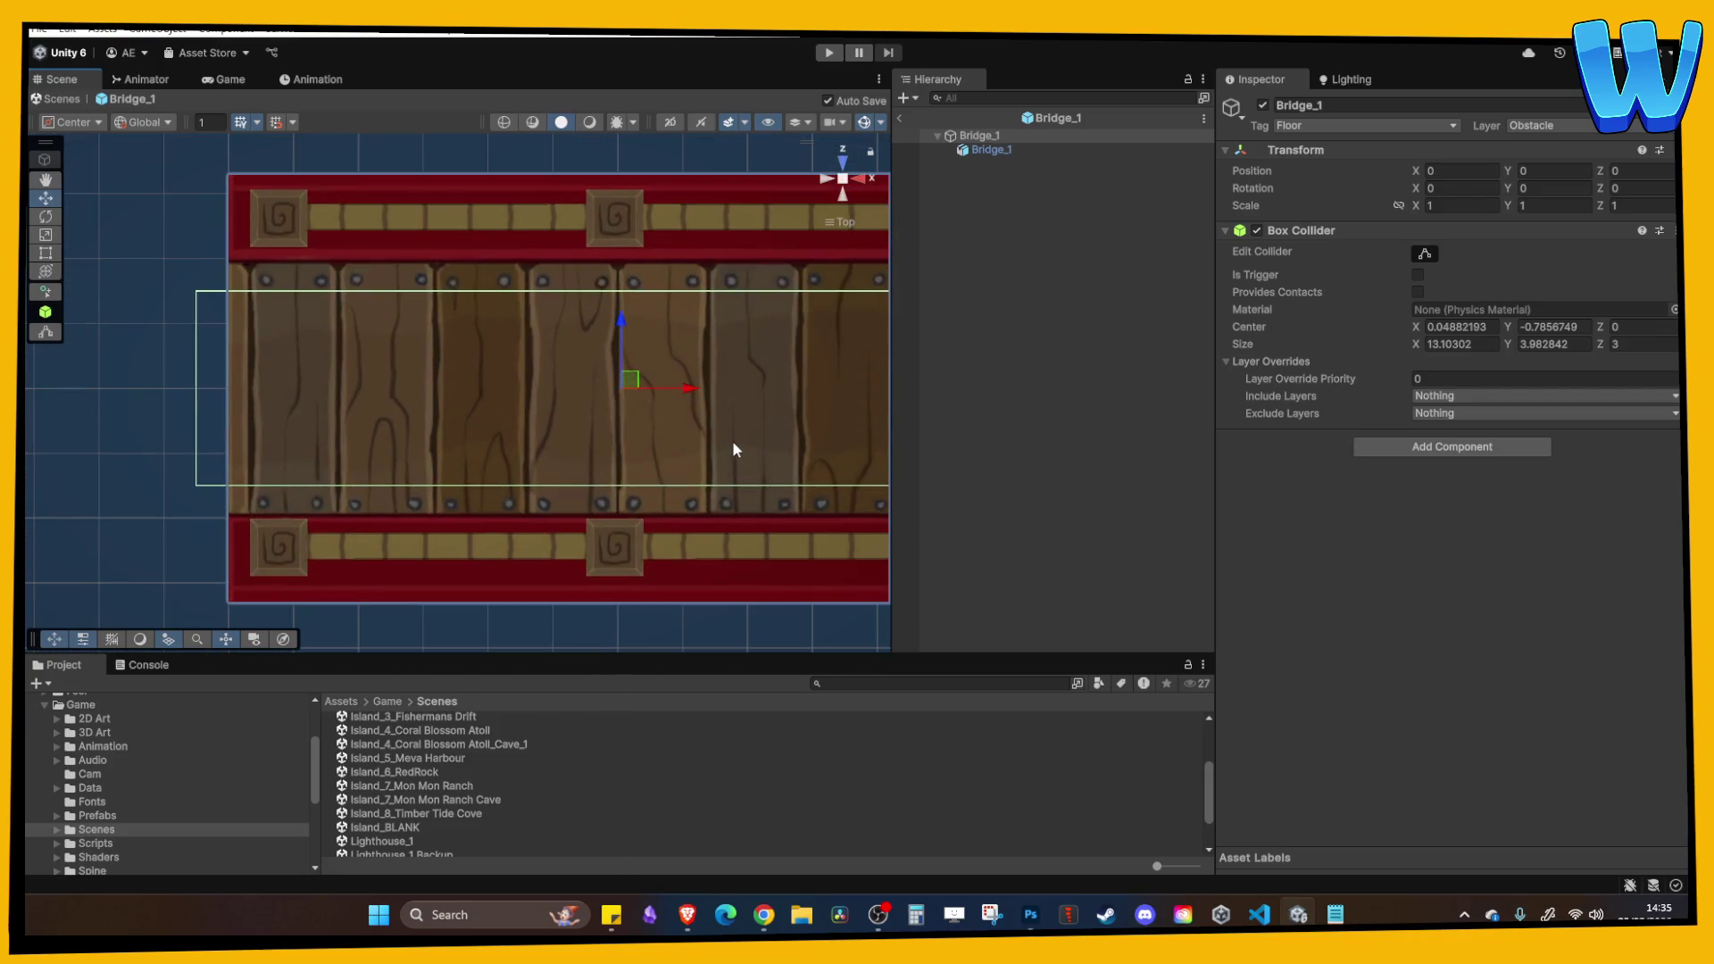
scroll(670, 402, up, 1)
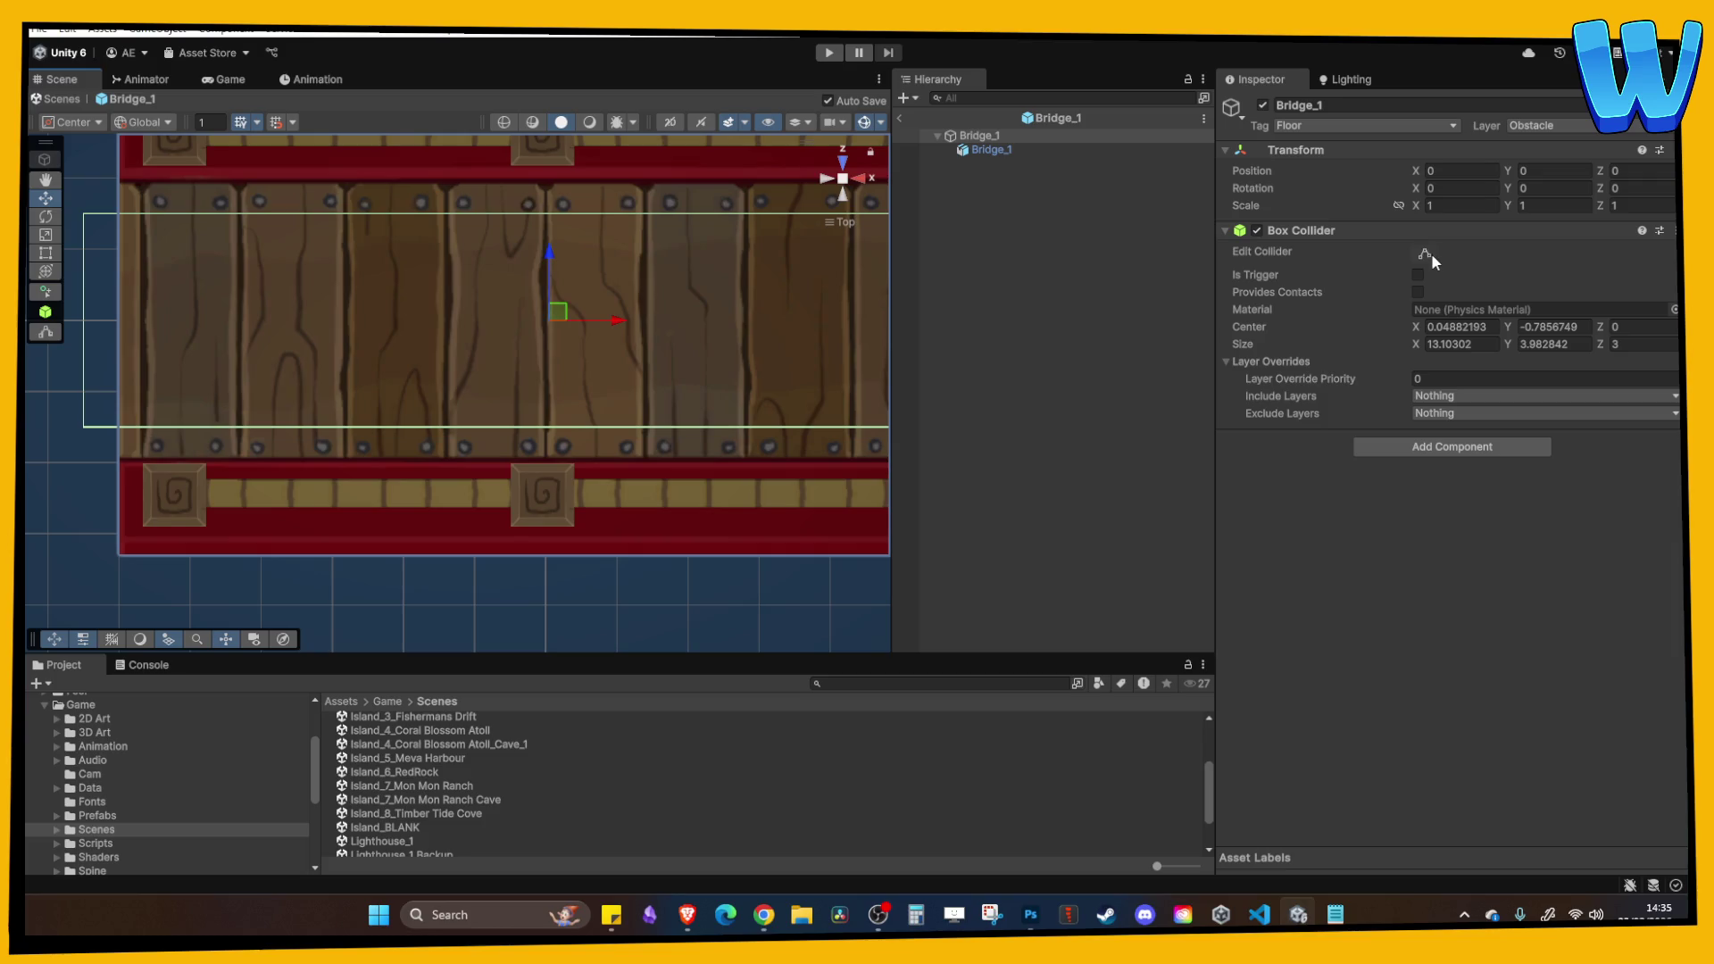
drag(549, 427, 549, 436)
key(ctrl+p)
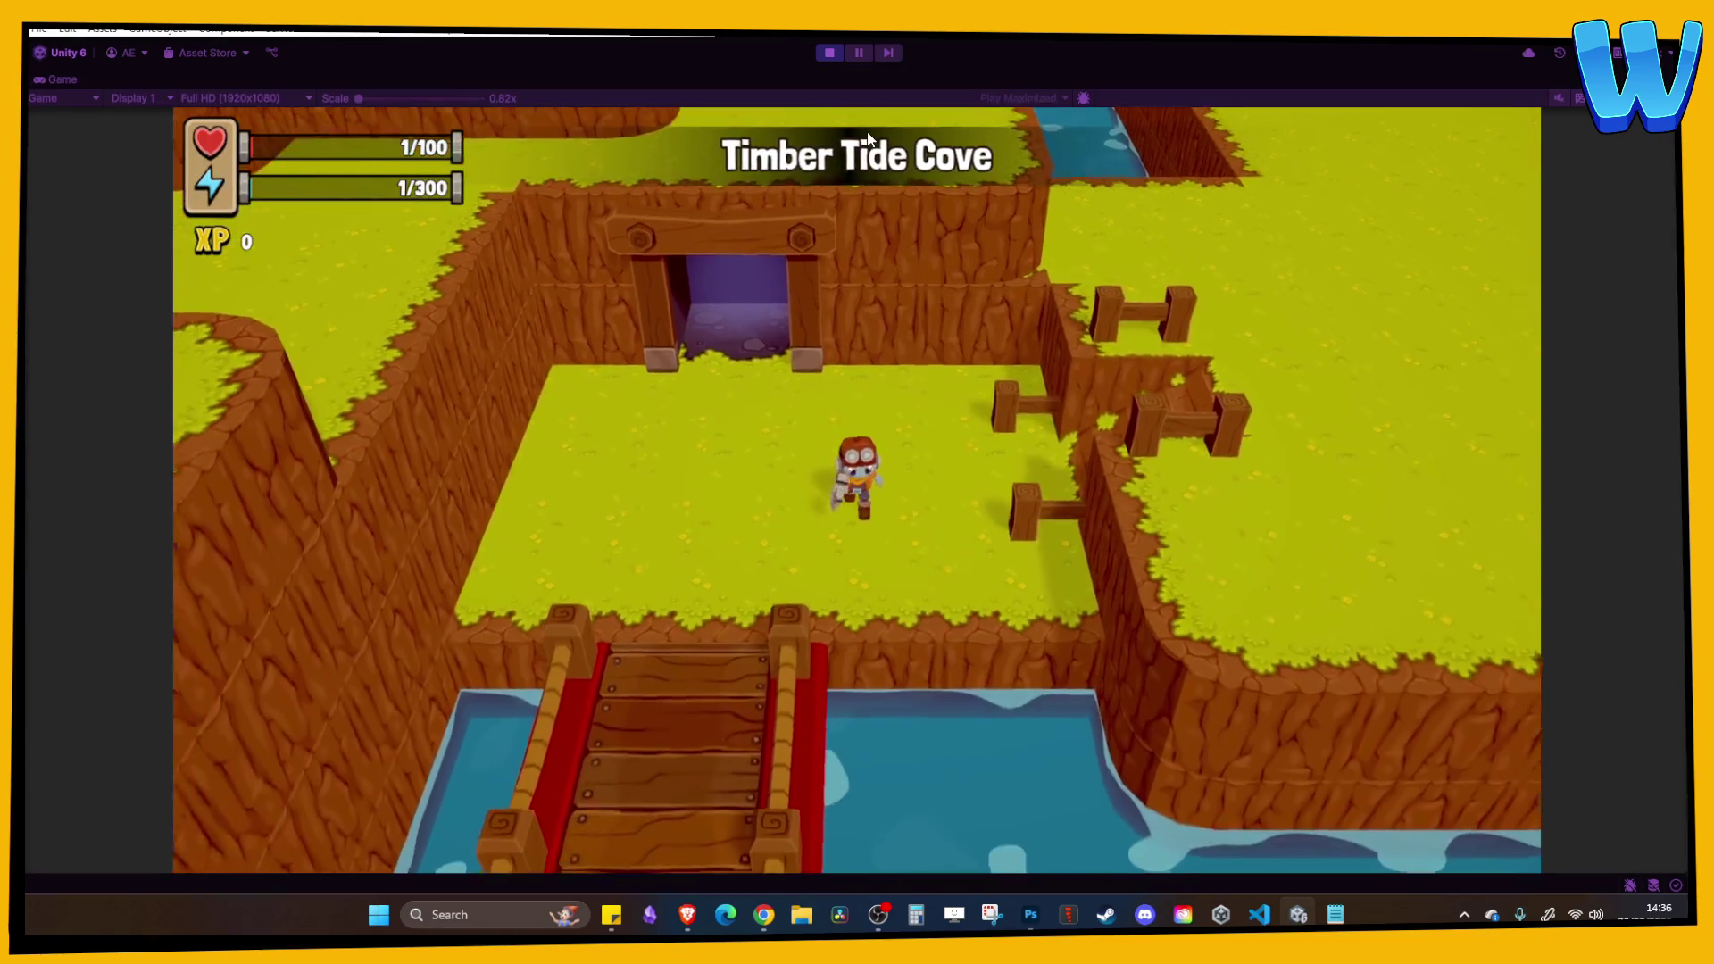
Play-test walking onto the bridge, stop, then rerun with the collider at Size Z 3.40.
key(a)
key(s)
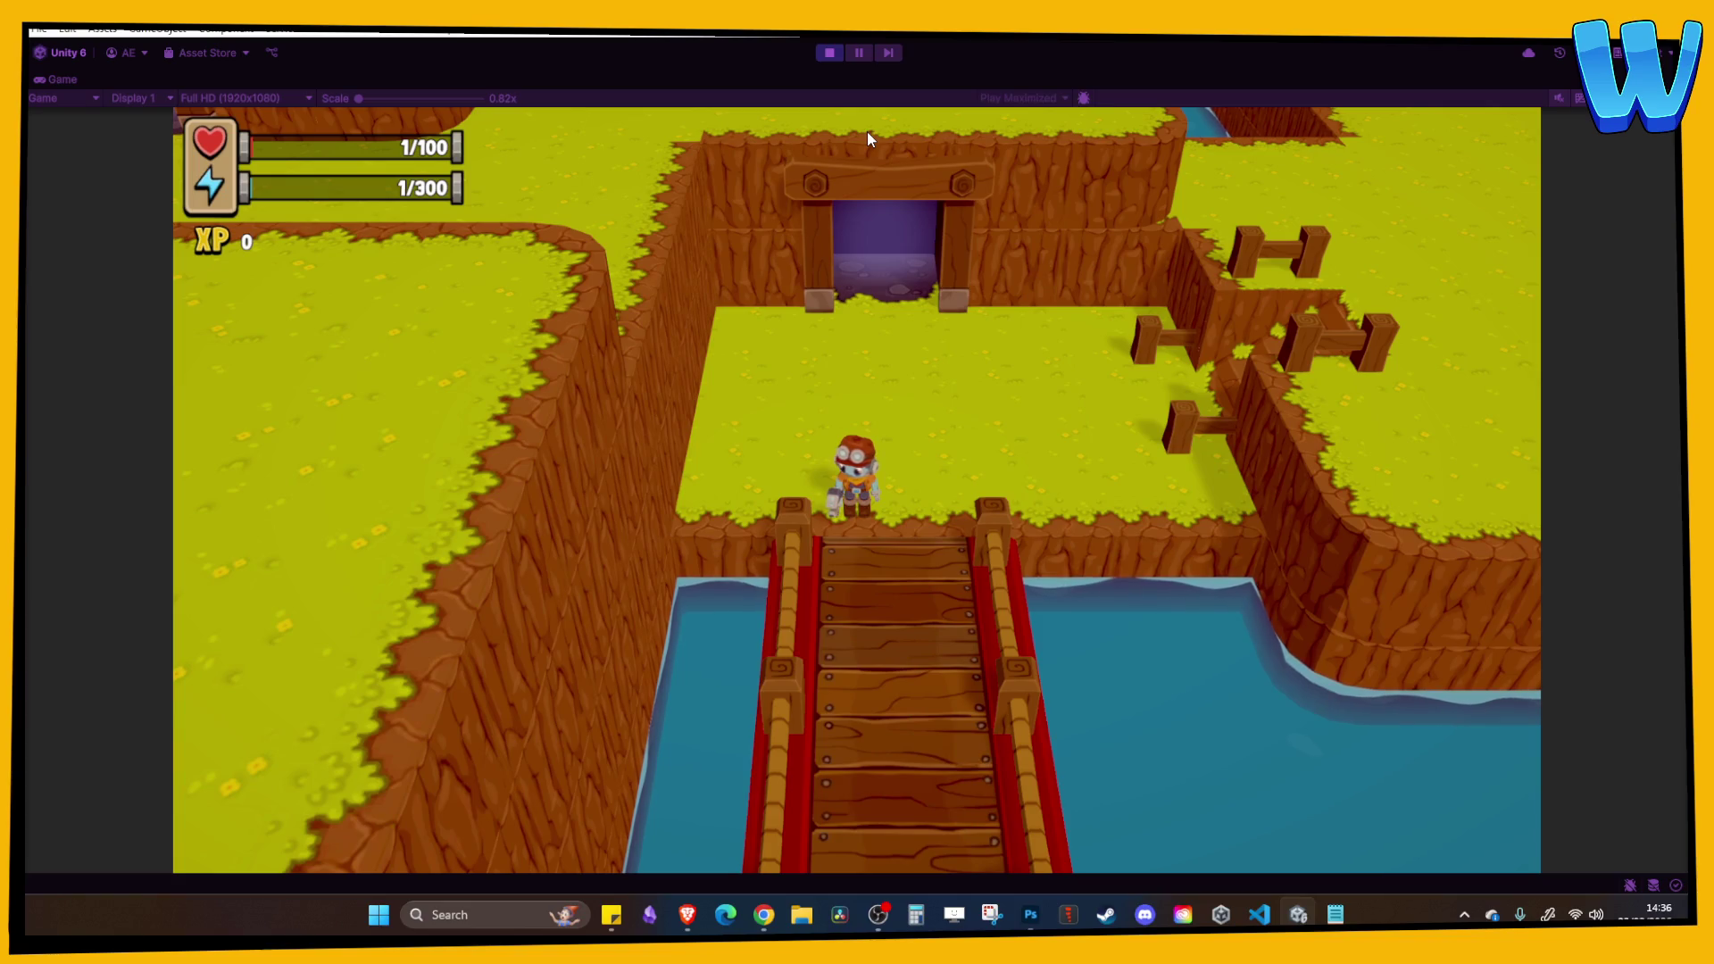
key(s)
key(s)
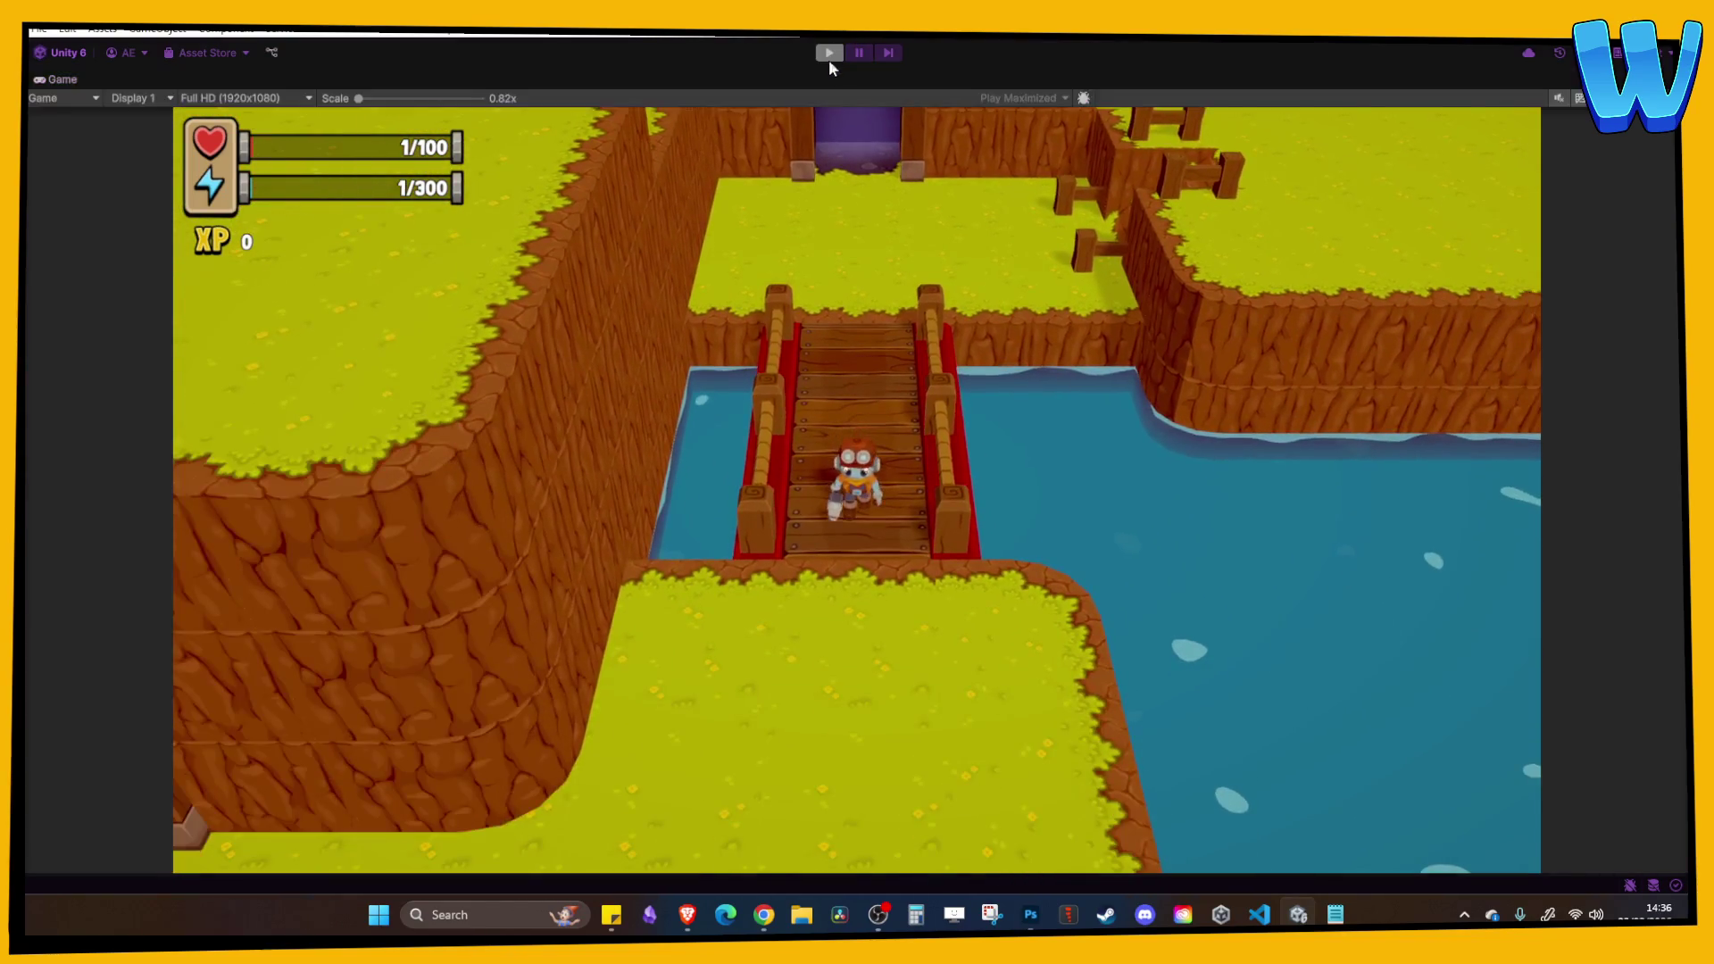
click(829, 53)
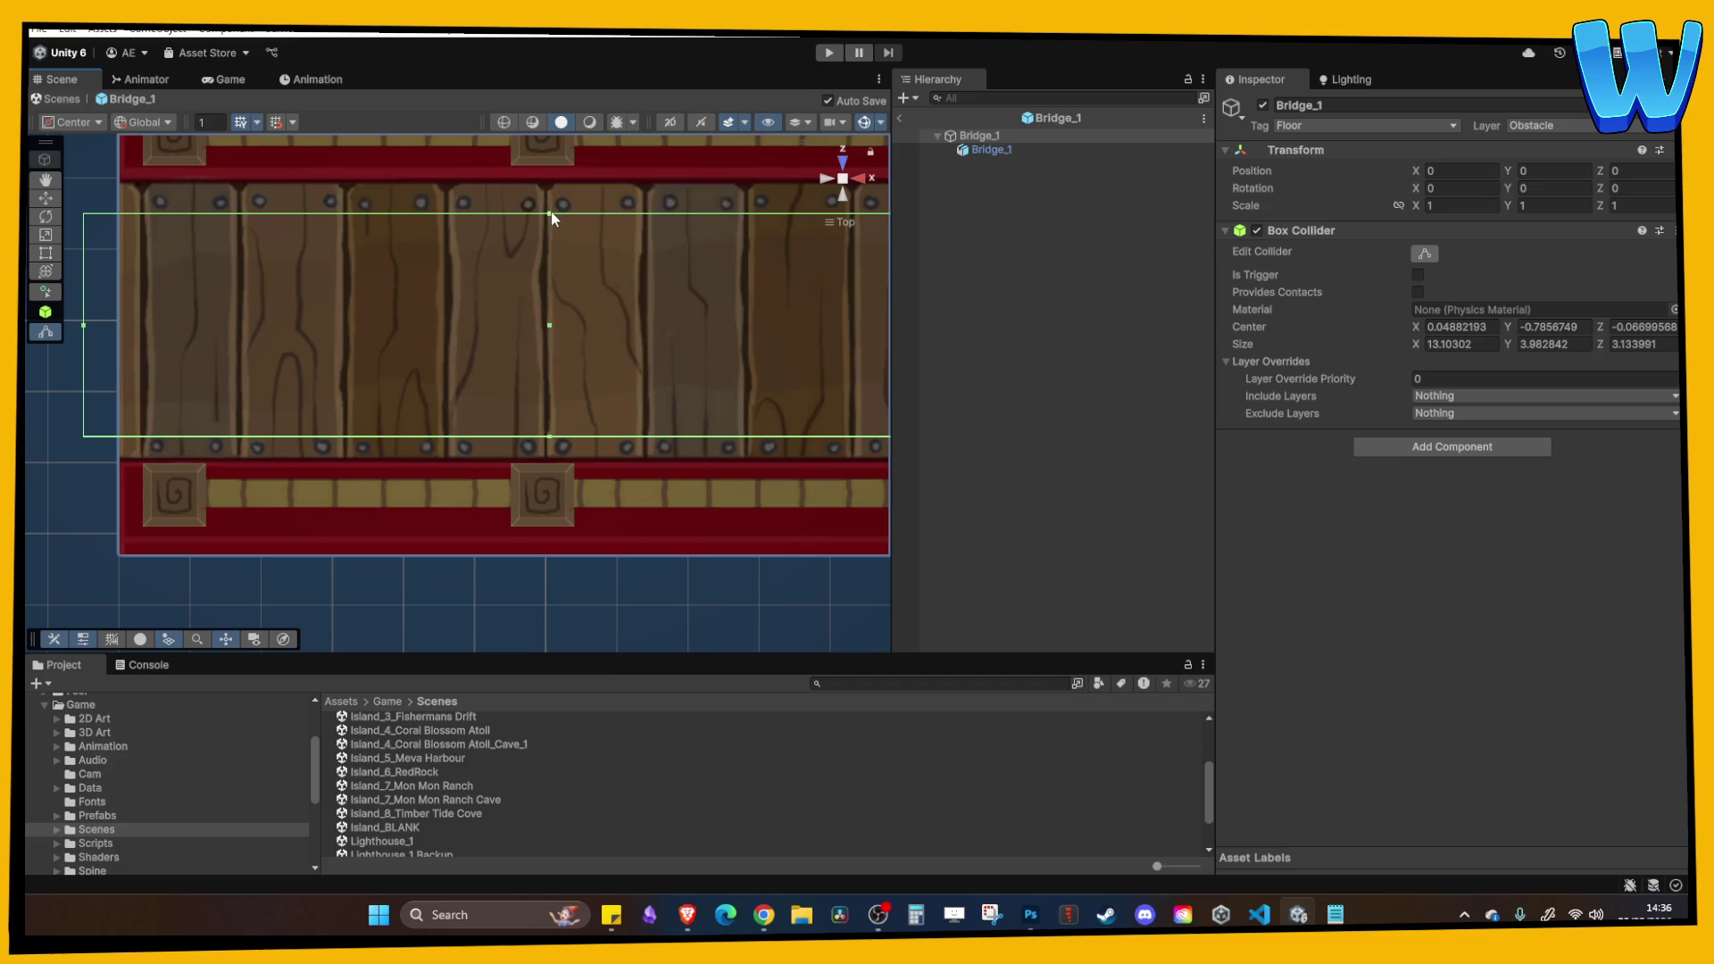
mouse_move(549, 215)
alt+mouse_down()
mouse_move(543, 337)
mouse_move(482, 371)
mouse_move(555, 386)
mouse_move(562, 323)
mouse_move(479, 259)
mouse_move(497, 360)
mouse_move(402, 371)
mouse_move(541, 354)
mouse_move(479, 440)
mouse_move(476, 492)
alt+mouse_up()
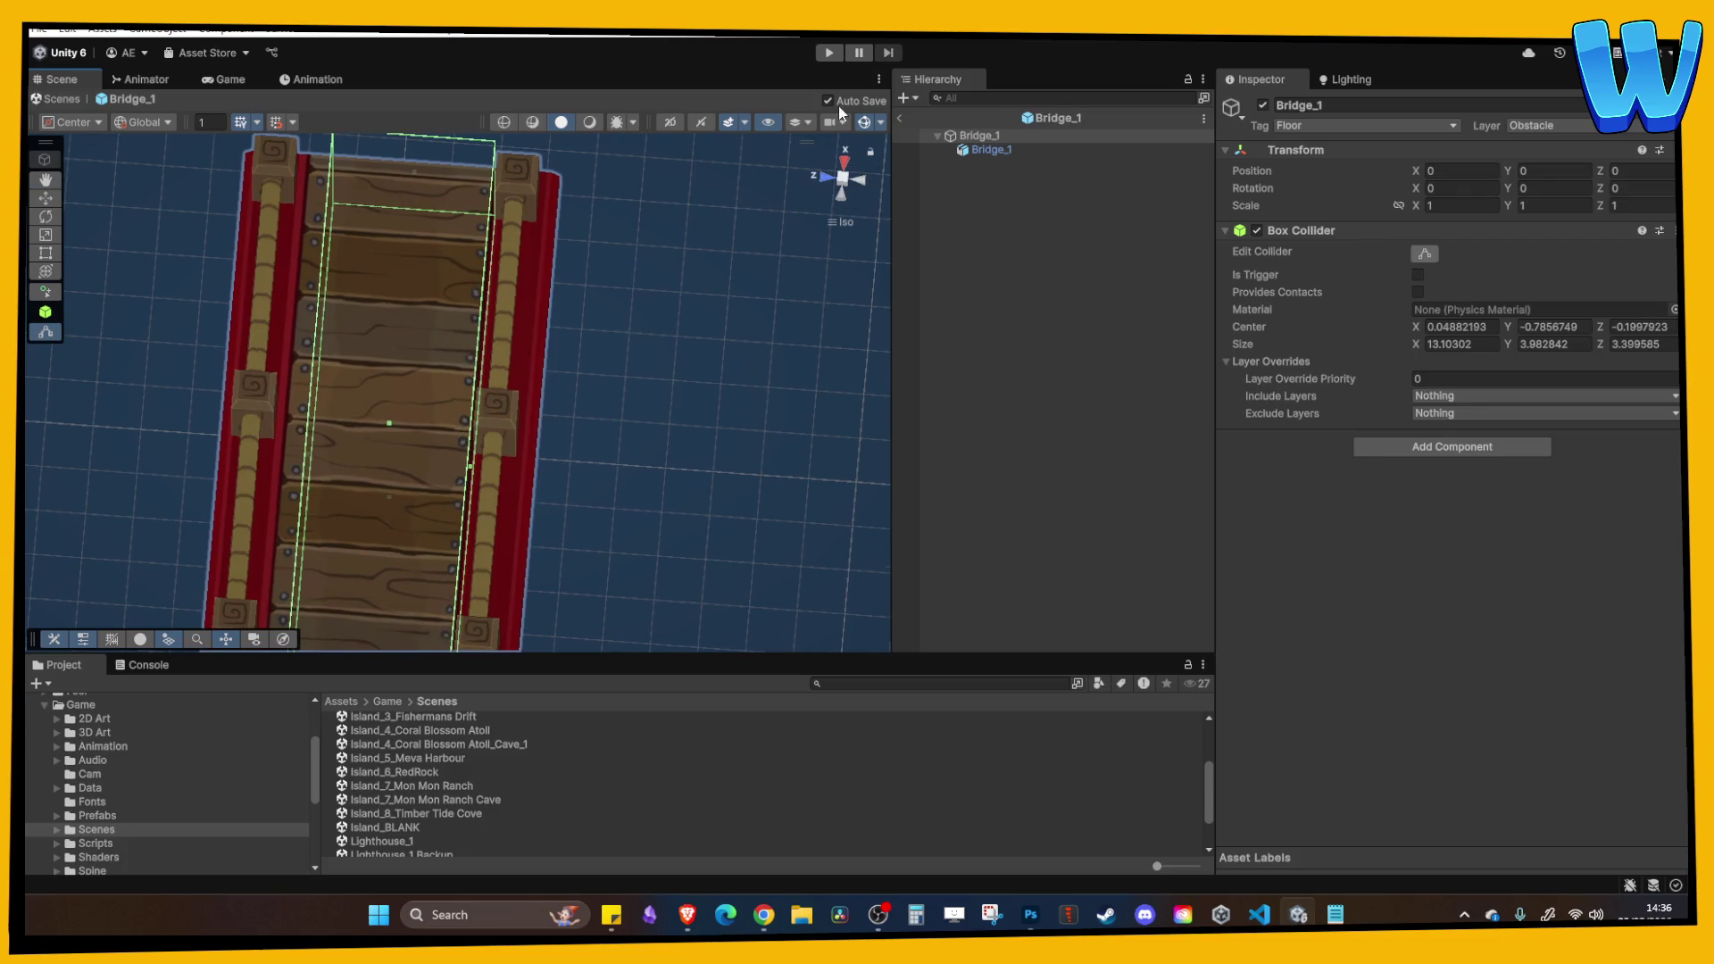
click(830, 56)
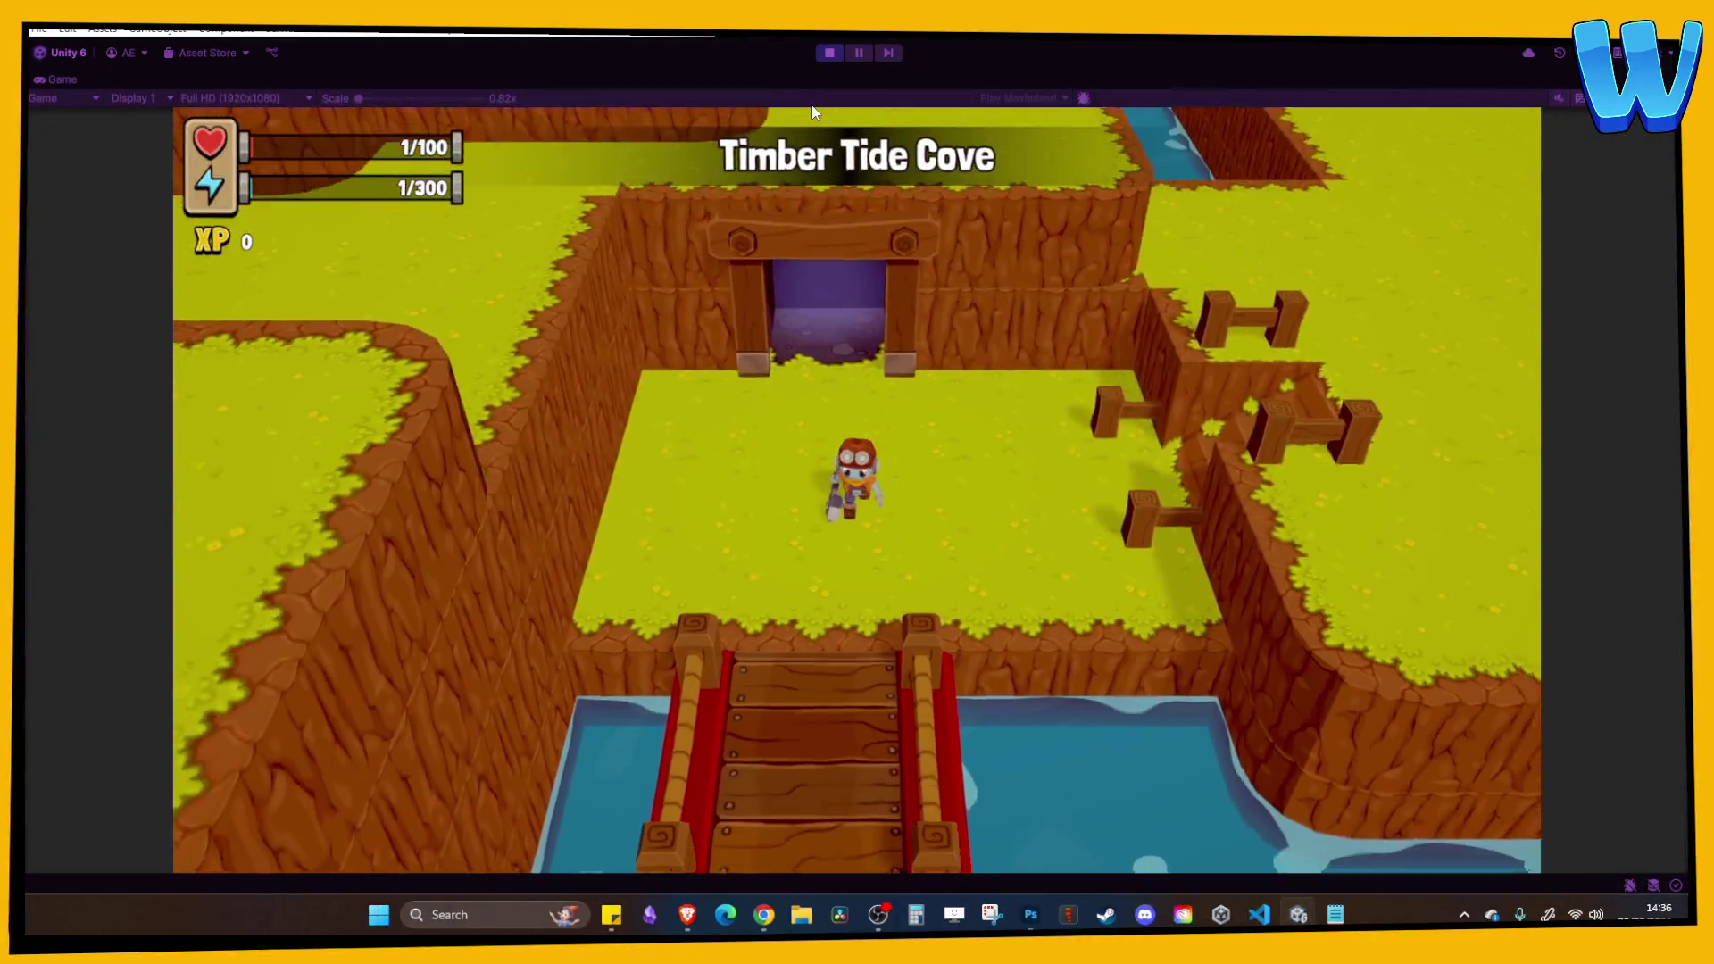
Walk the character down the bridge and back up, then stop the play test.
key(s)
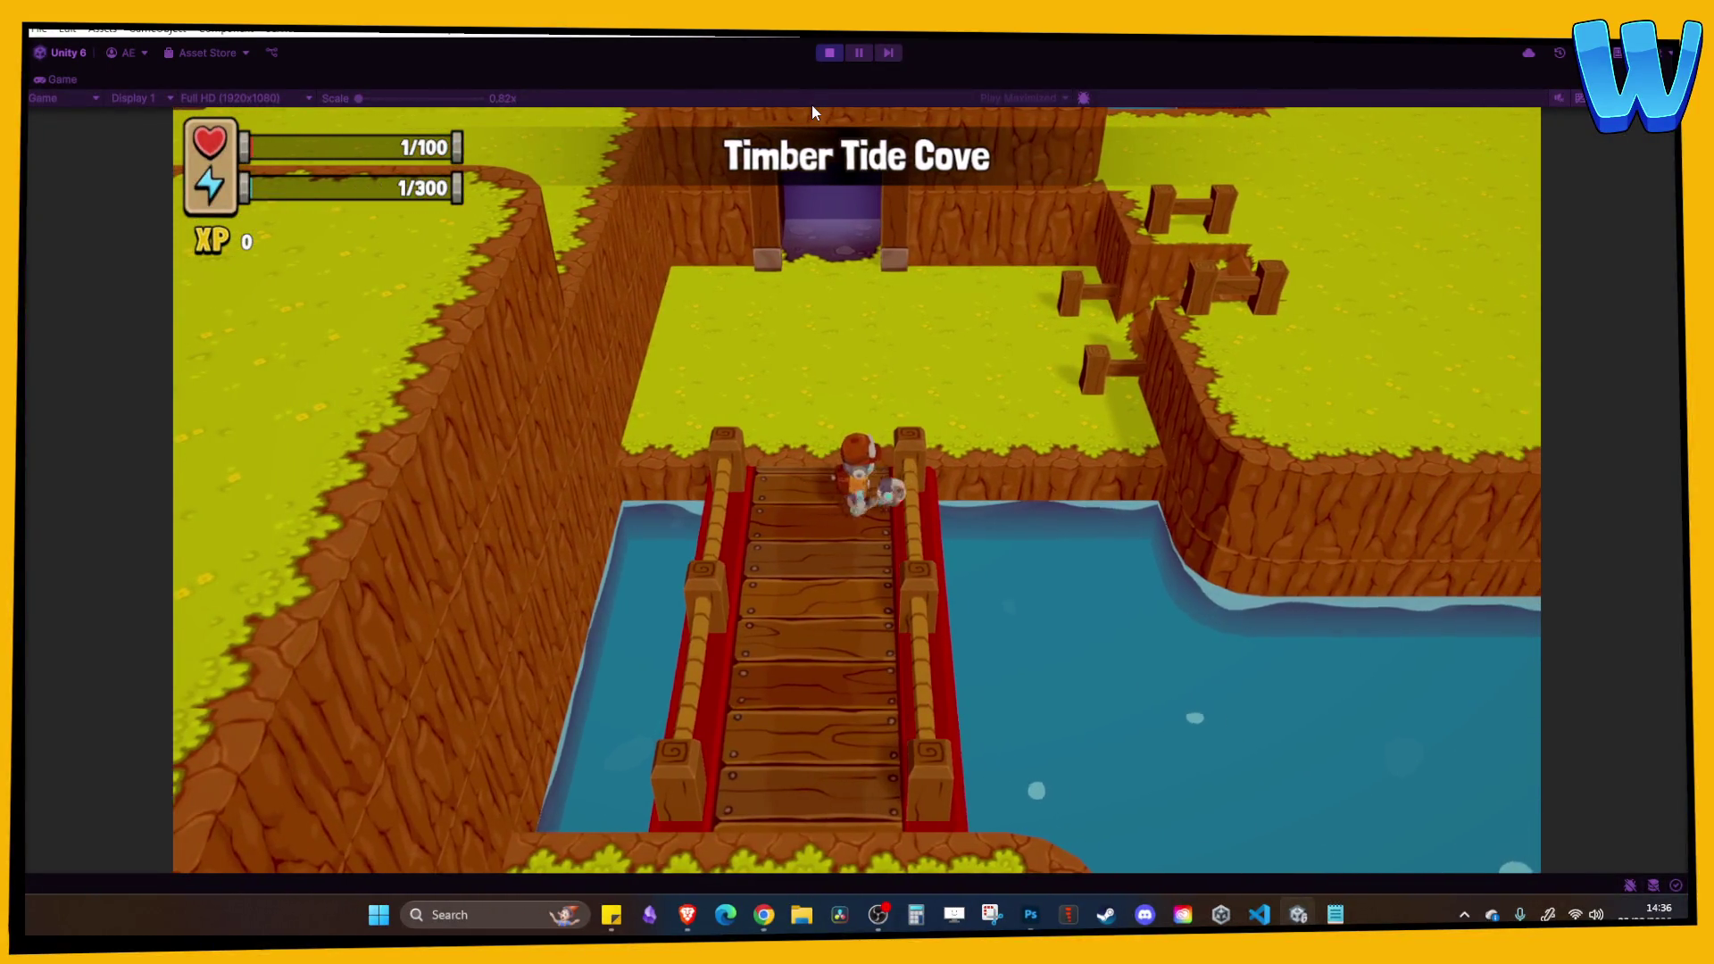
key(s)
key(w)
click(828, 52)
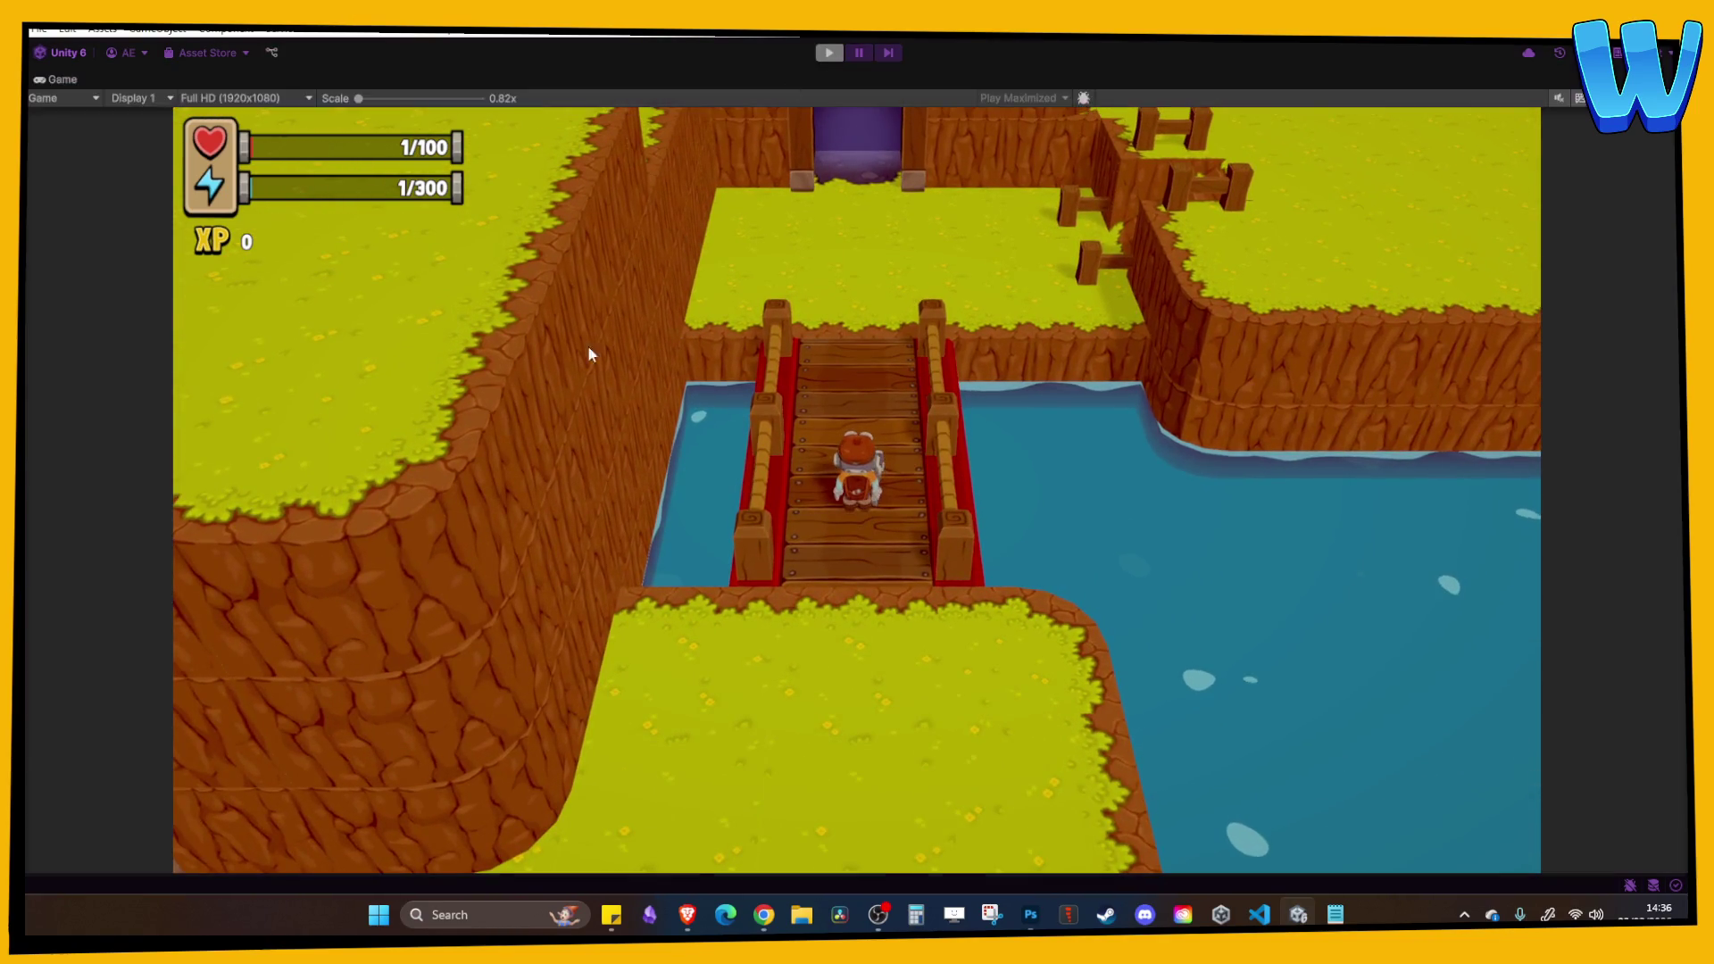
Reopen Bridge_1 in isolation, resize its box collider to Size Z 3.508, centre Z 0.07, then play.
click(898, 120)
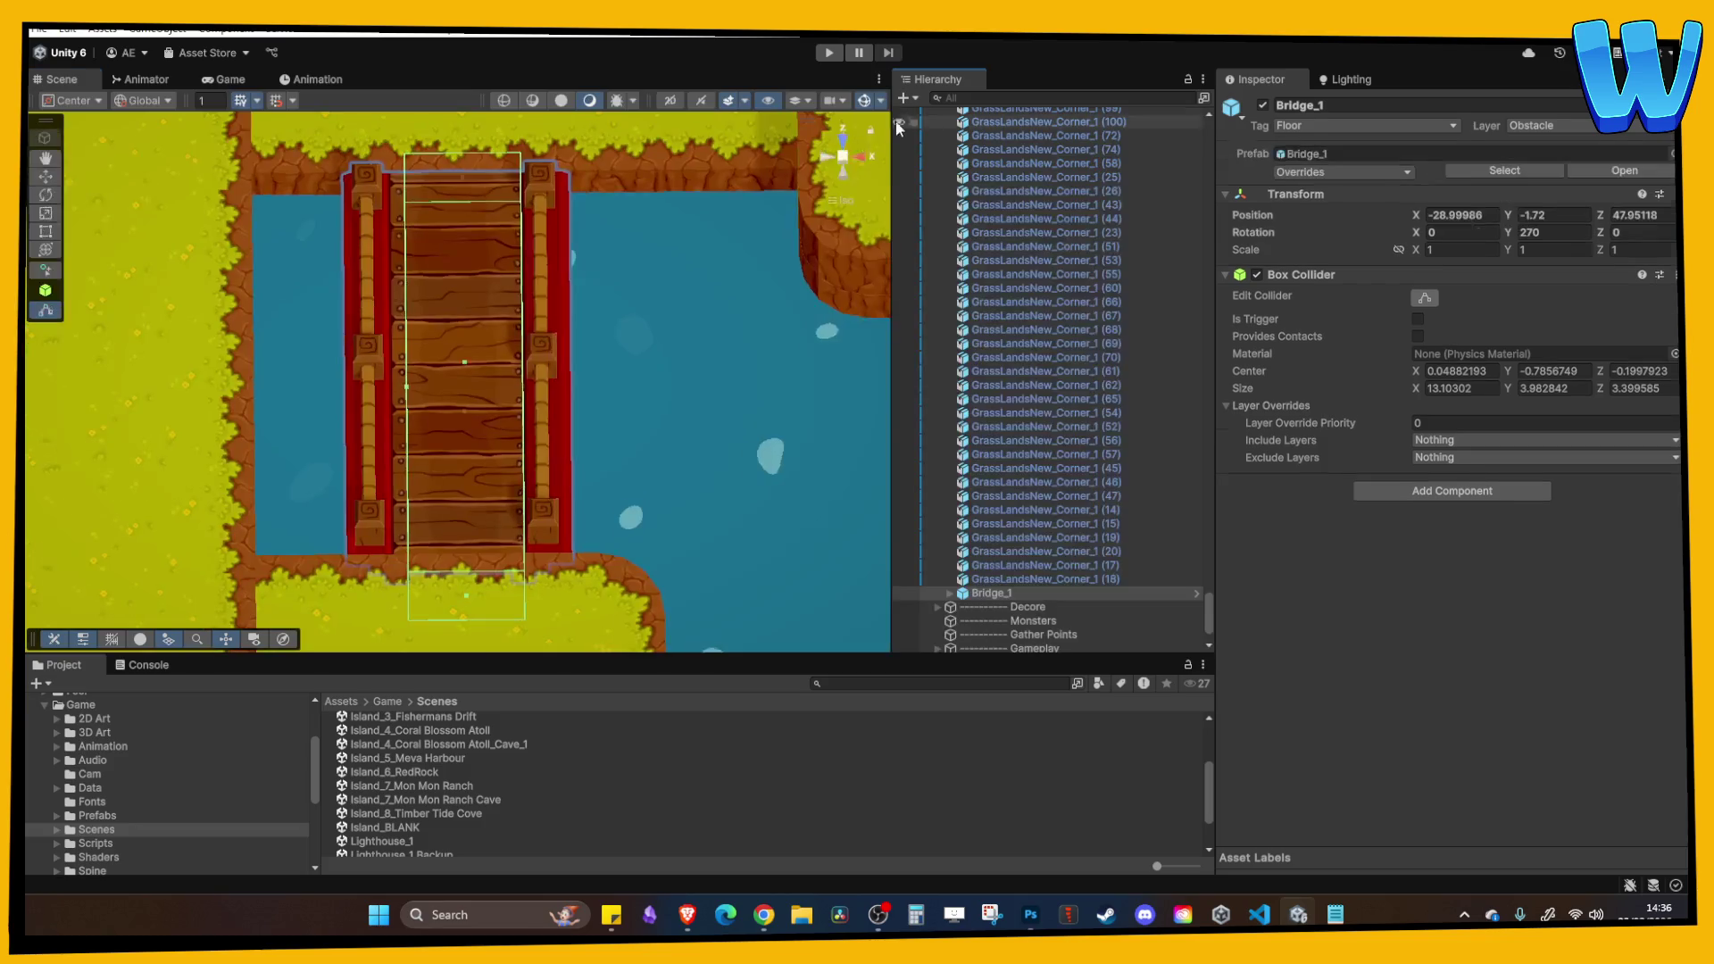
scroll(520, 403, up, 3)
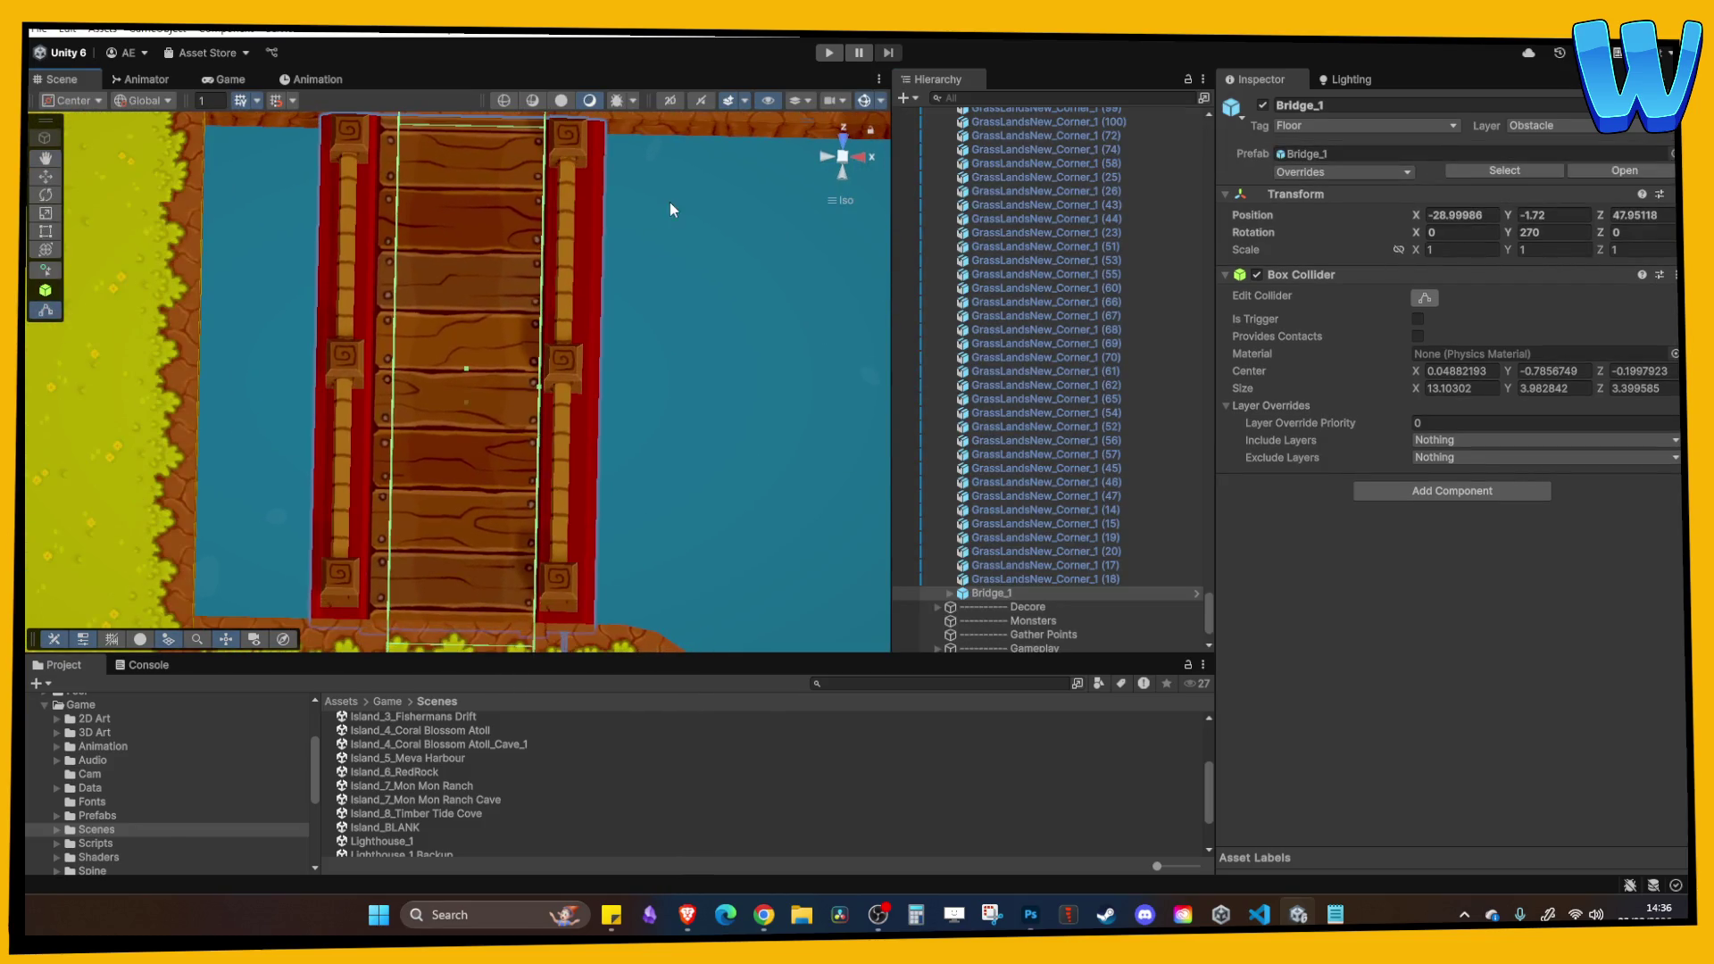
right_click(1012, 594)
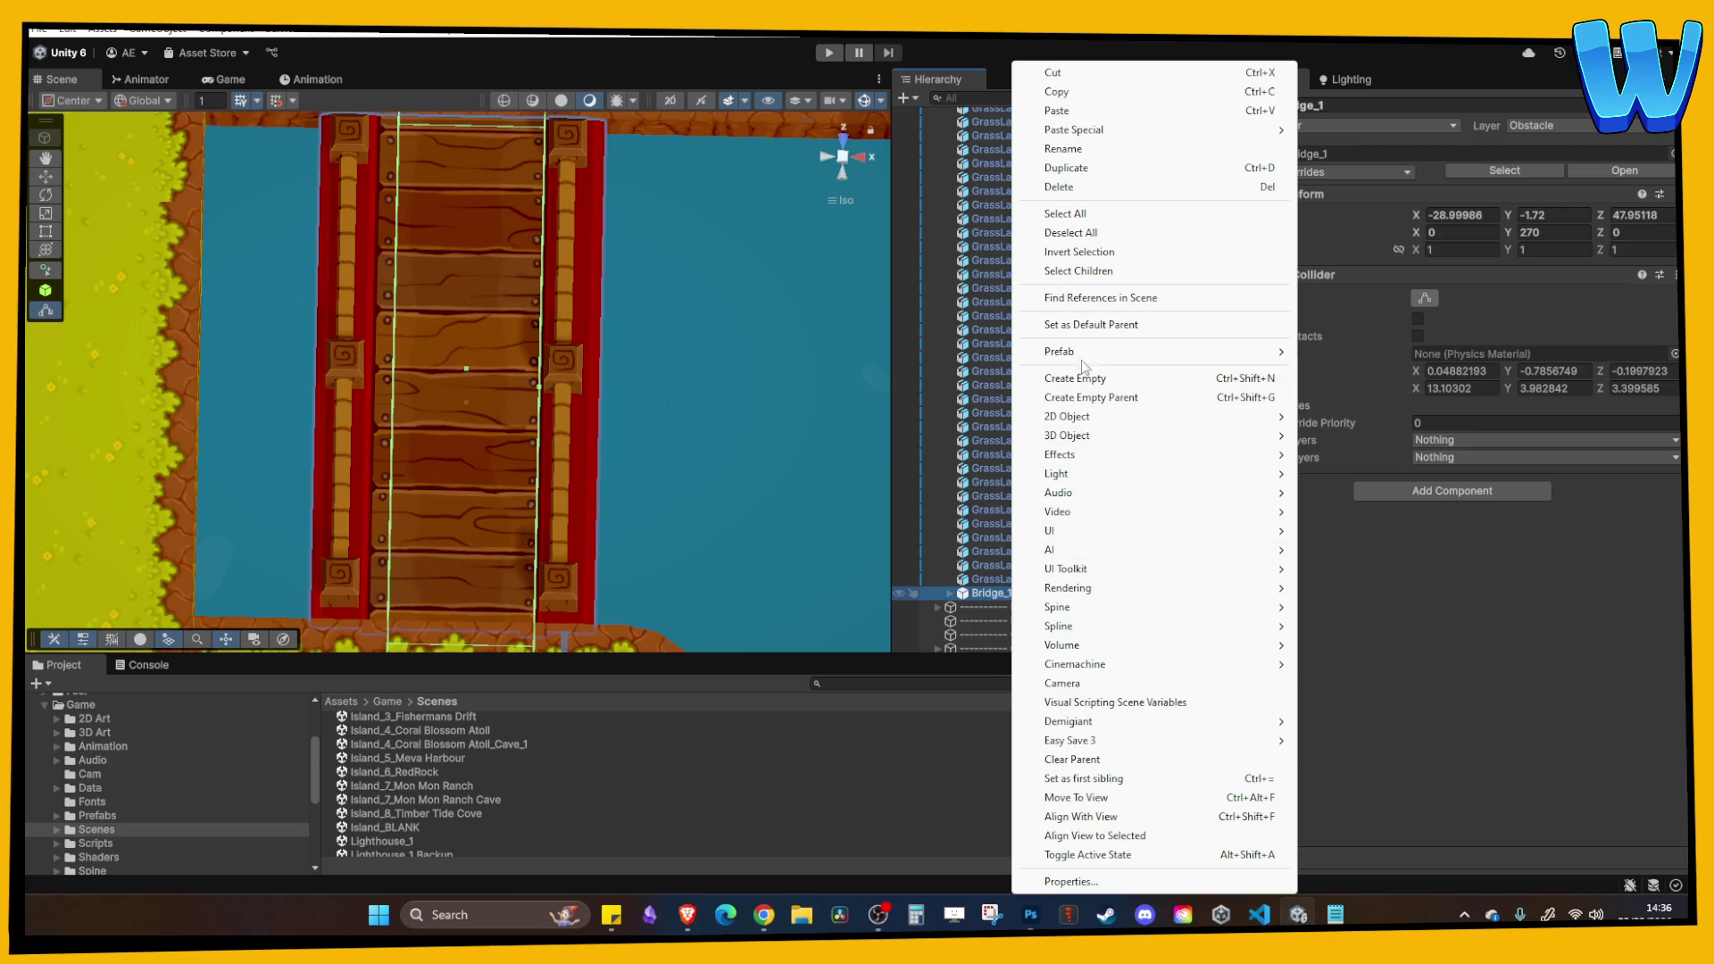
mouse_move(1080, 352)
click(1355, 371)
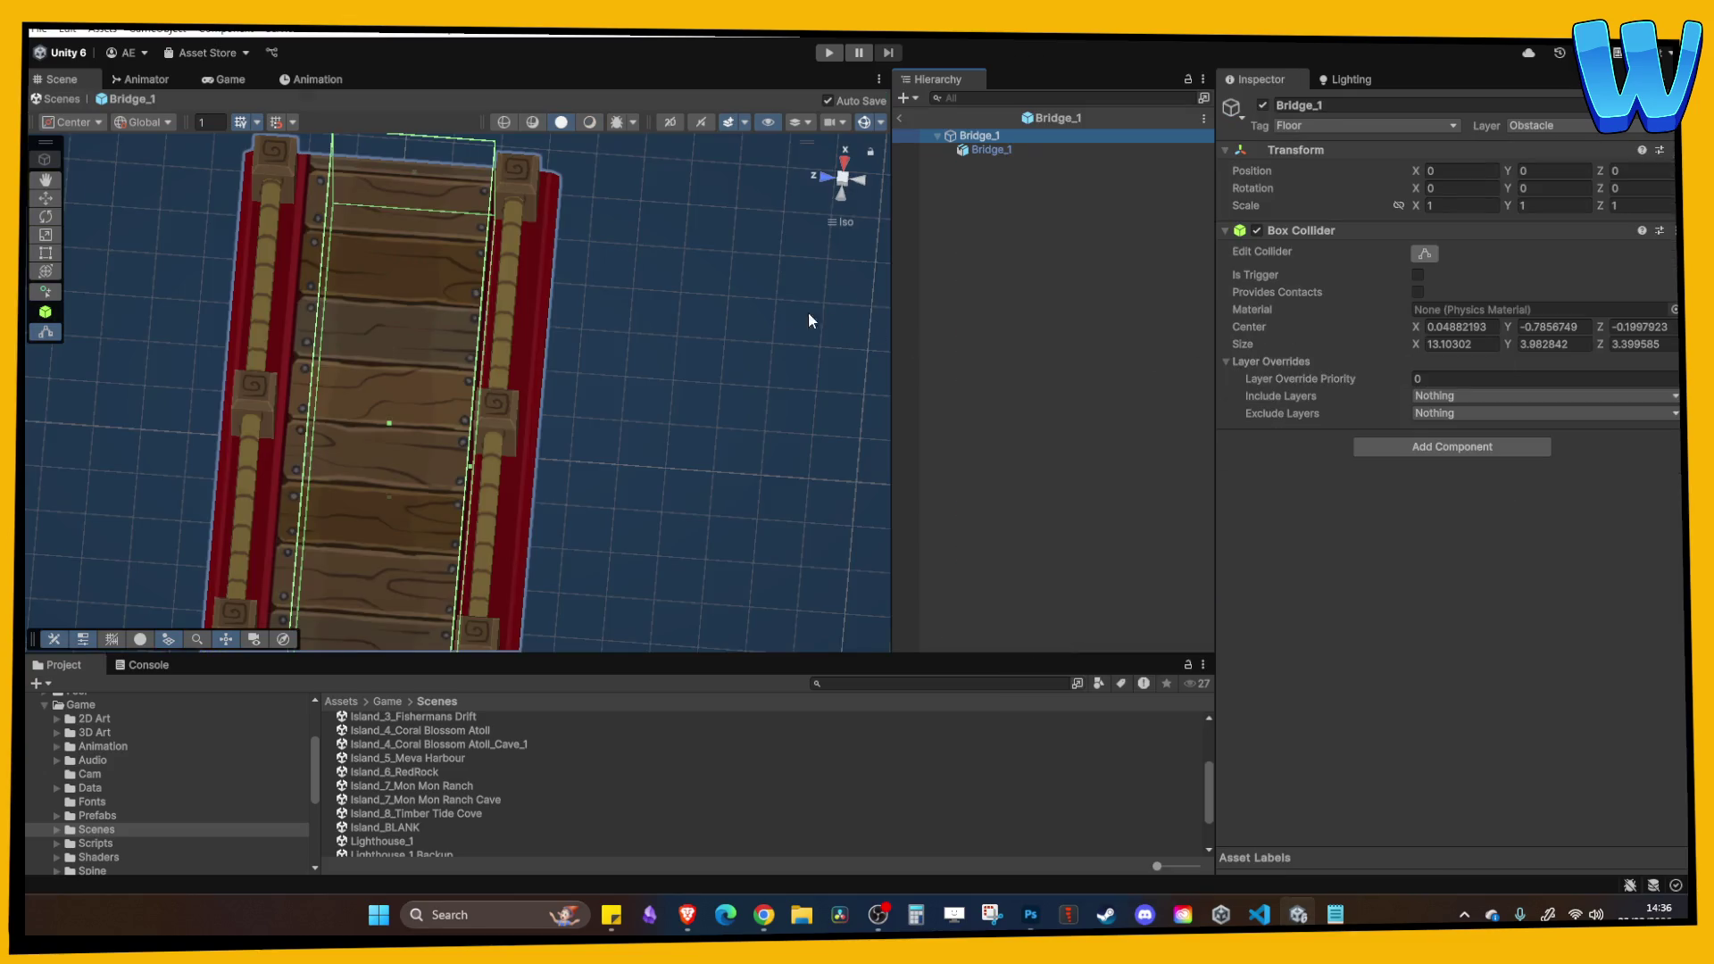
click(849, 176)
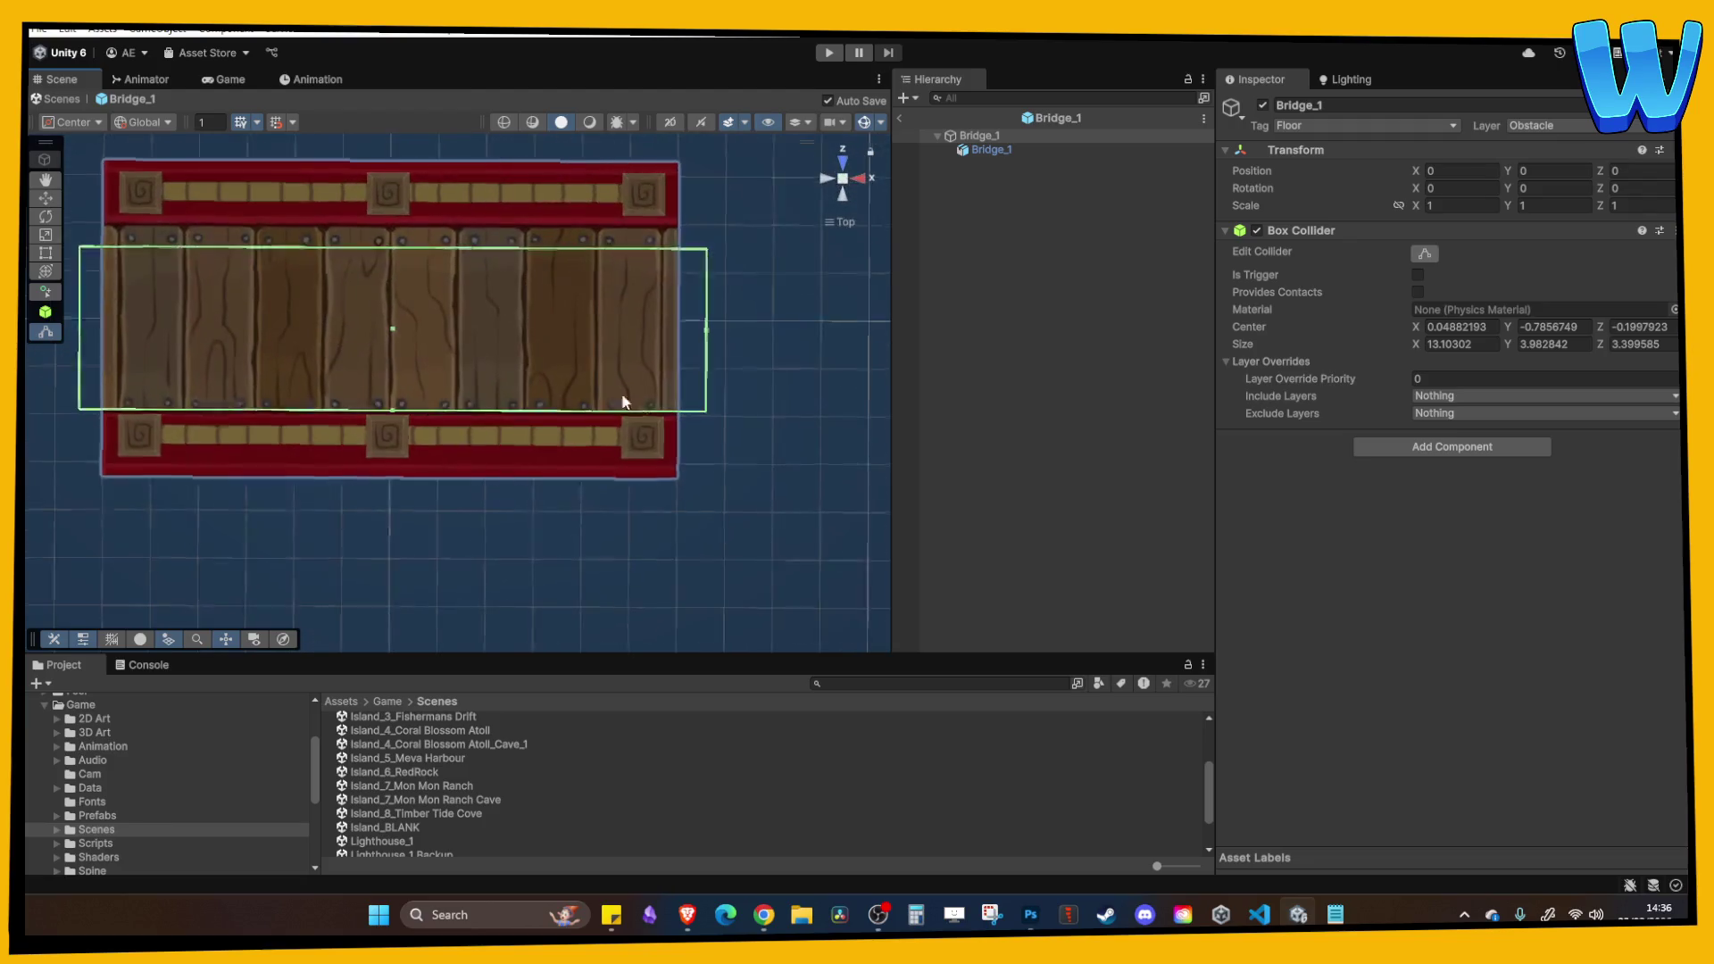
drag(393, 407, 392, 400)
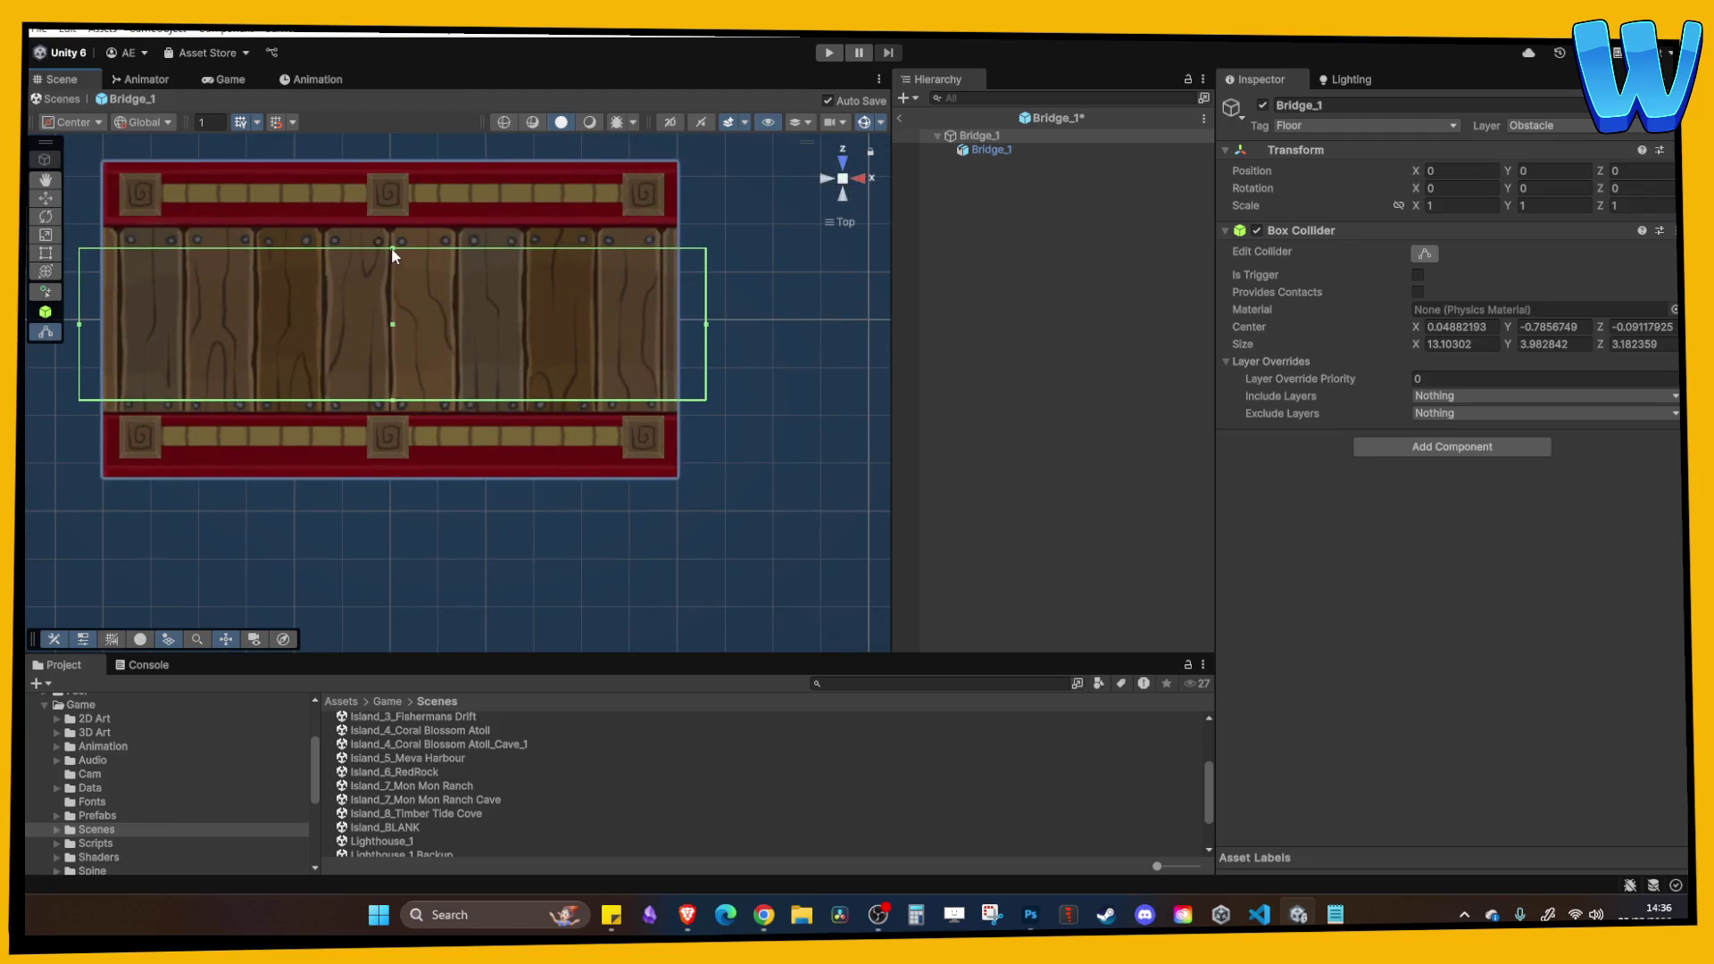
drag(390, 239, 393, 232)
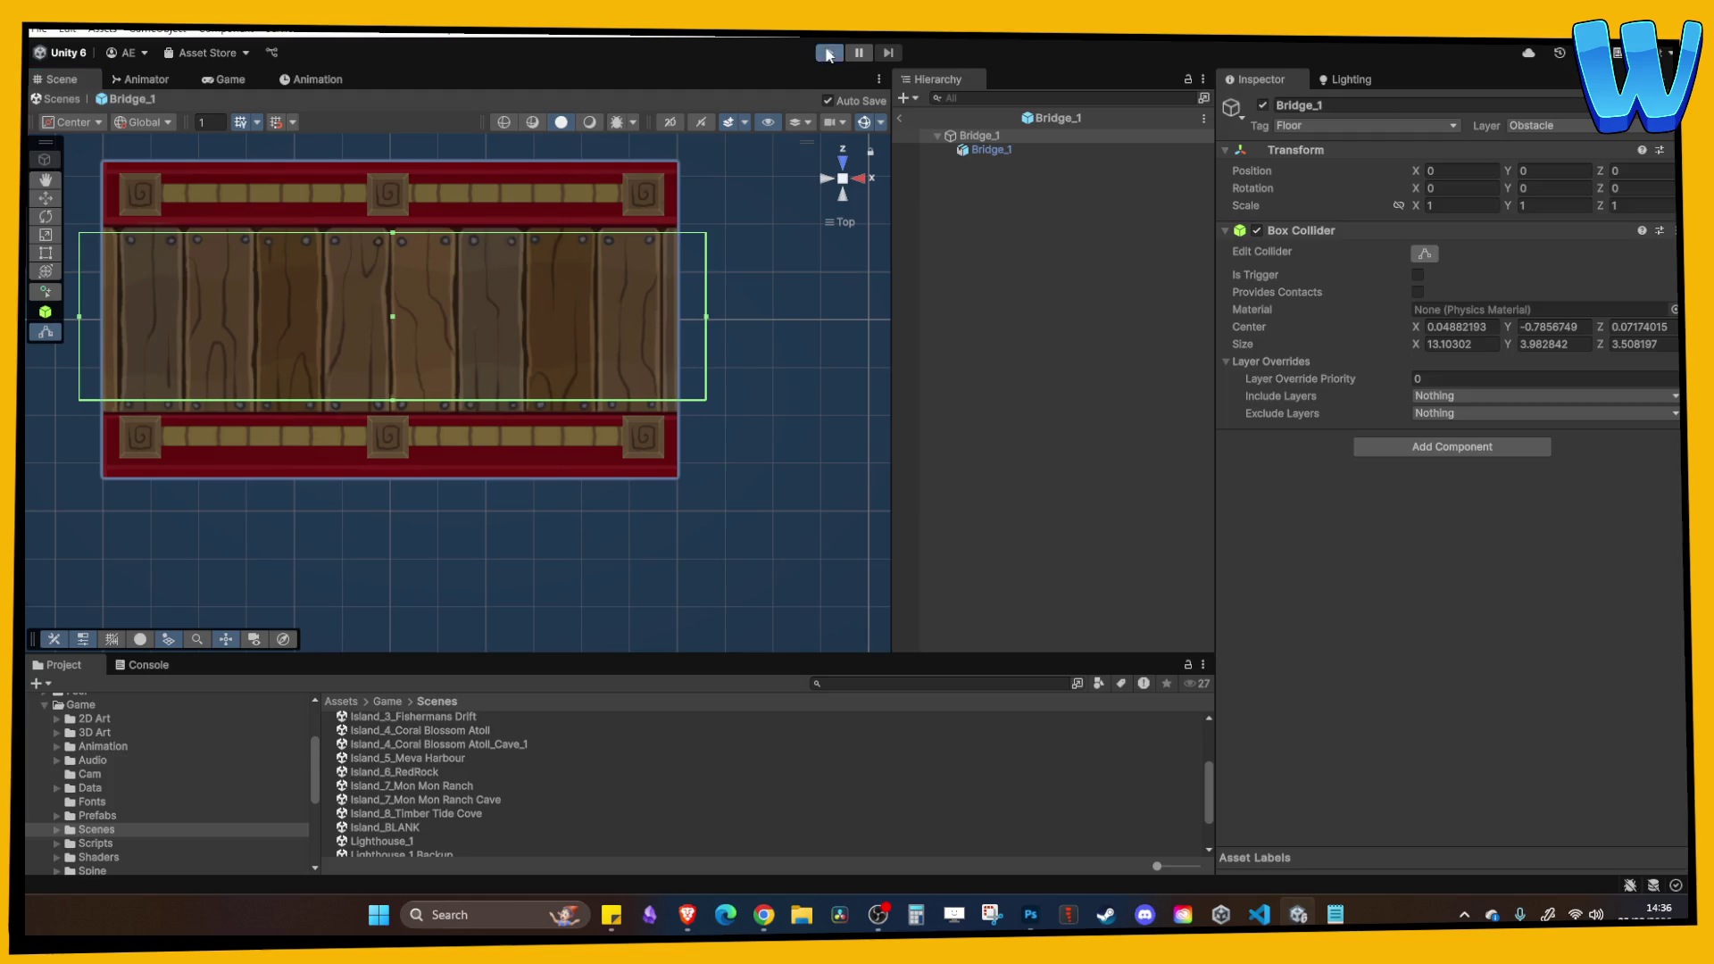
click(828, 54)
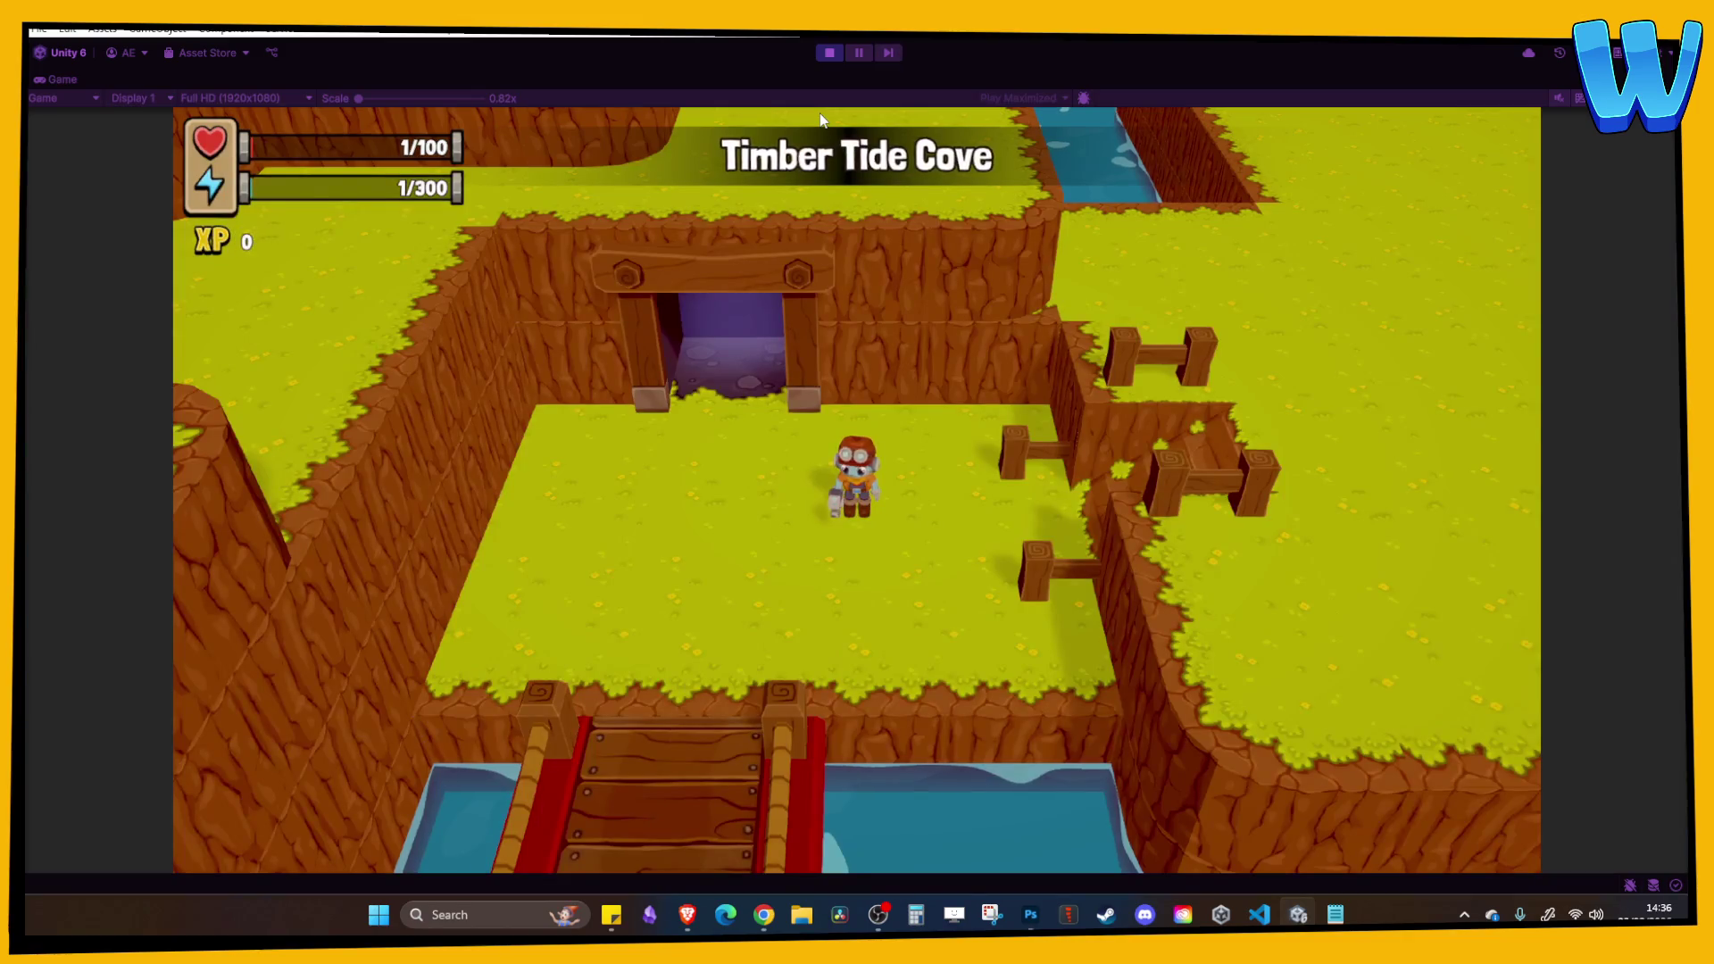
Walk the character back and forth across the bridge, west past the cave, east over grass, then stop.
key(s)
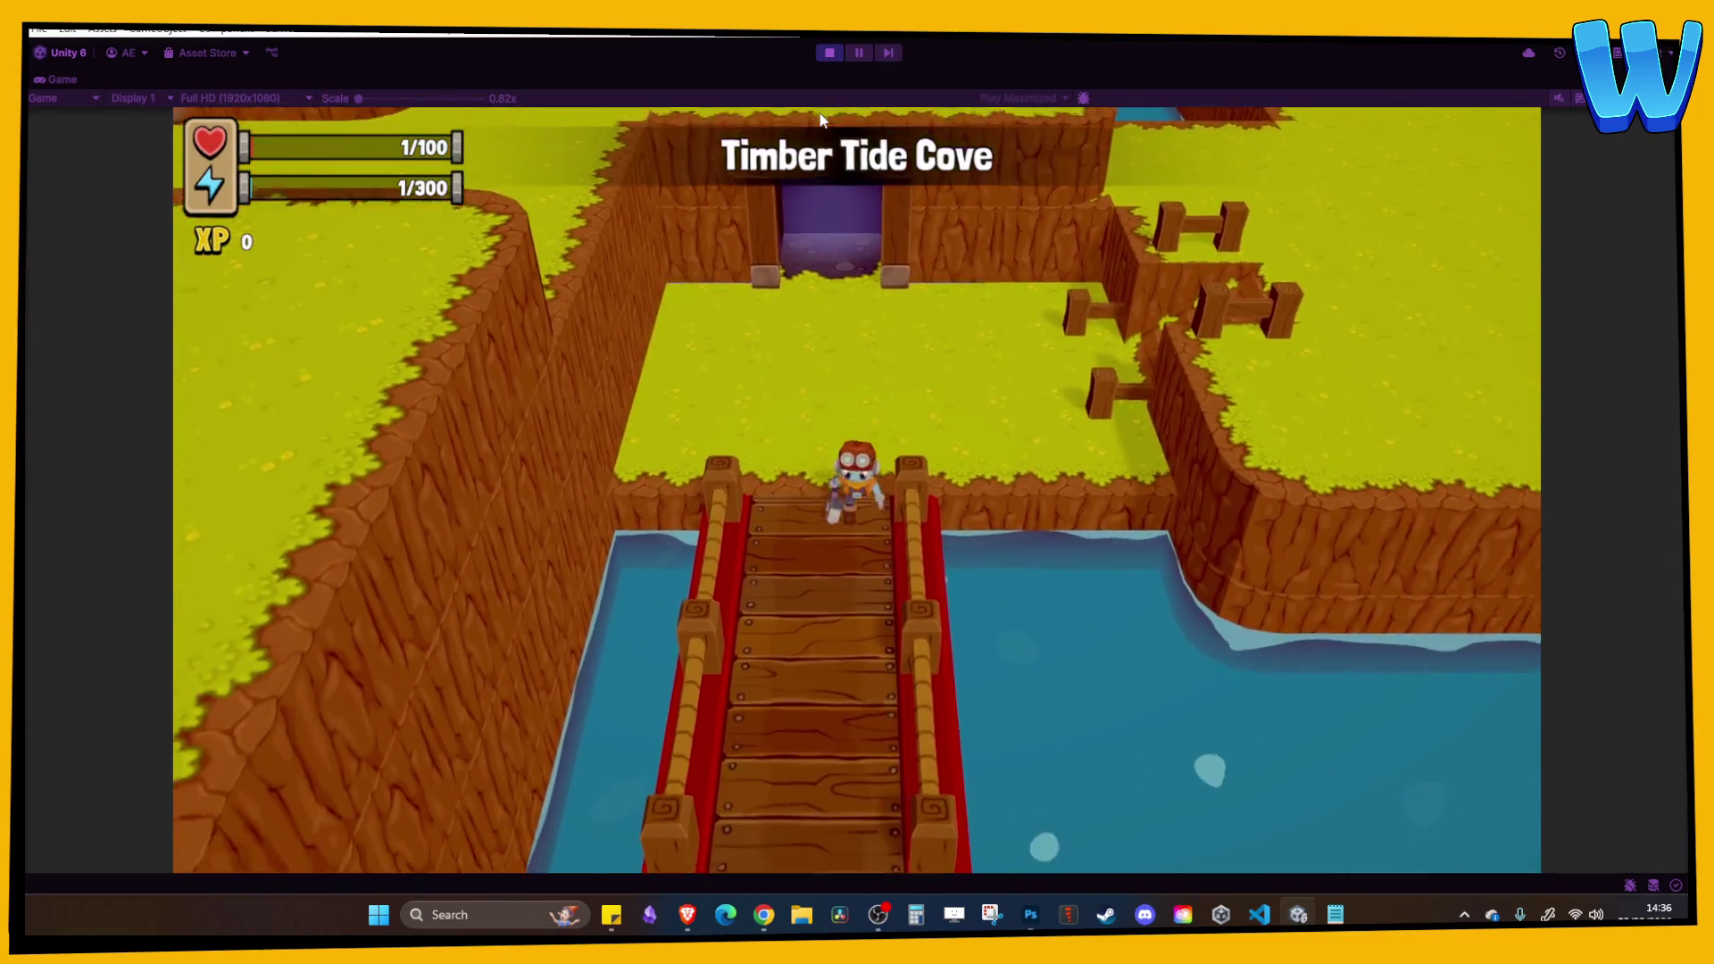
key(s)
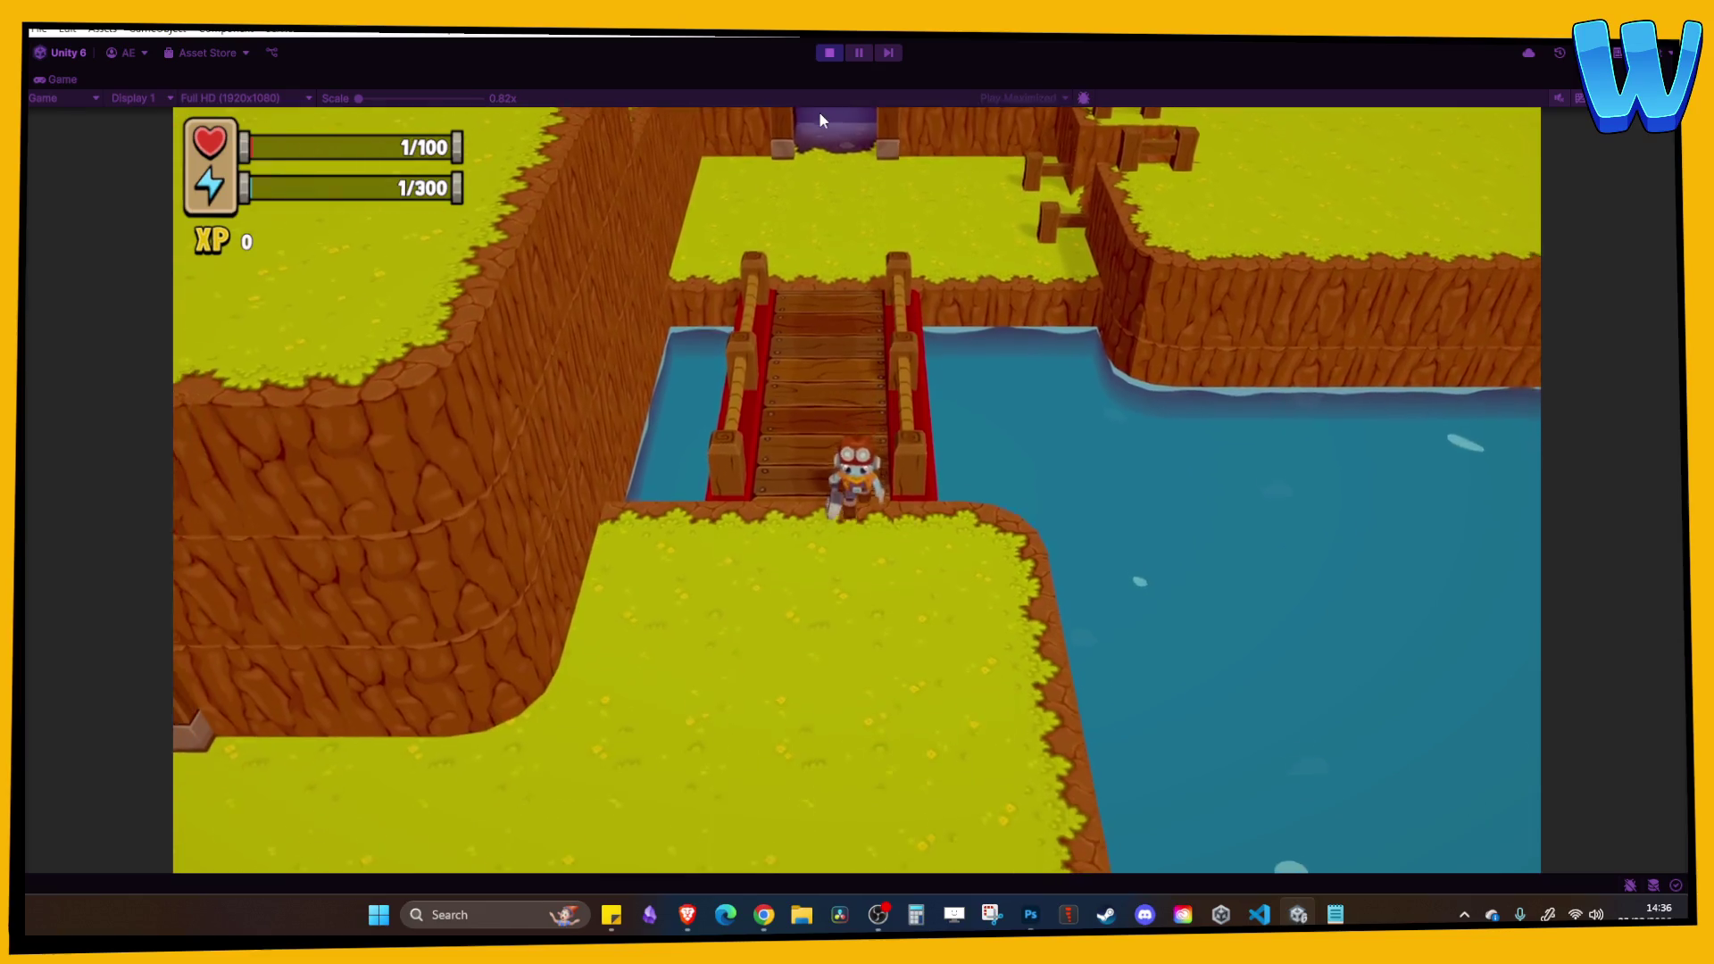
key(w)
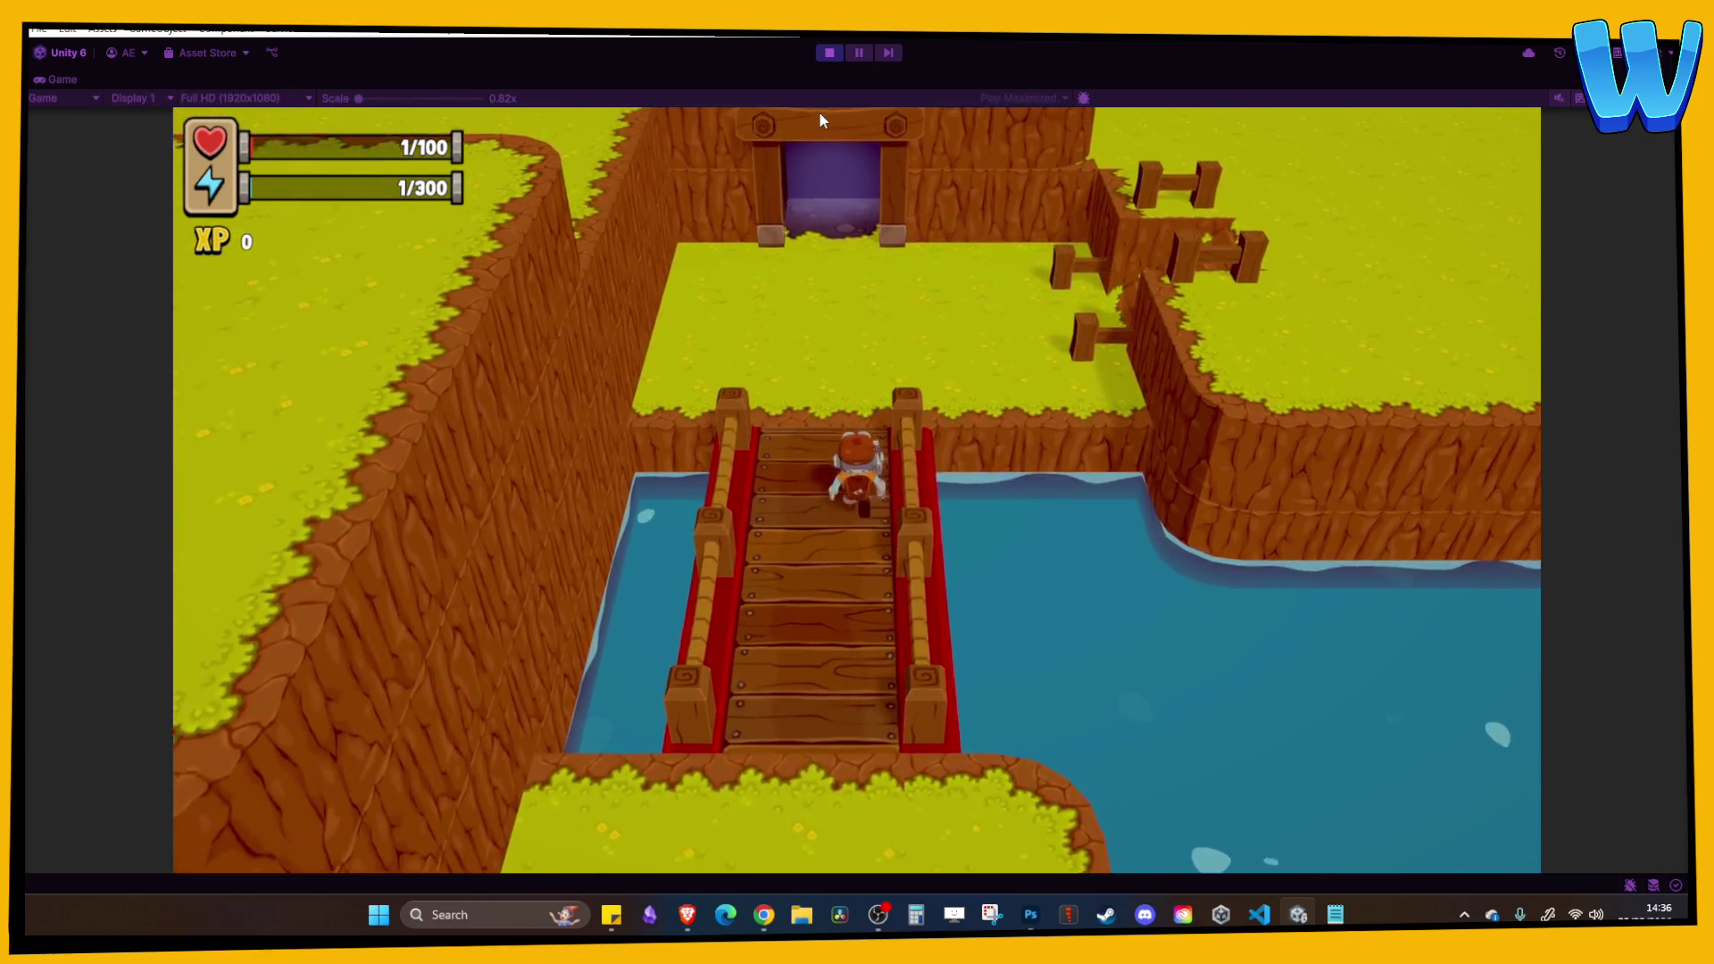
key(s)
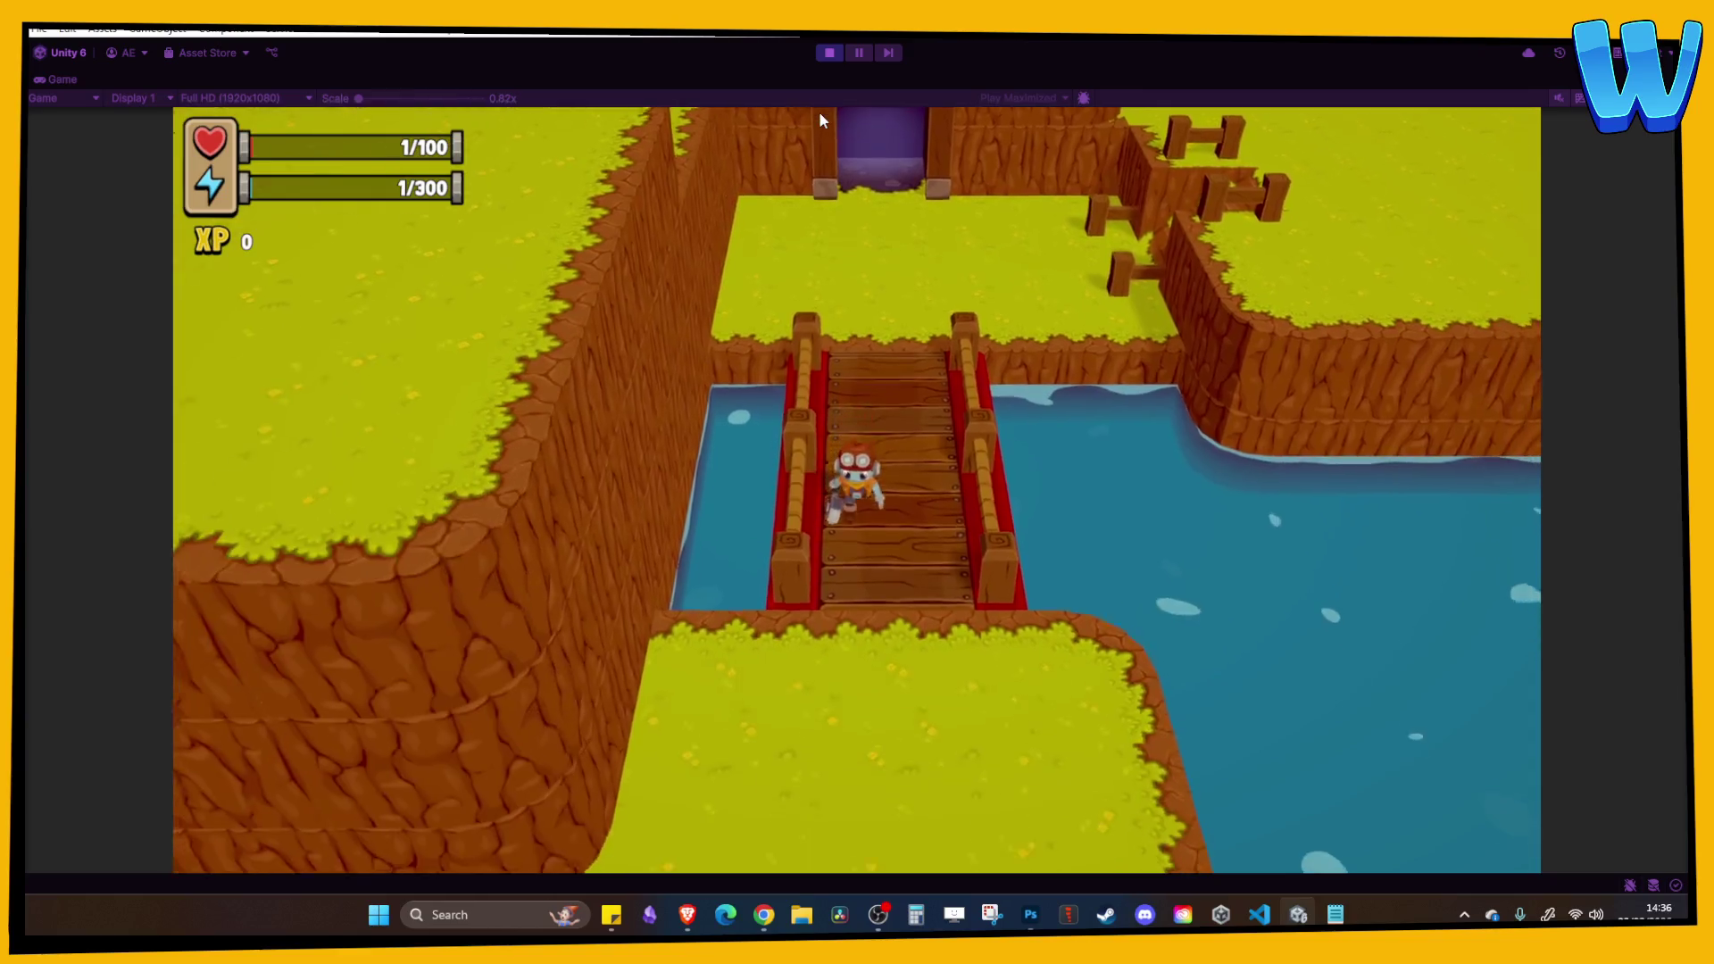
key(s)
key(a)
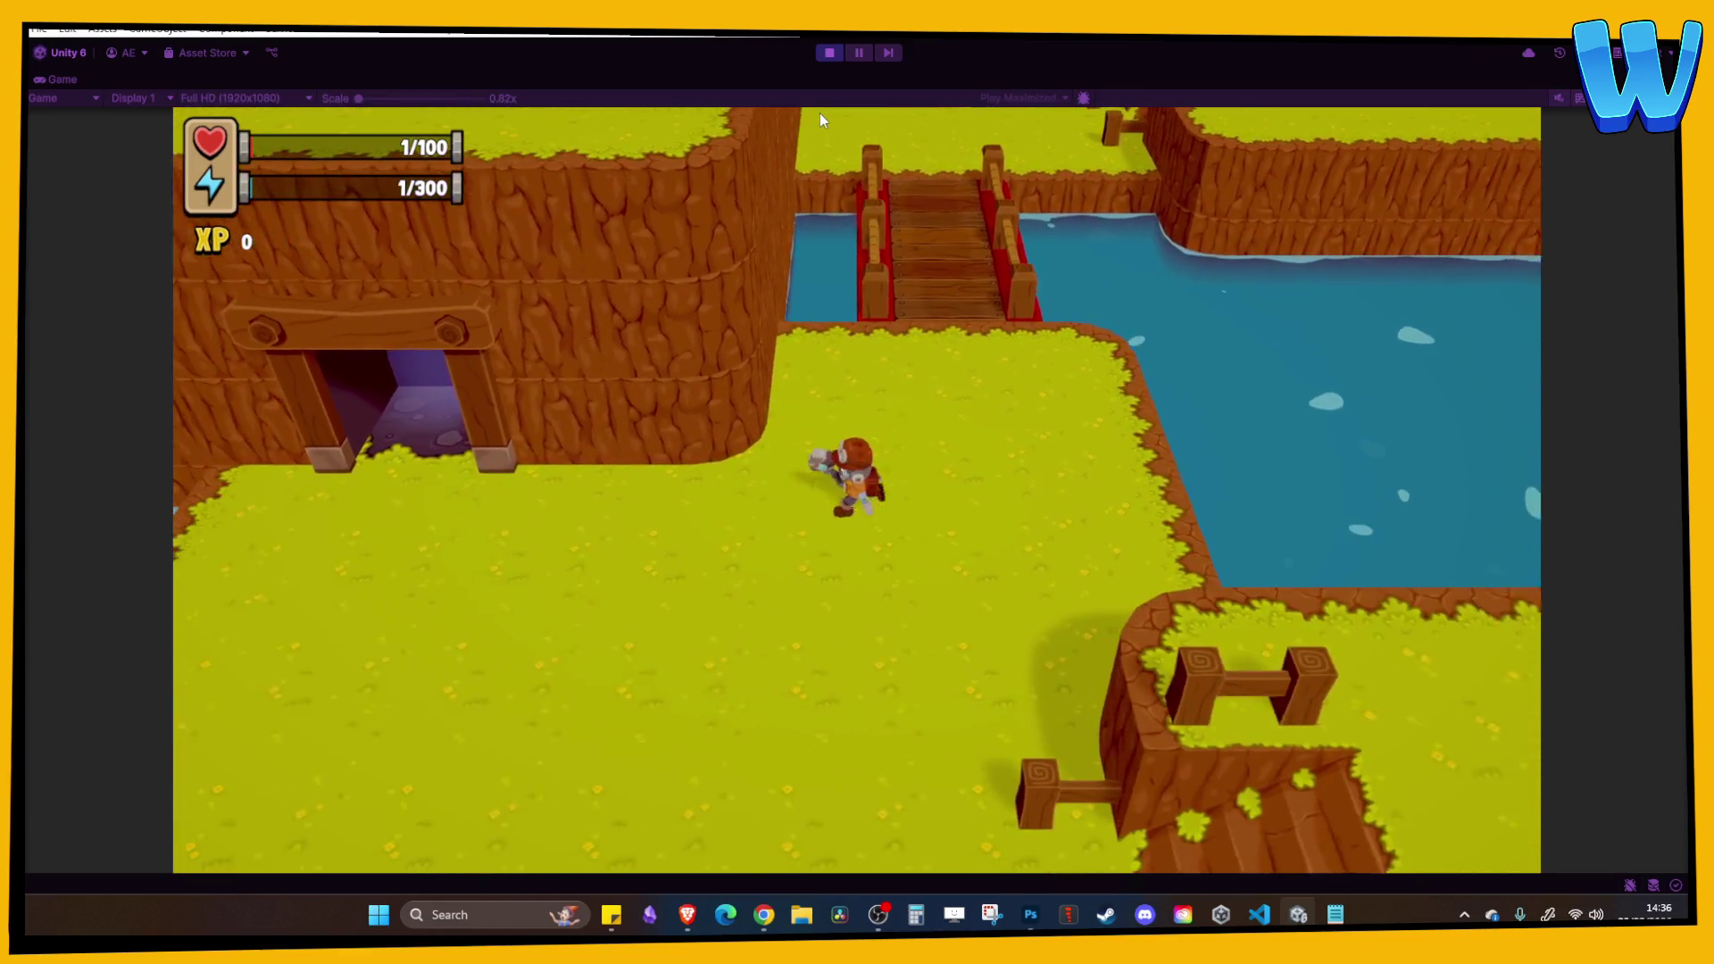
key(a)
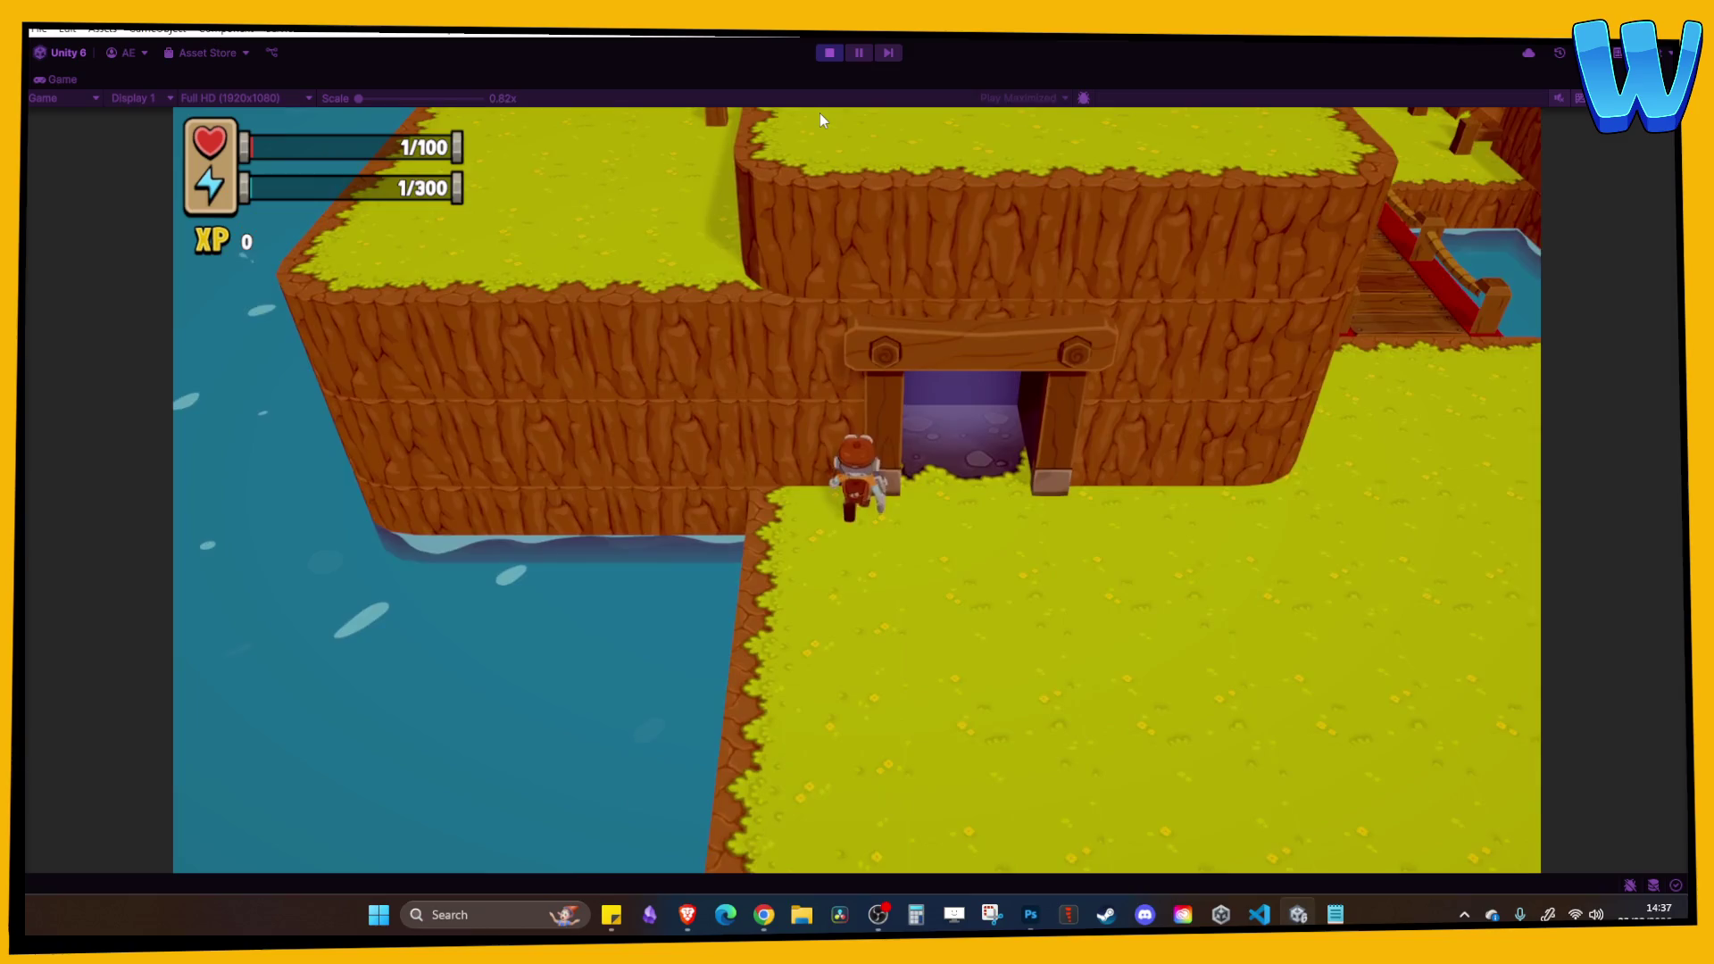
key(s)
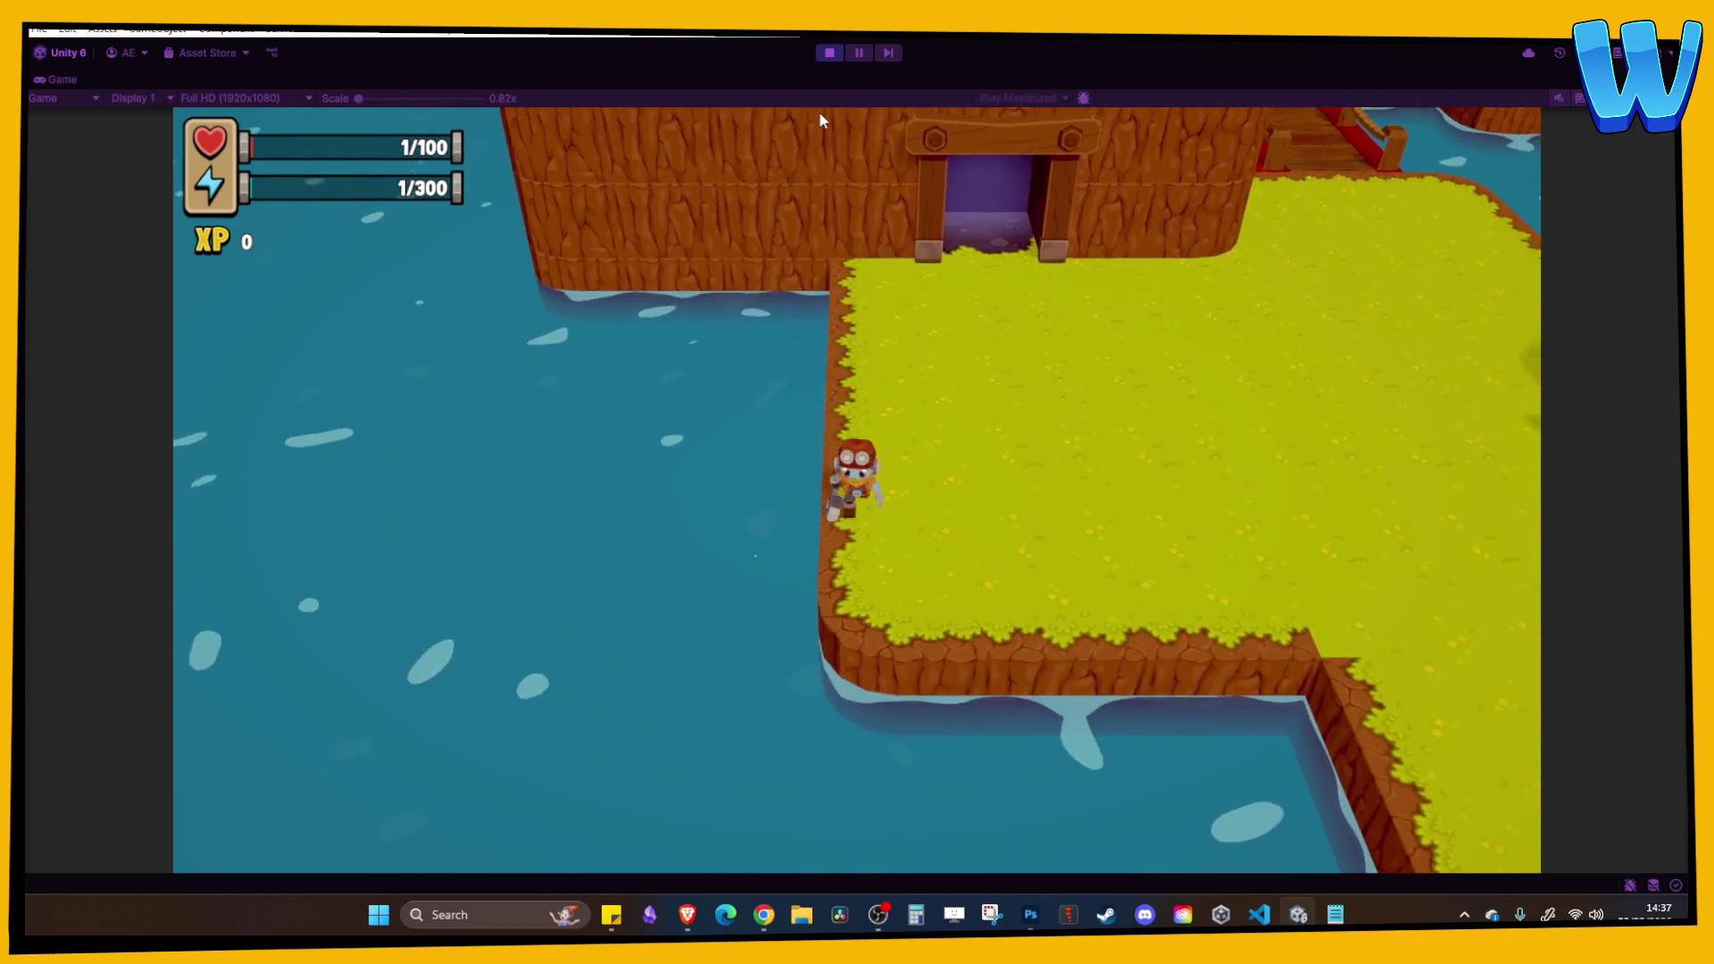
key(d)
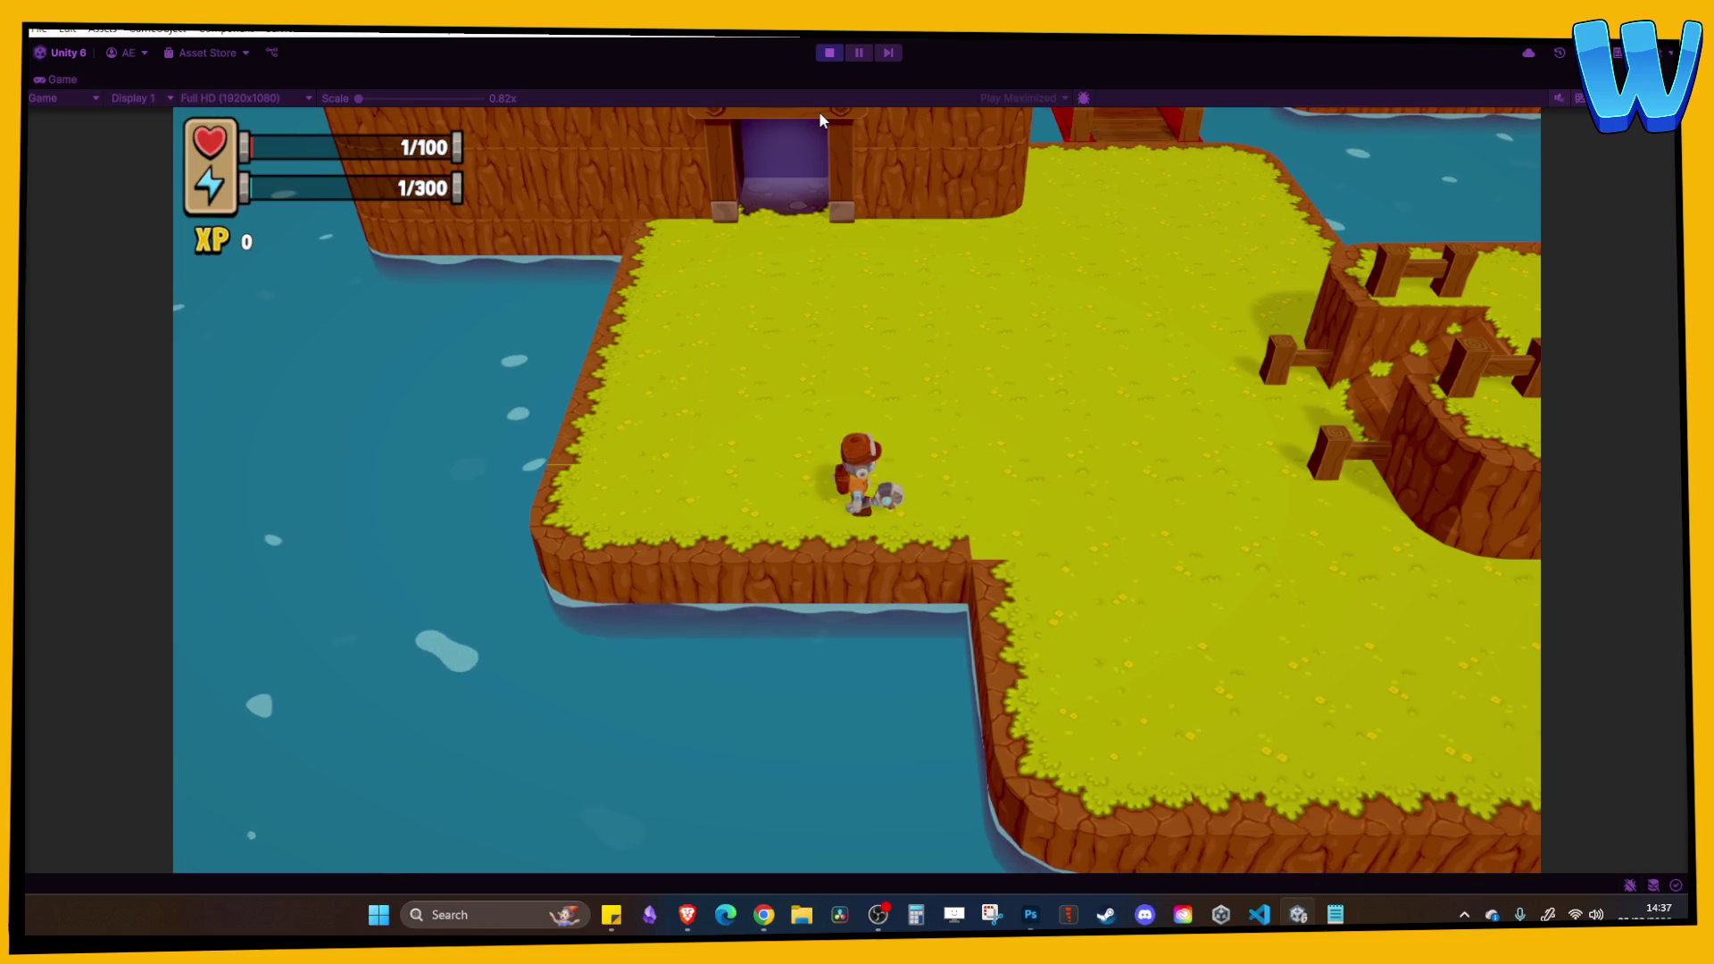
click(819, 54)
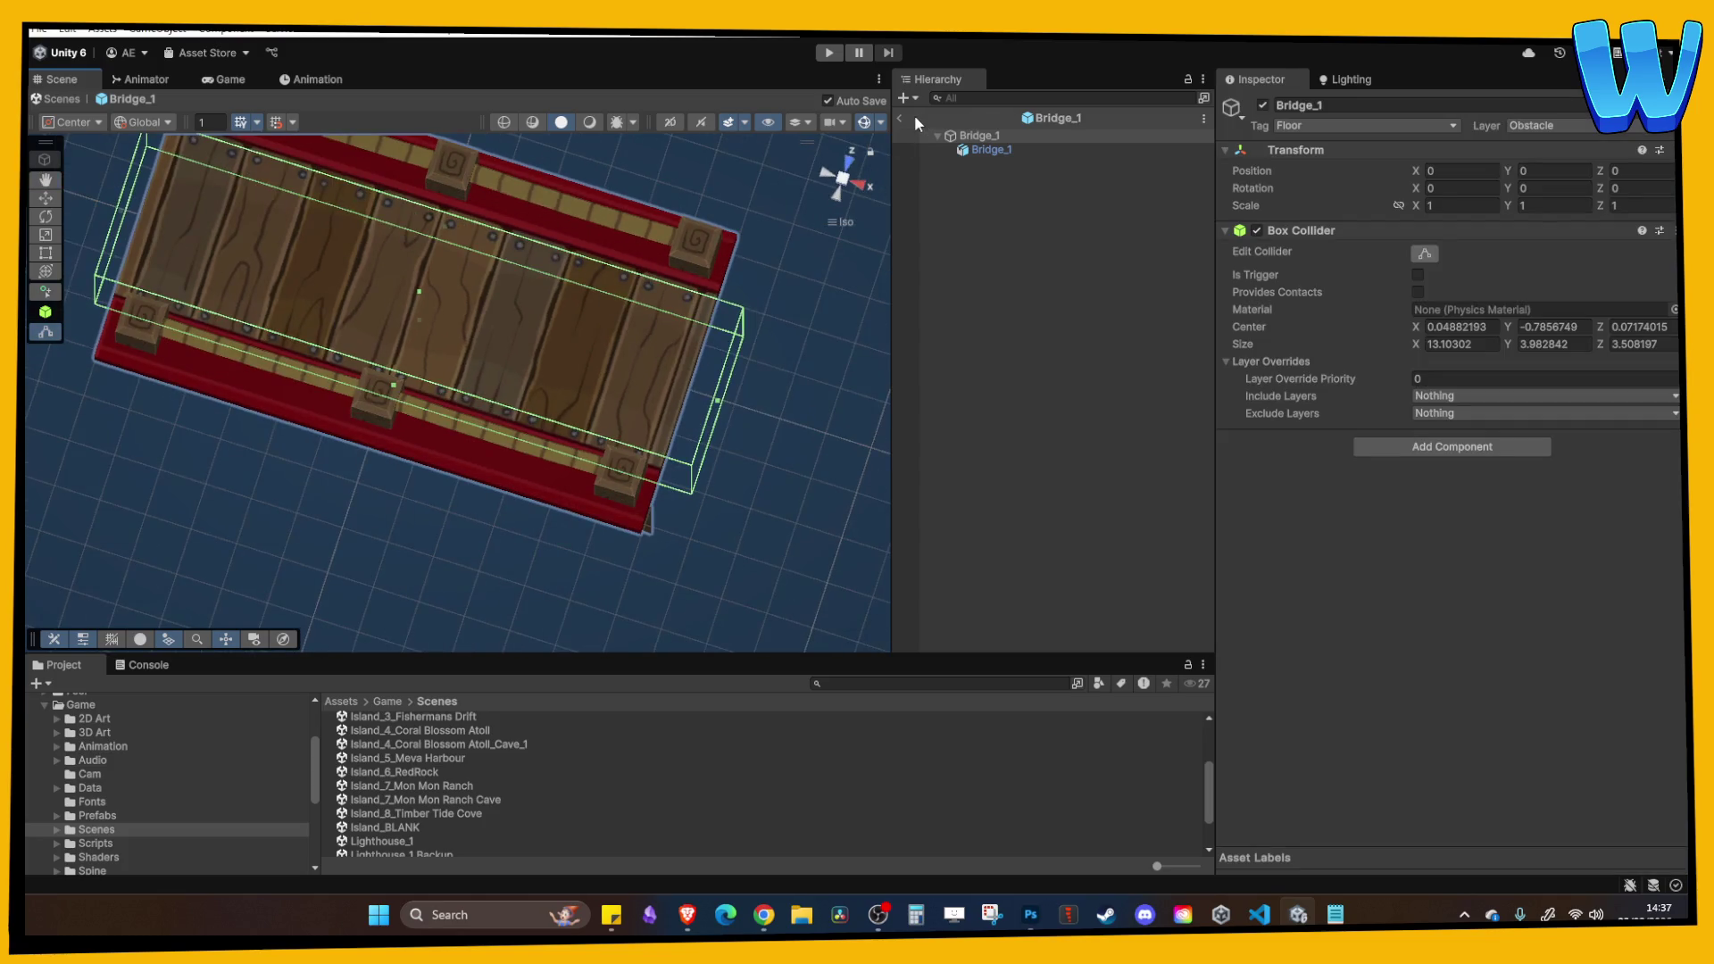
Leave the Bridge_1 prefab for the full level and select grass blocks beside the bridge.
click(899, 118)
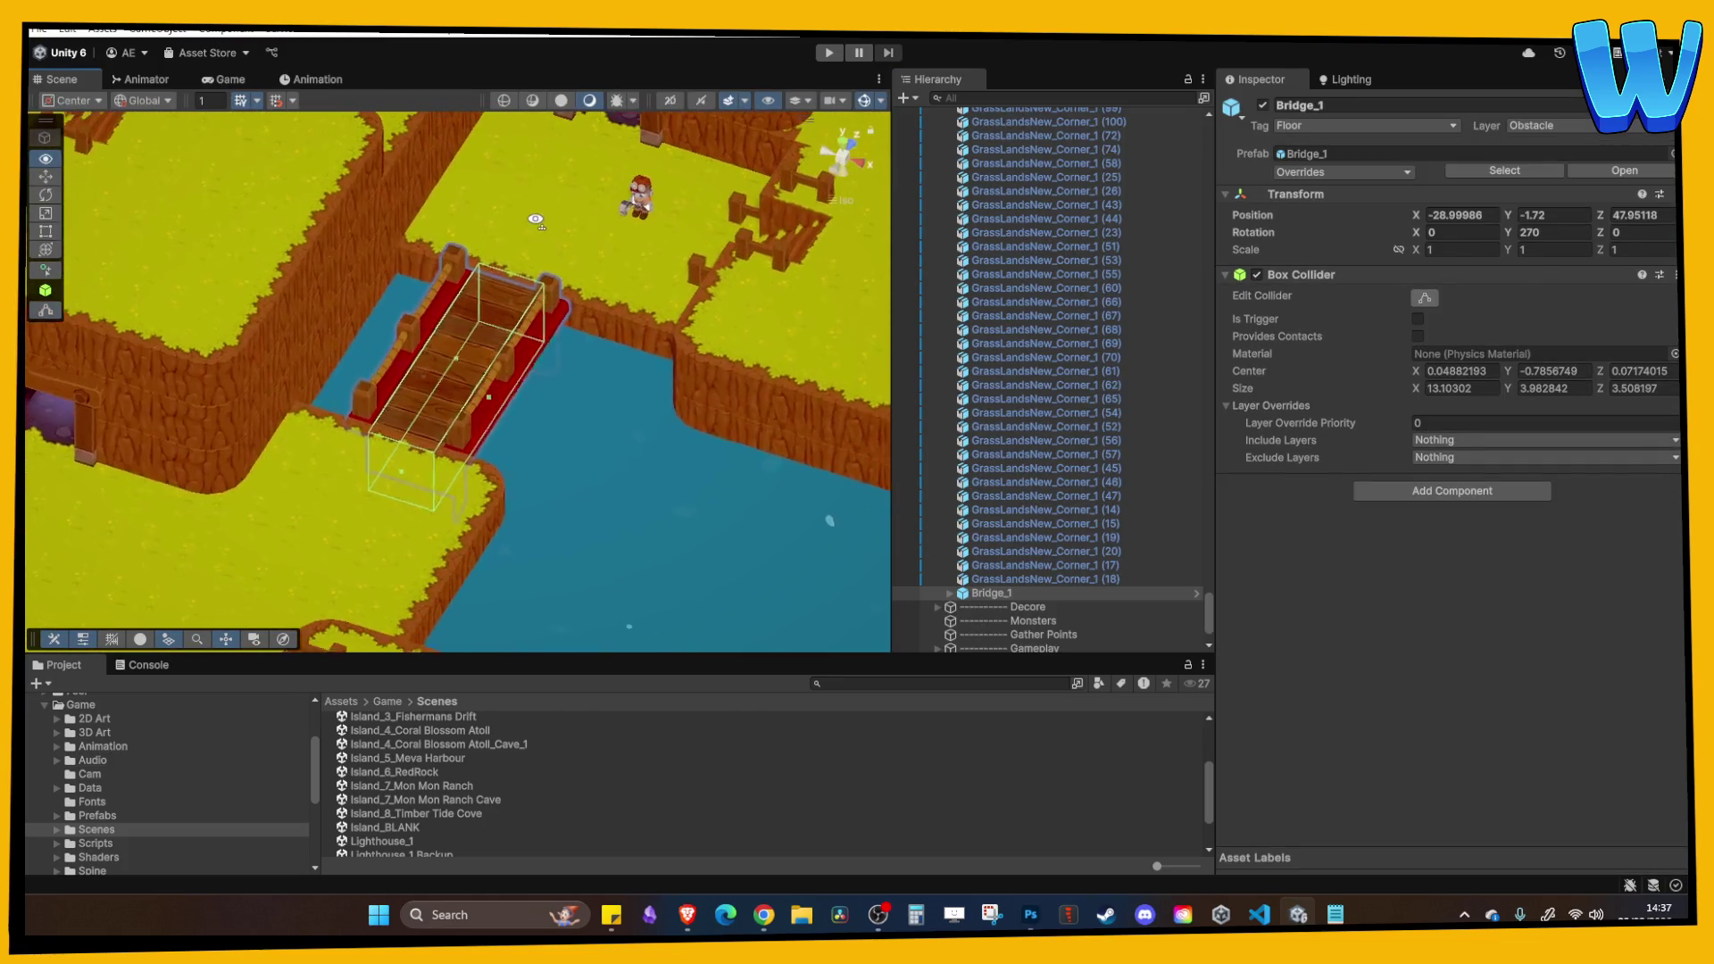
right_click(639, 298)
click(621, 281)
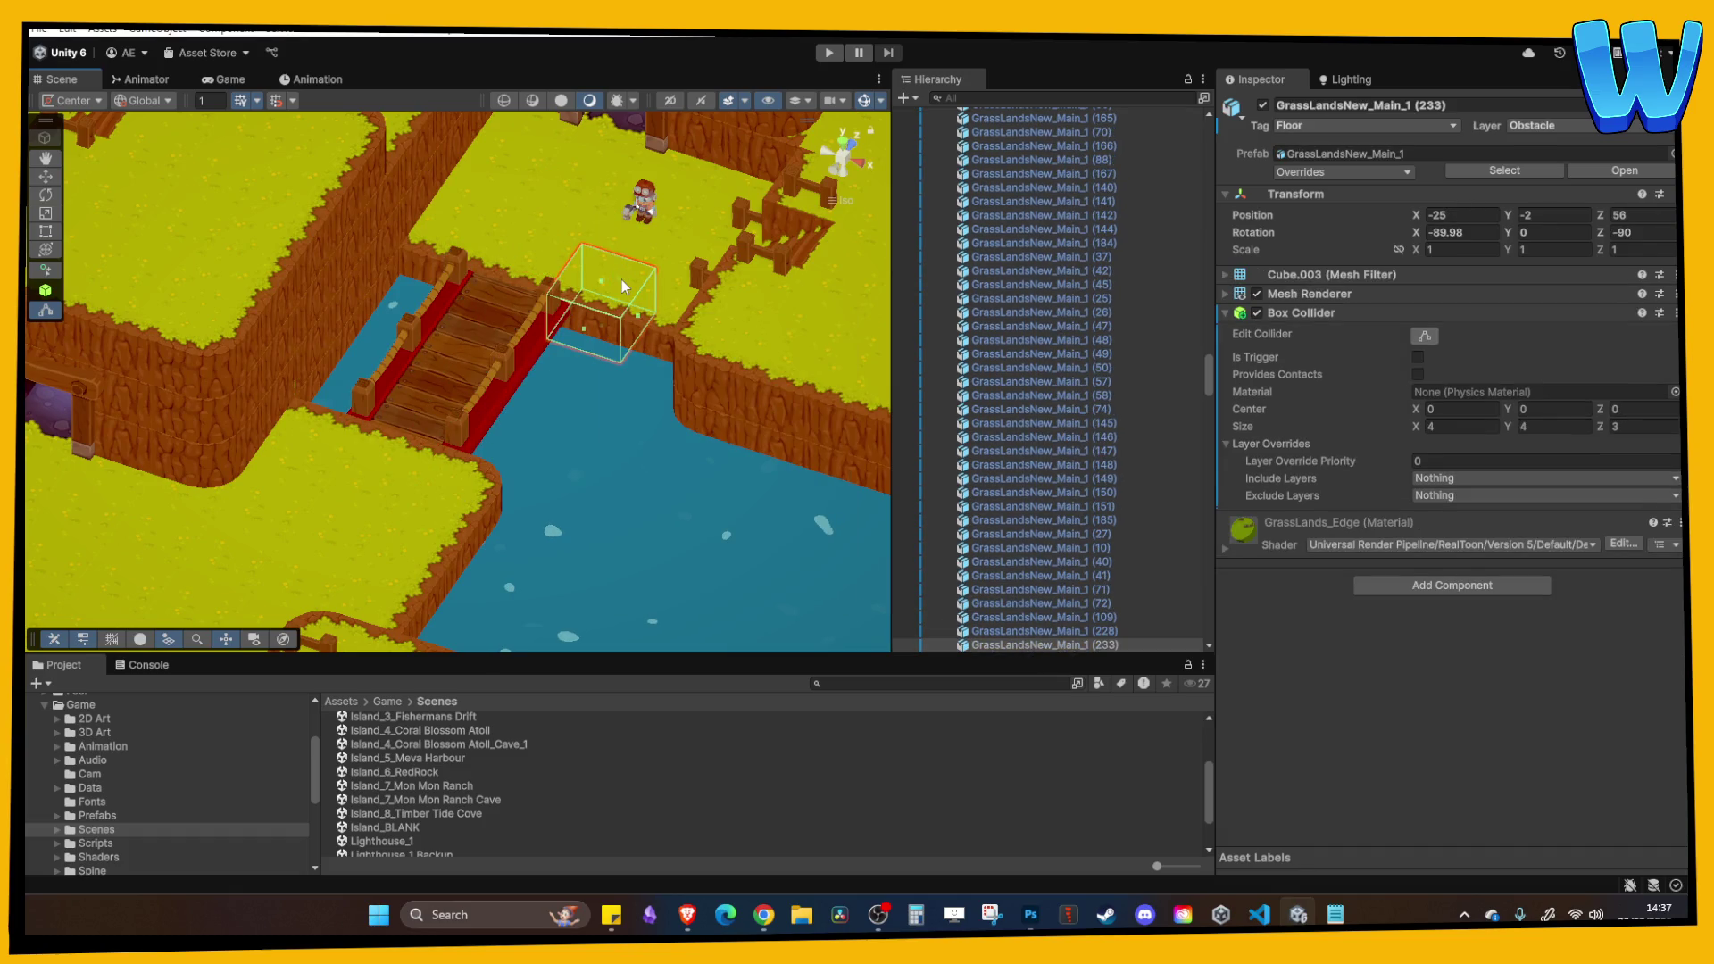
mouse_move(621, 280)
mouse_down()
mouse_move(686, 297)
mouse_move(664, 356)
mouse_move(569, 334)
mouse_move(623, 362)
mouse_move(592, 366)
mouse_up()
click(623, 362)
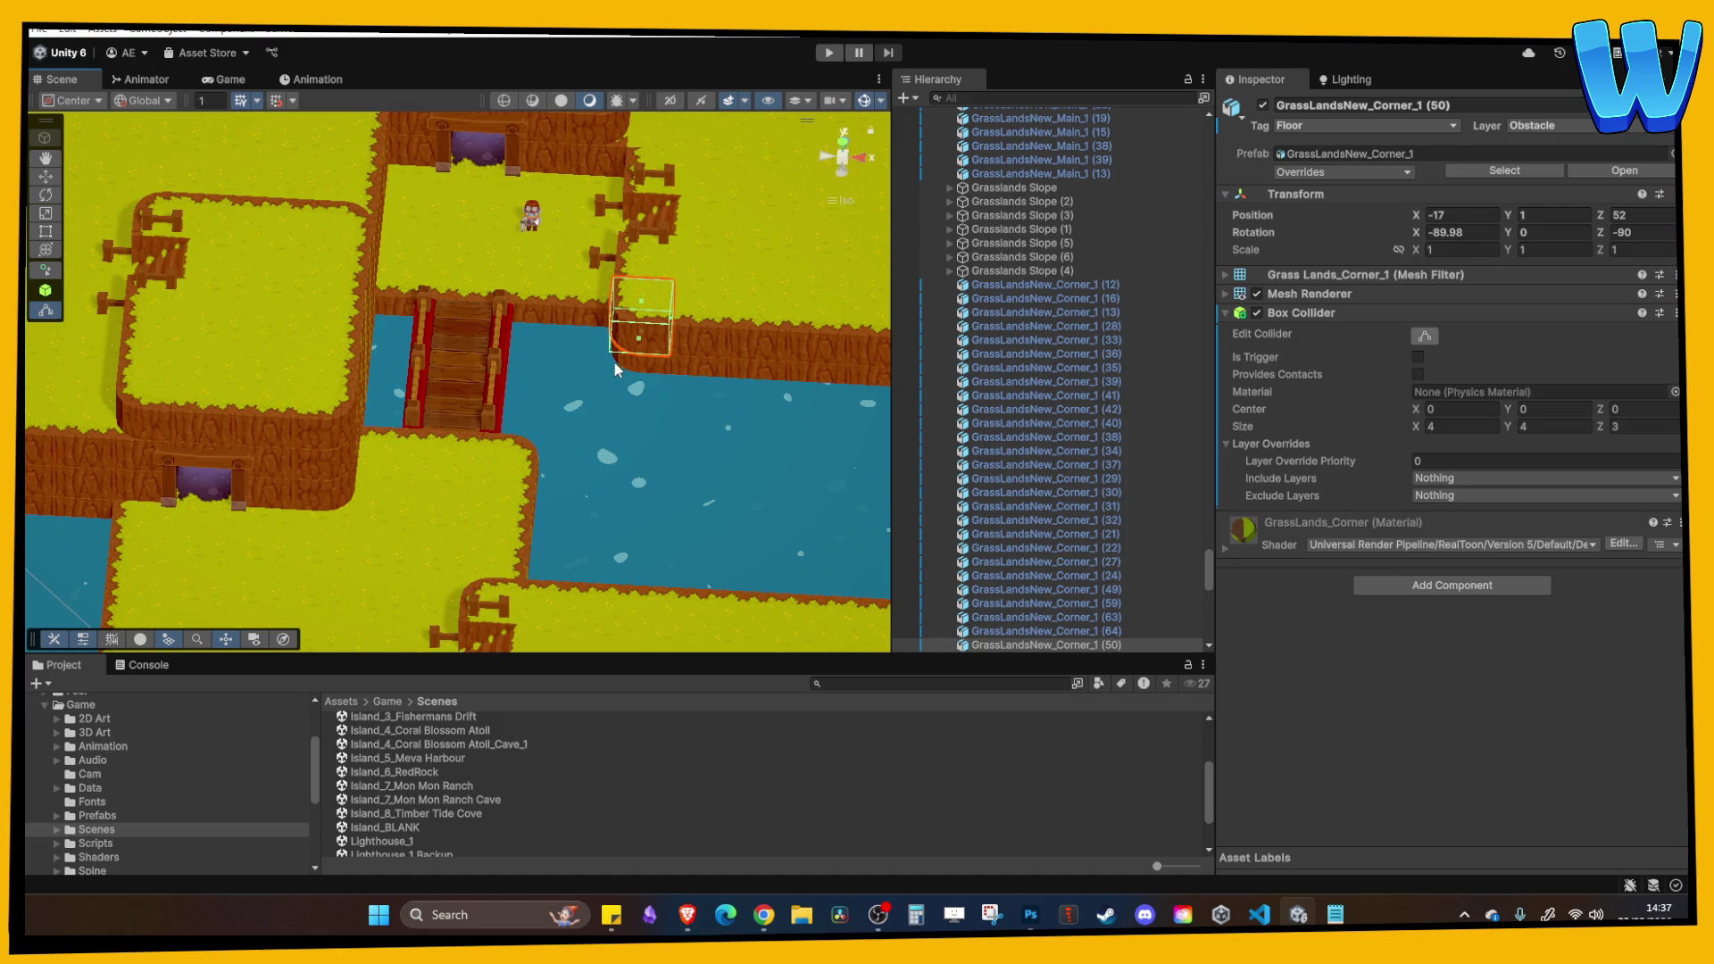
Inspect neighbouring grass blocks, ending on GrassLandsNew_Main_1 (354) at X -13, Y 1, Z 52, viewed top-down.
click(714, 345)
mouse_move(714, 345)
mouse_down()
mouse_move(728, 408)
mouse_move(392, 464)
mouse_move(455, 509)
mouse_up()
click(580, 415)
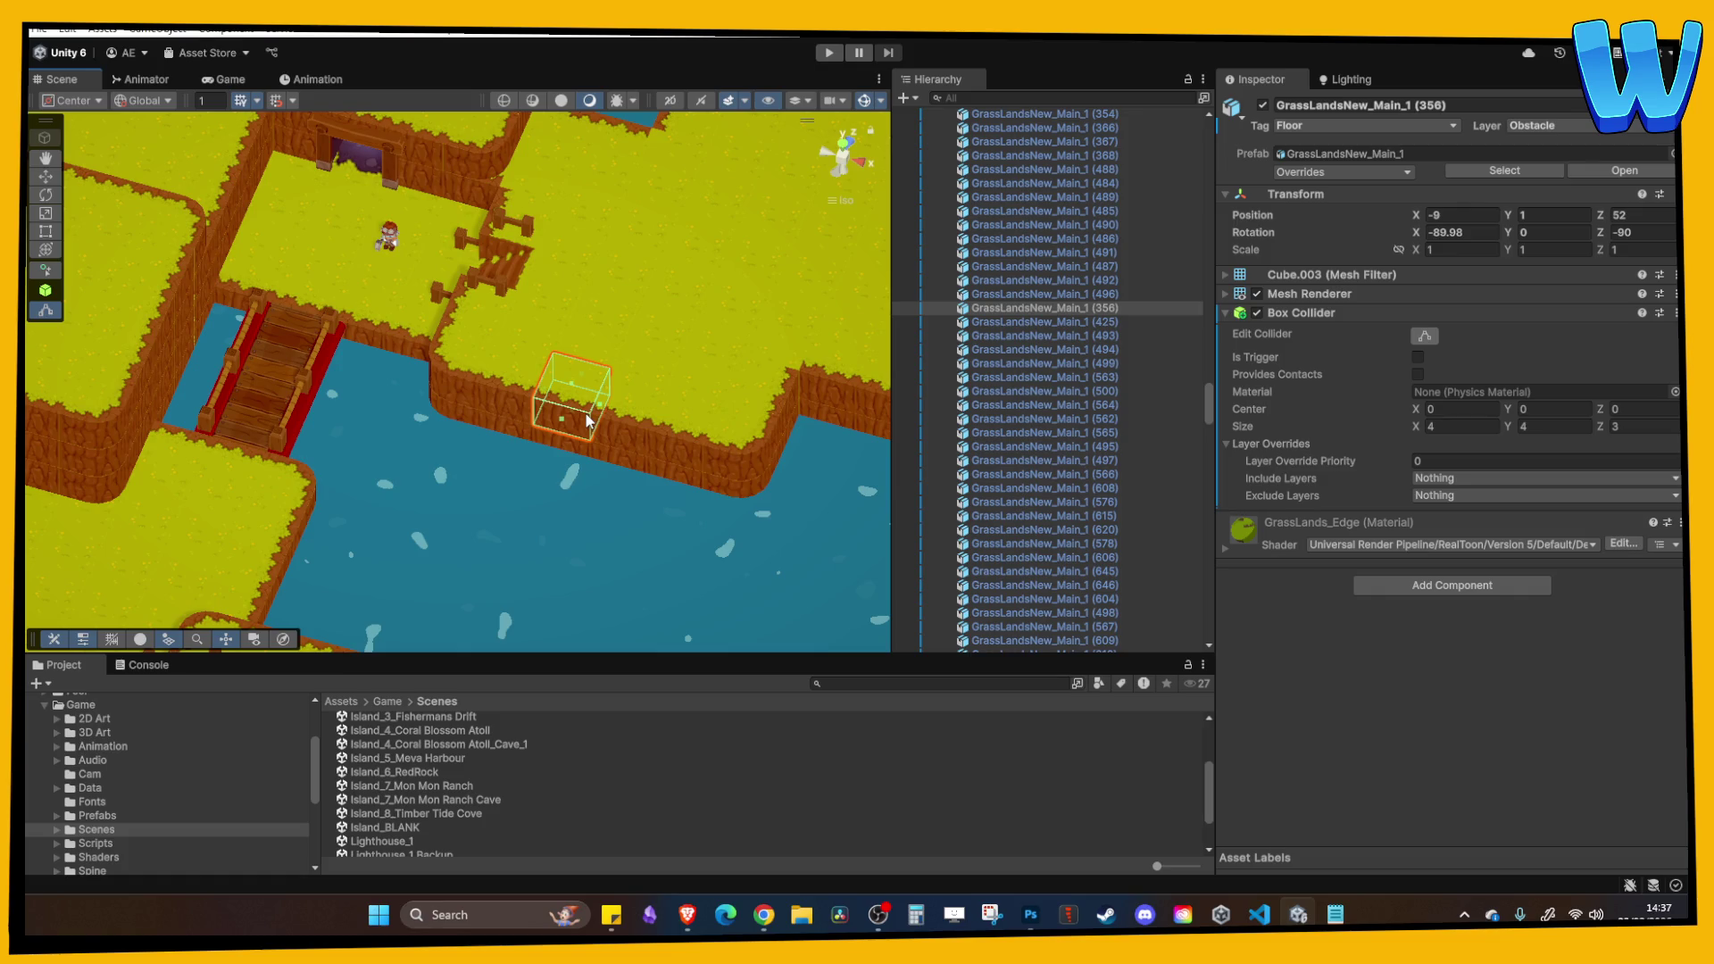
scroll(588, 420, down, 3)
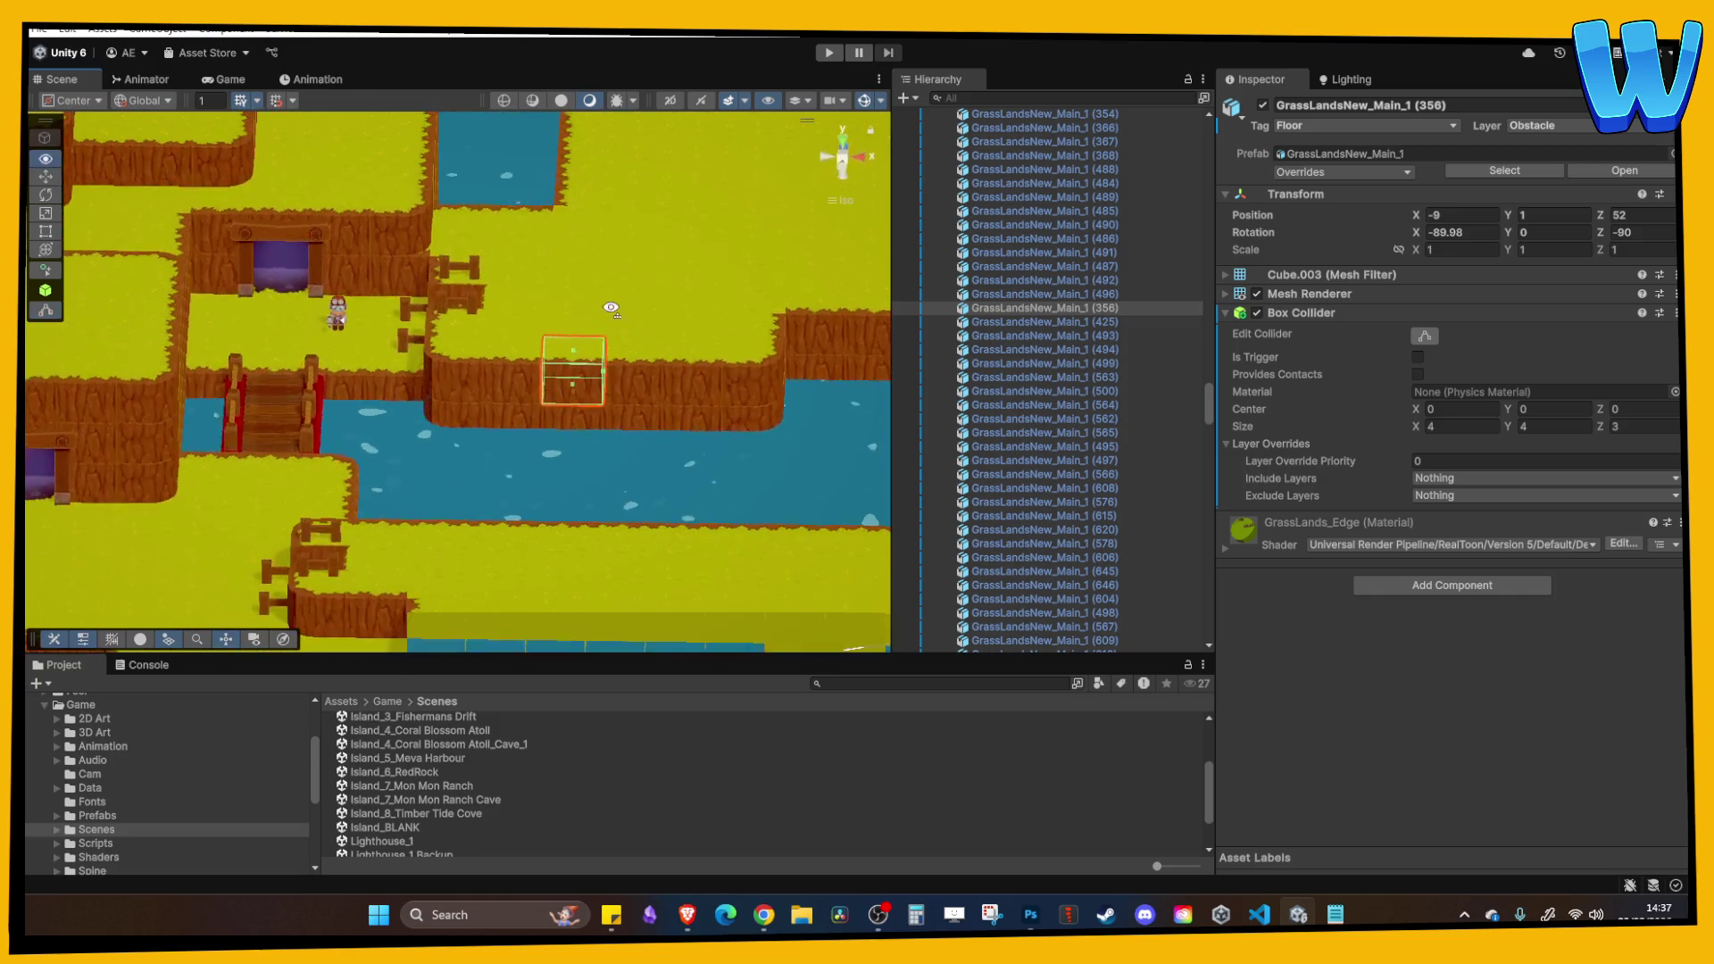
scroll(499, 397, up, 3)
click(512, 364)
mouse_move(512, 364)
mouse_down()
mouse_move(500, 375)
mouse_move(543, 388)
mouse_move(511, 332)
mouse_move(600, 225)
mouse_move(444, 185)
mouse_move(555, 325)
mouse_move(509, 410)
mouse_move(569, 404)
mouse_move(609, 341)
mouse_move(532, 330)
mouse_move(526, 457)
mouse_up()
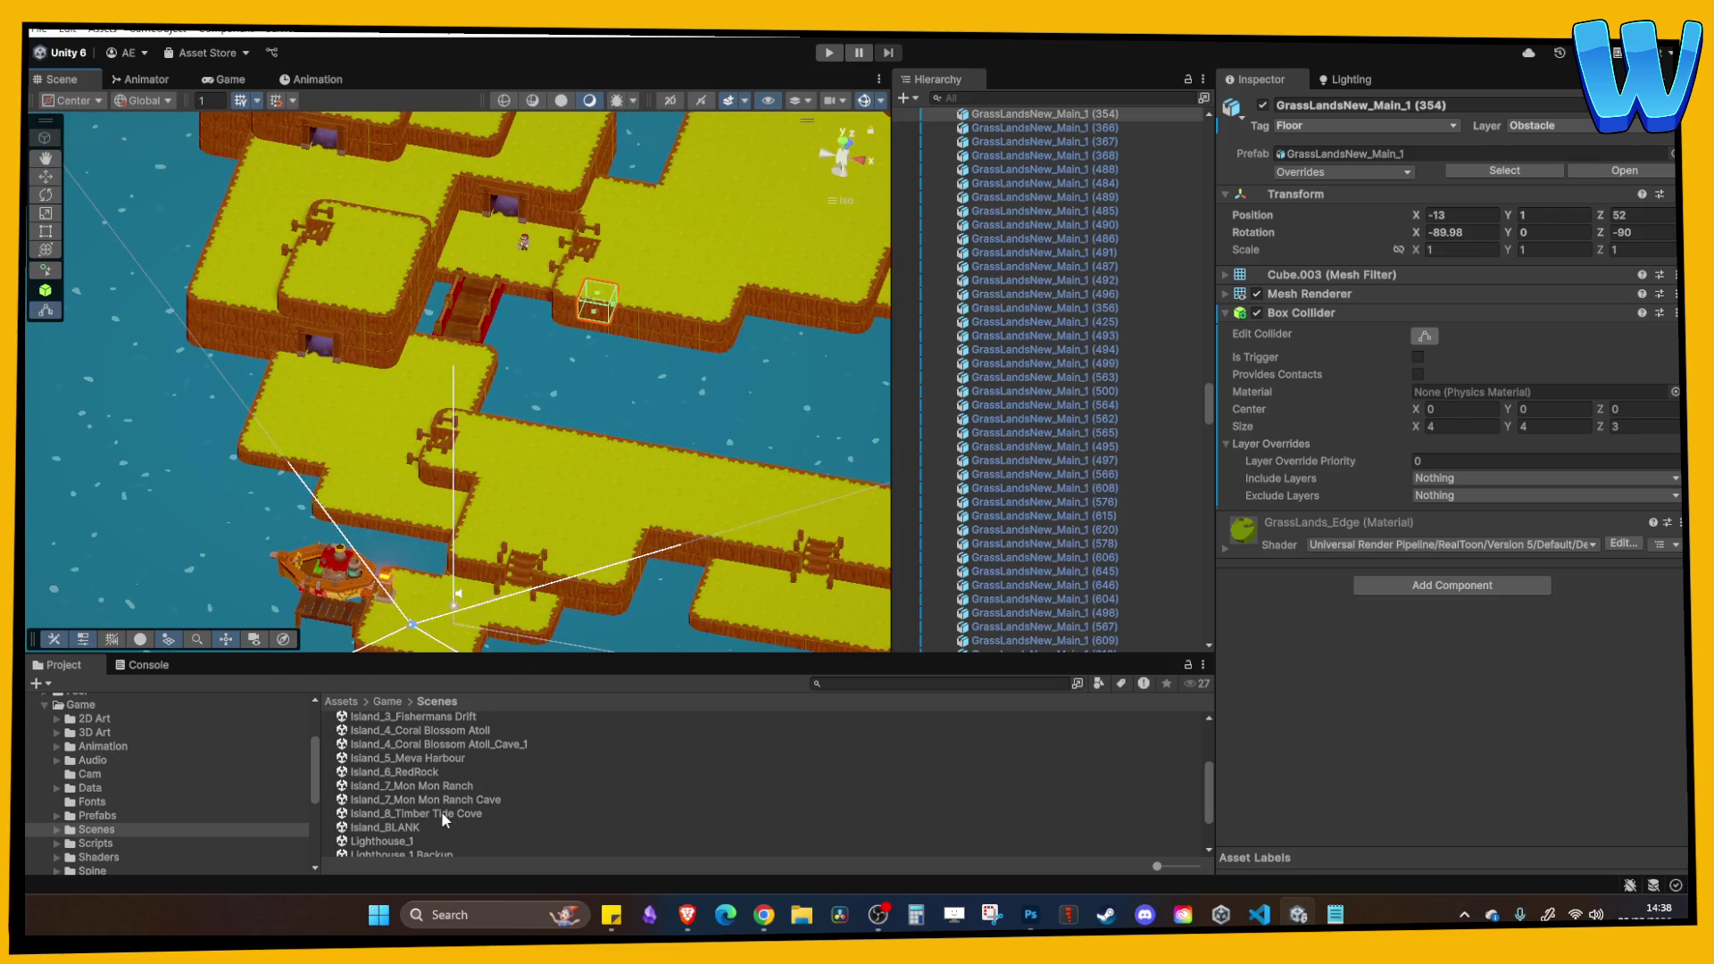
scroll(423, 766, up, 3)
Open Island_2_Farmstead Isle, hide gizmo outlines, and select the FastTravelBeacon and TaskBoard.
click(425, 743)
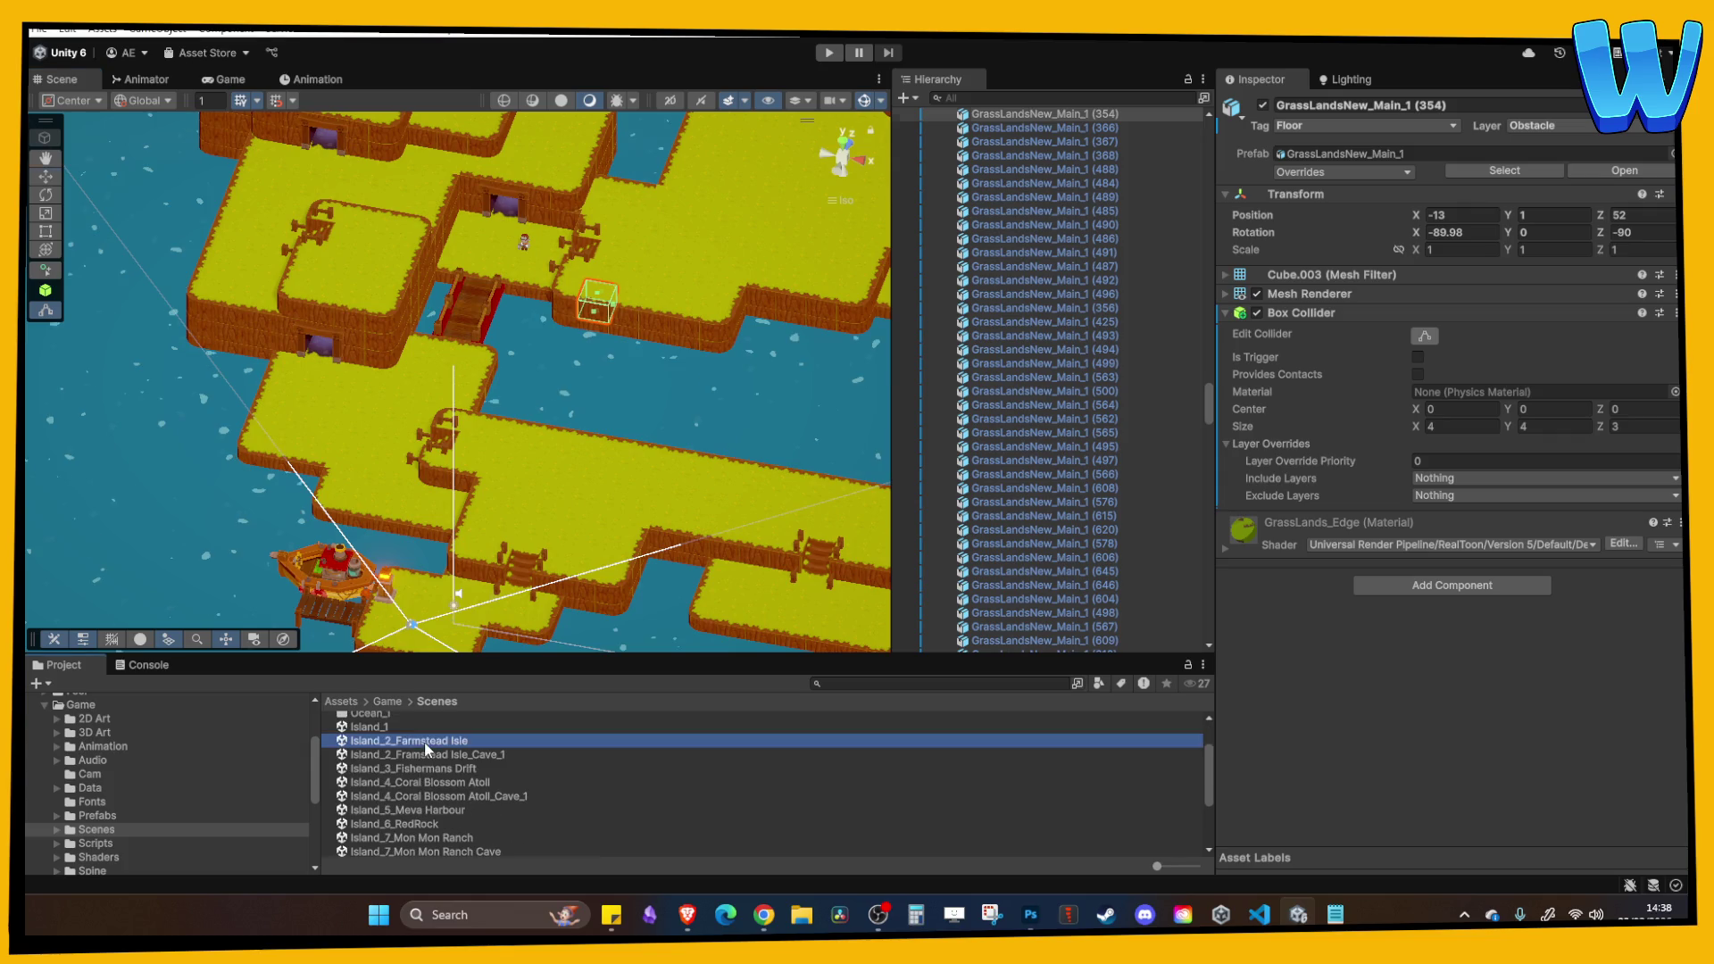
double_click(425, 748)
mouse_move(582, 521)
mouse_down()
mouse_move(496, 287)
mouse_move(559, 417)
mouse_up()
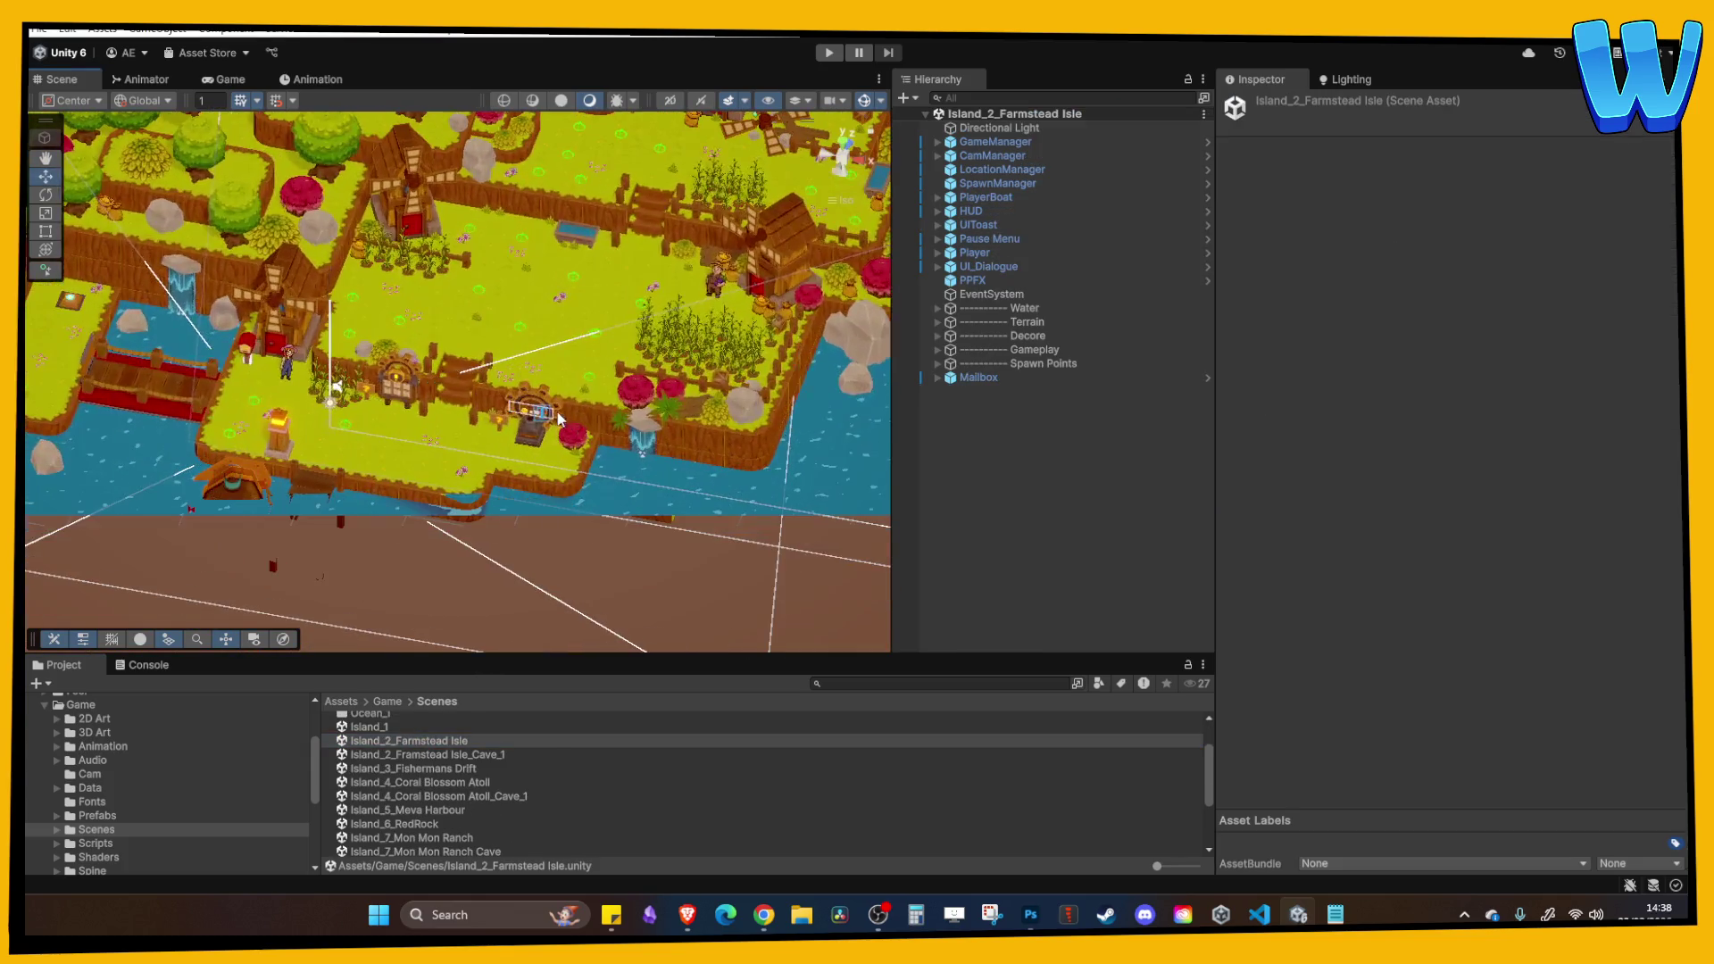
click(542, 398)
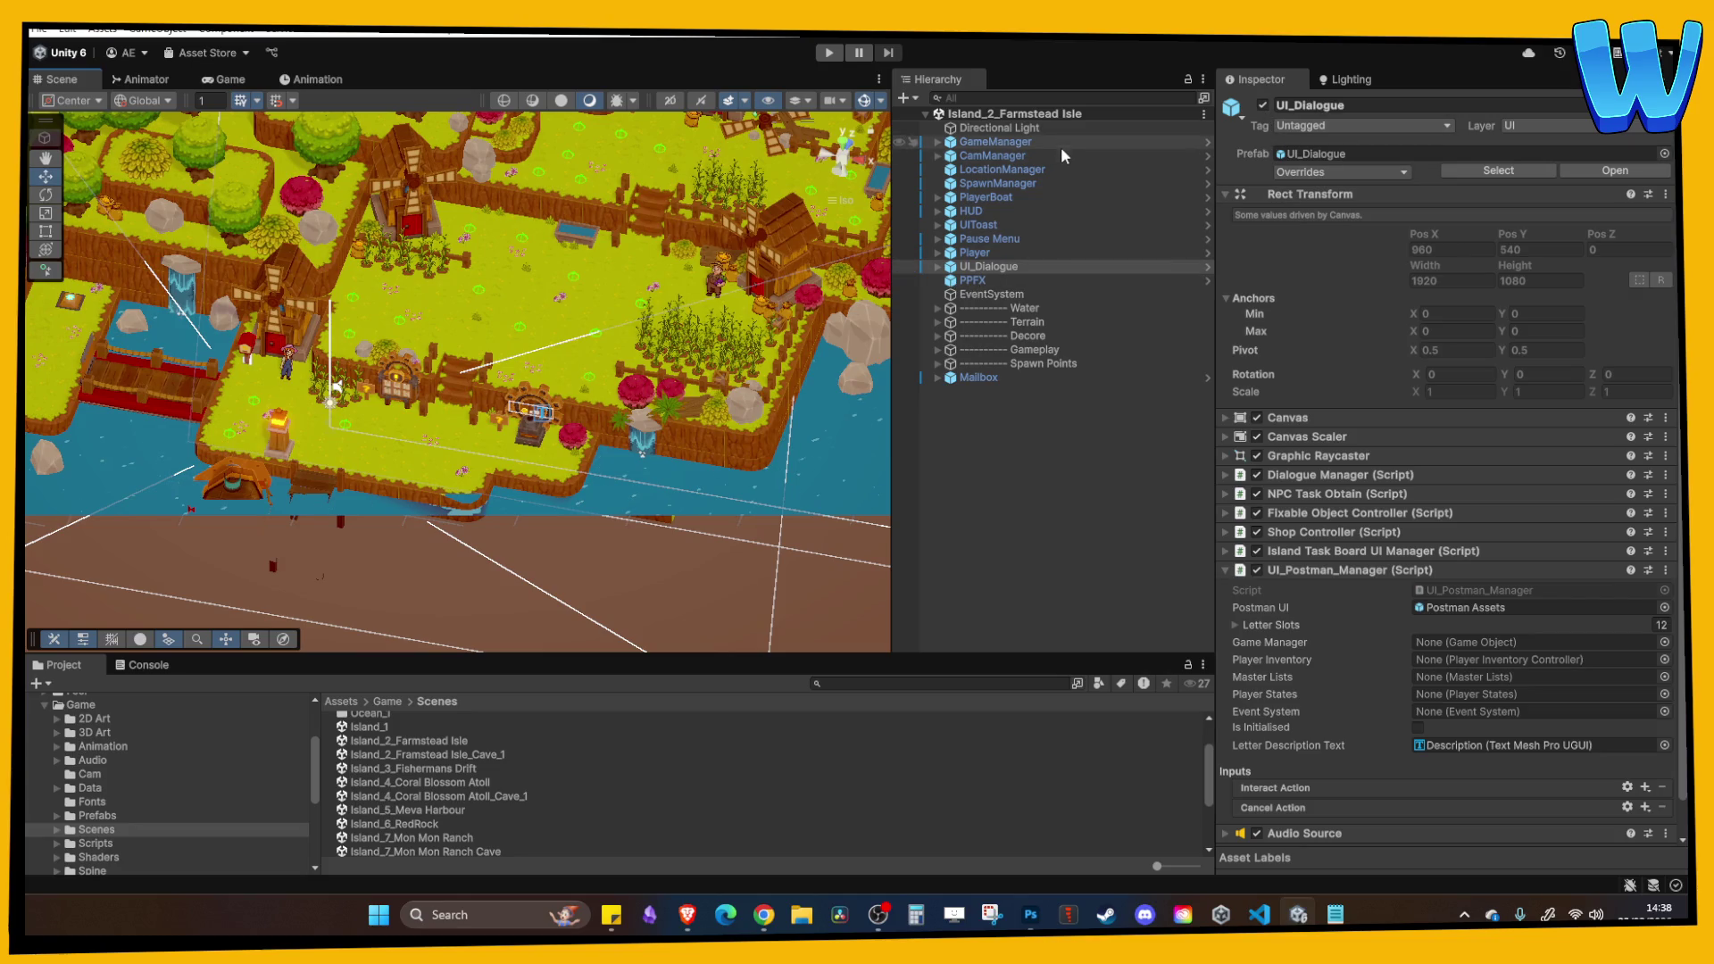
click(863, 102)
click(525, 446)
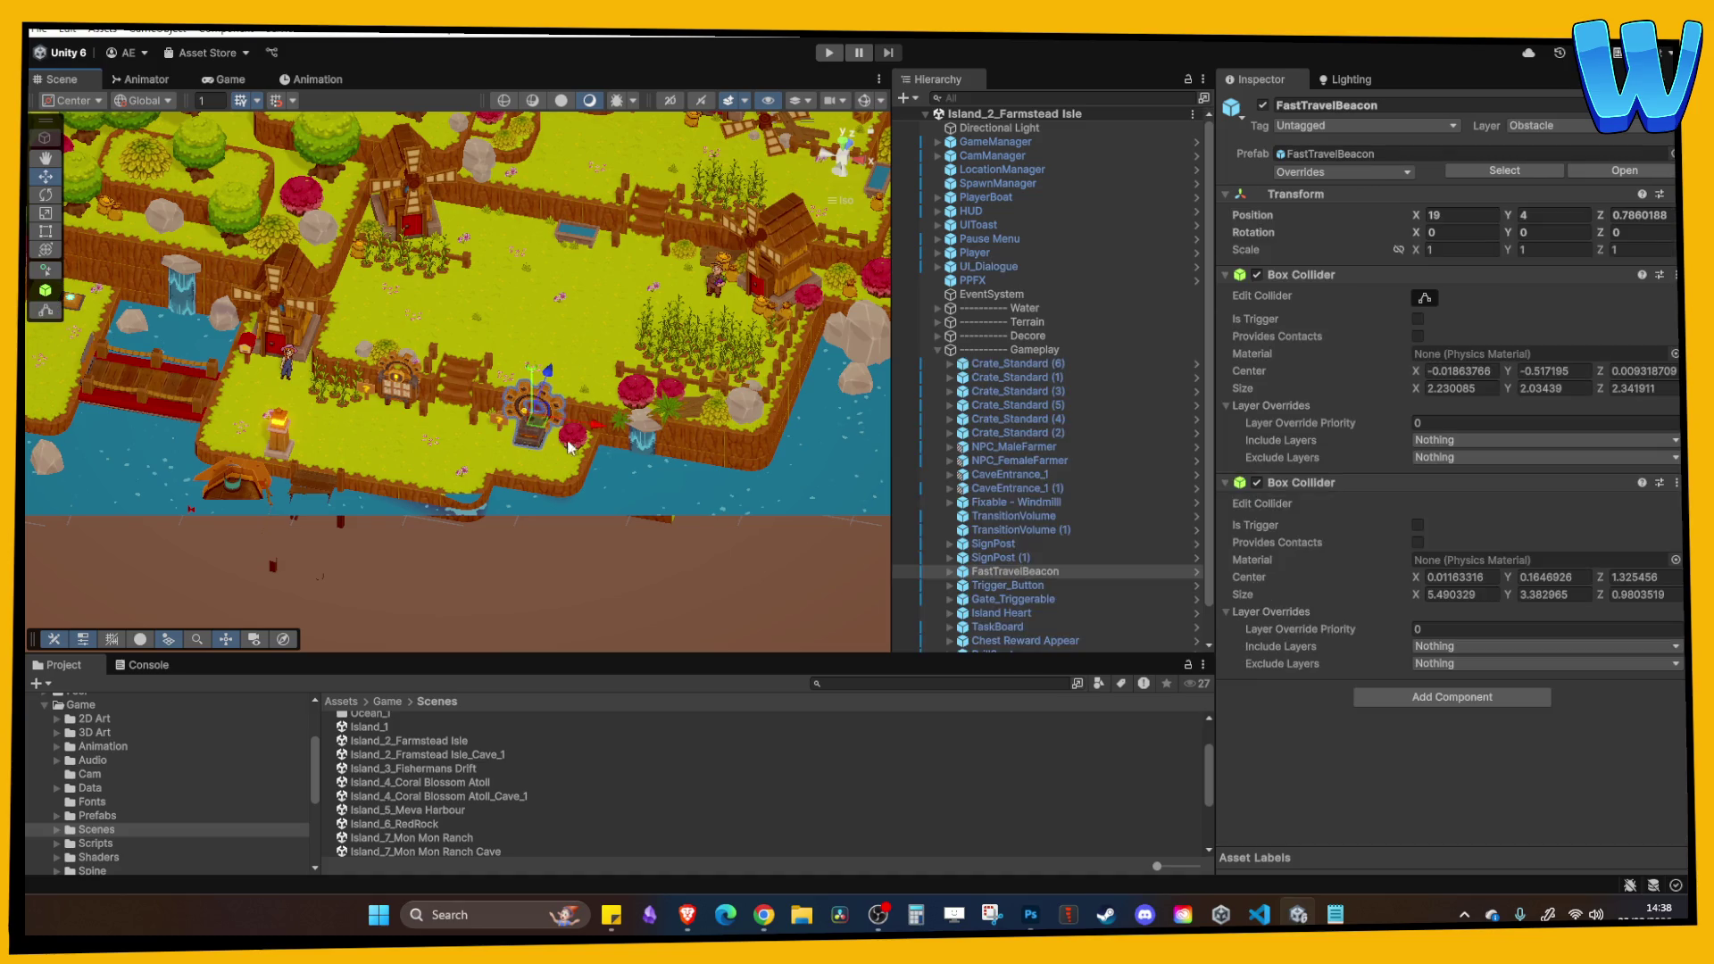
shift+click(399, 392)
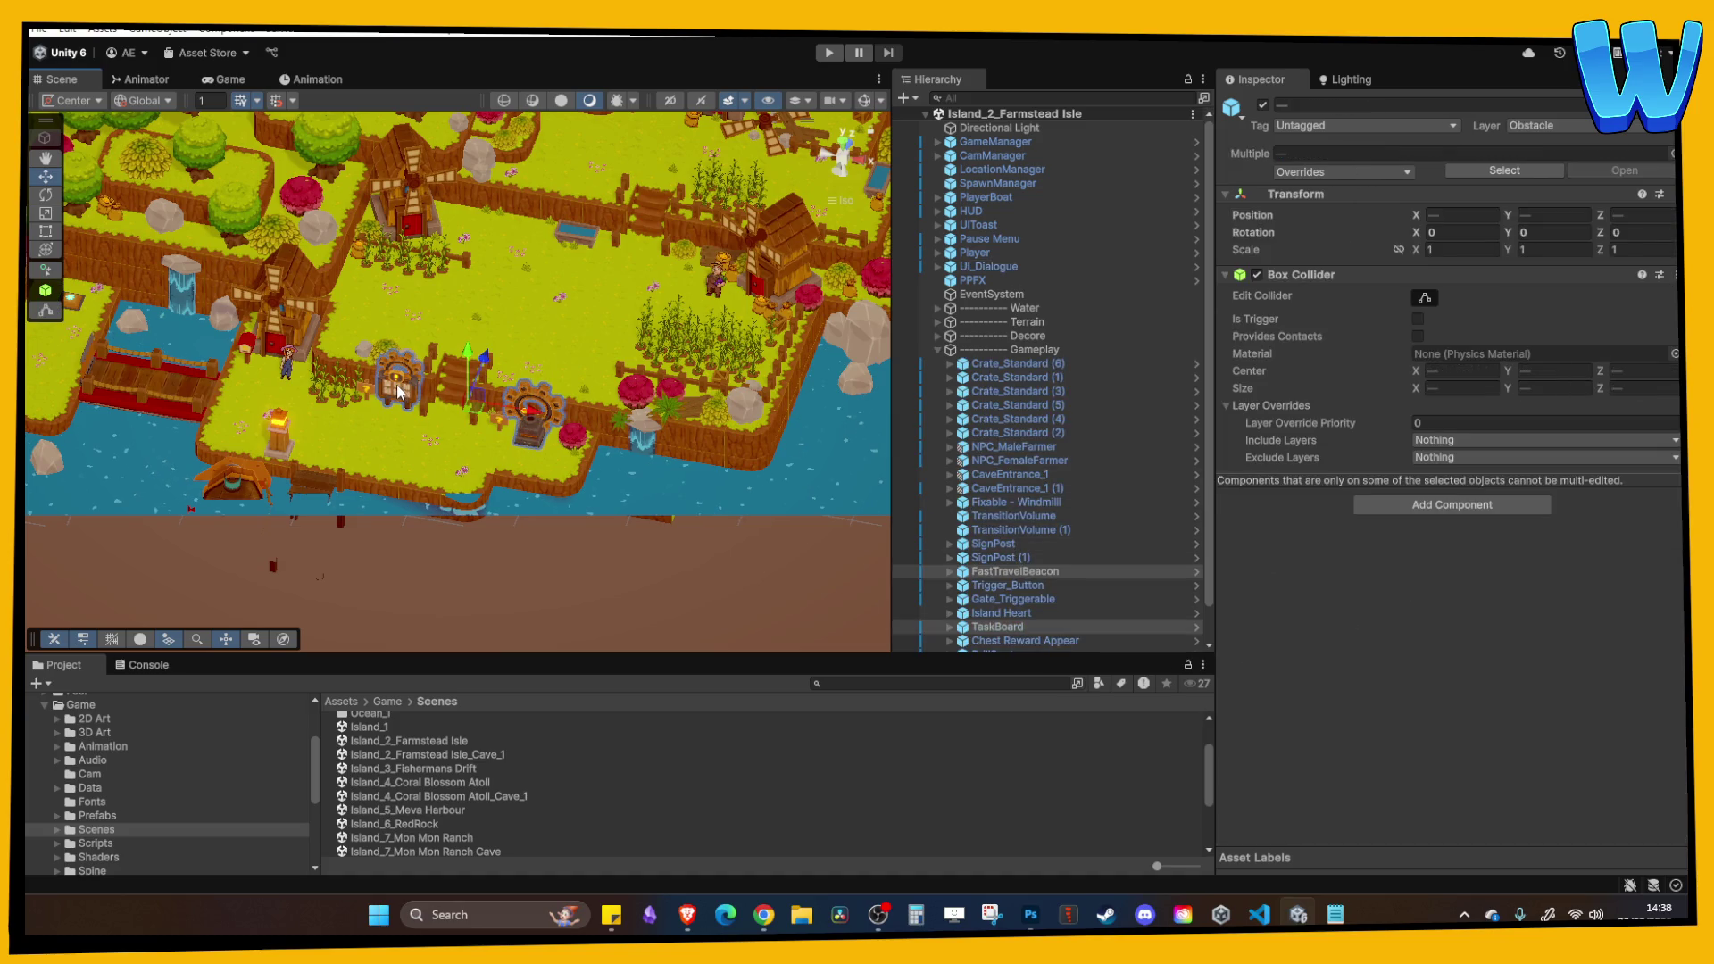
Open Island_8_Timber Tide Cove and paste the beacon and task board into it.
scroll(467, 794, down, 2)
double_click(462, 812)
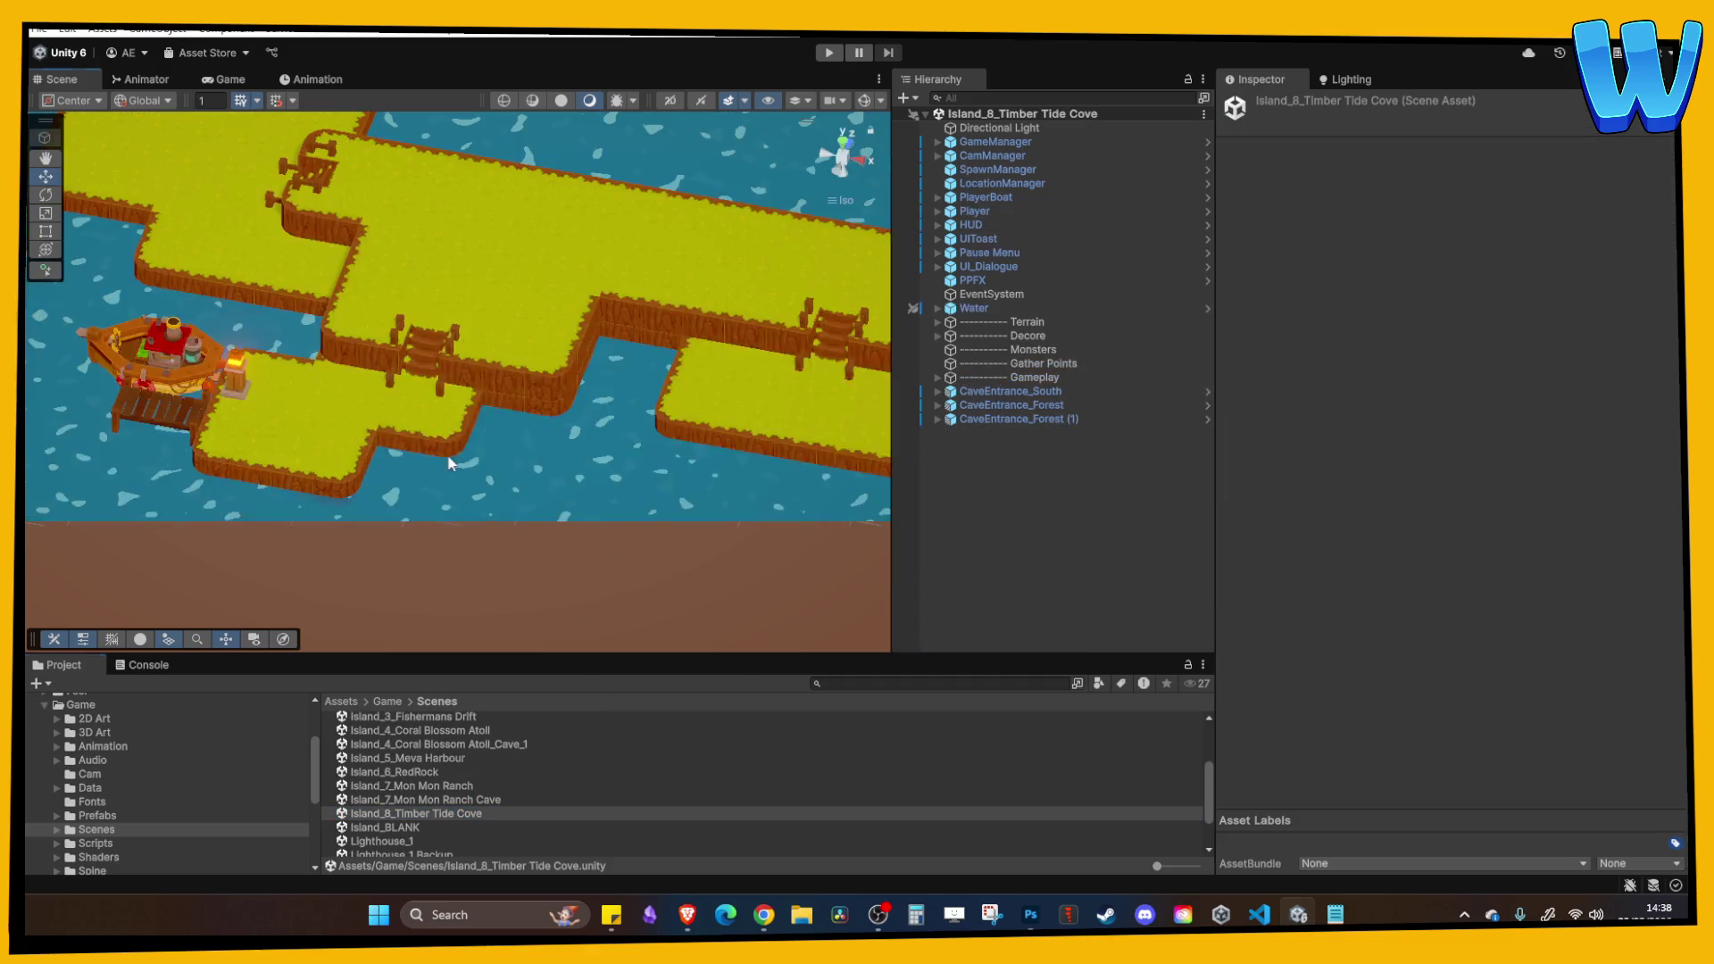
scroll(449, 463, up, 3)
key(ctrl+v)
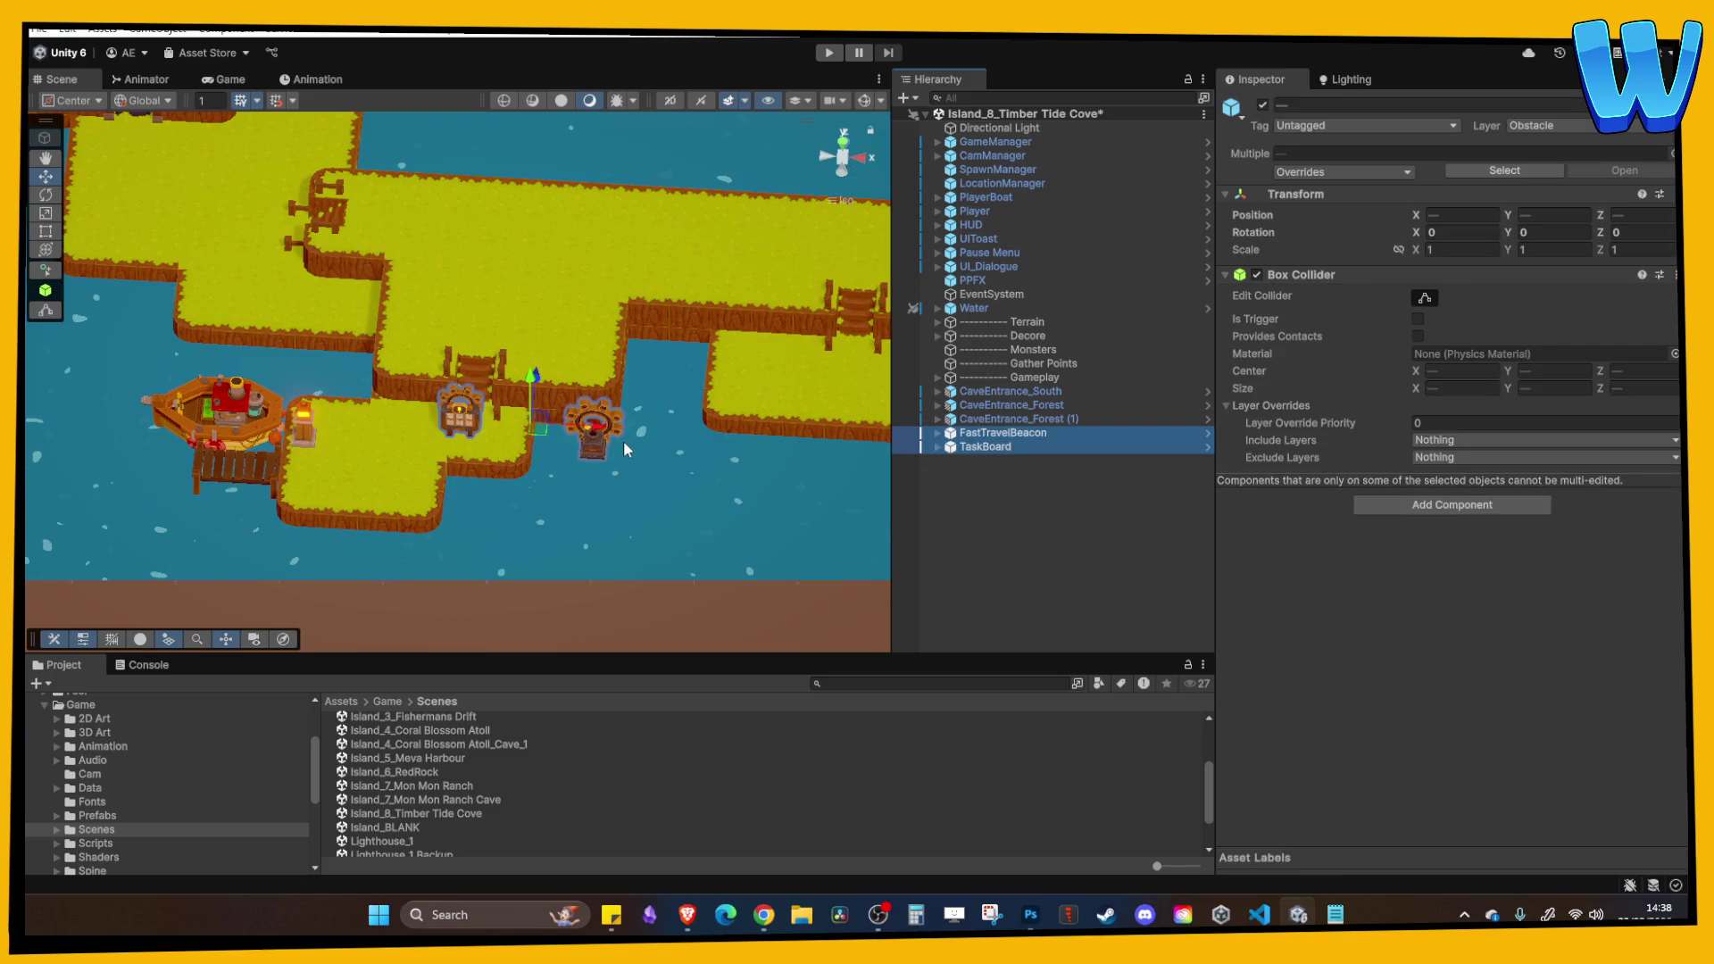
Move the beacon and task board together onto the upper grass.
mouse_move(589, 428)
mouse_down()
mouse_move(546, 429)
mouse_move(566, 429)
mouse_move(584, 526)
mouse_move(583, 457)
mouse_up()
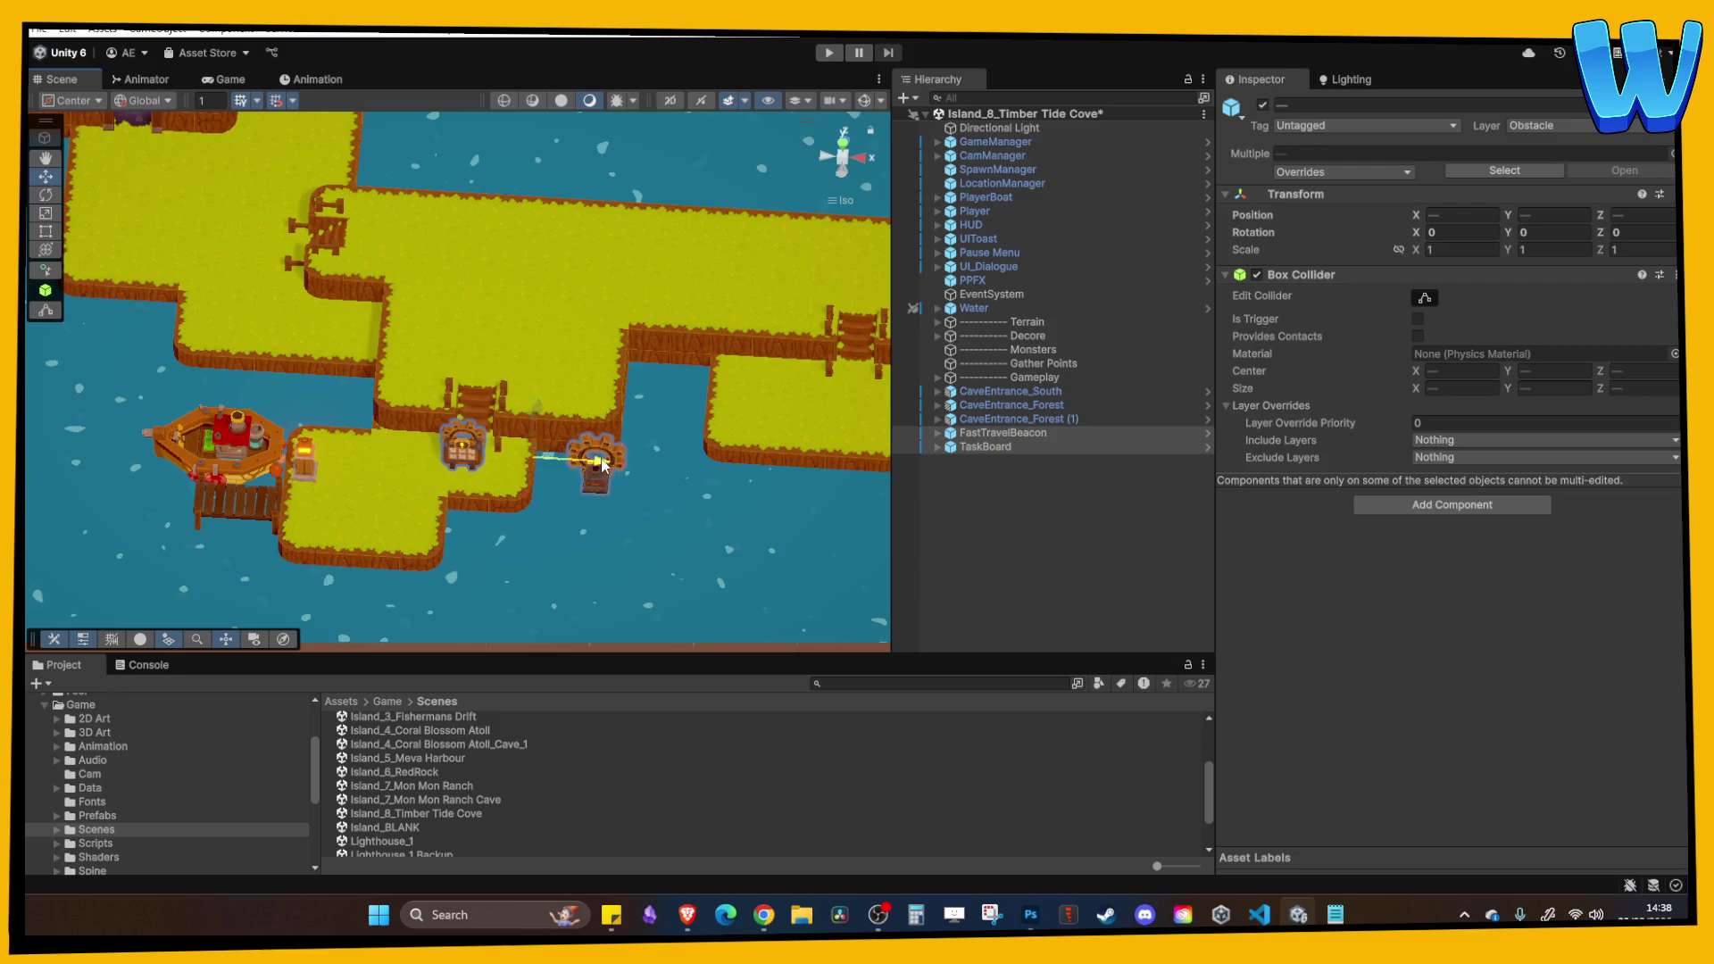
drag(607, 459, 534, 459)
drag(473, 411, 500, 233)
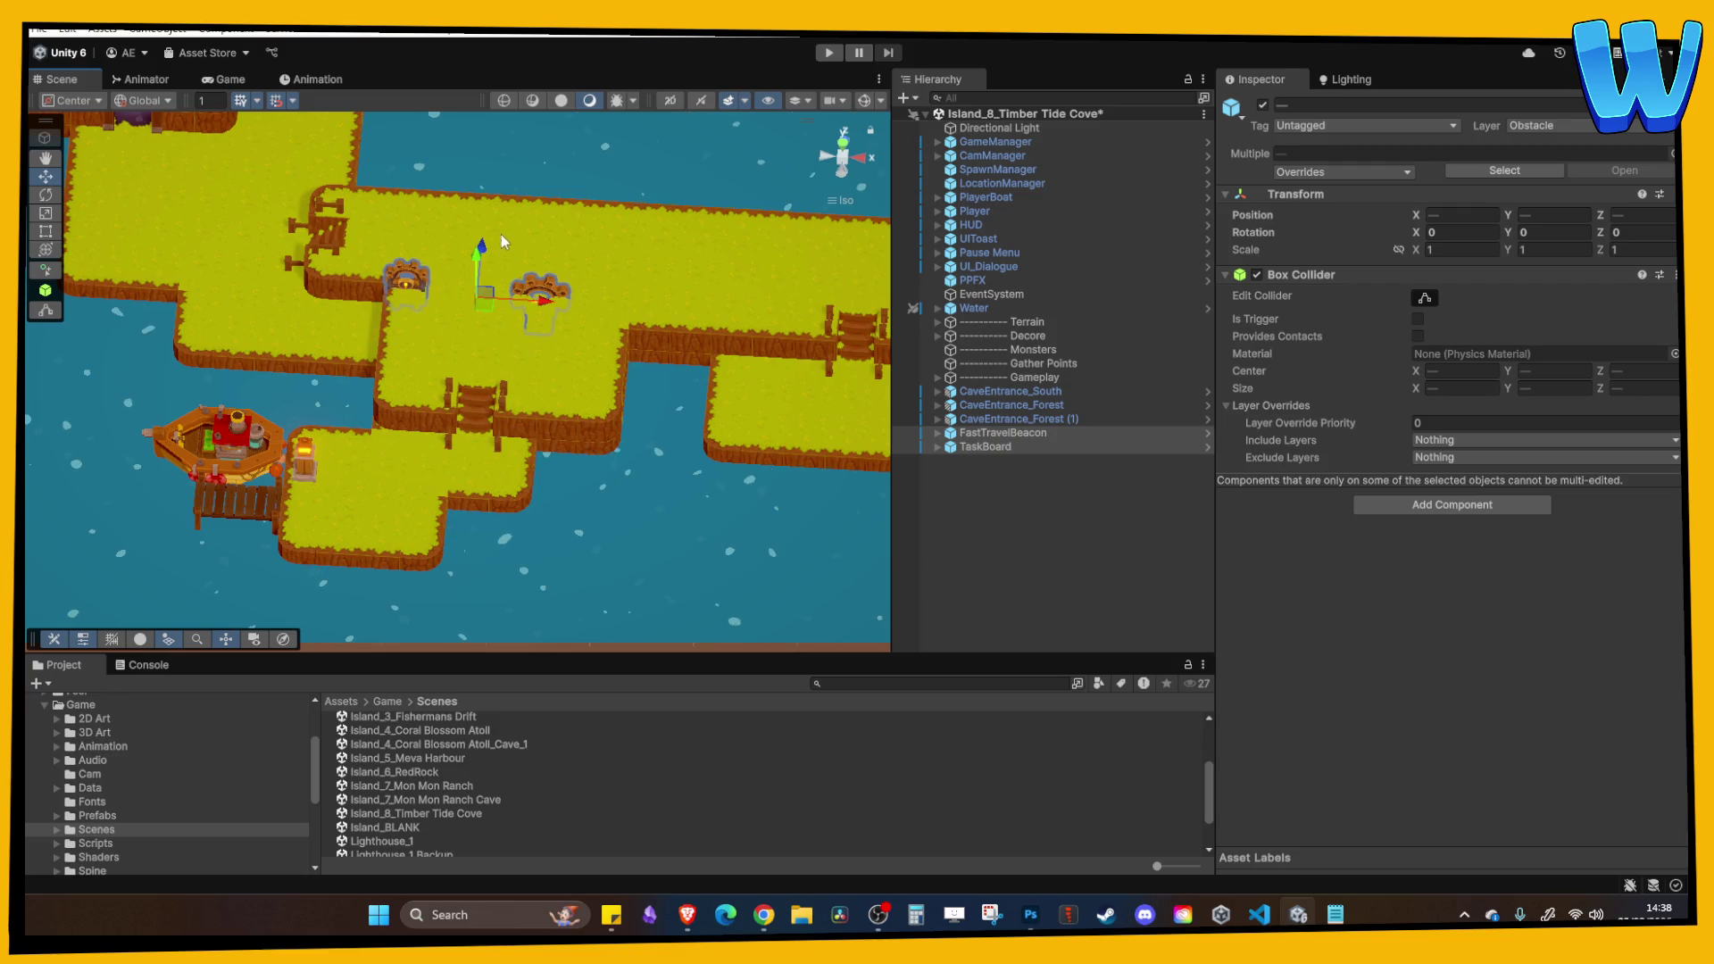
scroll(585, 325, up, 3)
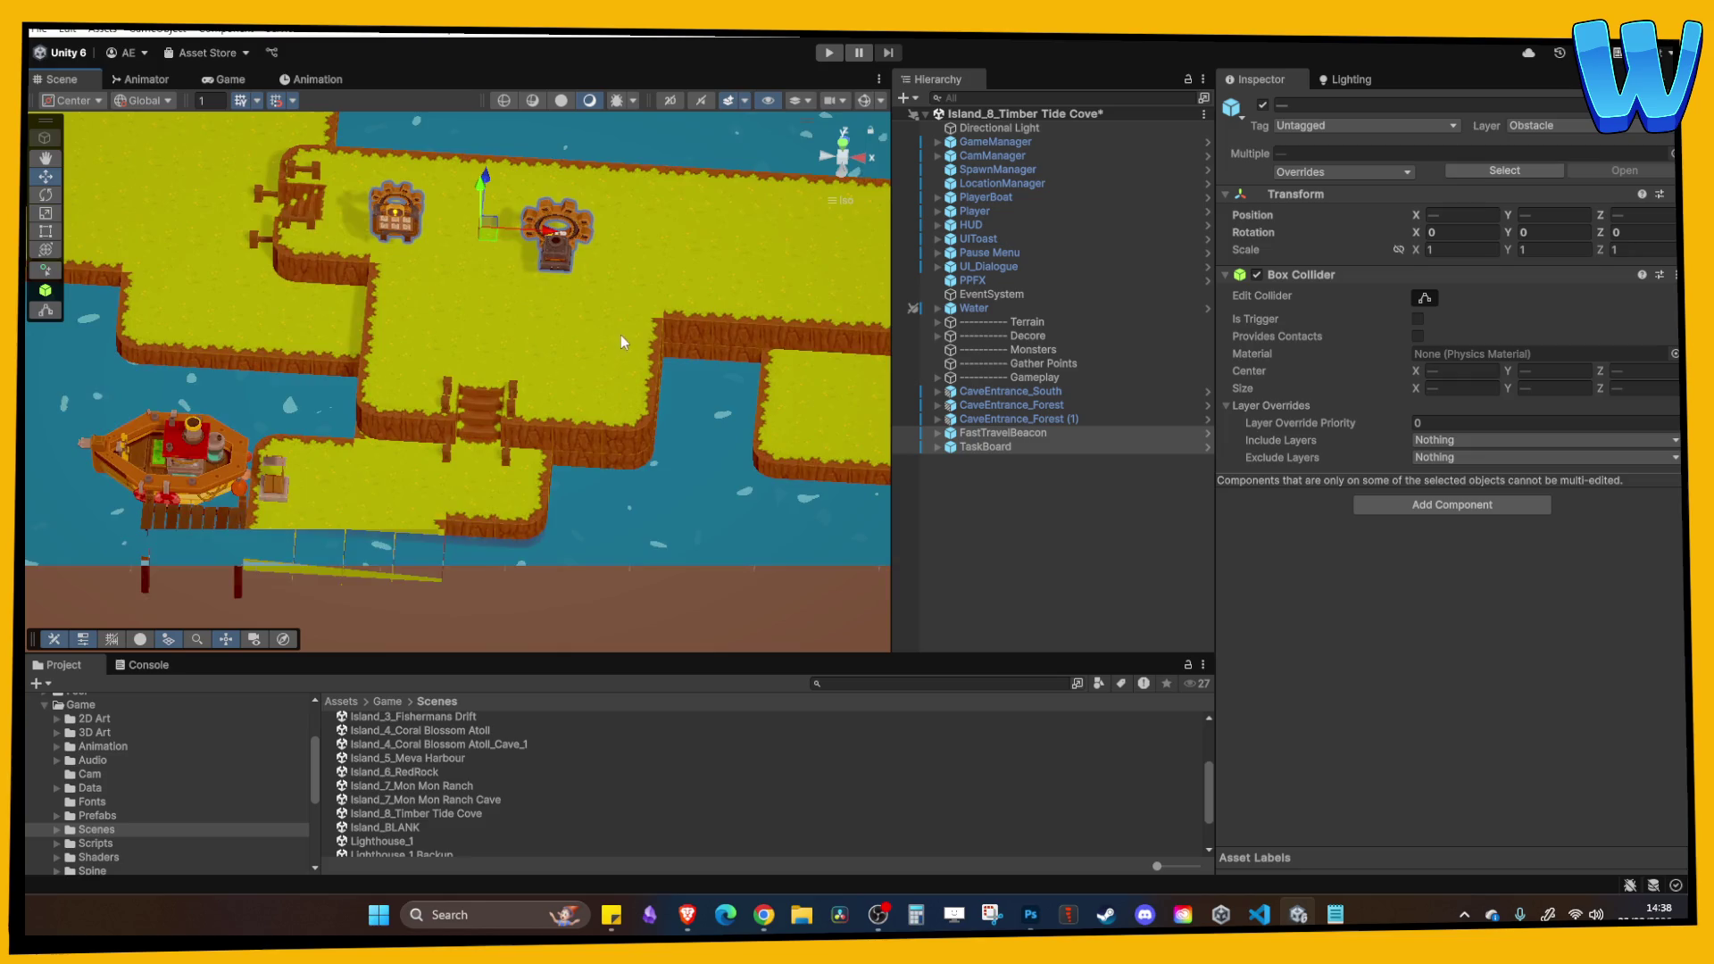
Move the FastTravelBeacon alone along X and Z toward the riverbank.
click(479, 280)
double_click(1001, 433)
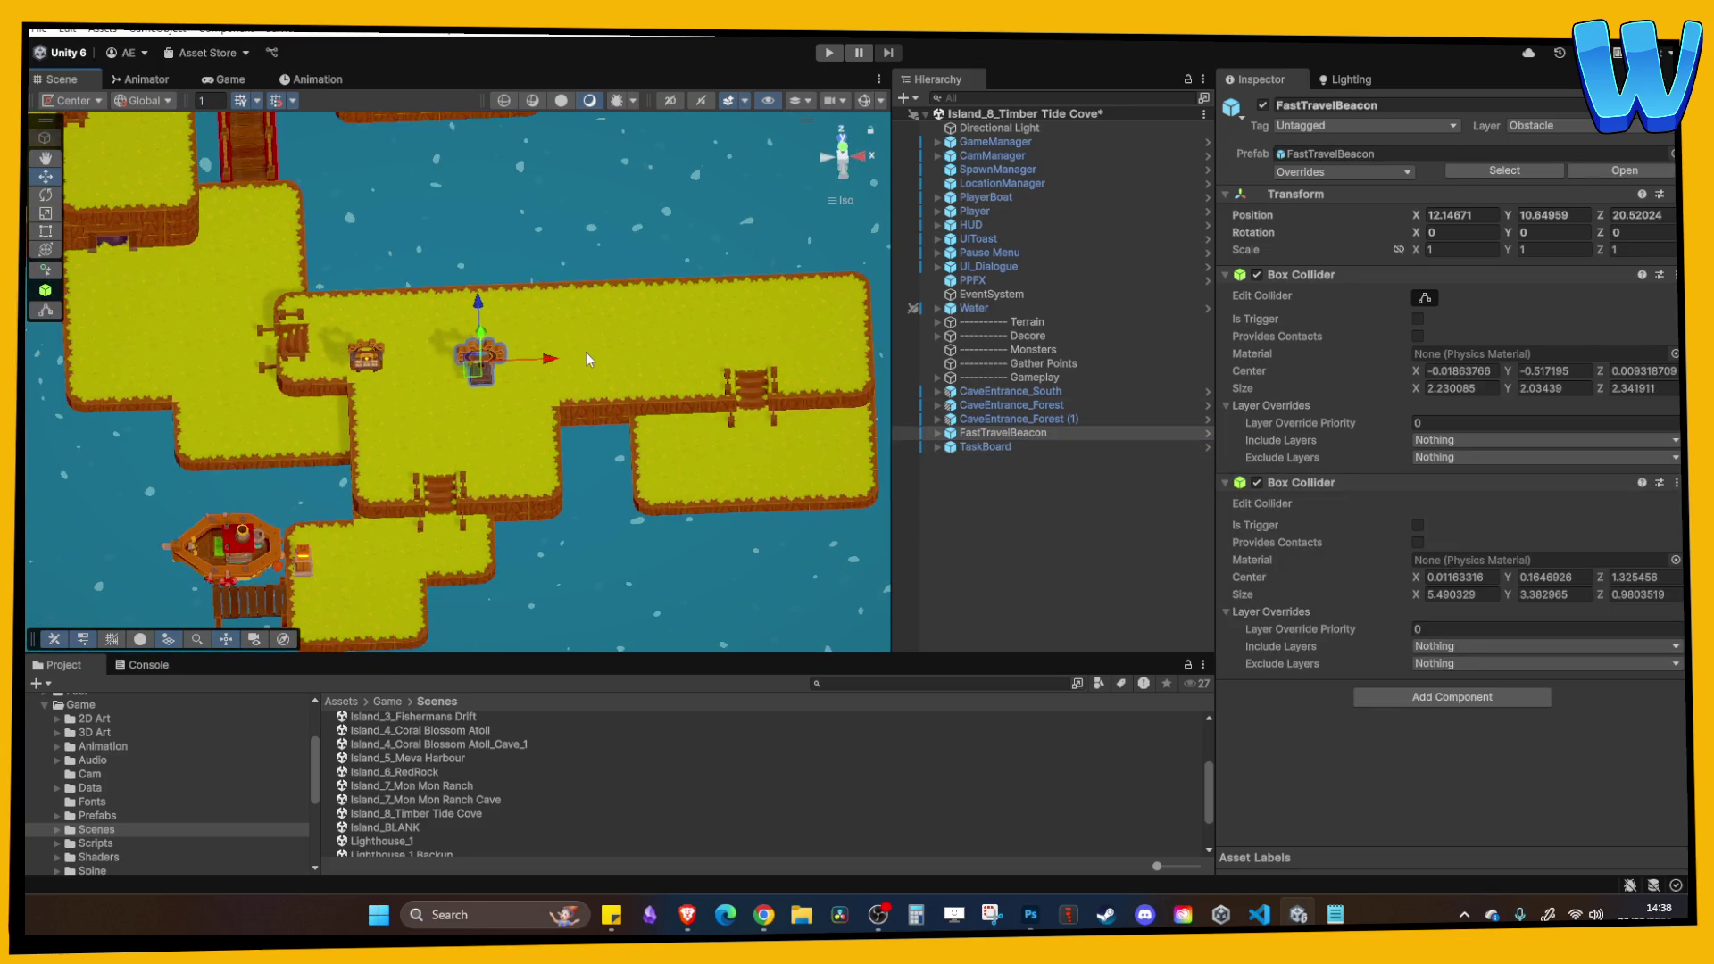
mouse_move(553, 356)
mouse_down()
mouse_move(739, 372)
mouse_move(674, 355)
mouse_move(660, 243)
mouse_move(625, 272)
mouse_move(544, 288)
mouse_move(473, 269)
mouse_move(430, 197)
mouse_up()
key(f)
mouse_move(566, 337)
mouse_down()
mouse_move(437, 287)
mouse_move(459, 298)
mouse_move(484, 395)
mouse_move(382, 126)
mouse_up()
drag(384, 259, 463, 379)
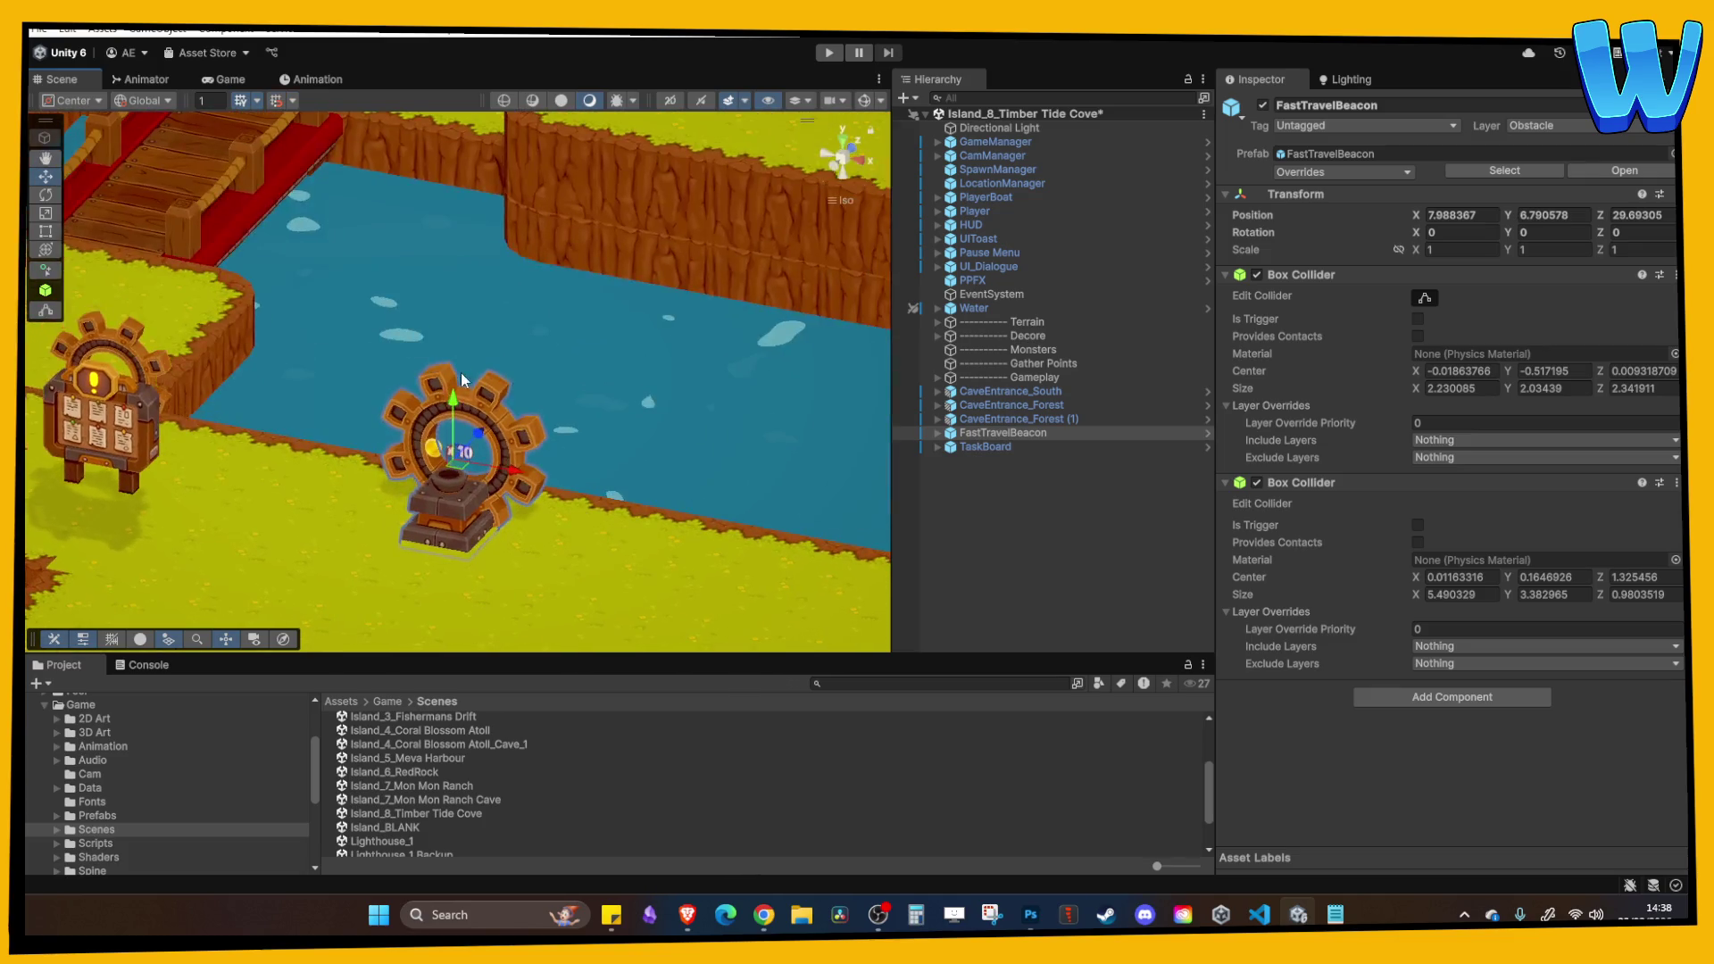
Check the beacon's cog and visuals group, then nudge it lower to Y 6.95, Z 32.69.
click(444, 406)
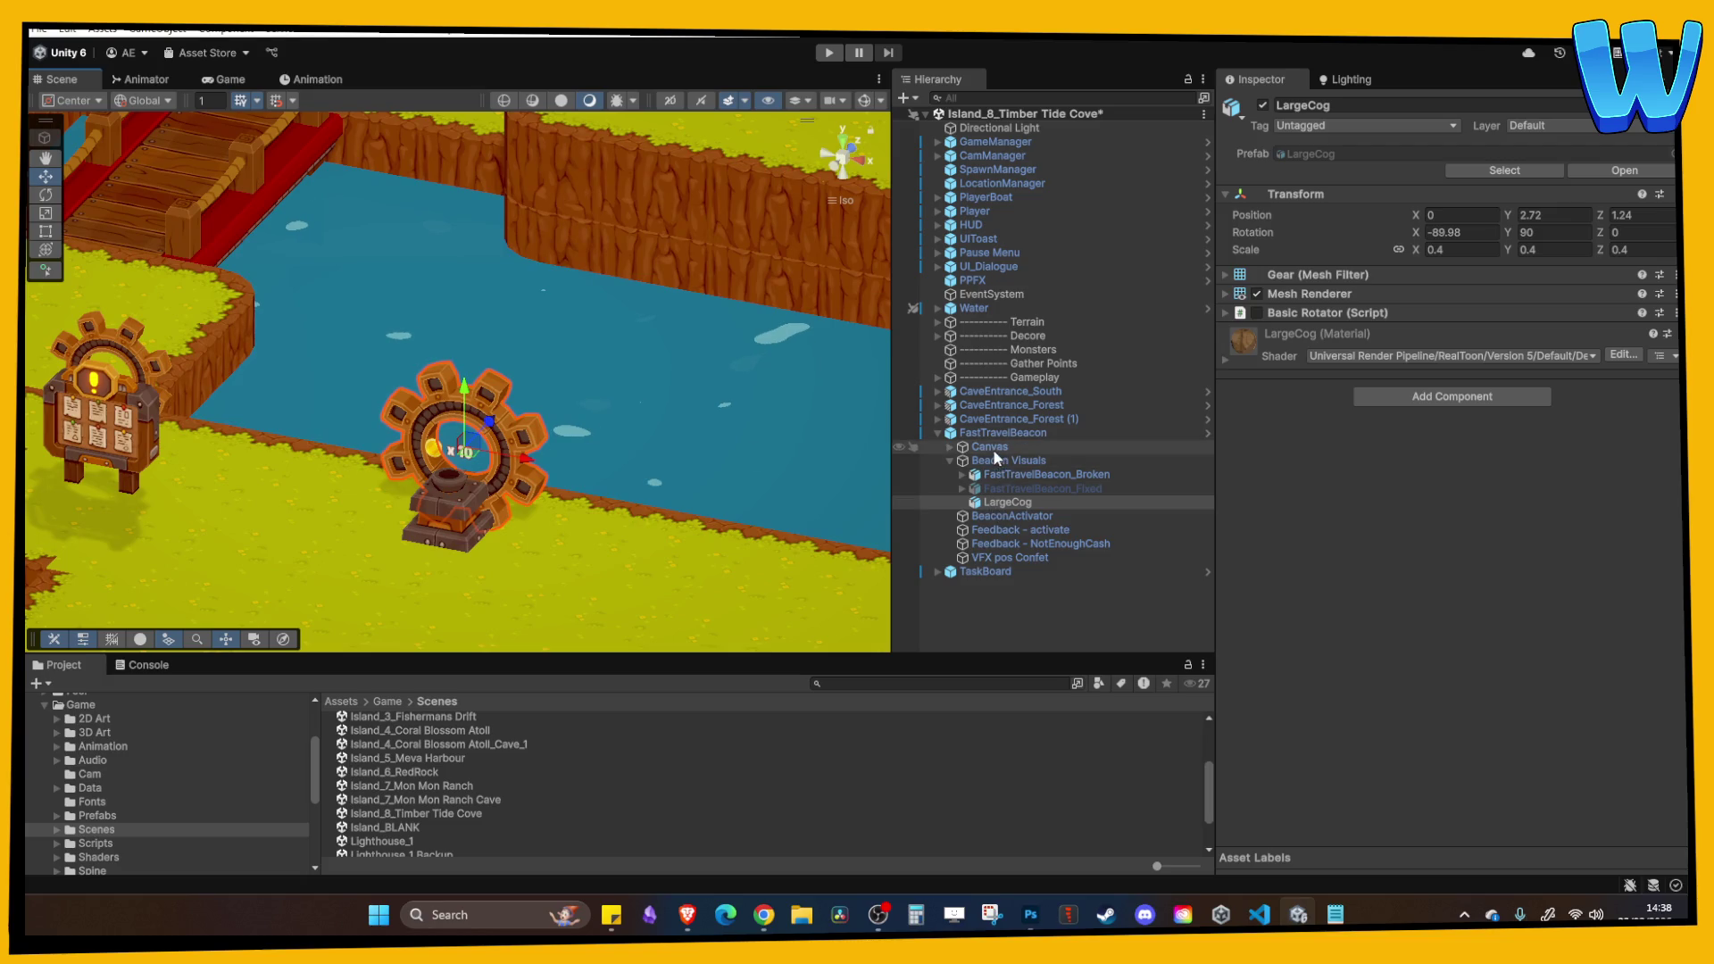
click(990, 460)
click(989, 438)
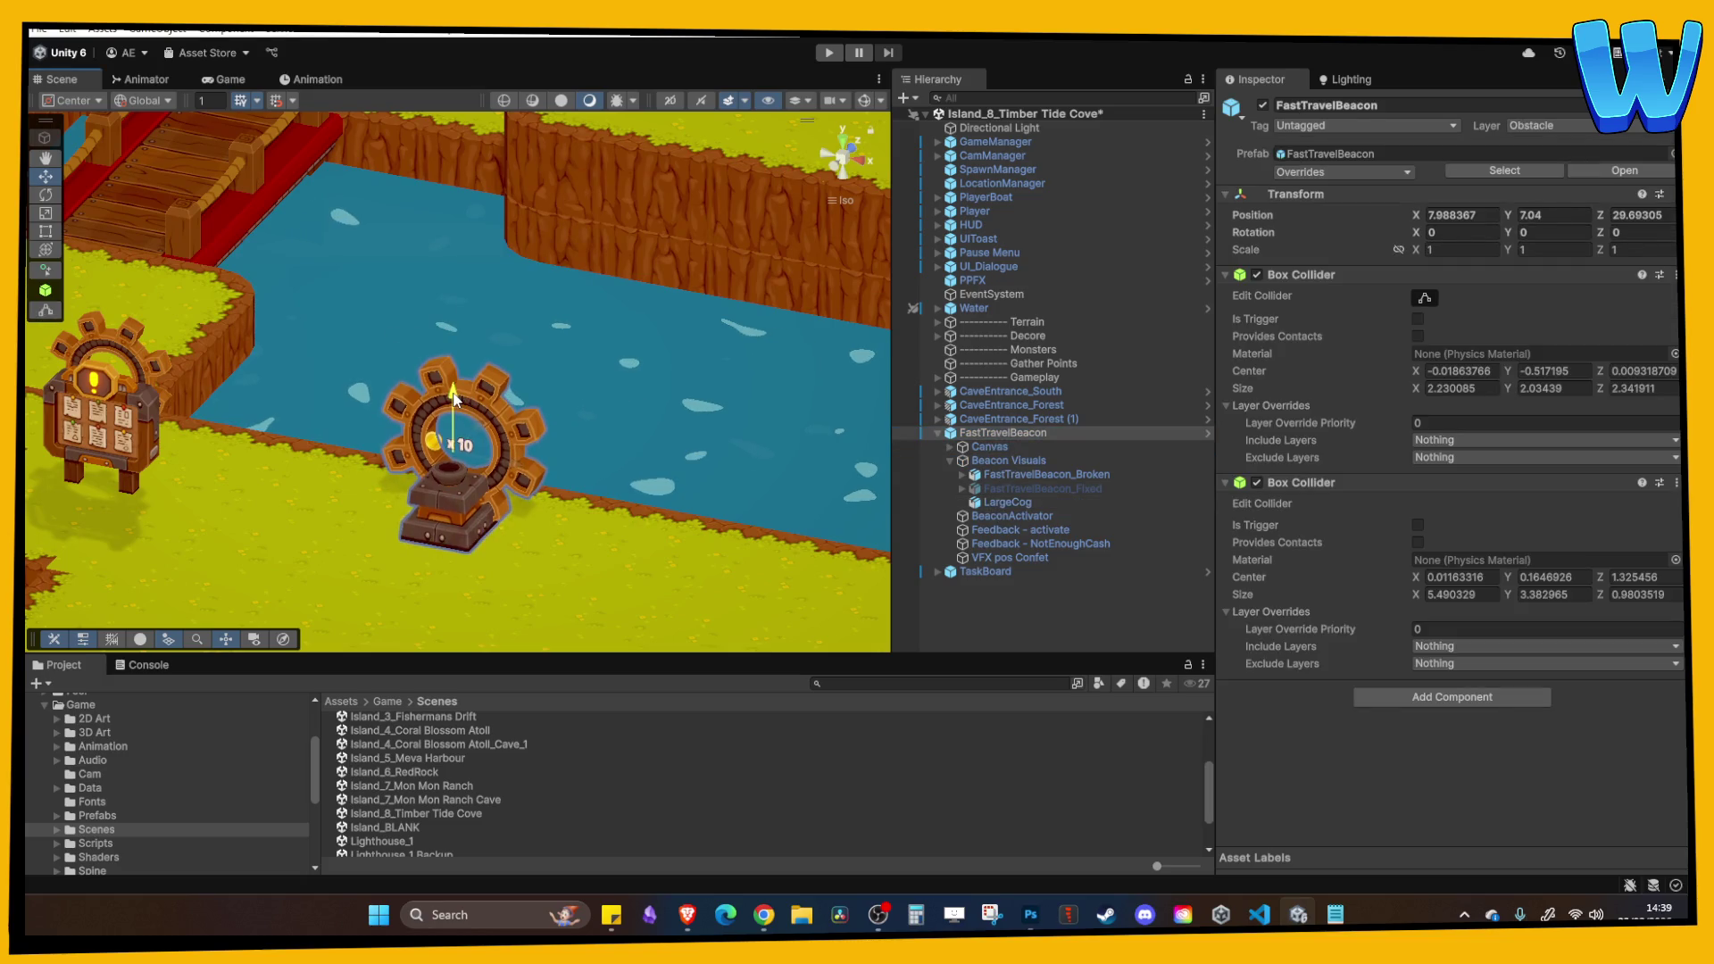
drag(453, 399, 454, 404)
mouse_move(275, 114)
mouse_down()
mouse_move(453, 356)
mouse_move(775, 271)
mouse_up()
click(625, 399)
mouse_move(623, 399)
mouse_down()
mouse_move(598, 357)
mouse_move(490, 451)
mouse_move(334, 462)
mouse_up()
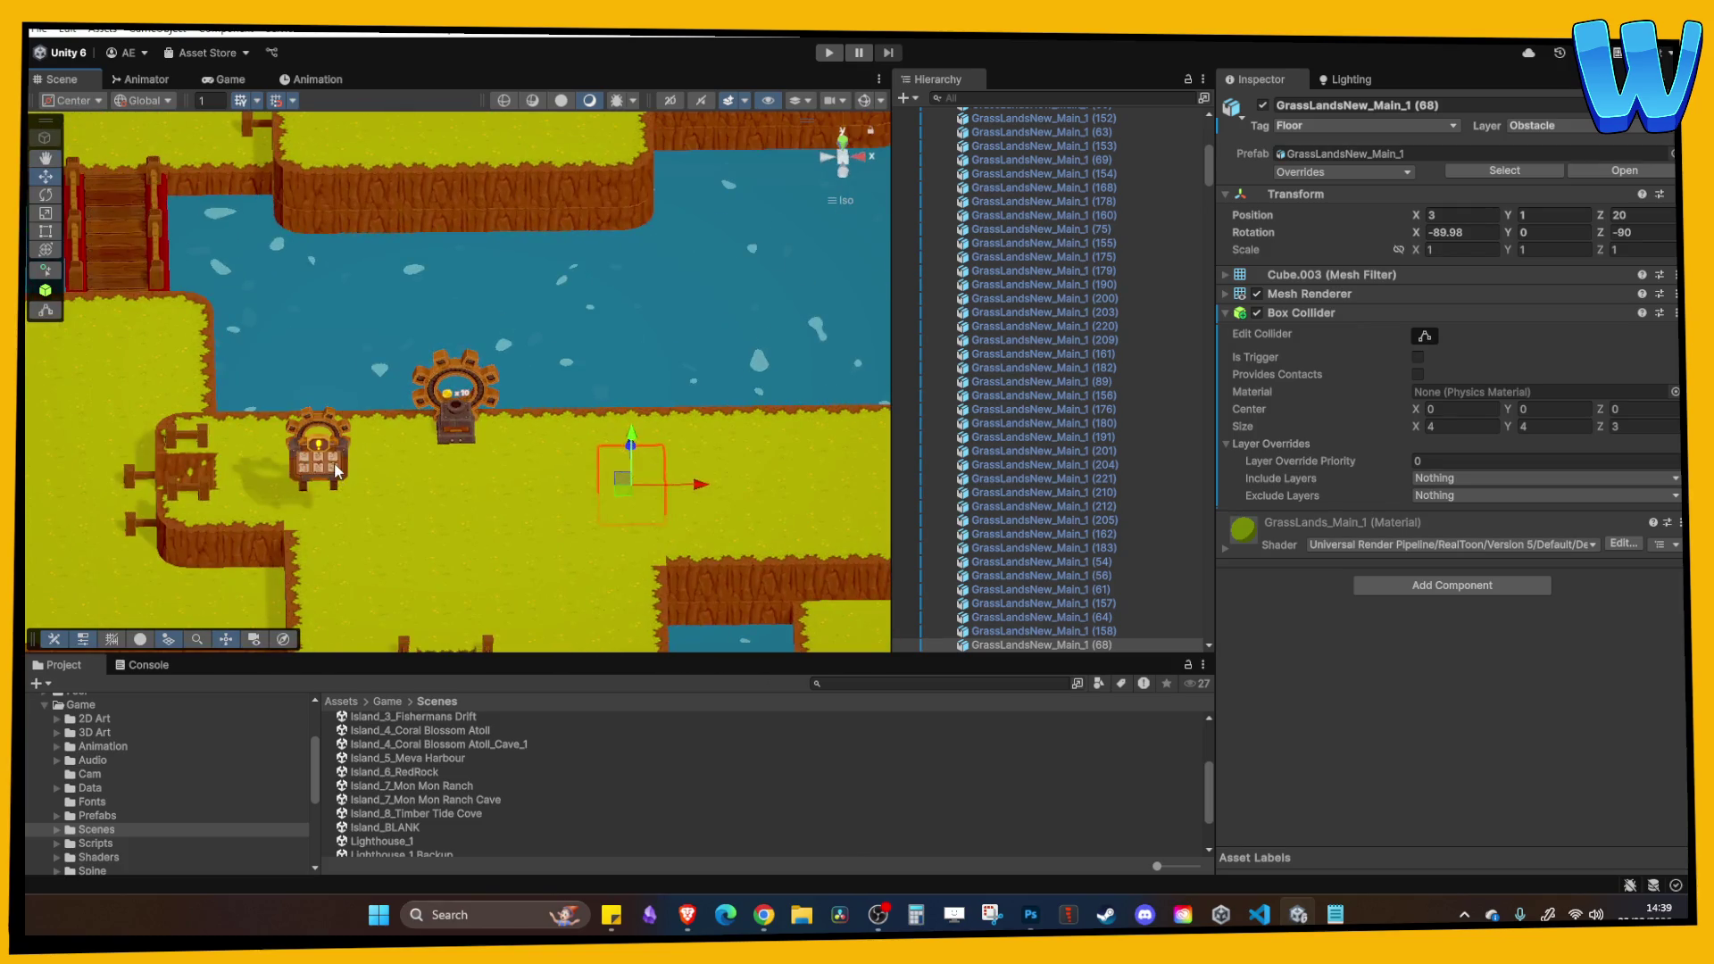
Select the TaskBoard, orbit to view the river and bridge from the front, and start Play mode.
click(334, 462)
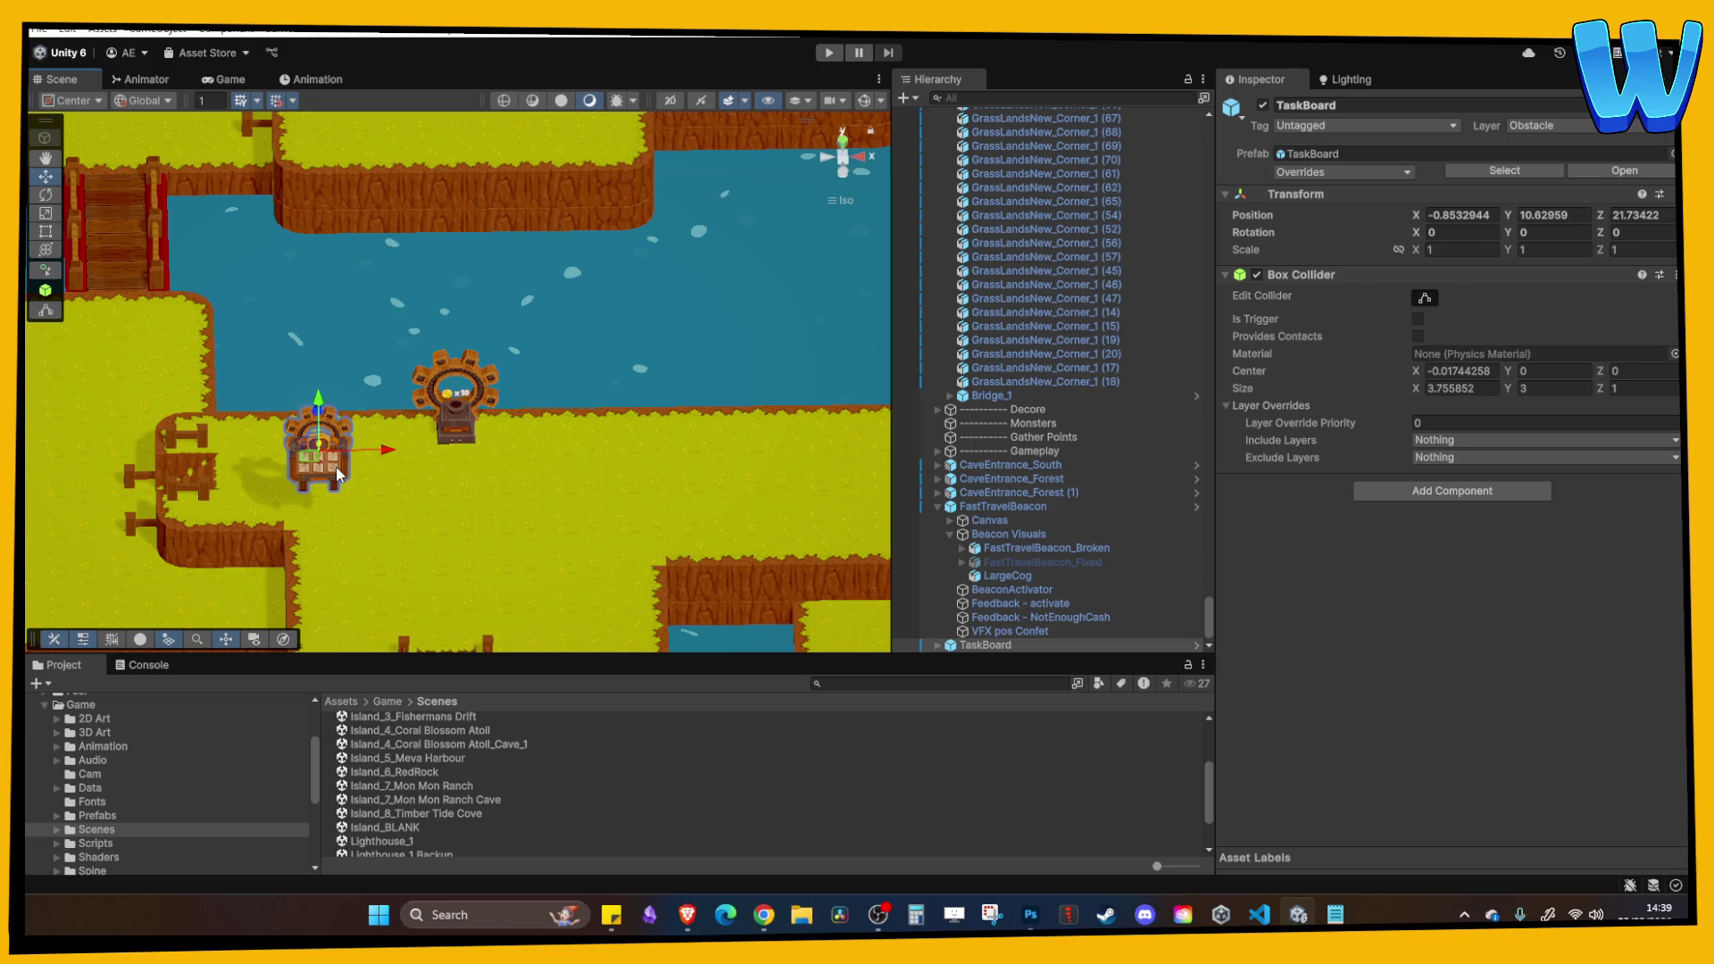
drag(338, 474, 488, 425)
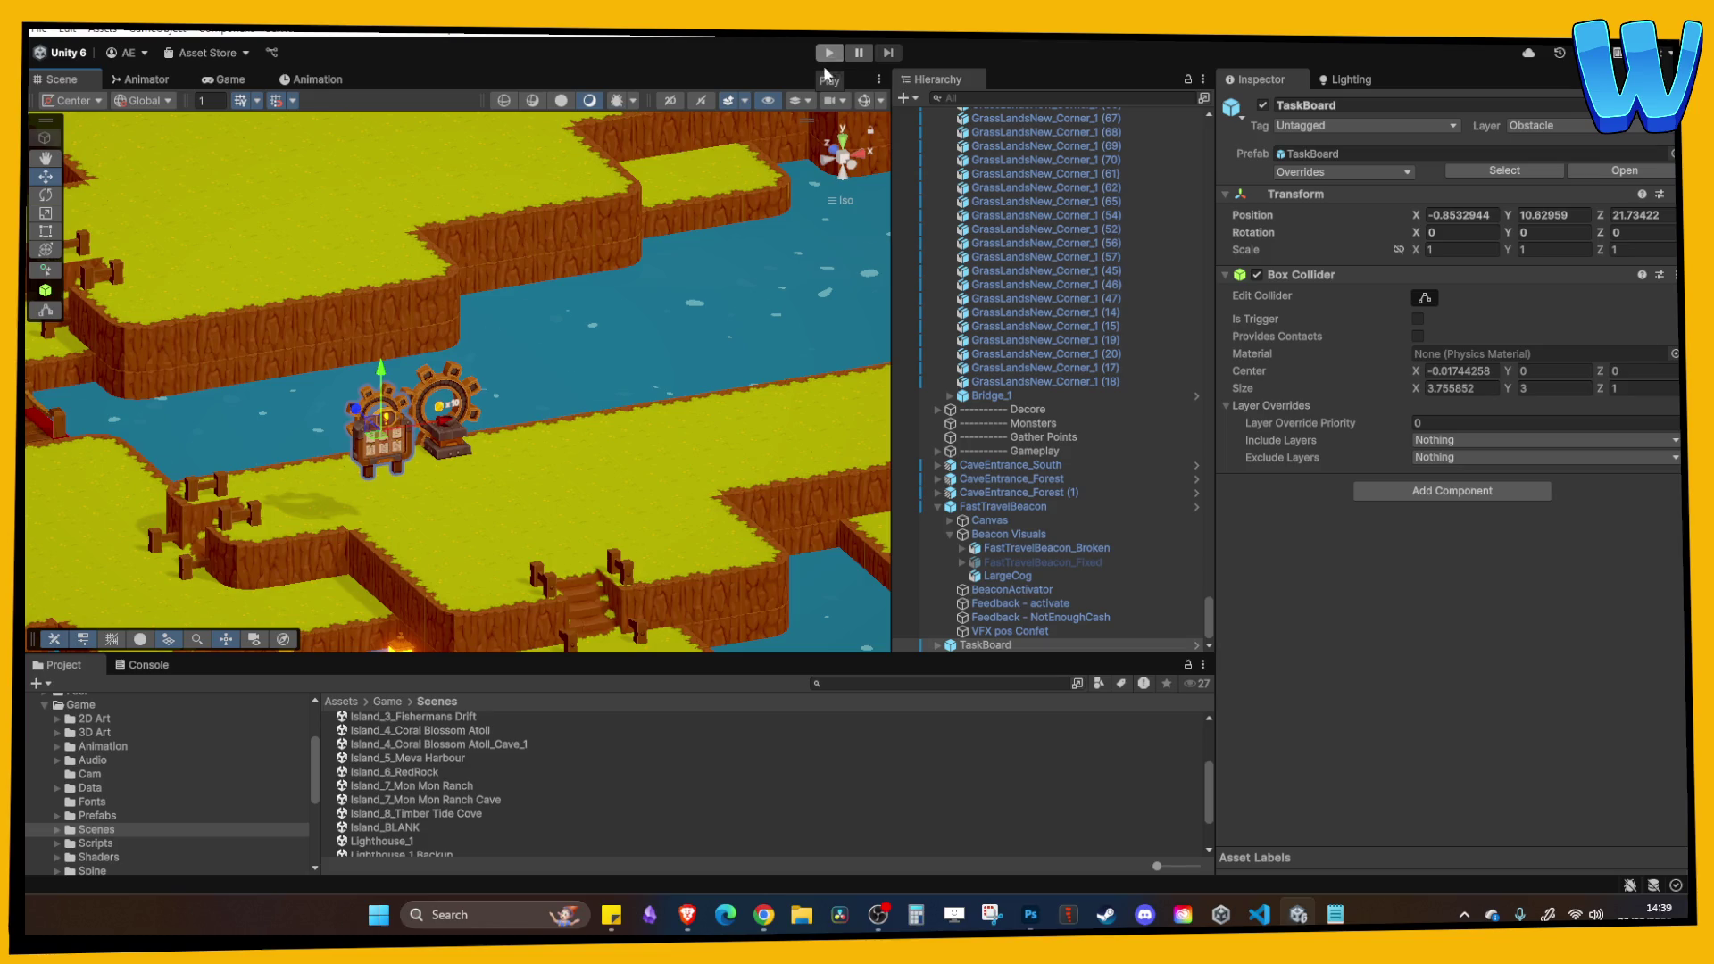
scroll(293, 368, up, 3)
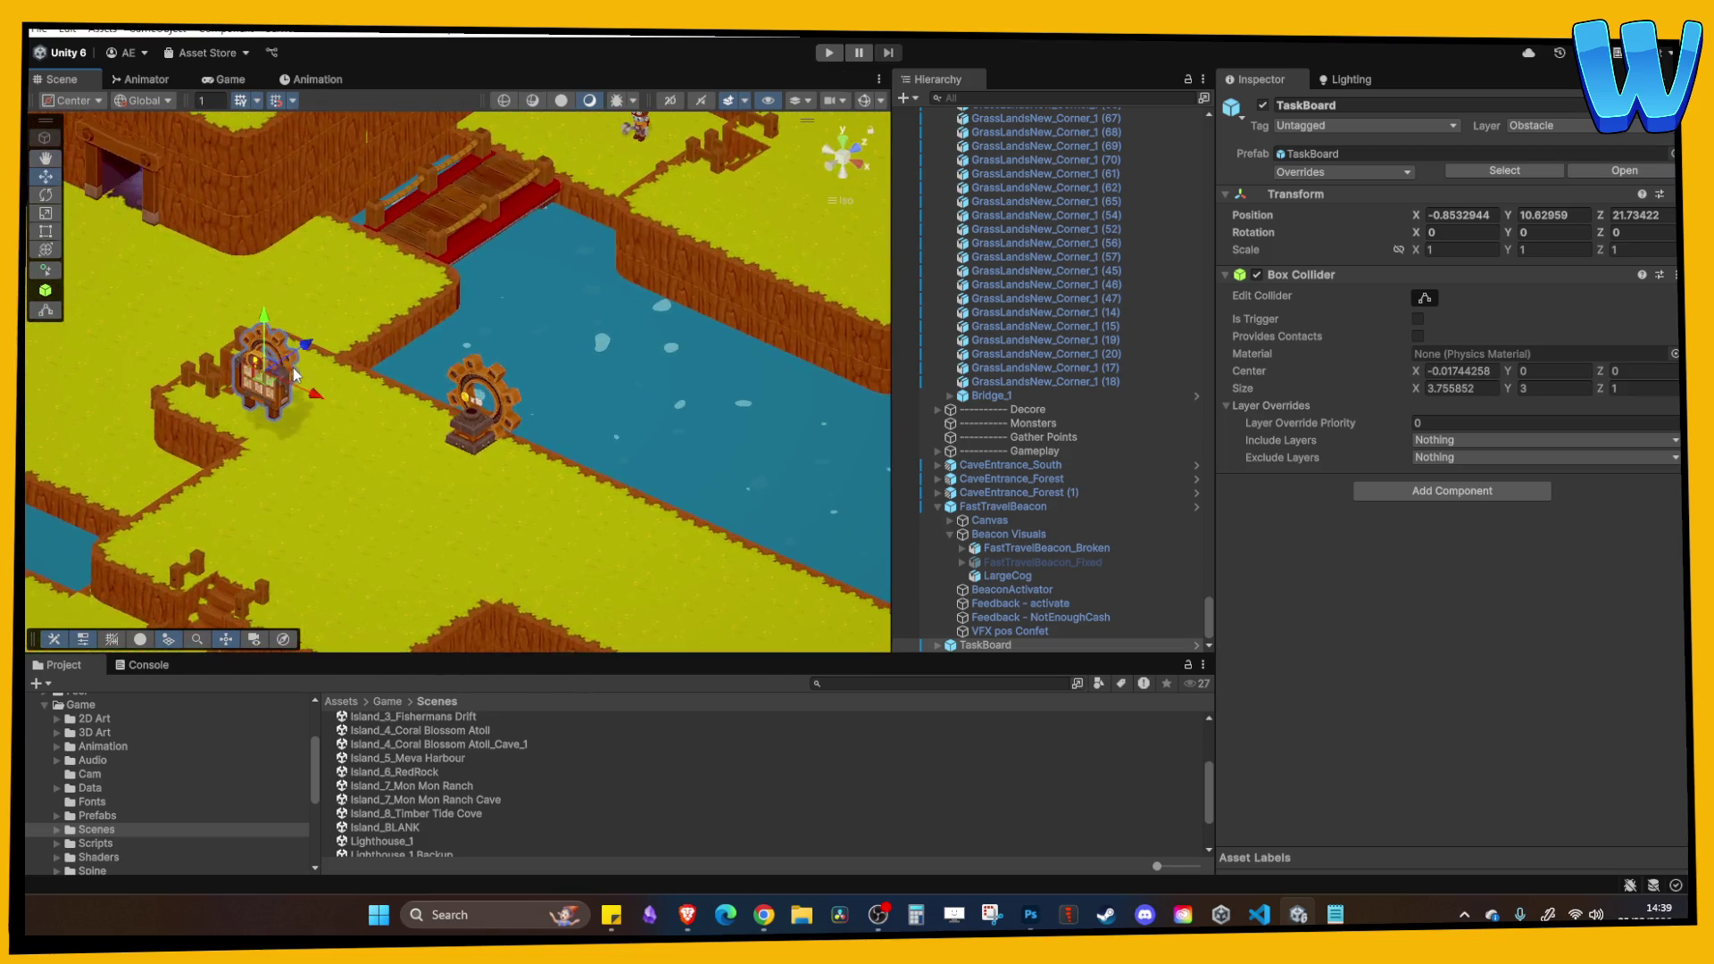
drag(293, 367, 719, 170)
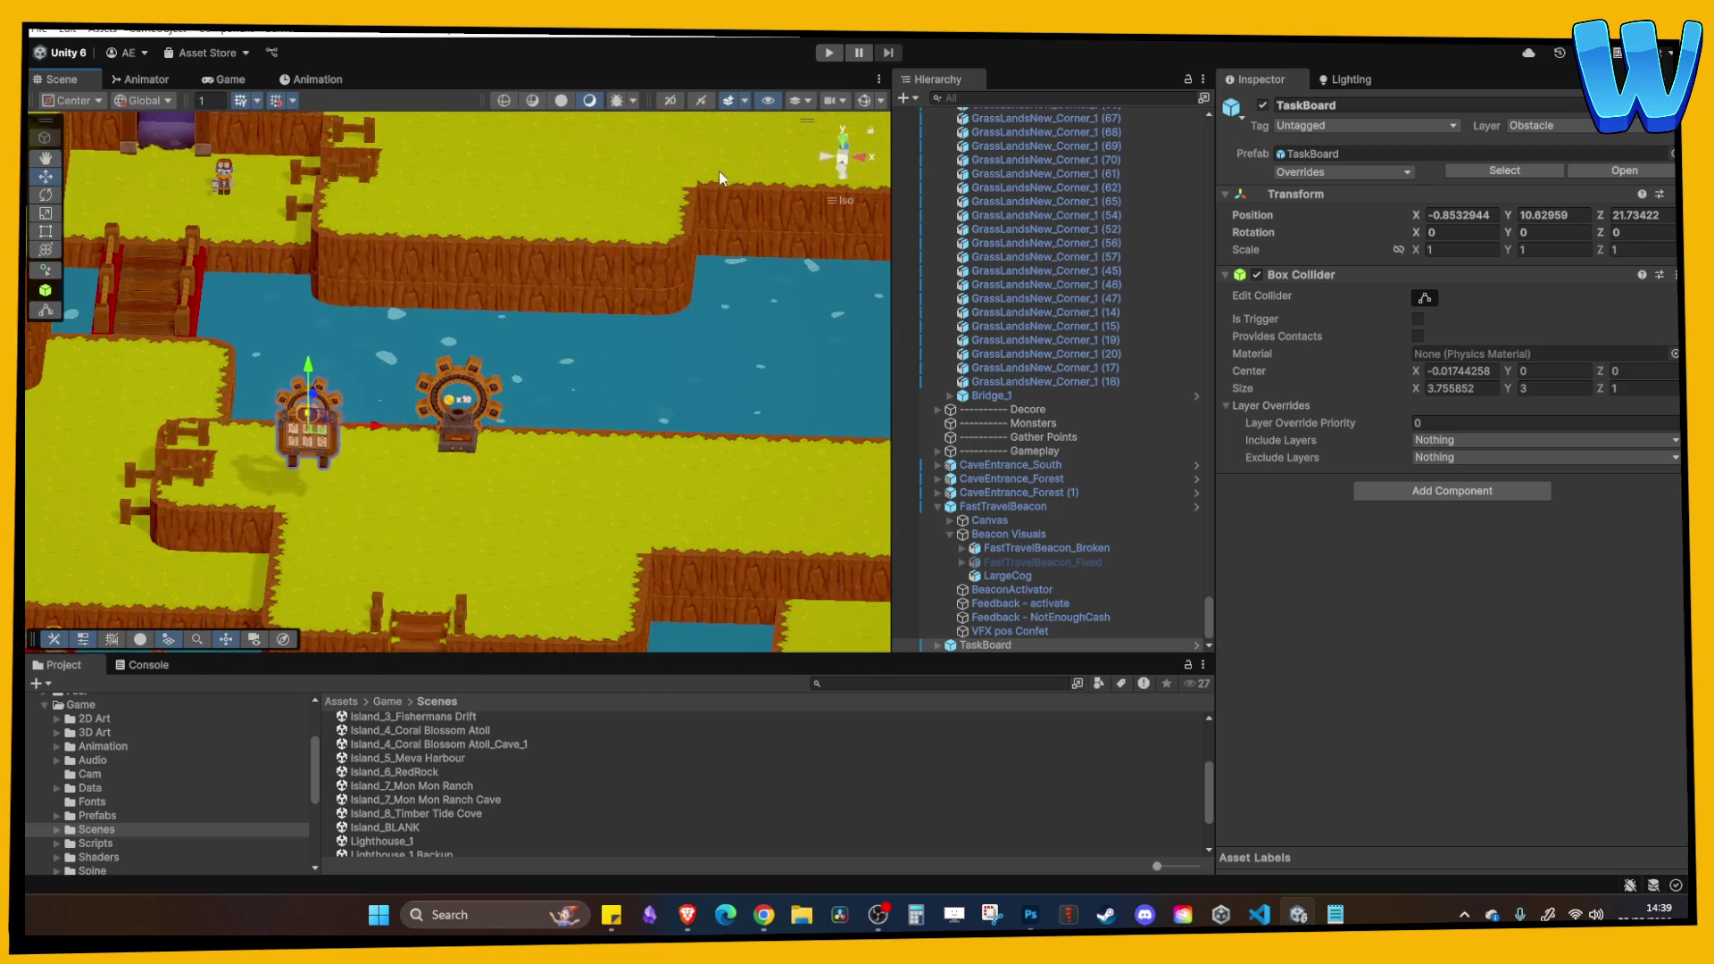
click(825, 57)
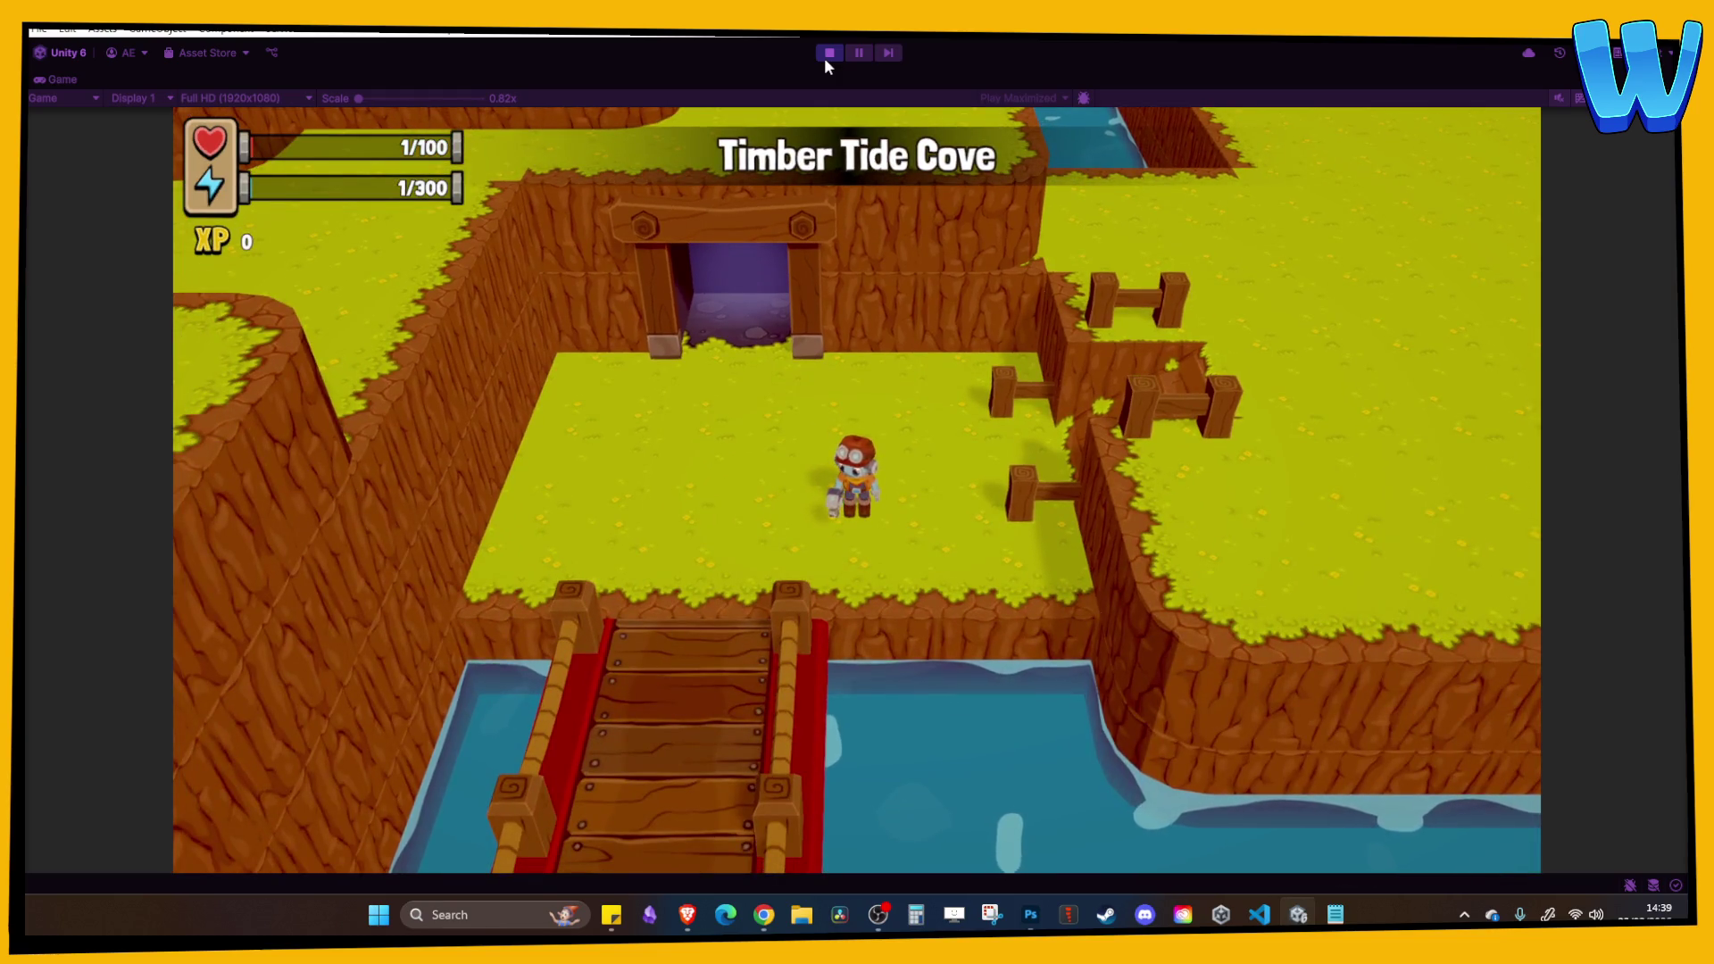
Bring up the Return Home? prompt and the pause menu Map, close the map, and dismiss the prompt with No.
key(Escape)
key(Escape)
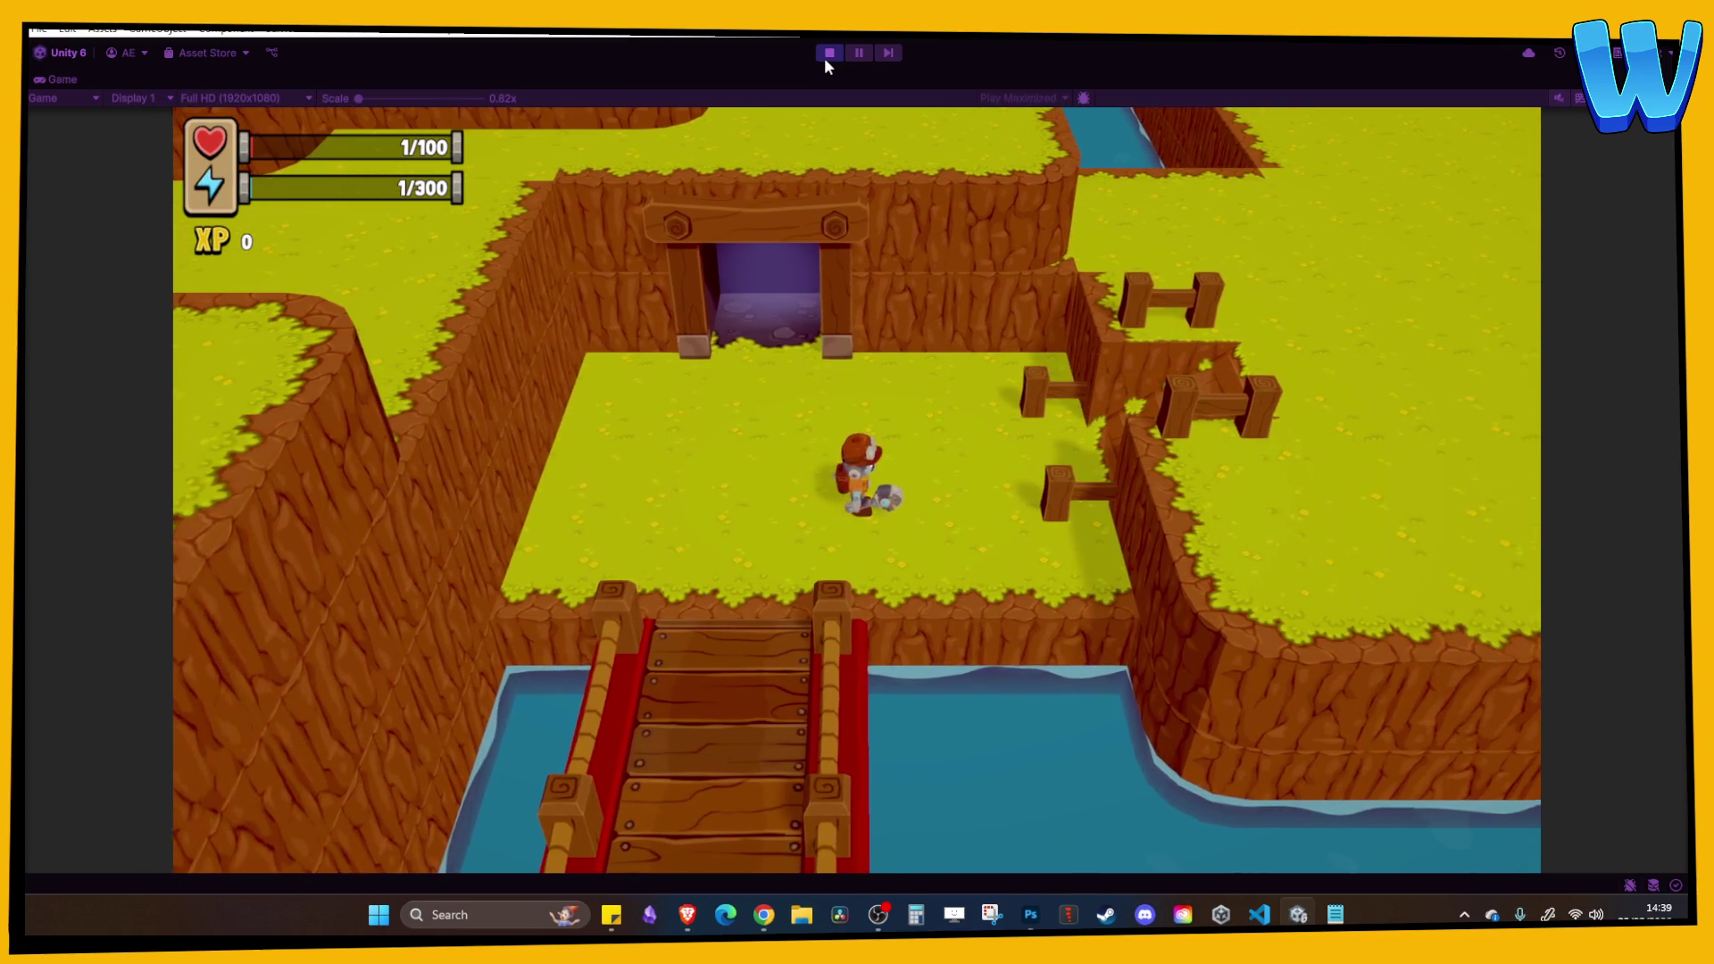
key(m)
key(Down)
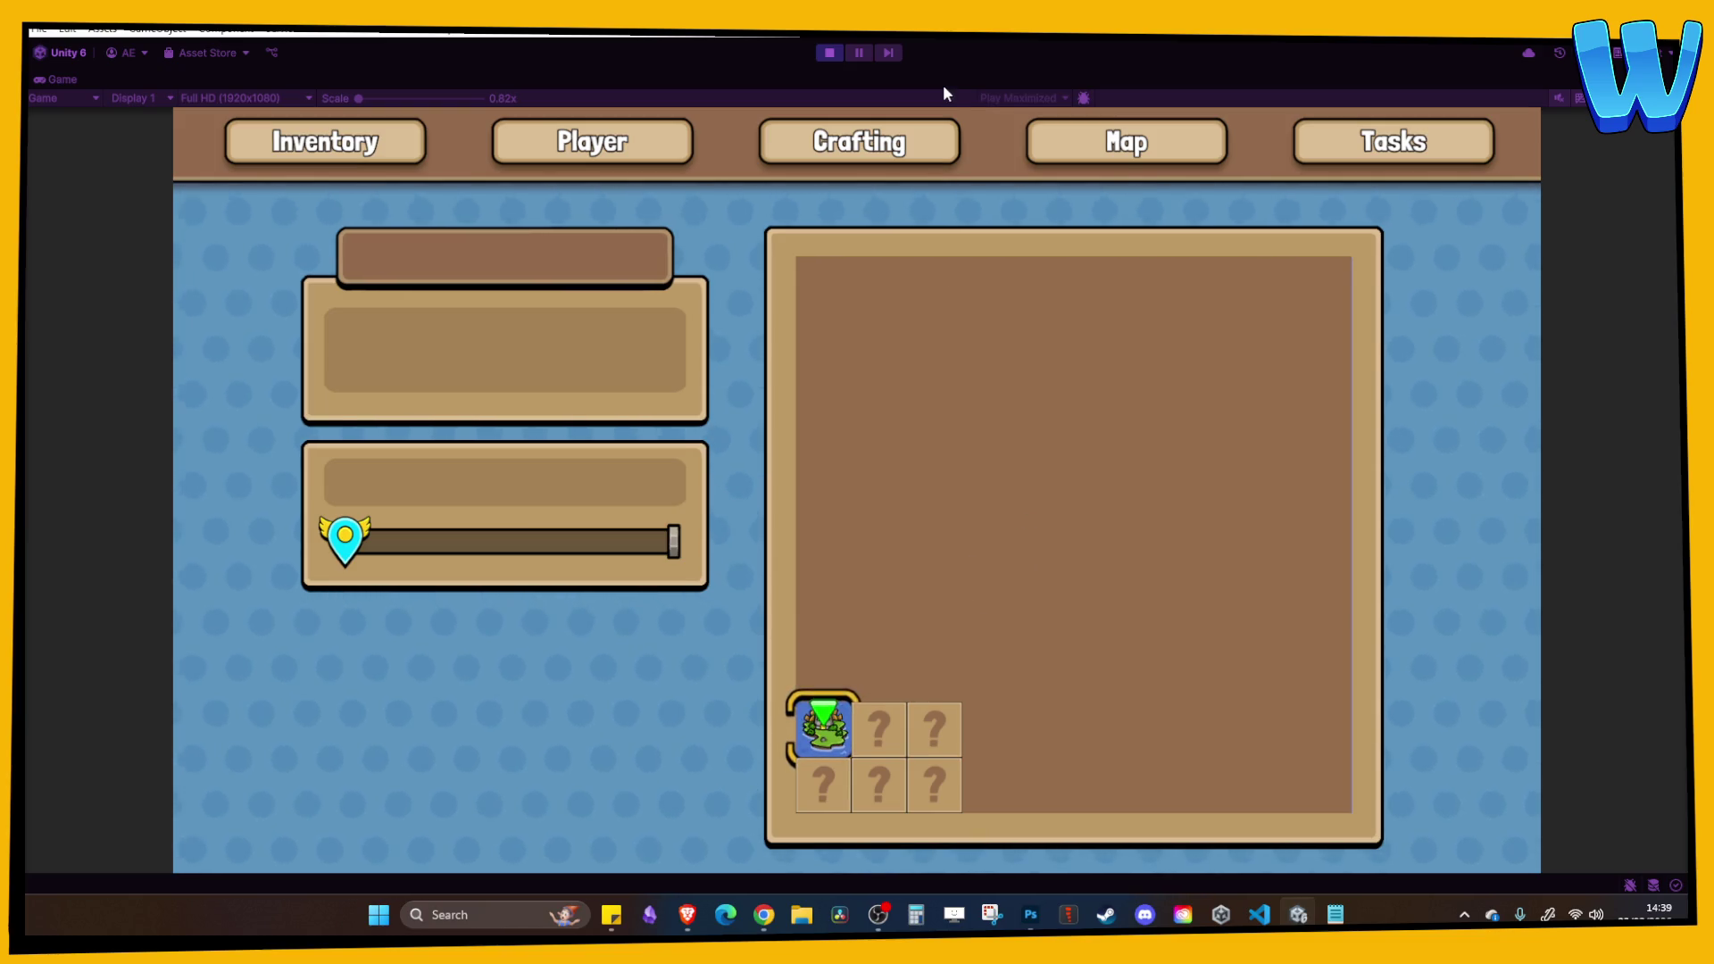
key(Escape)
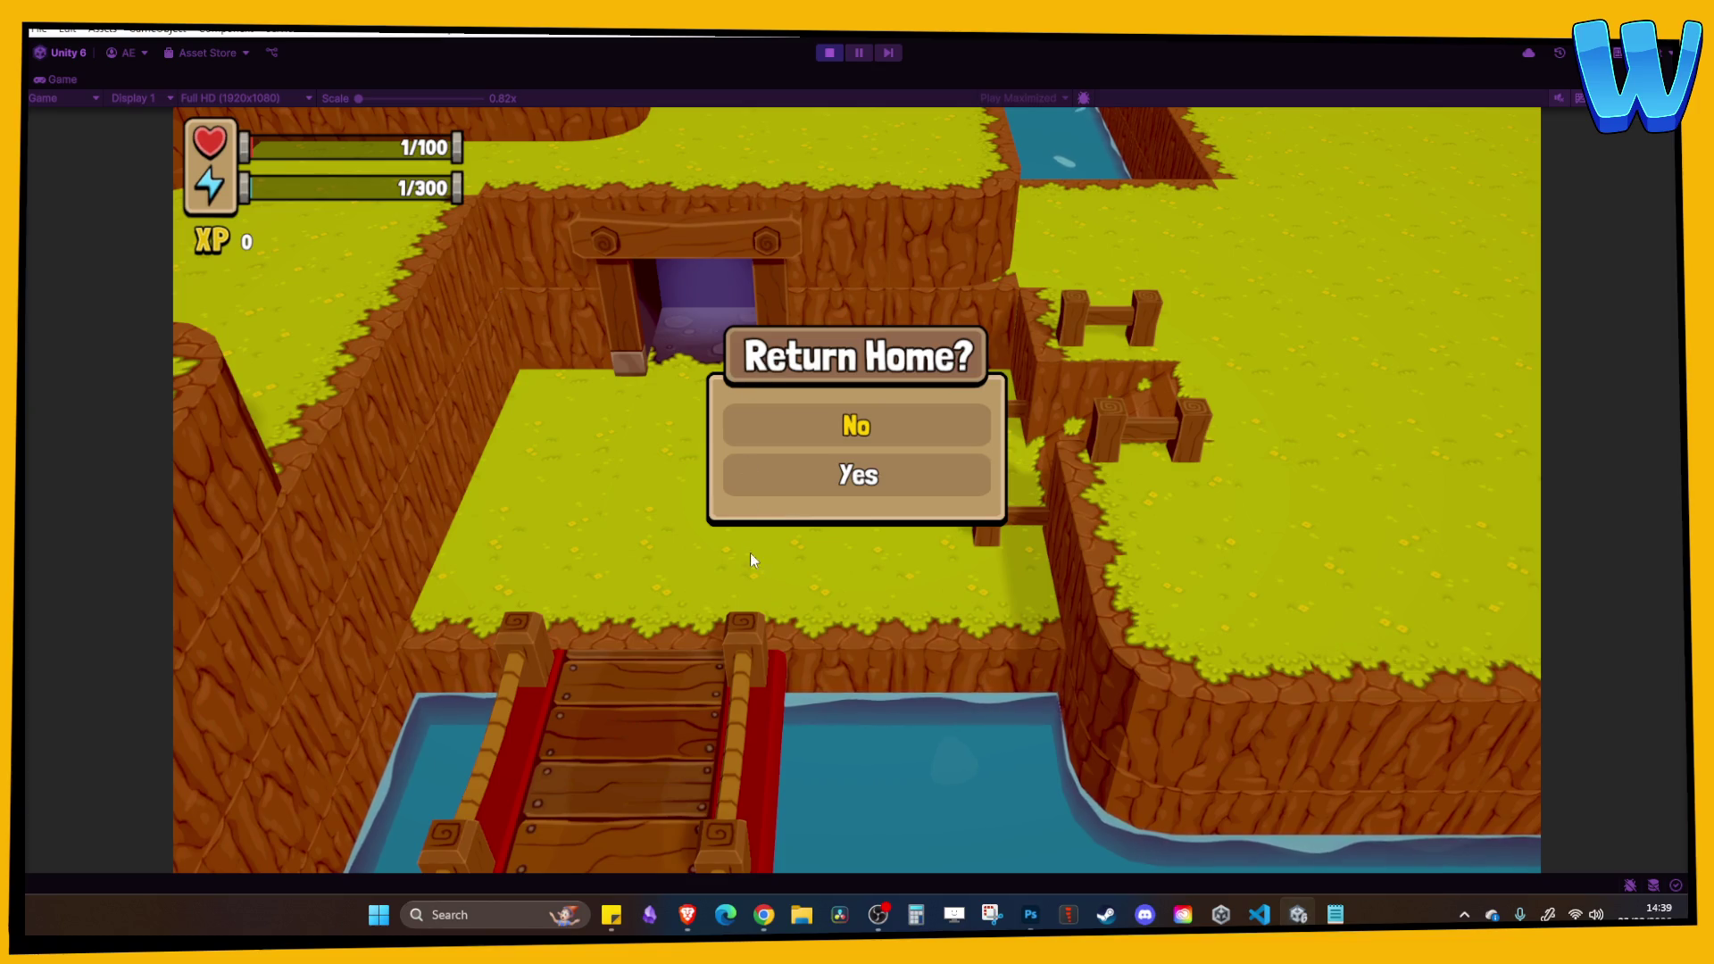
key(Down)
key(Up)
key(Return)
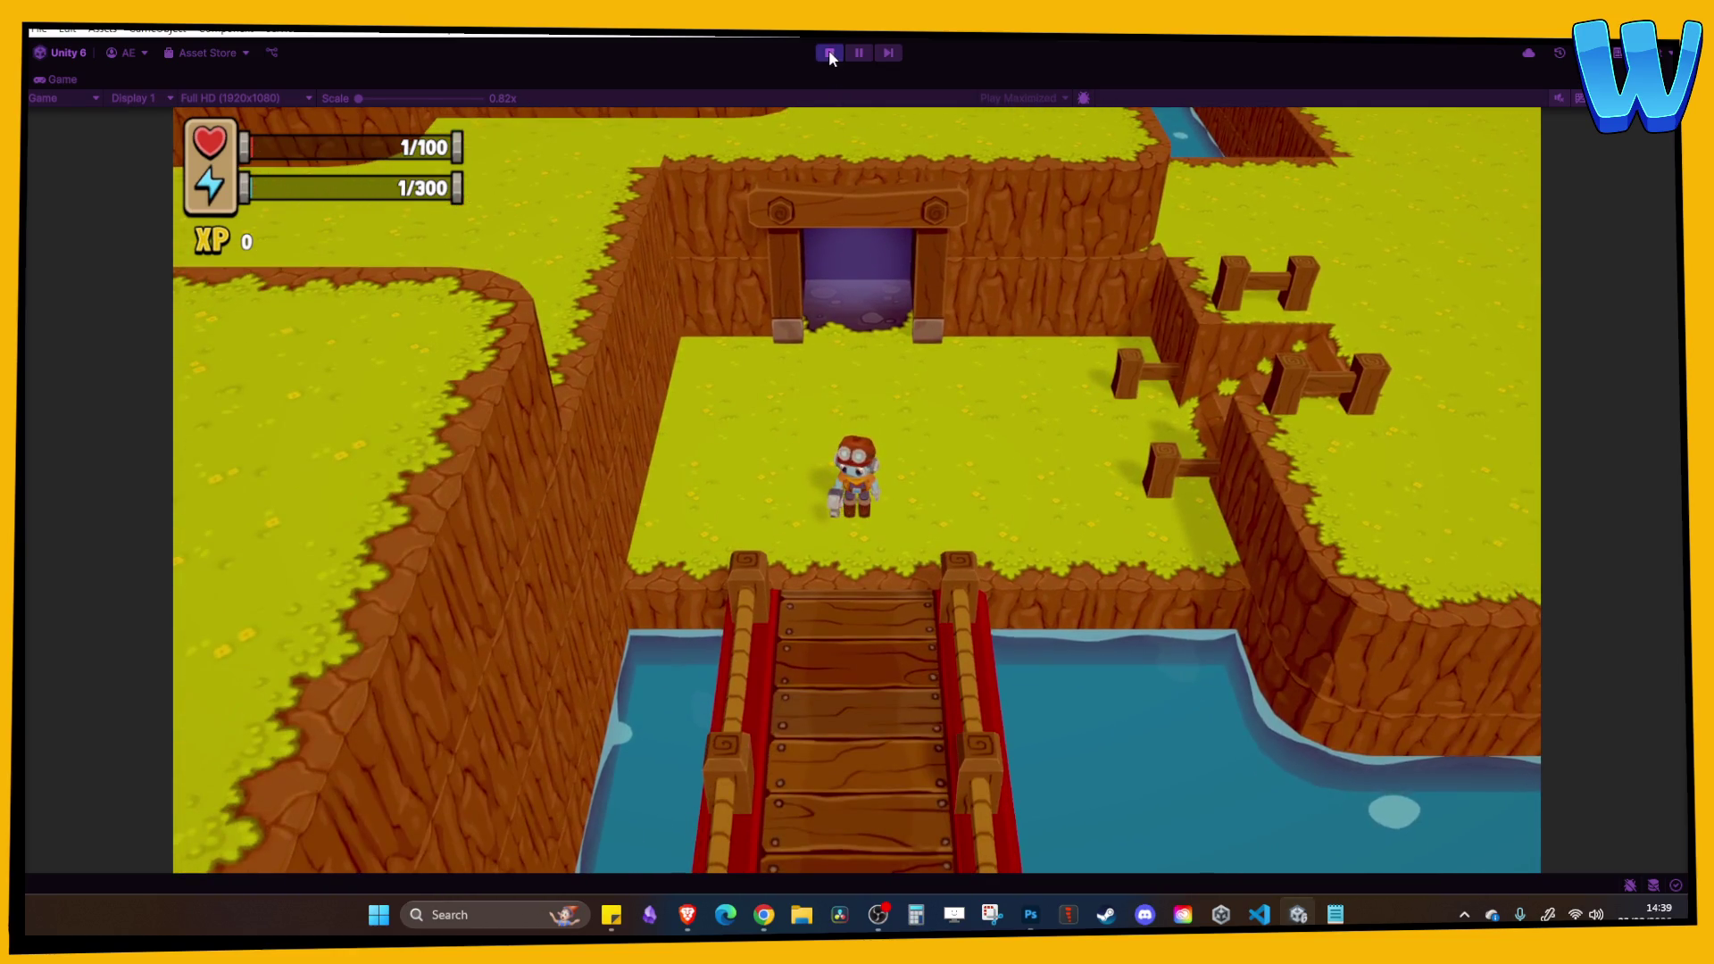
Stop Play mode, select a grass tile on the island, and pick the Lighthouse_1 scene file.
click(829, 53)
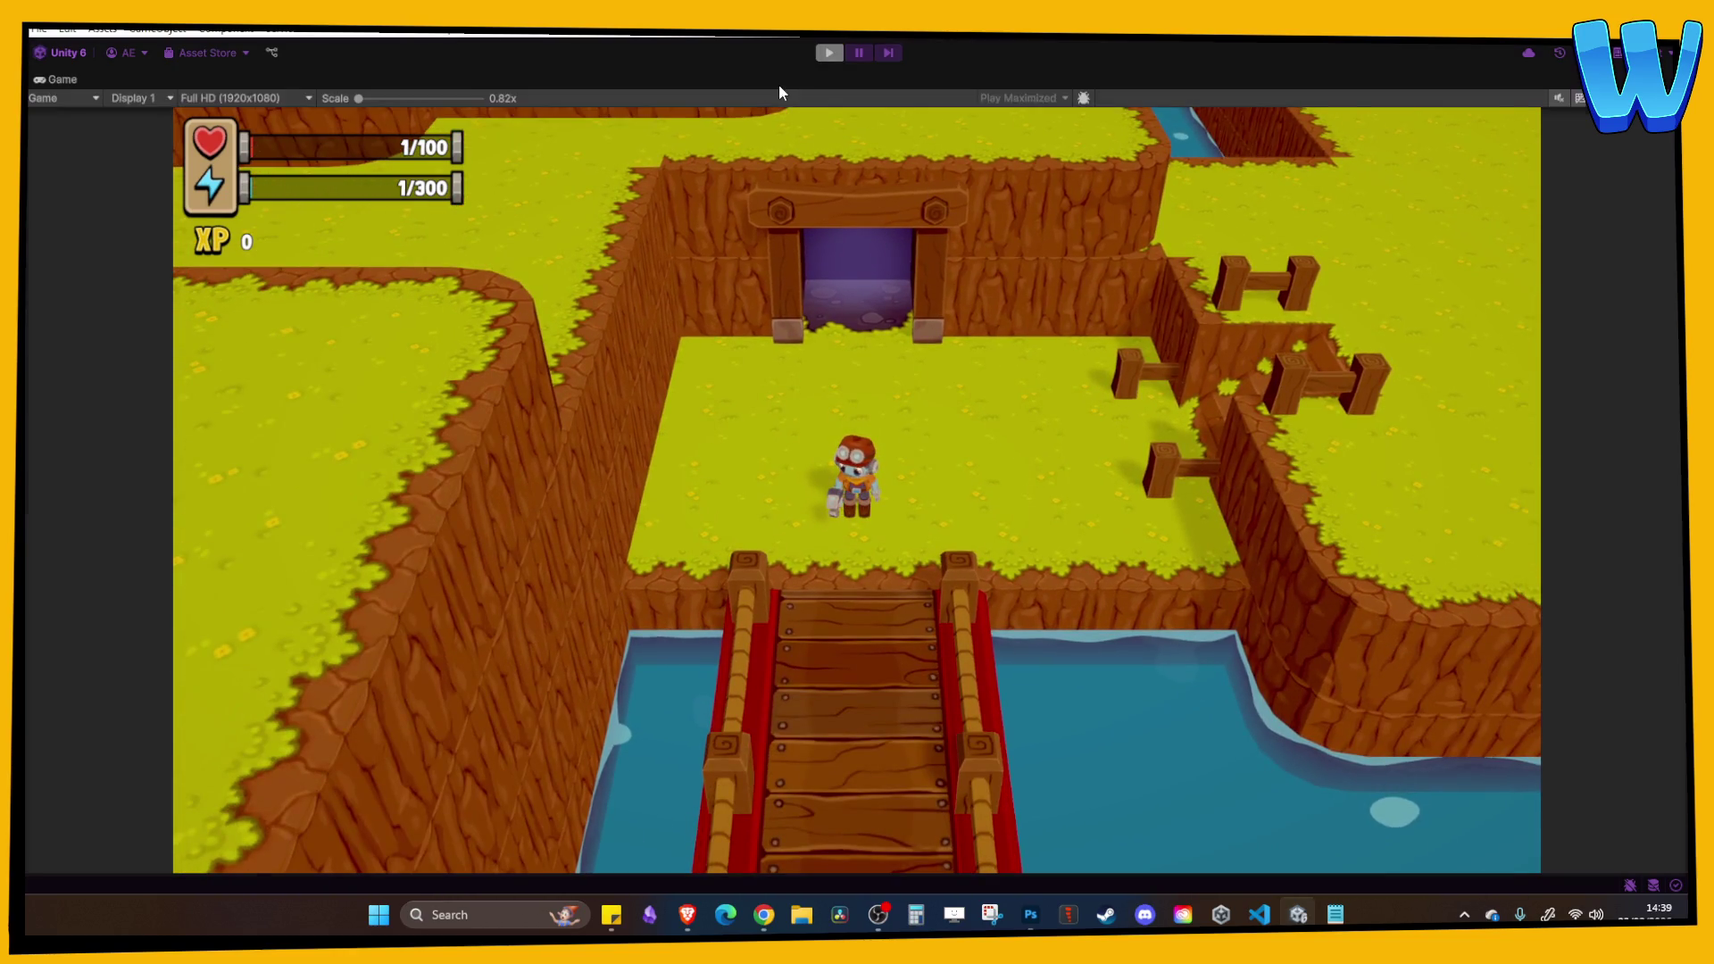
mouse_move(405, 388)
mouse_down()
mouse_move(308, 418)
mouse_move(504, 505)
mouse_up()
click(575, 430)
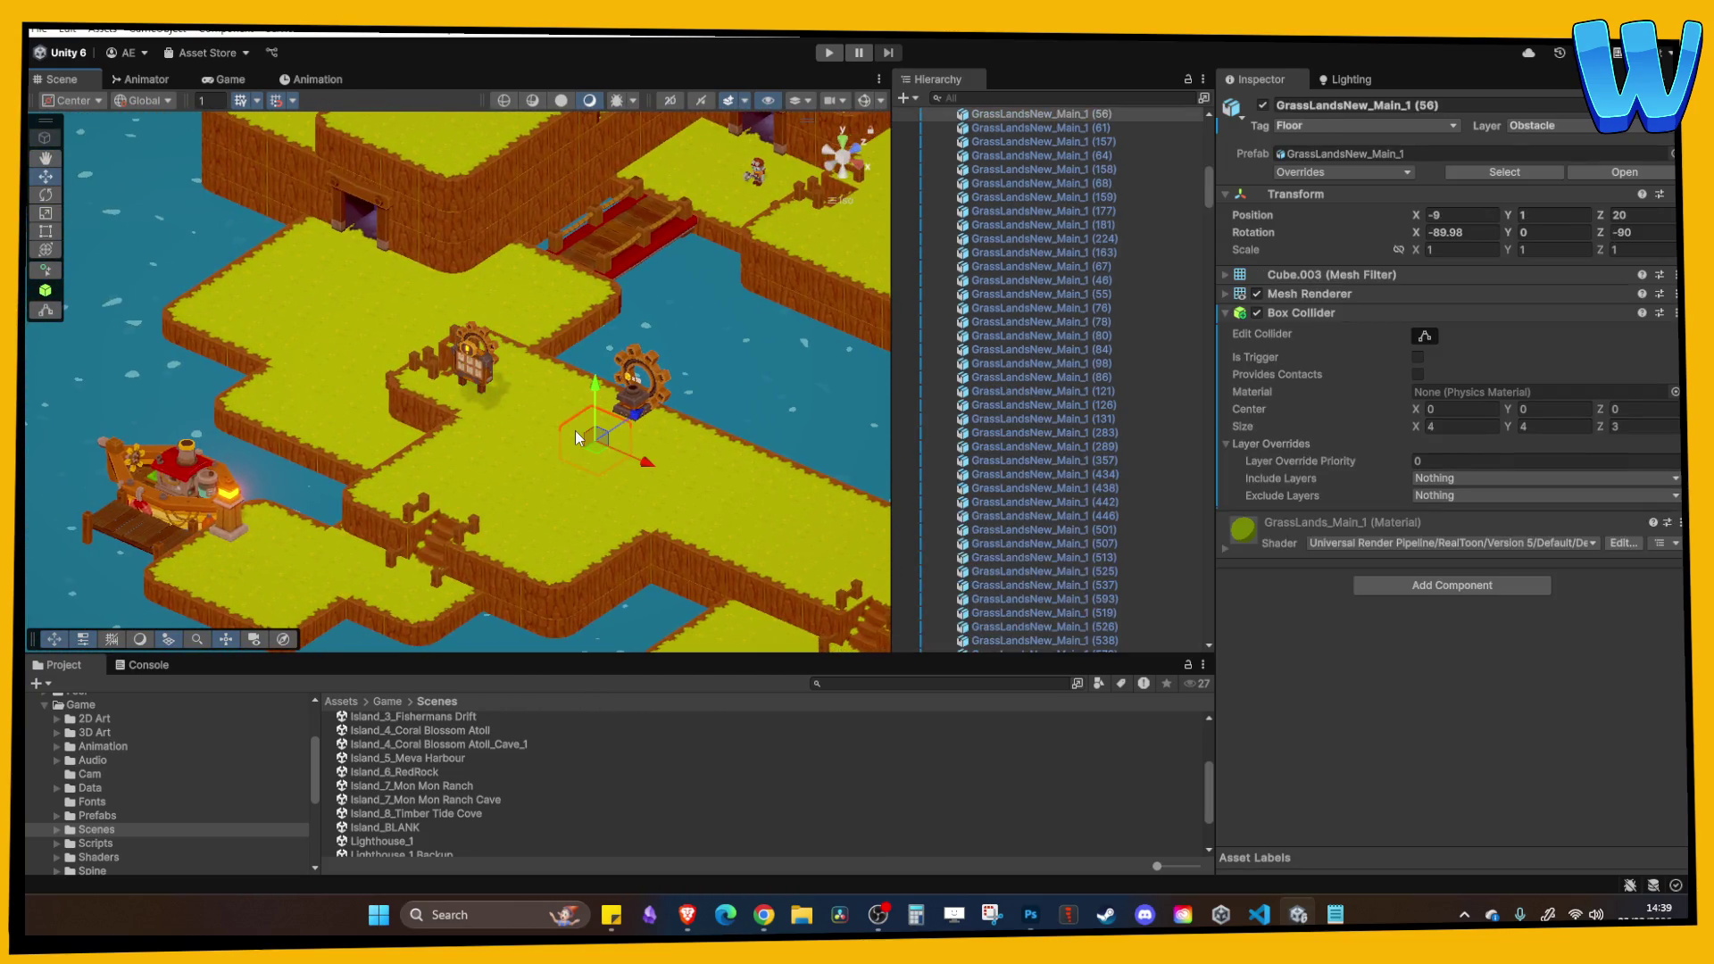
scroll(446, 784, down, 2)
click(399, 792)
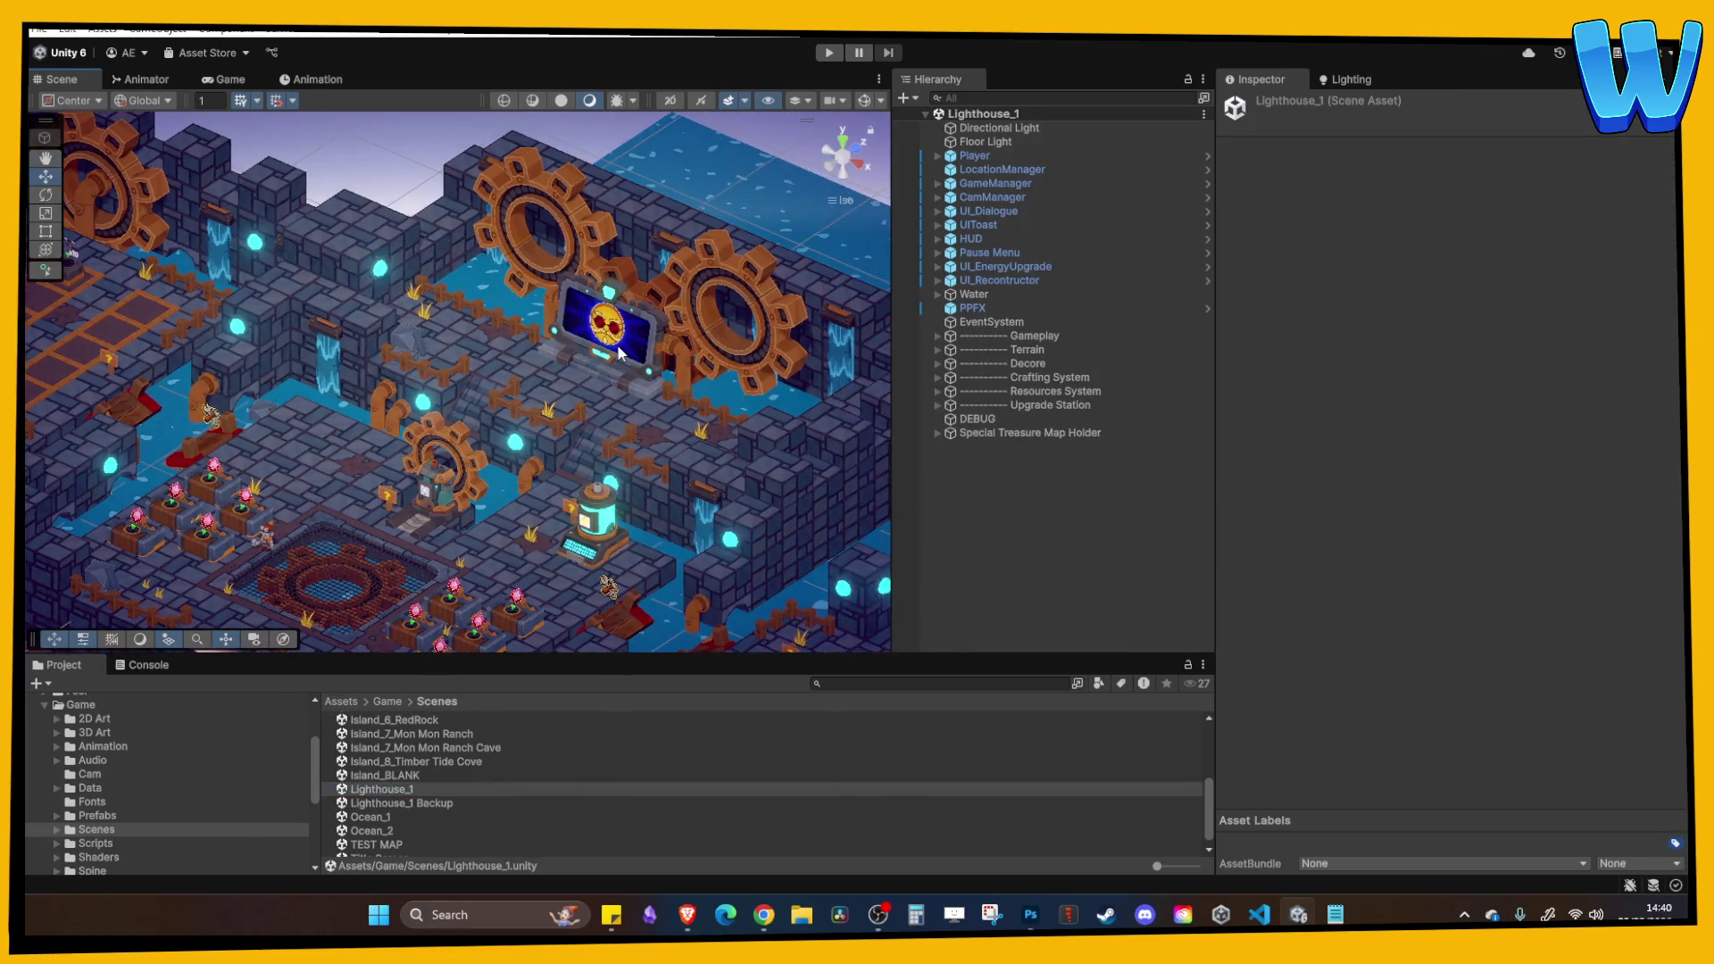
Open Lighthouse_1 to view the SunTablet framed, then reopen Island_8_Timber Tide Cove.
click(611, 335)
key(f)
drag(692, 282, 750, 199)
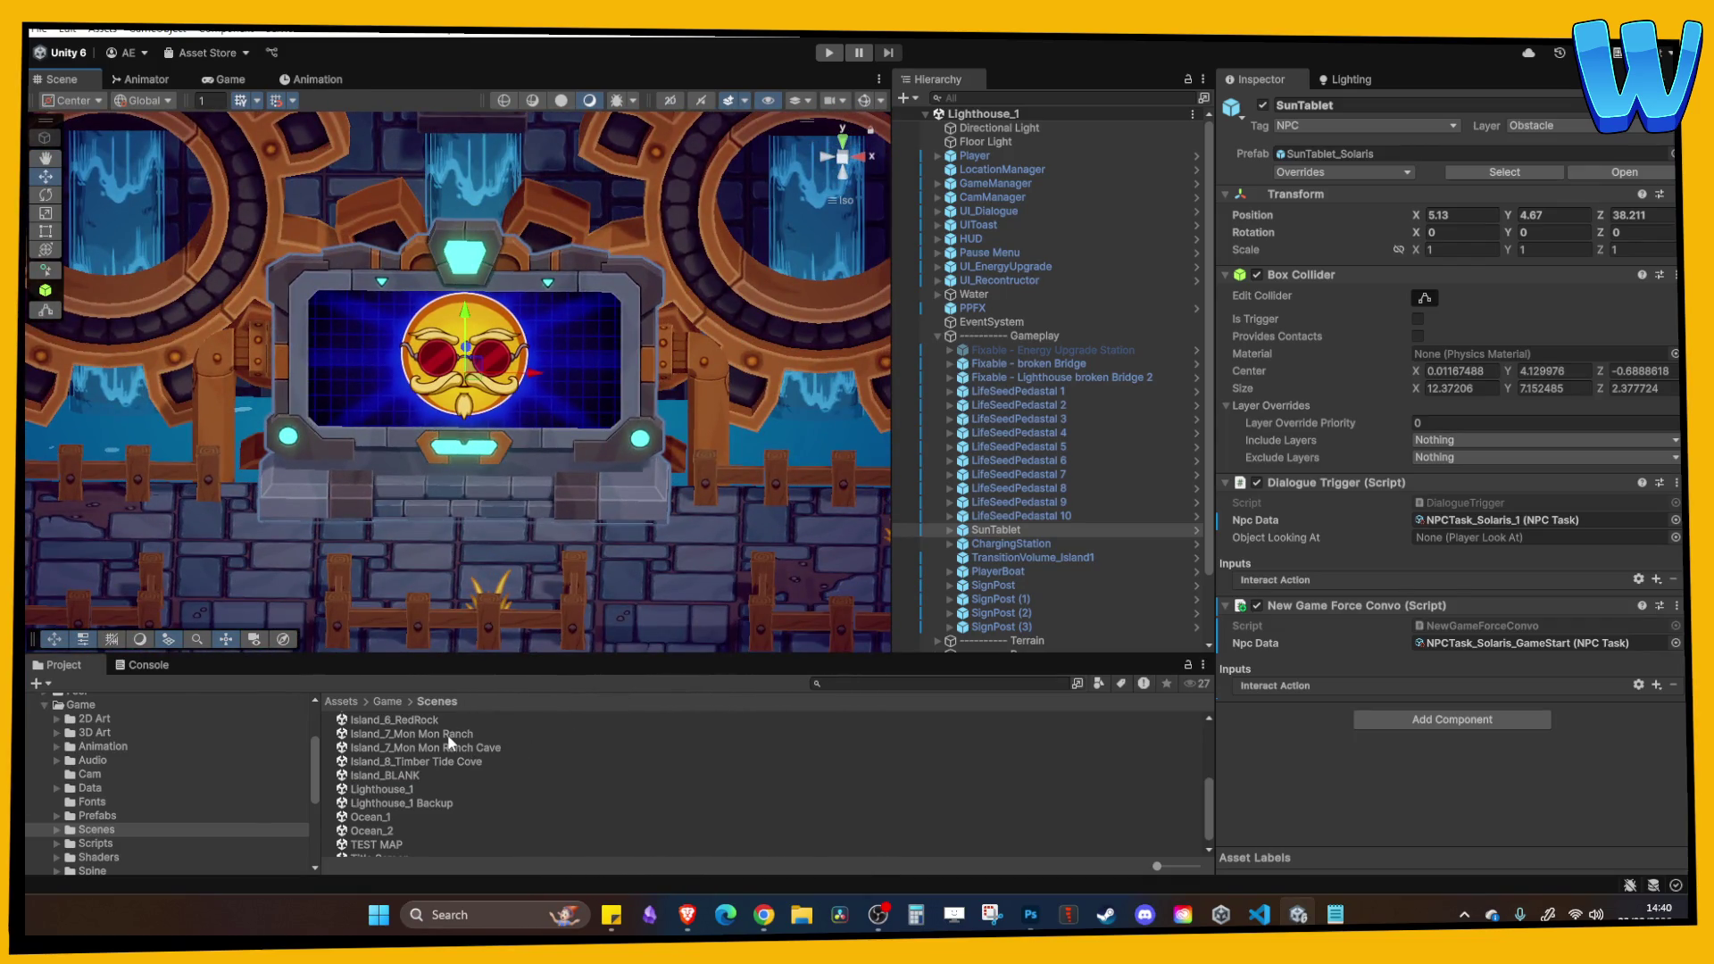
scroll(453, 526, down, 3)
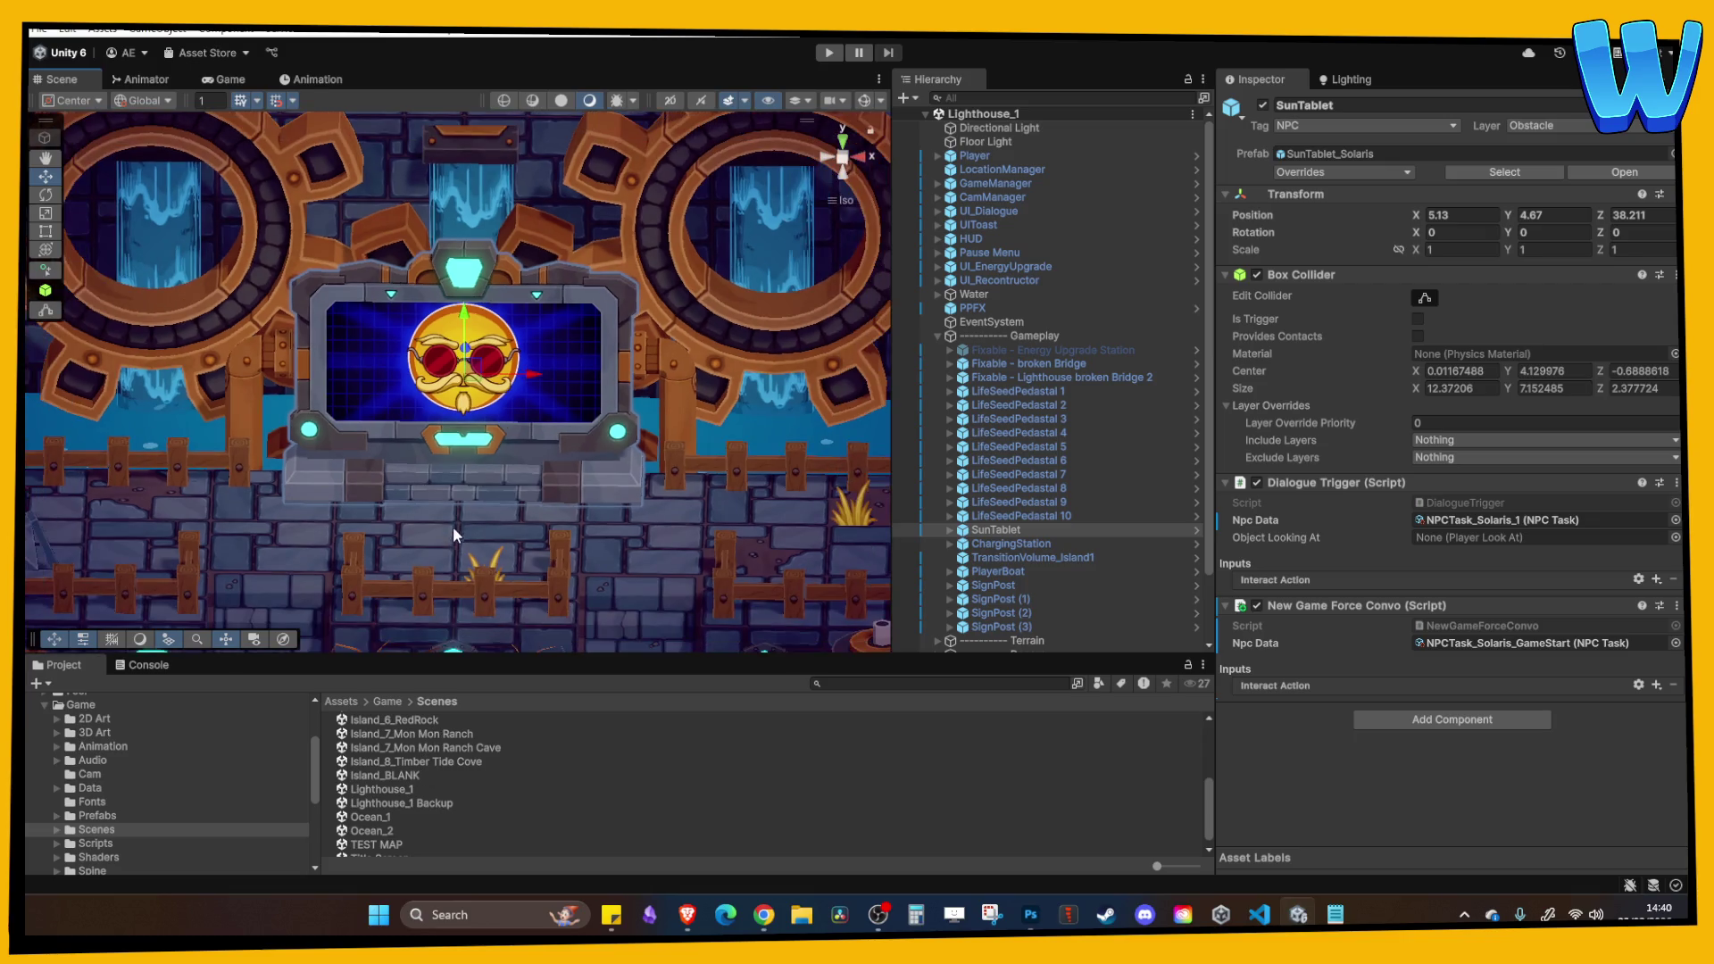
scroll(427, 780, up, 2)
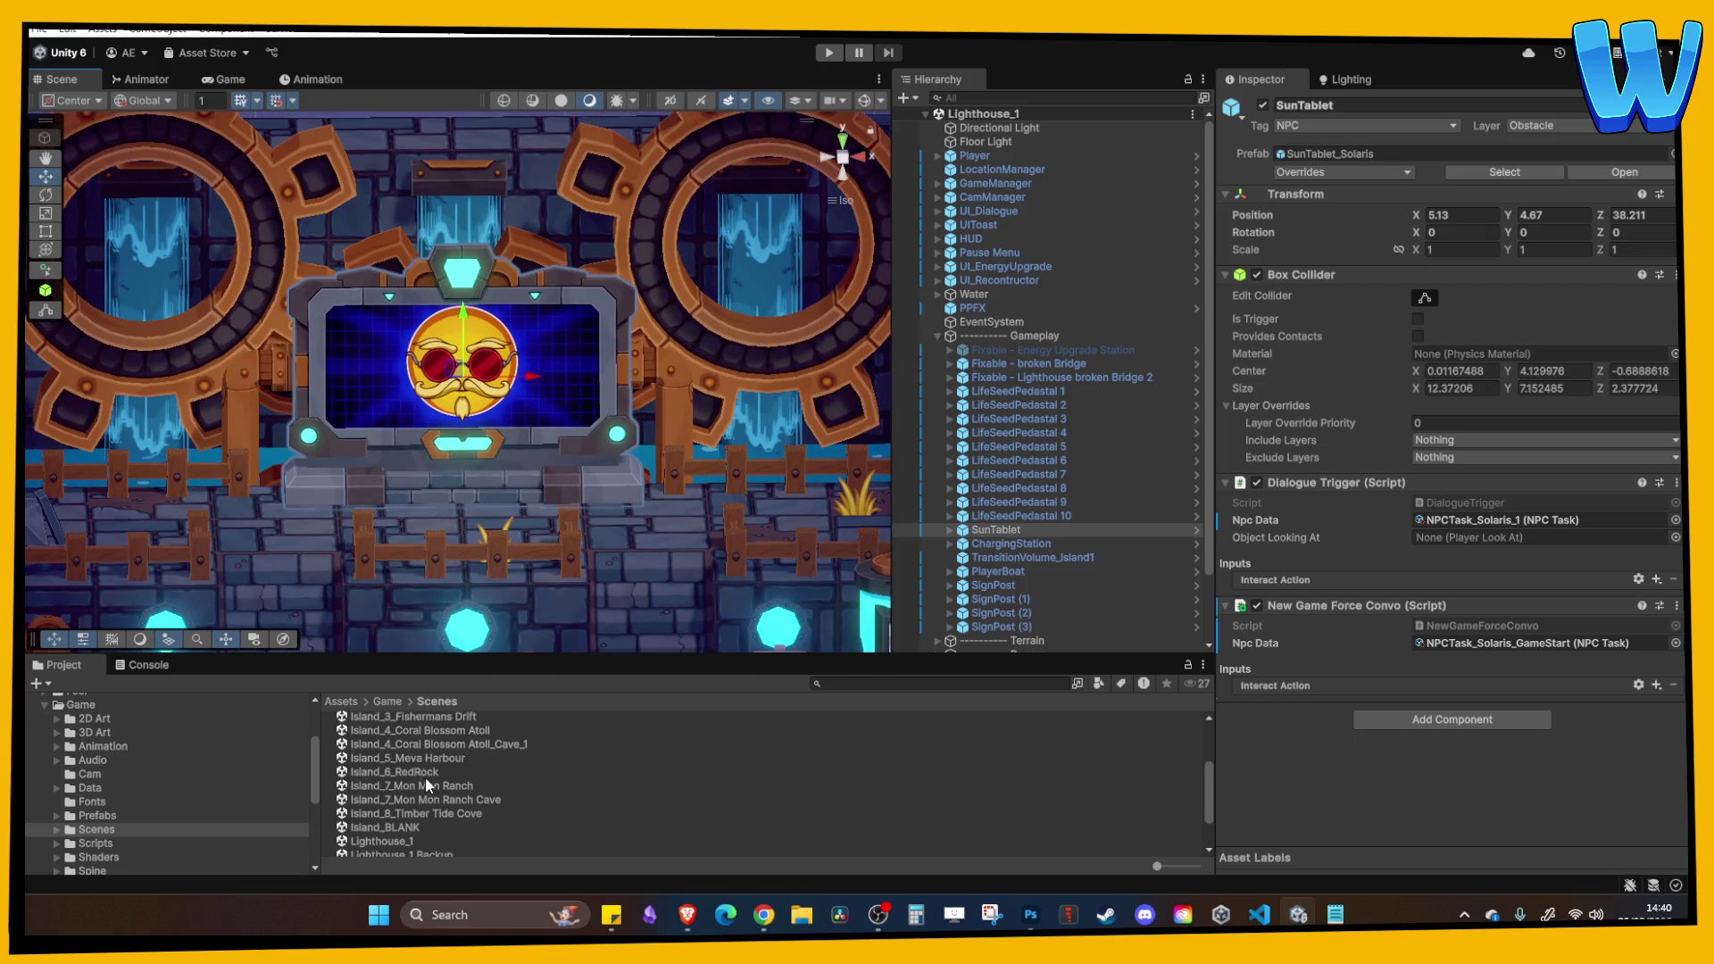
double_click(429, 814)
mouse_move(562, 413)
mouse_down()
mouse_move(523, 437)
mouse_move(409, 422)
mouse_up()
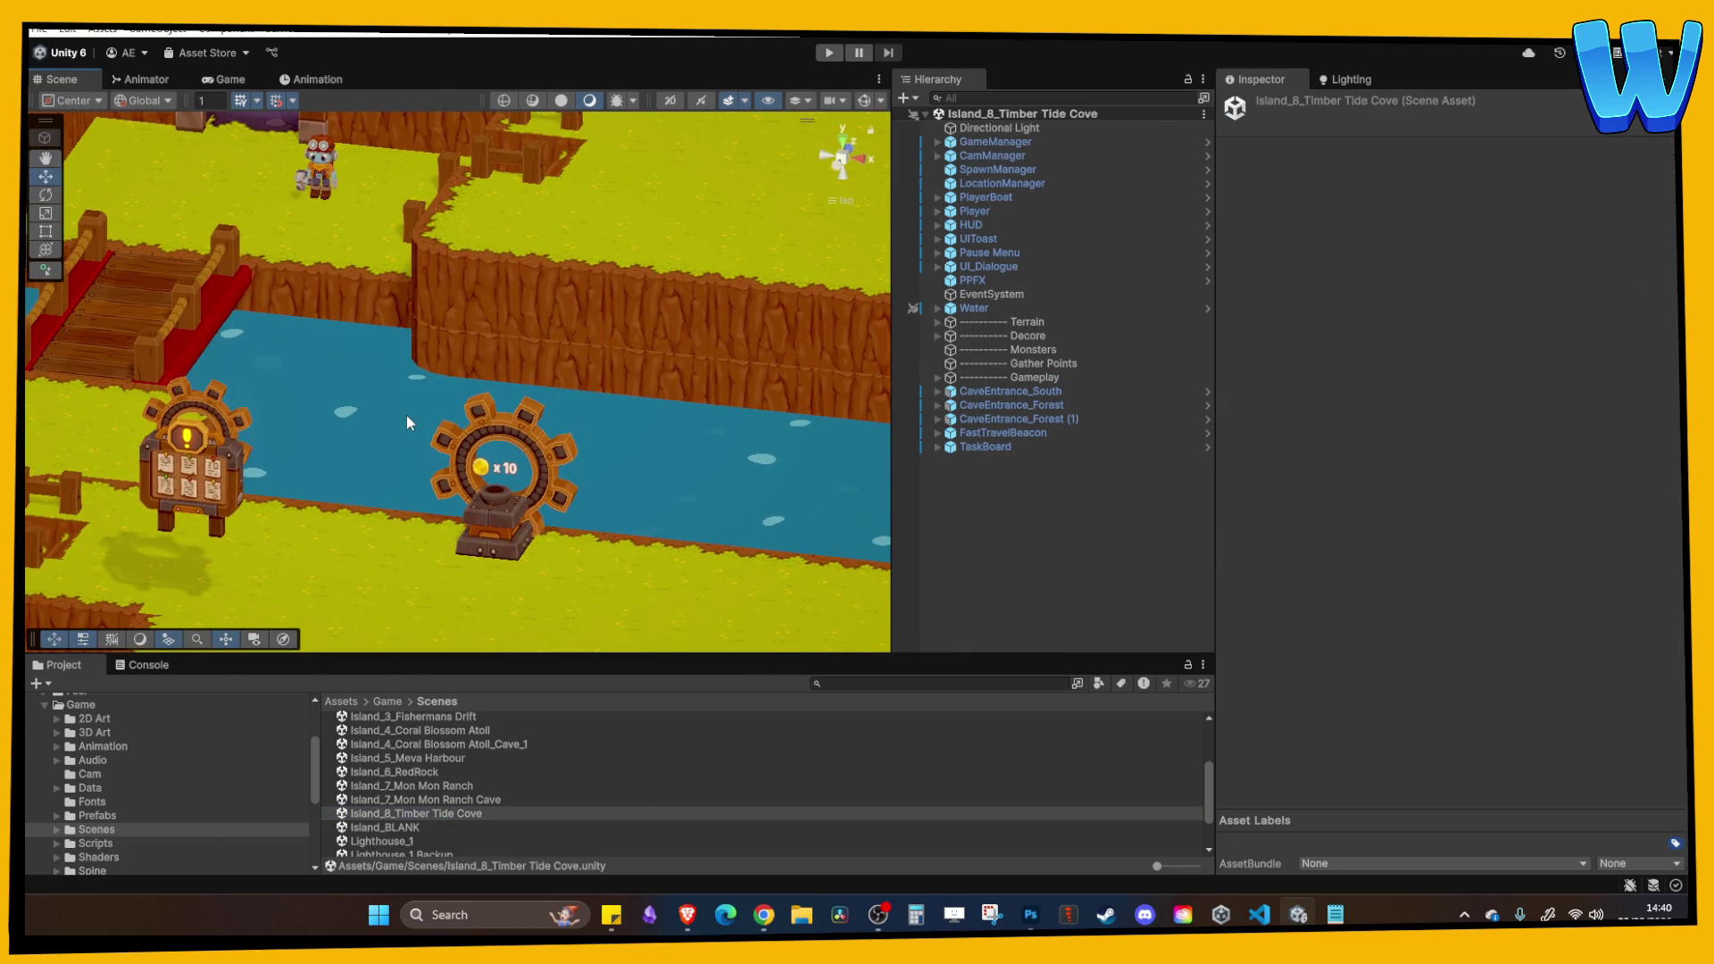
Select the TaskBoard and try positions, moving it toward the water then back onto the island.
mouse_move(387, 414)
mouse_down()
mouse_move(575, 369)
mouse_move(446, 384)
mouse_move(565, 443)
mouse_move(542, 367)
mouse_move(462, 468)
mouse_move(596, 466)
mouse_move(566, 463)
mouse_up()
click(411, 366)
scroll(464, 442, down, 3)
scroll(464, 446, up, 3)
drag(503, 406, 515, 117)
key(f)
scroll(532, 275, down, 3)
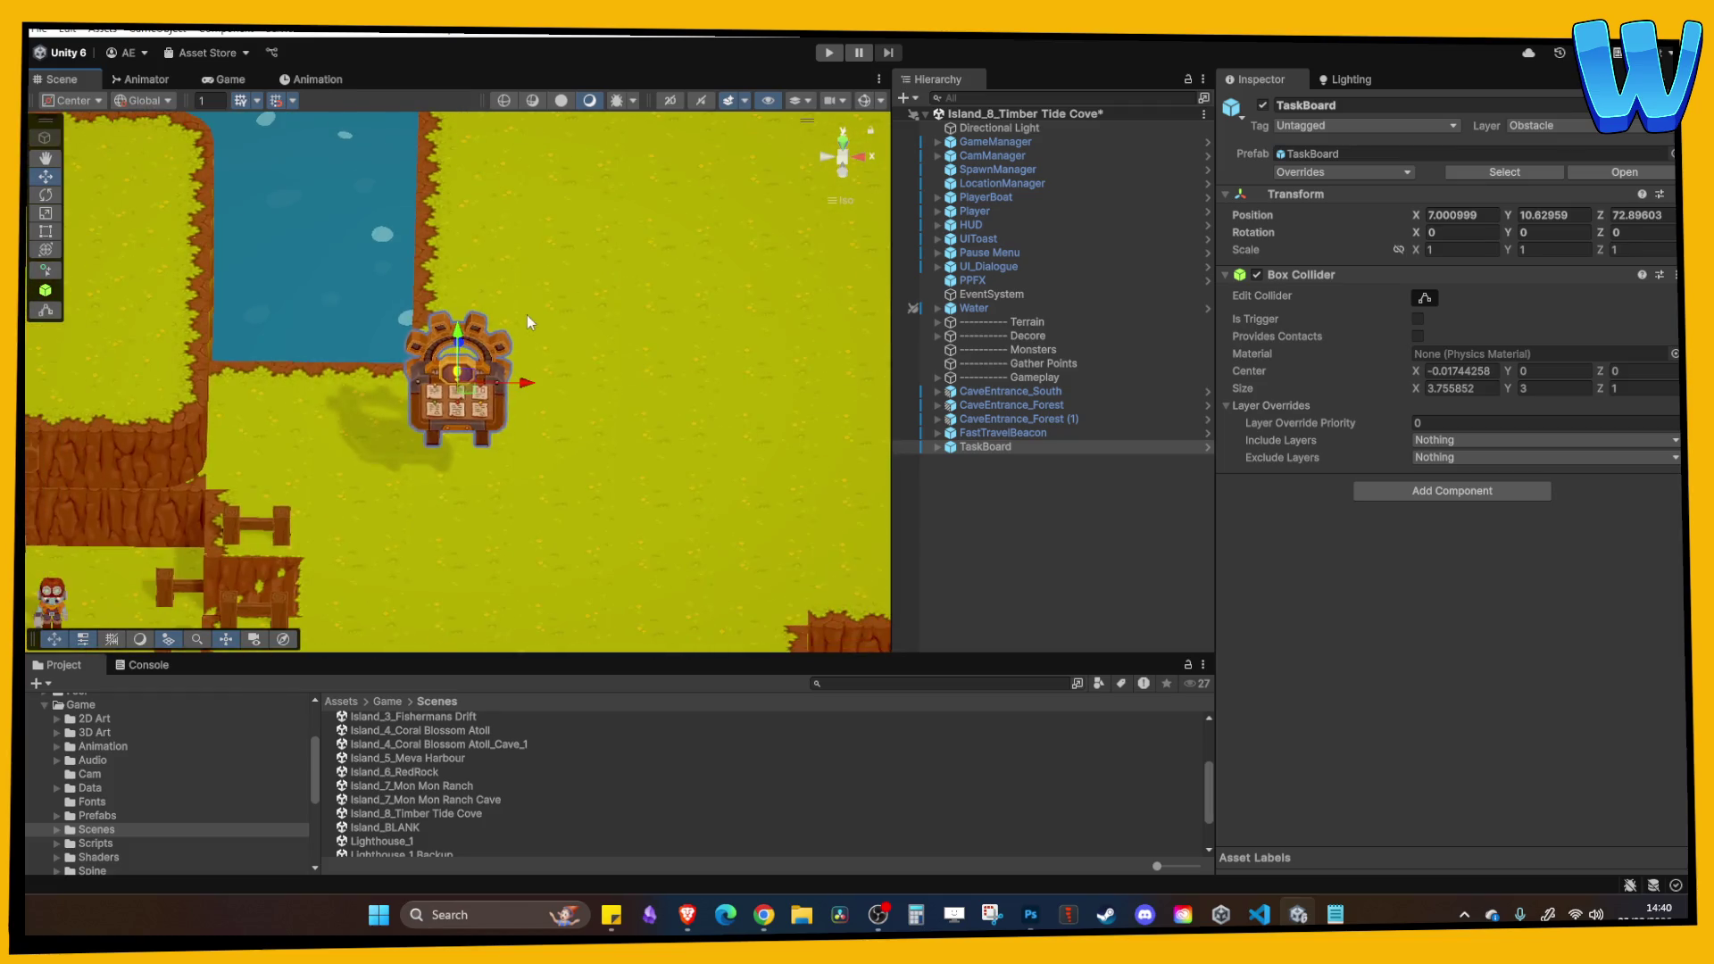
drag(539, 366, 391, 348)
drag(522, 351, 357, 487)
mouse_move(497, 398)
mouse_down()
mouse_move(419, 434)
mouse_move(696, 545)
mouse_up()
Place the TaskBoard beside the cave entrance at X -22.999, Z 40.89603 and start Play mode.
mouse_move(731, 487)
mouse_down()
mouse_move(404, 482)
mouse_move(464, 393)
mouse_move(314, 281)
mouse_move(144, 194)
mouse_move(150, 315)
mouse_up()
key(f)
scroll(464, 393, down, 2)
mouse_move(234, 267)
mouse_down()
mouse_move(245, 231)
mouse_move(246, 368)
mouse_up()
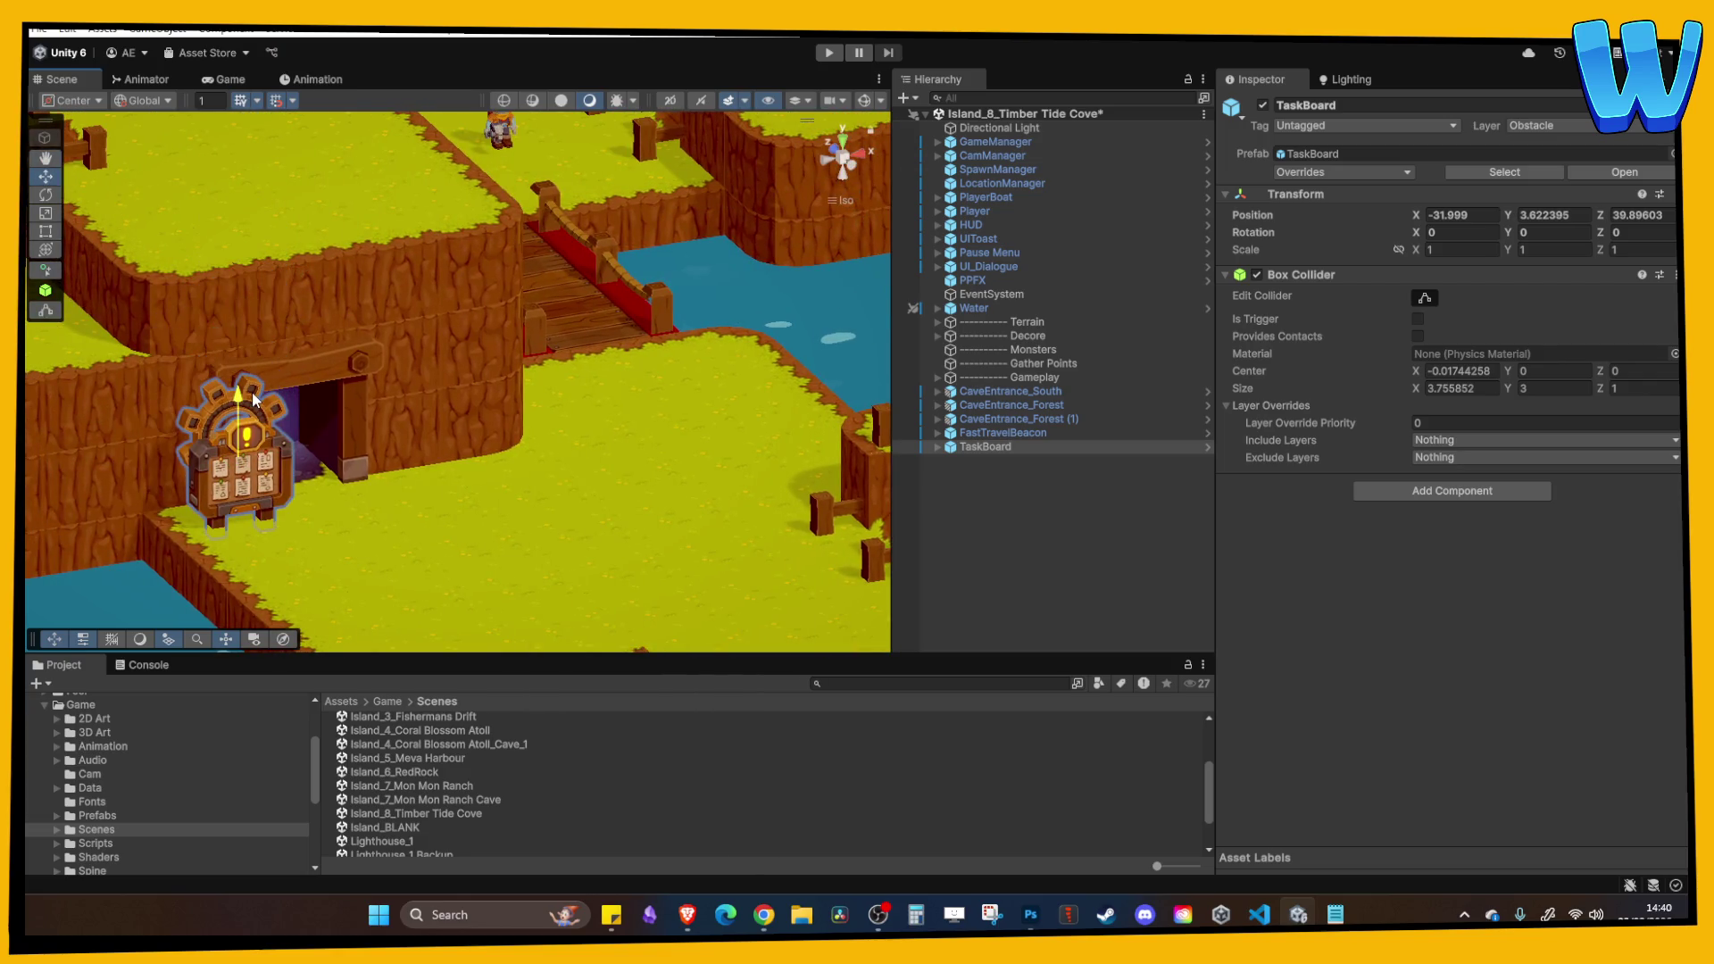
mouse_move(307, 415)
mouse_down()
mouse_move(513, 412)
mouse_move(467, 385)
mouse_up()
mouse_move(582, 310)
mouse_down()
mouse_move(595, 348)
mouse_move(179, 308)
mouse_move(446, 396)
mouse_move(561, 409)
mouse_up()
click(561, 411)
scroll(642, 254, down, 3)
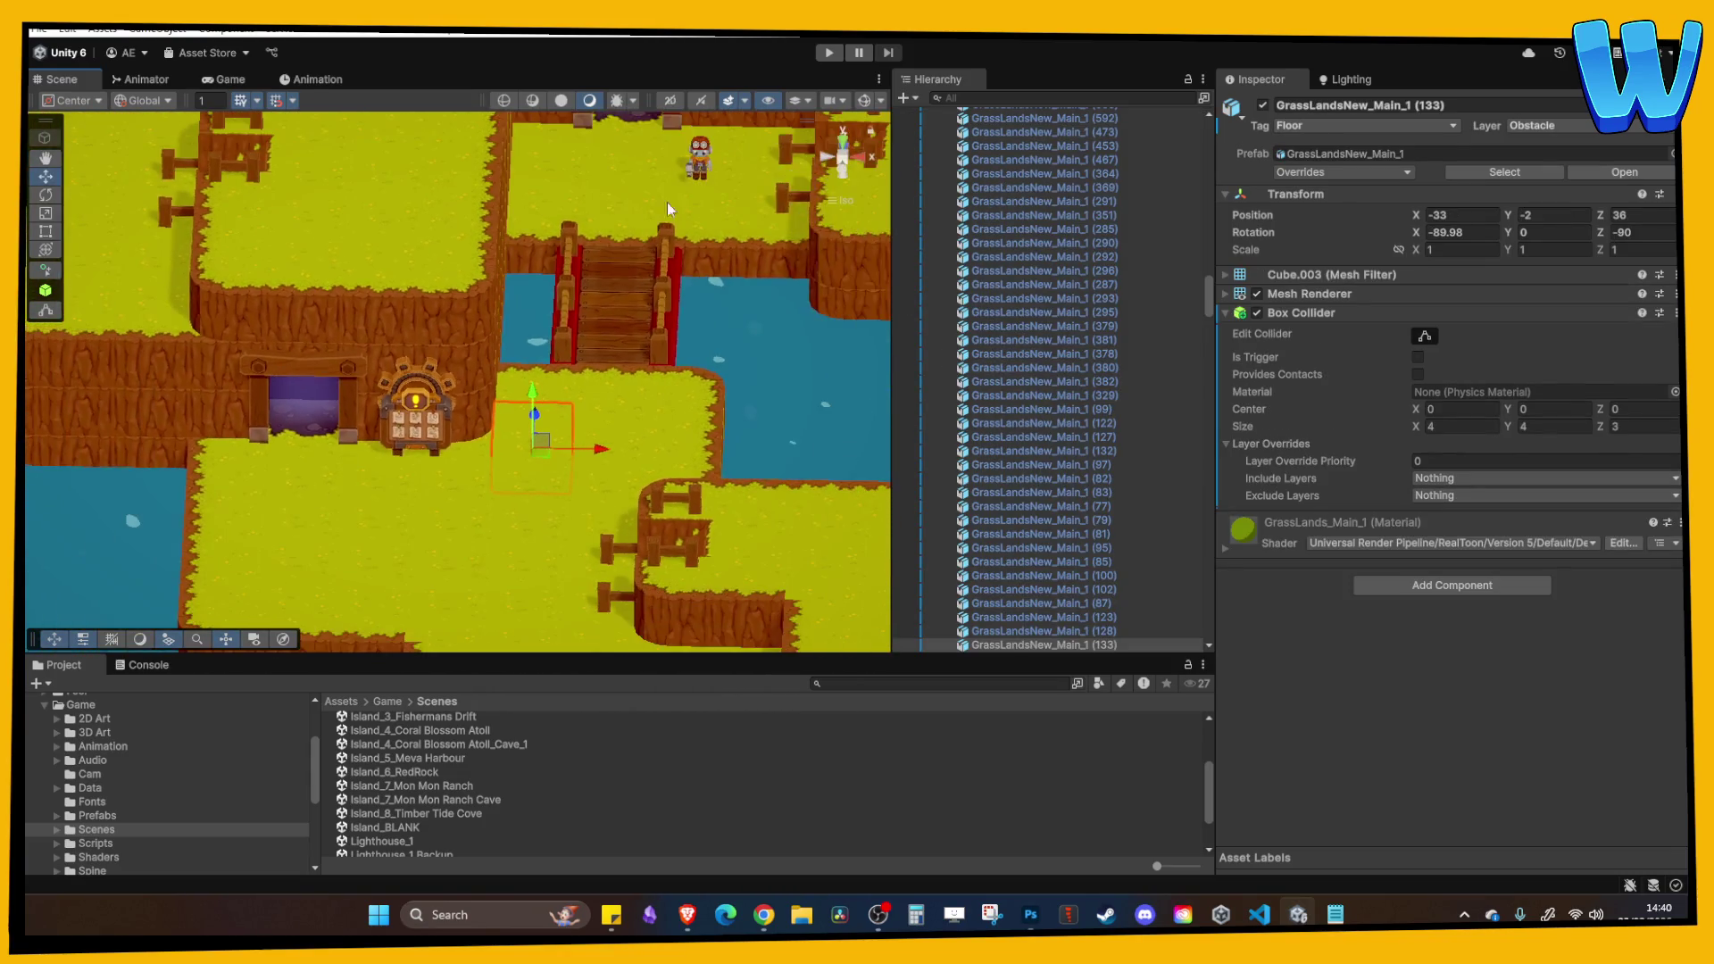
click(823, 57)
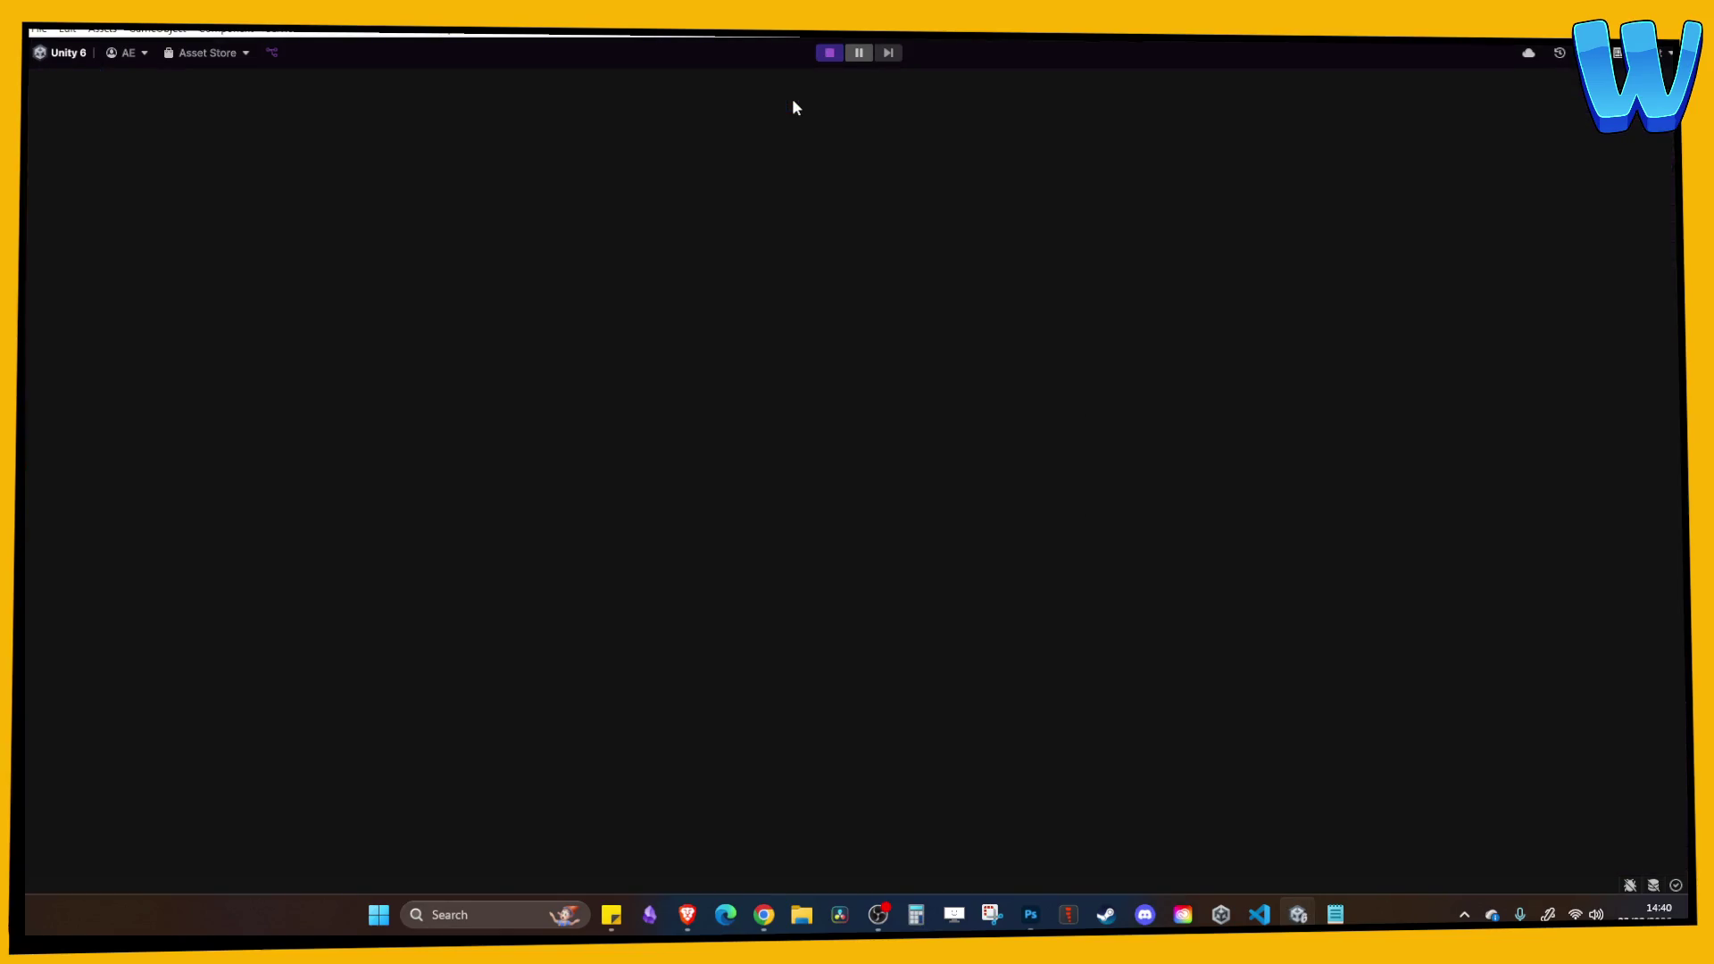
Walk the character over the bridge toward the cave, open and close the Inventory, then stop Play mode.
key(s)
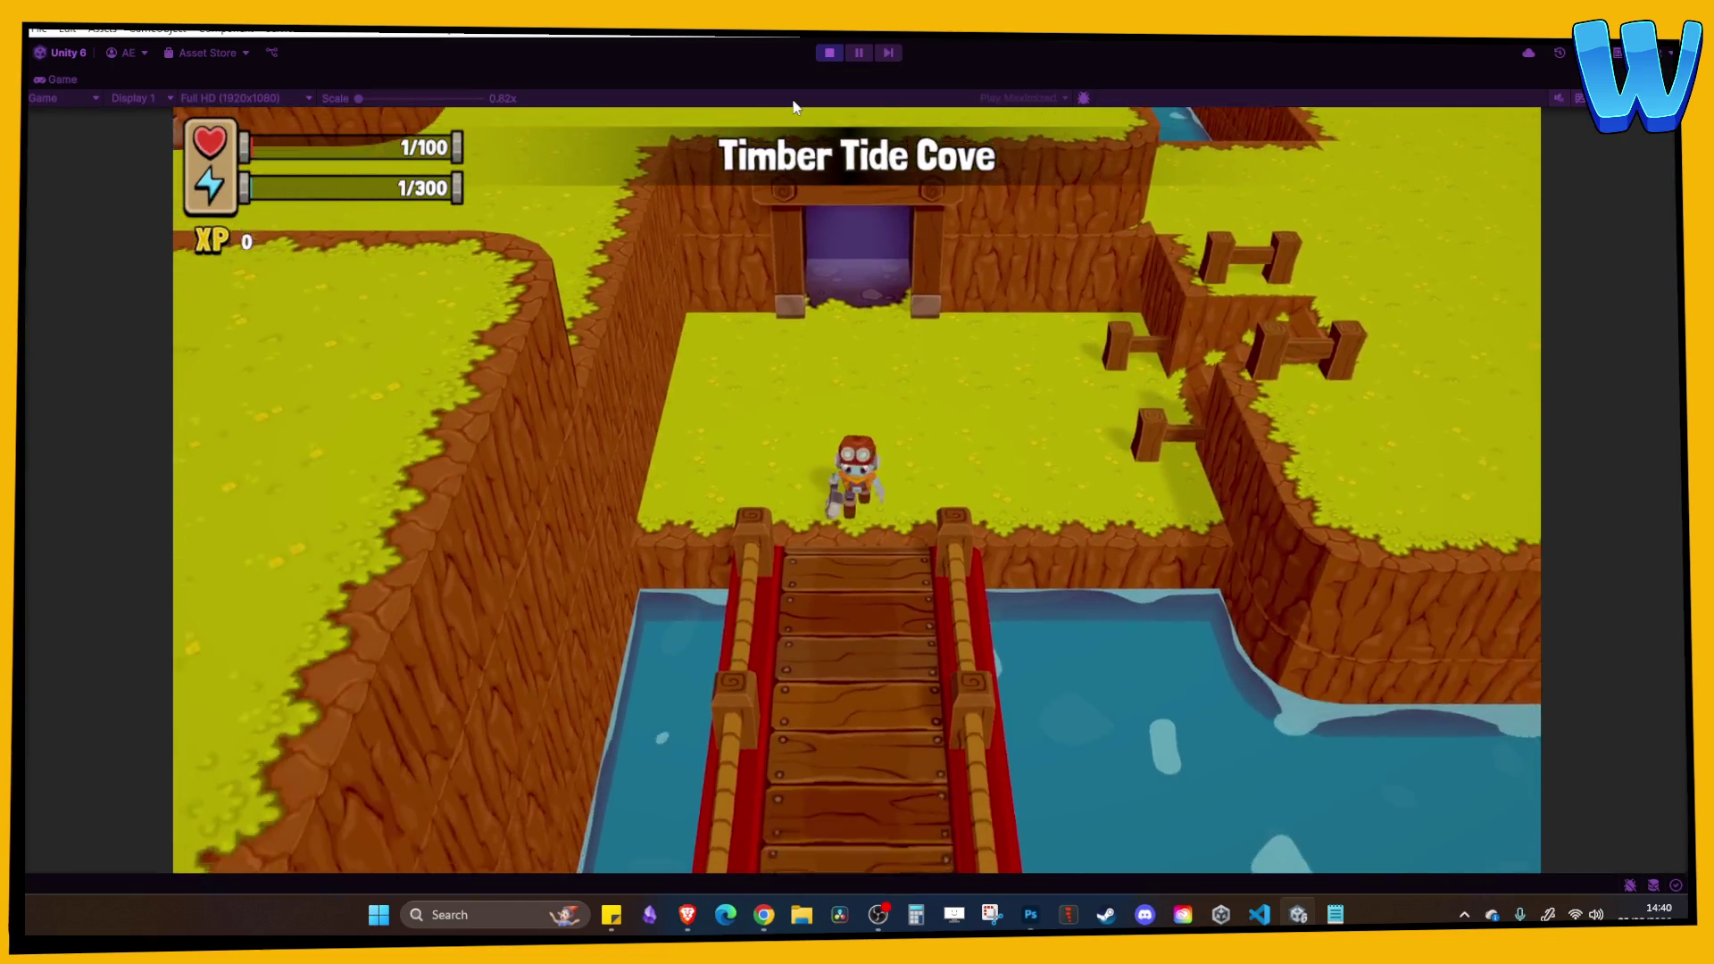
key(s)
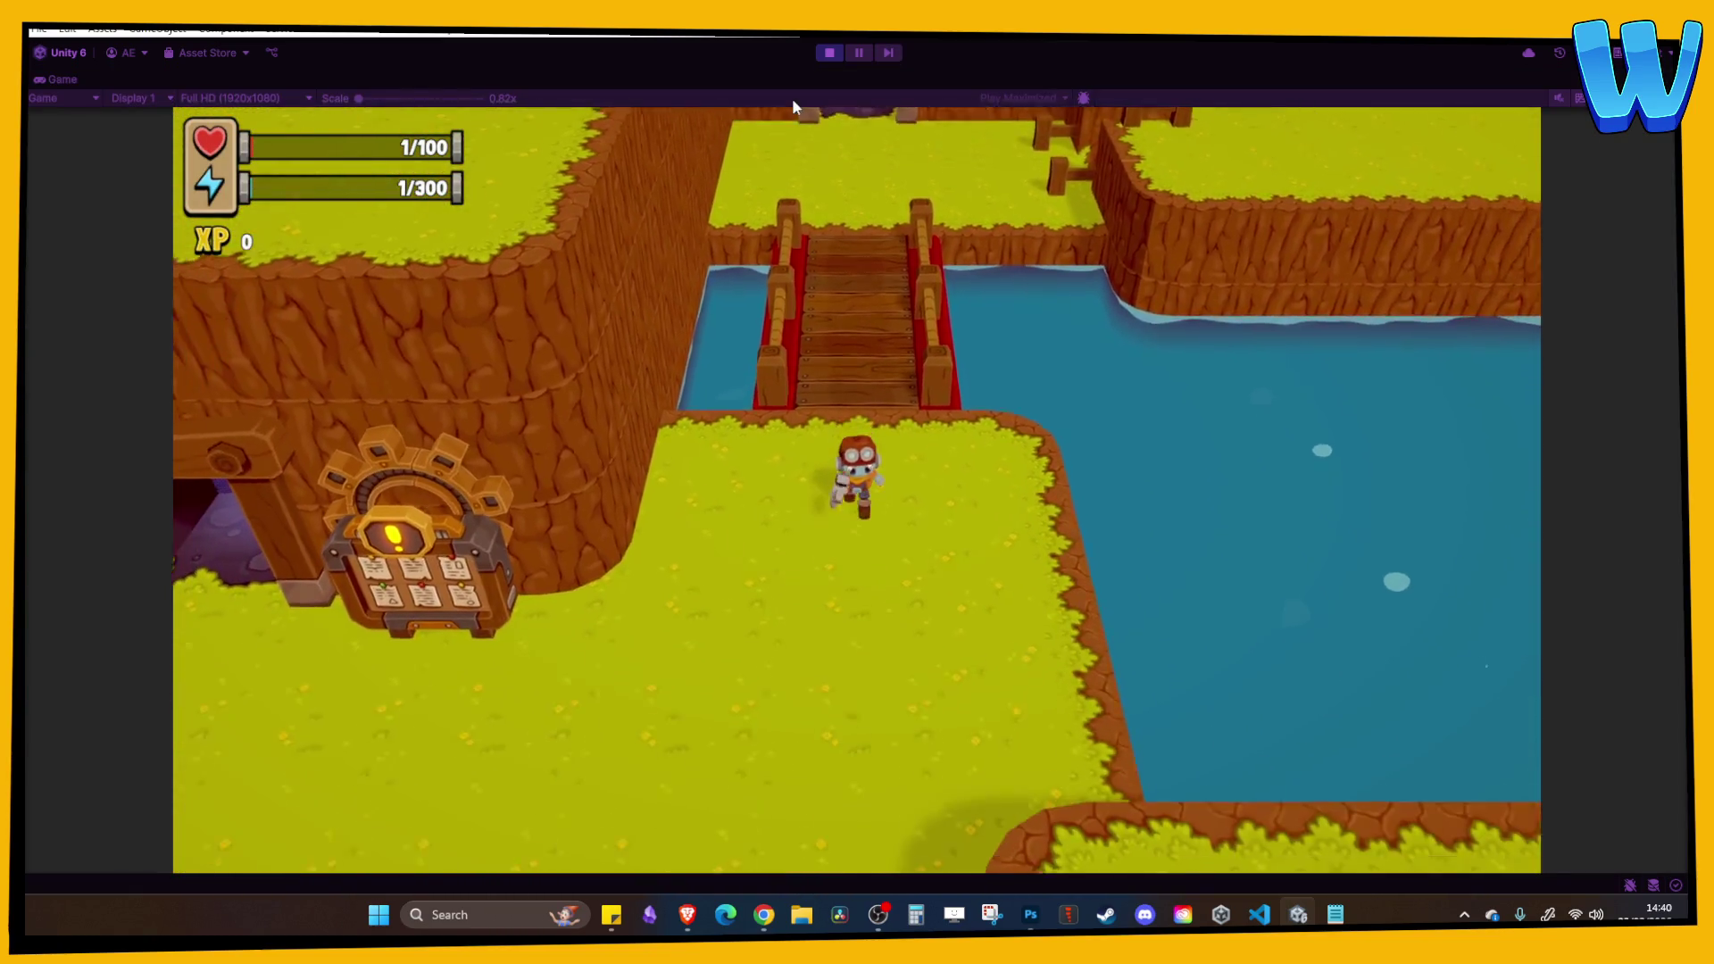
key(a)
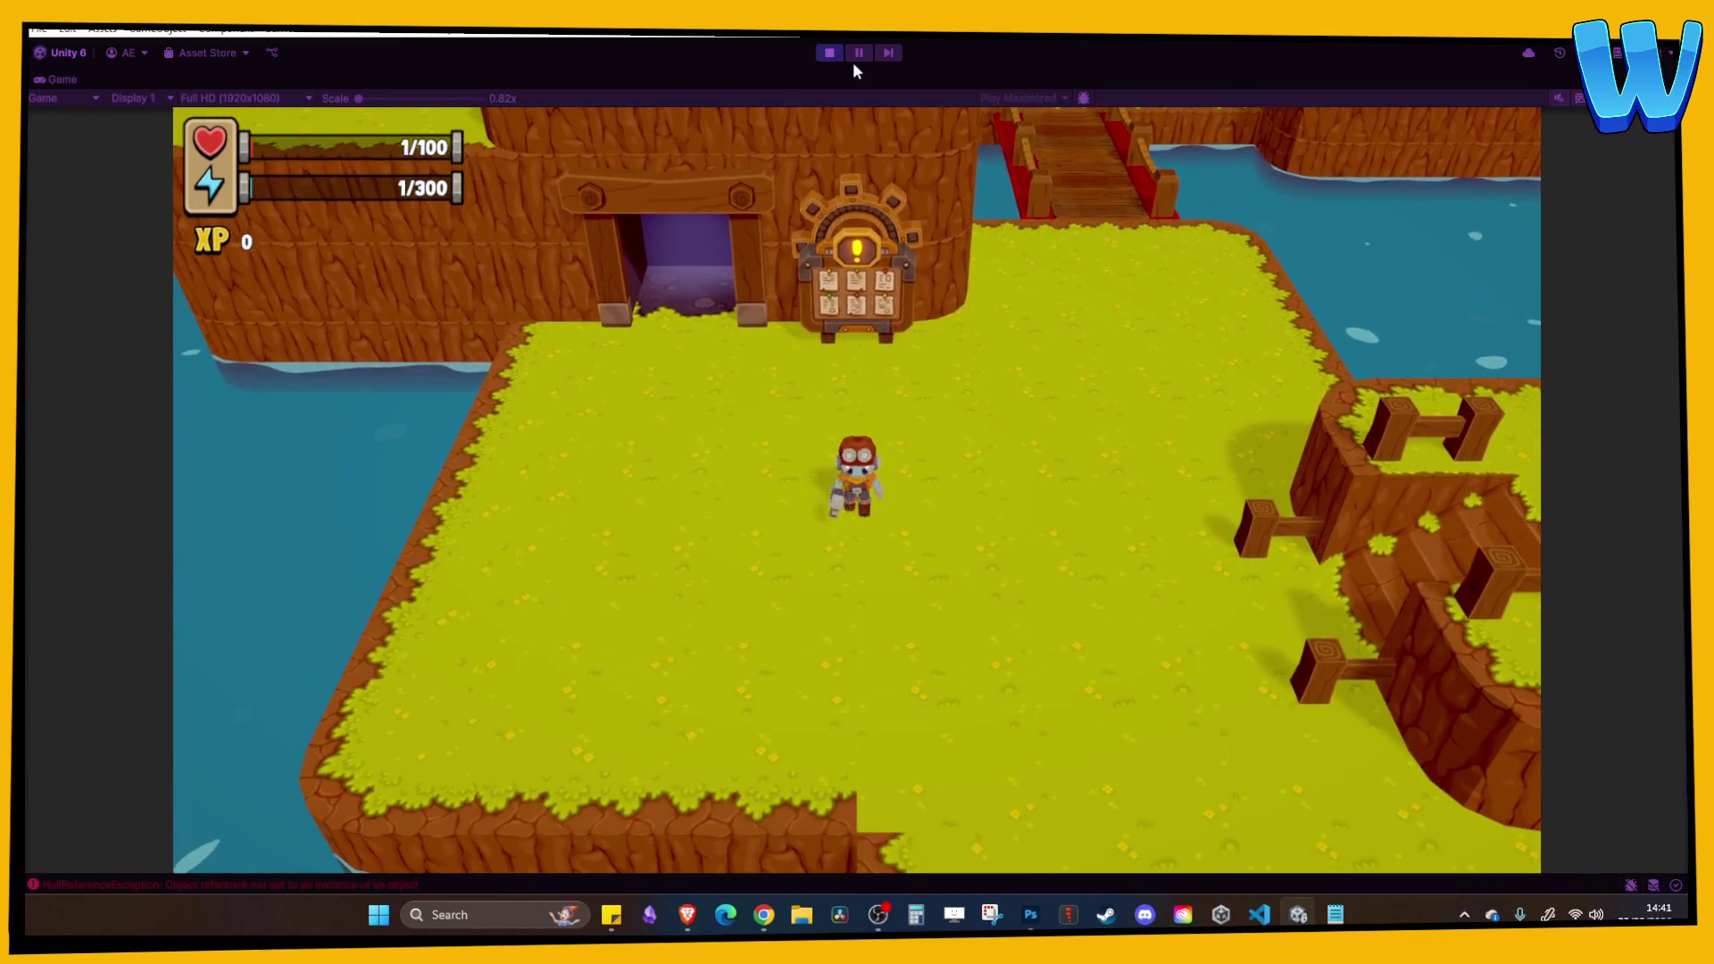
key(i)
key(i)
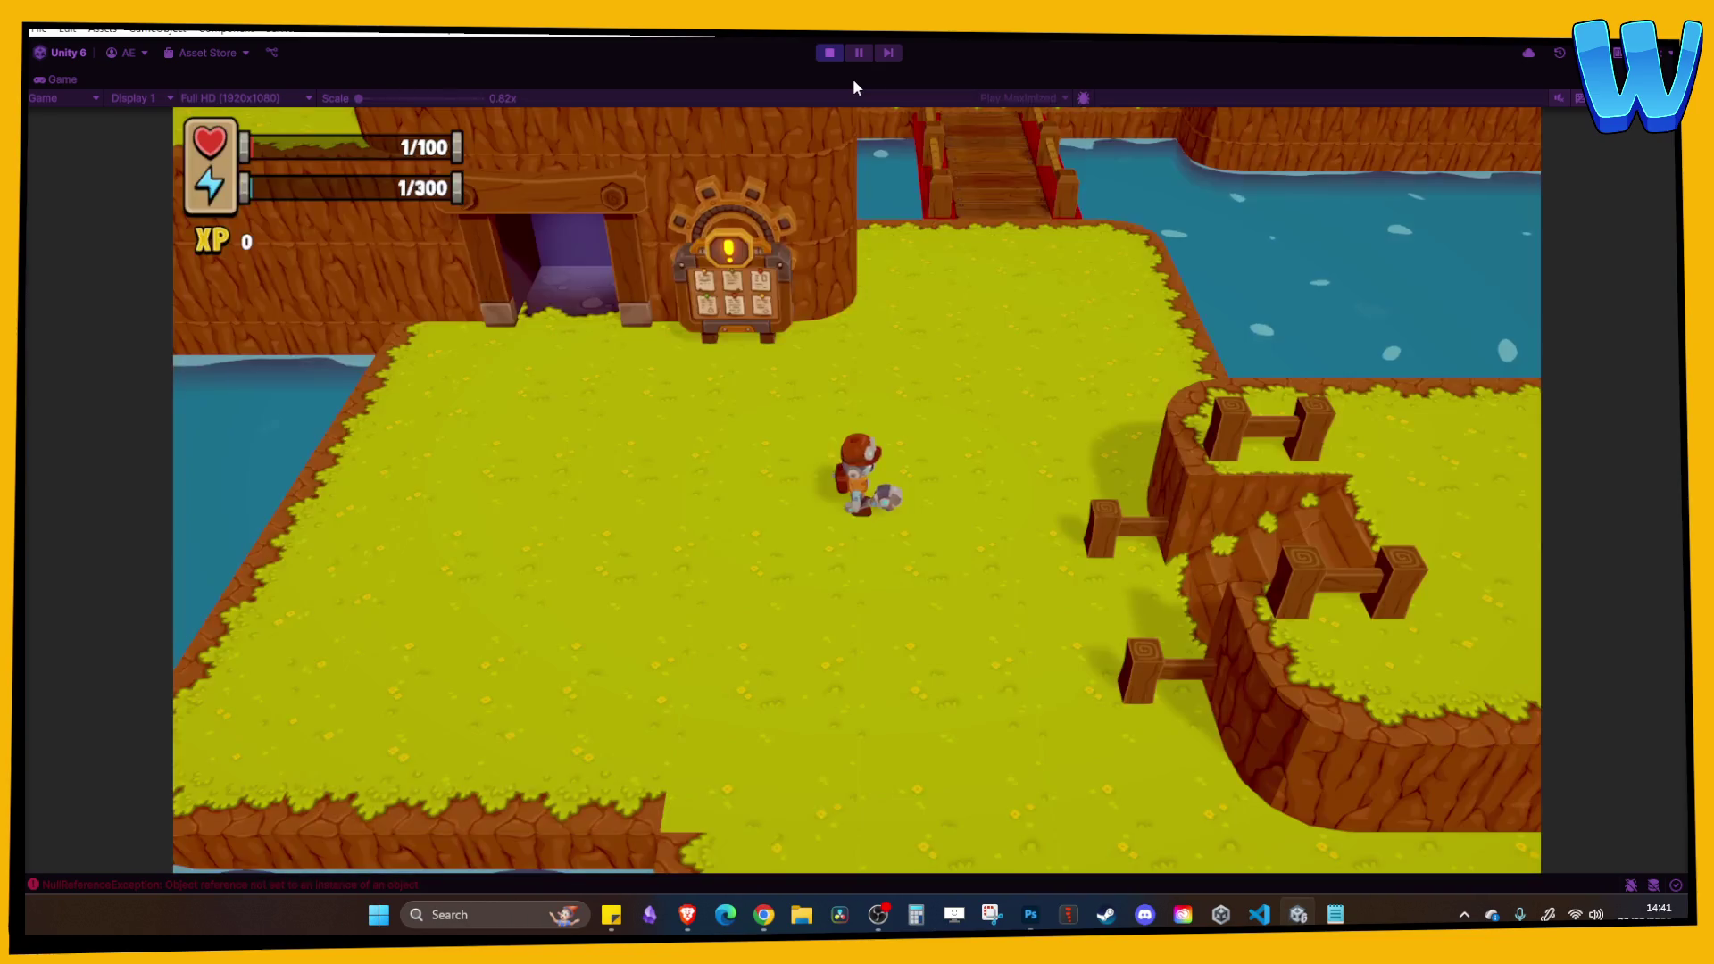
key(s)
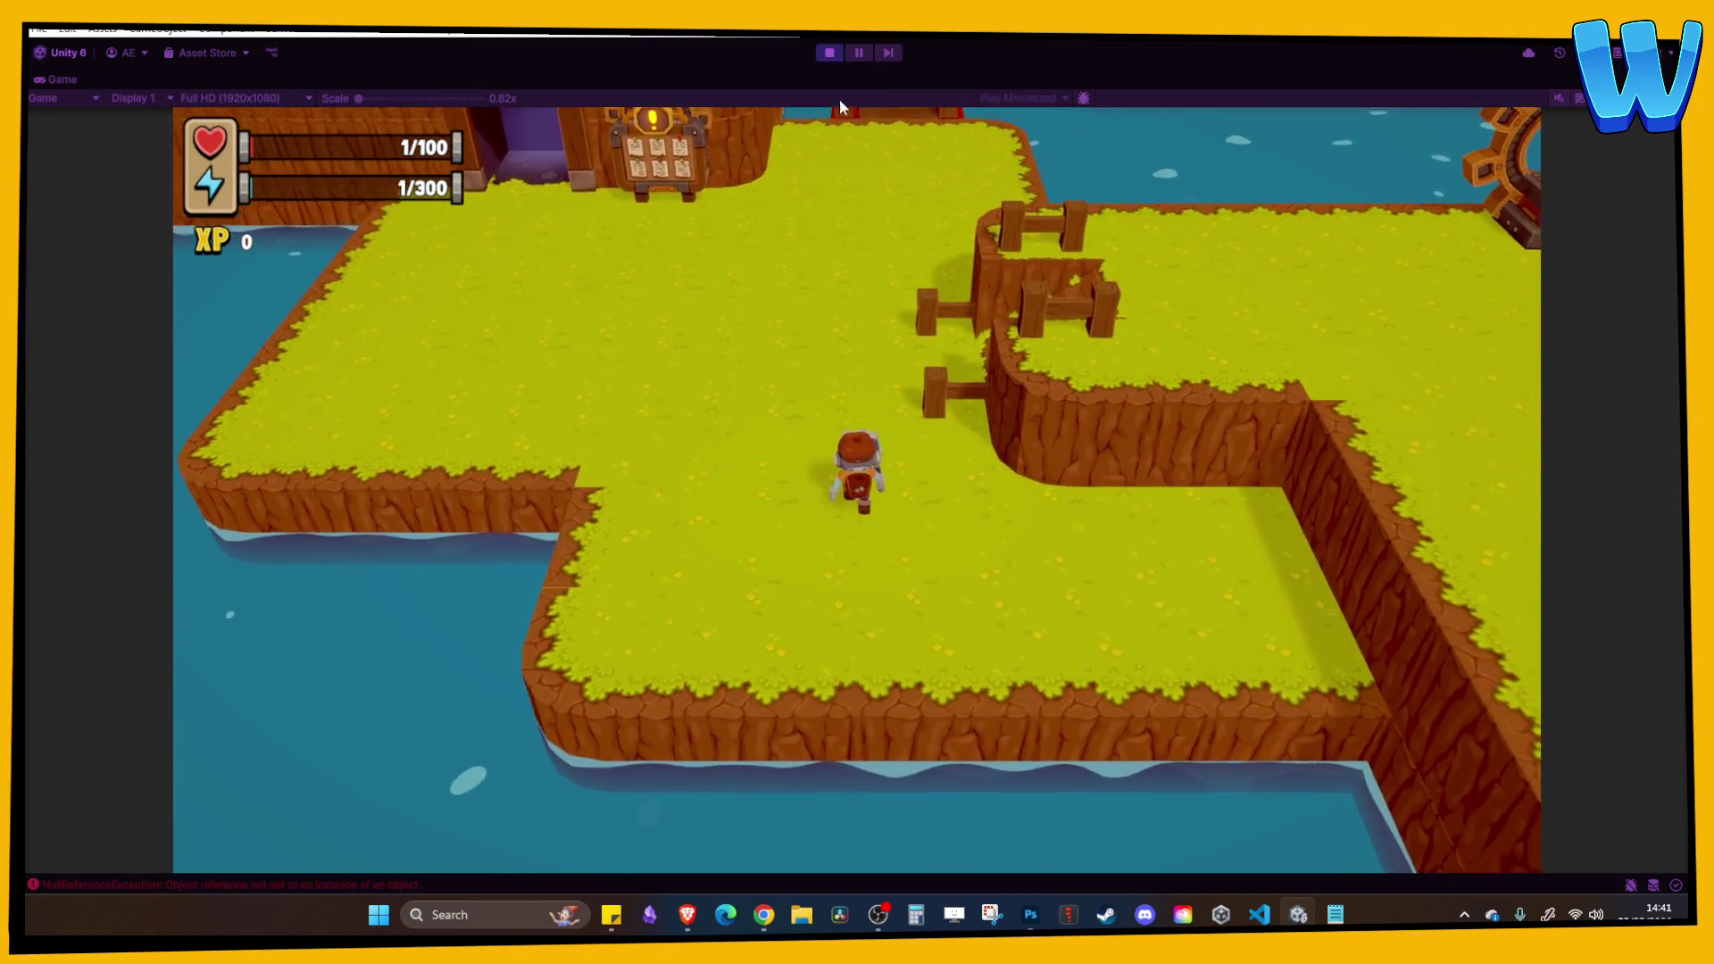
key(w)
click(829, 54)
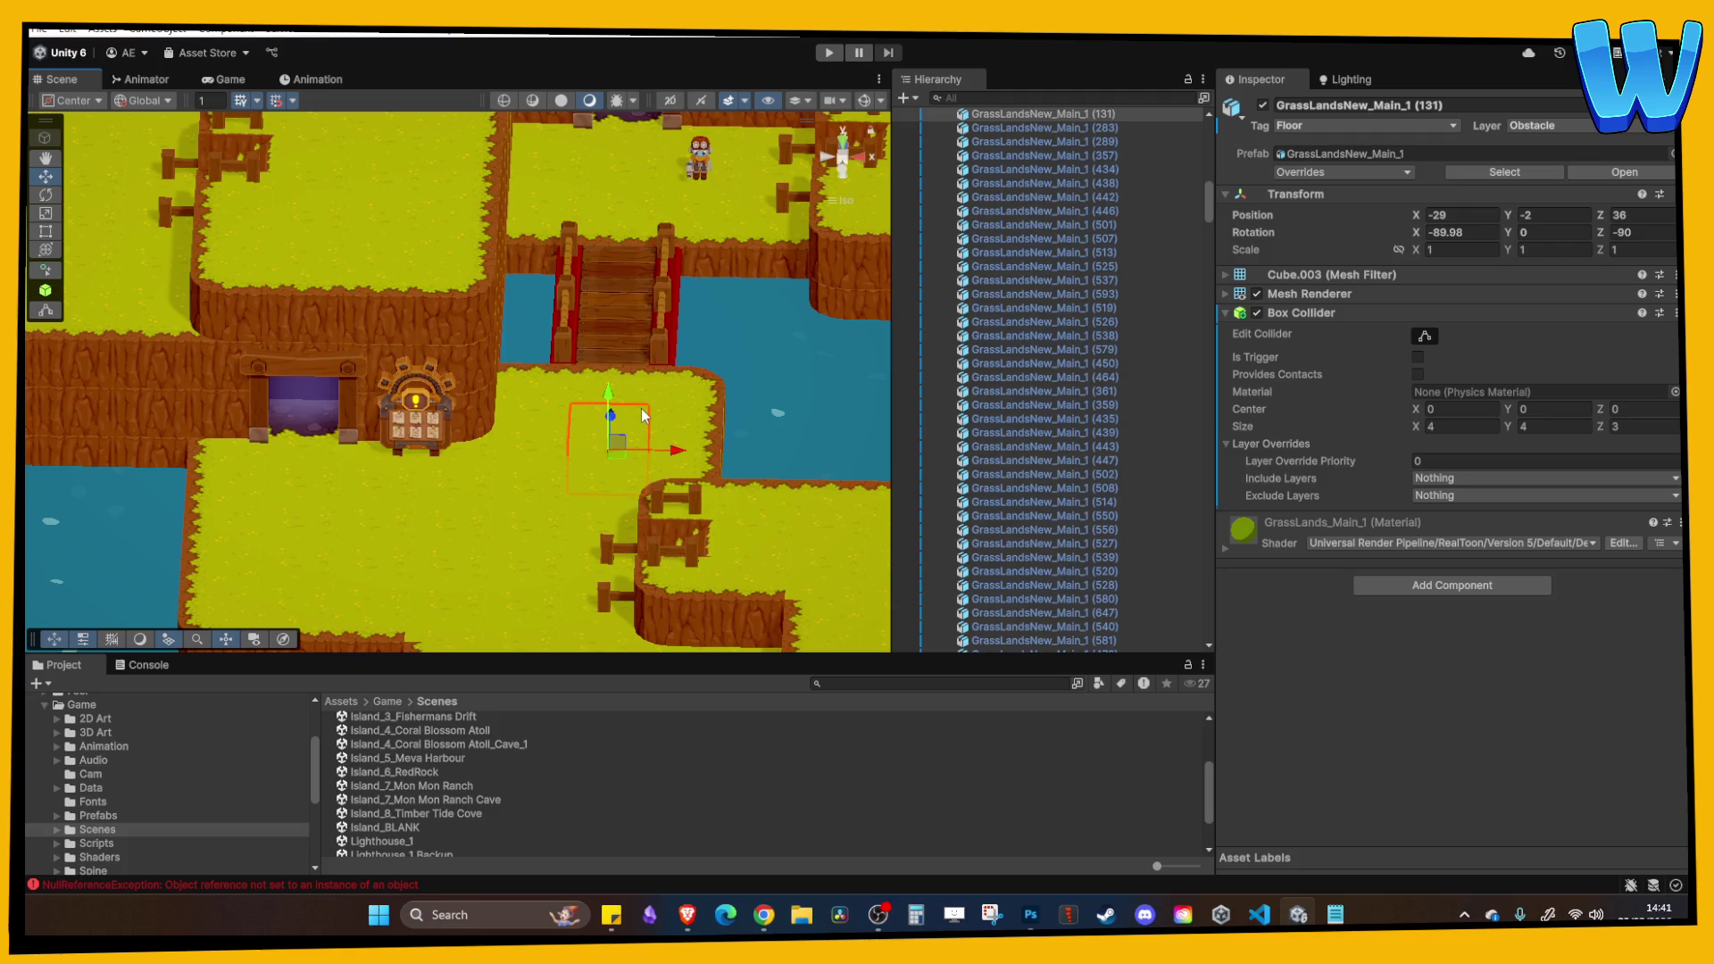
click(763, 915)
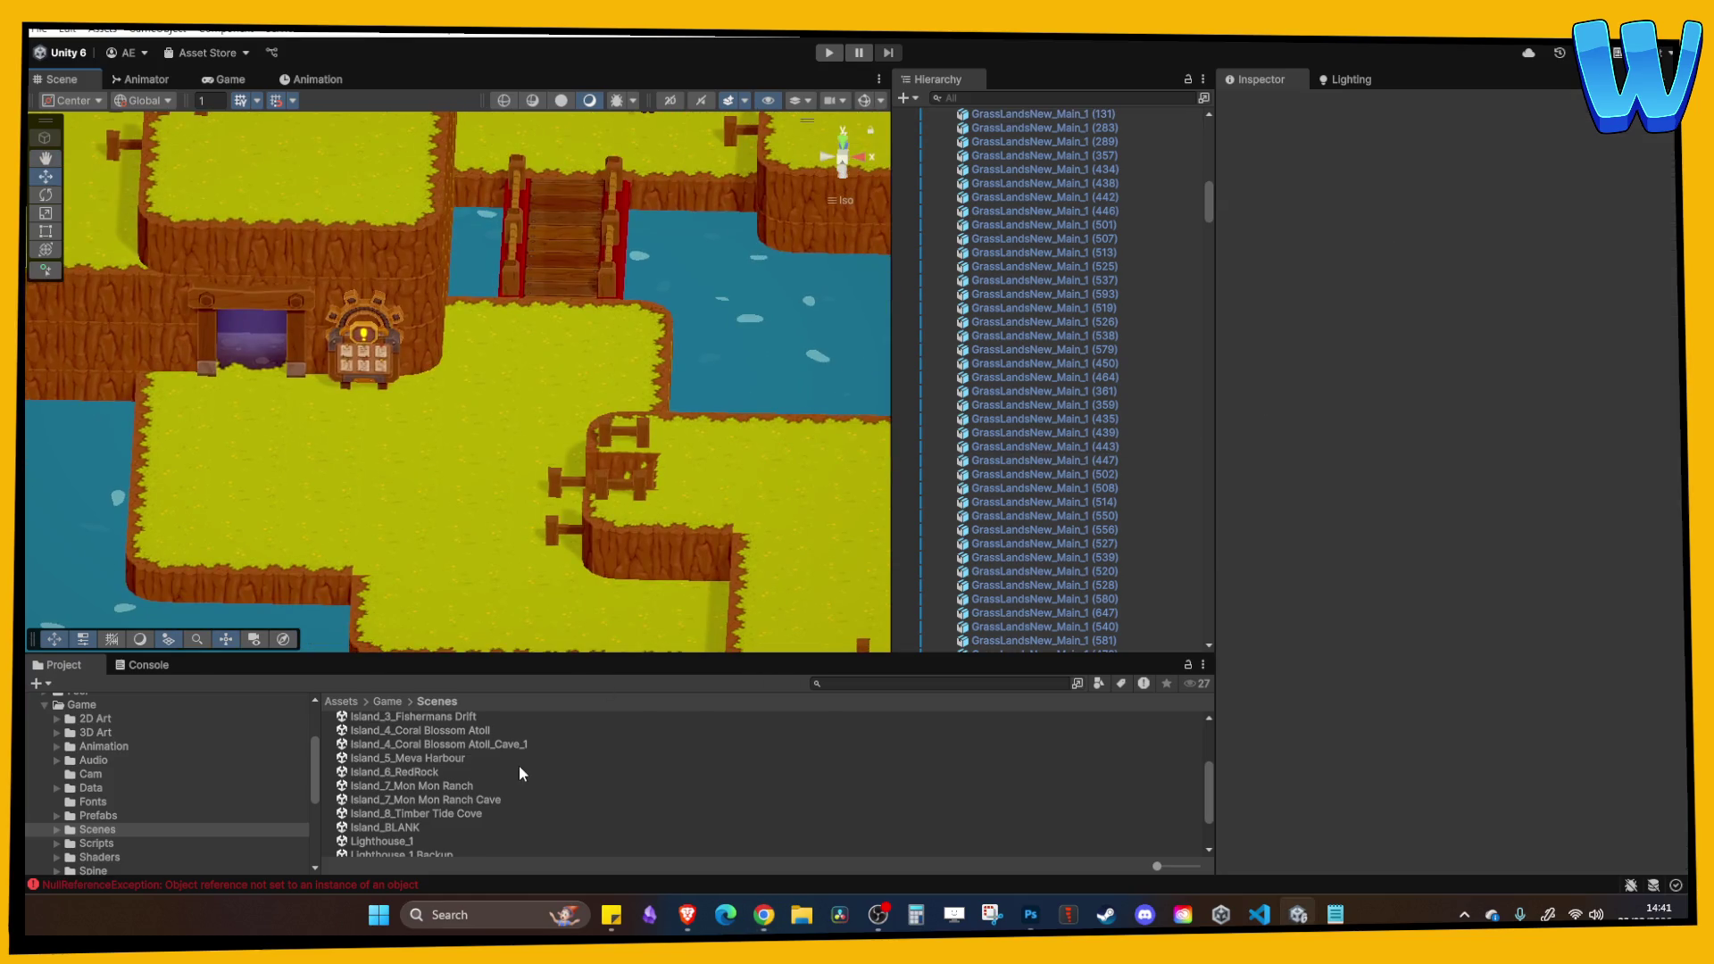
mouse_move(532, 600)
mouse_down()
mouse_move(710, 505)
mouse_move(464, 473)
mouse_move(387, 444)
mouse_up()
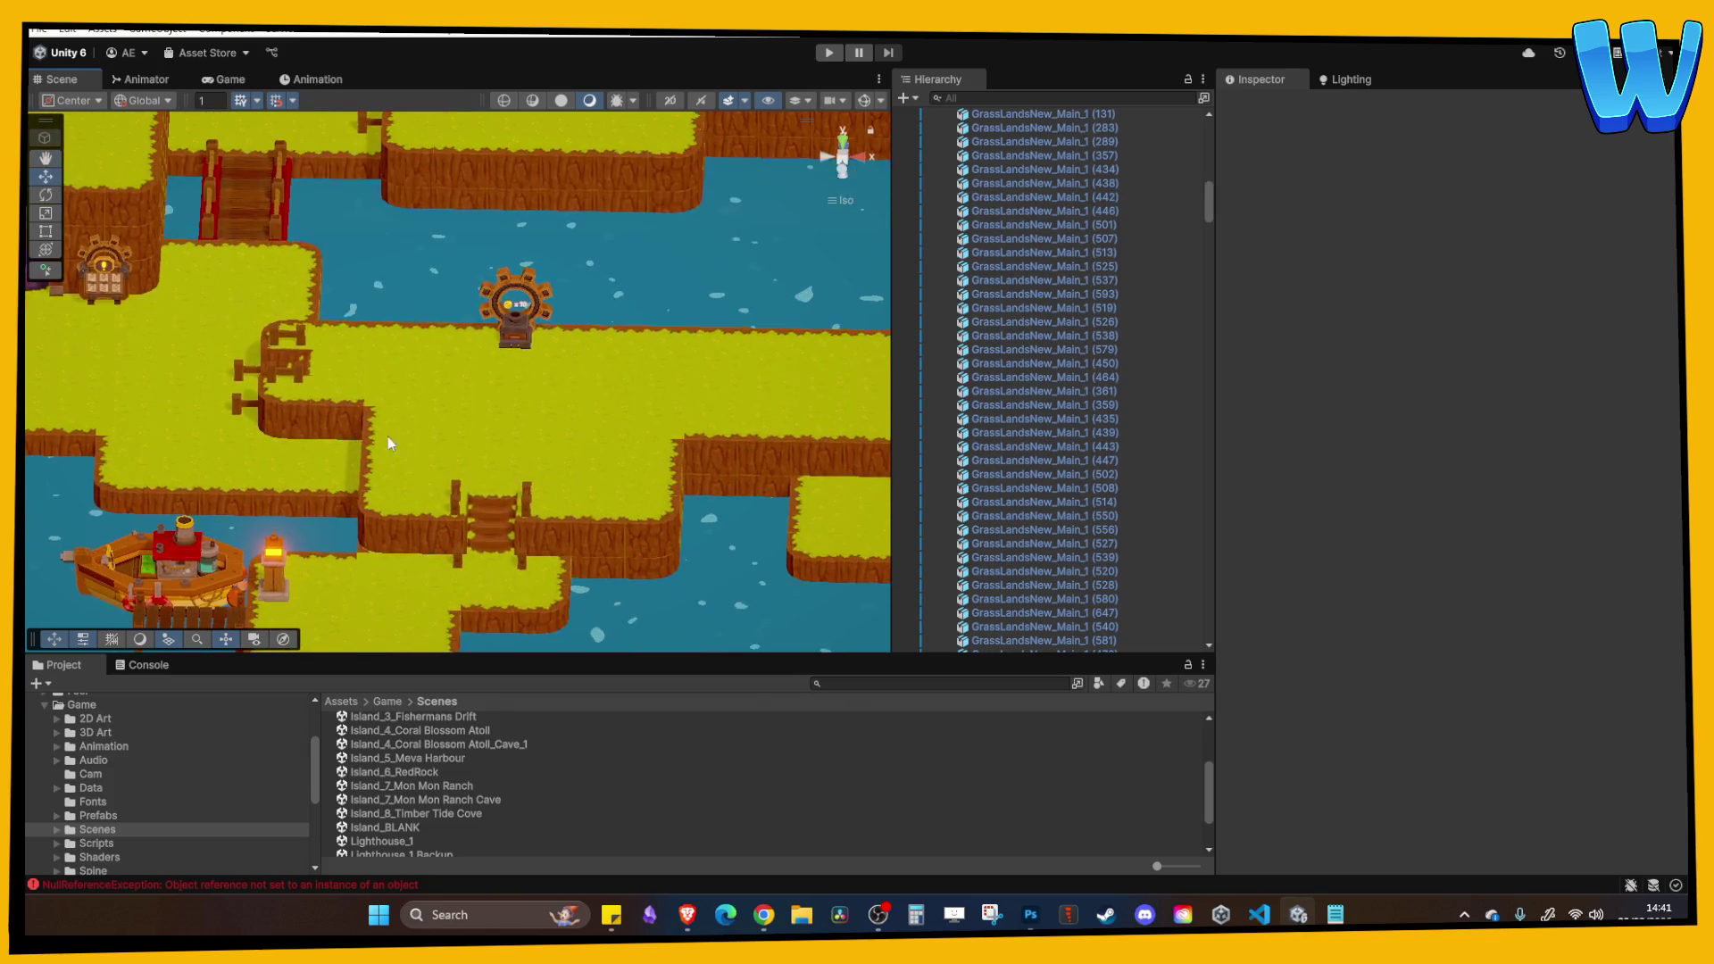
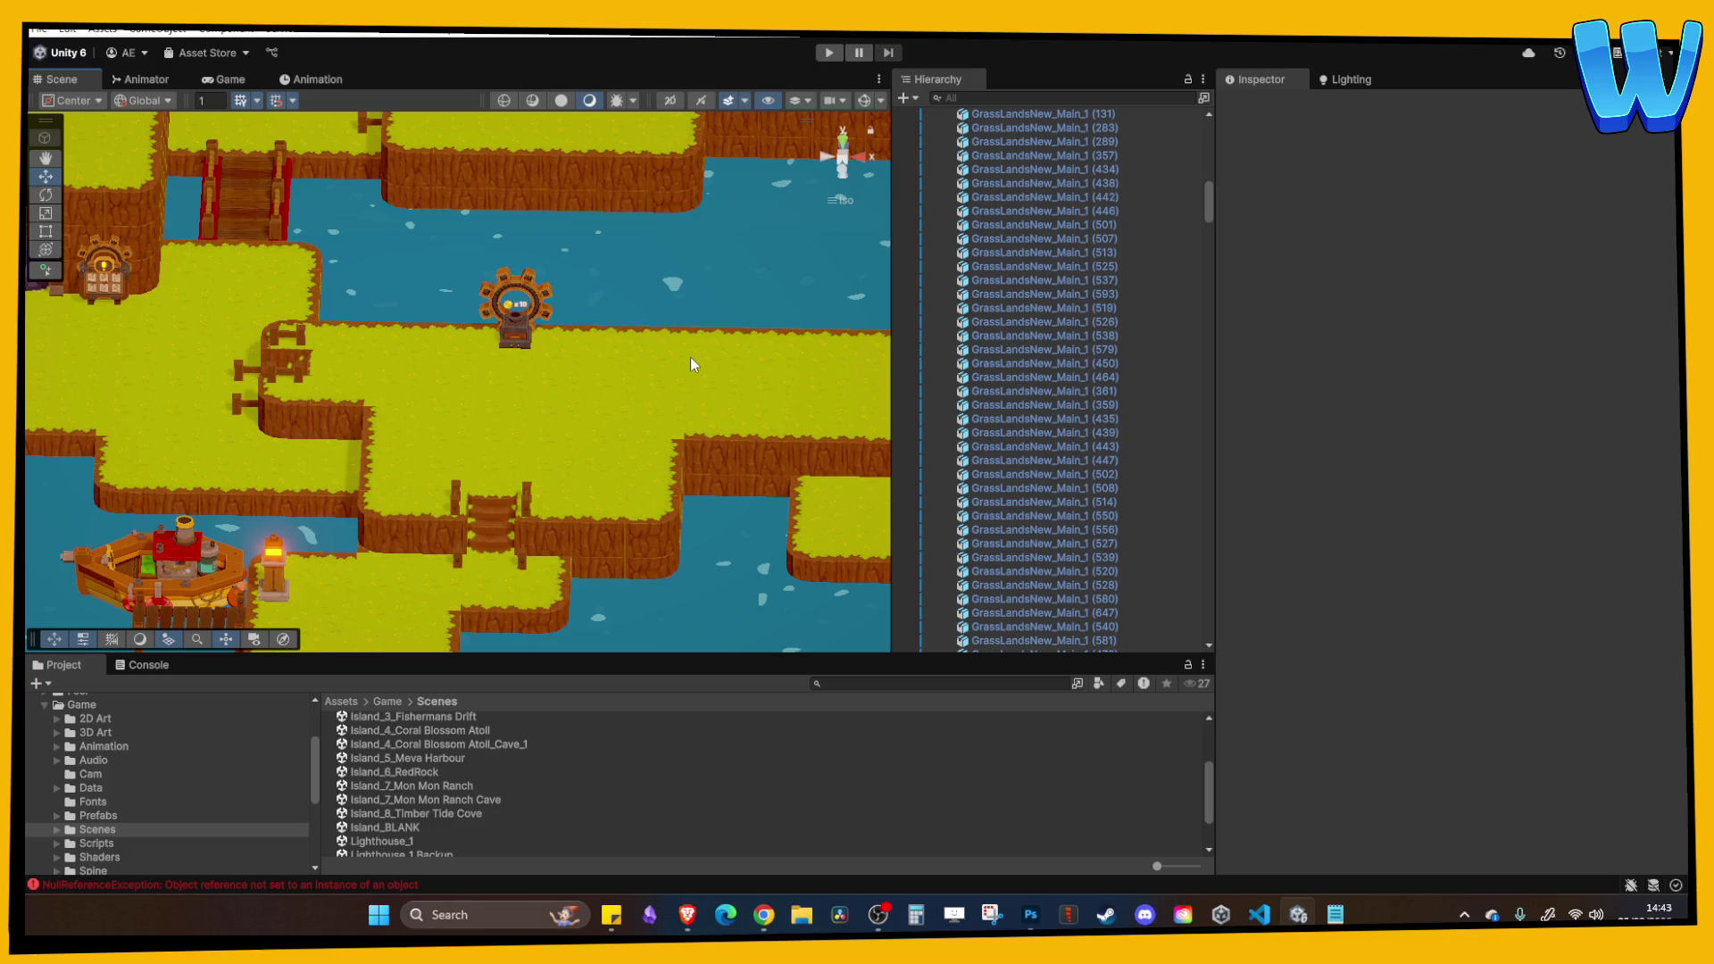
Pan and orbit the Scene view to an angled perspective of the island, boat and lighthouse.
scroll(655, 419, down, 5)
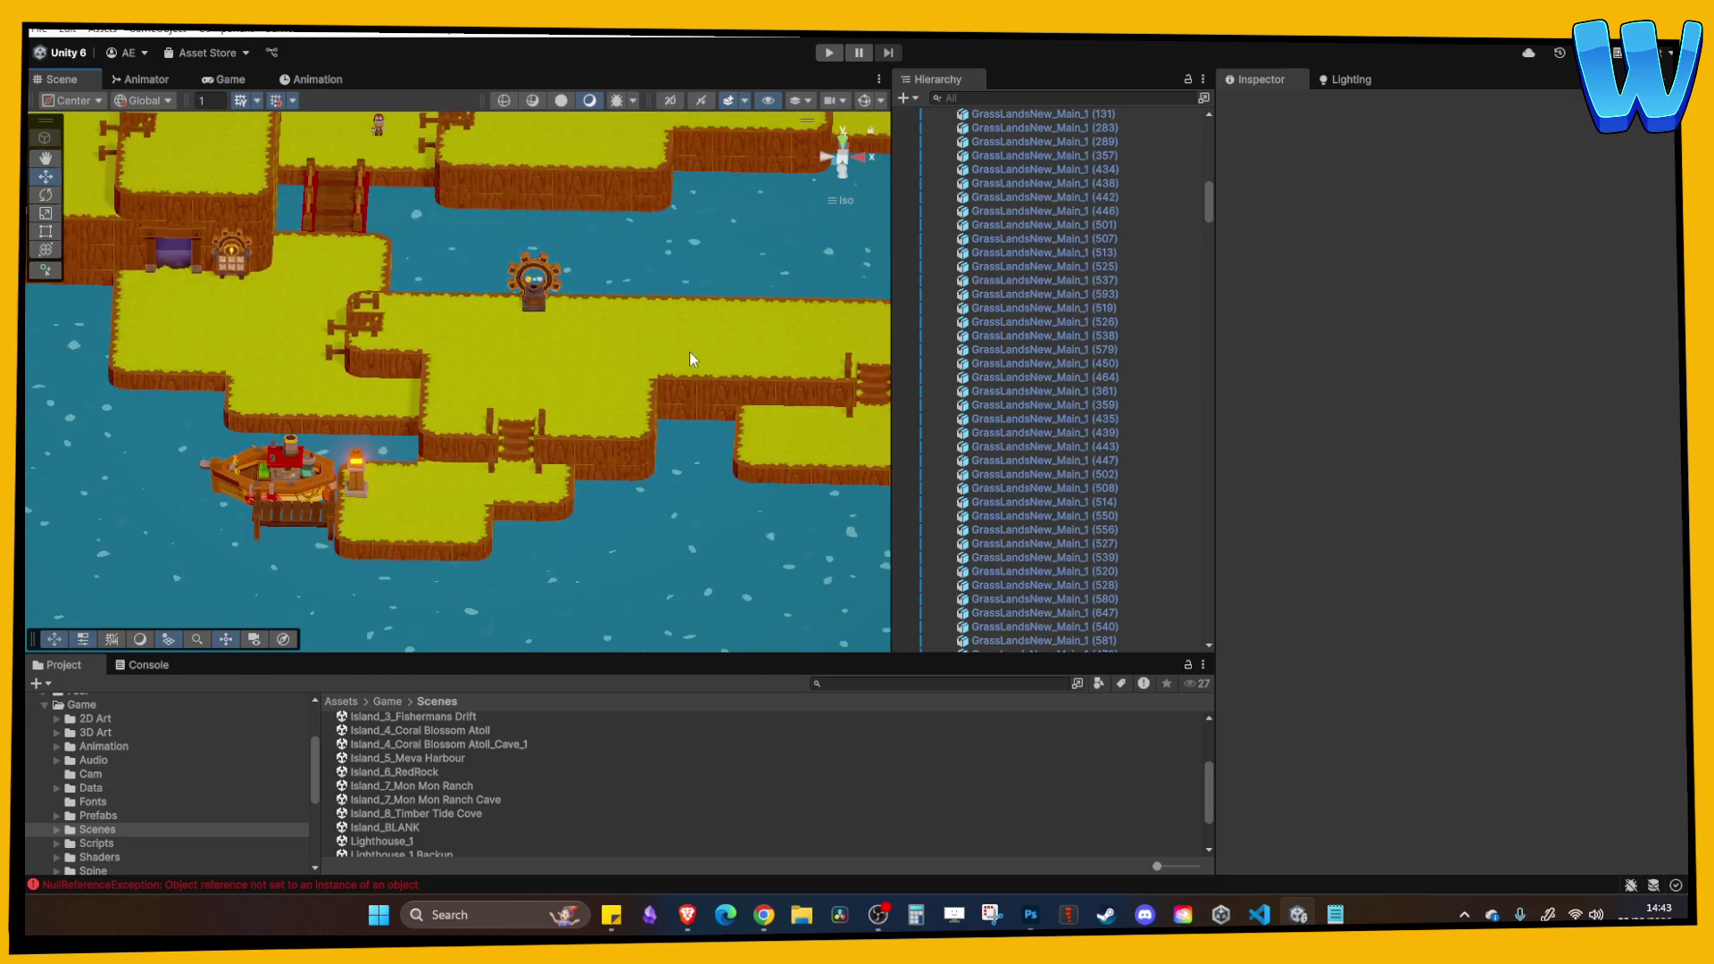
drag(689, 351, 566, 373)
scroll(614, 406, up, 3)
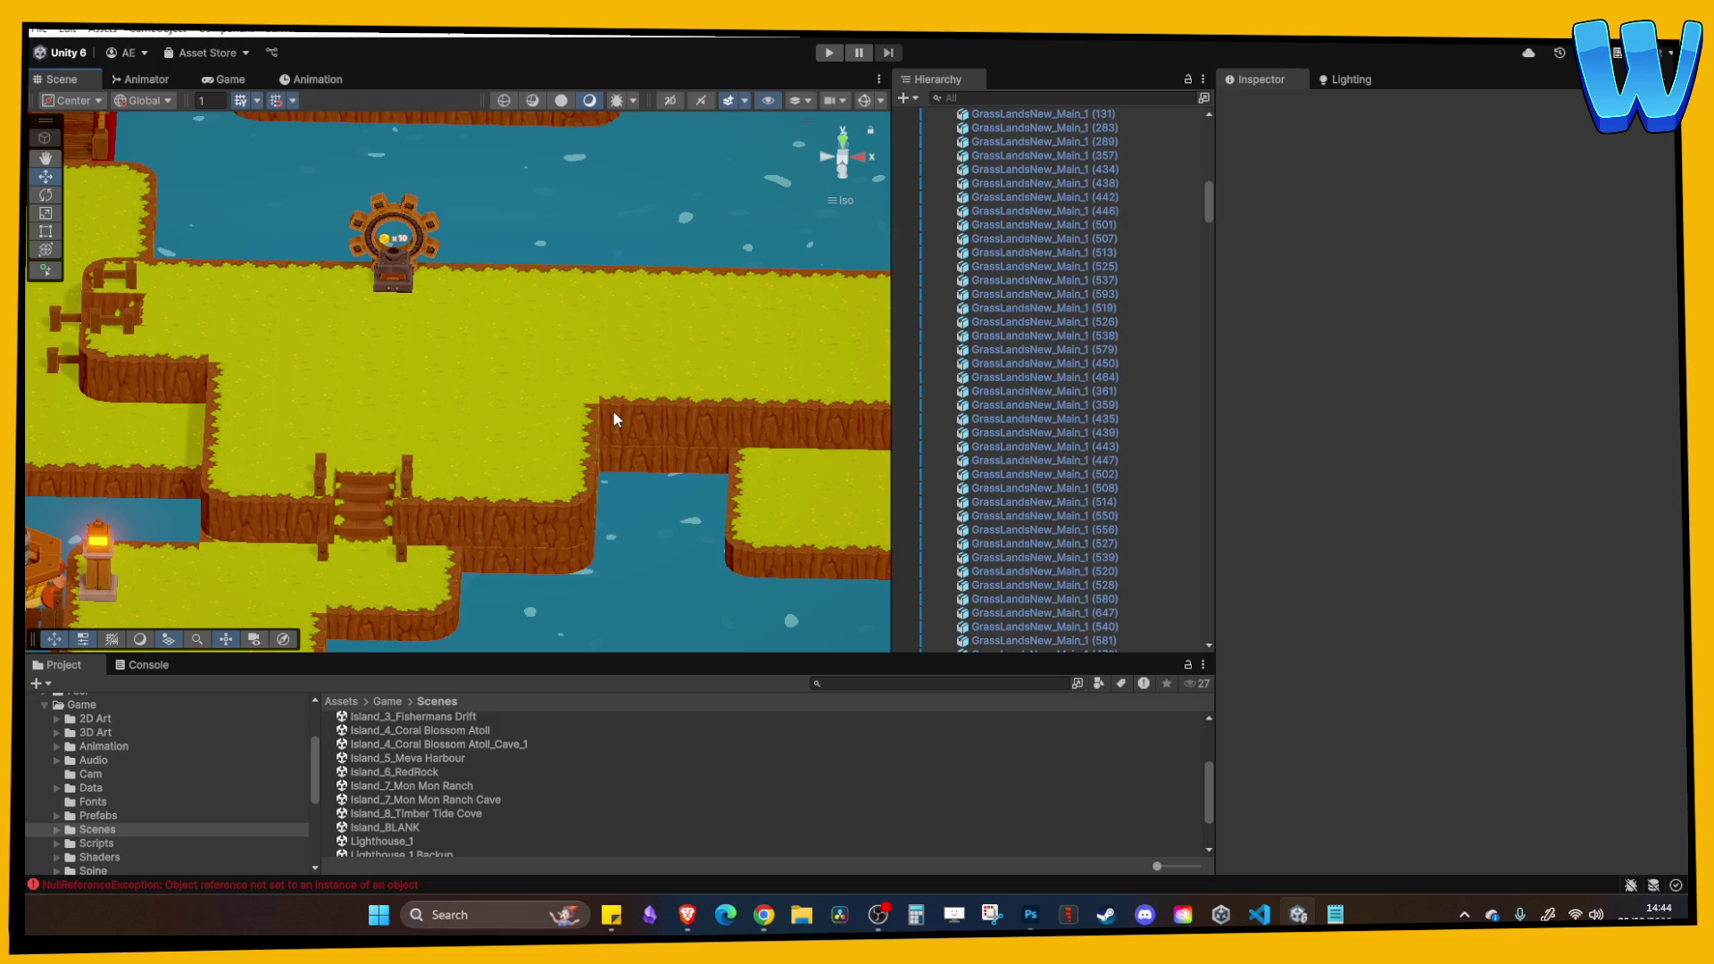
mouse_move(612, 409)
mouse_down()
mouse_move(678, 455)
mouse_move(507, 440)
mouse_move(478, 459)
mouse_move(635, 455)
mouse_up()
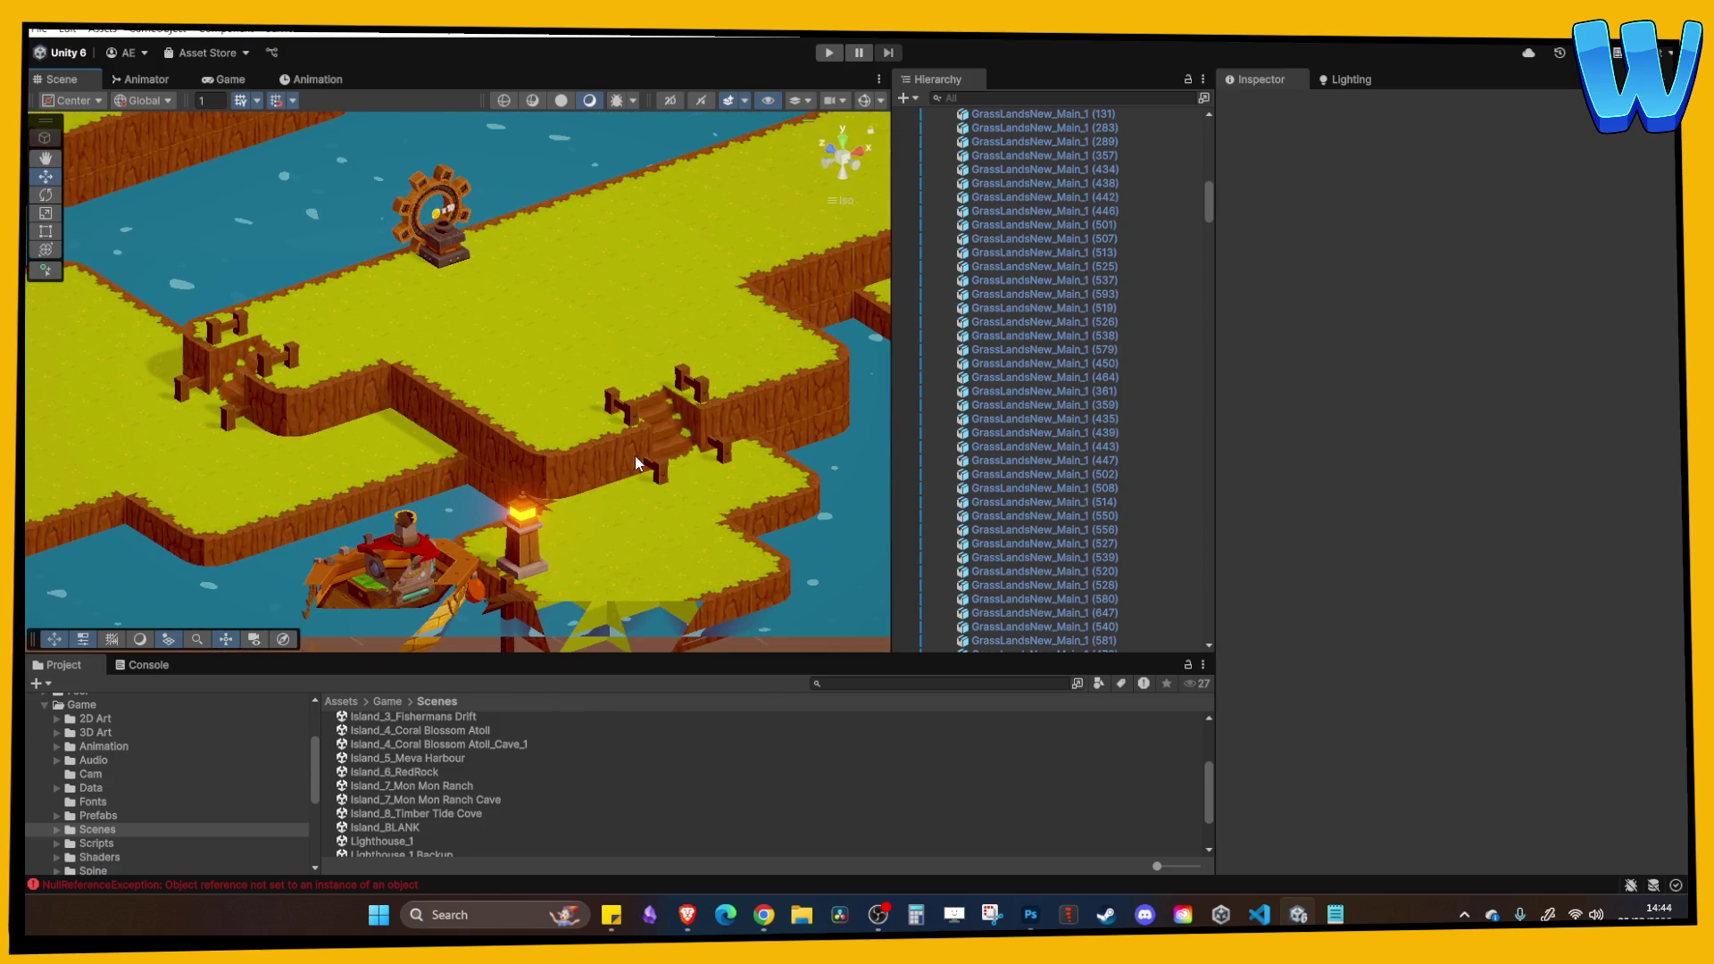
drag(635, 461, 596, 498)
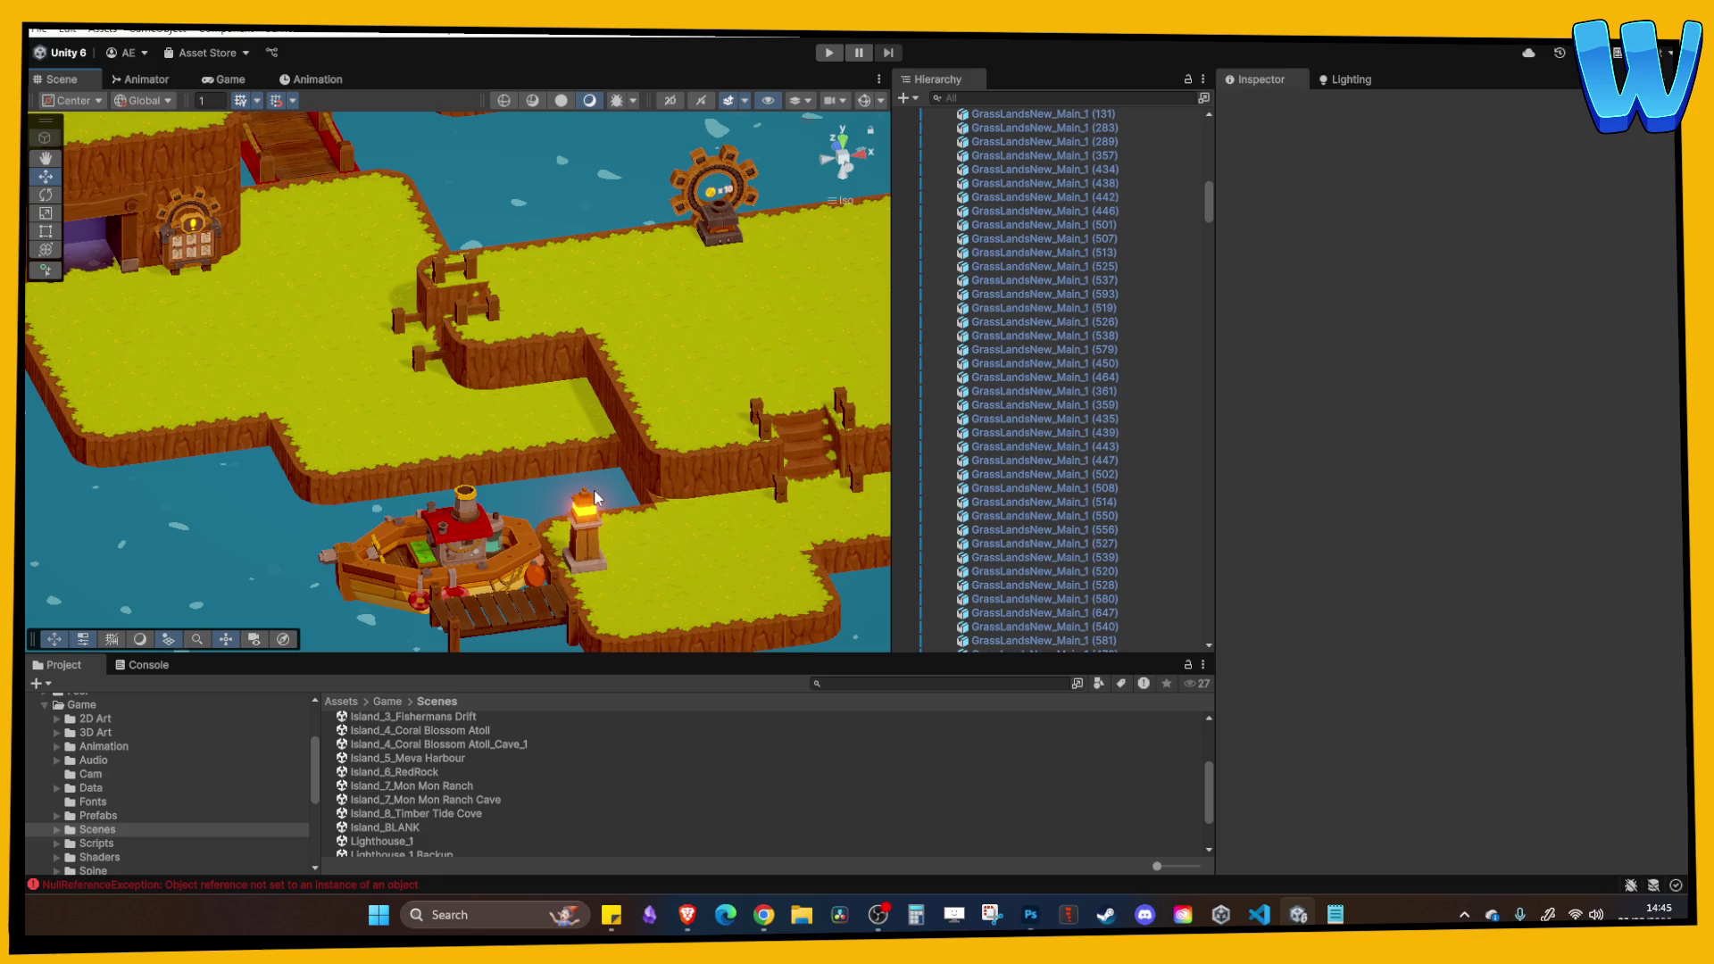
Open Island_2_Farmstead Isle, then load Island_1 from the Scenes folder and enter Play mode.
click(523, 827)
scroll(485, 776, up, 3)
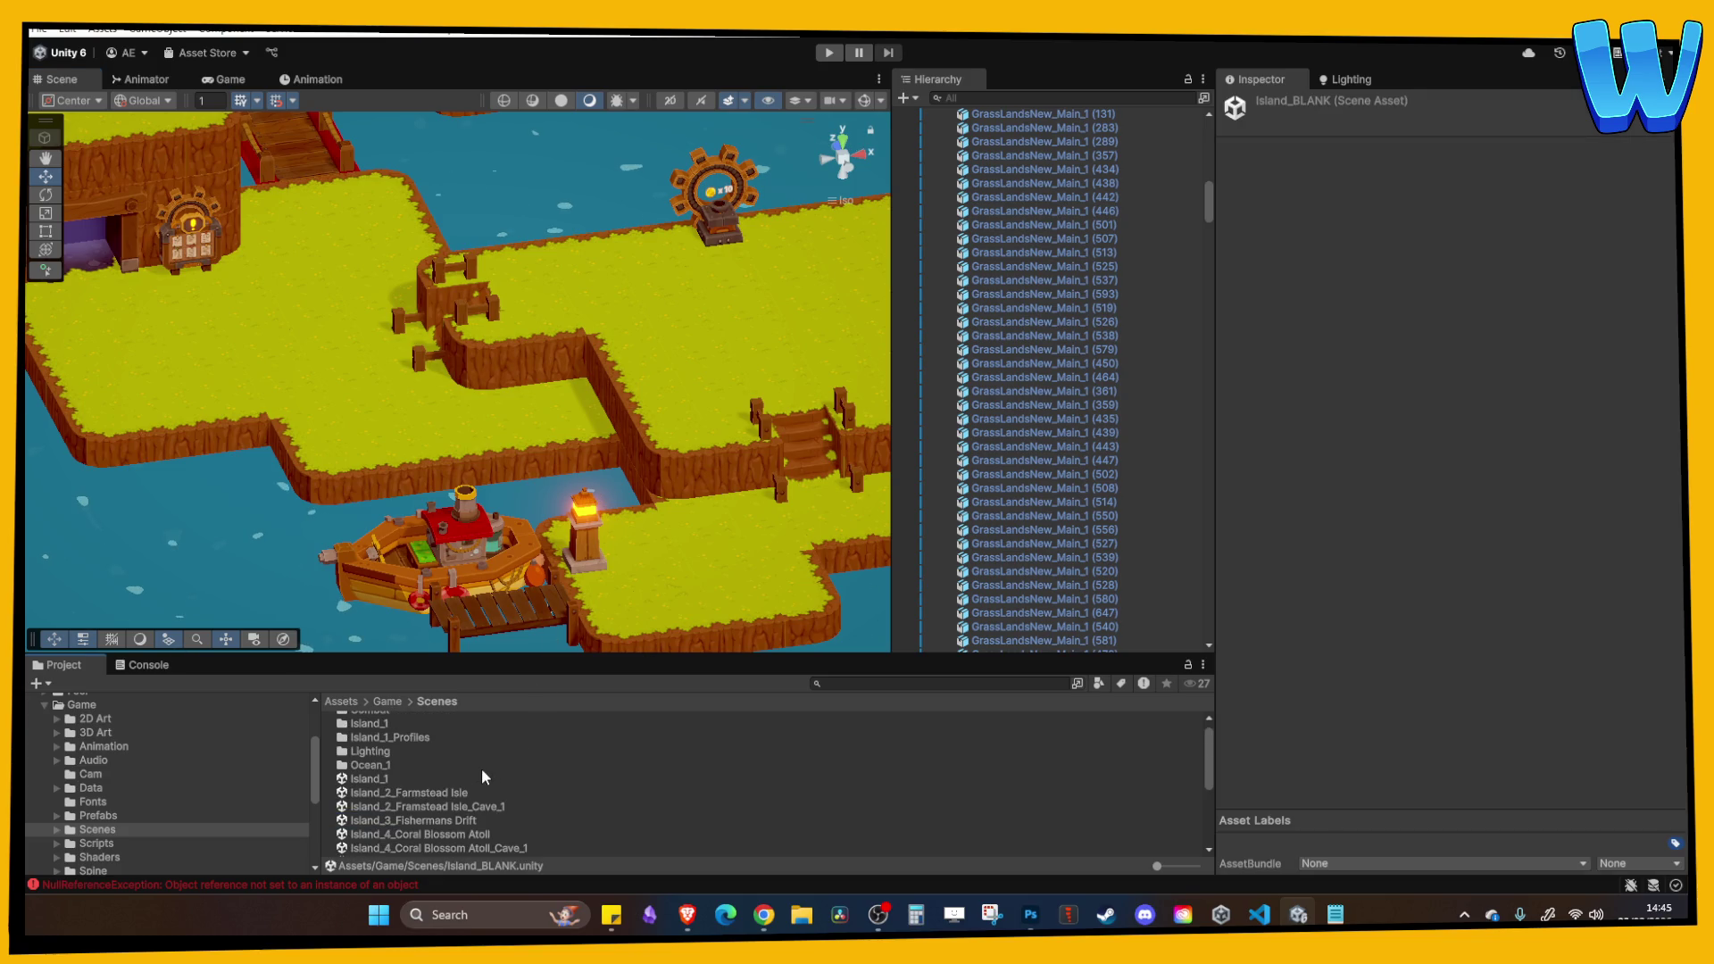
double_click(480, 793)
click(424, 780)
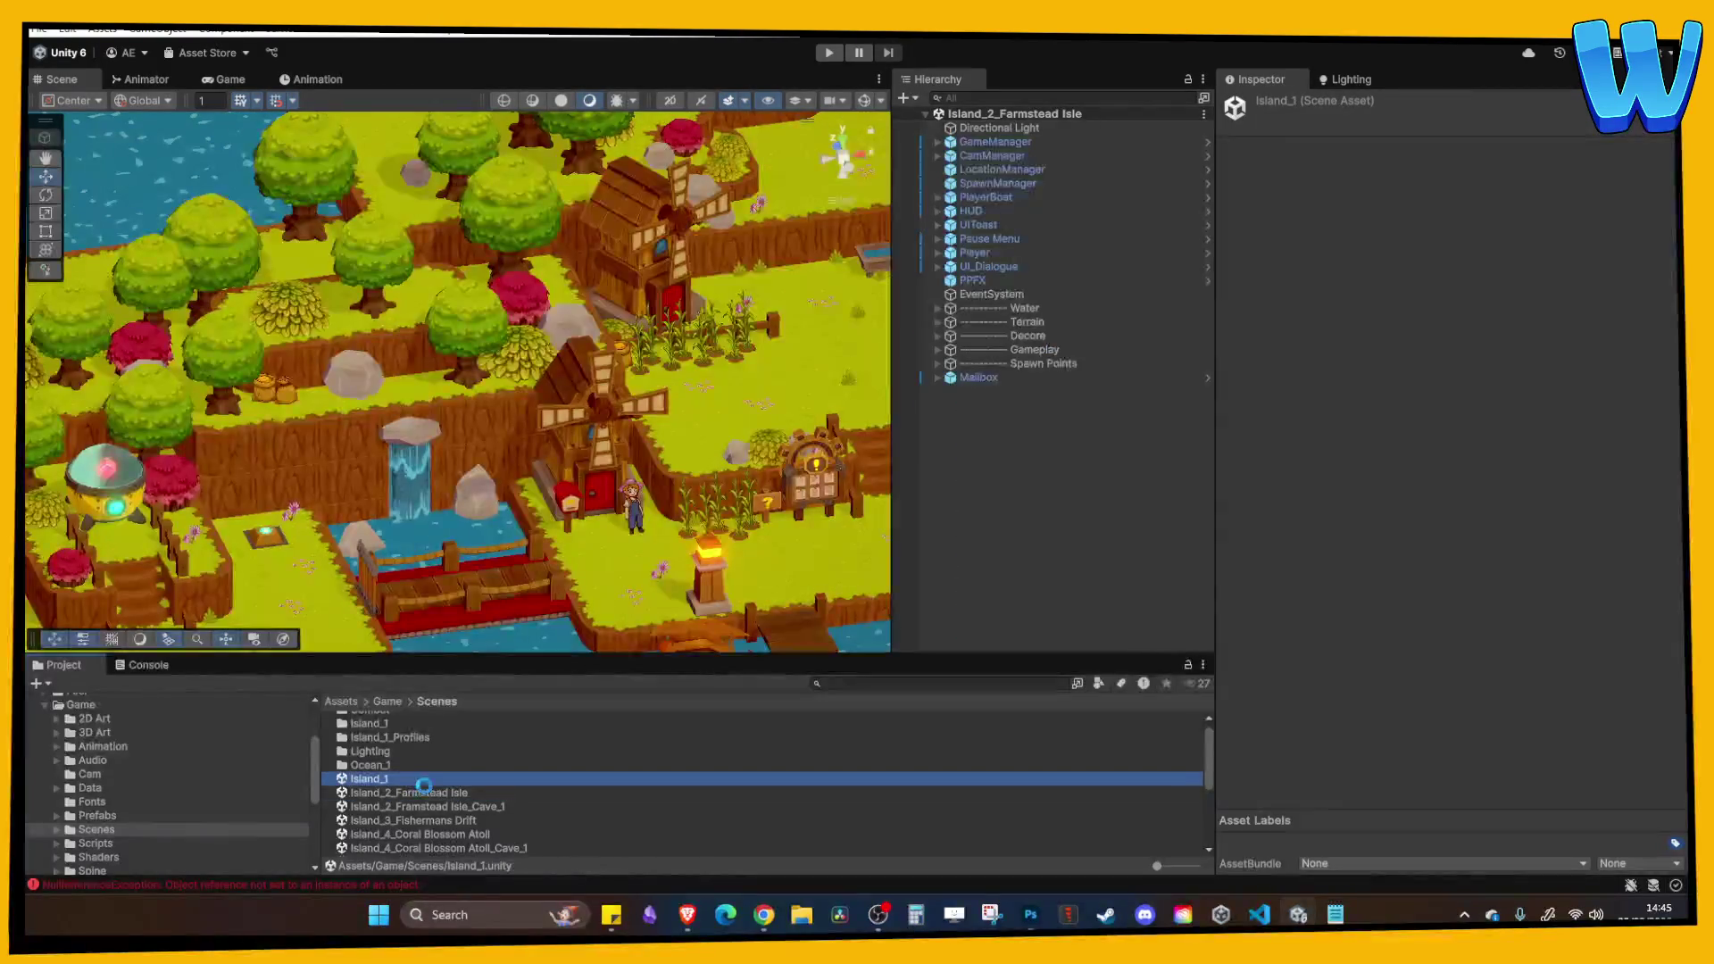
click(827, 53)
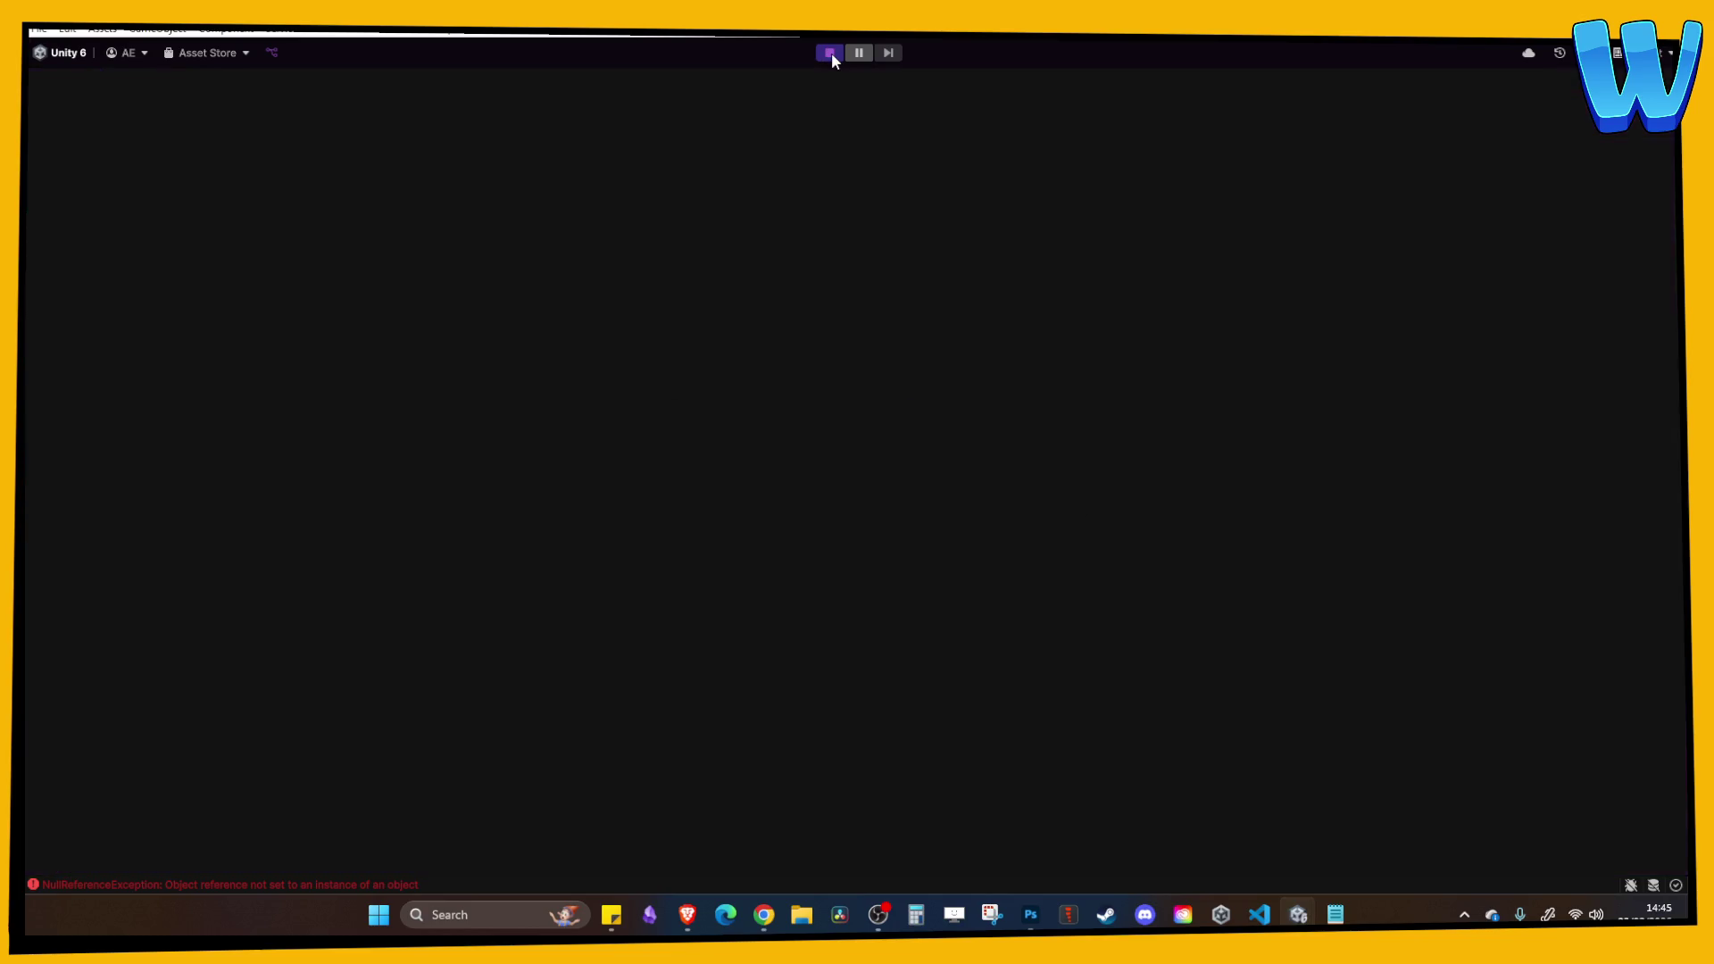
Walk around the island, chopping down the Island Tree and mining the Rough Copper rock.
key(i)
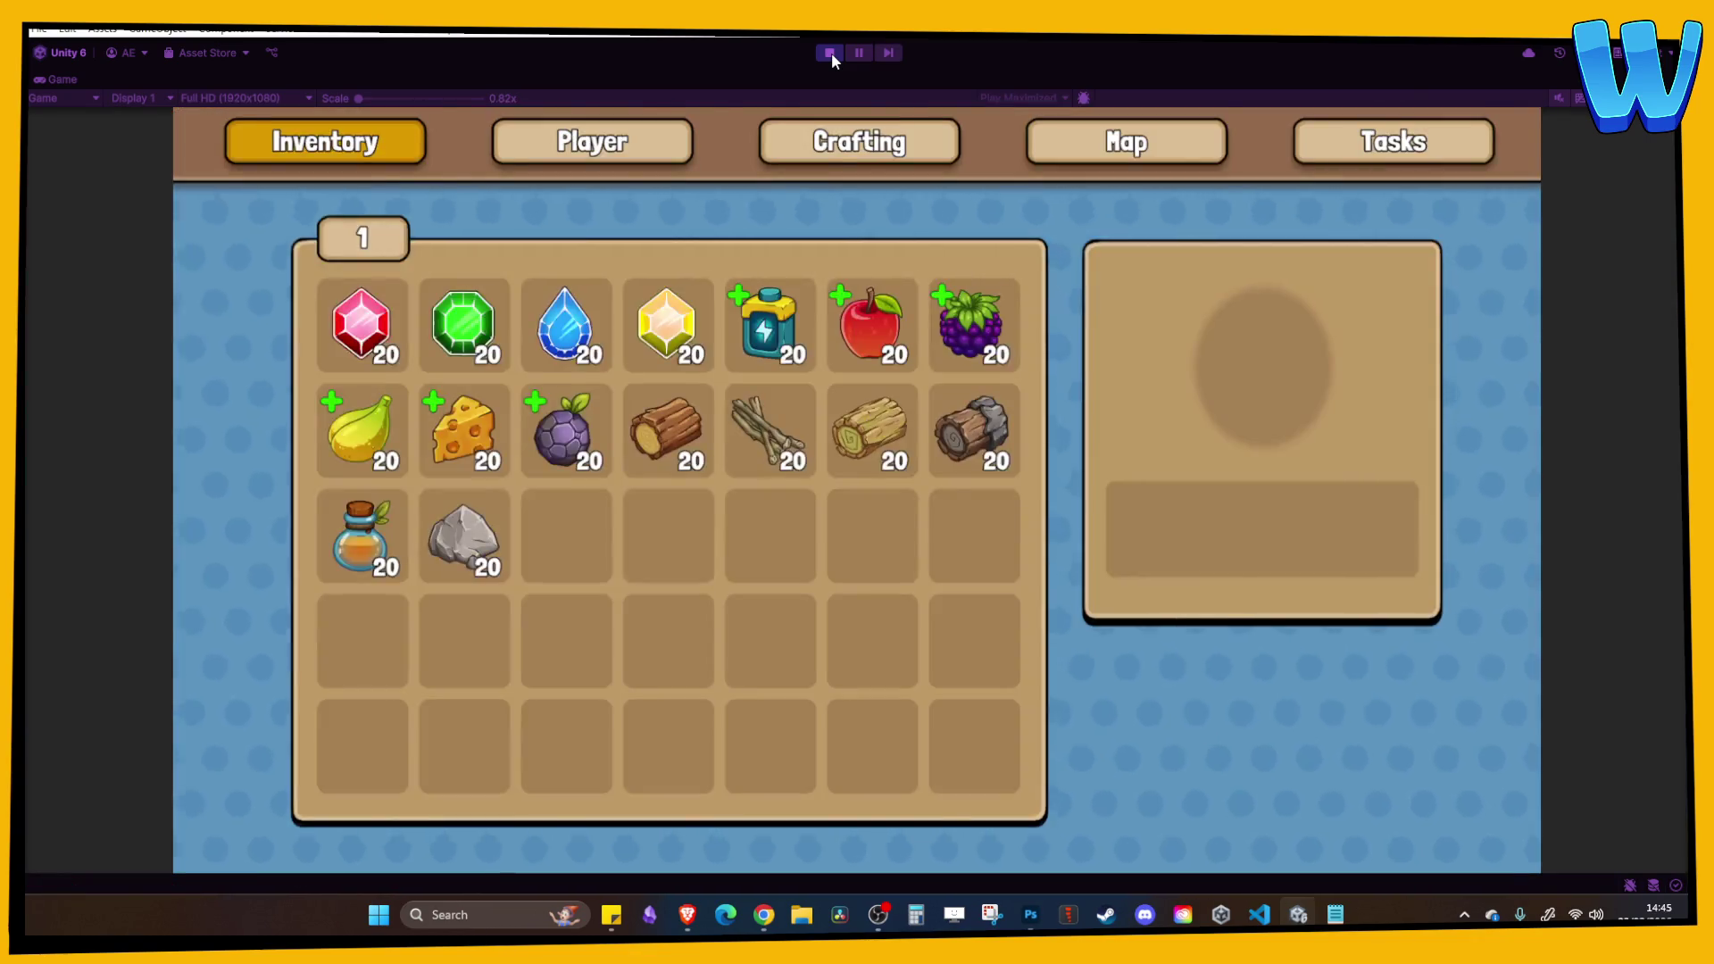
key(i)
key(d)
key(w)
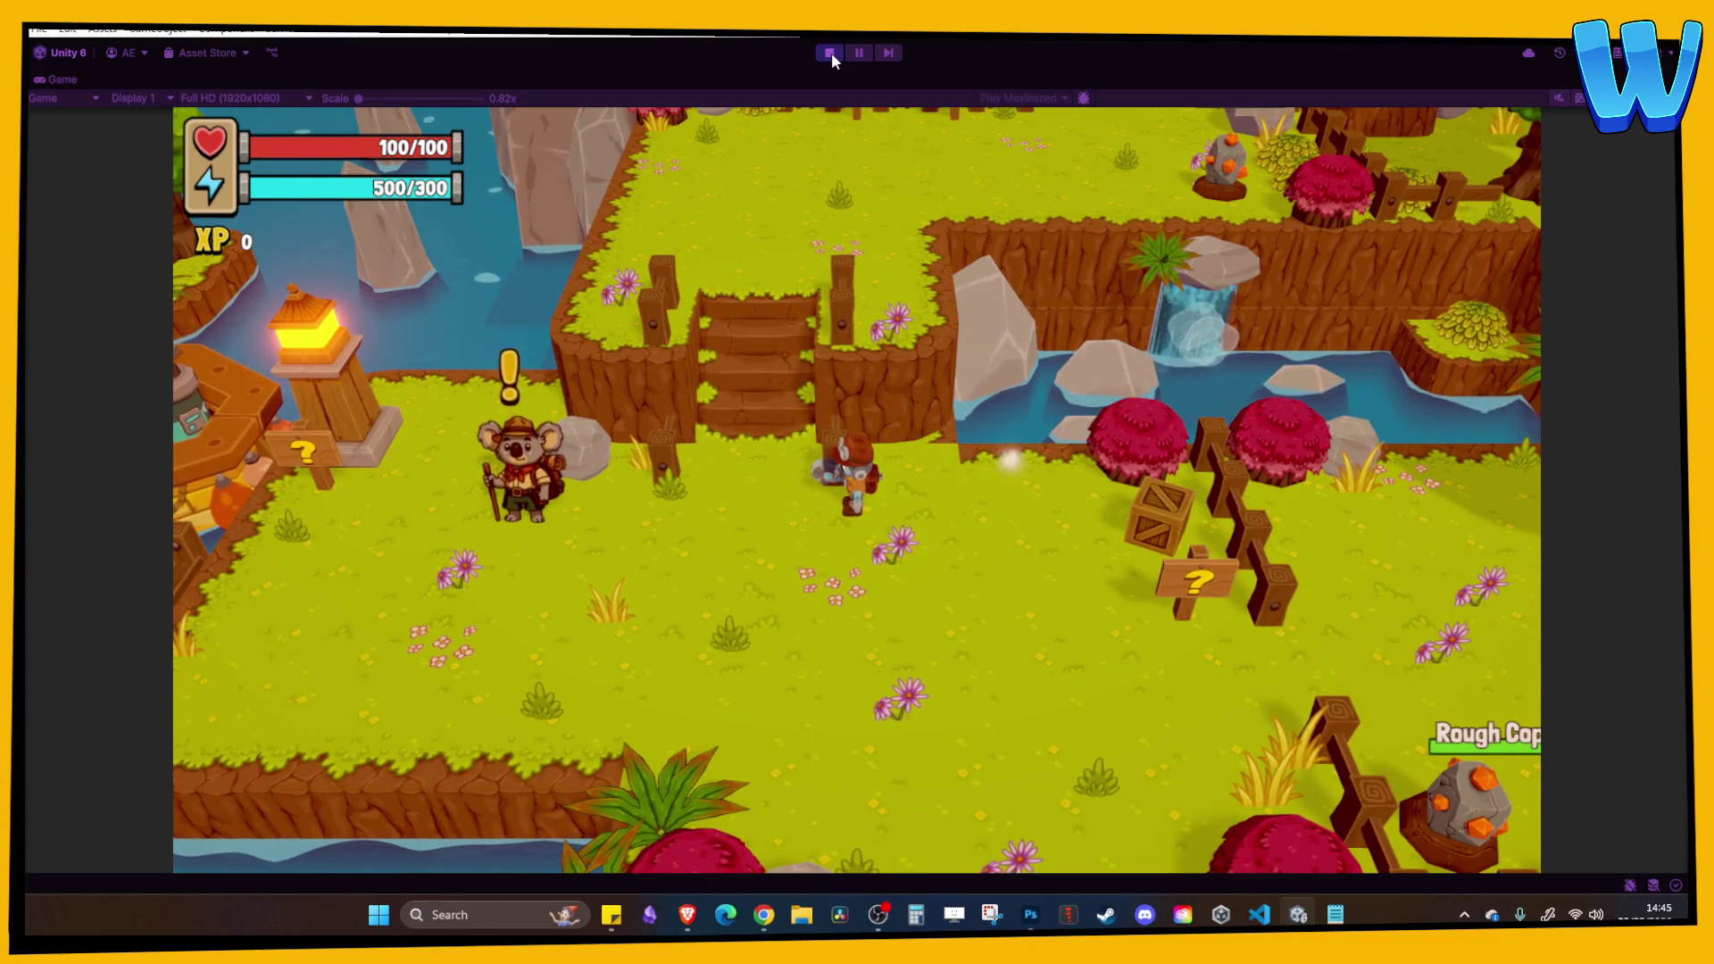
key(d)
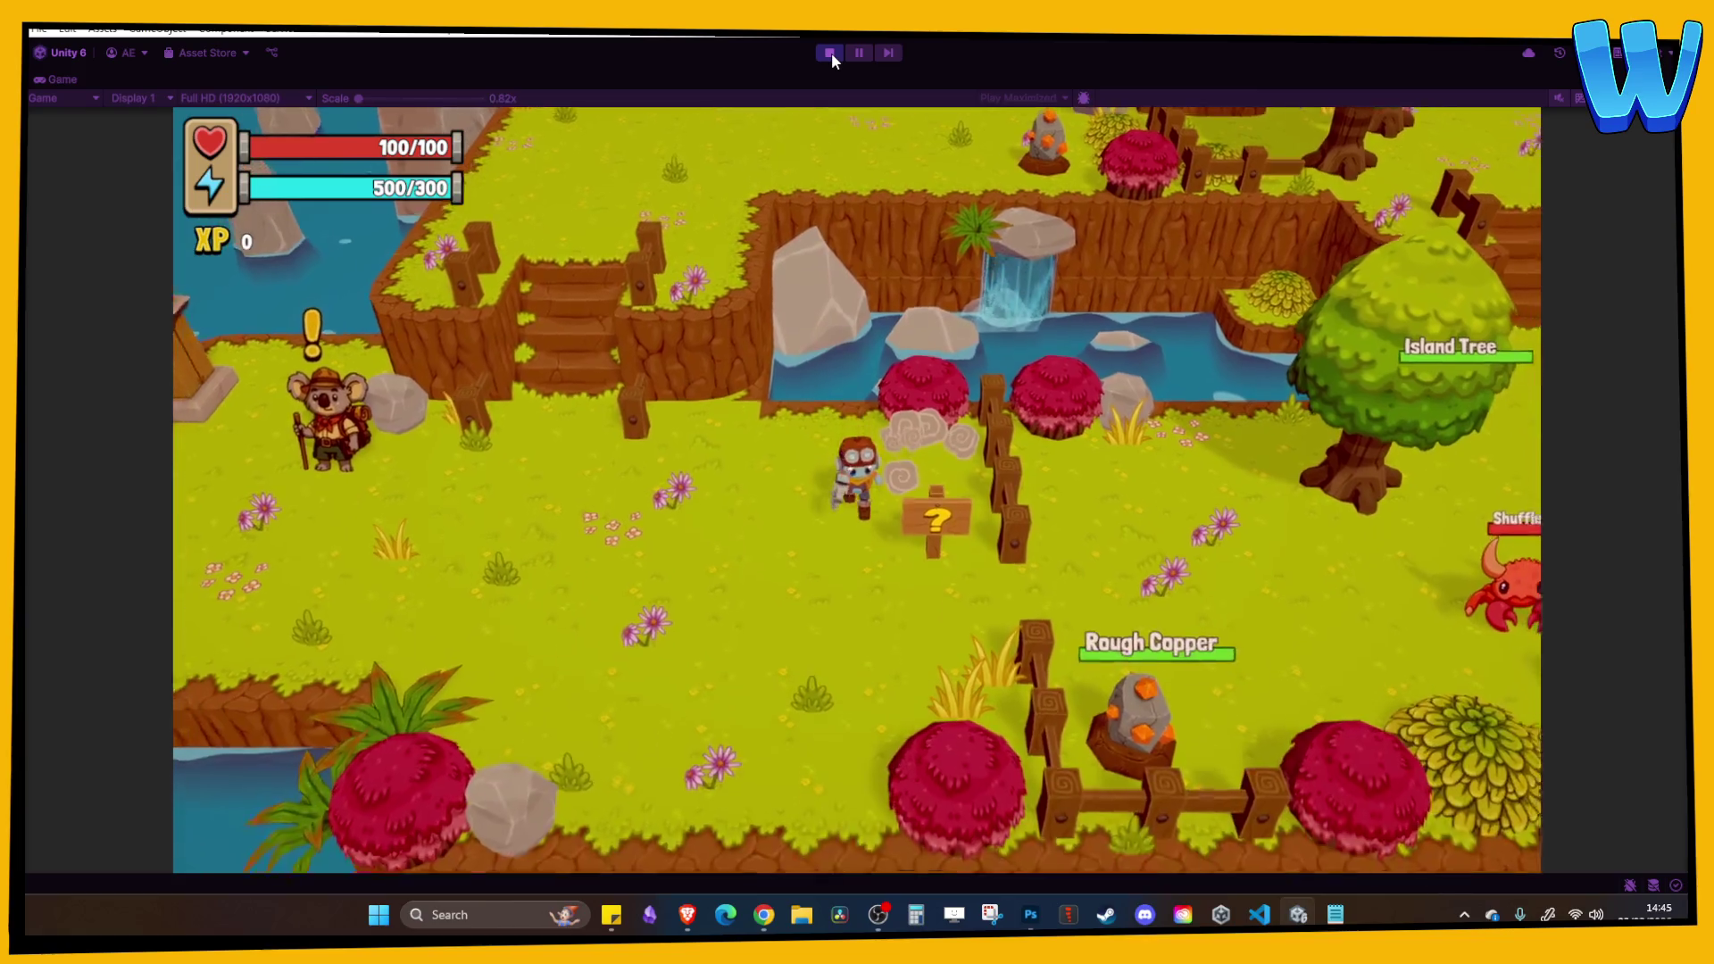
key(s)
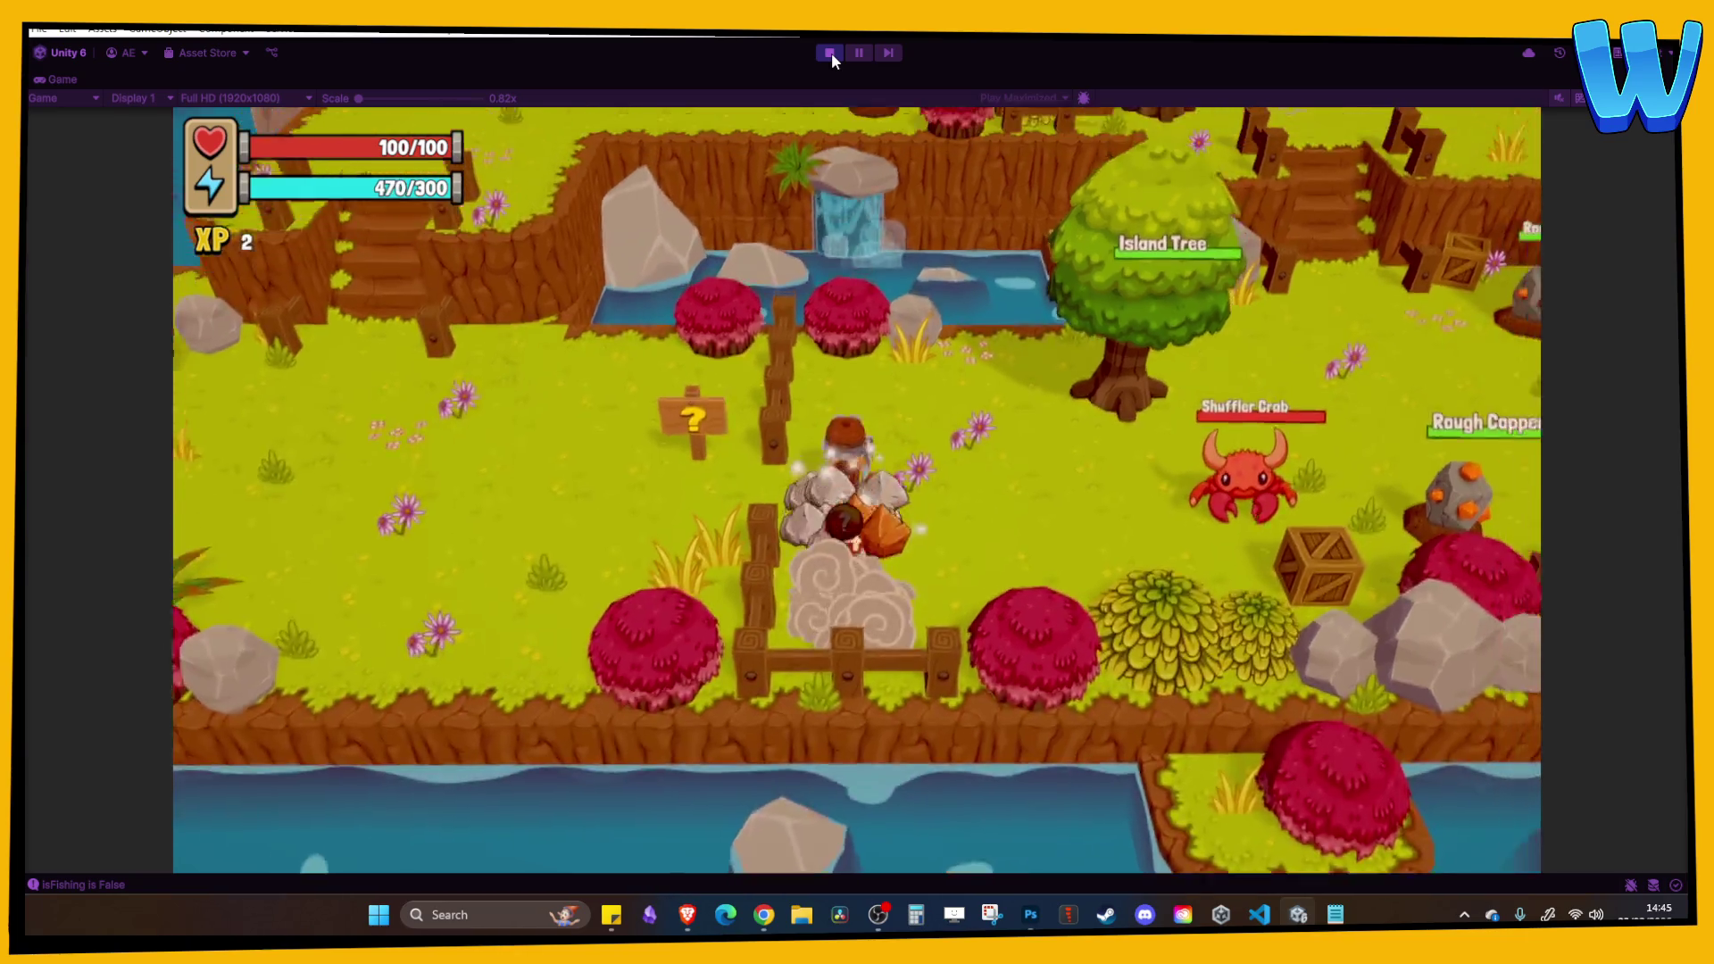
key(w)
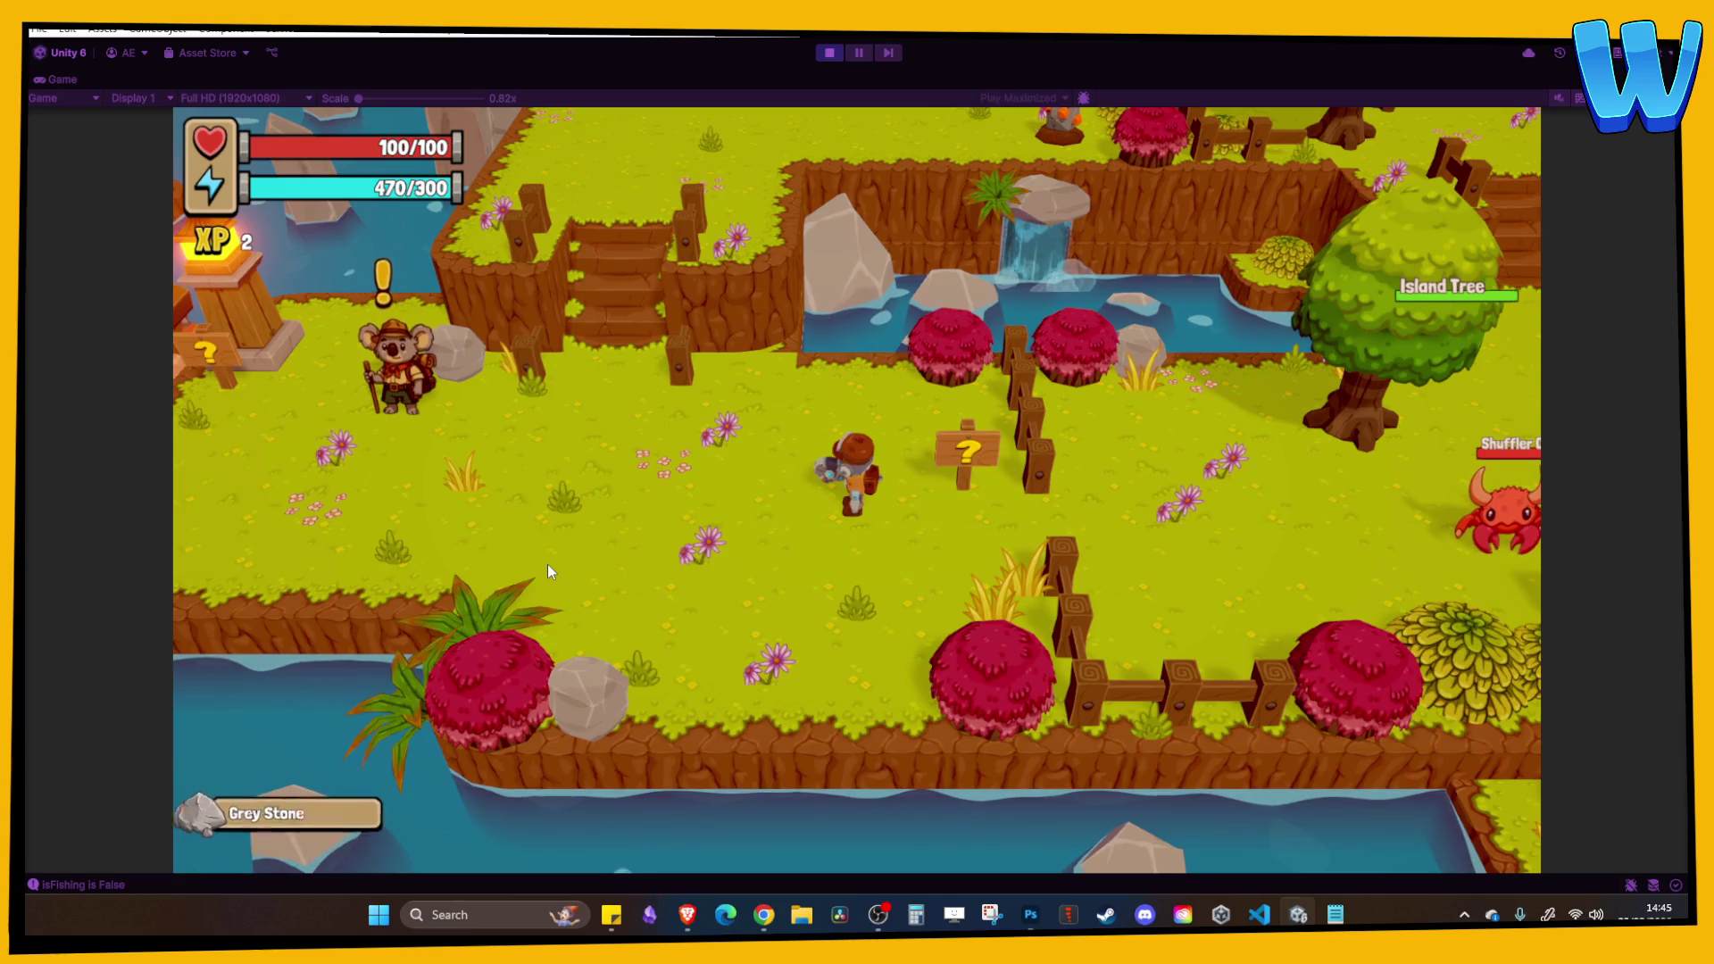
key(d)
key(d)
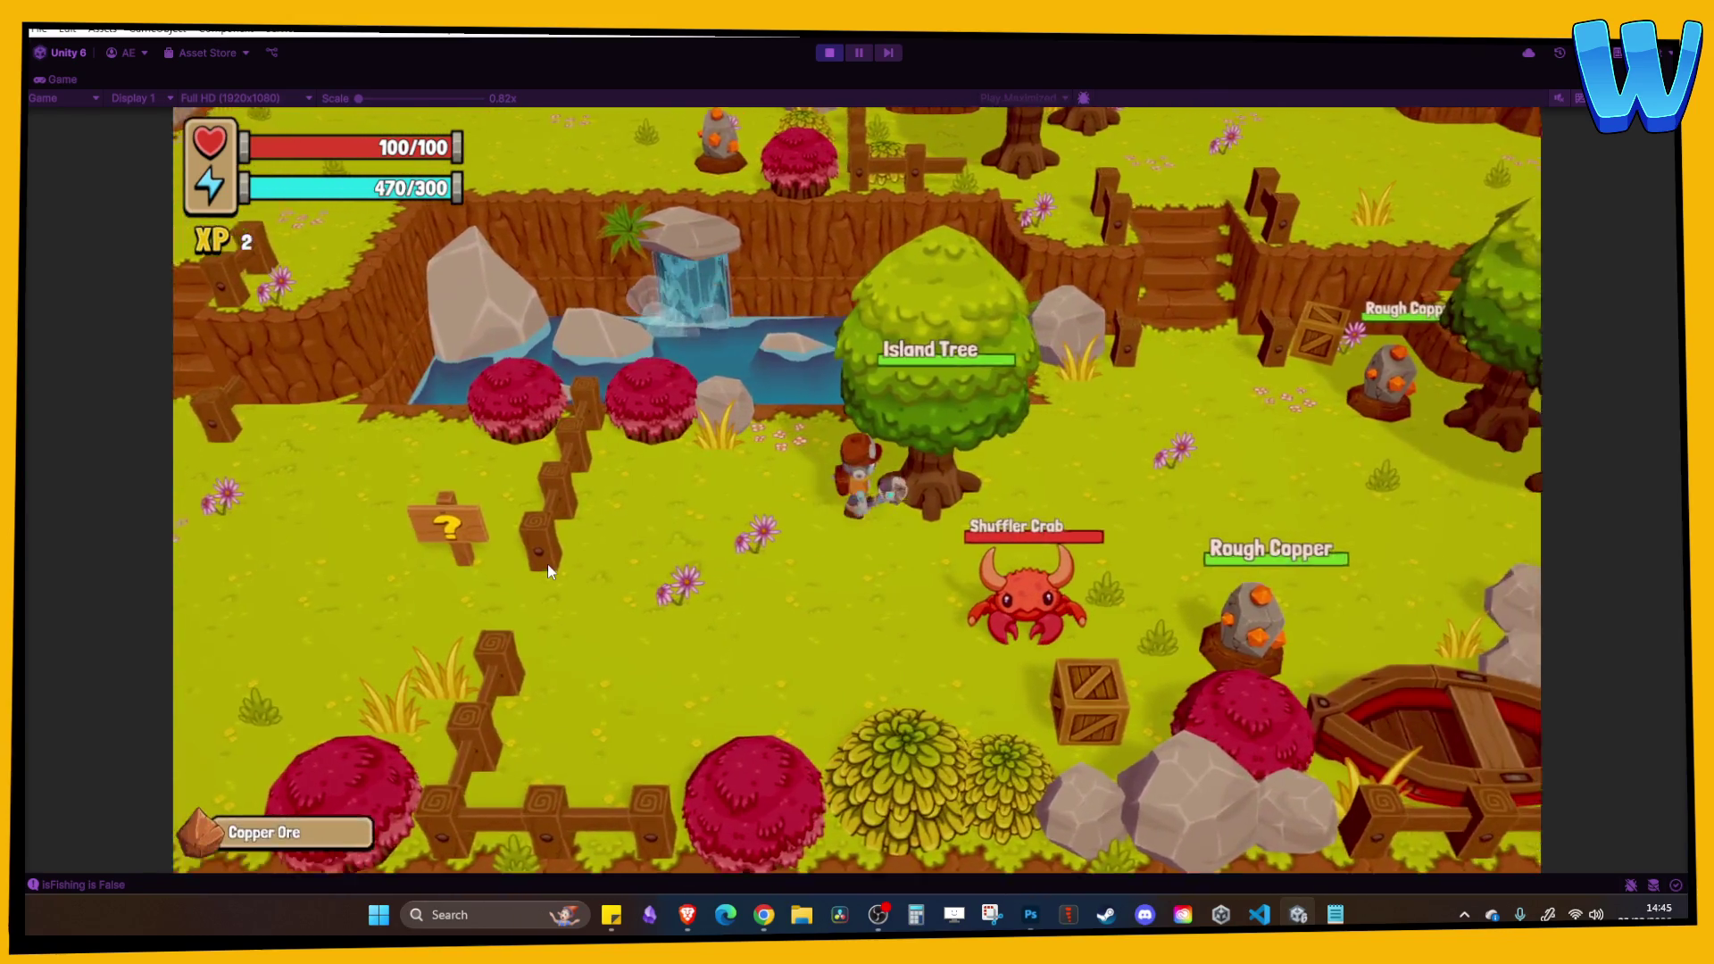
key(space)
key(space)
key(space)
key(space)
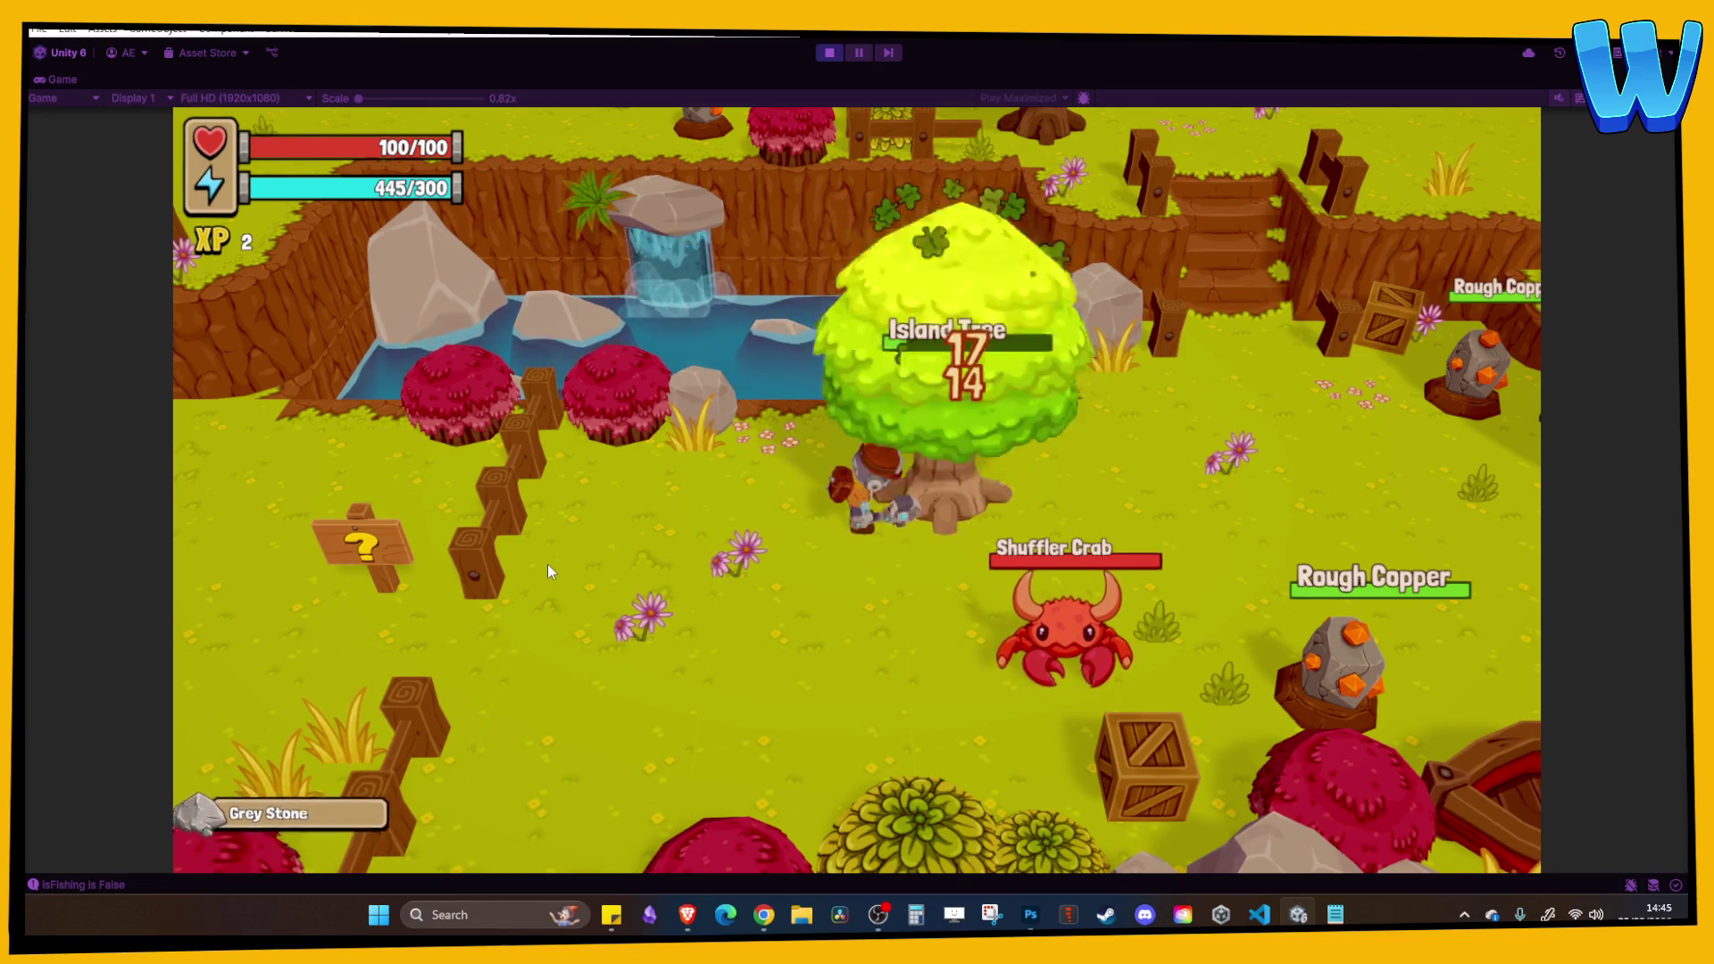
key(d)
key(d)
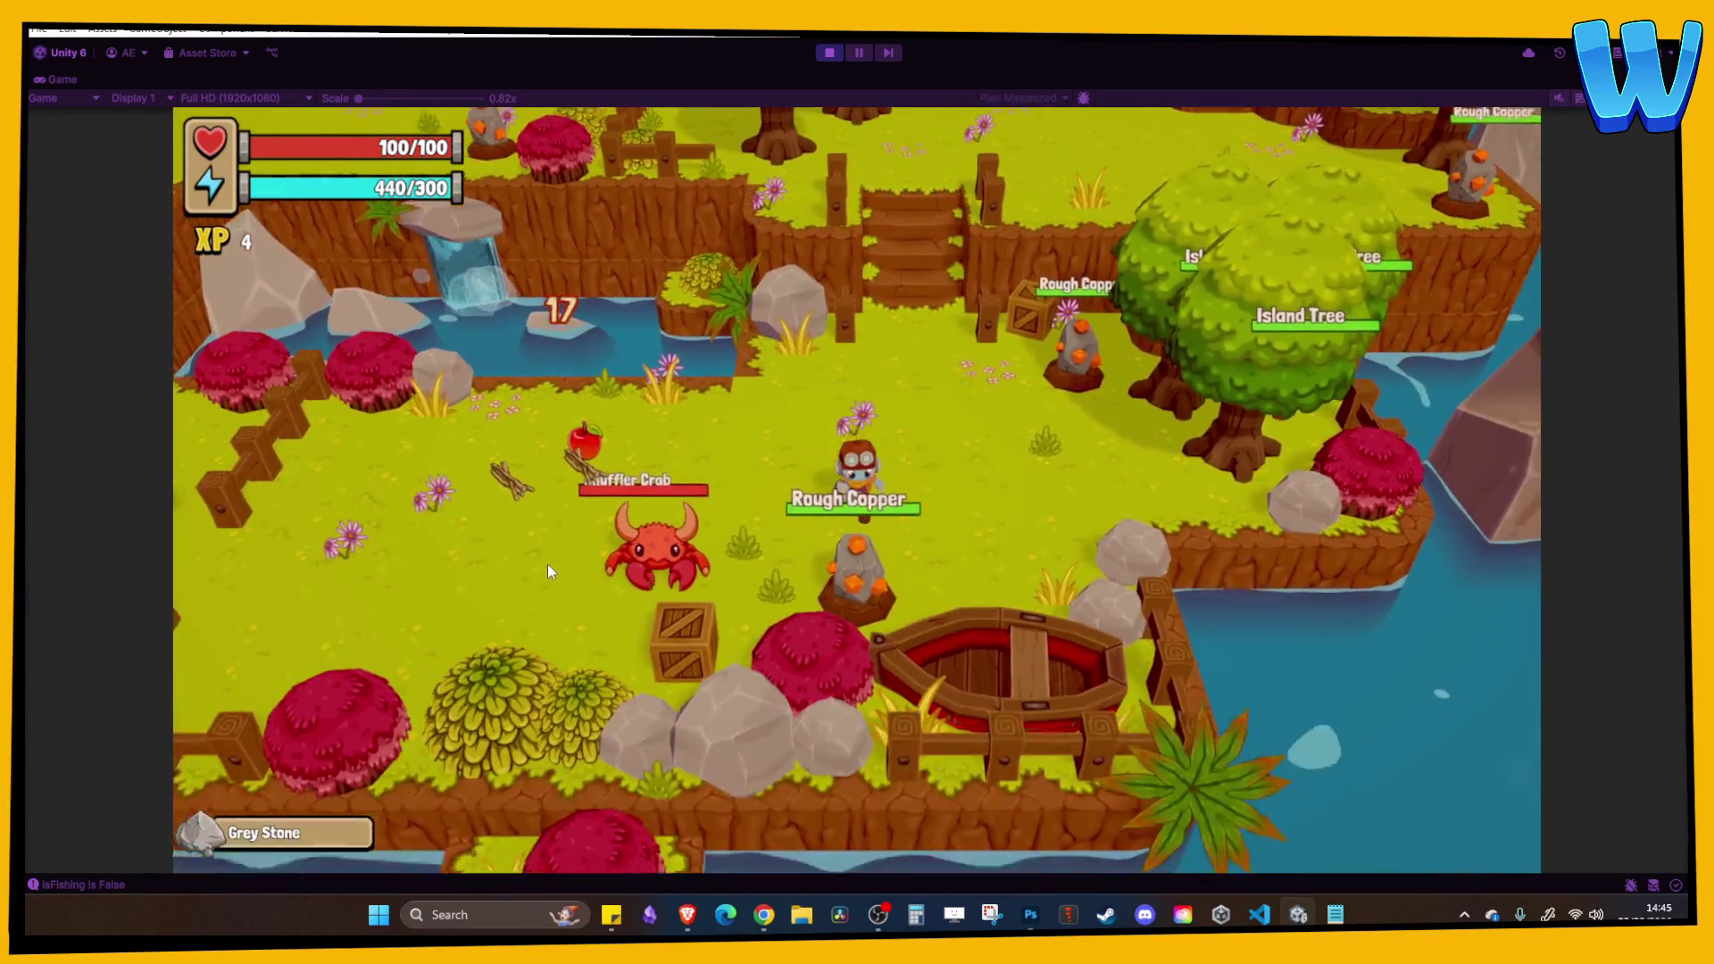
key(space)
key(space)
key(space)
key(space)
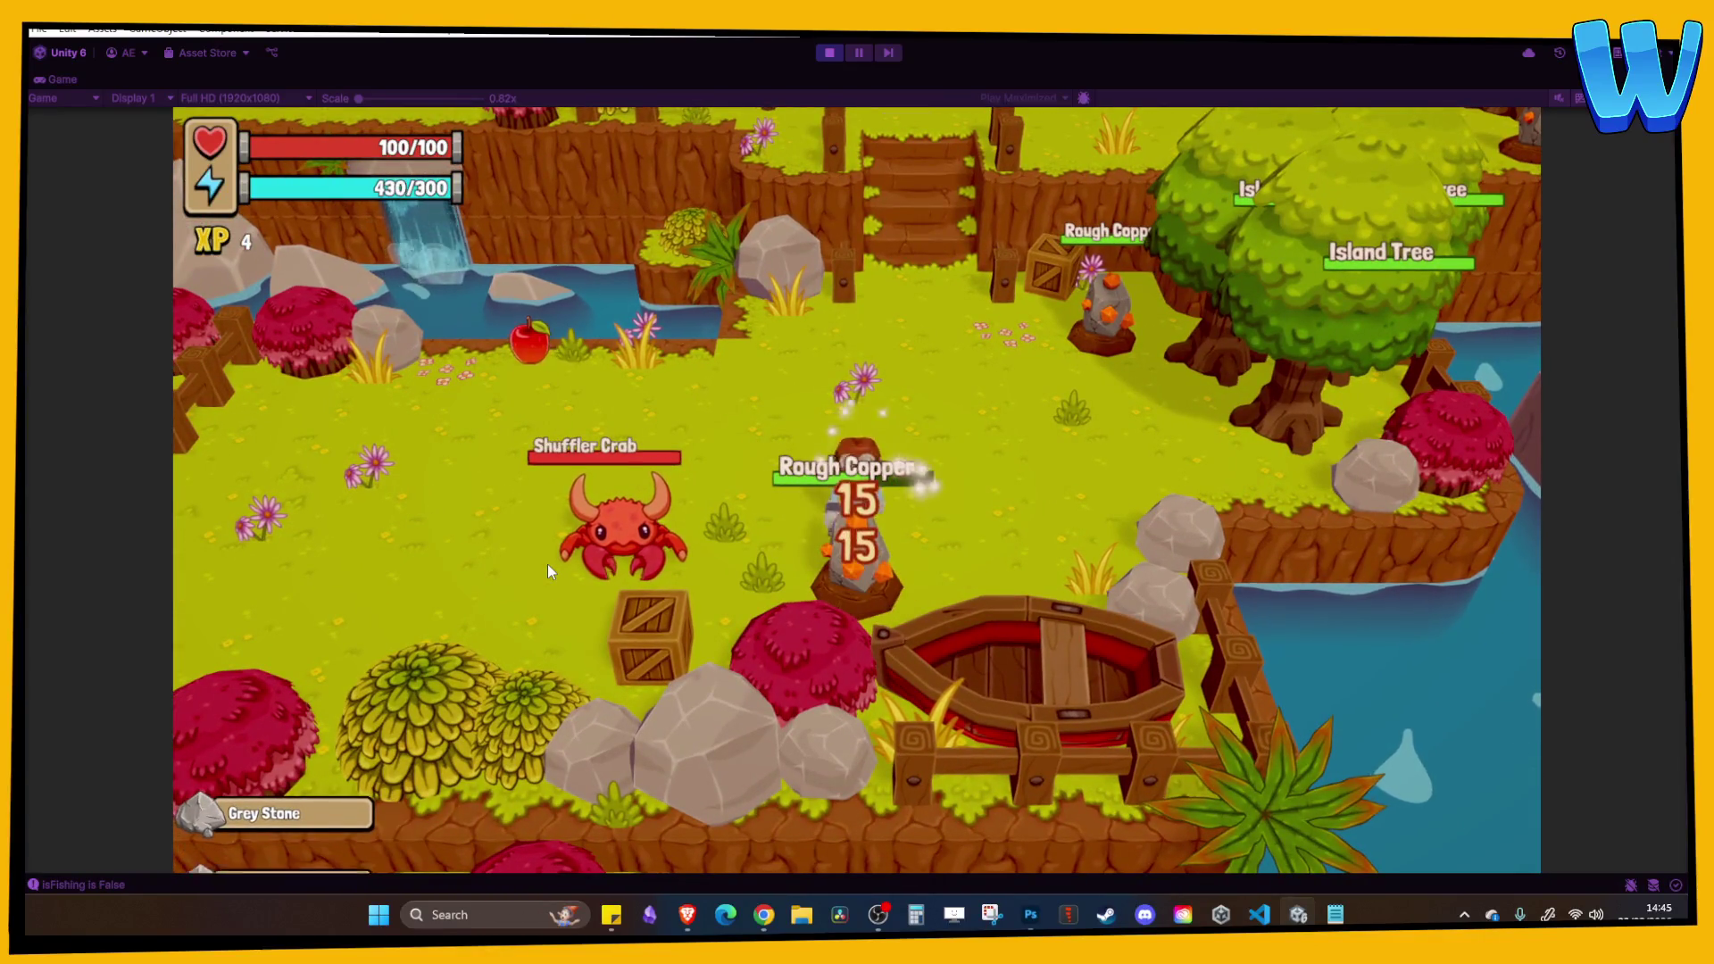
key(space)
key(space)
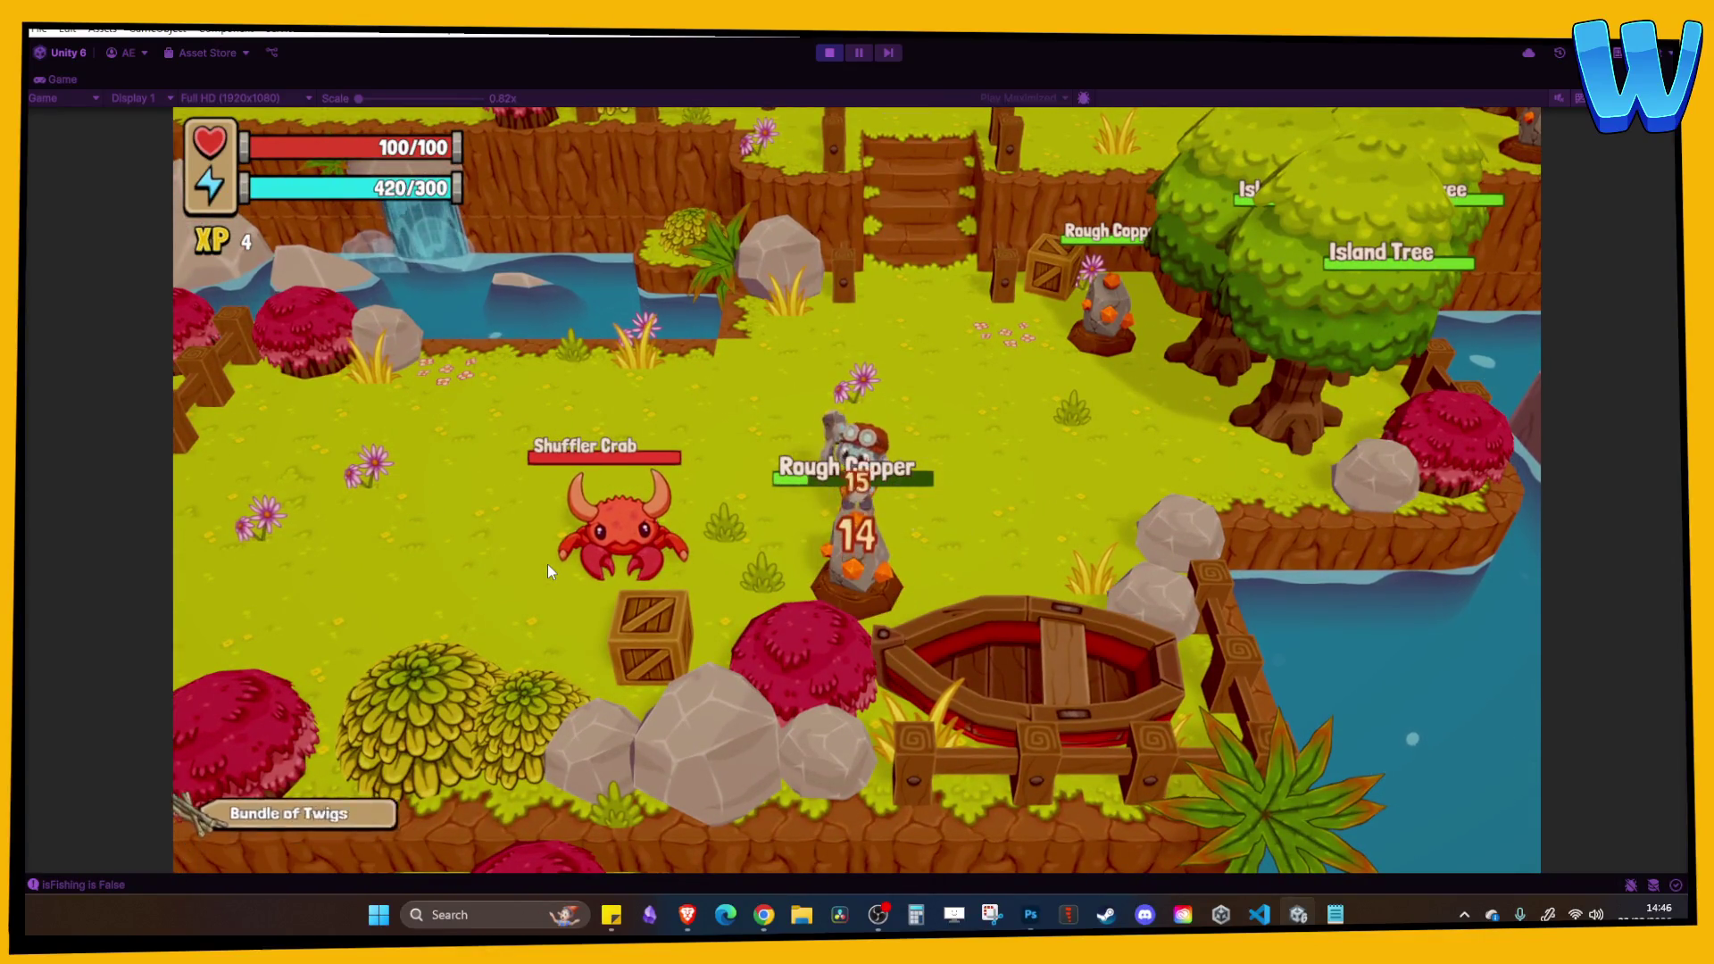
key(a)
key(space)
key(space)
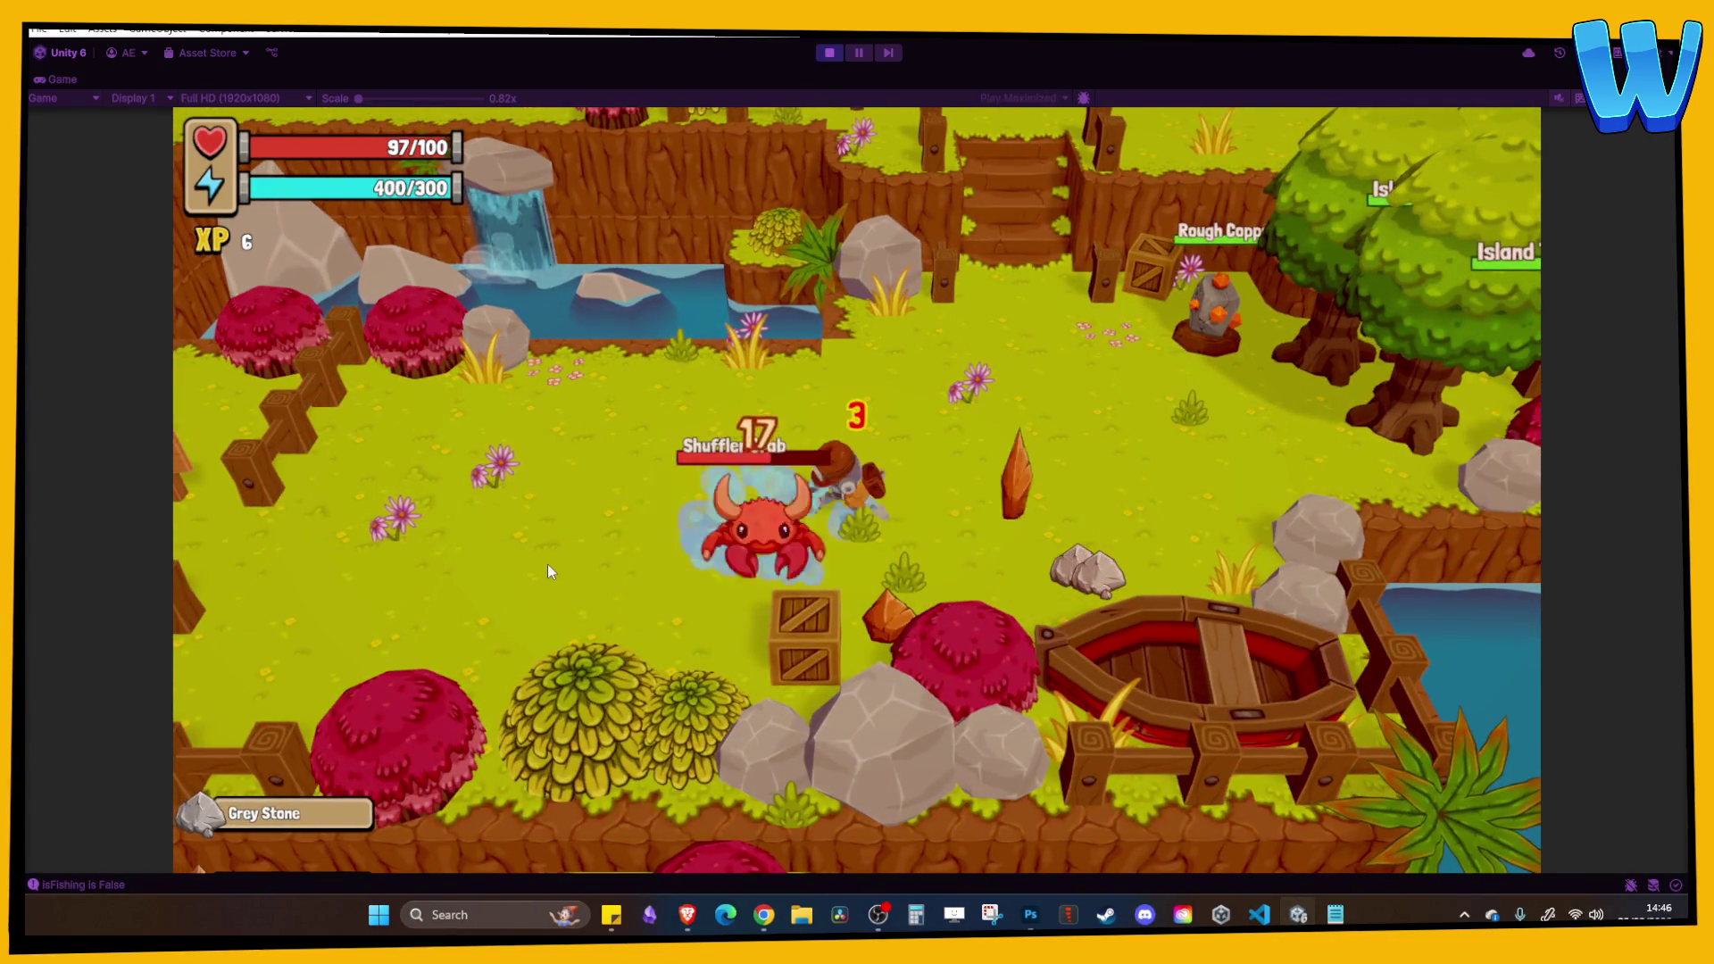
Defeat the Shuffler Crab, check the gathered items in the inventory, and stop play mode.
key(space)
key(space)
key(space)
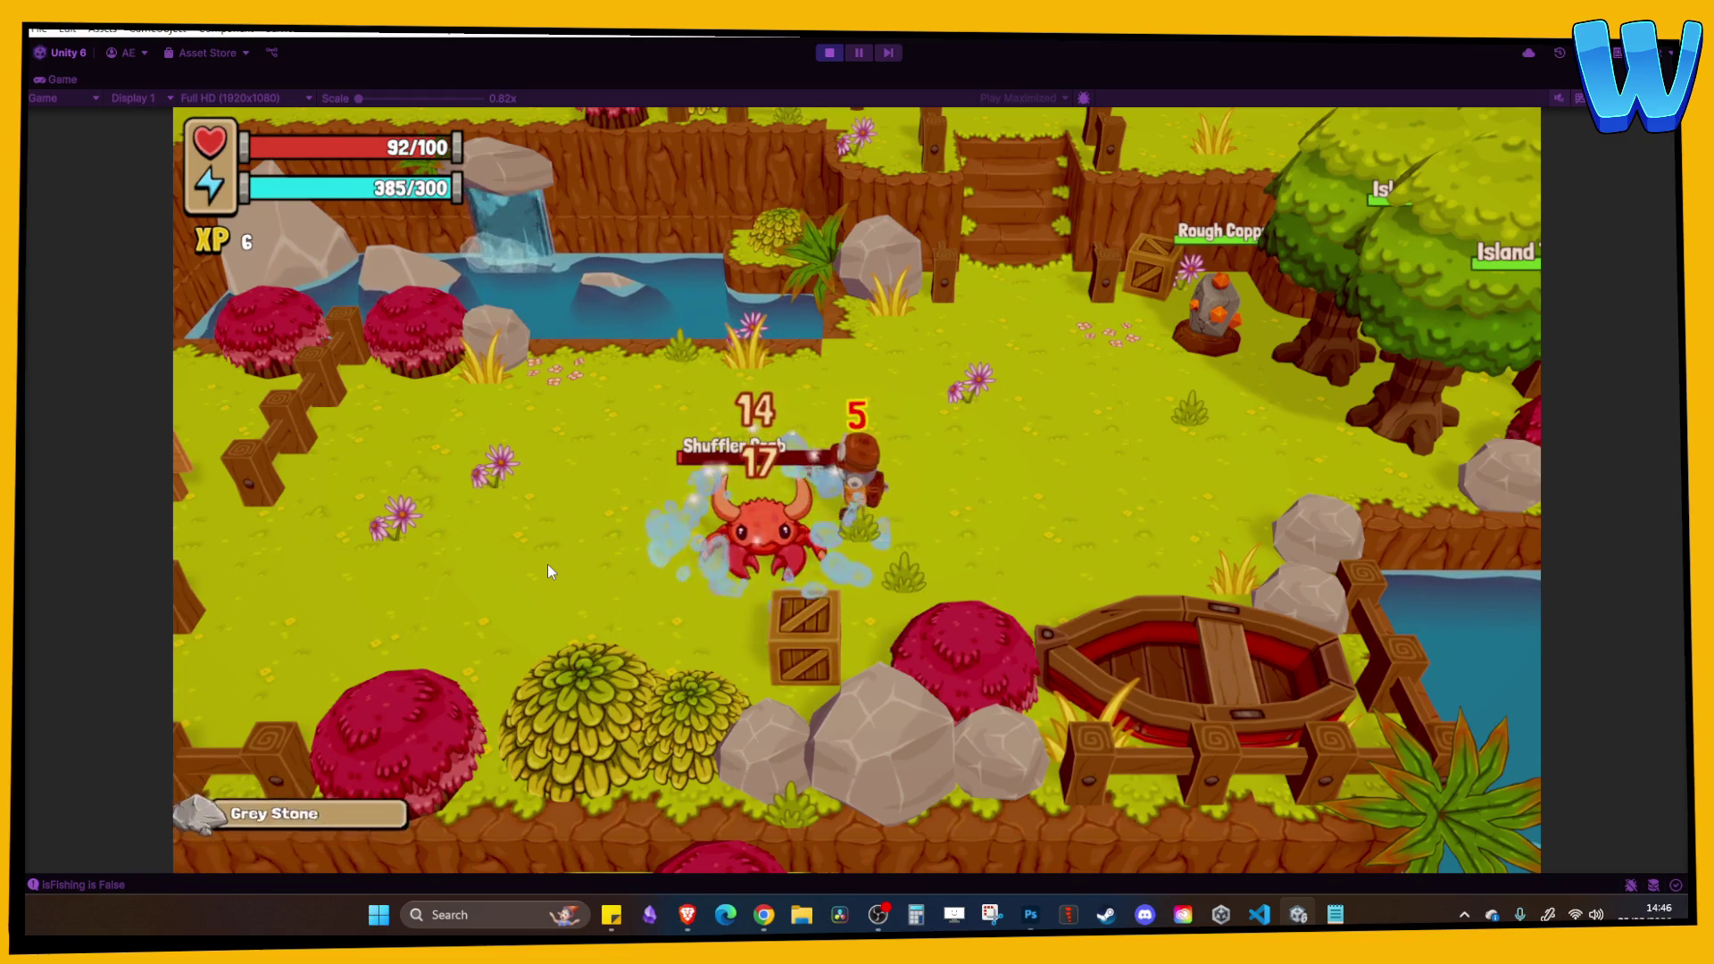
key(d)
key(w)
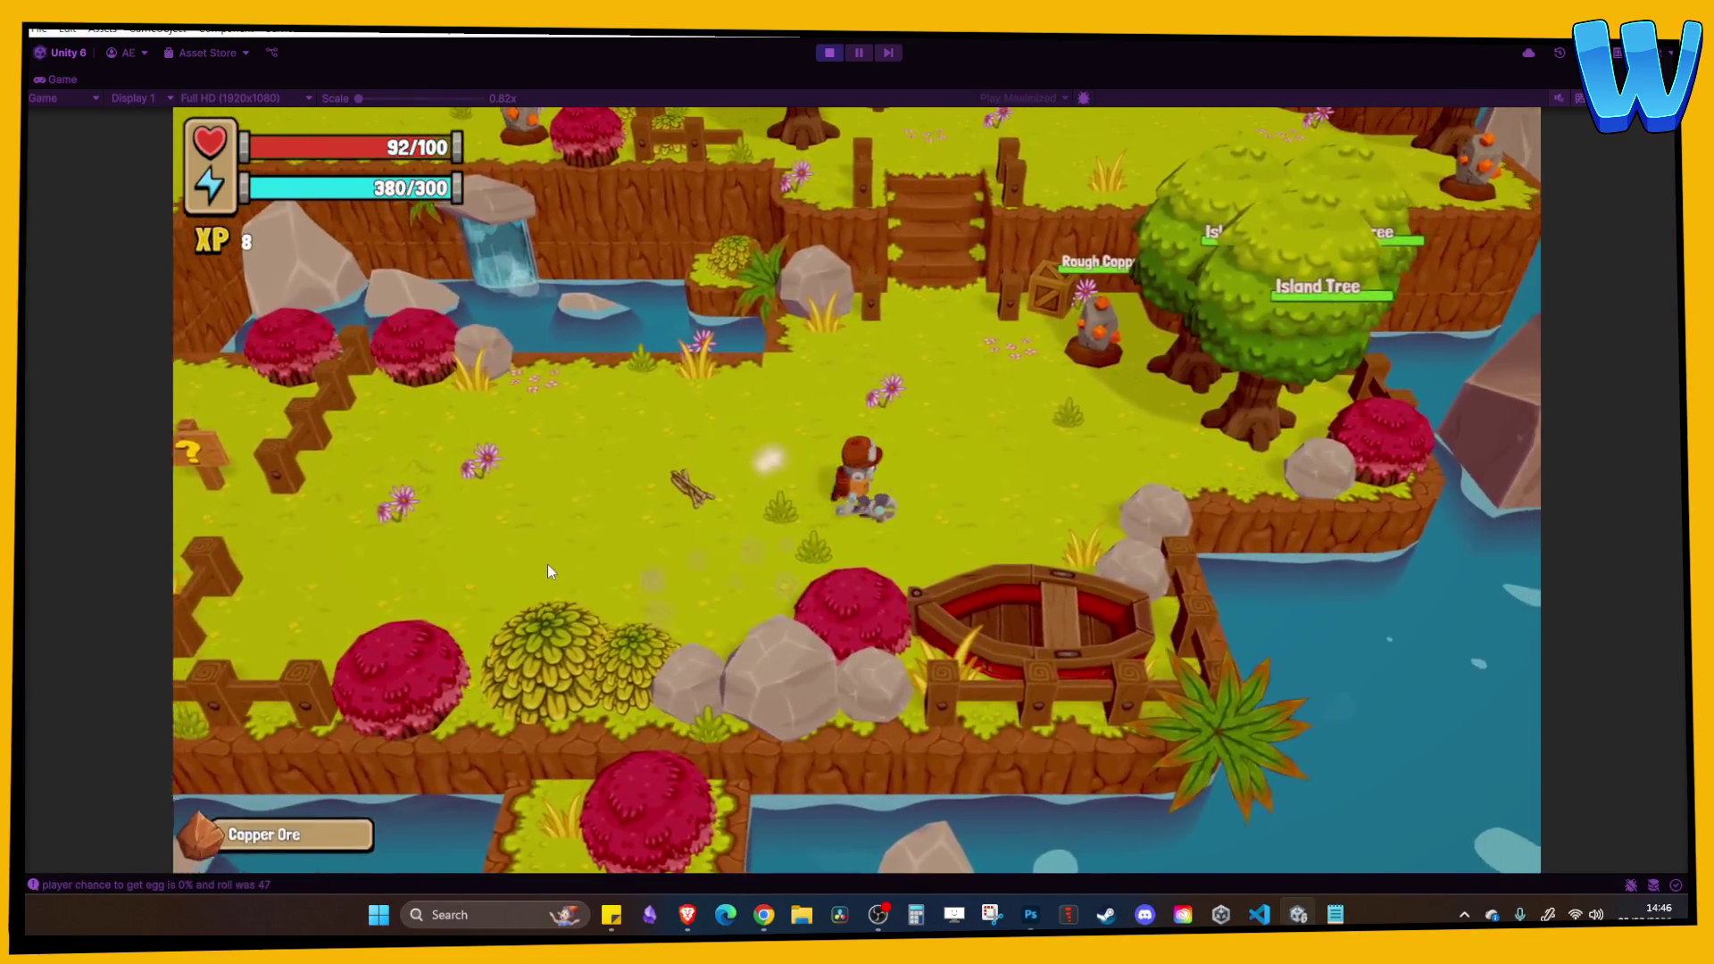
key(i)
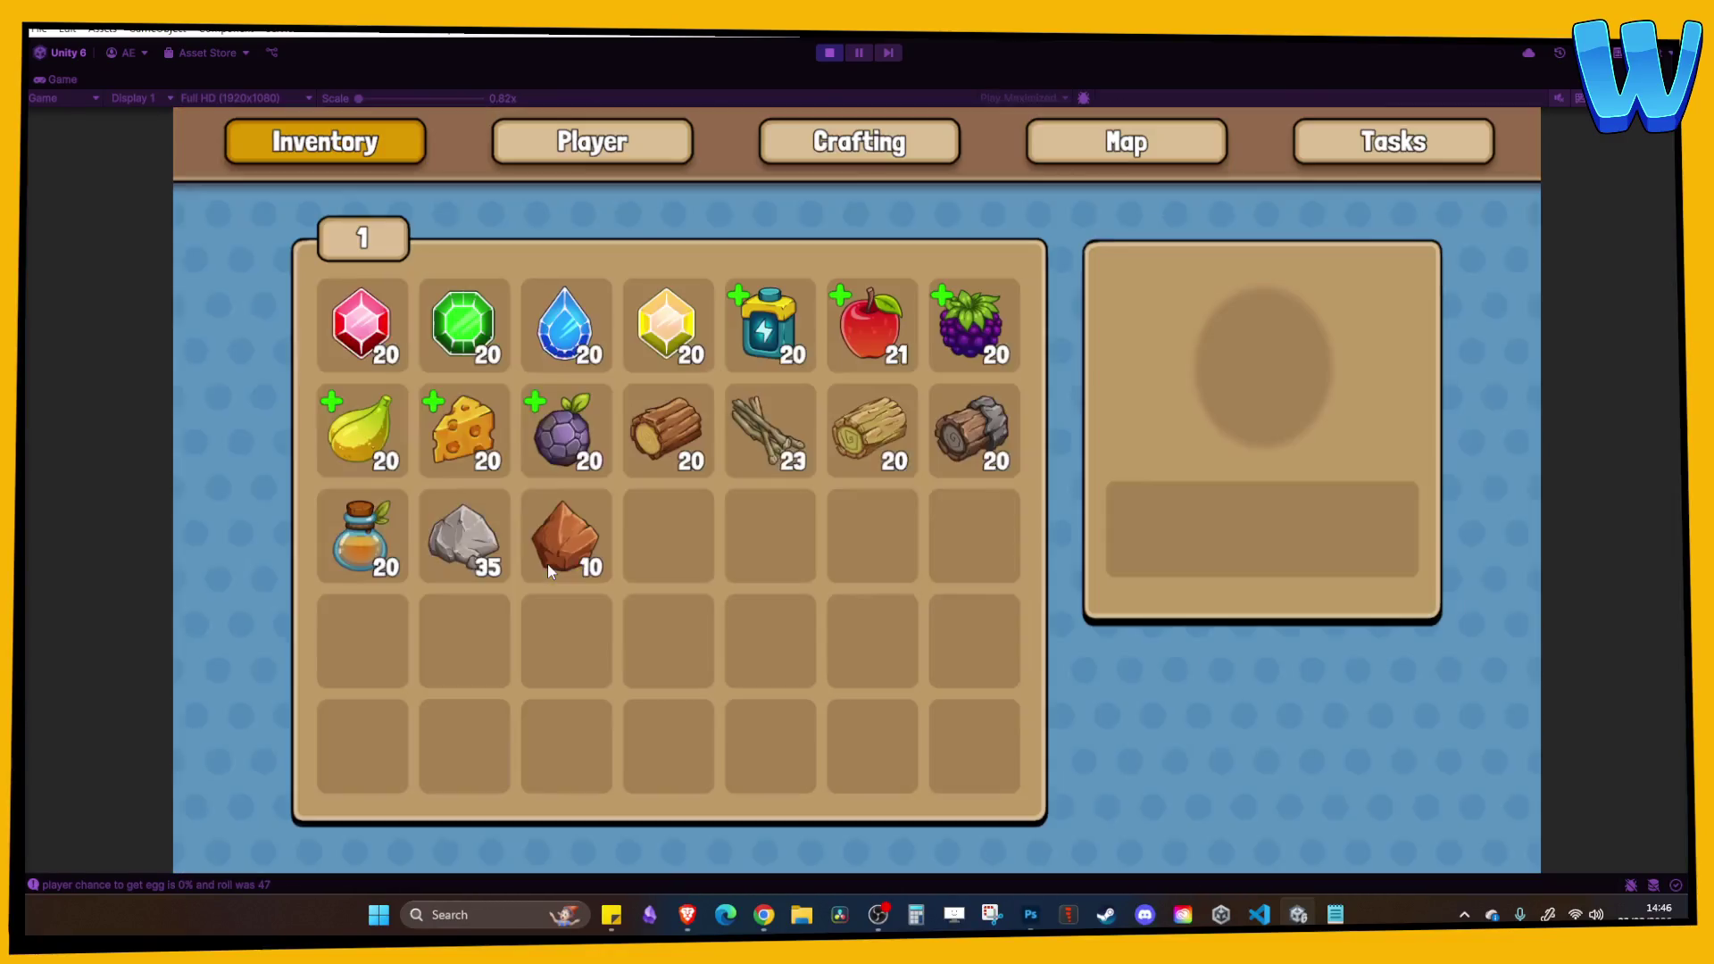
key(i)
key(s)
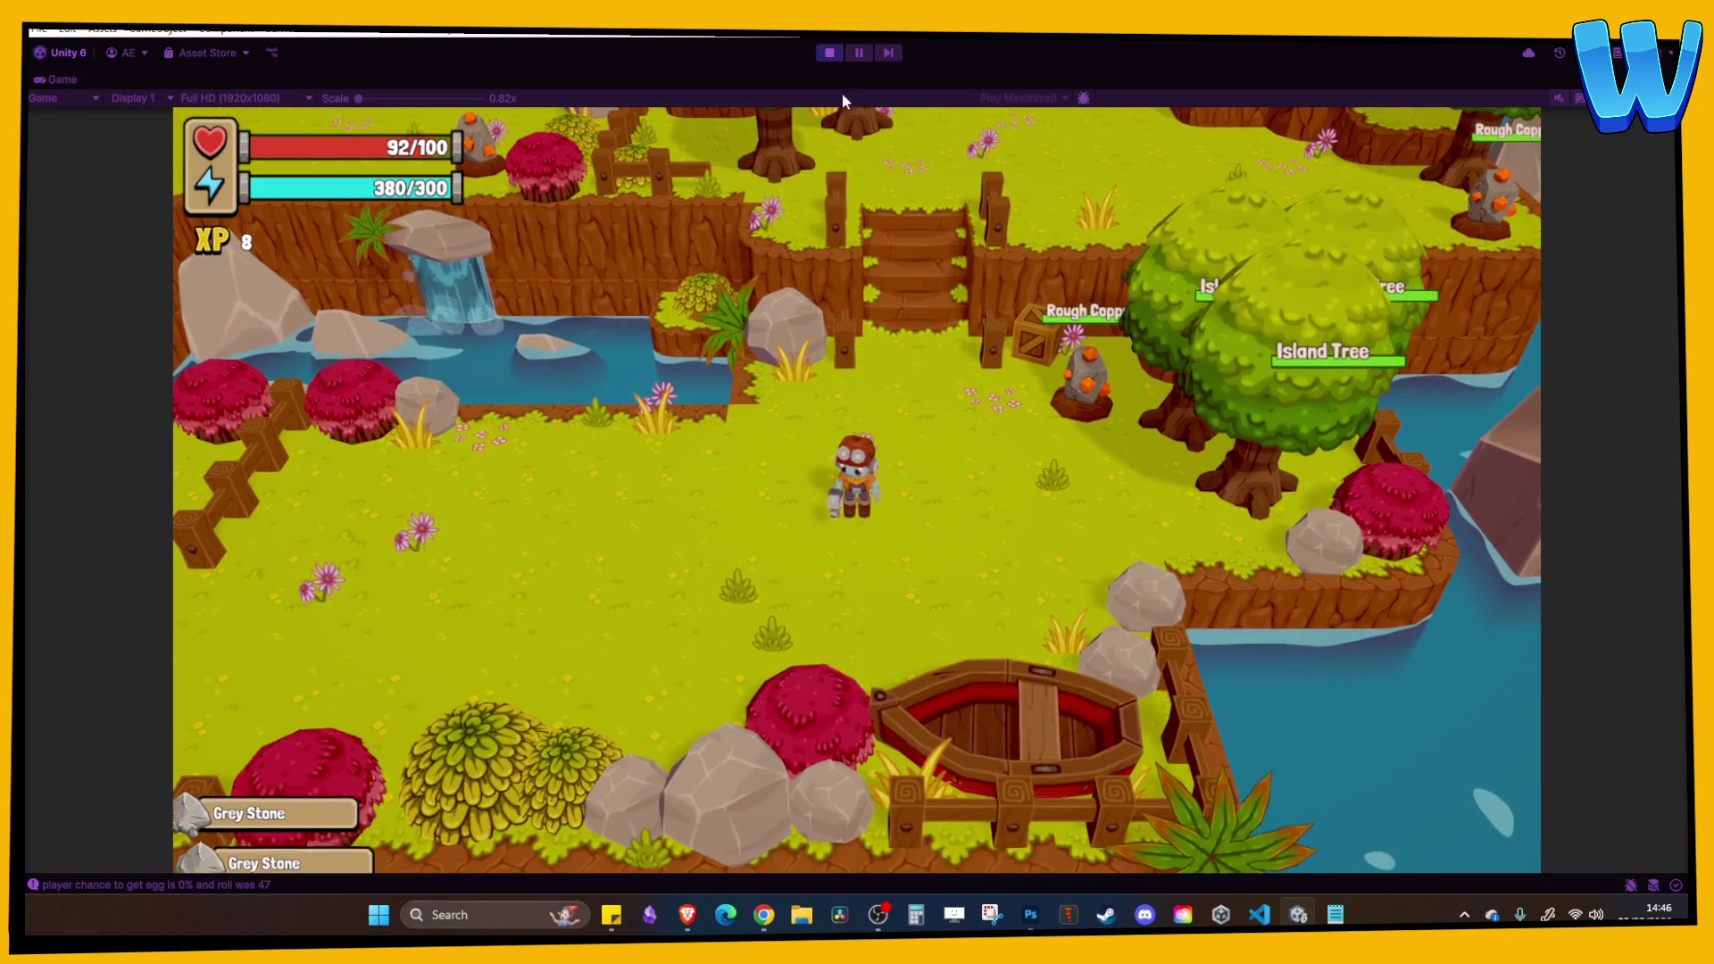
click(828, 53)
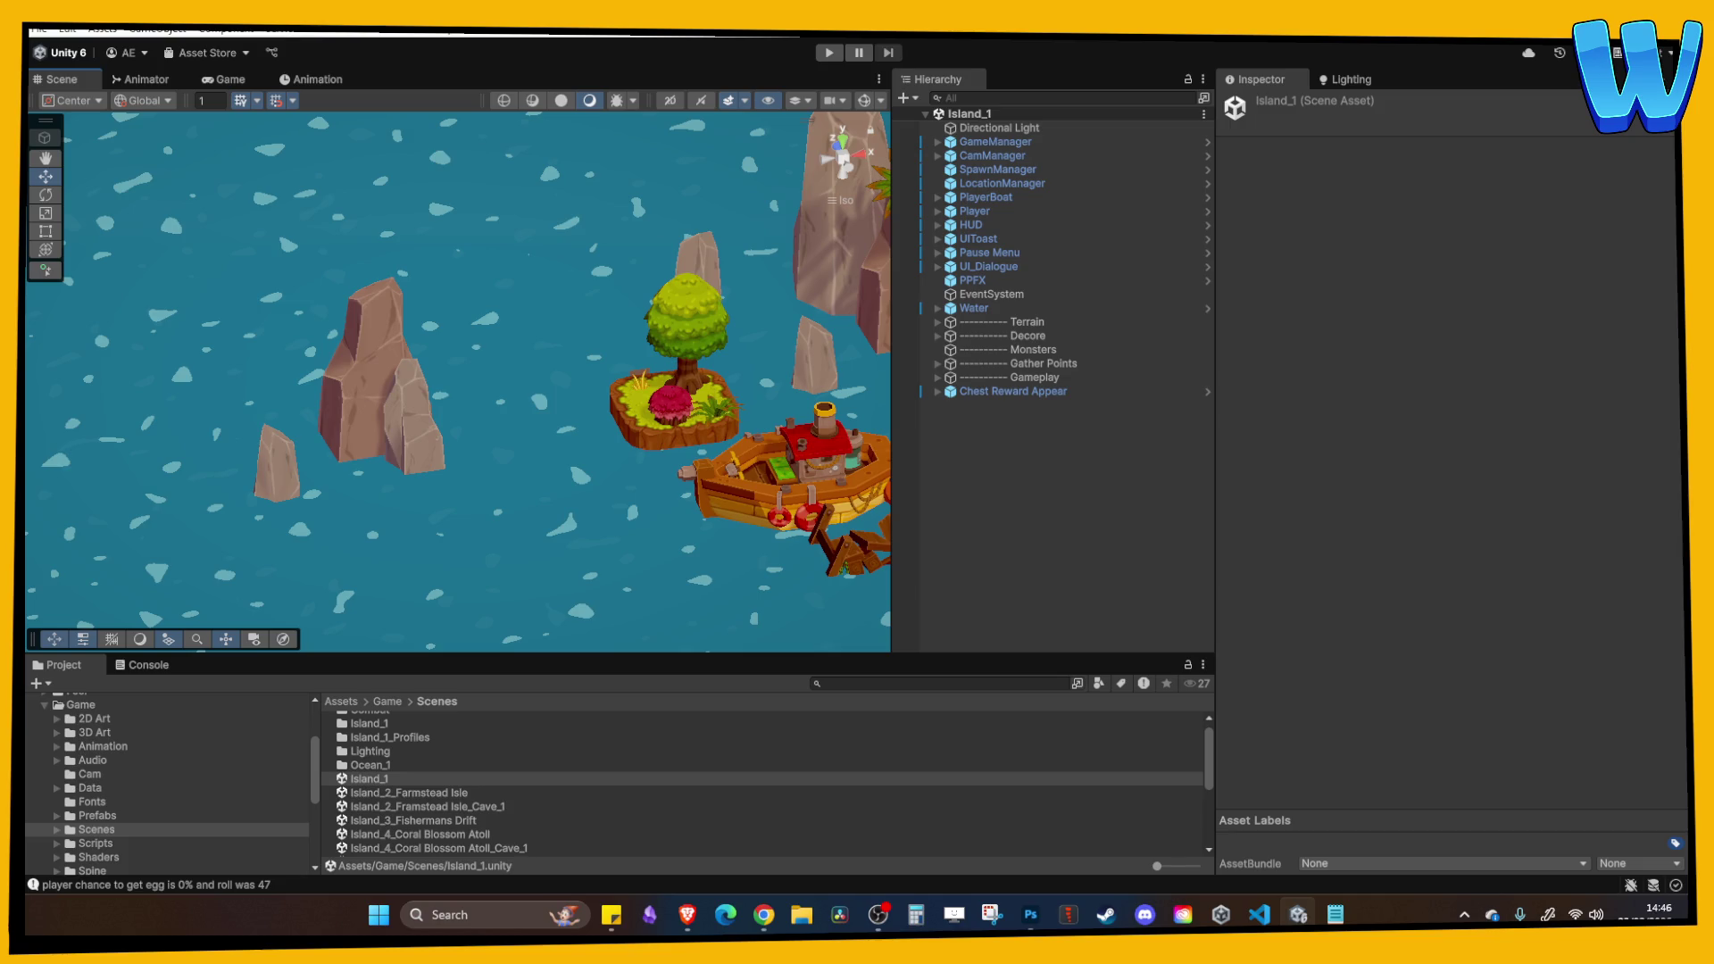
Select the island crate, make the Project file list taller, and open Island_7_Mon Mon Ranch Cave.
click(763, 914)
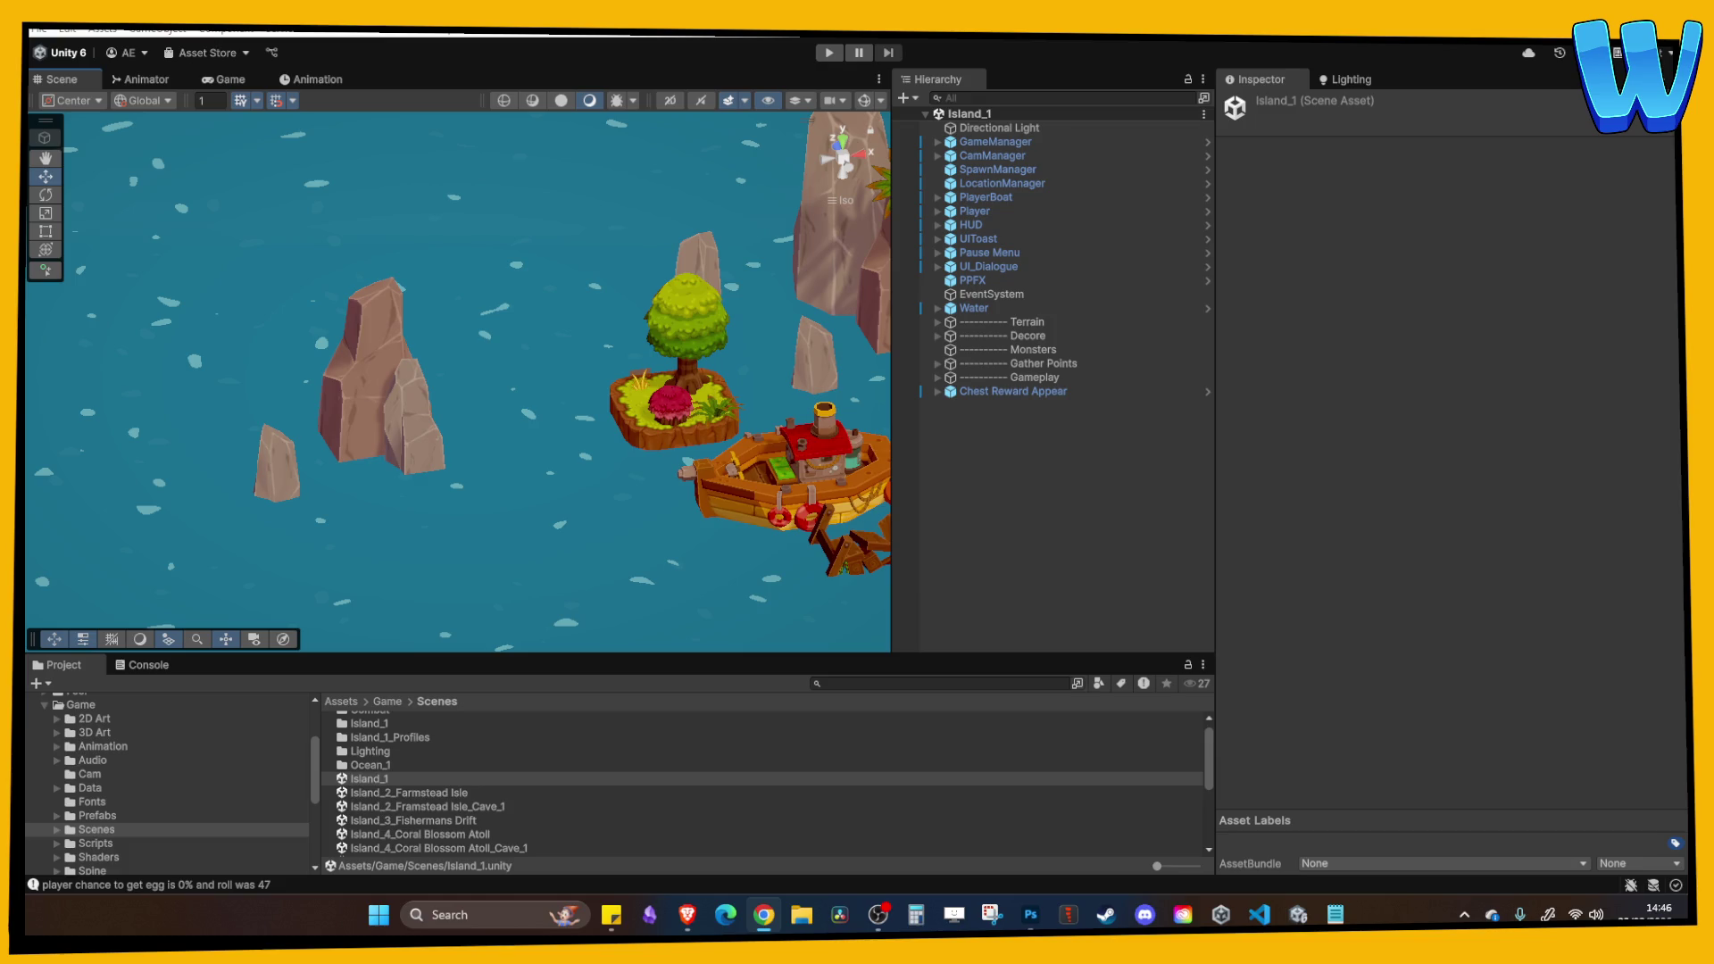
drag(568, 381, 575, 366)
click(575, 365)
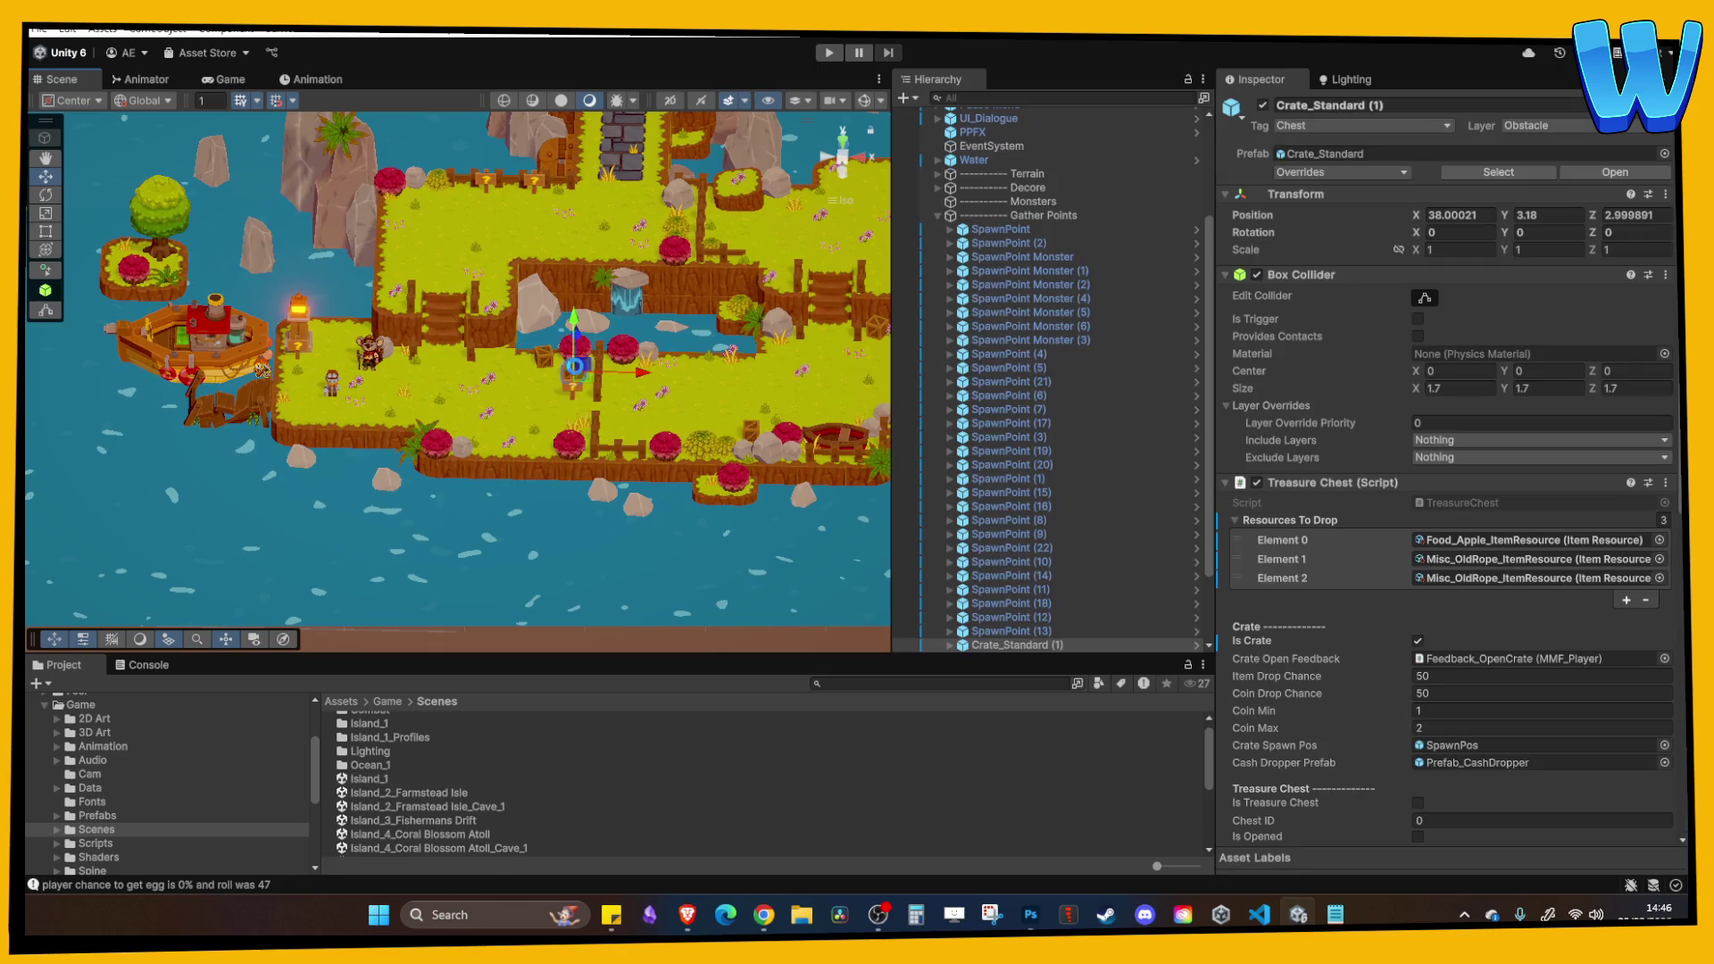
scroll(505, 755, down, 3)
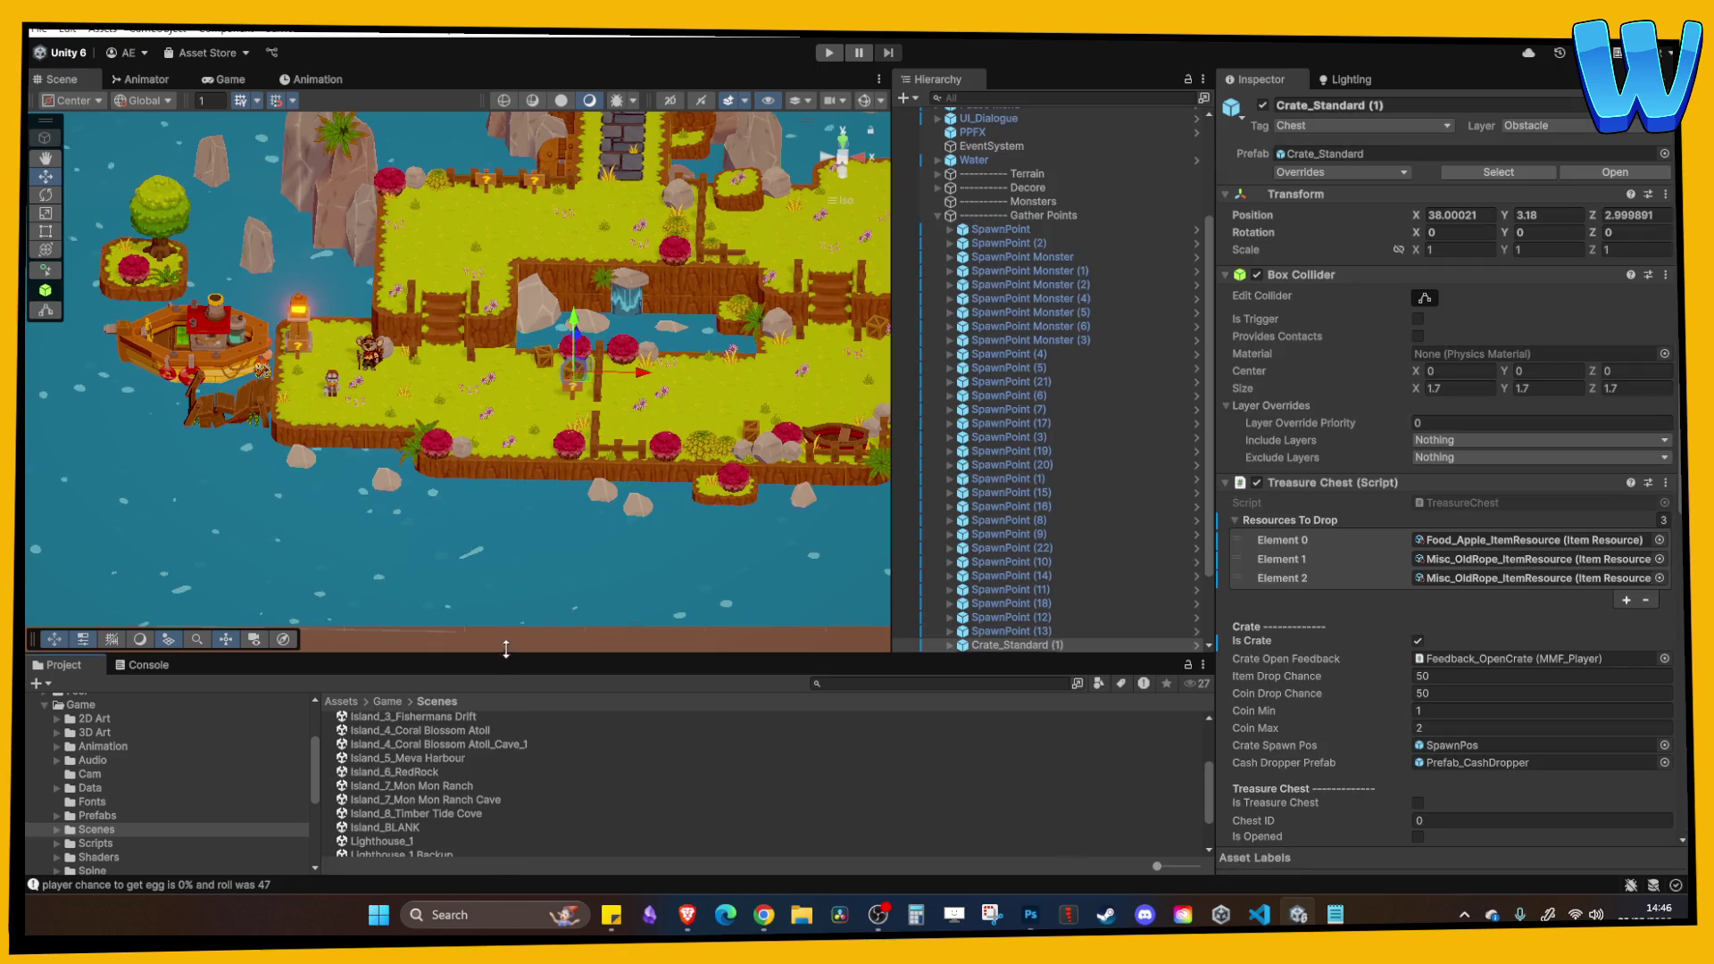
drag(501, 659, 482, 589)
click(449, 741)
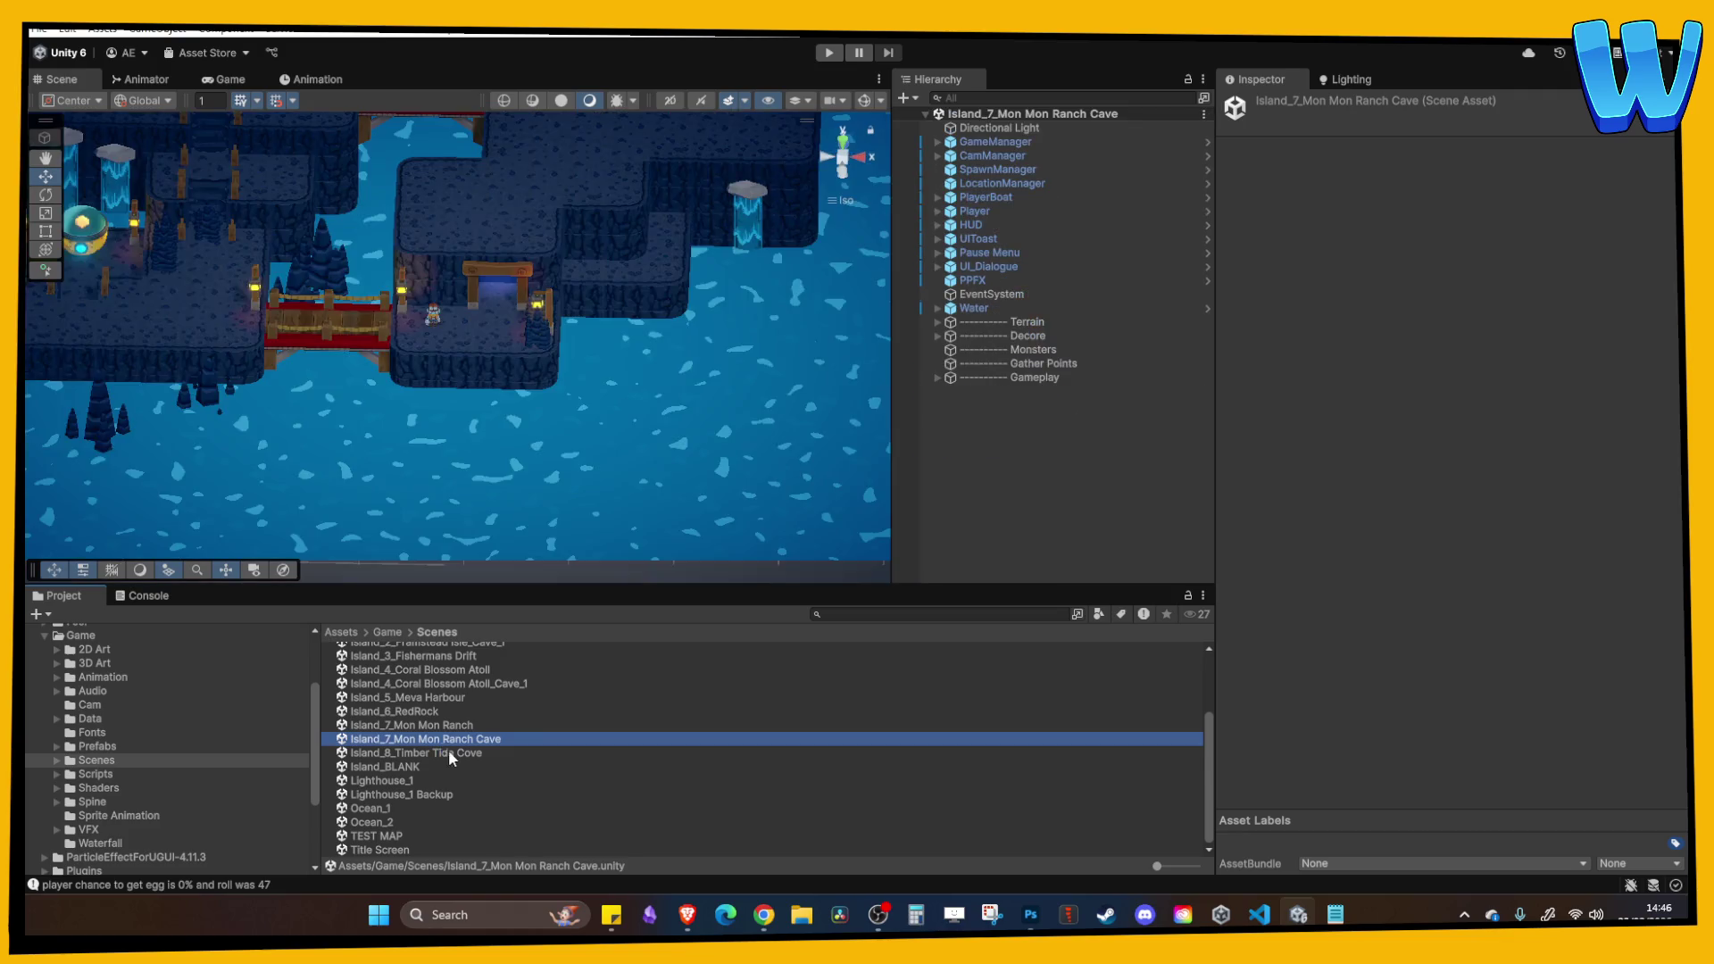
Open Island_8_Timber Tide Cove and inspect the FastTravelBeacon's Beacon Visuals, BeaconActivator and Canvas children.
double_click(448, 750)
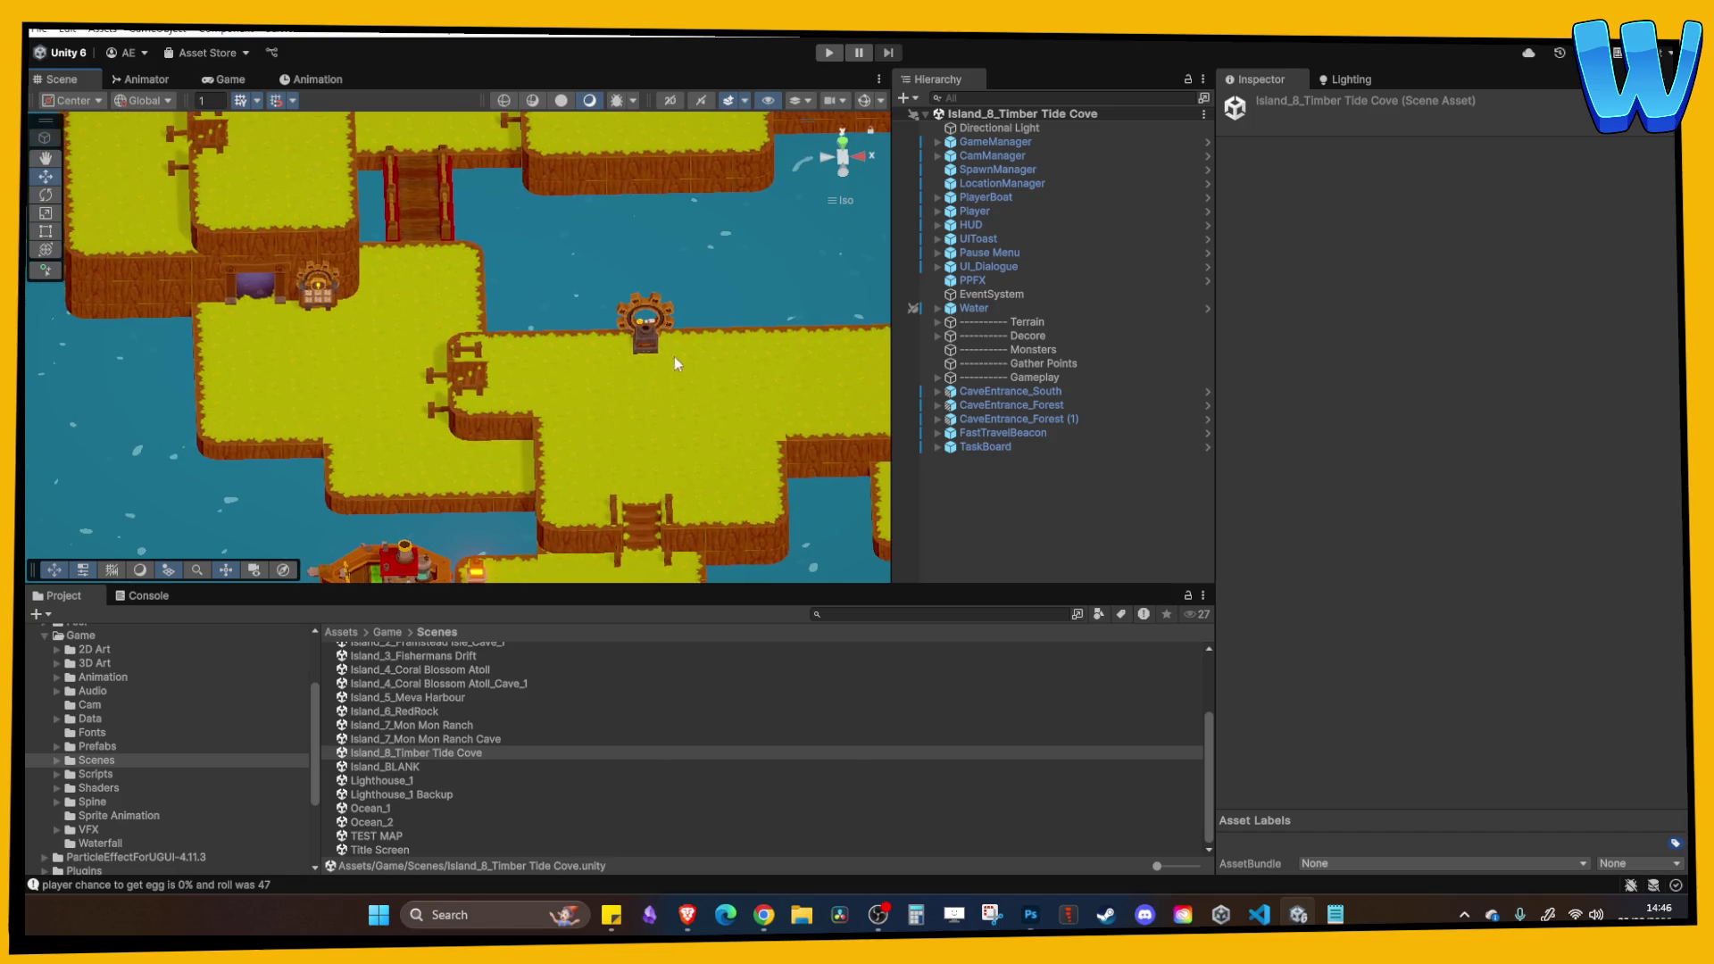
click(647, 338)
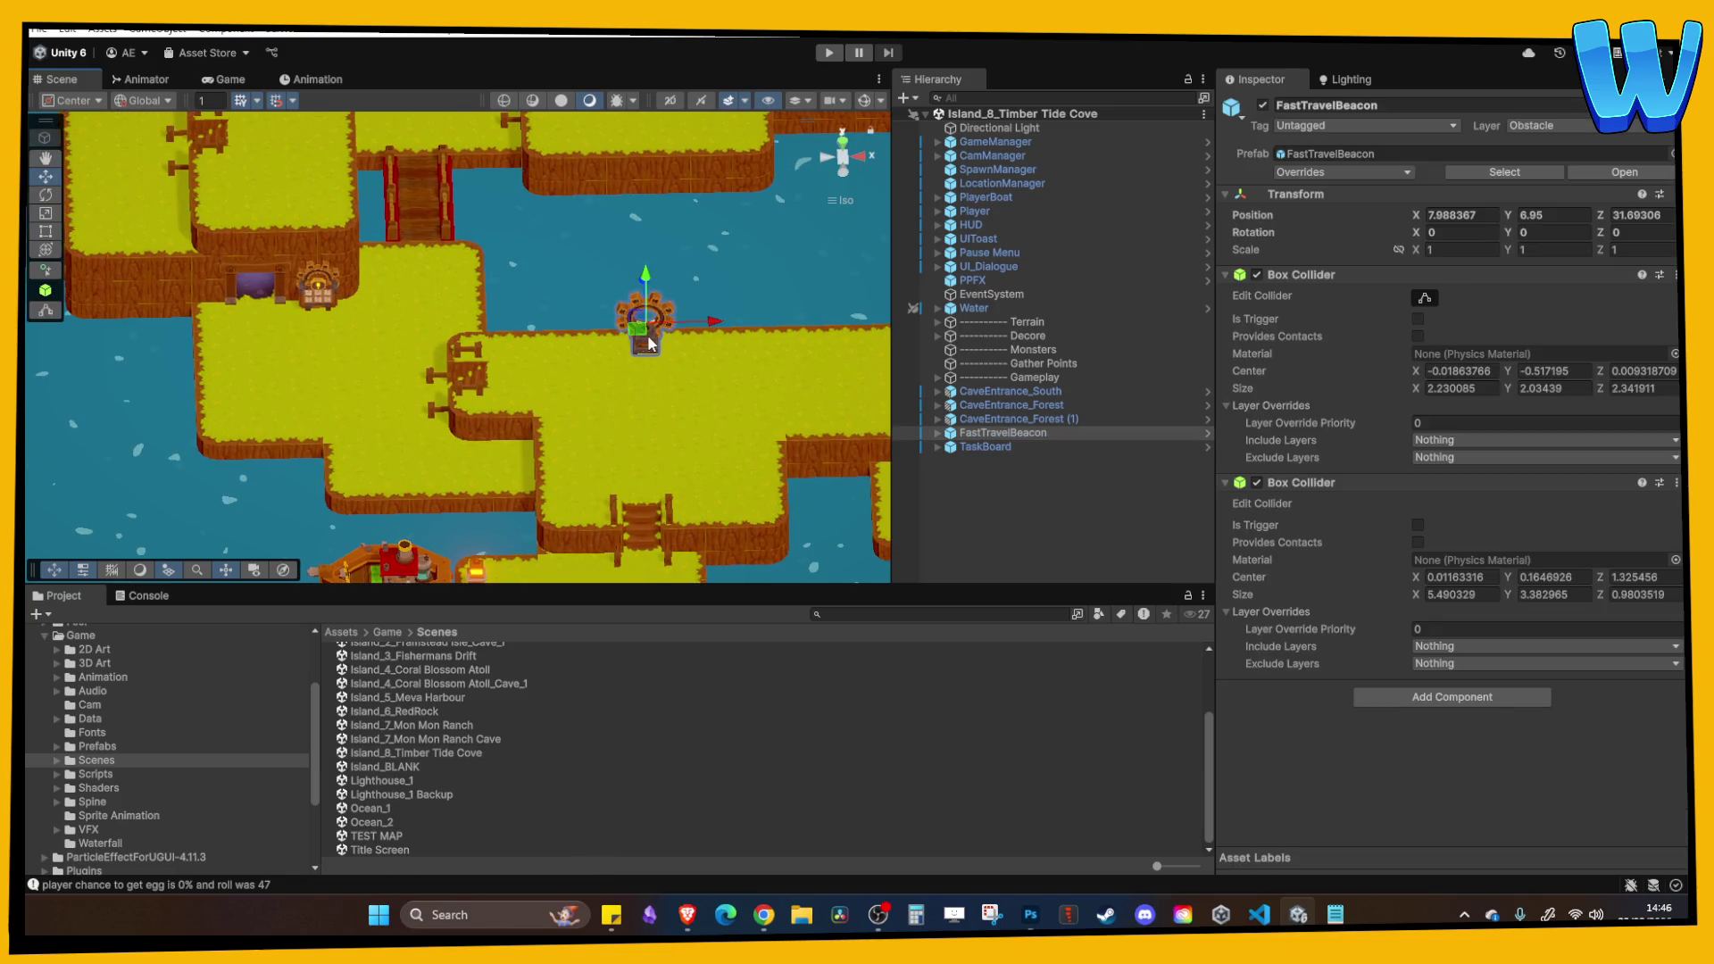
click(937, 434)
click(1000, 460)
click(992, 473)
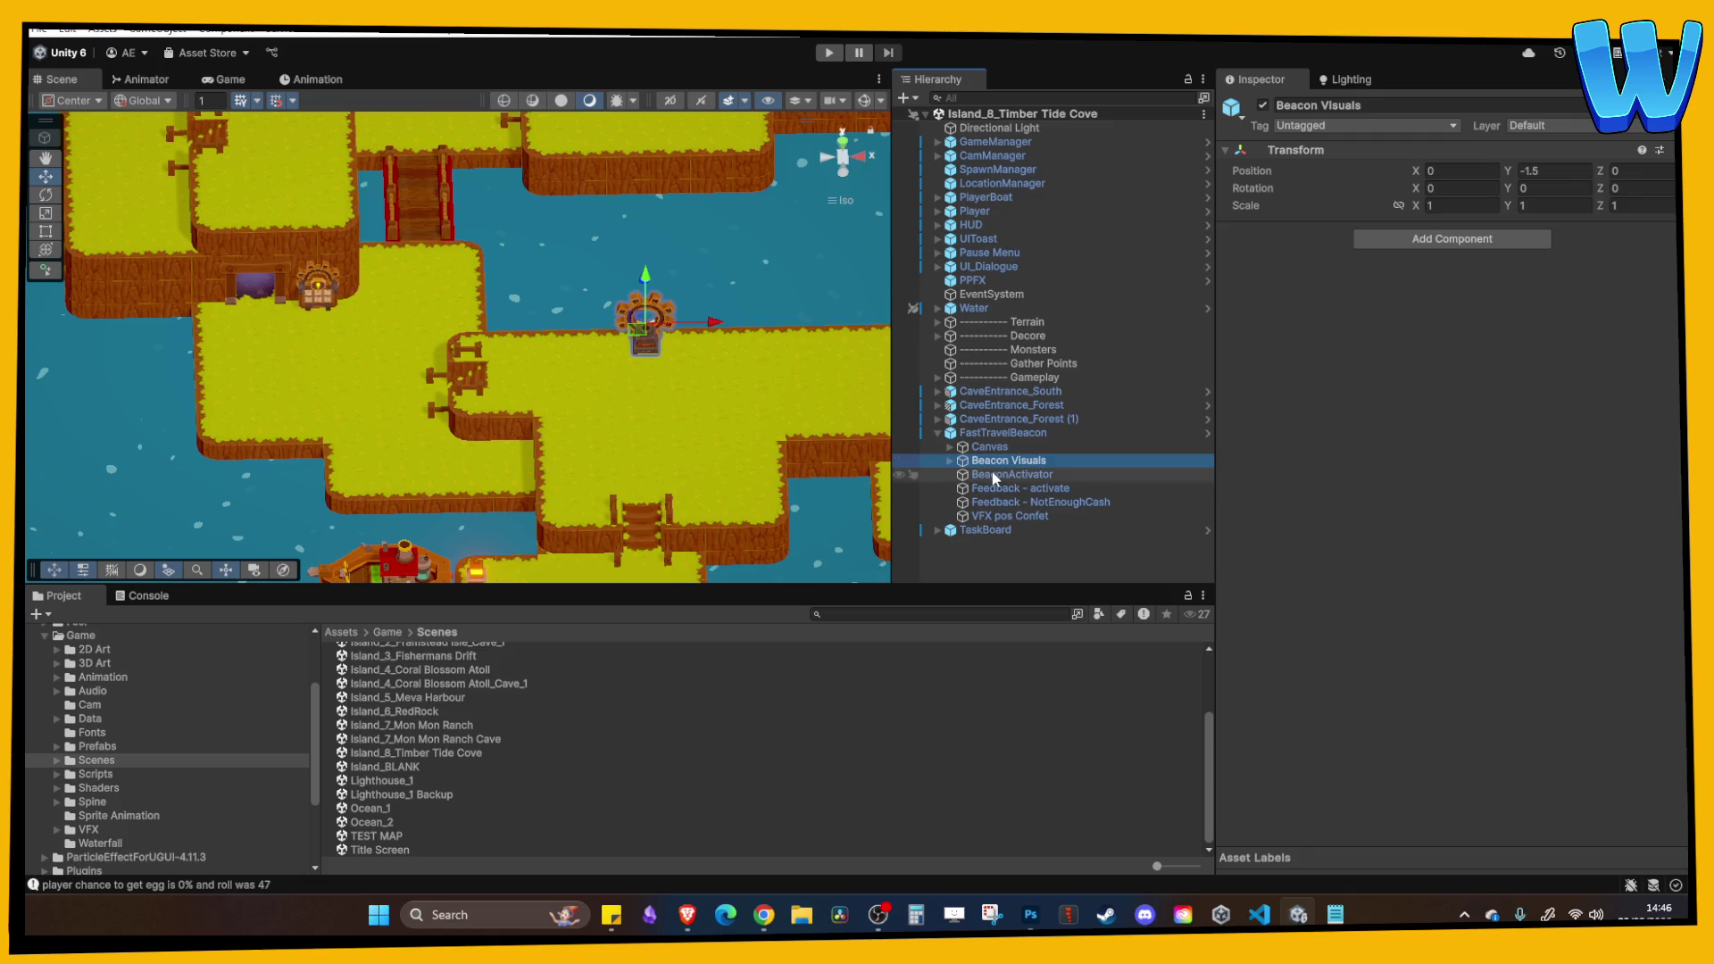
click(984, 446)
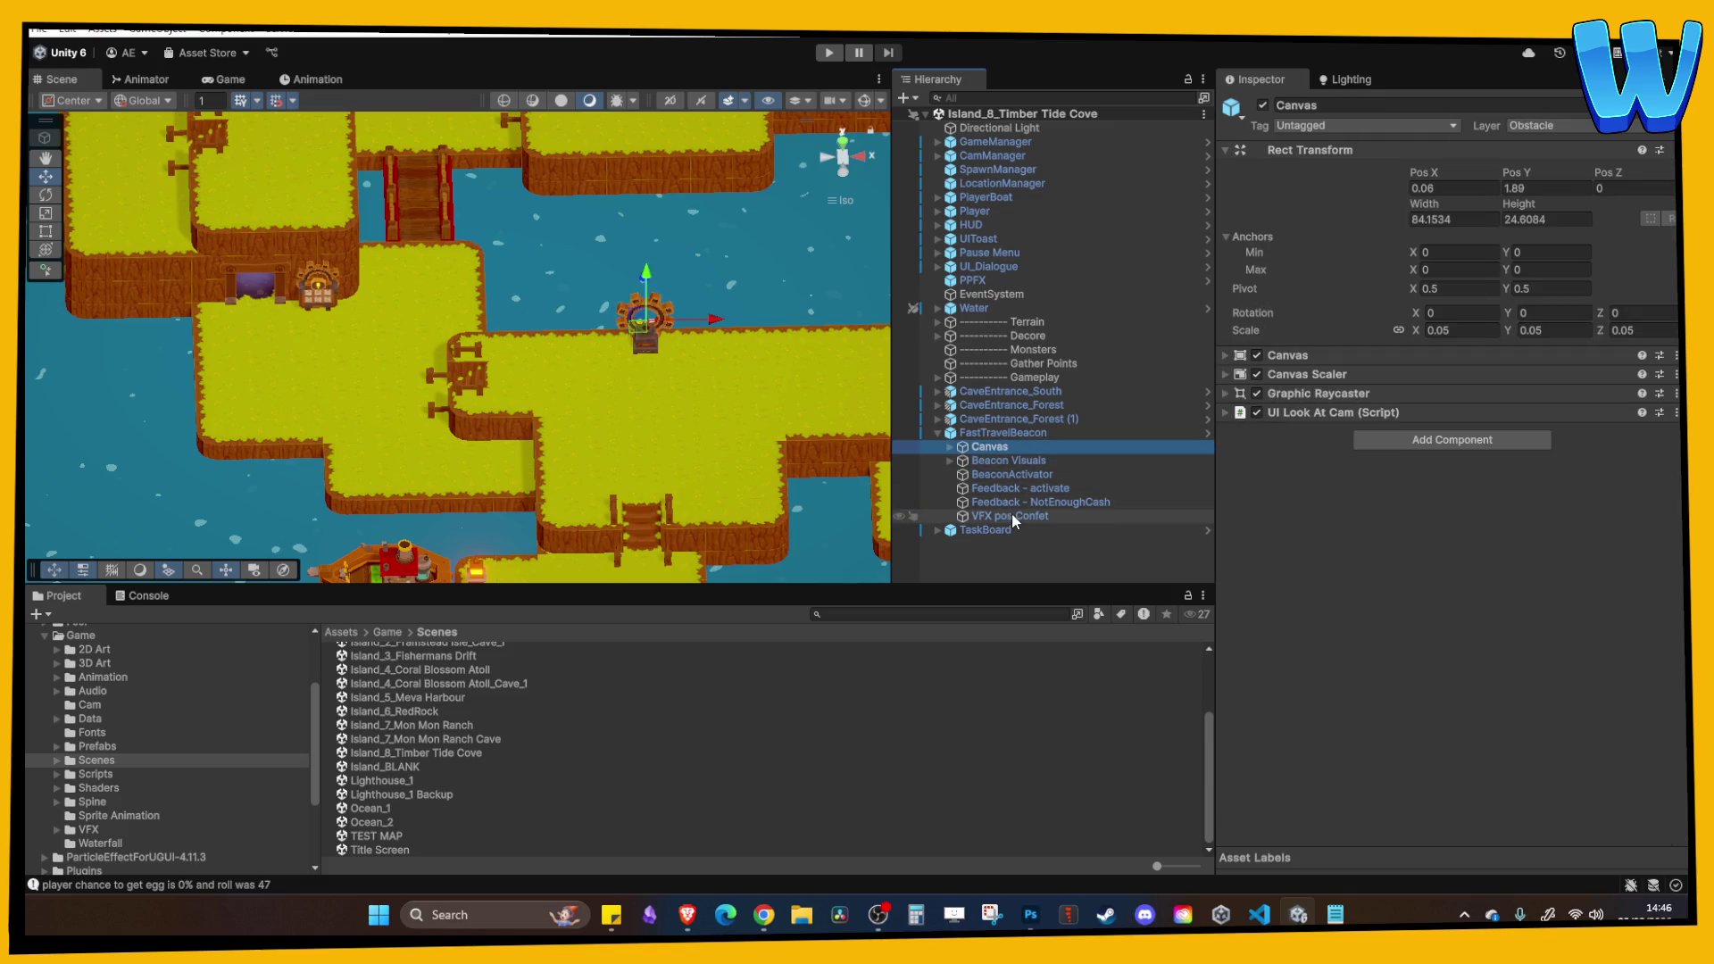
scroll(724, 419, up, 2)
scroll(745, 424, up, 3)
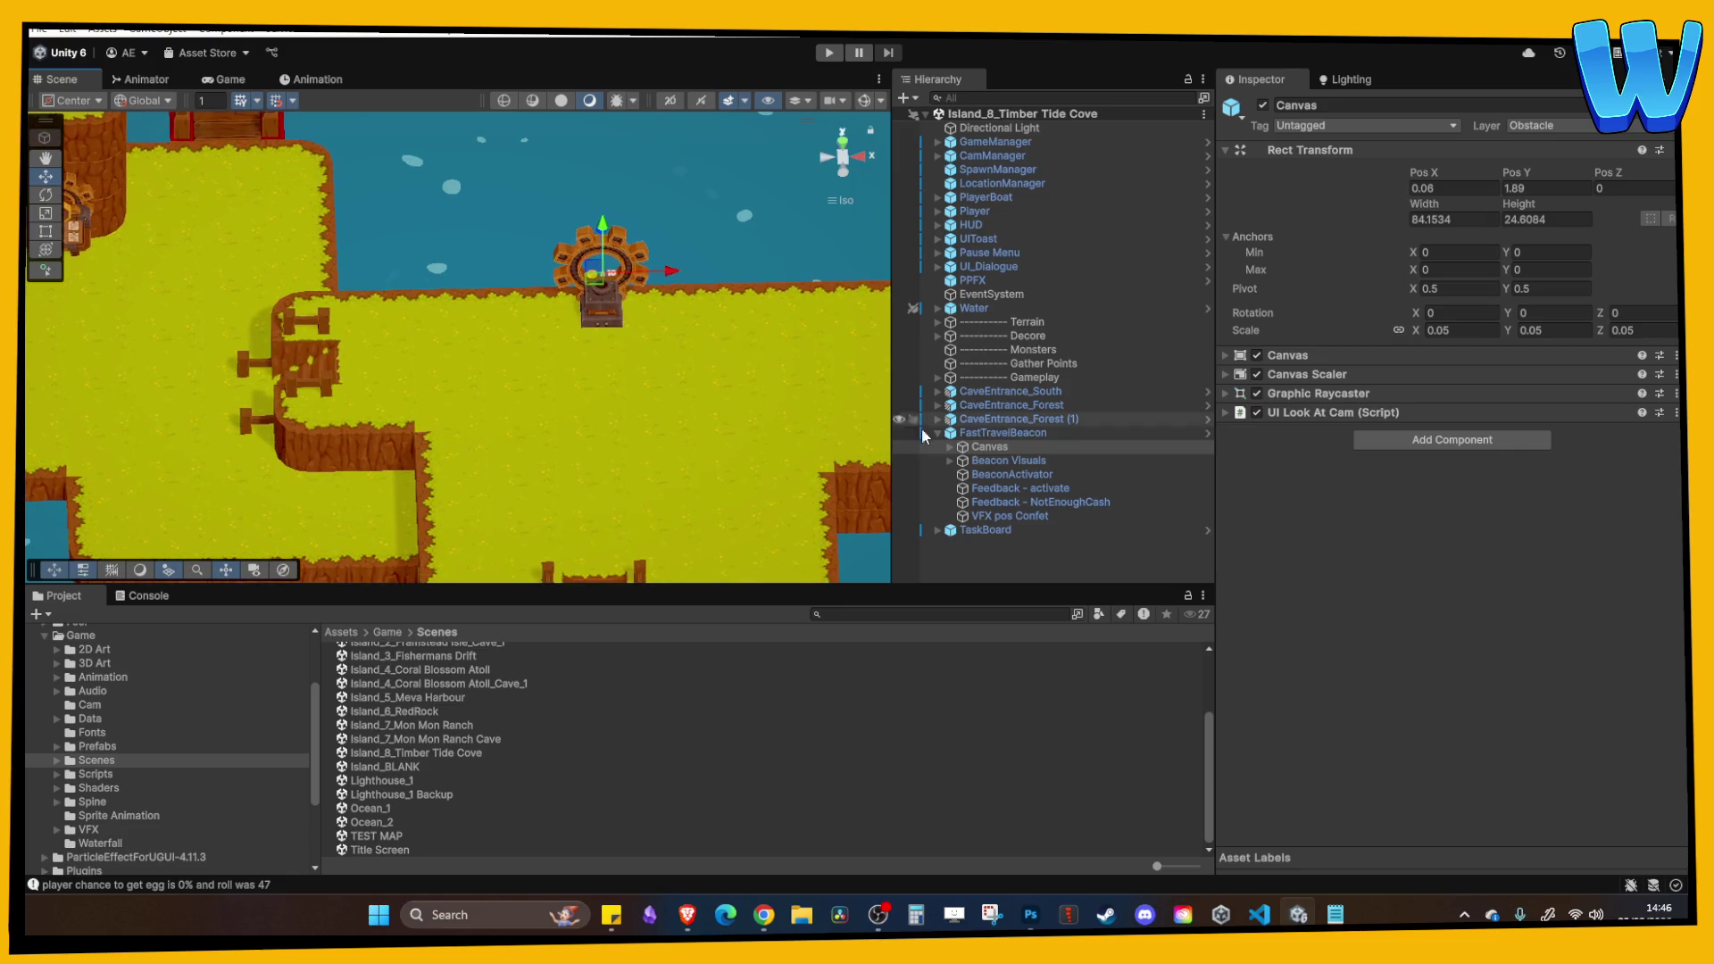
click(1001, 433)
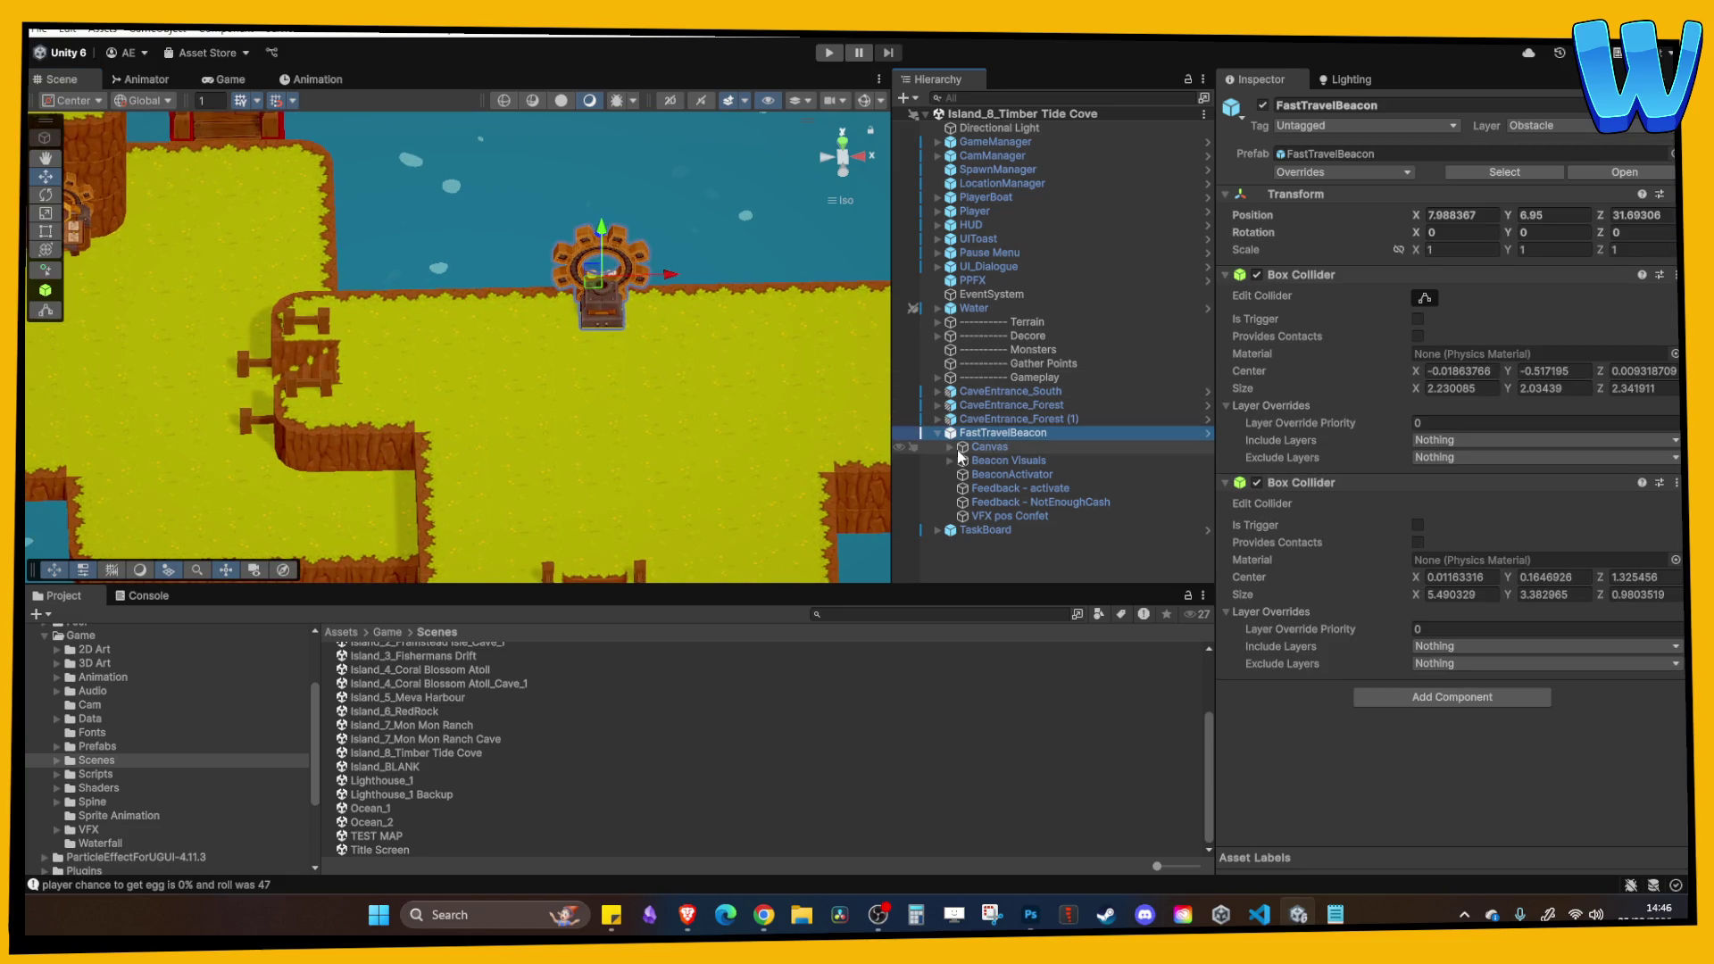
Frame the beacon and find its BeaconActivator's Game Manager and Pause Menu Manager fields empty.
click(948, 460)
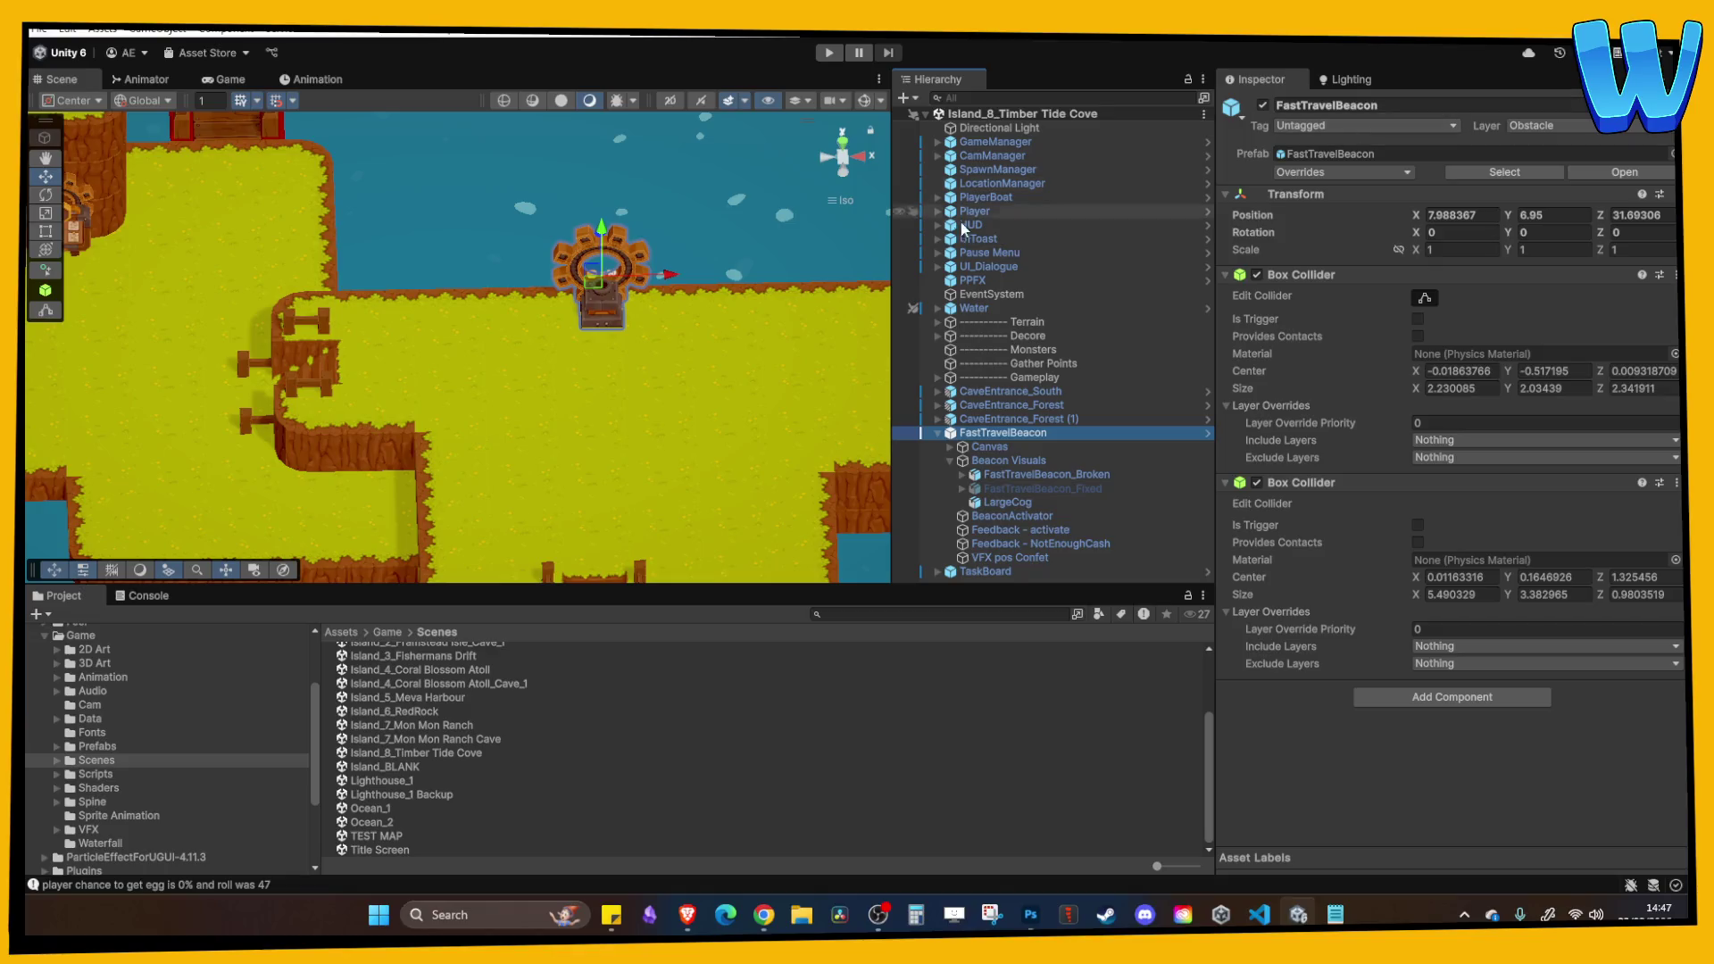
key(f)
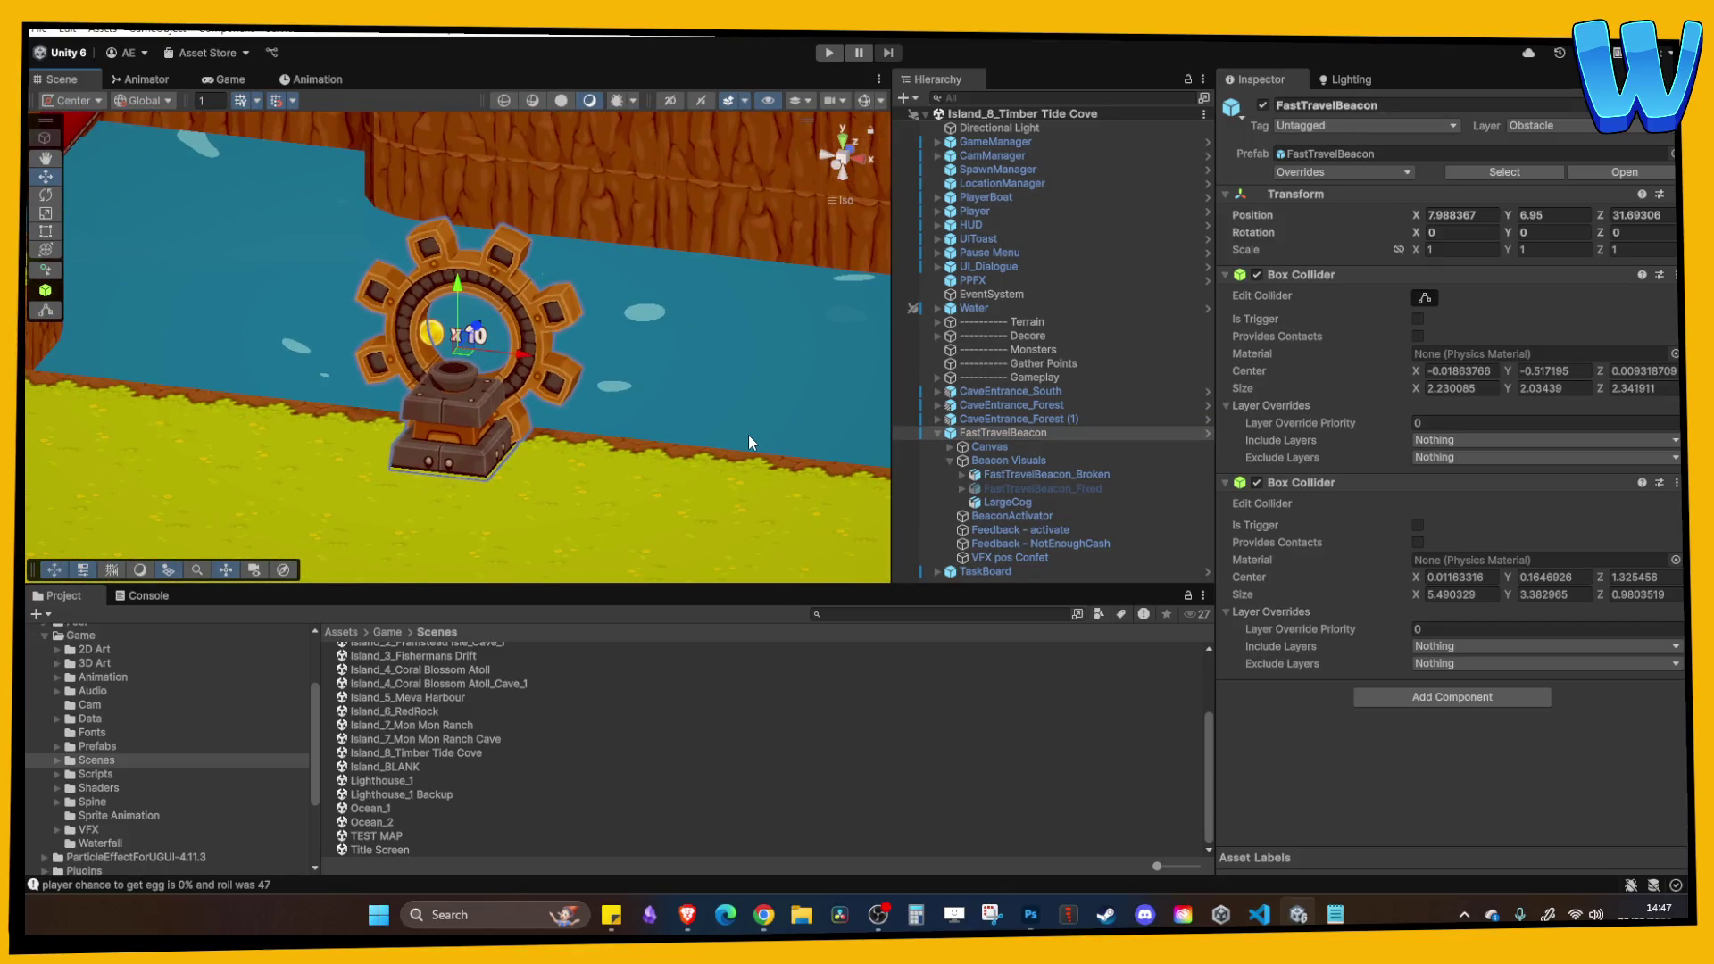
click(994, 557)
click(1010, 543)
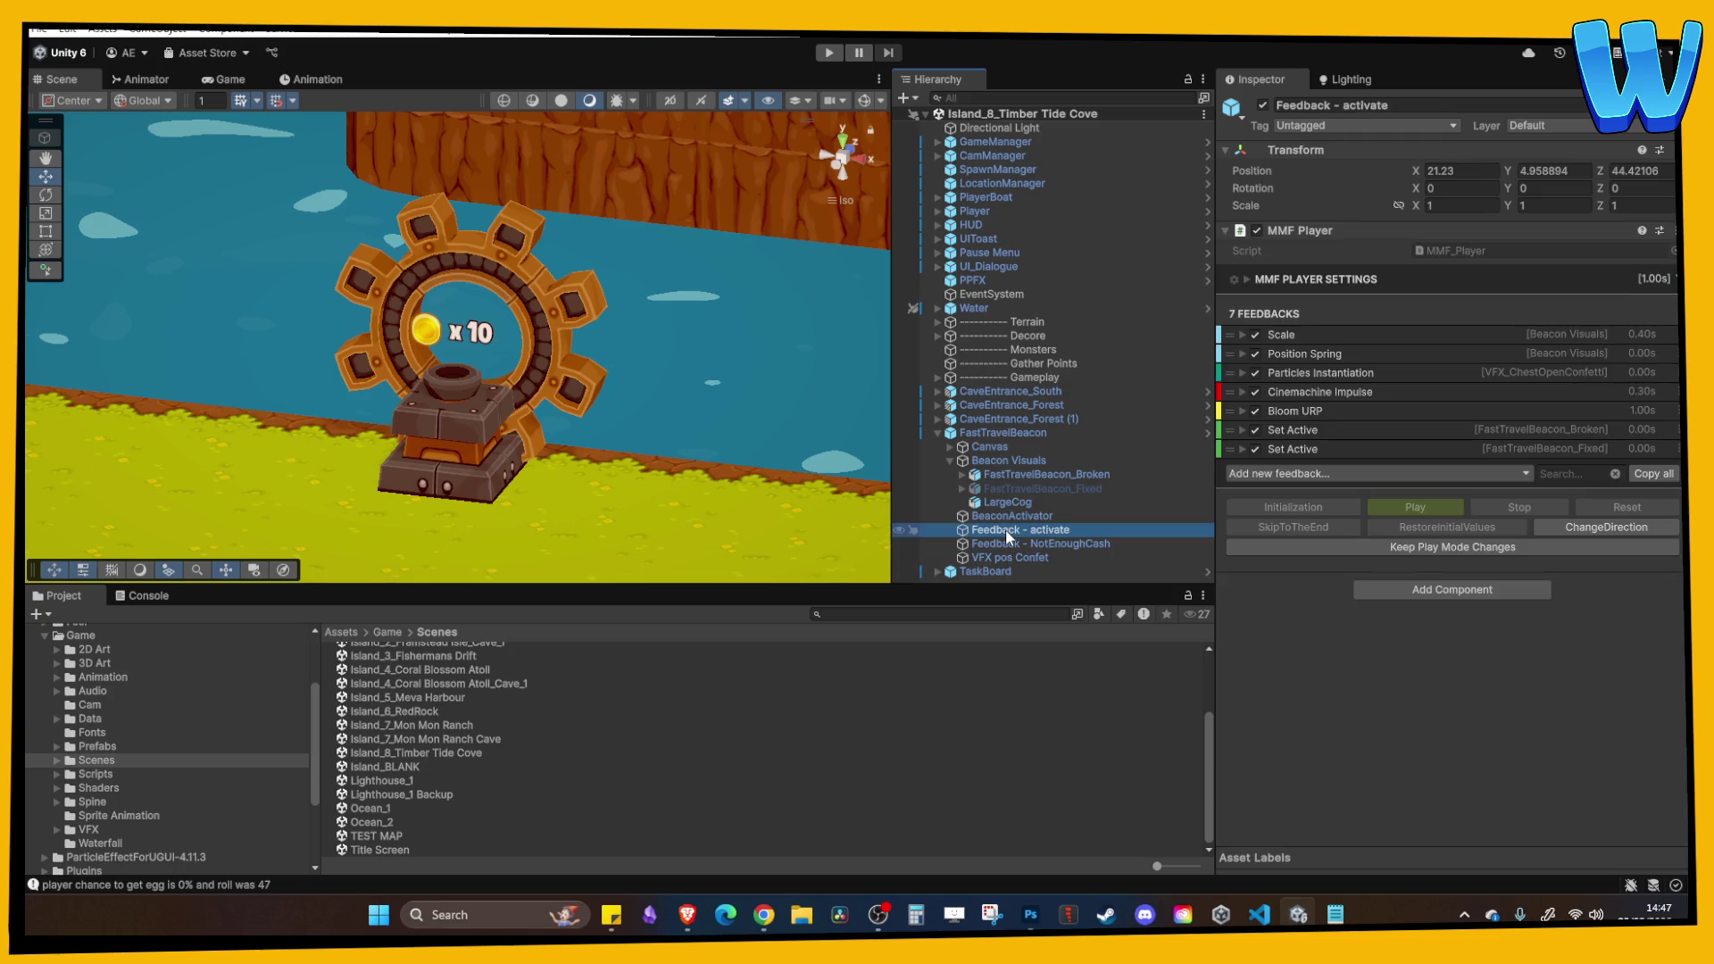
click(1009, 517)
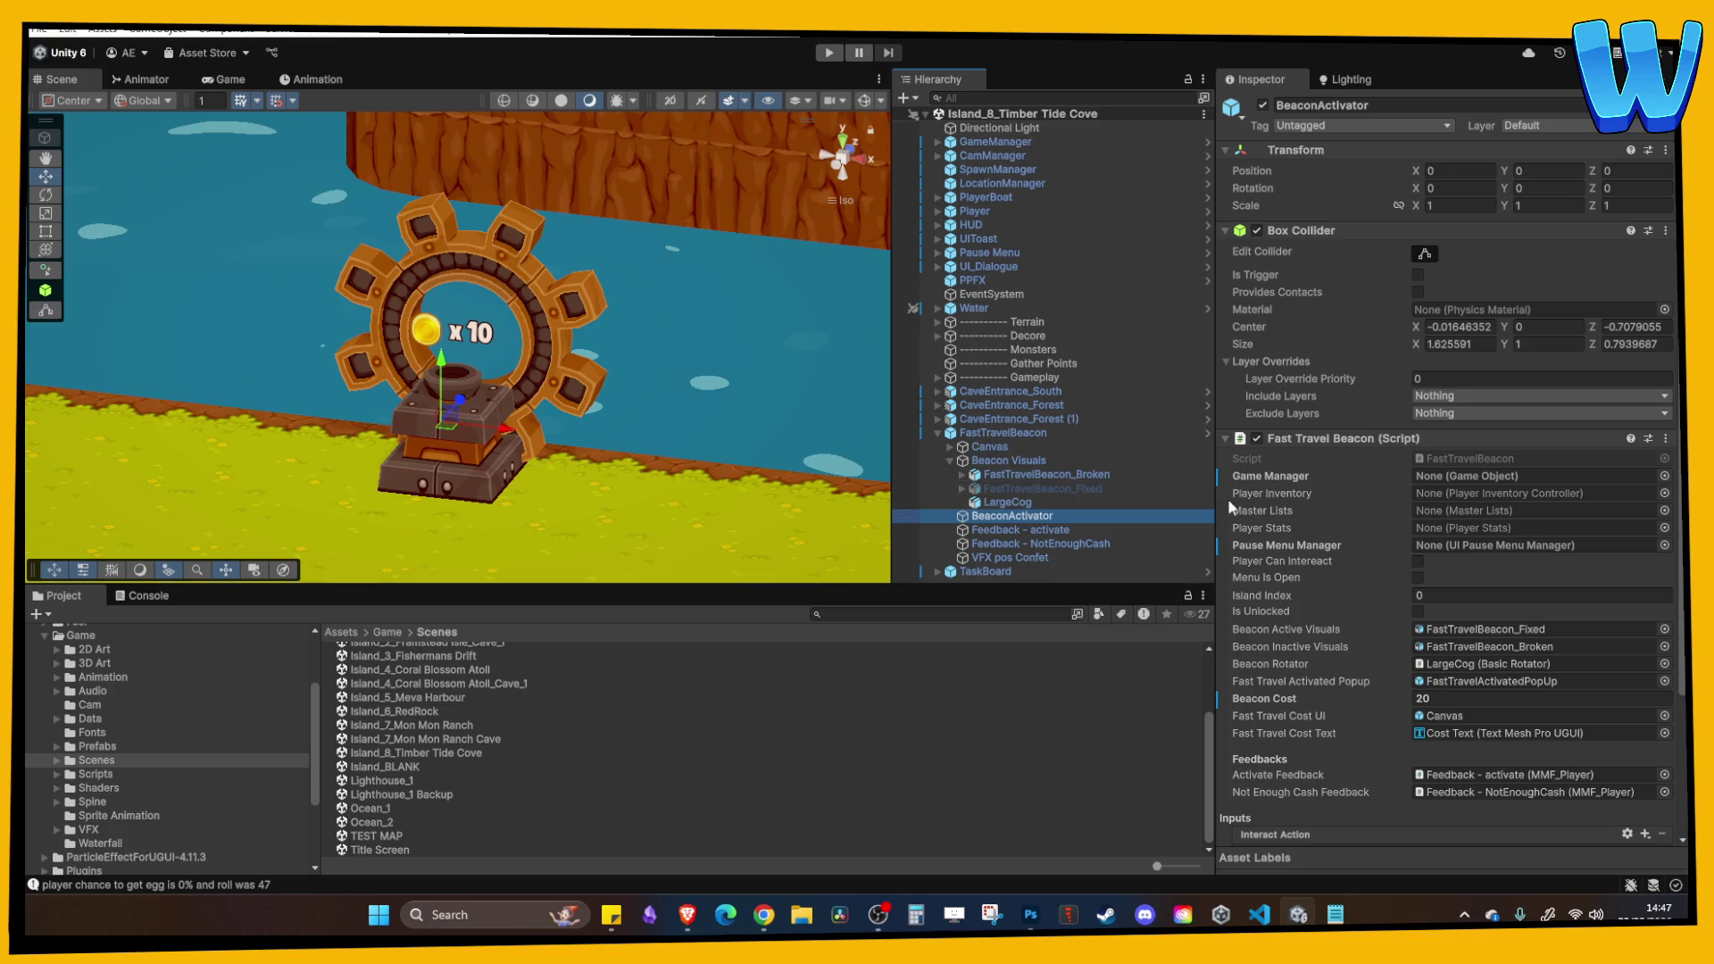
scroll(1343, 558, down, 3)
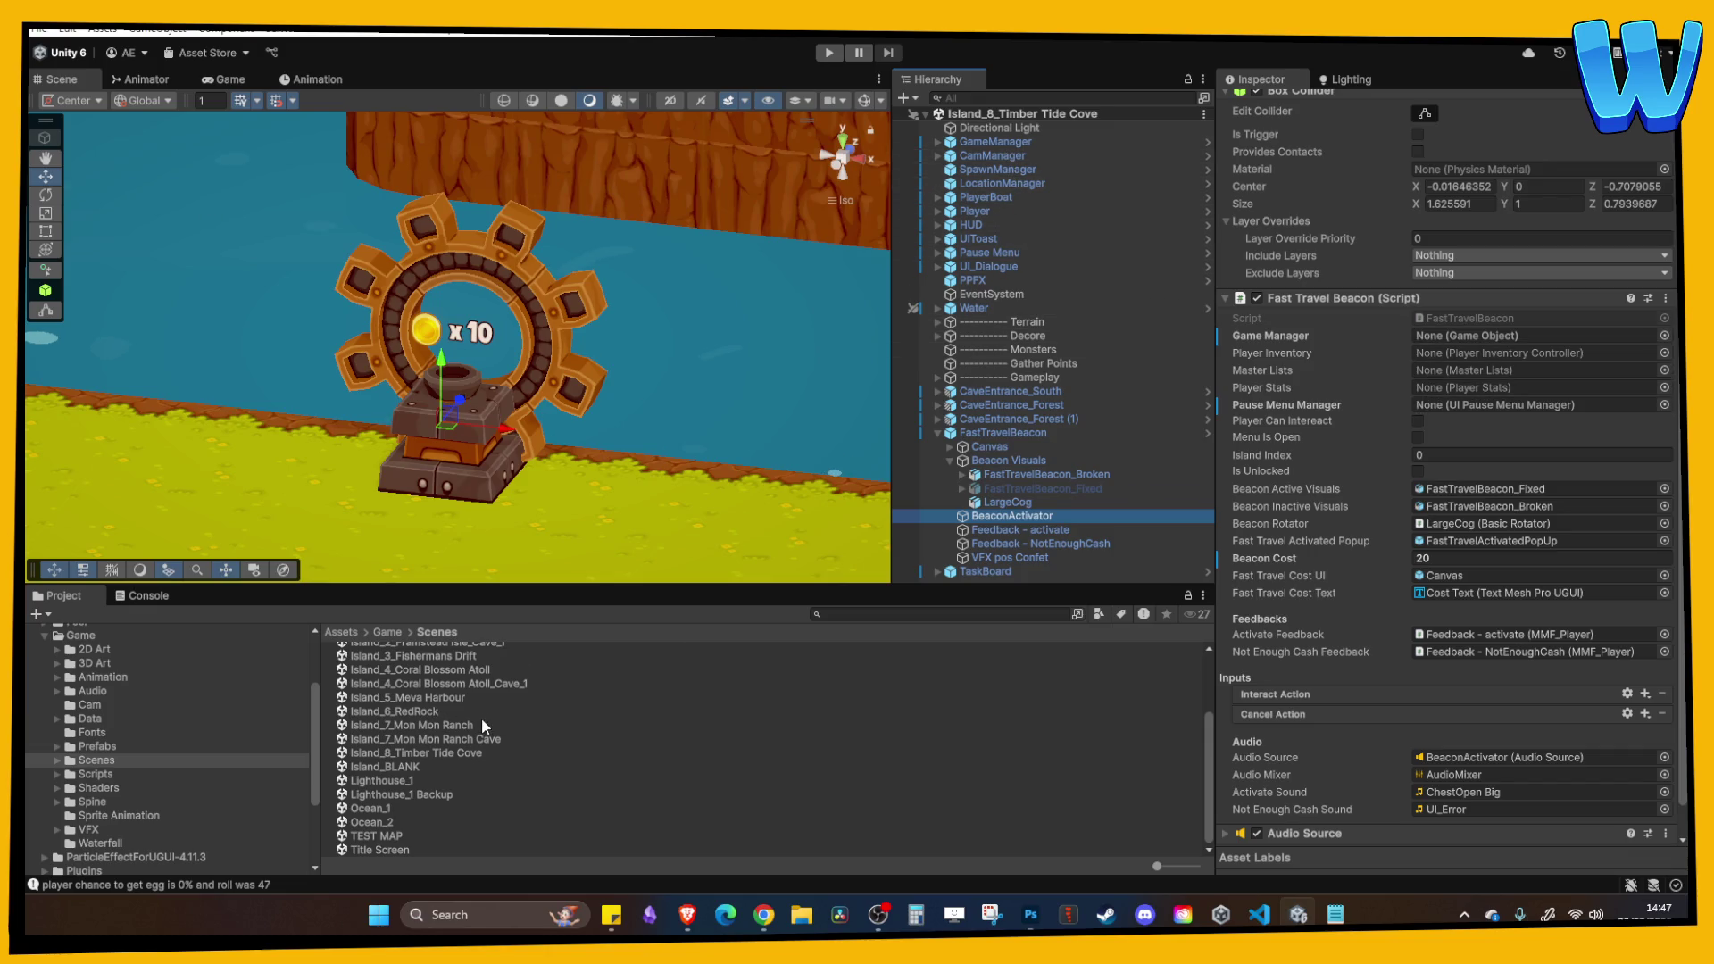
scroll(482, 723, up, 2)
double_click(432, 682)
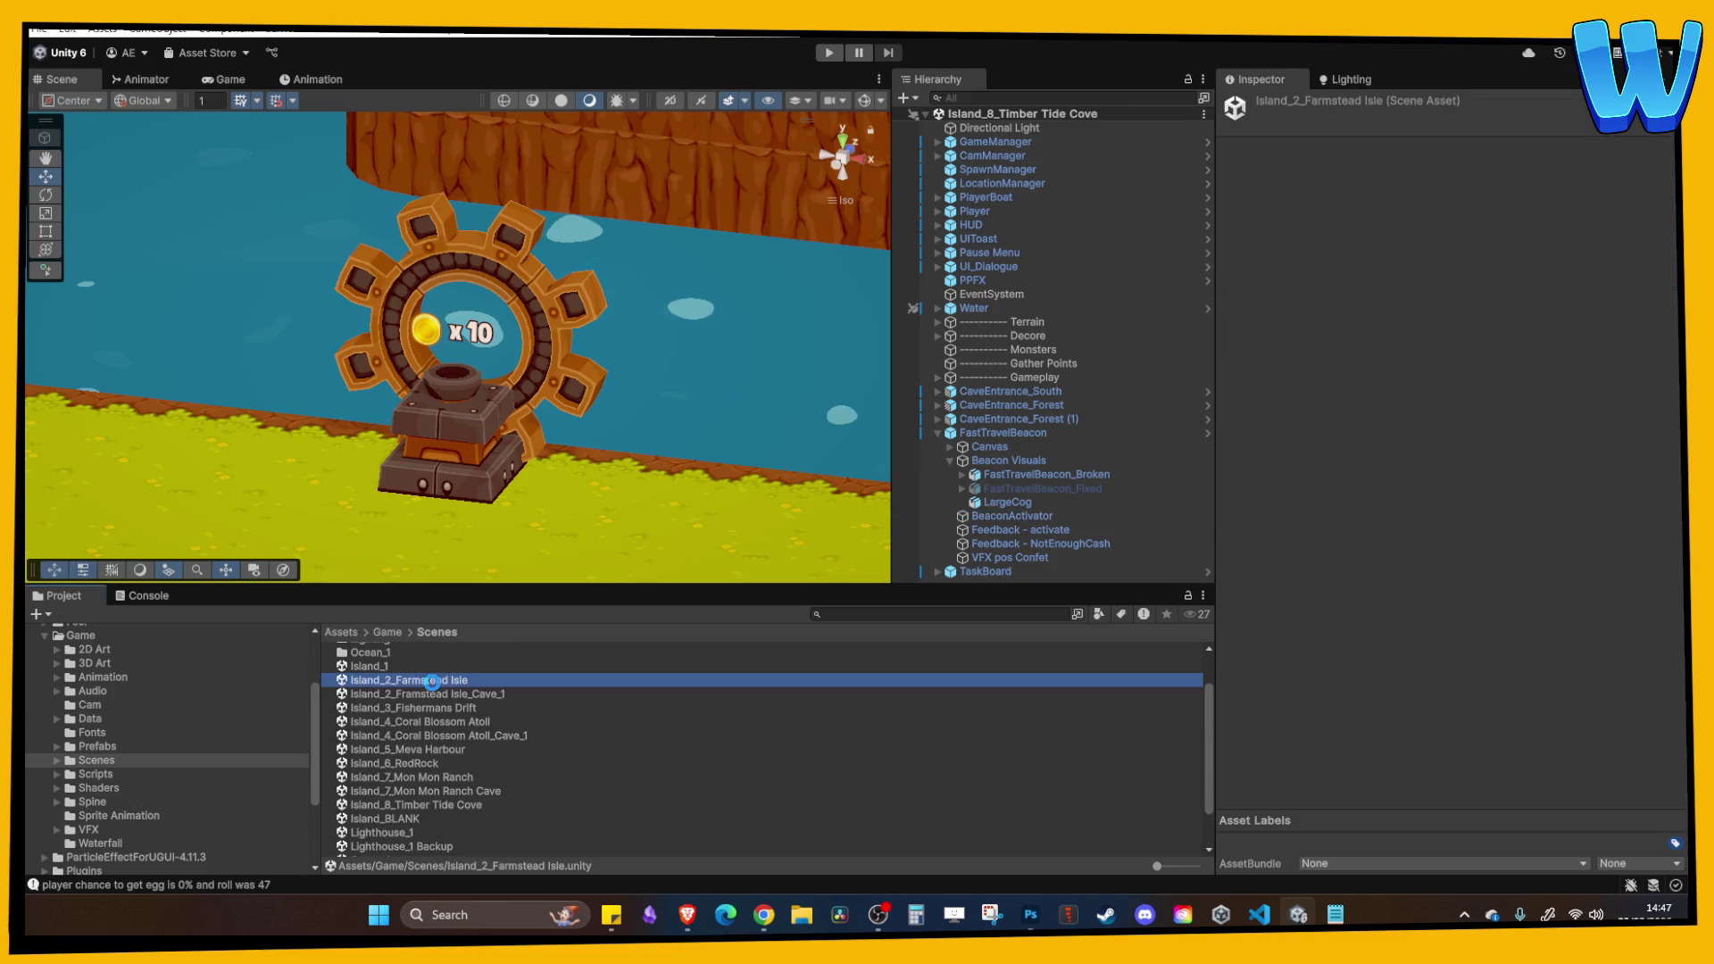
Frame Farmstead Isle's FastTravelBeacon and review its BeaconActivator's GameManager and Pause Menu references.
mouse_move(571, 523)
mouse_down()
mouse_move(535, 489)
mouse_move(651, 467)
mouse_move(268, 295)
mouse_up()
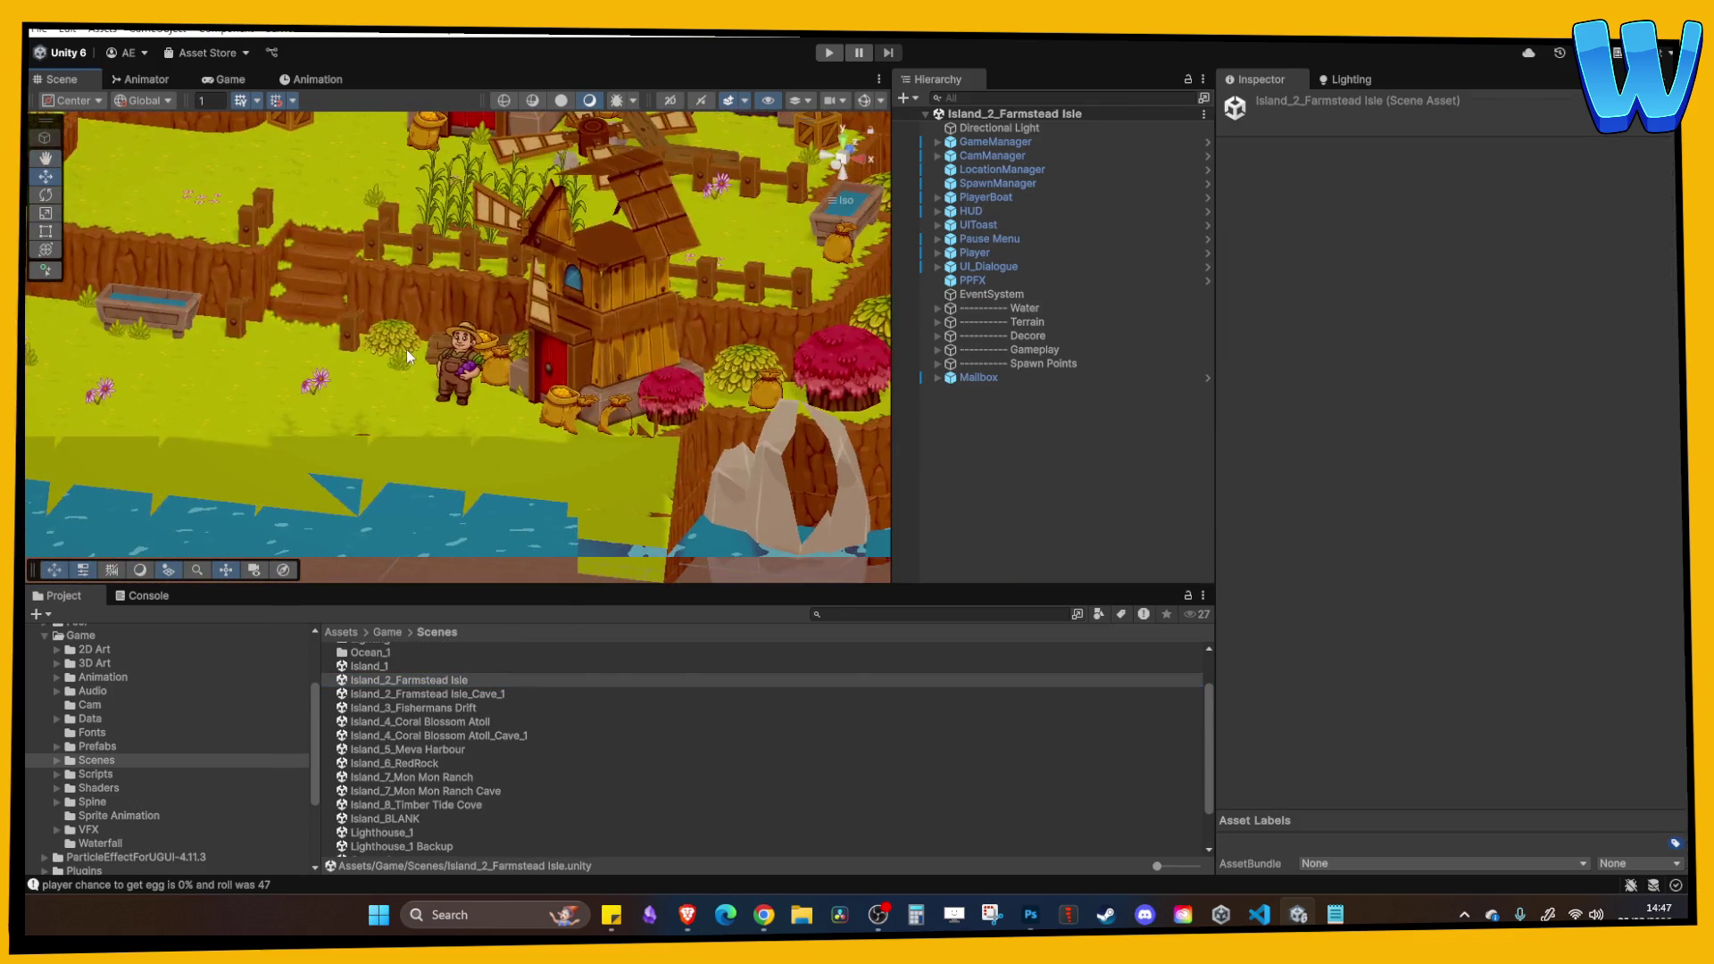
scroll(517, 493, down, 3)
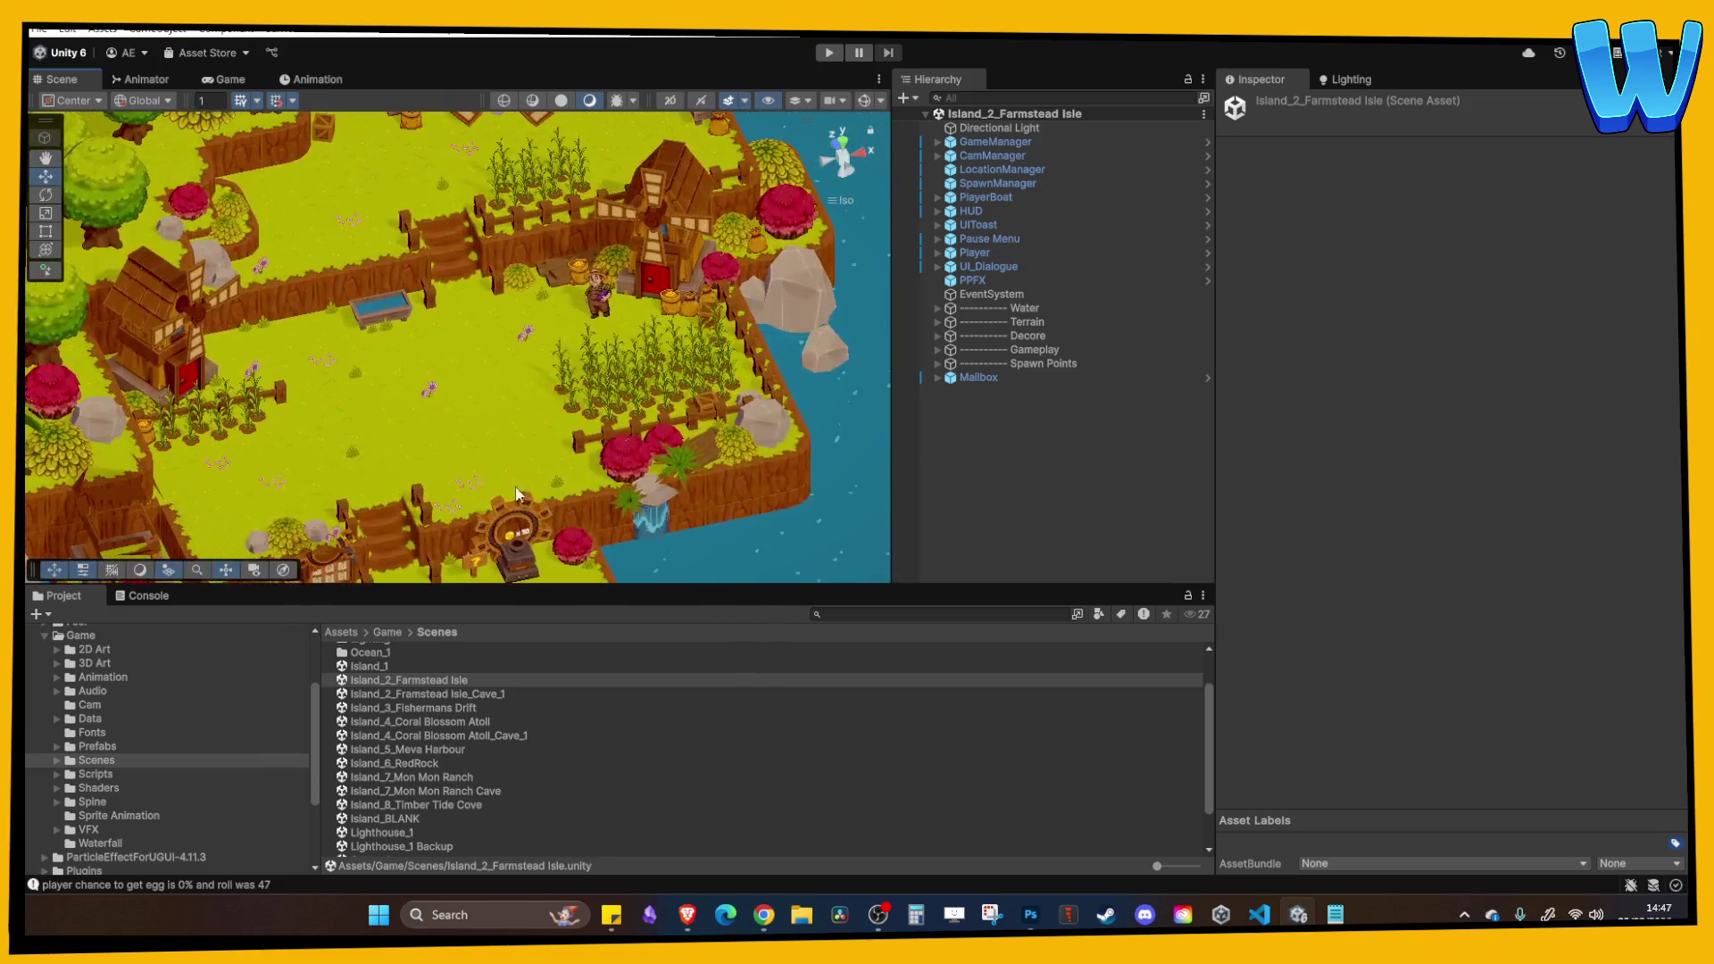
click(505, 540)
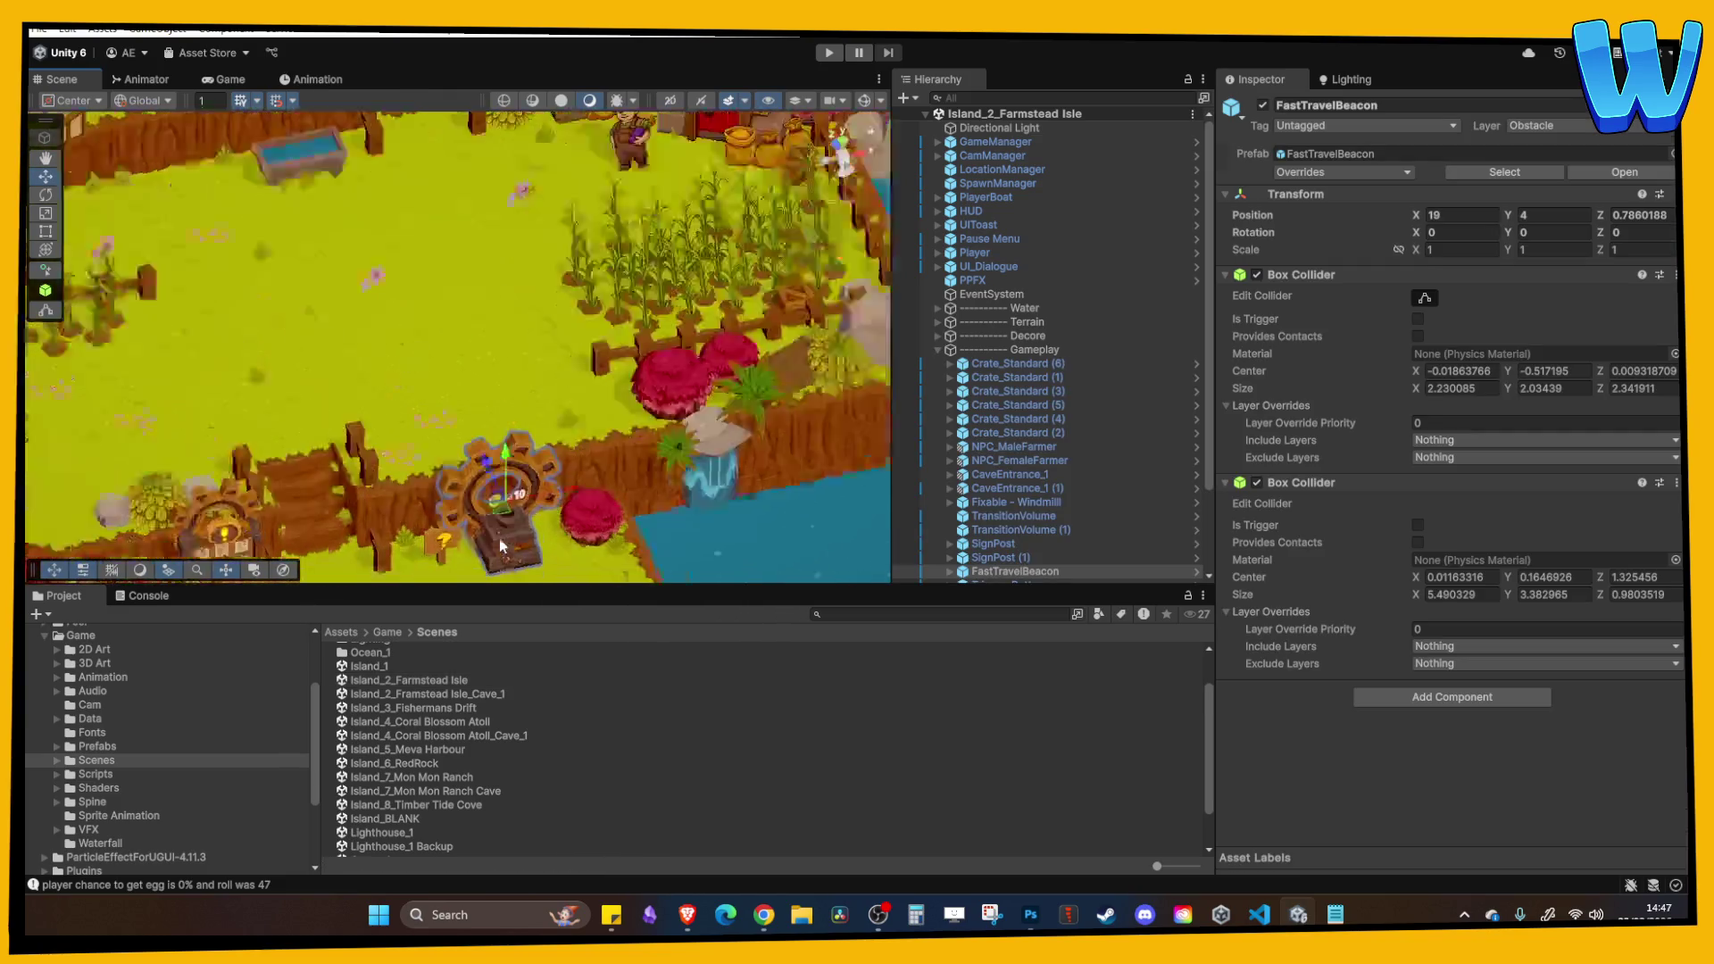
key(f)
click(950, 465)
click(1024, 506)
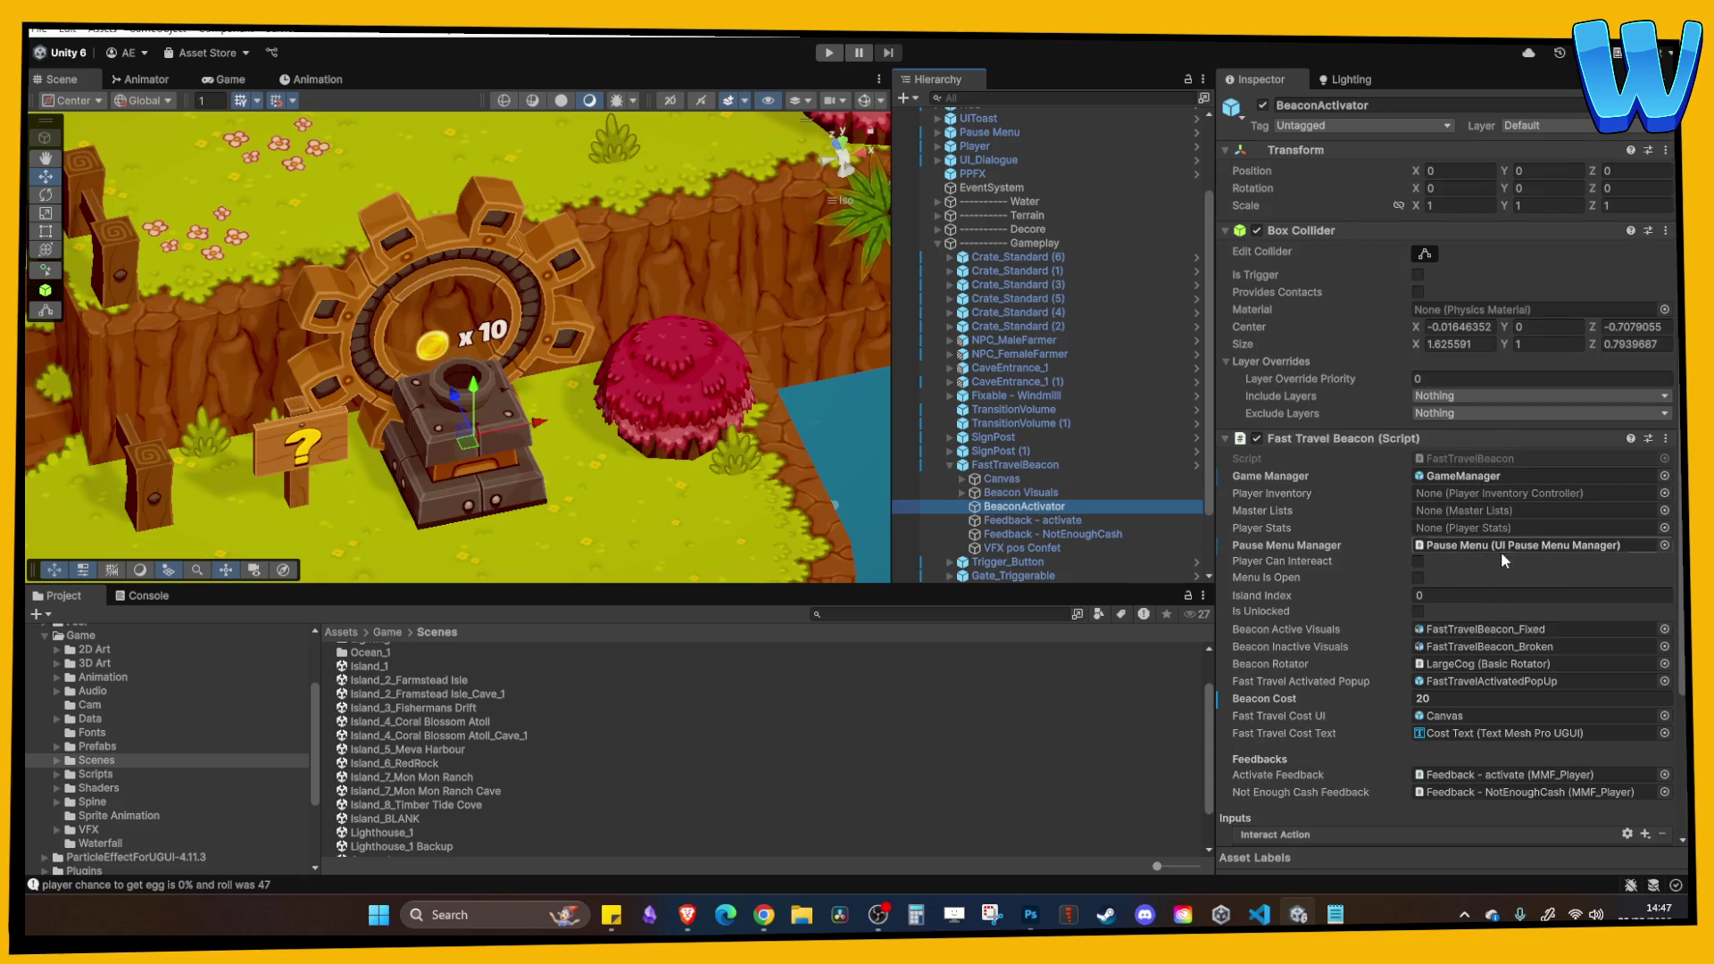
scroll(1392, 567, down, 3)
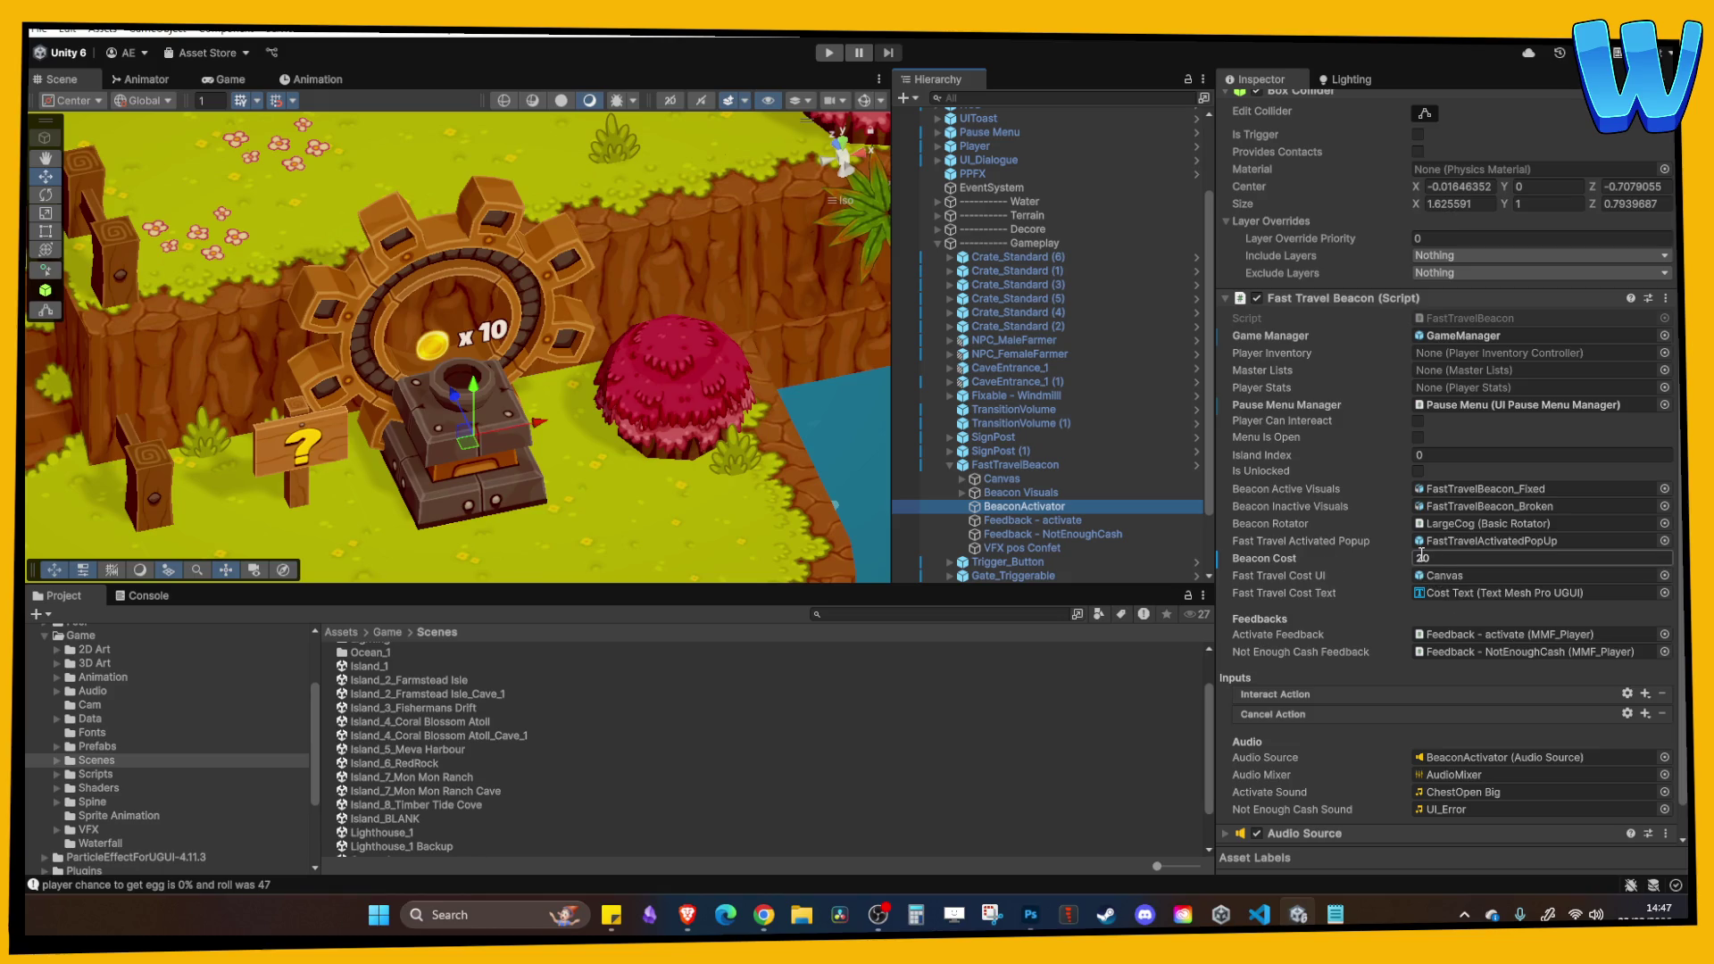
scroll(1439, 558, down, 1)
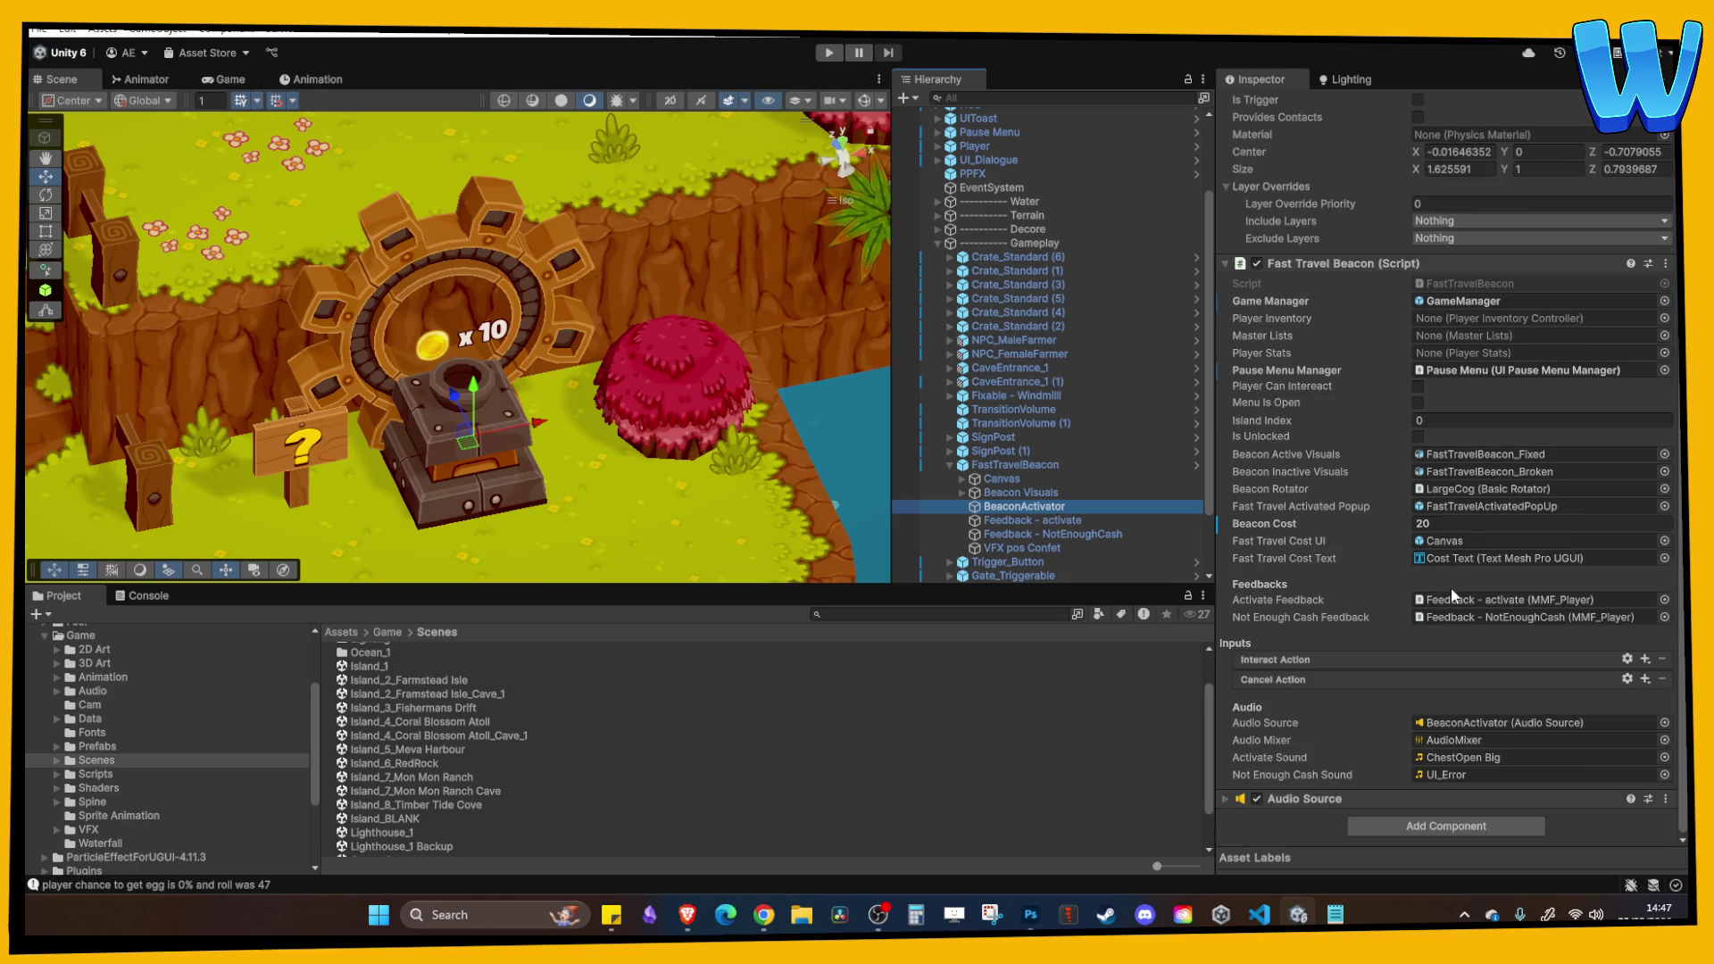
scroll(1354, 609, up, 1)
scroll(1354, 609, up, 1)
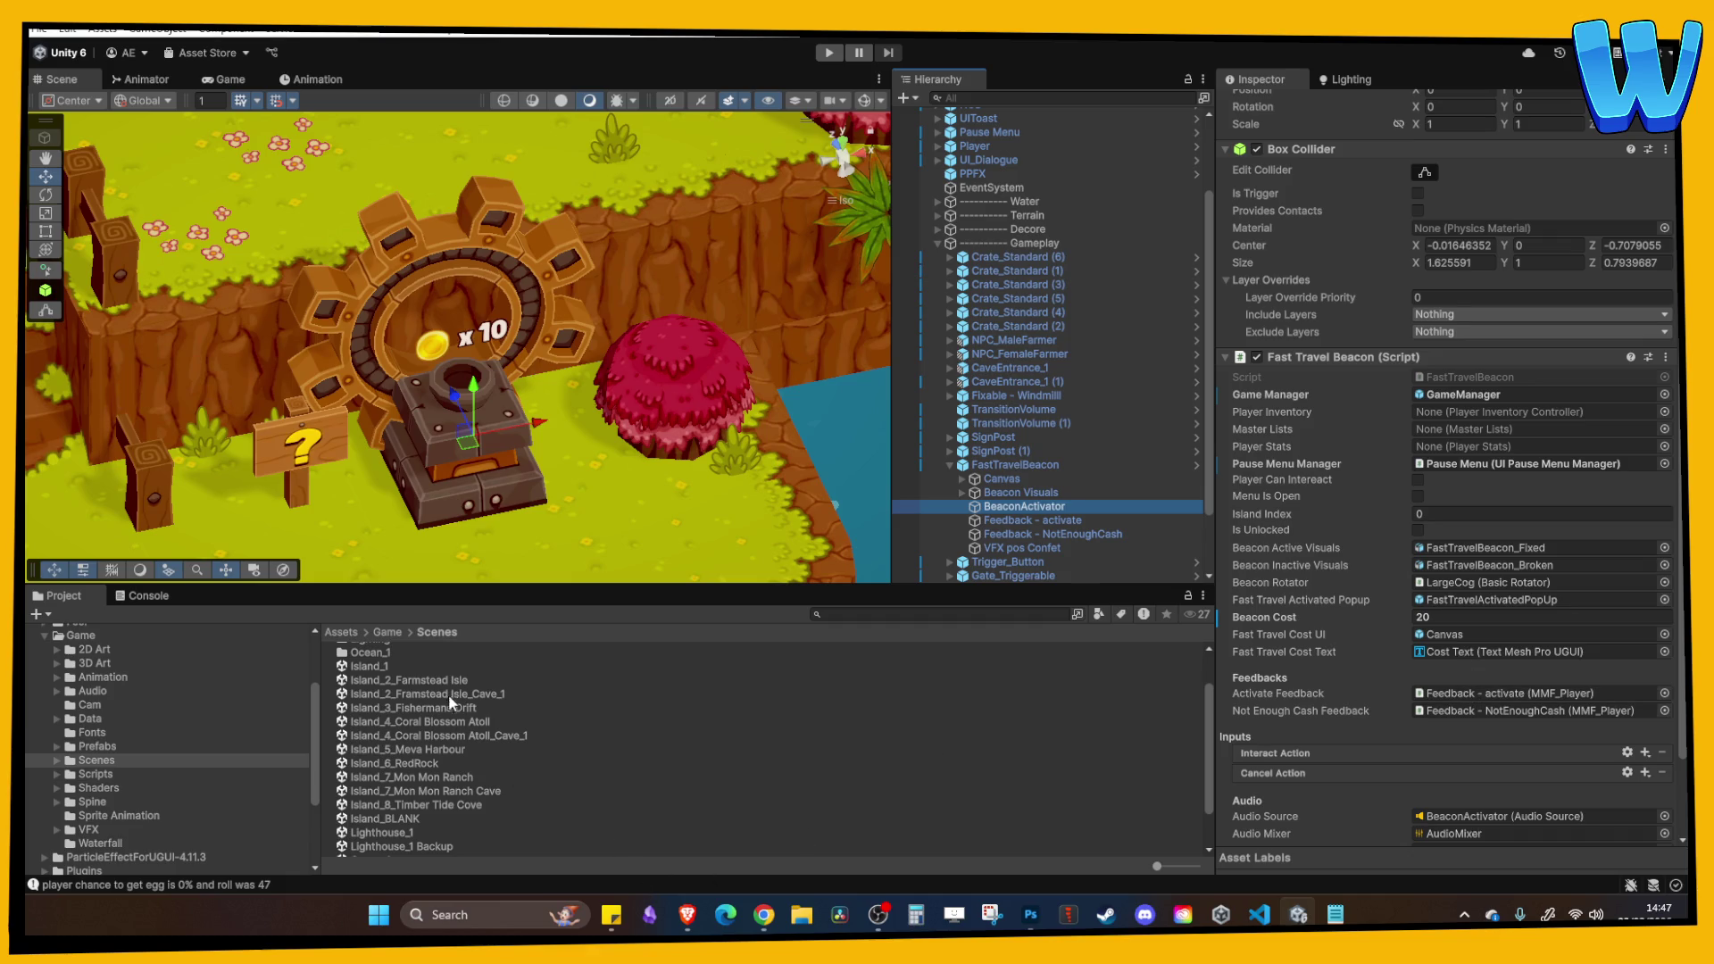
Reopen Island_8_Timber Tide Cove and link GameManager and Pause Menu into its BeaconActivator's fields.
double_click(453, 806)
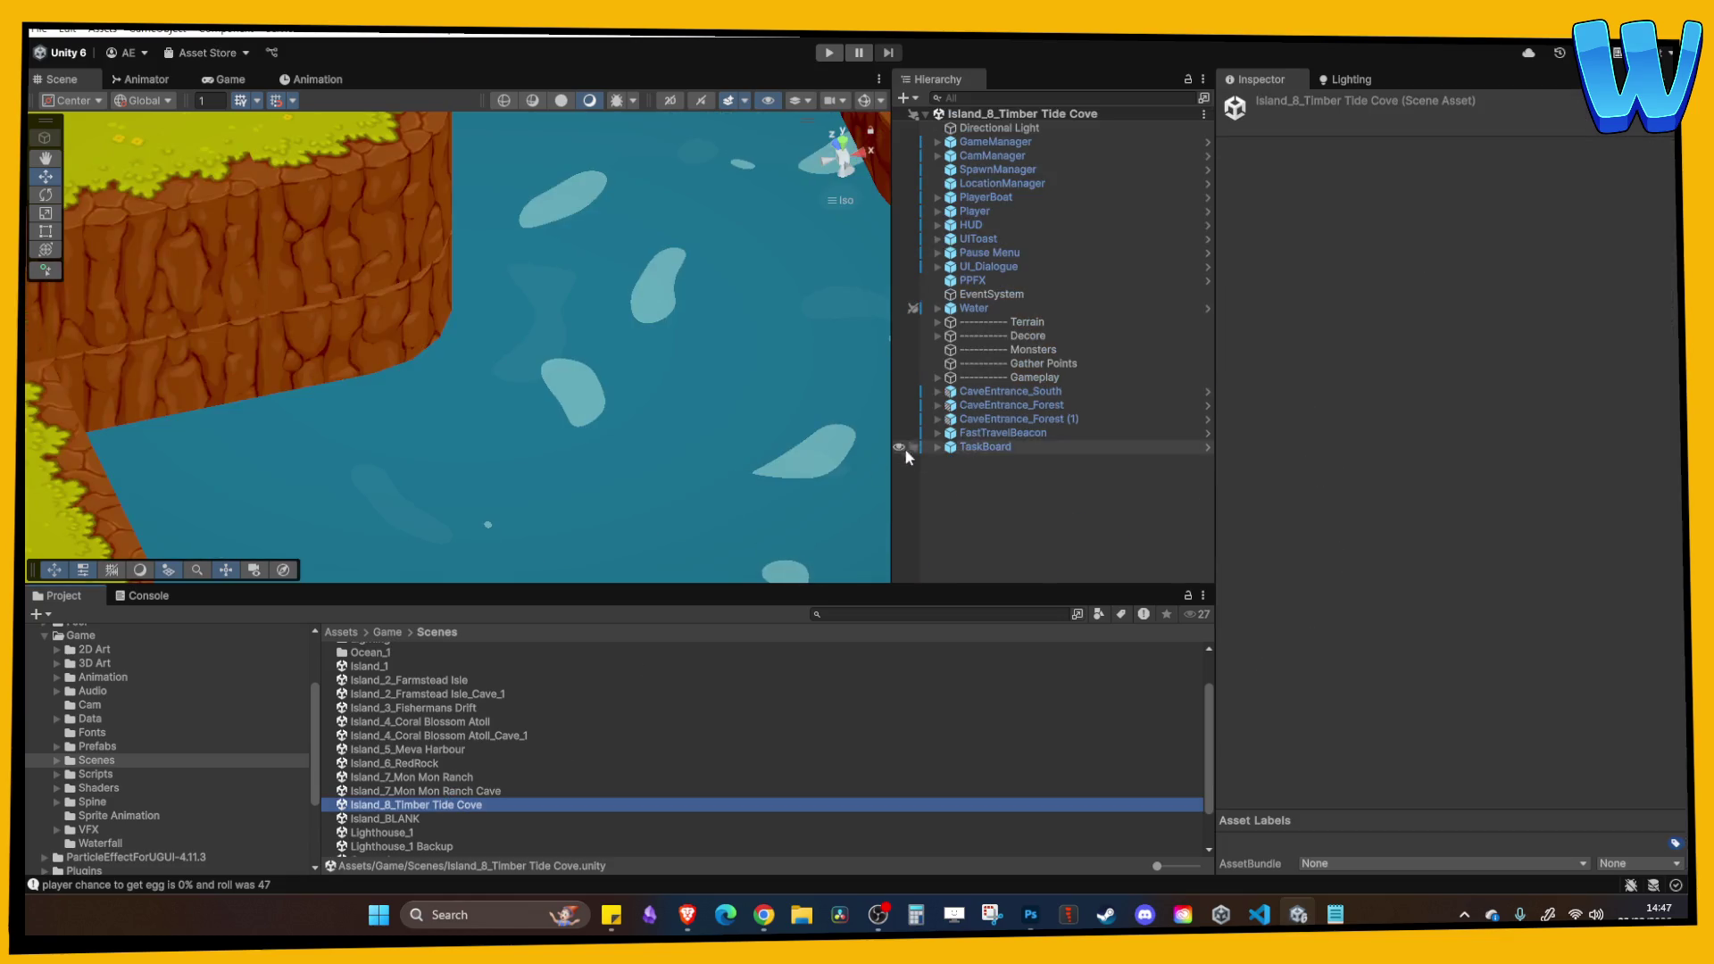
double_click(955, 434)
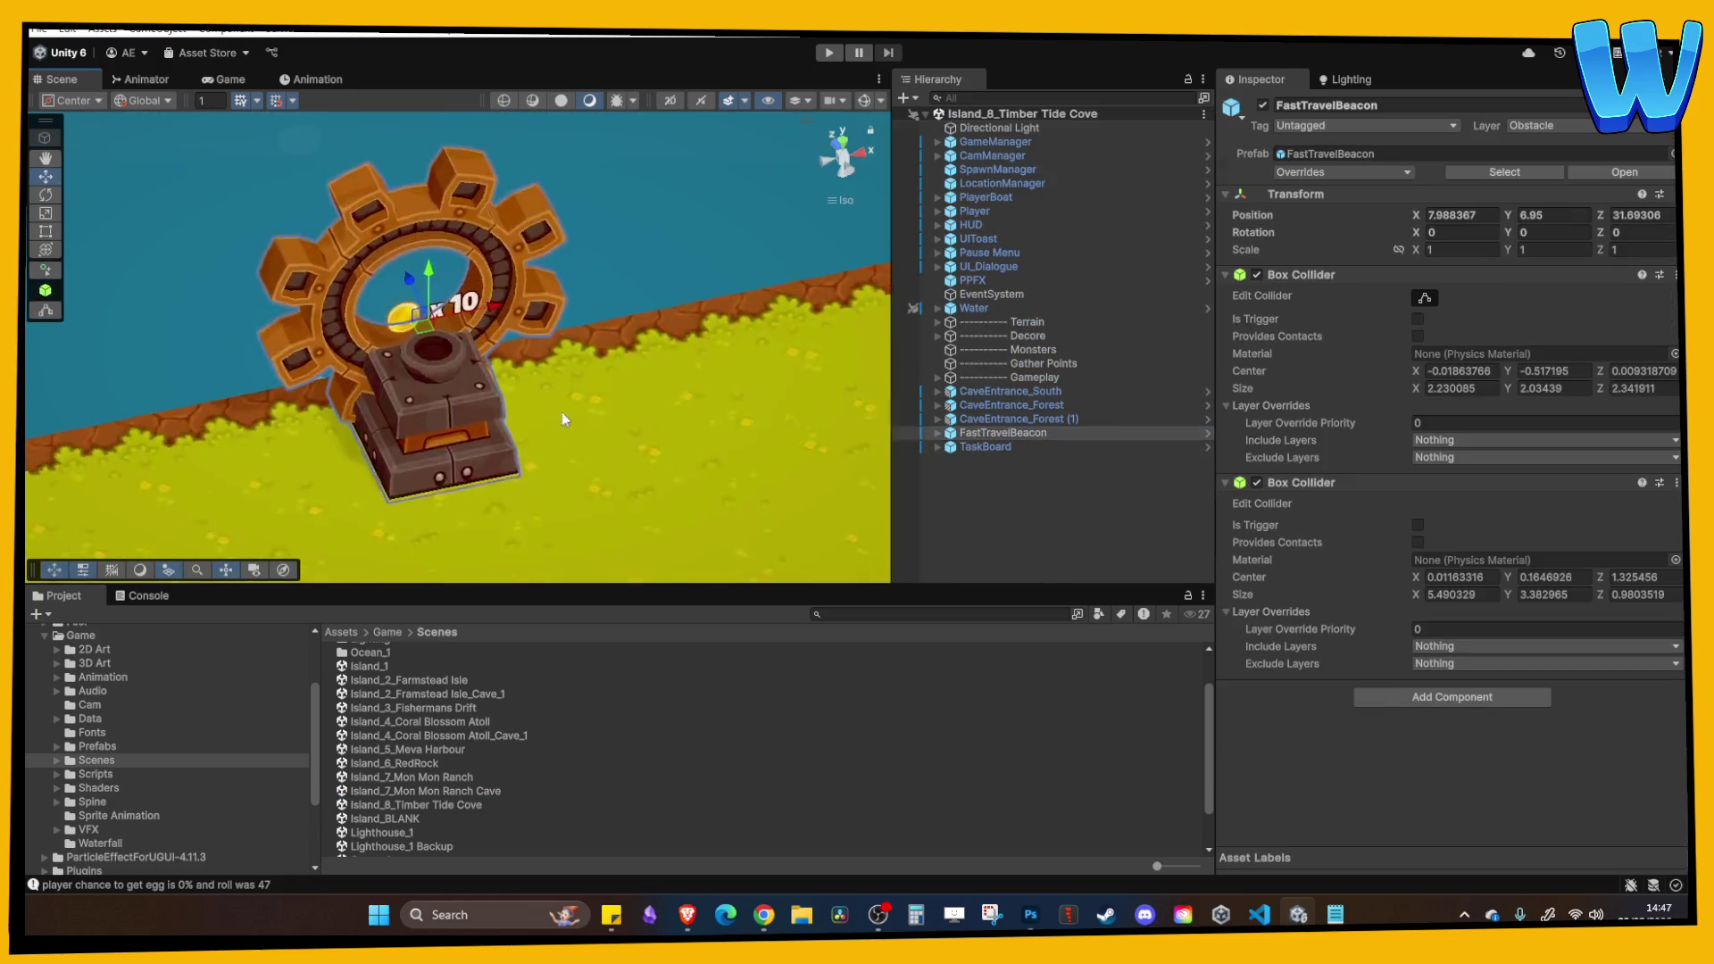
click(937, 432)
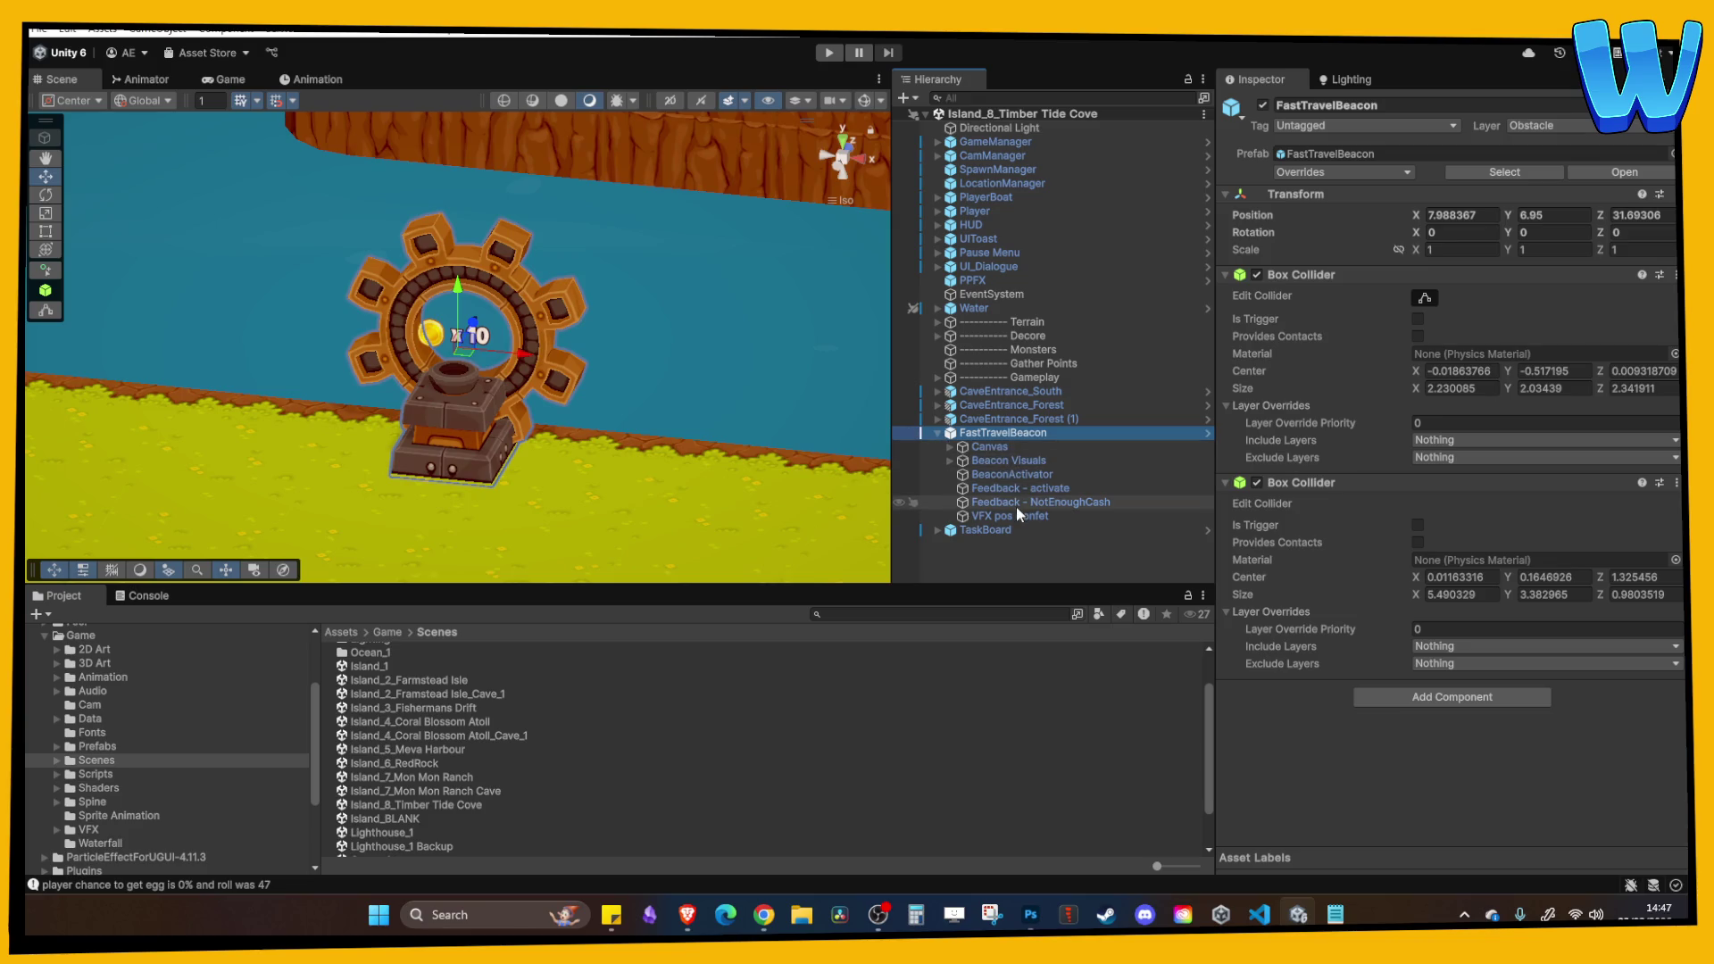
click(1046, 477)
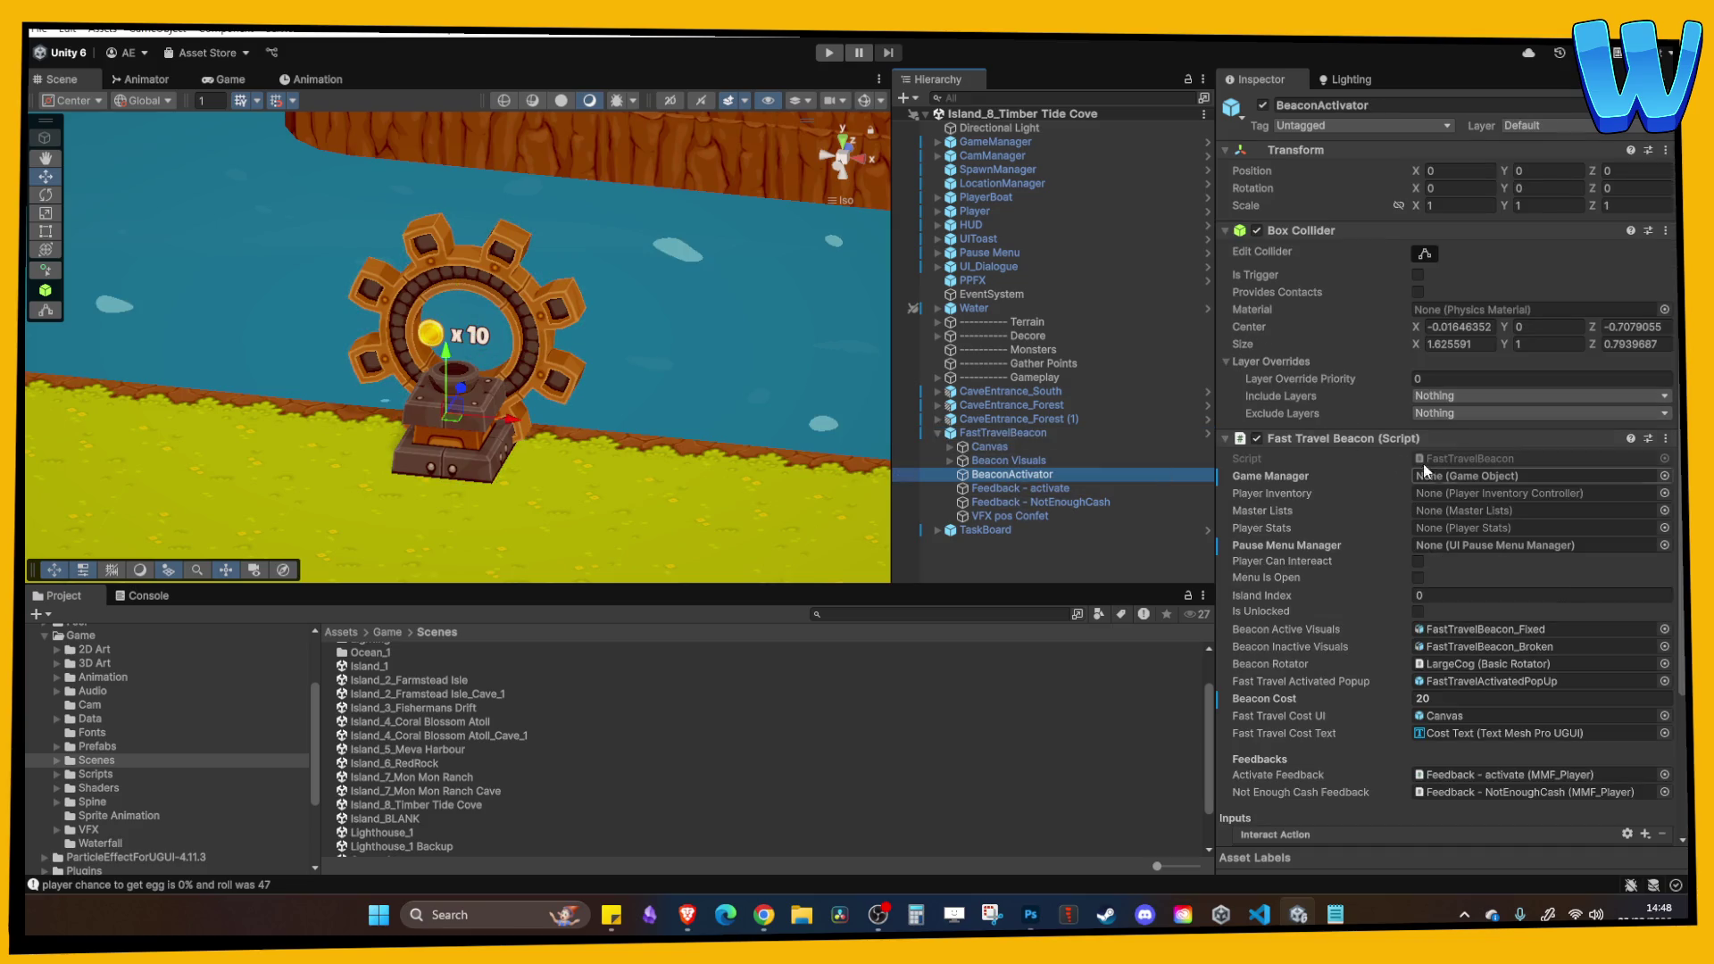
click(1483, 478)
drag(1484, 479, 1483, 479)
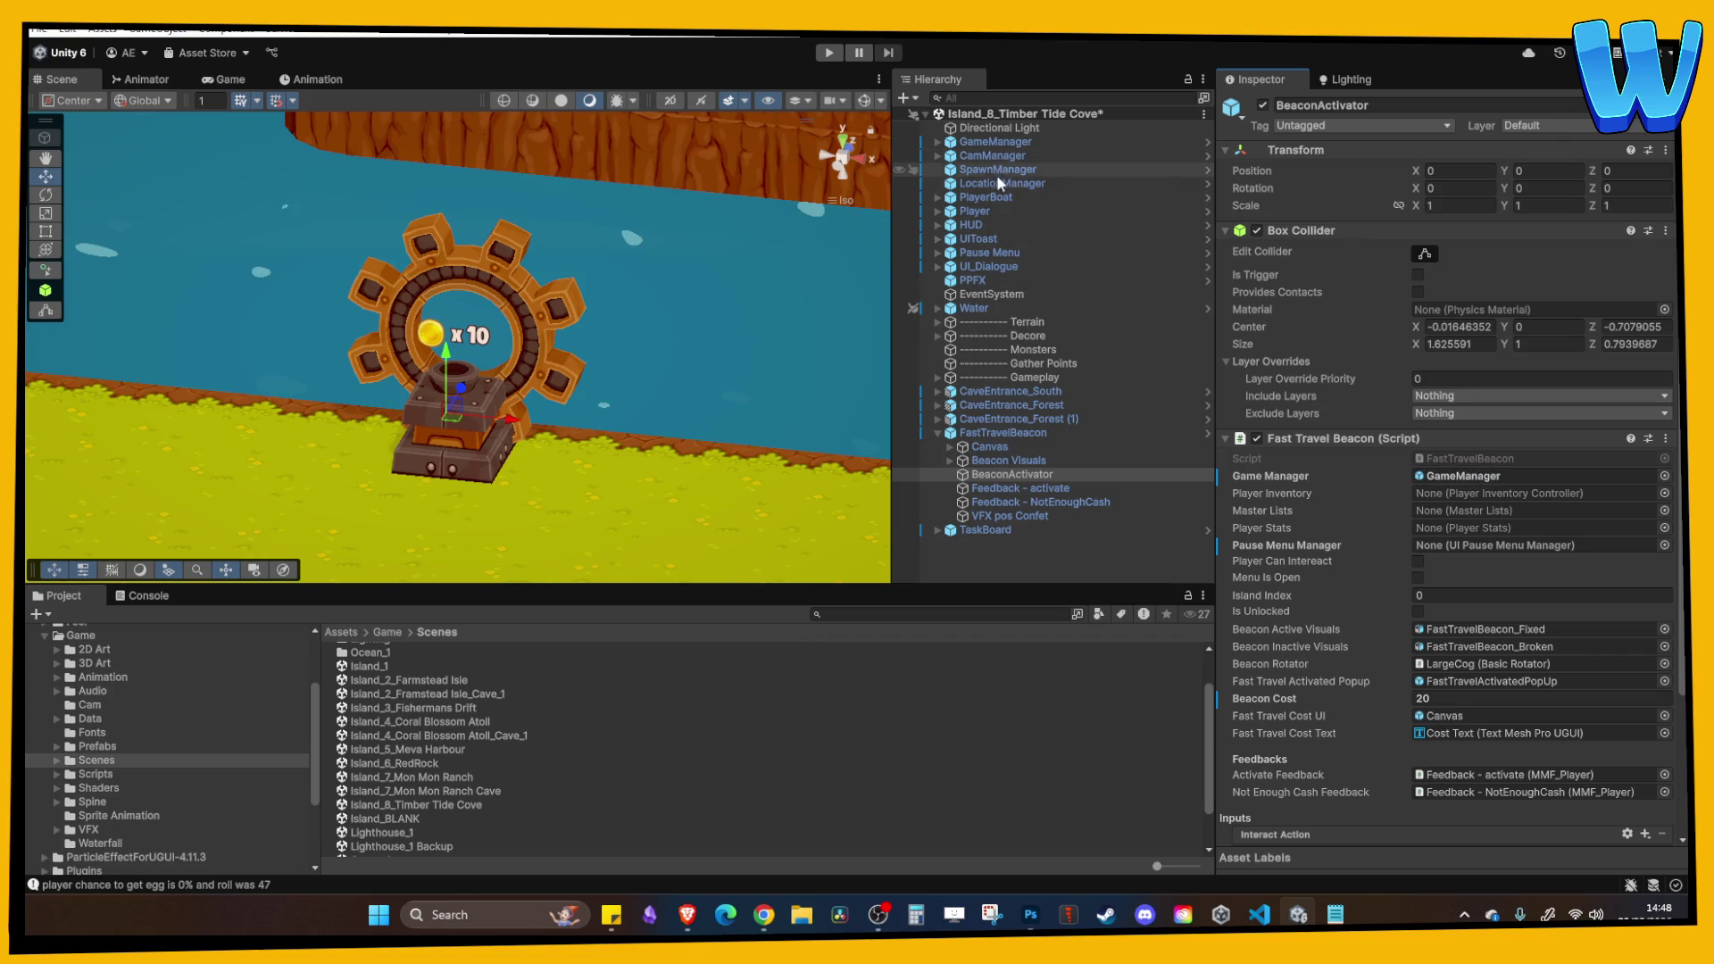
mouse_move(994, 252)
mouse_down()
mouse_move(1334, 336)
mouse_move(1437, 555)
mouse_up()
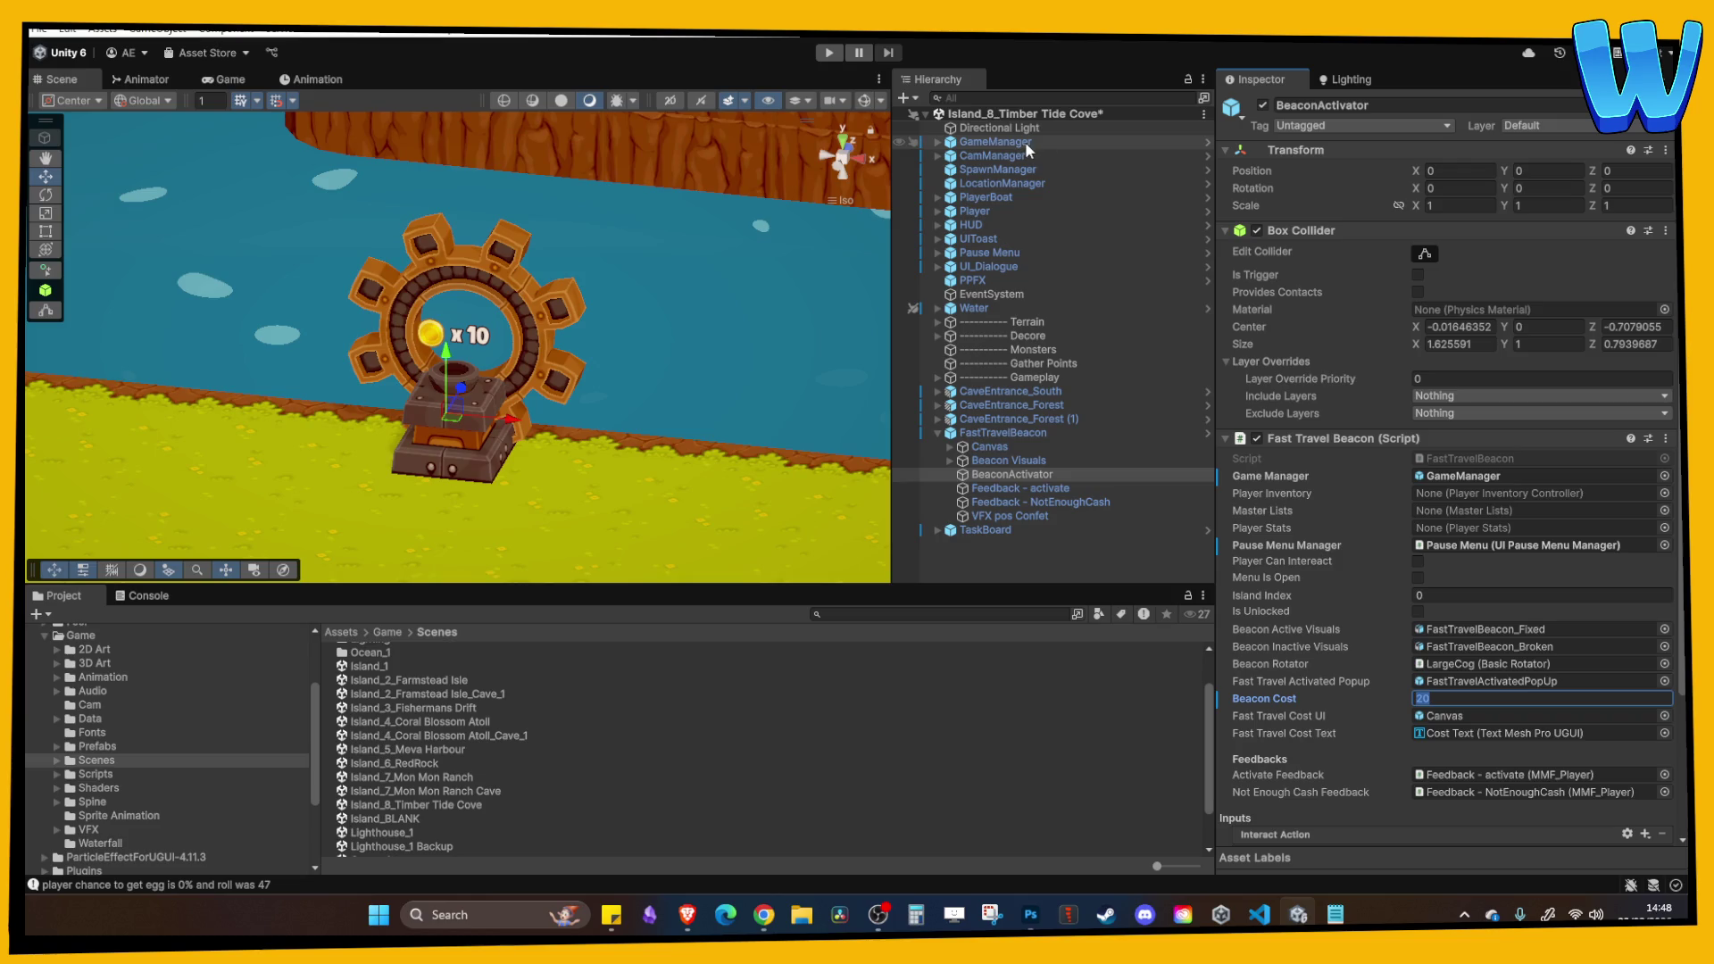
Set the GameManager's starting Player Cash to 100 and save the scene.
click(995, 142)
click(1347, 313)
click(1339, 331)
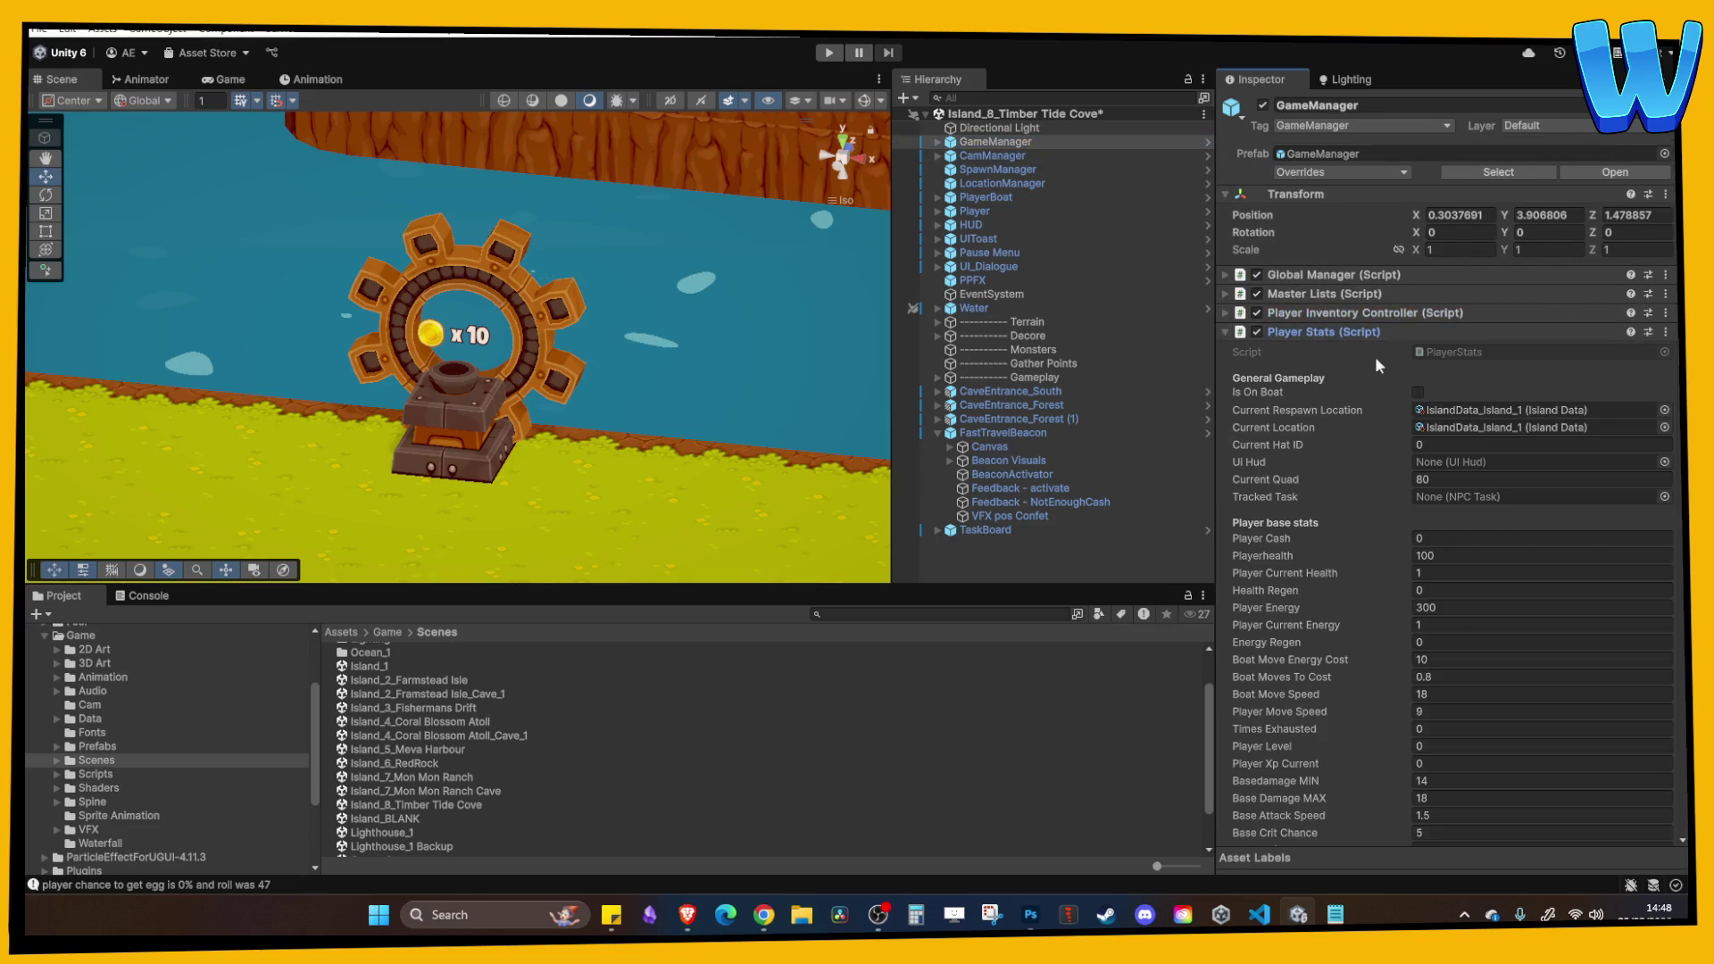
click(1433, 538)
text(100)
key(ctrl+s)
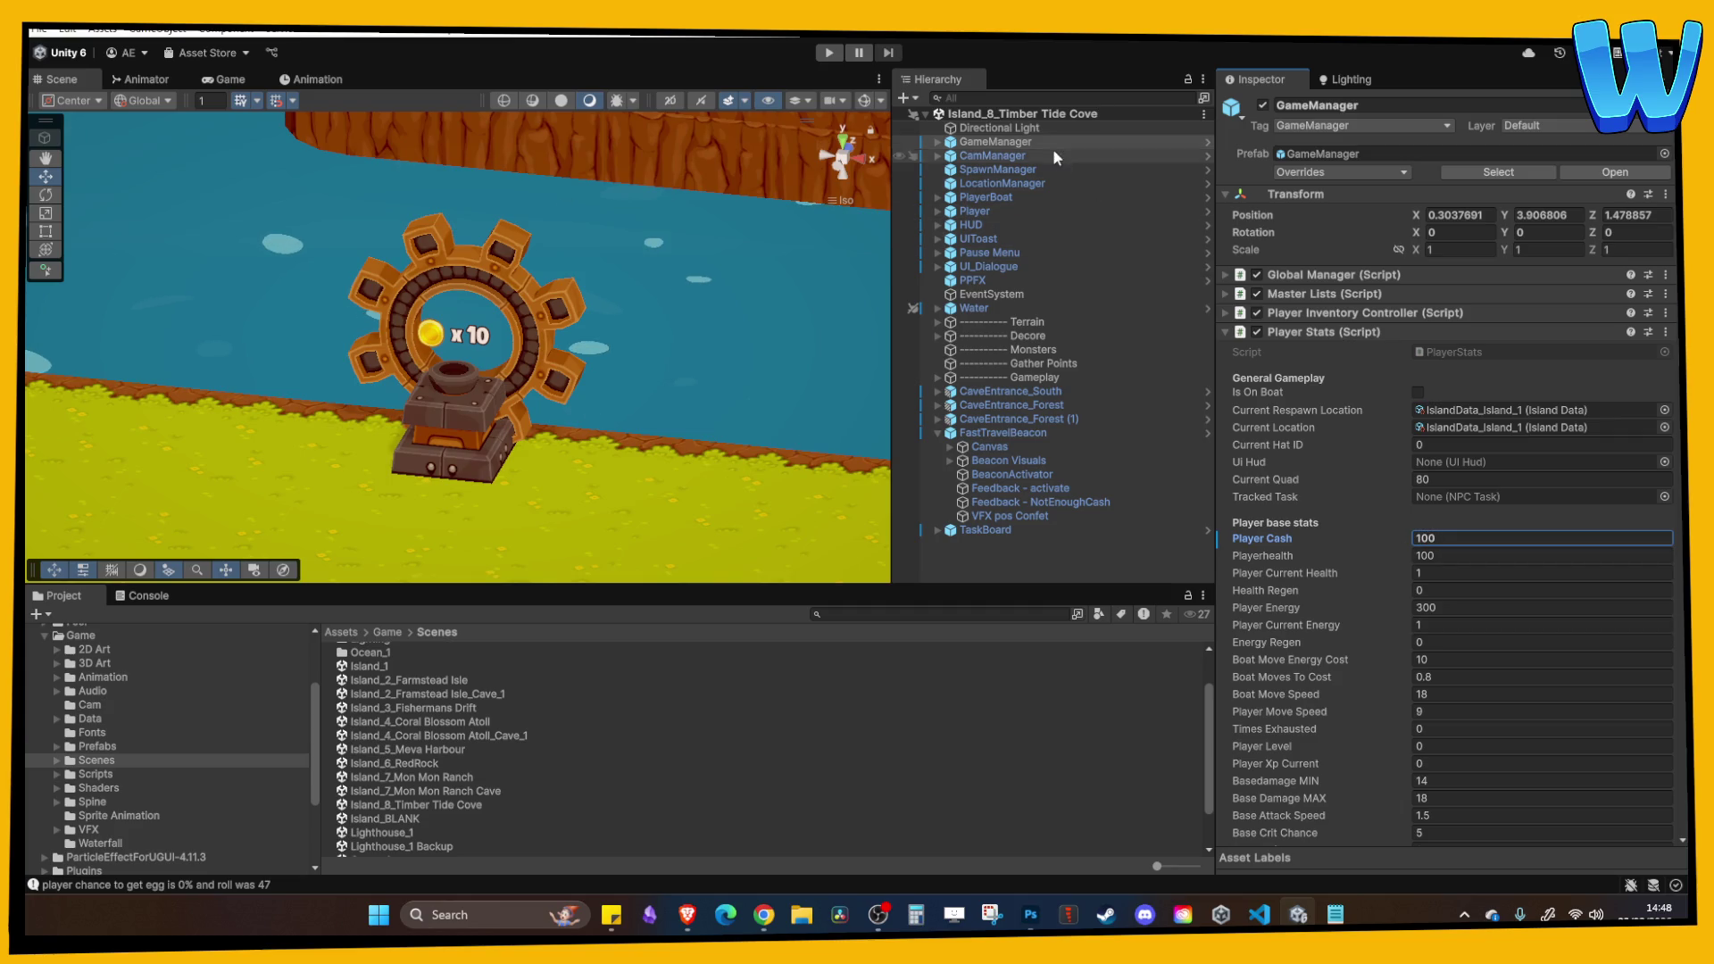
Duplicate the Mon Mon Ranch island data as Island_8 Timber Tide Cove, with friendly name 'Timber Tide Cove'.
click(1486, 436)
click(480, 734)
key(ctrl+d)
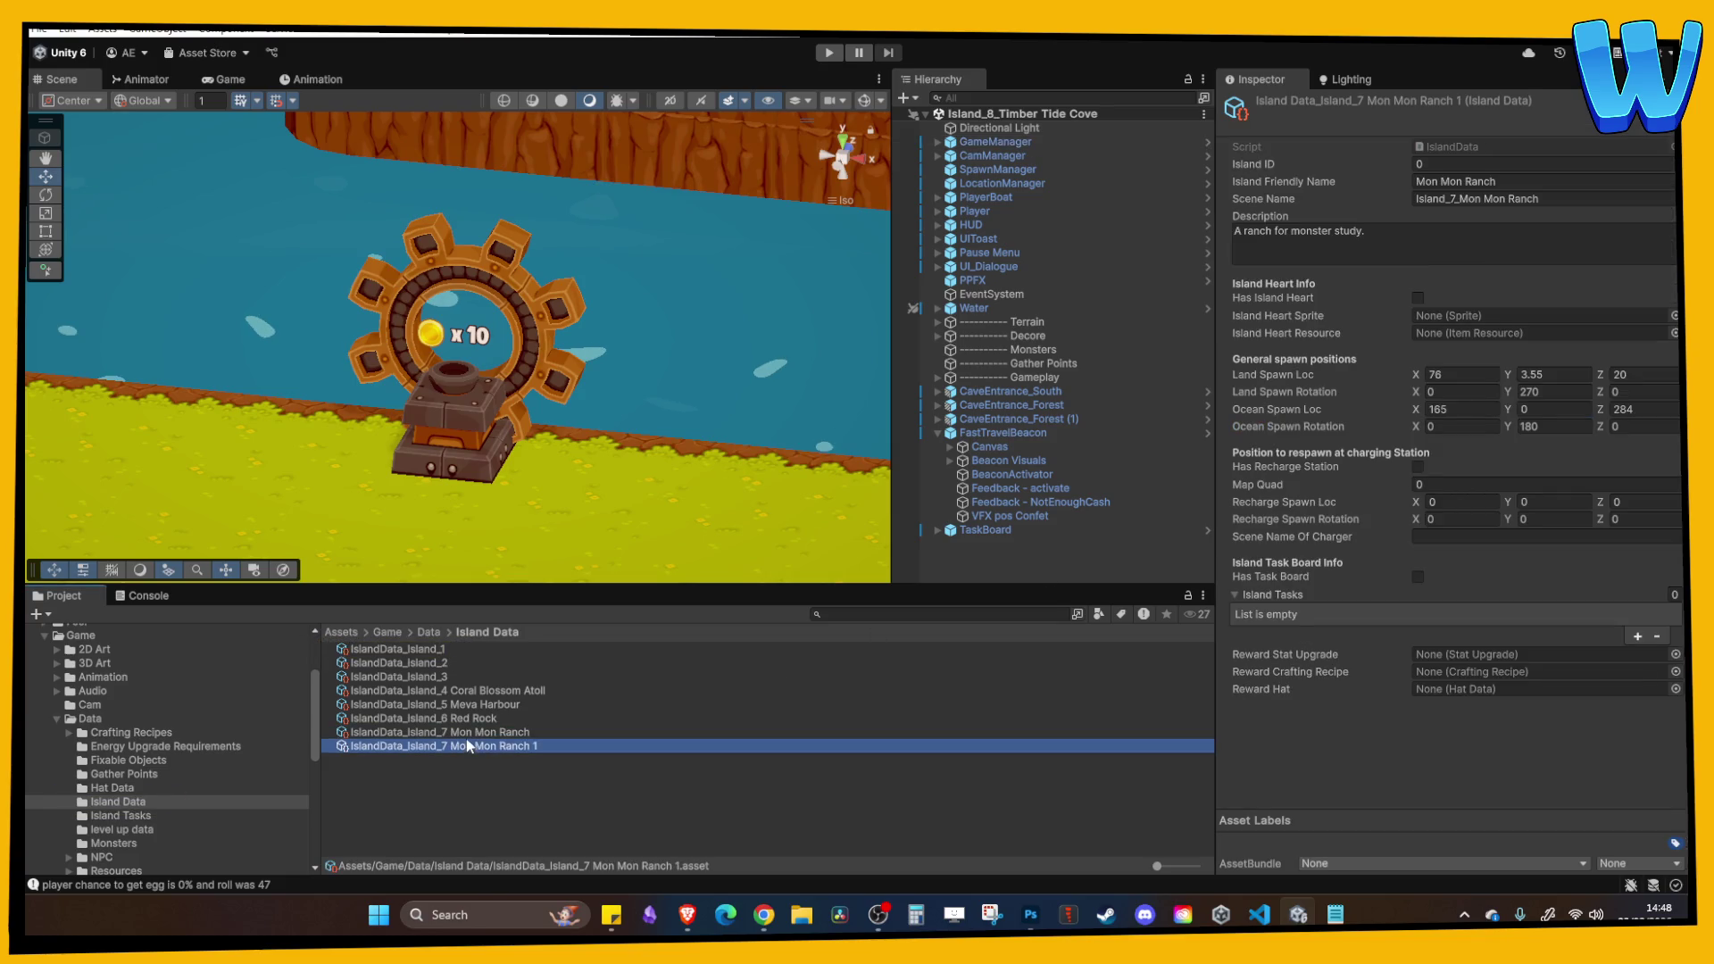
key(F2)
key(BackSpace)
key(BackSpace)
key(BackSpace)
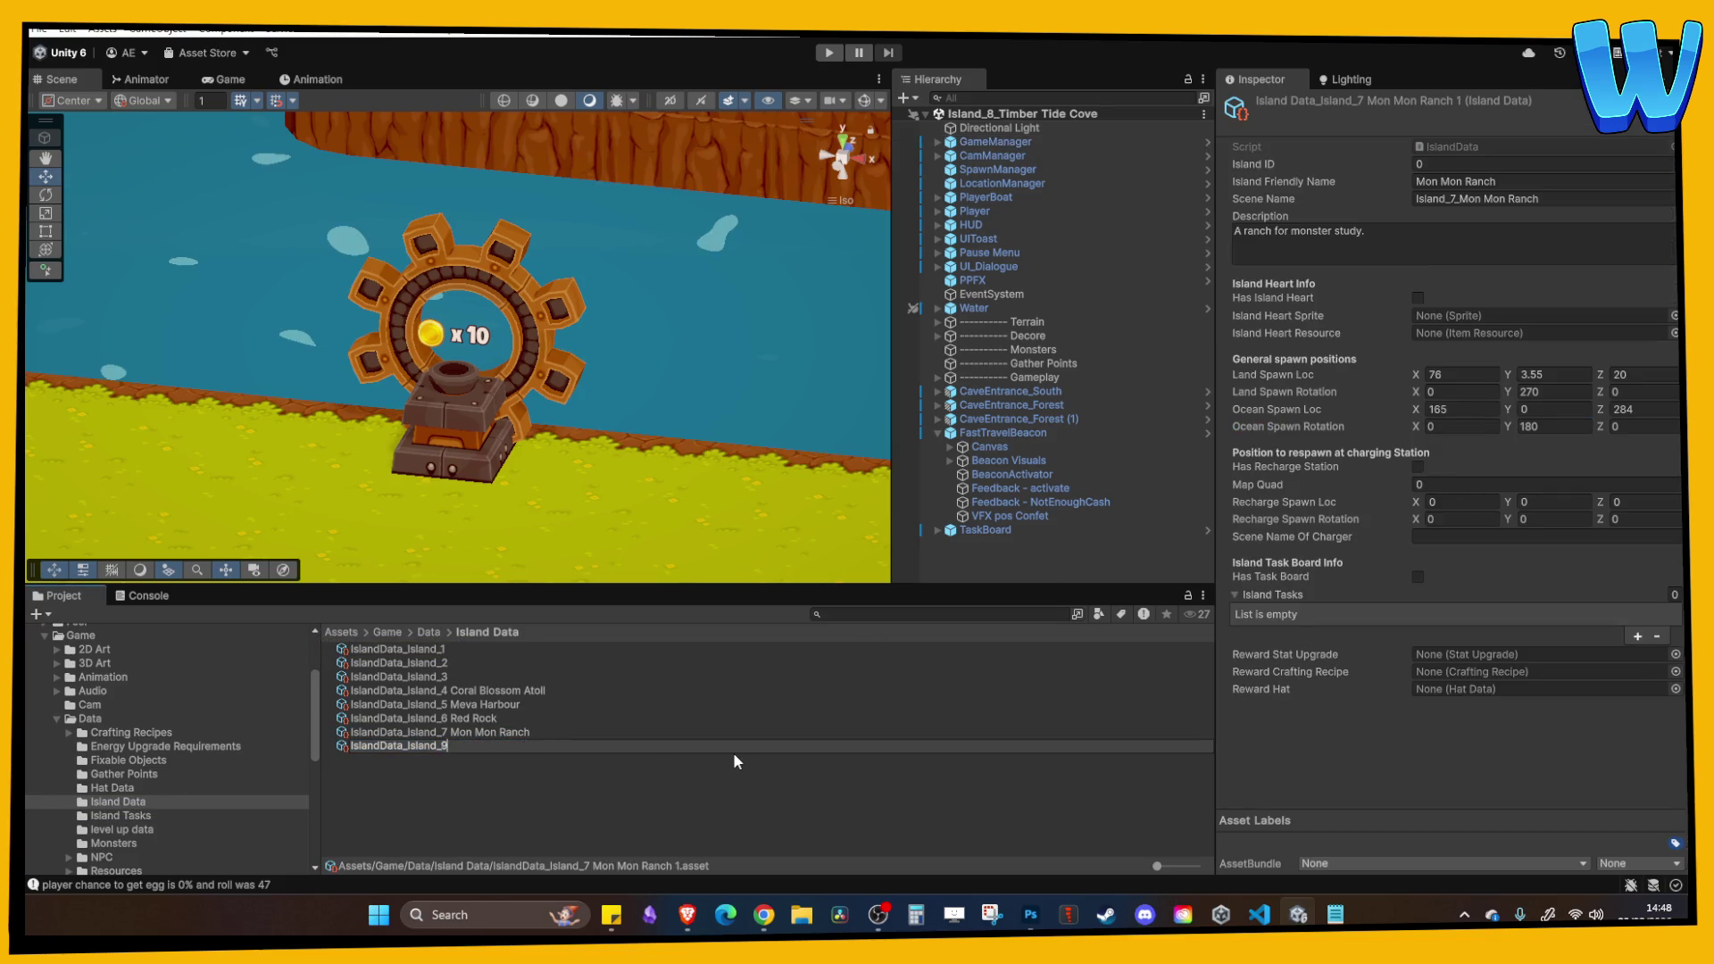
text(8 Timber Di)
key(BackSpace)
key(BackSpace)
text(Tide Cove)
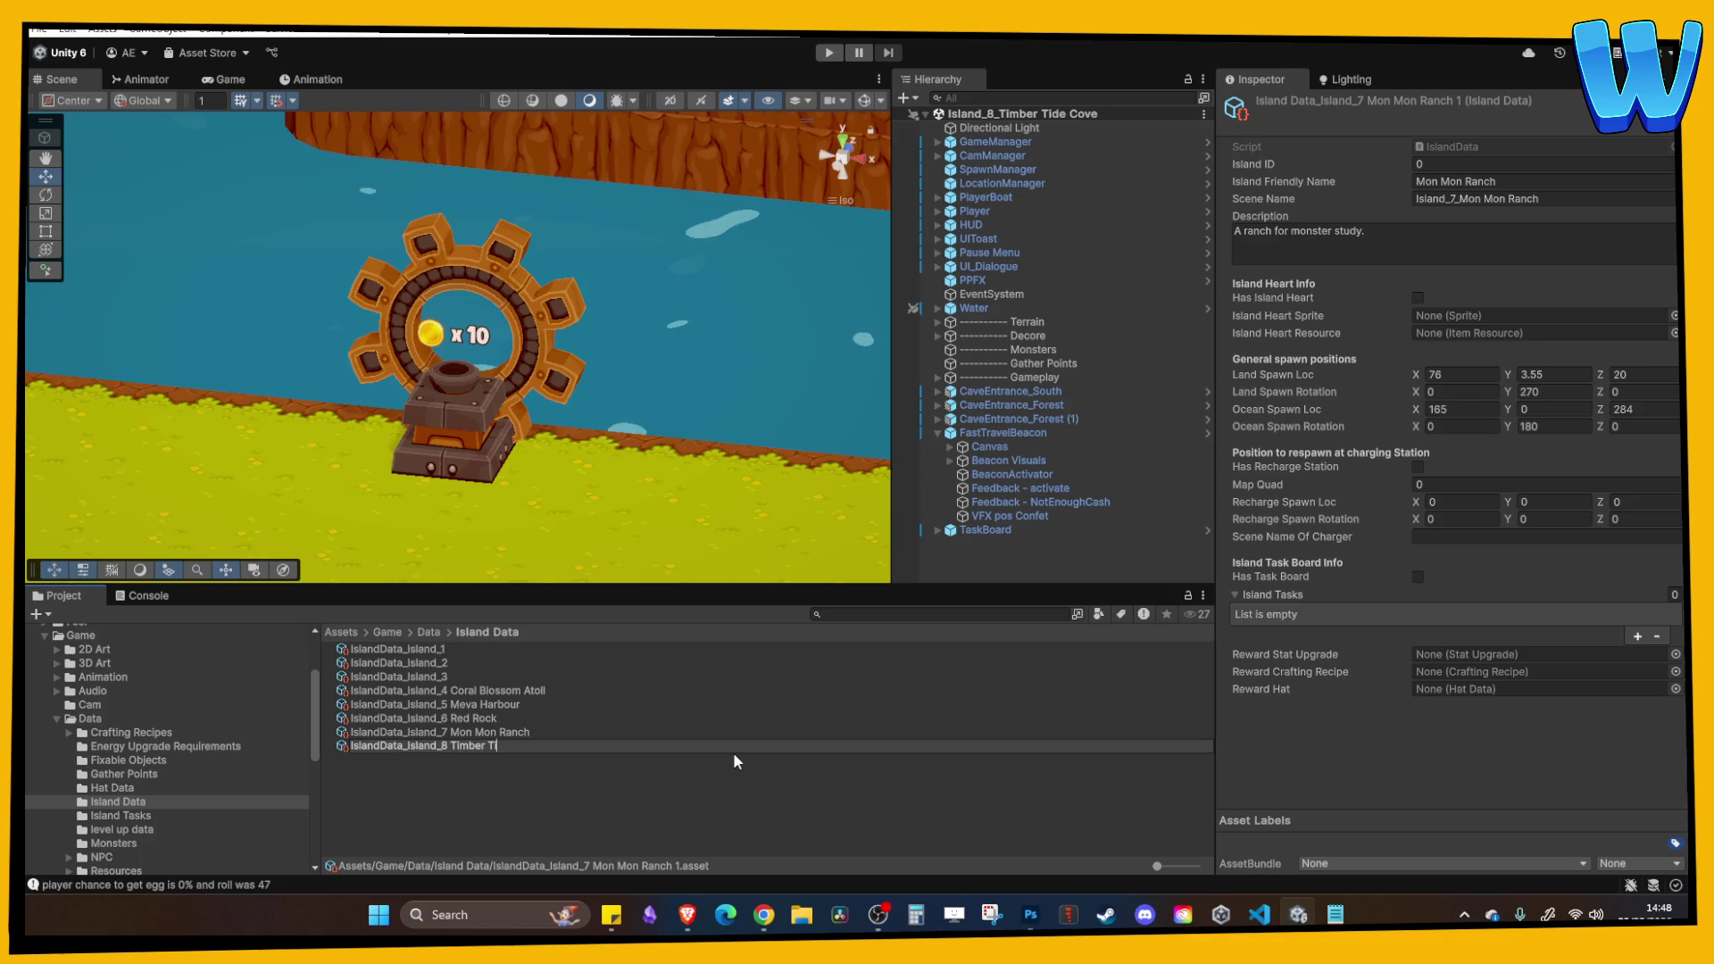
key(Return)
click(1527, 182)
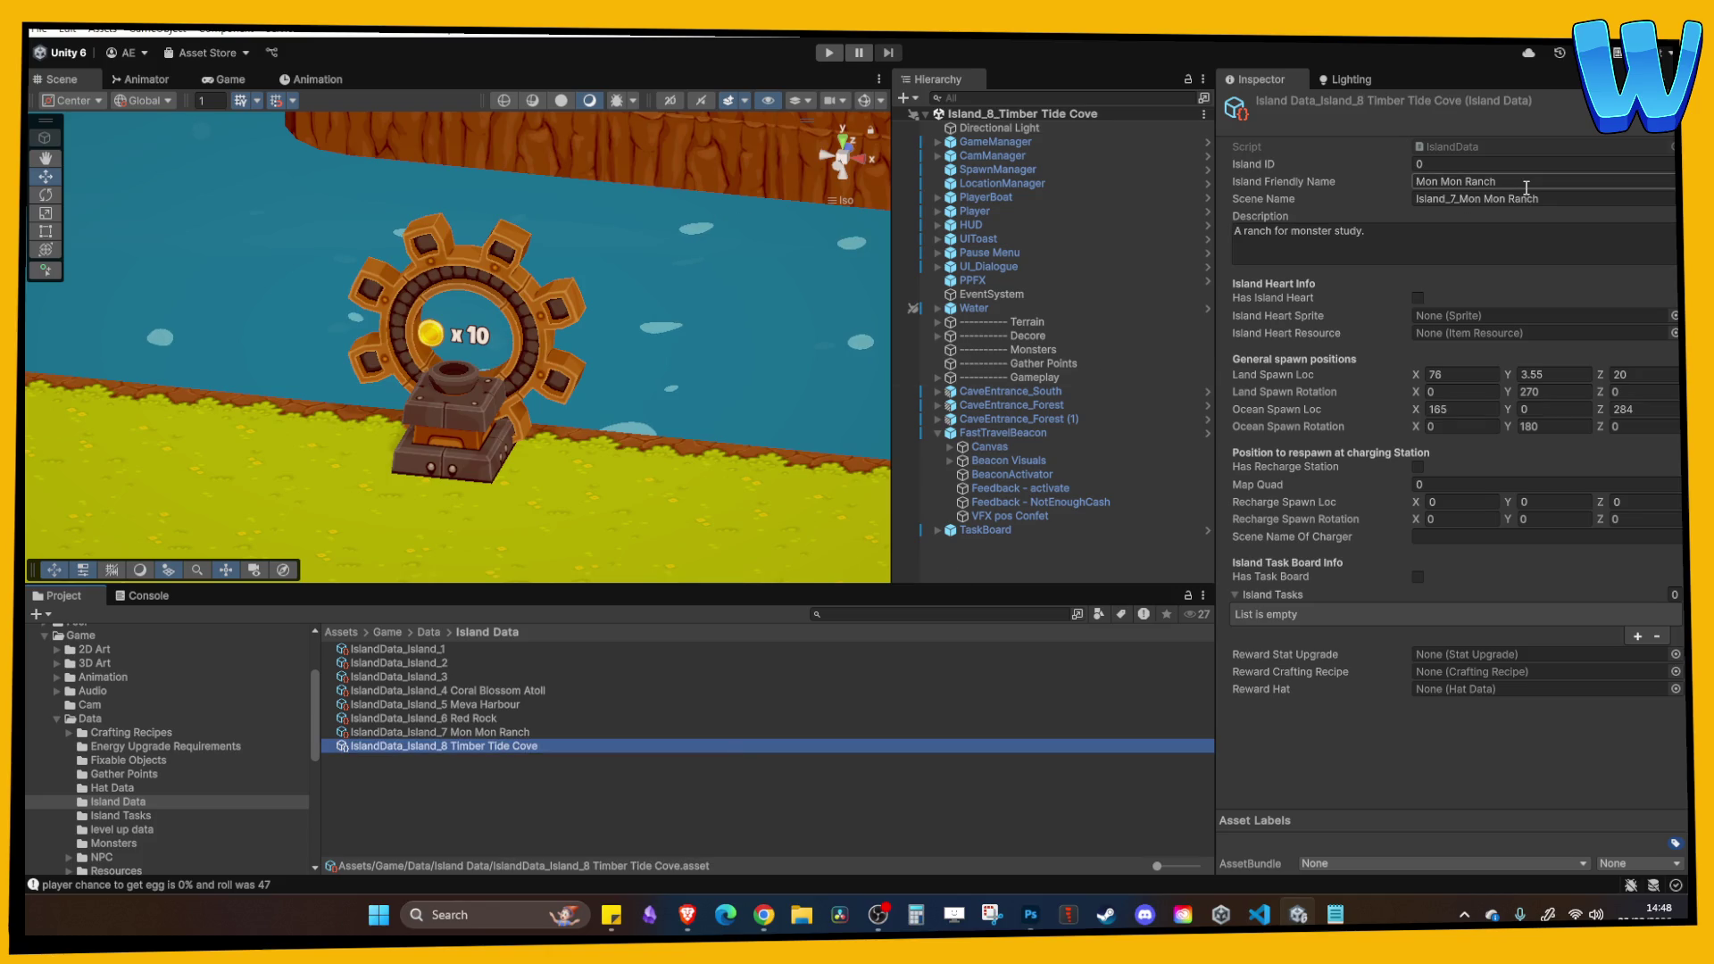
text(Timber Tide Cove)
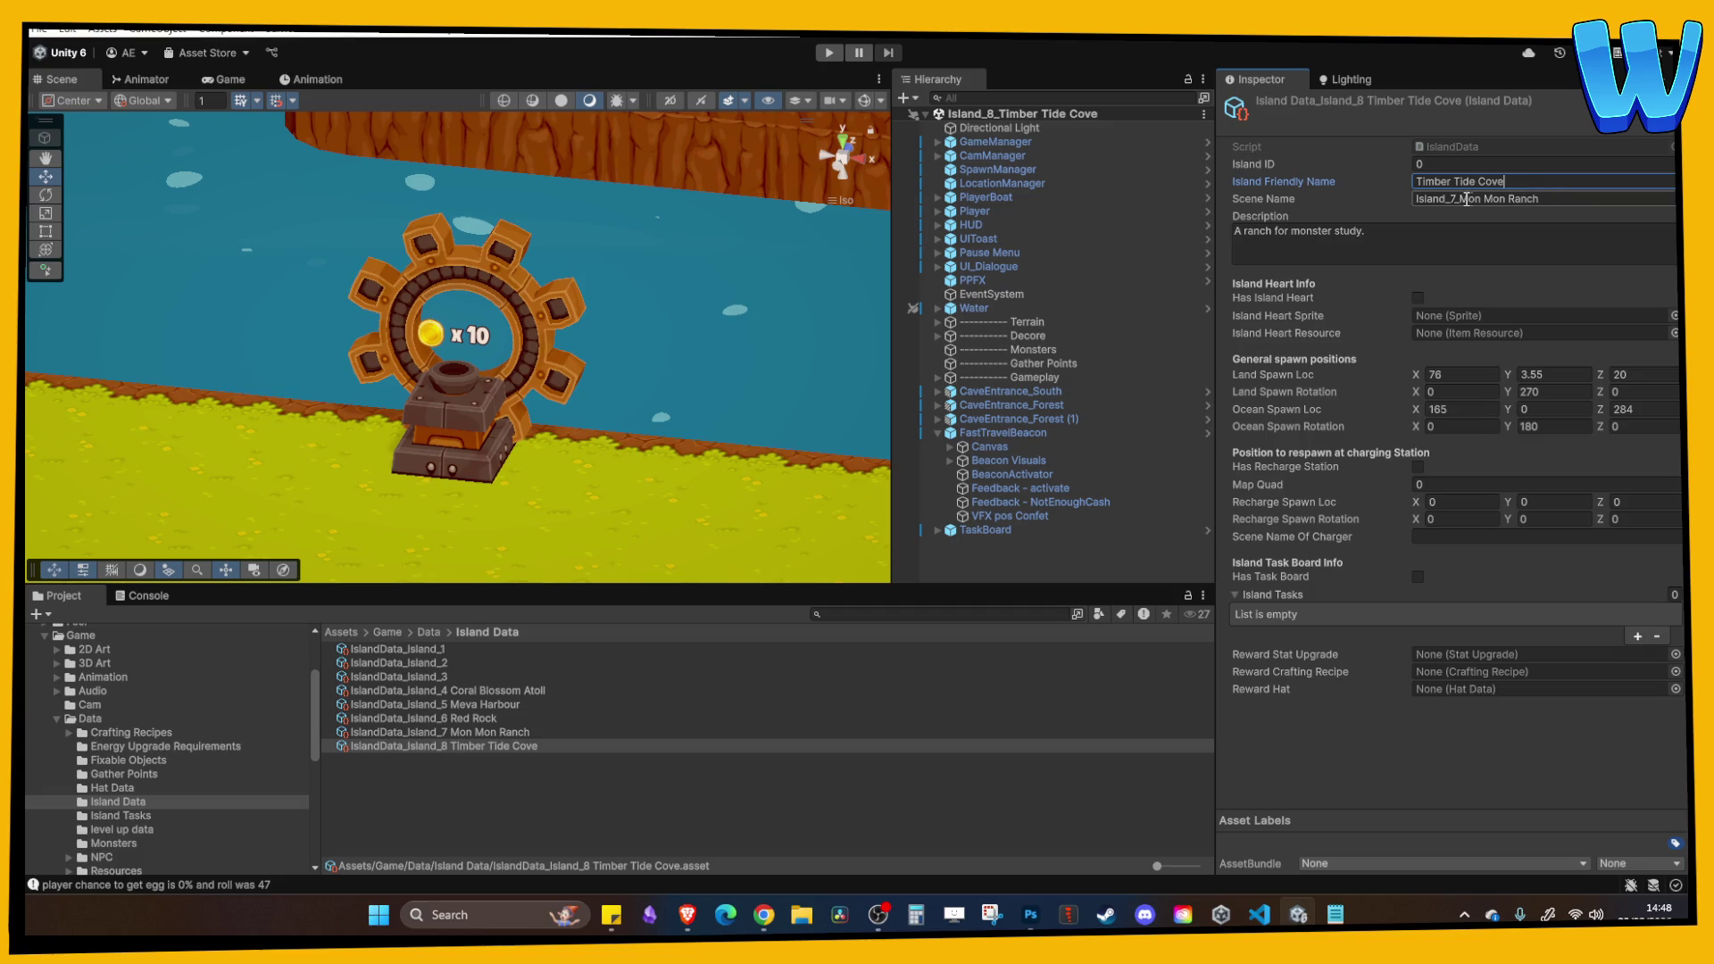
scroll(175, 790, down, 4)
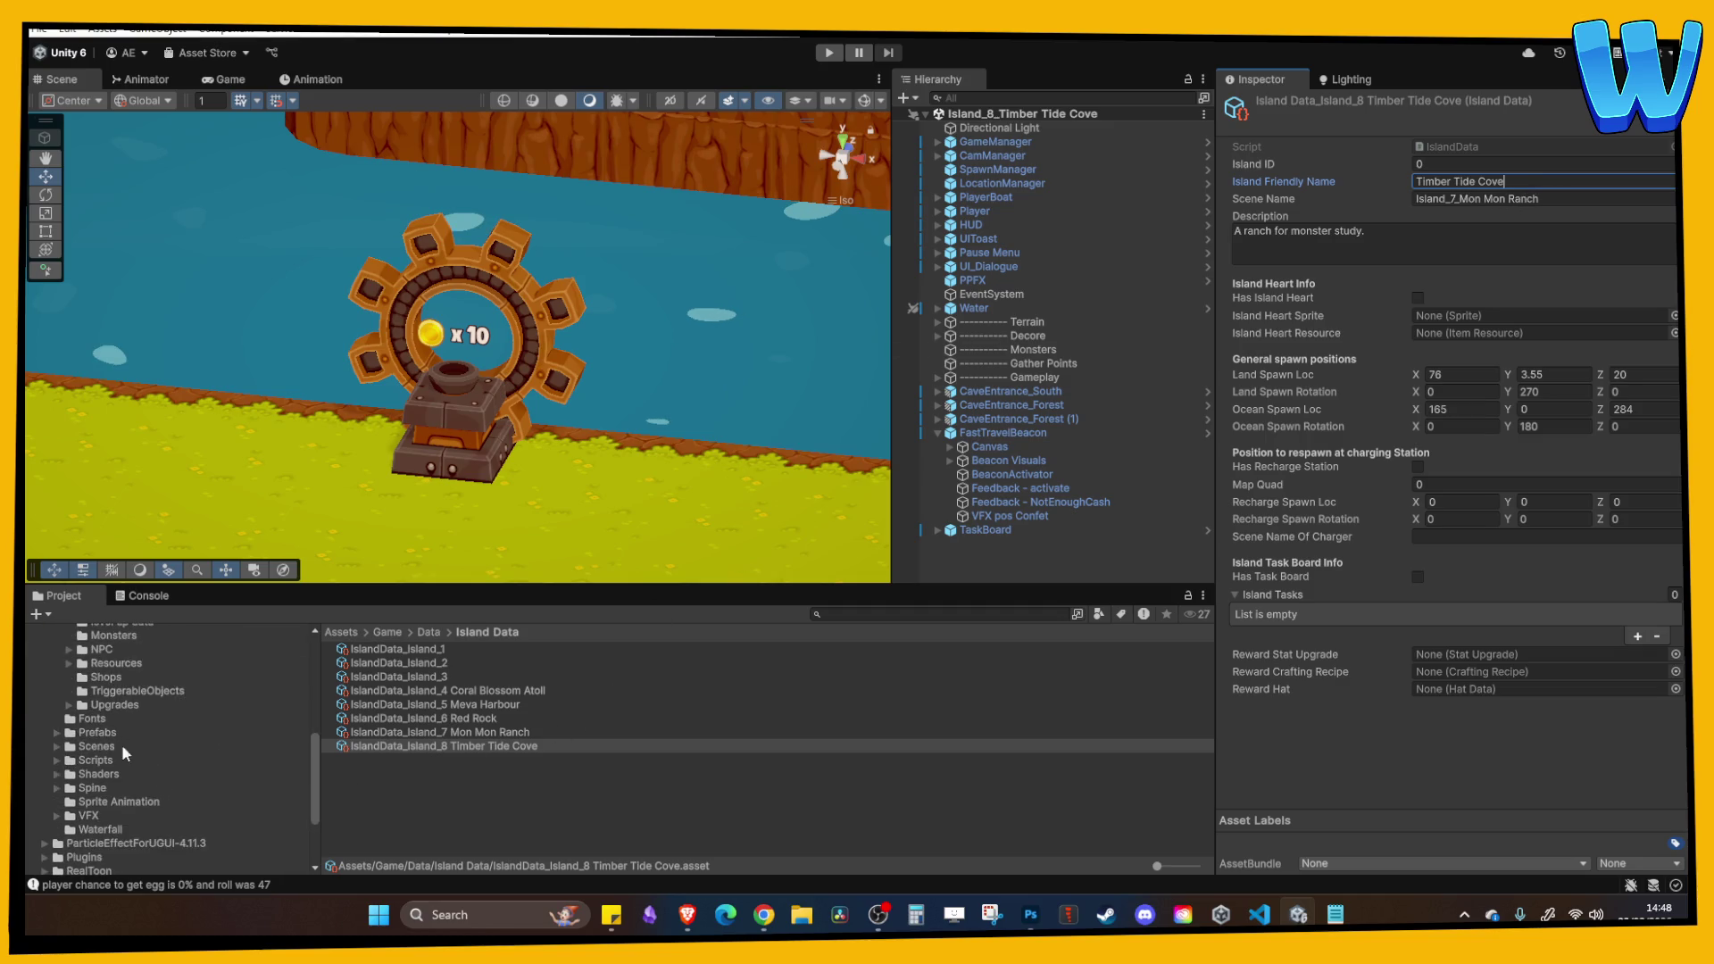
Copy the Island_8_Timber Tide Cove scene name and check the GameManager's current location data.
click(100, 748)
scroll(428, 778, down, 2)
click(453, 753)
click(494, 759)
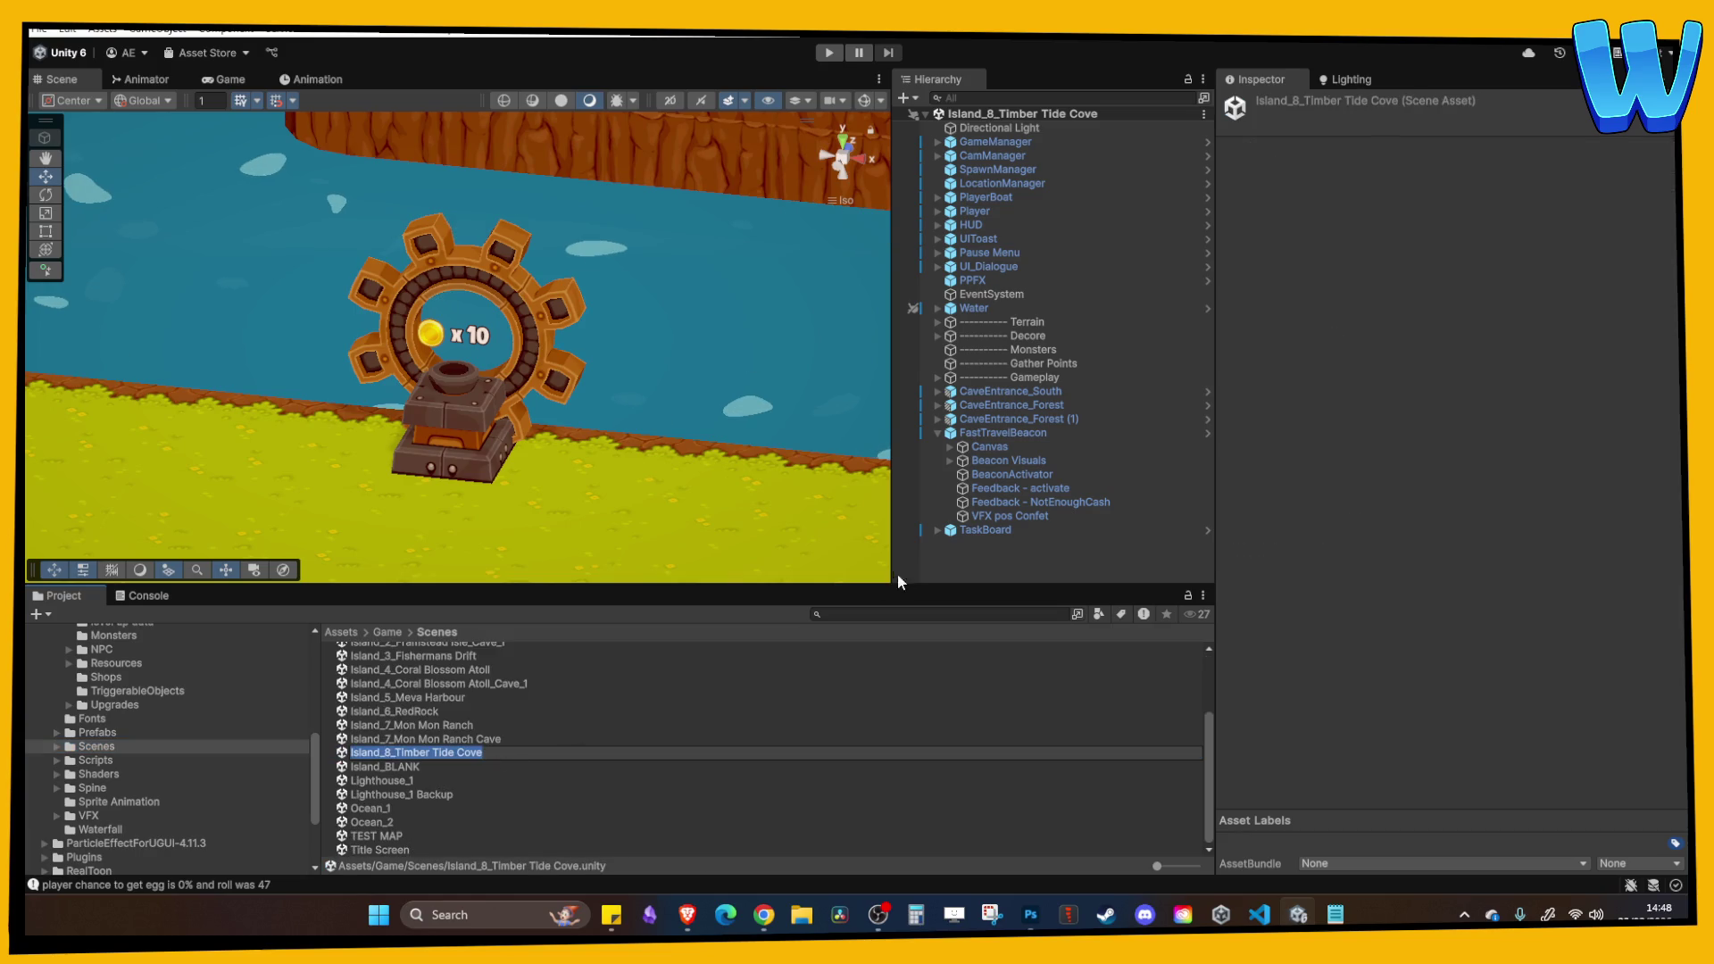
click(1034, 473)
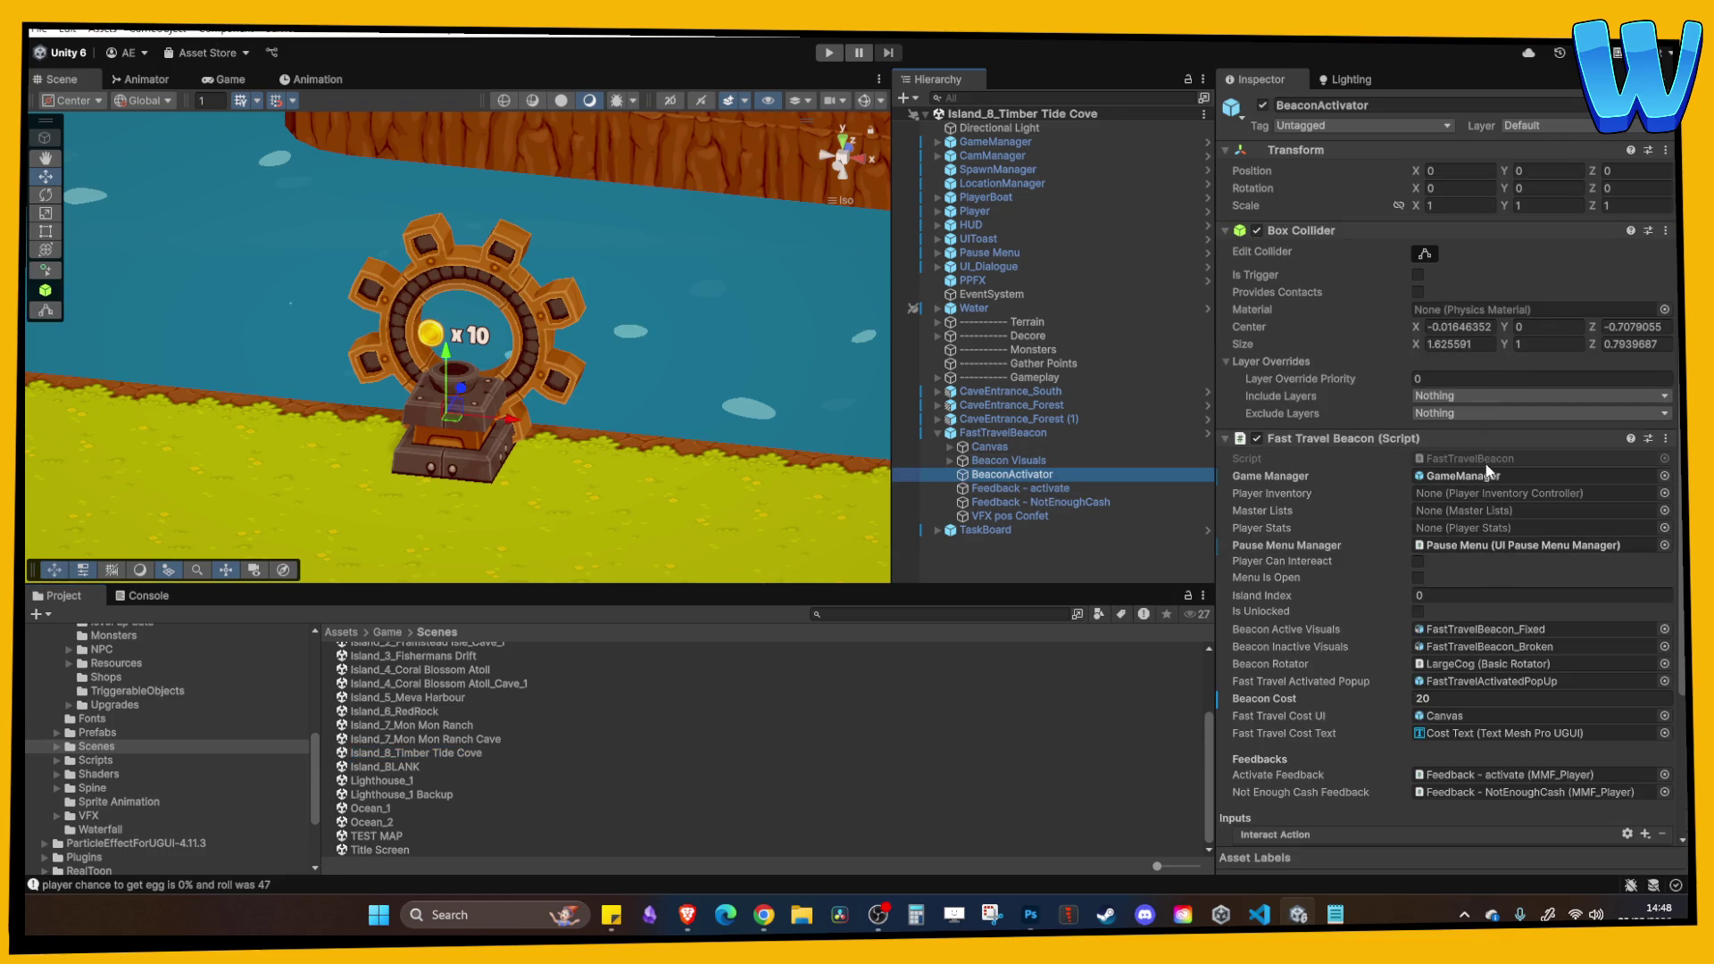
click(1030, 140)
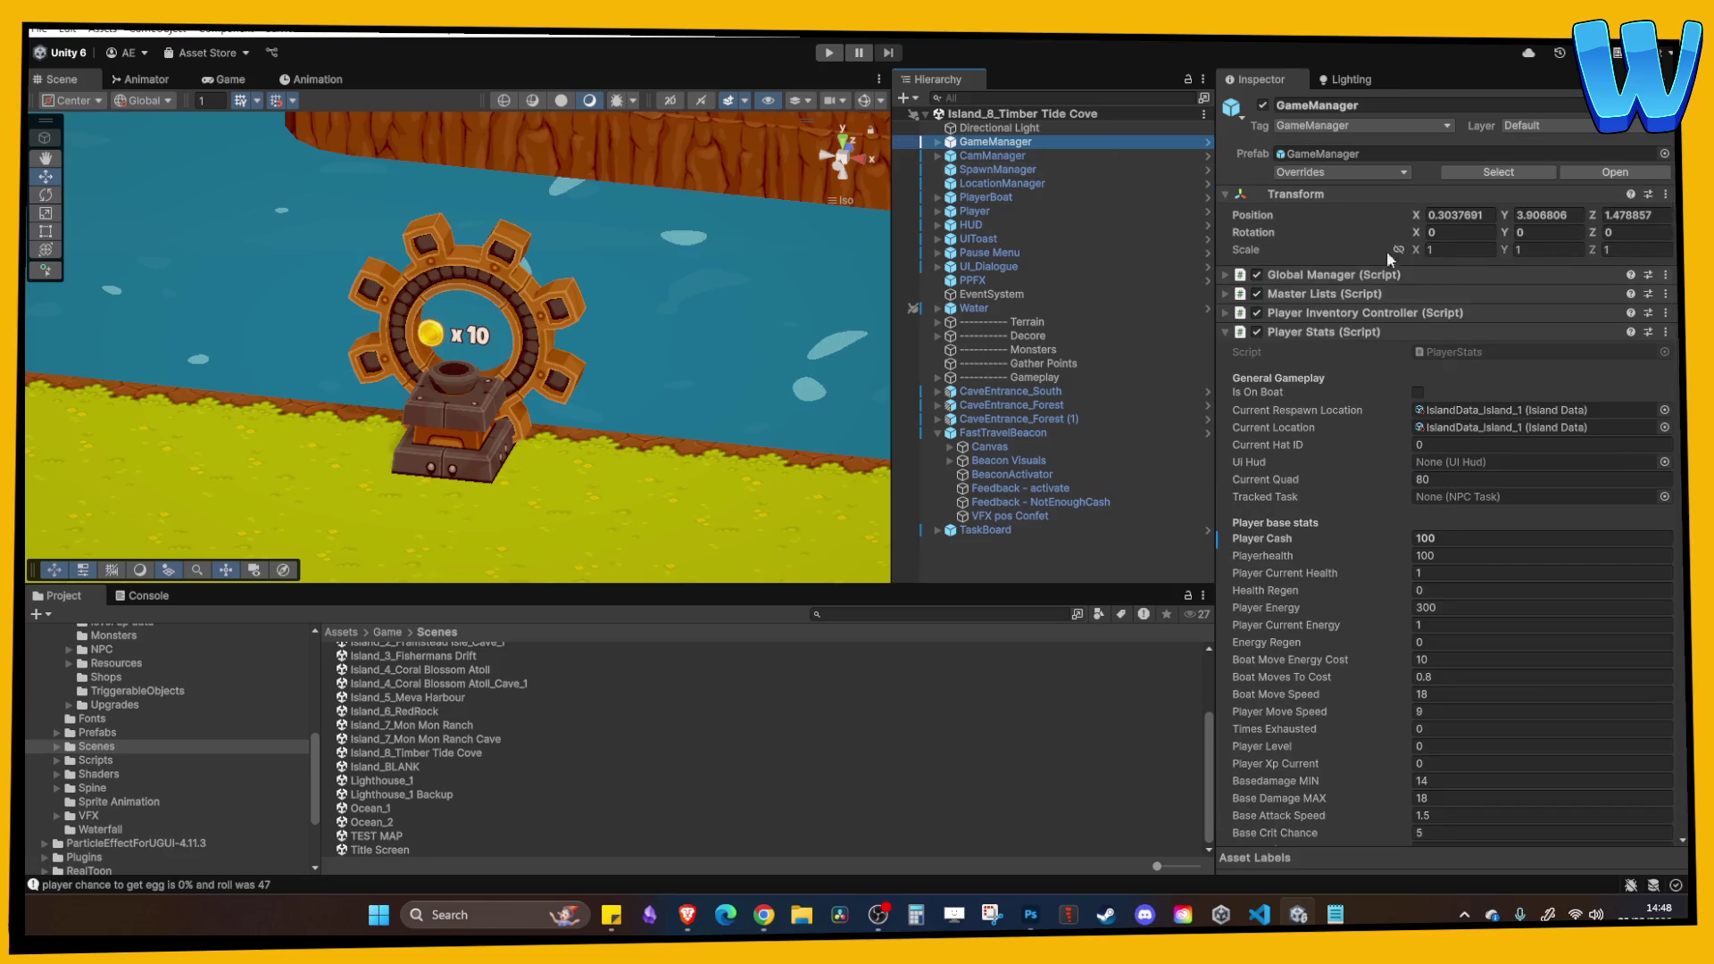
click(1465, 425)
click(516, 746)
Set Scene Name to Island_8_Timber Tide Cove and description to 'A Timber Mill amoungst the forest.'.
click(1565, 198)
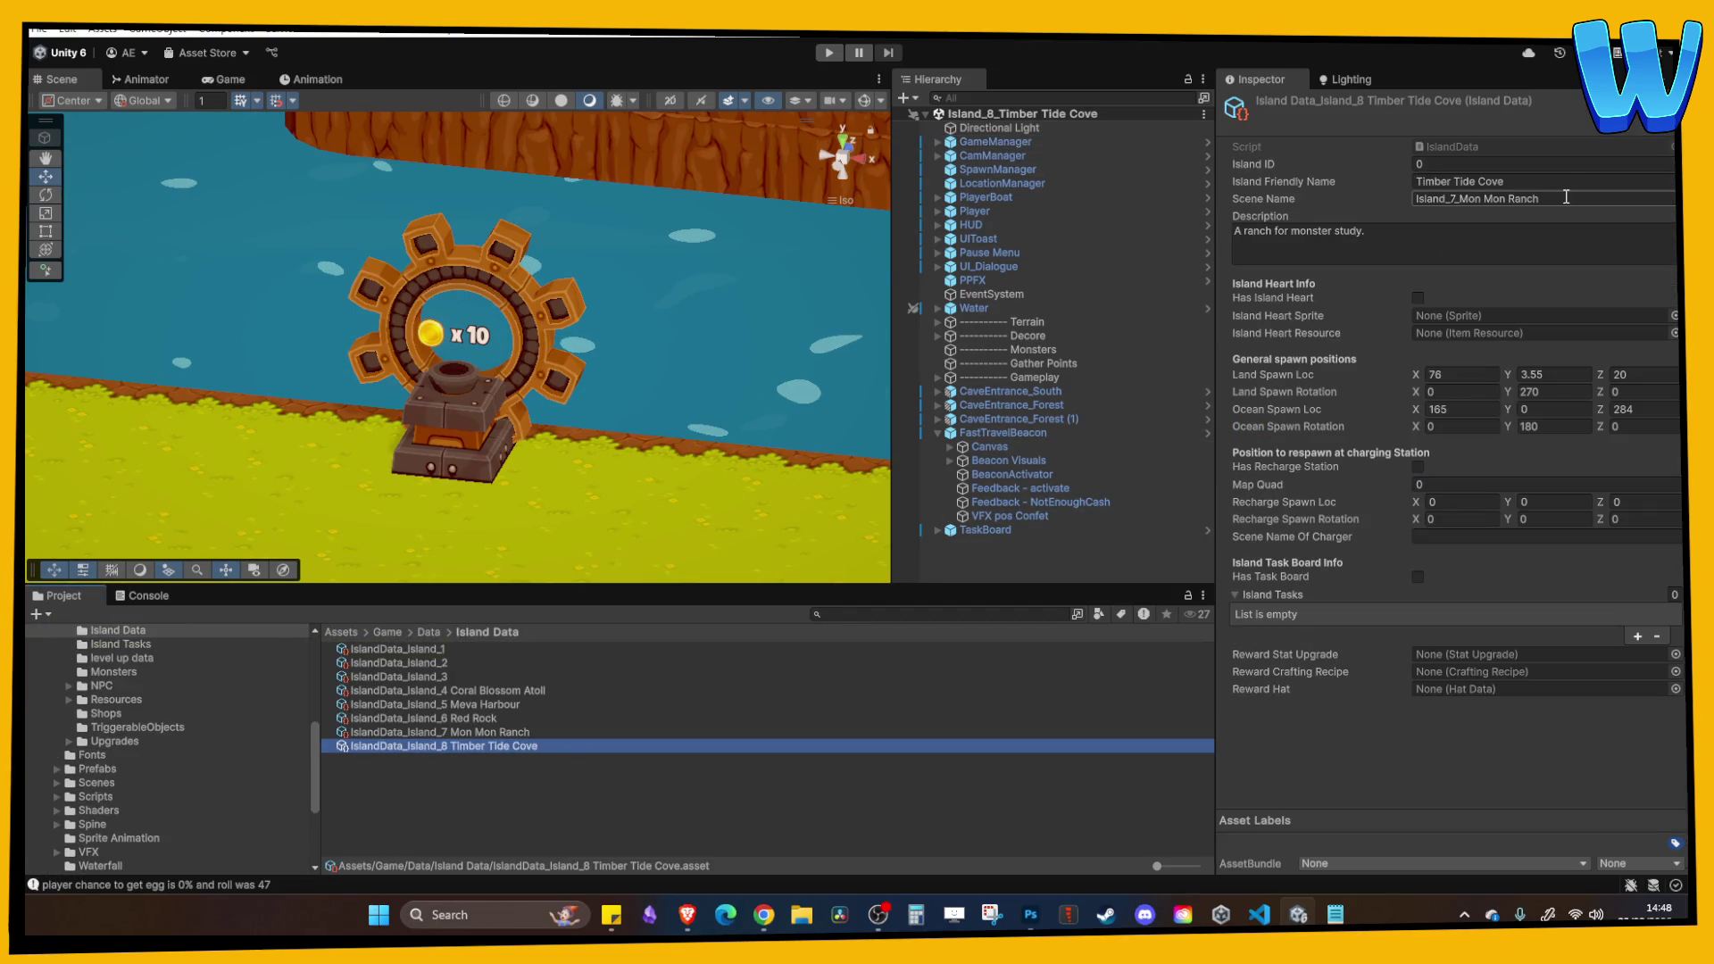
text(Island_8_Timber Tide Cove)
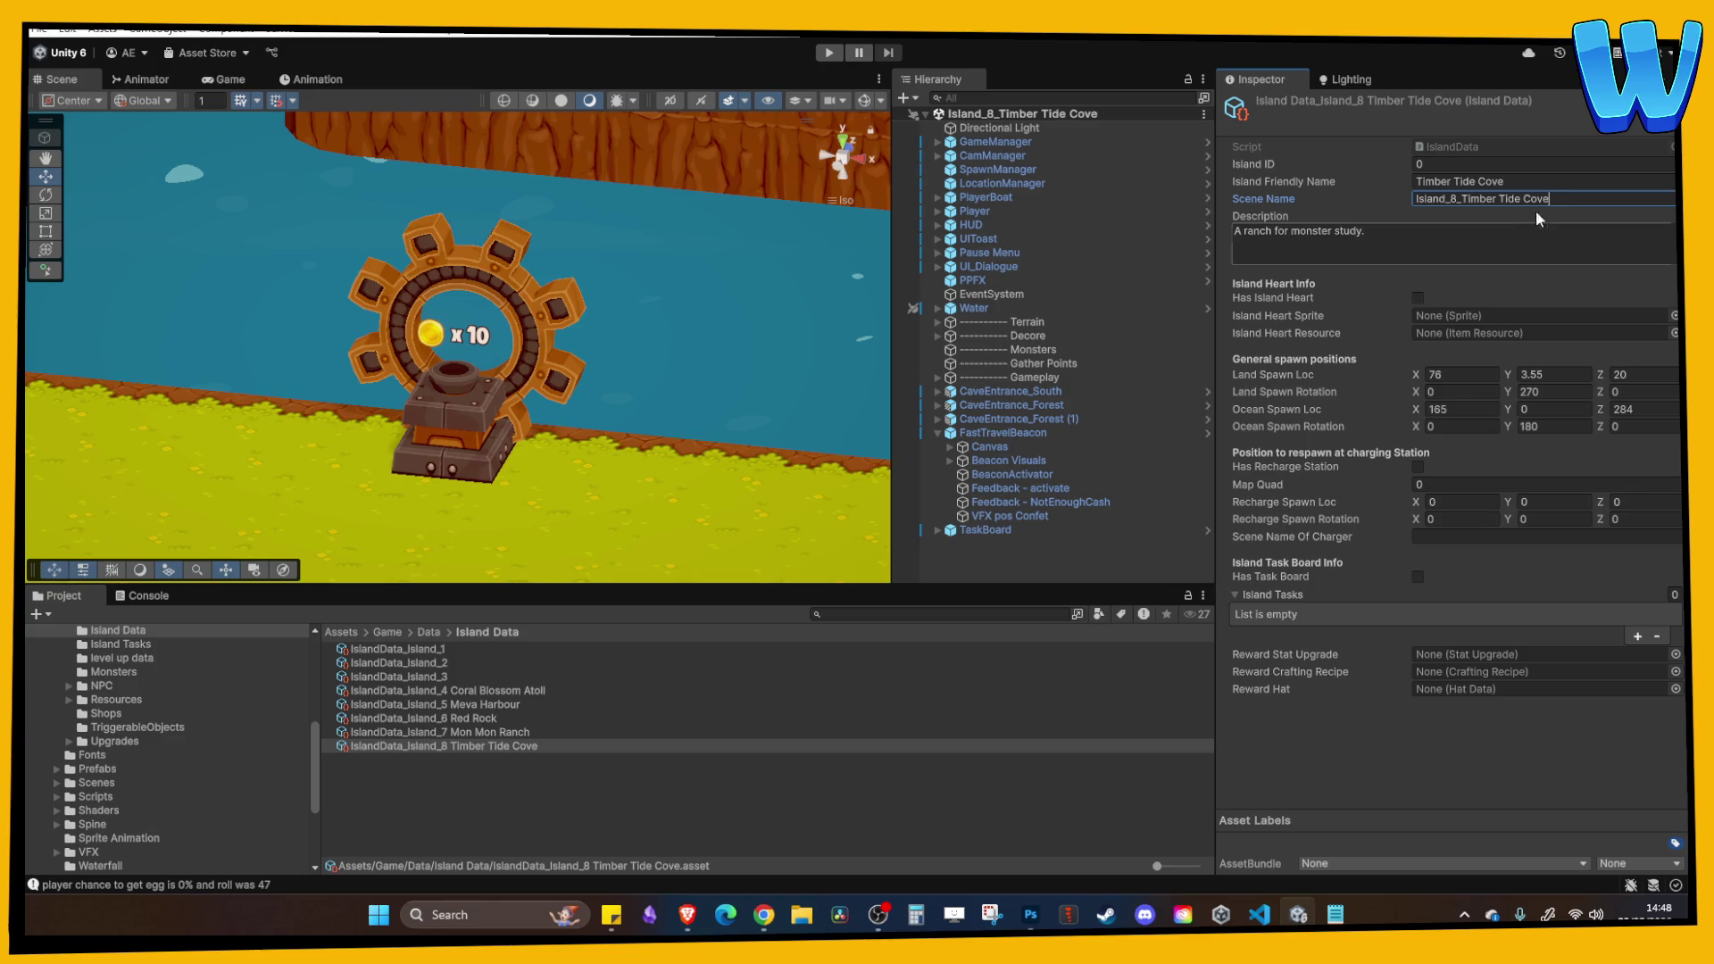
click(1430, 247)
text(A)
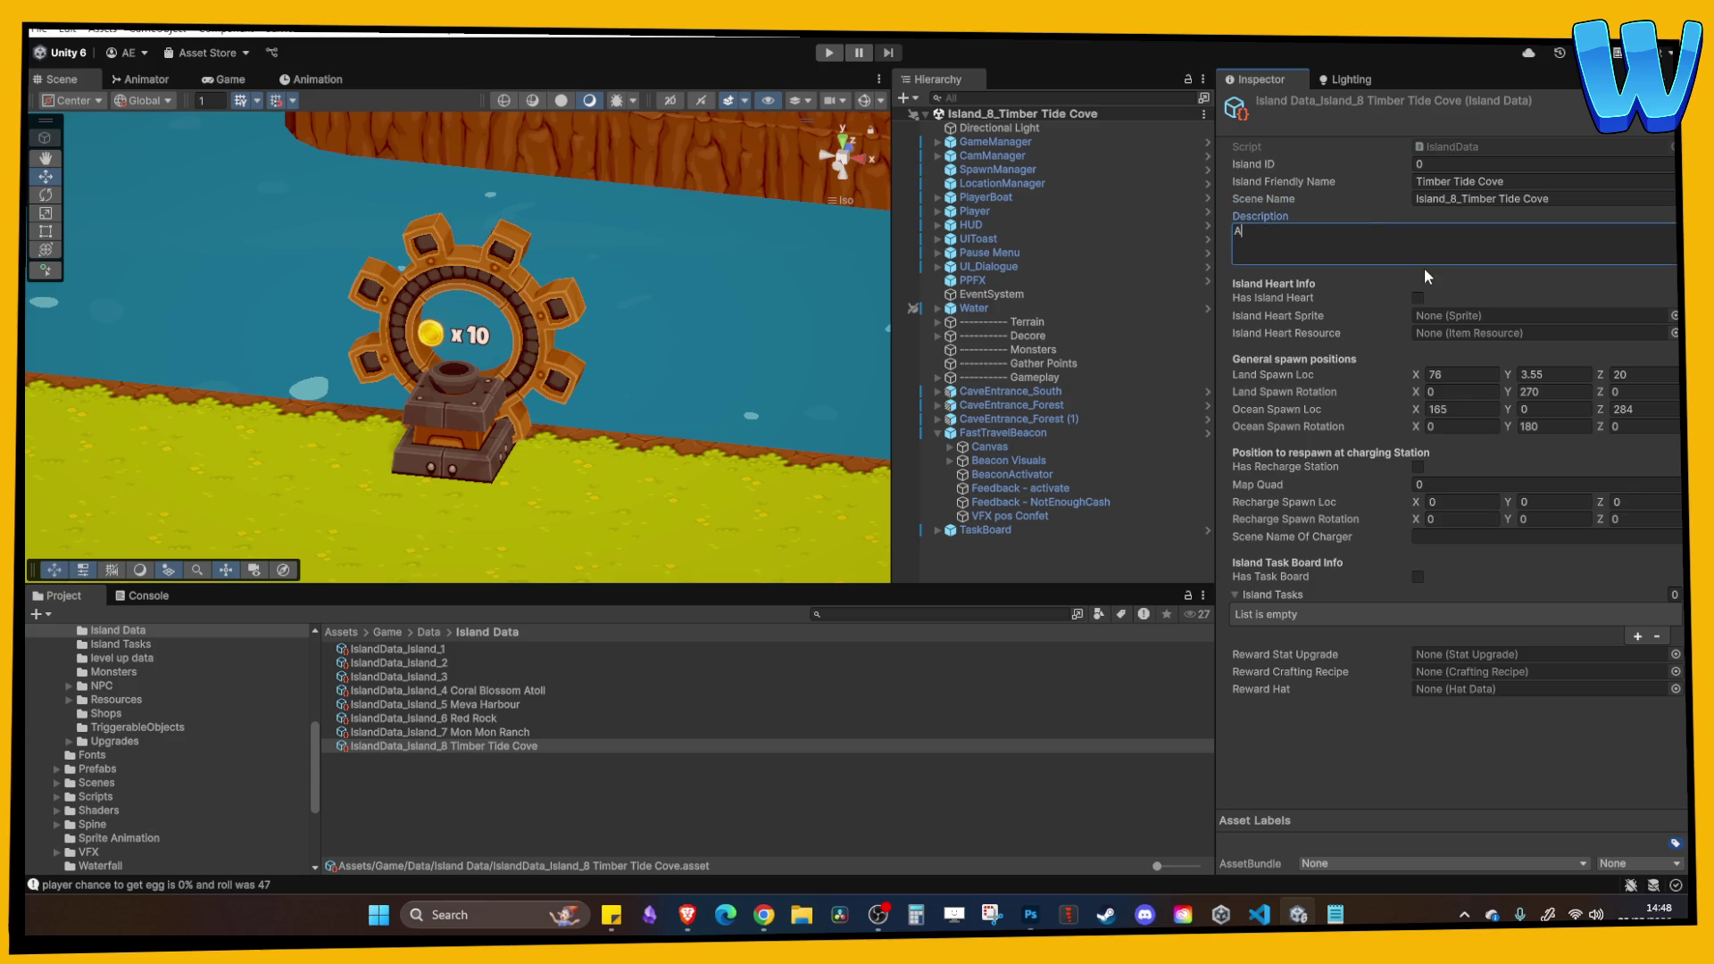
text( large Tim)
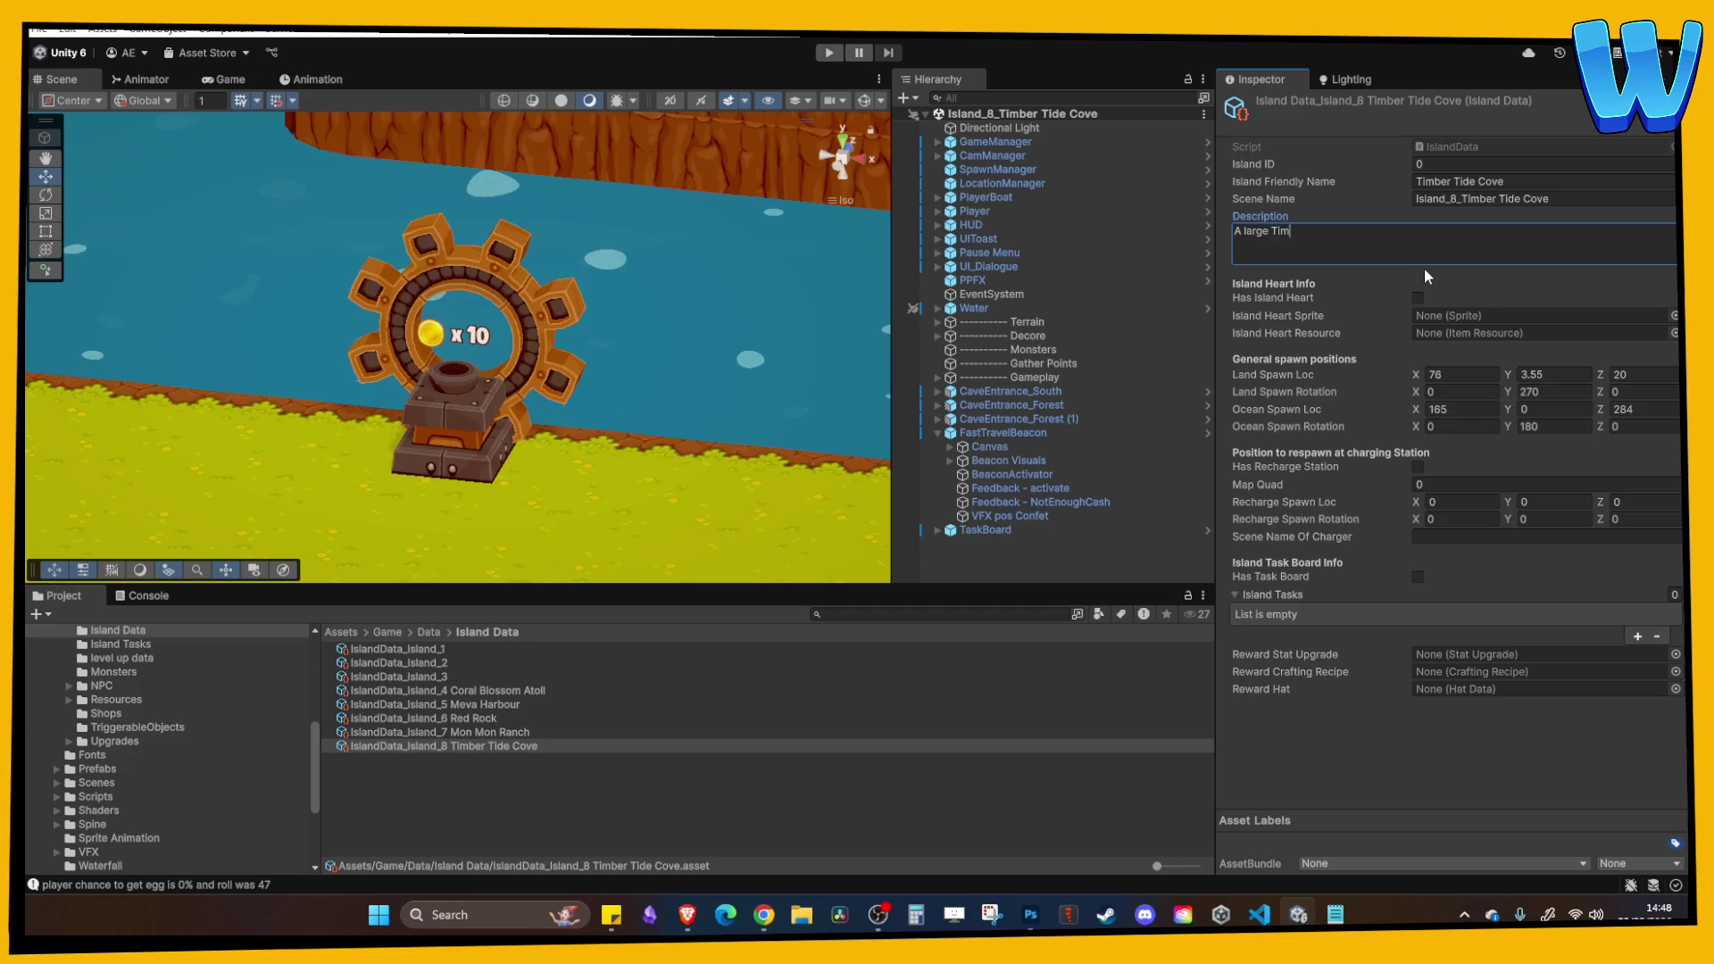
text(ber Mill)
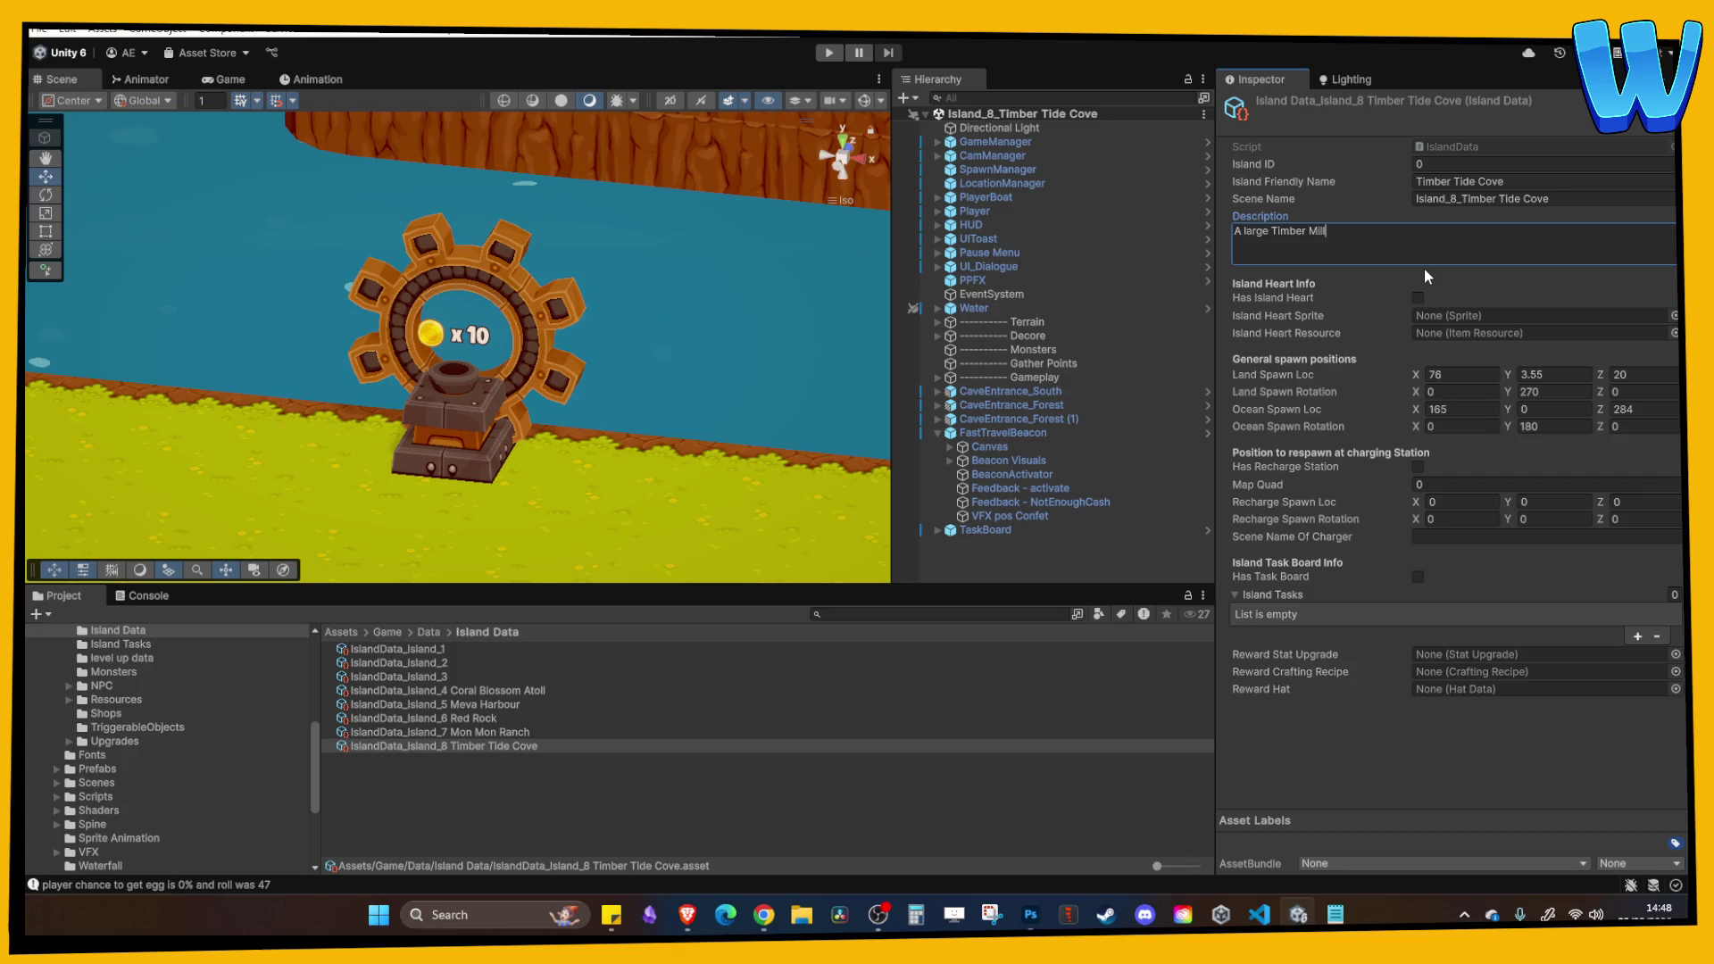
key(BackSpace)
key(BackSpace)
key(BackSpace)
text(Ti)
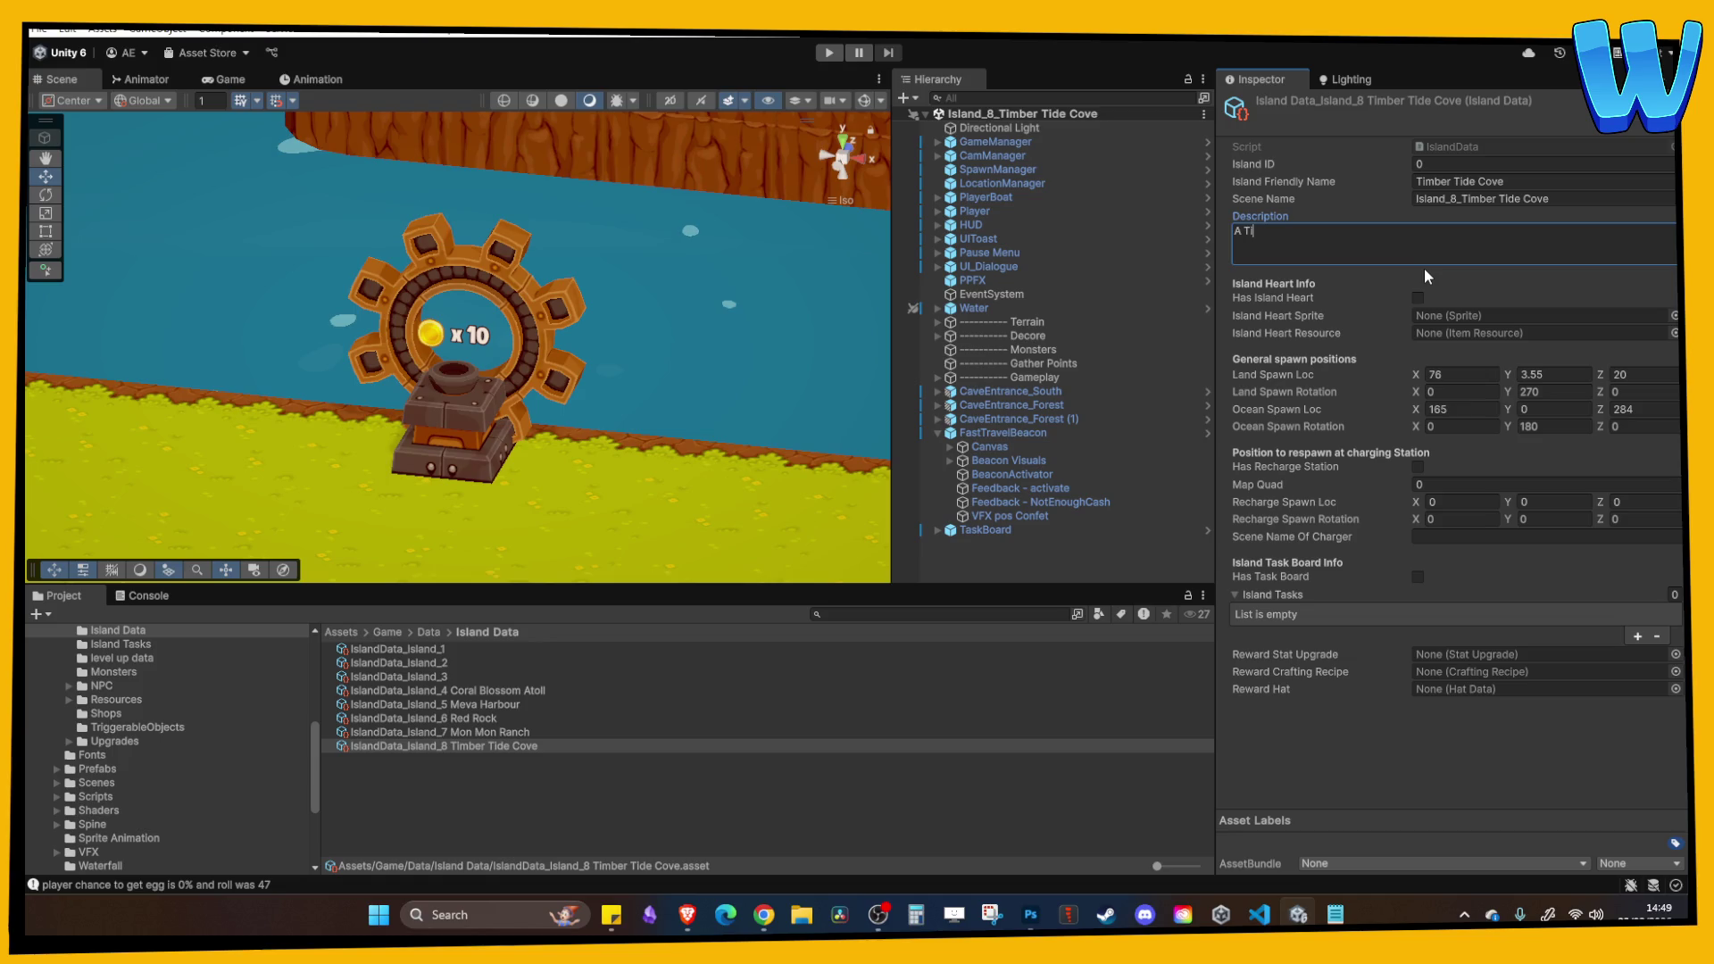
text(mber Mill amoungst the forest.)
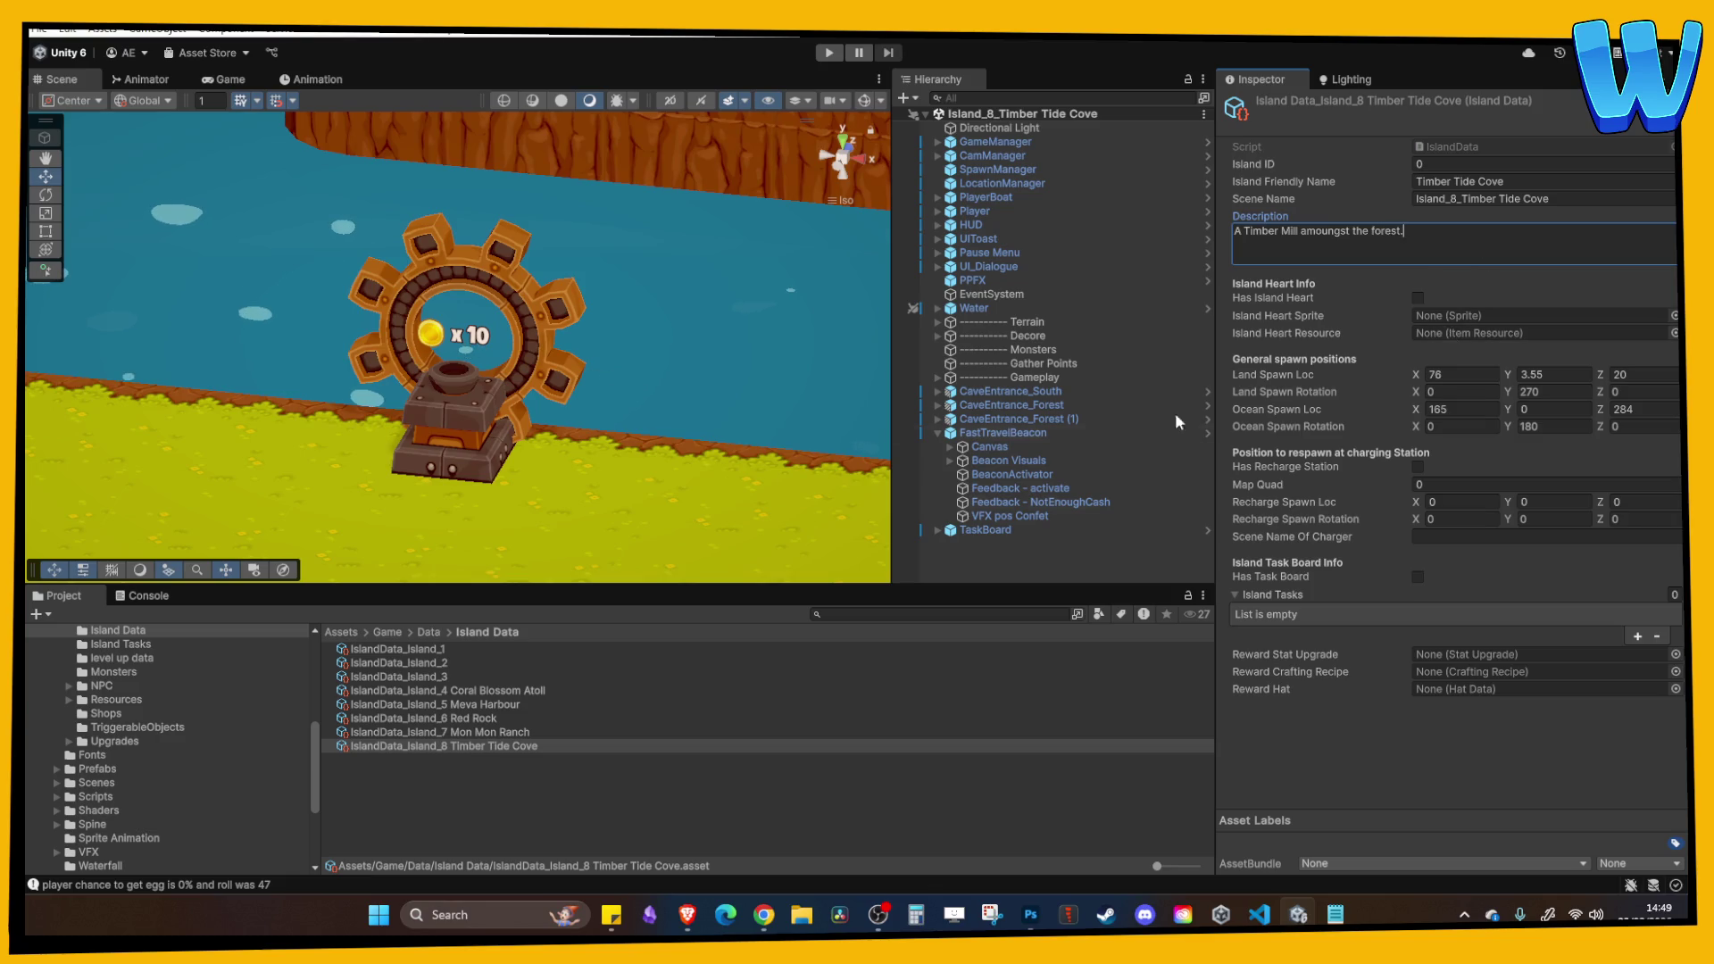
click(465, 731)
click(477, 745)
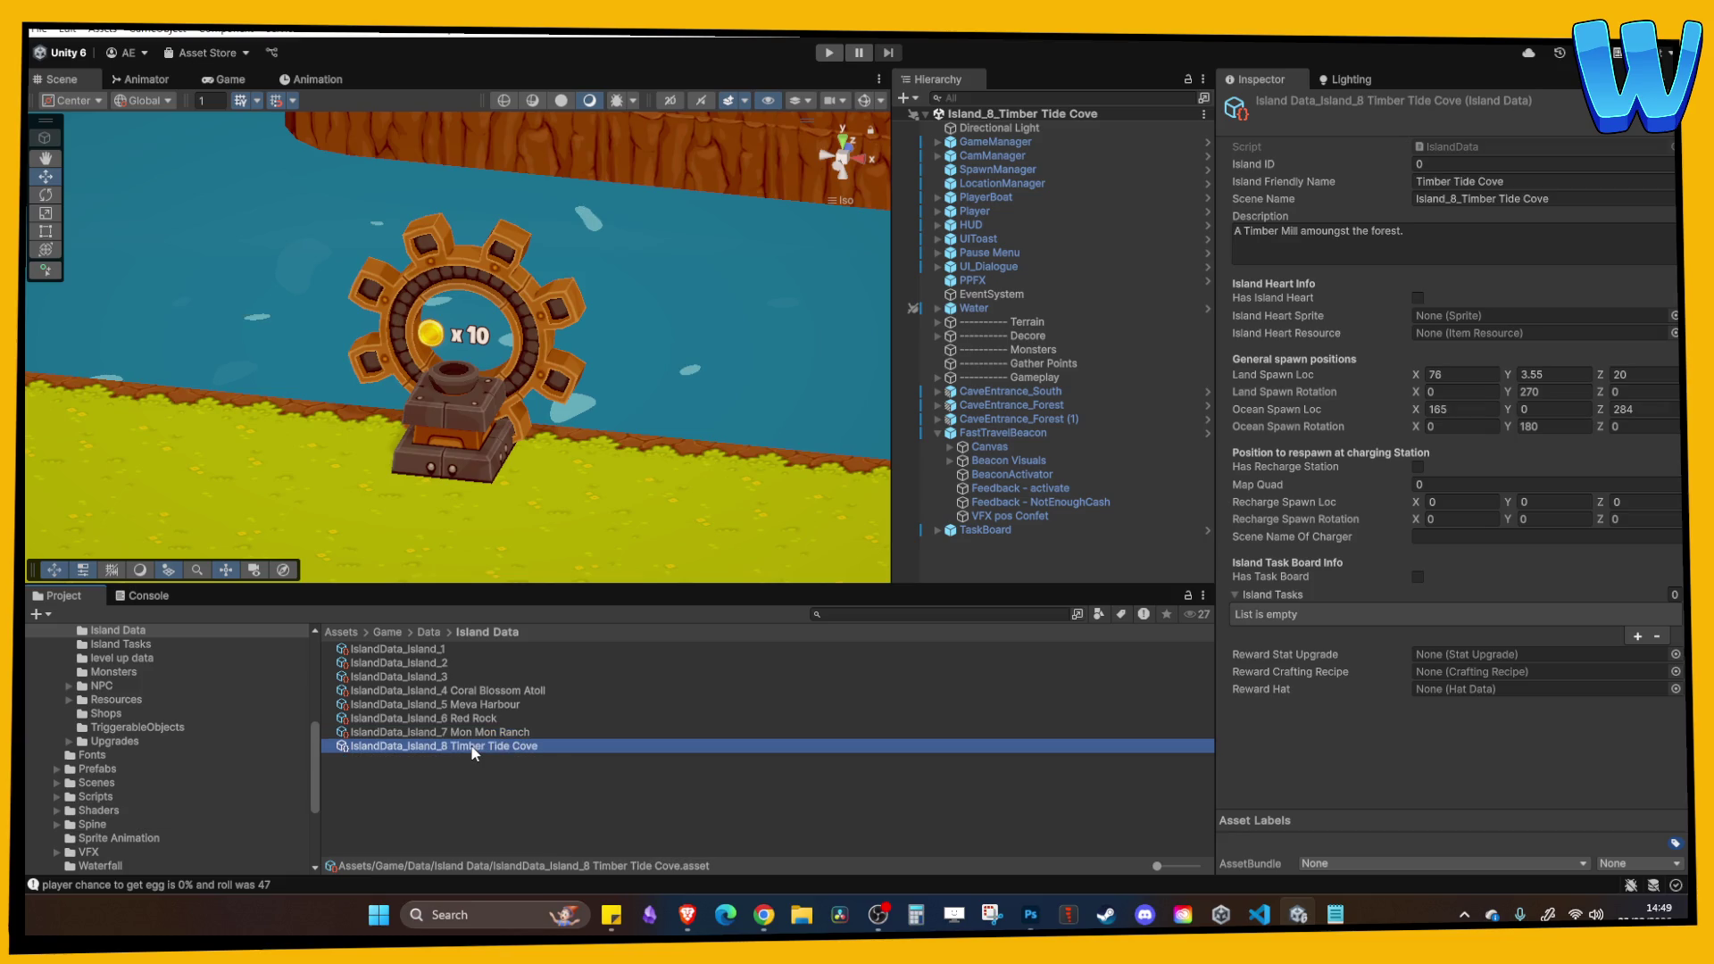
click(473, 409)
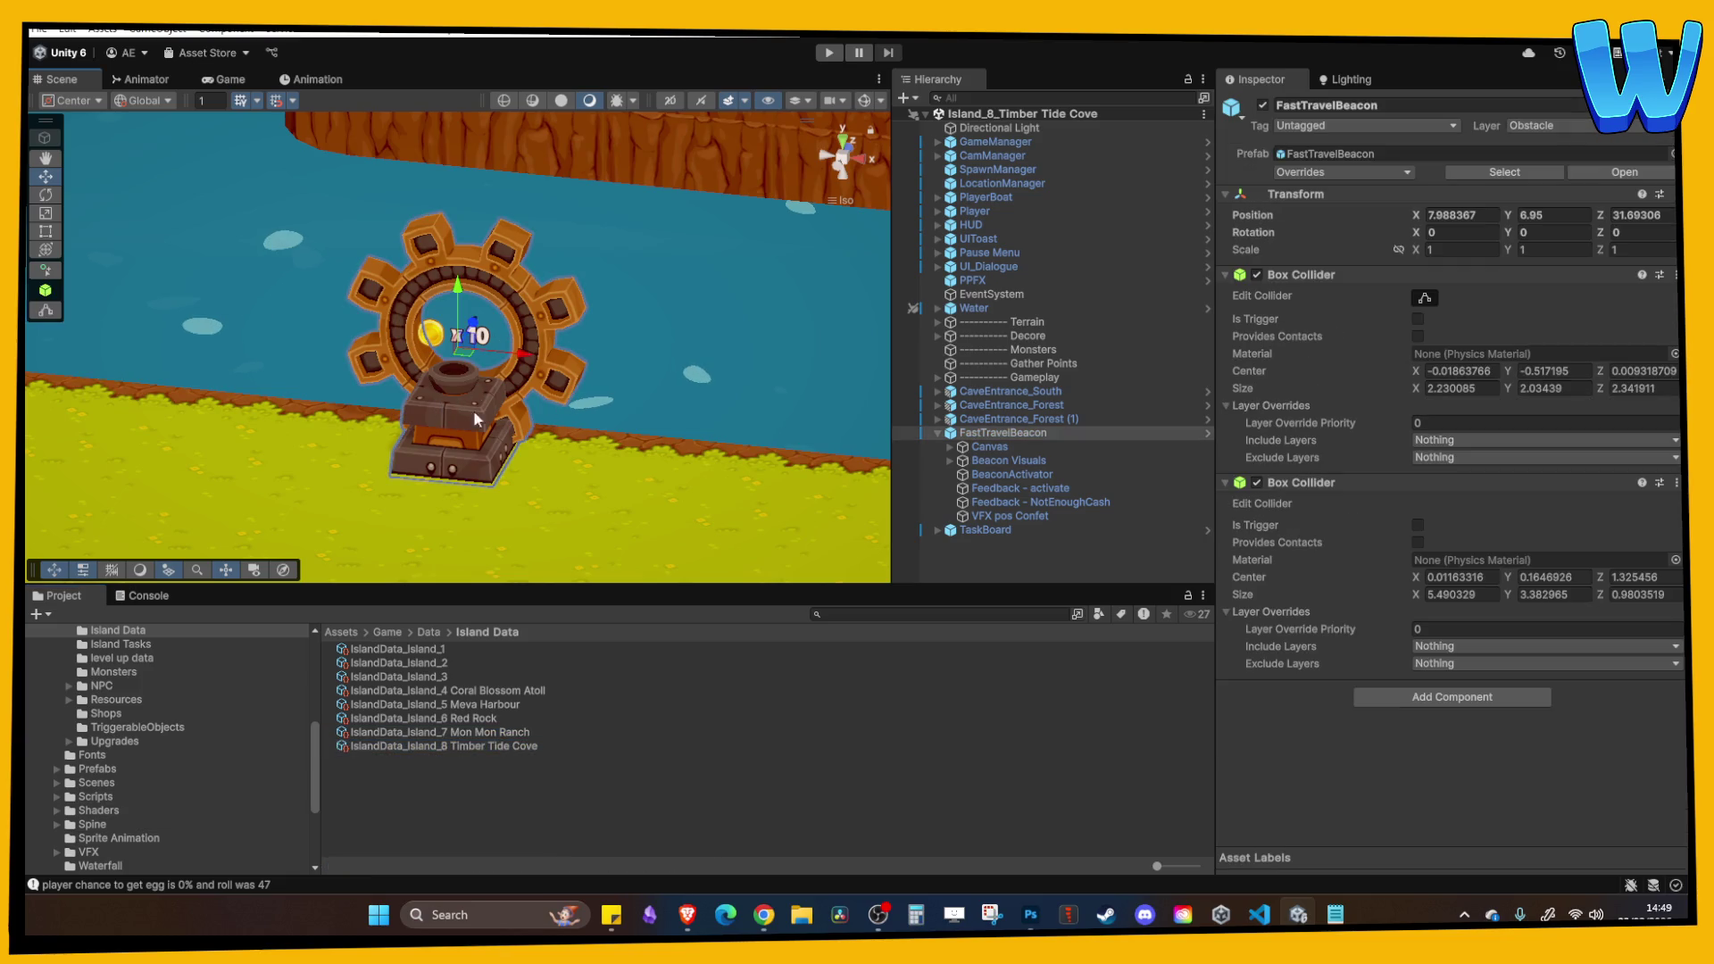
Assign the Timber Tide Cove island data as the GameManager's Current Location.
click(1016, 131)
click(1016, 142)
drag(803, 745, 1470, 439)
Play-test Timber Tide Cove and inspect the Console error's source script in VS Code, then return to Unity.
click(832, 51)
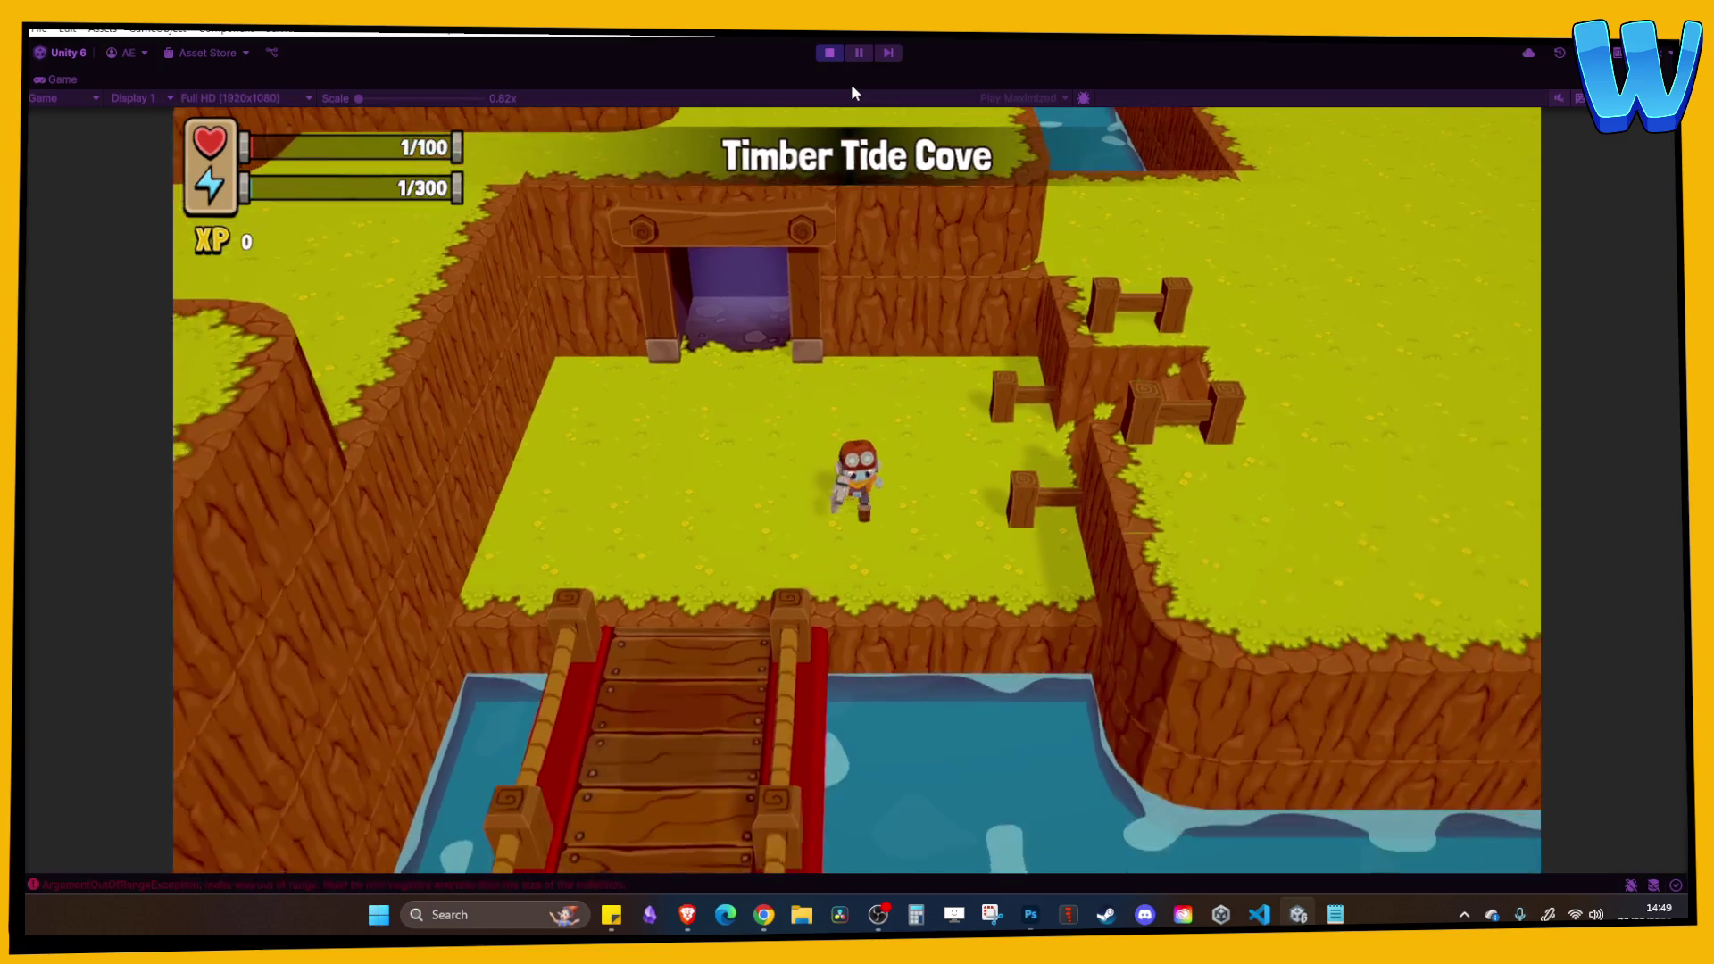
key(d)
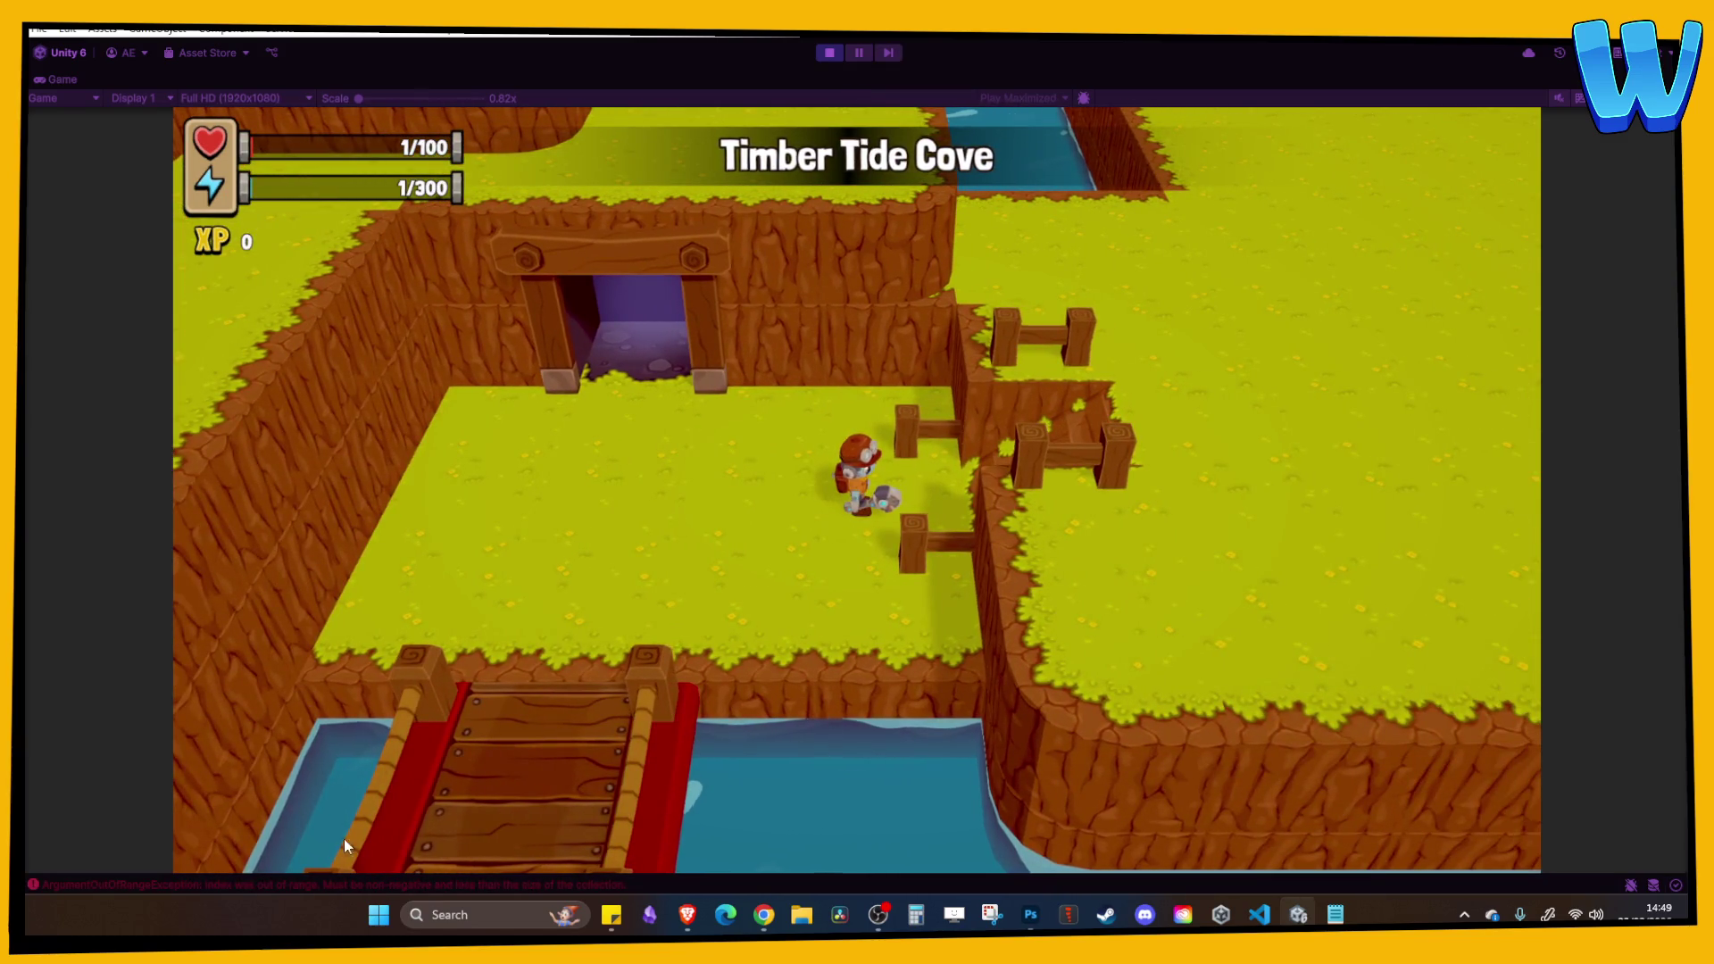
click(276, 886)
double_click(228, 82)
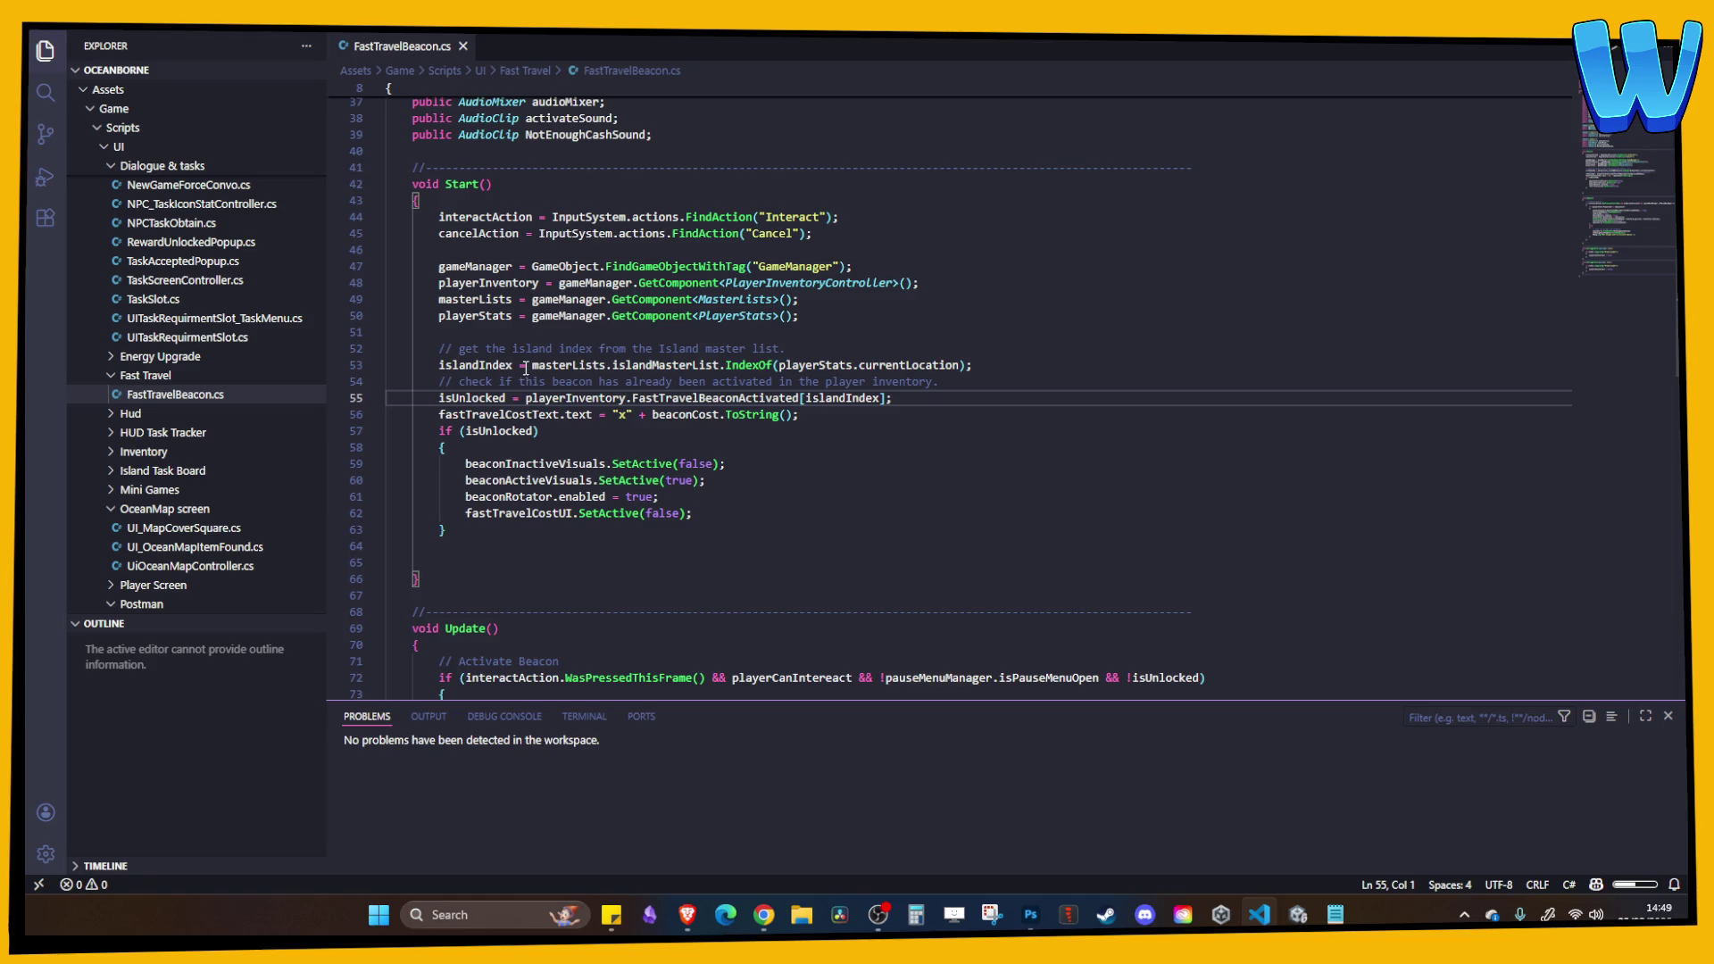
key(ctrl+w)
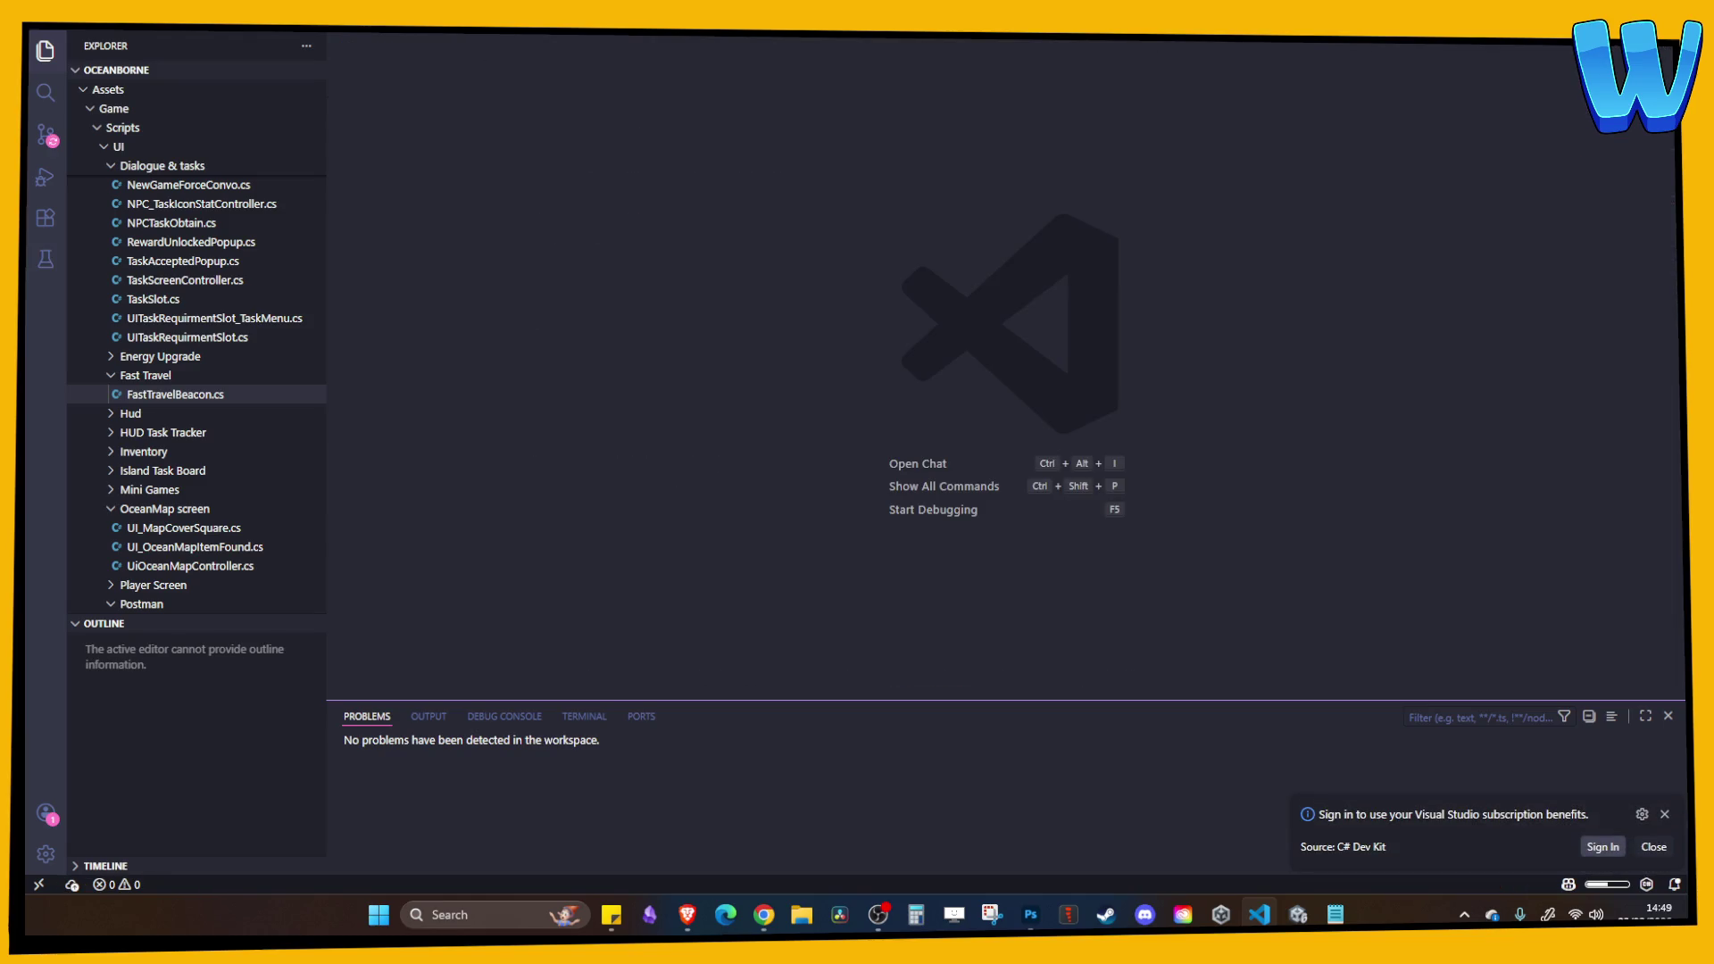
key(alt+Tab)
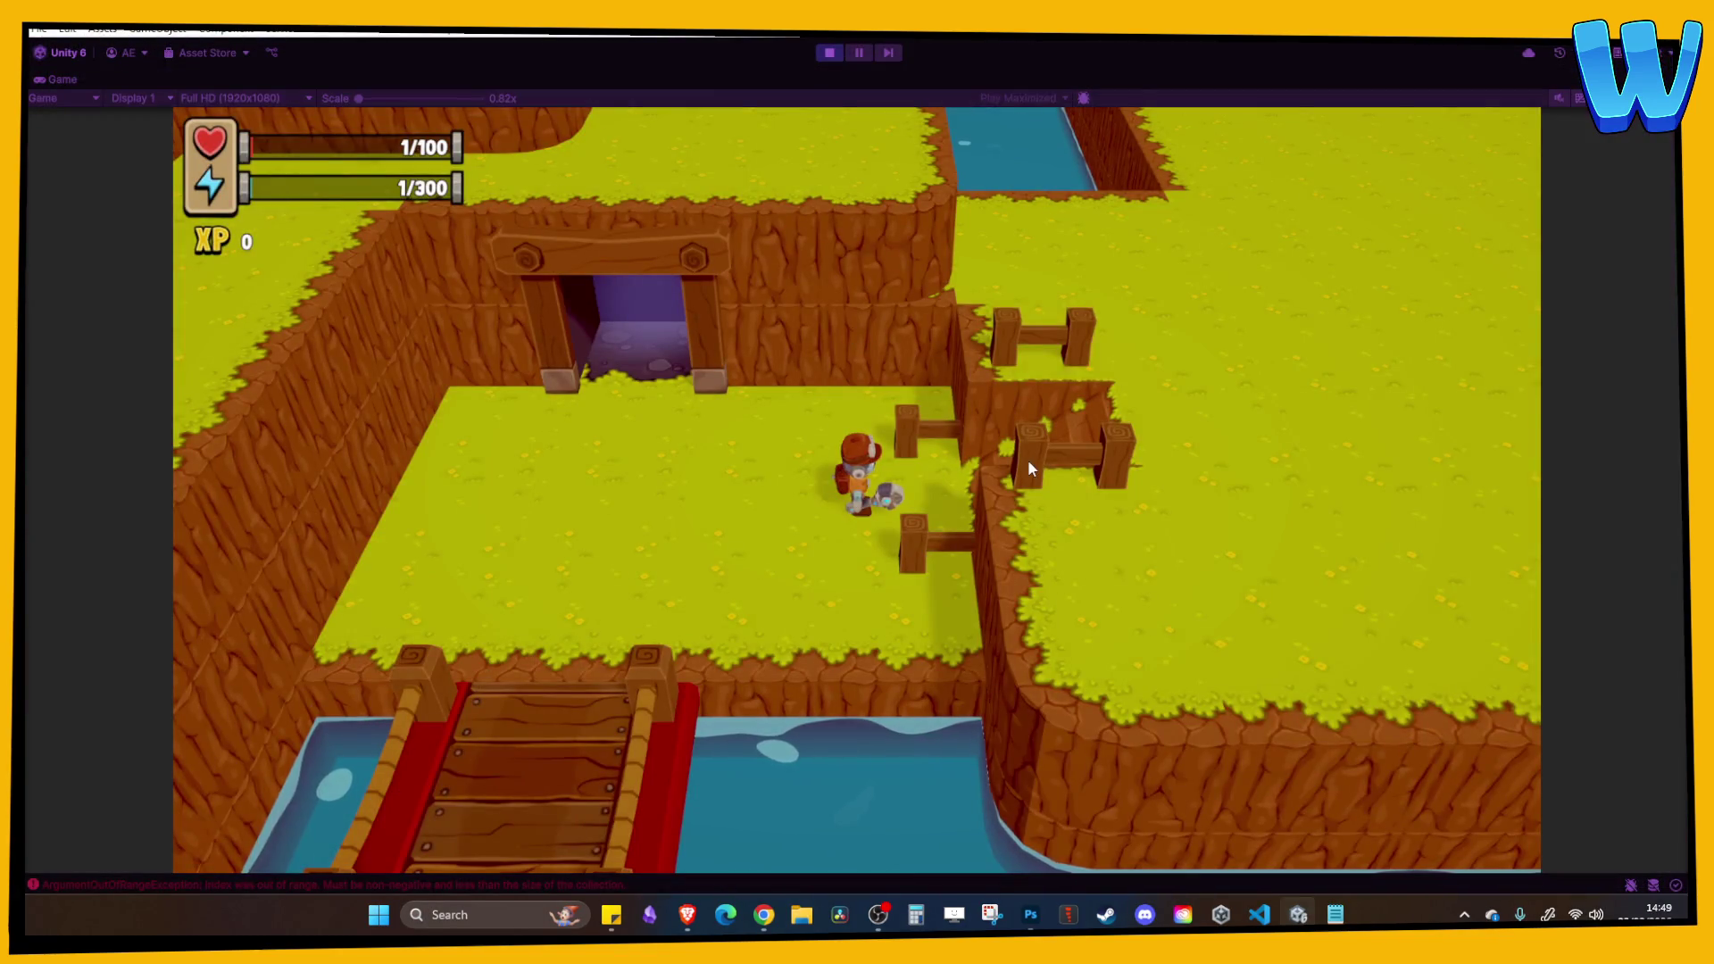
Stop play mode, confirm Timber Tide Cove as the GameManager's current location, and bring up Photoshop's island sketch.
click(829, 53)
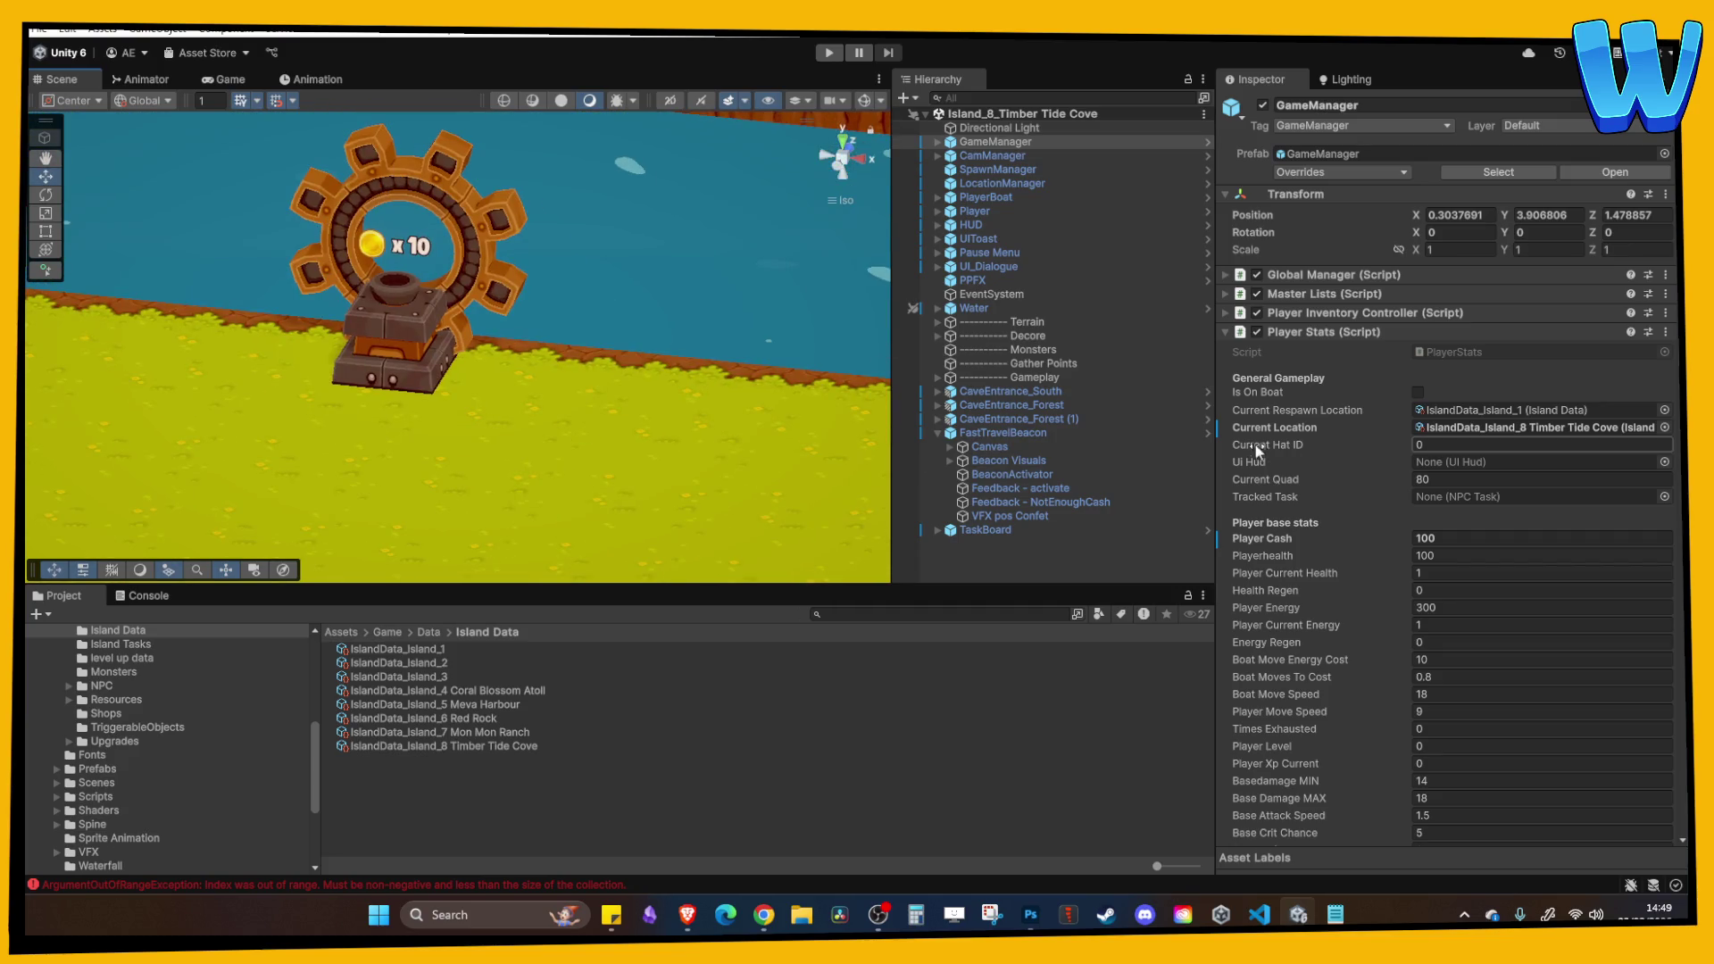
click(596, 745)
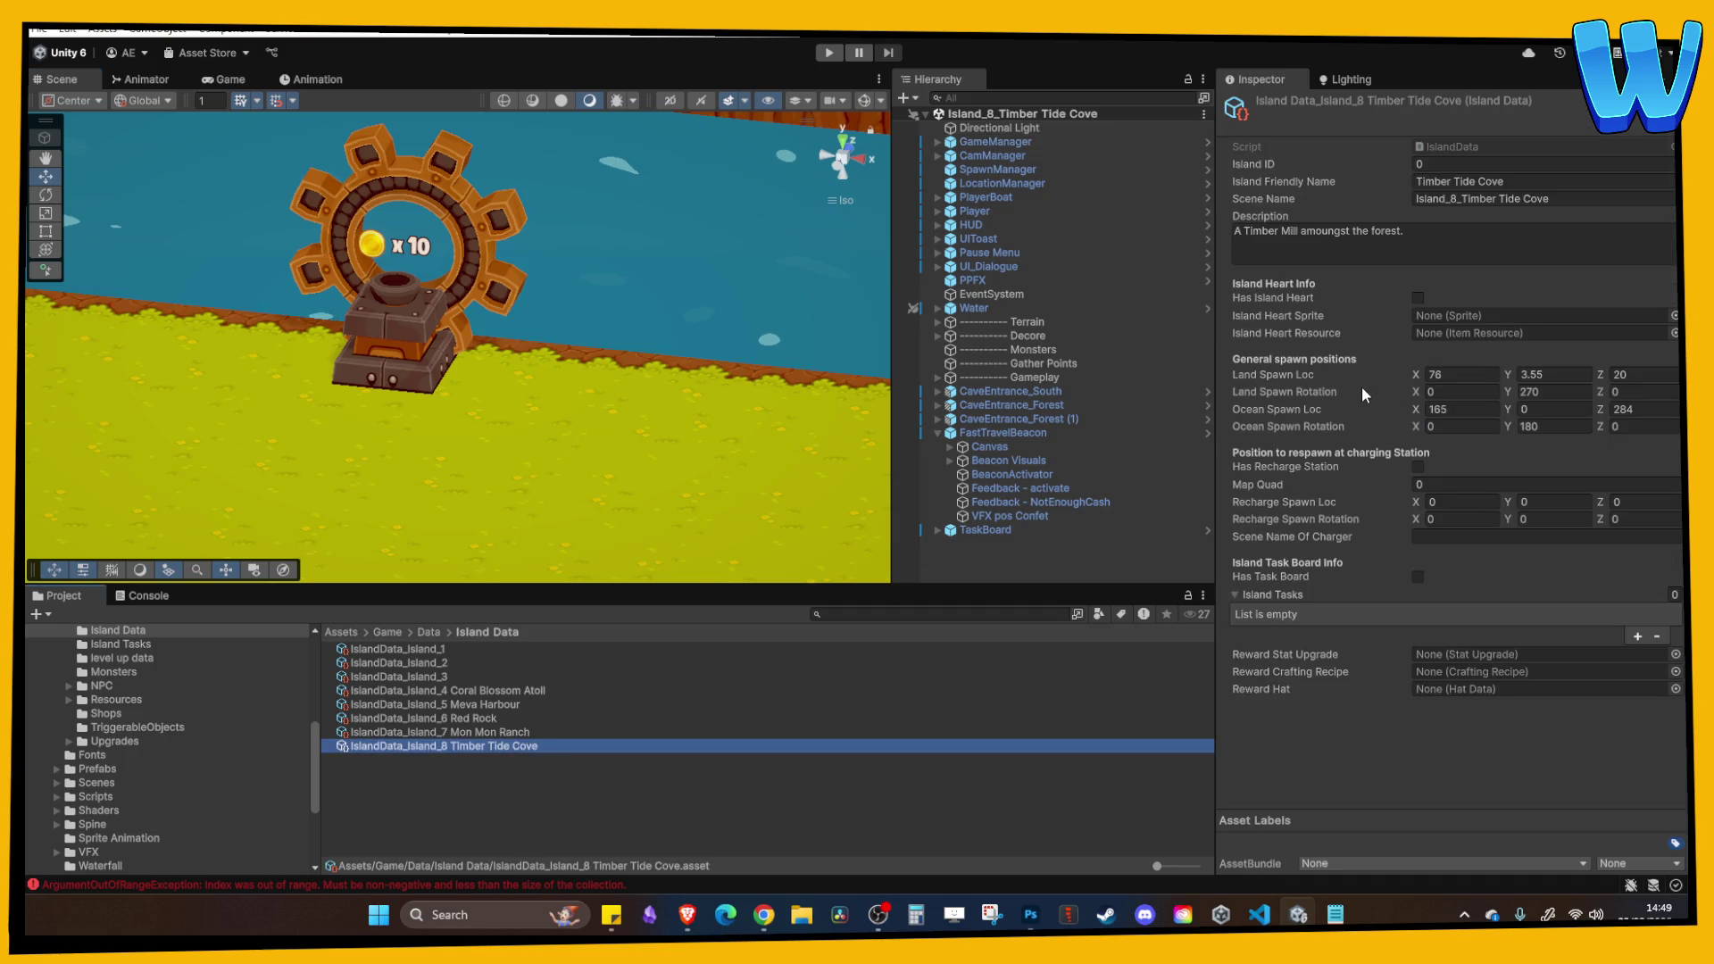
click(1009, 142)
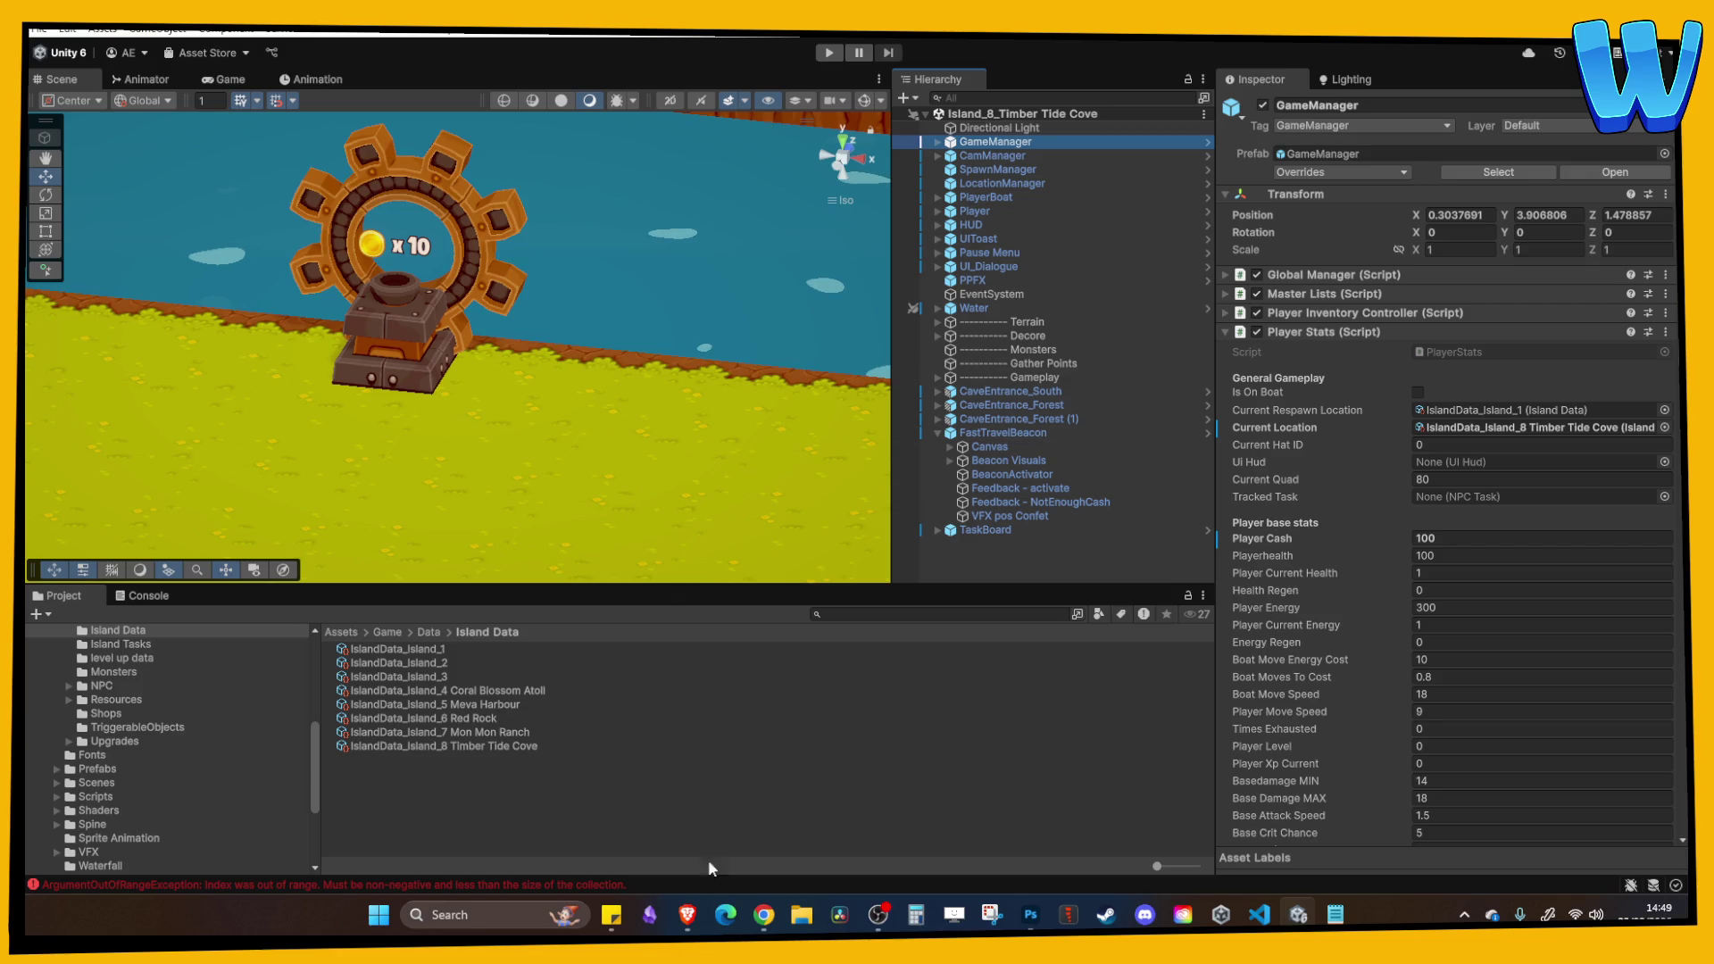
click(1030, 914)
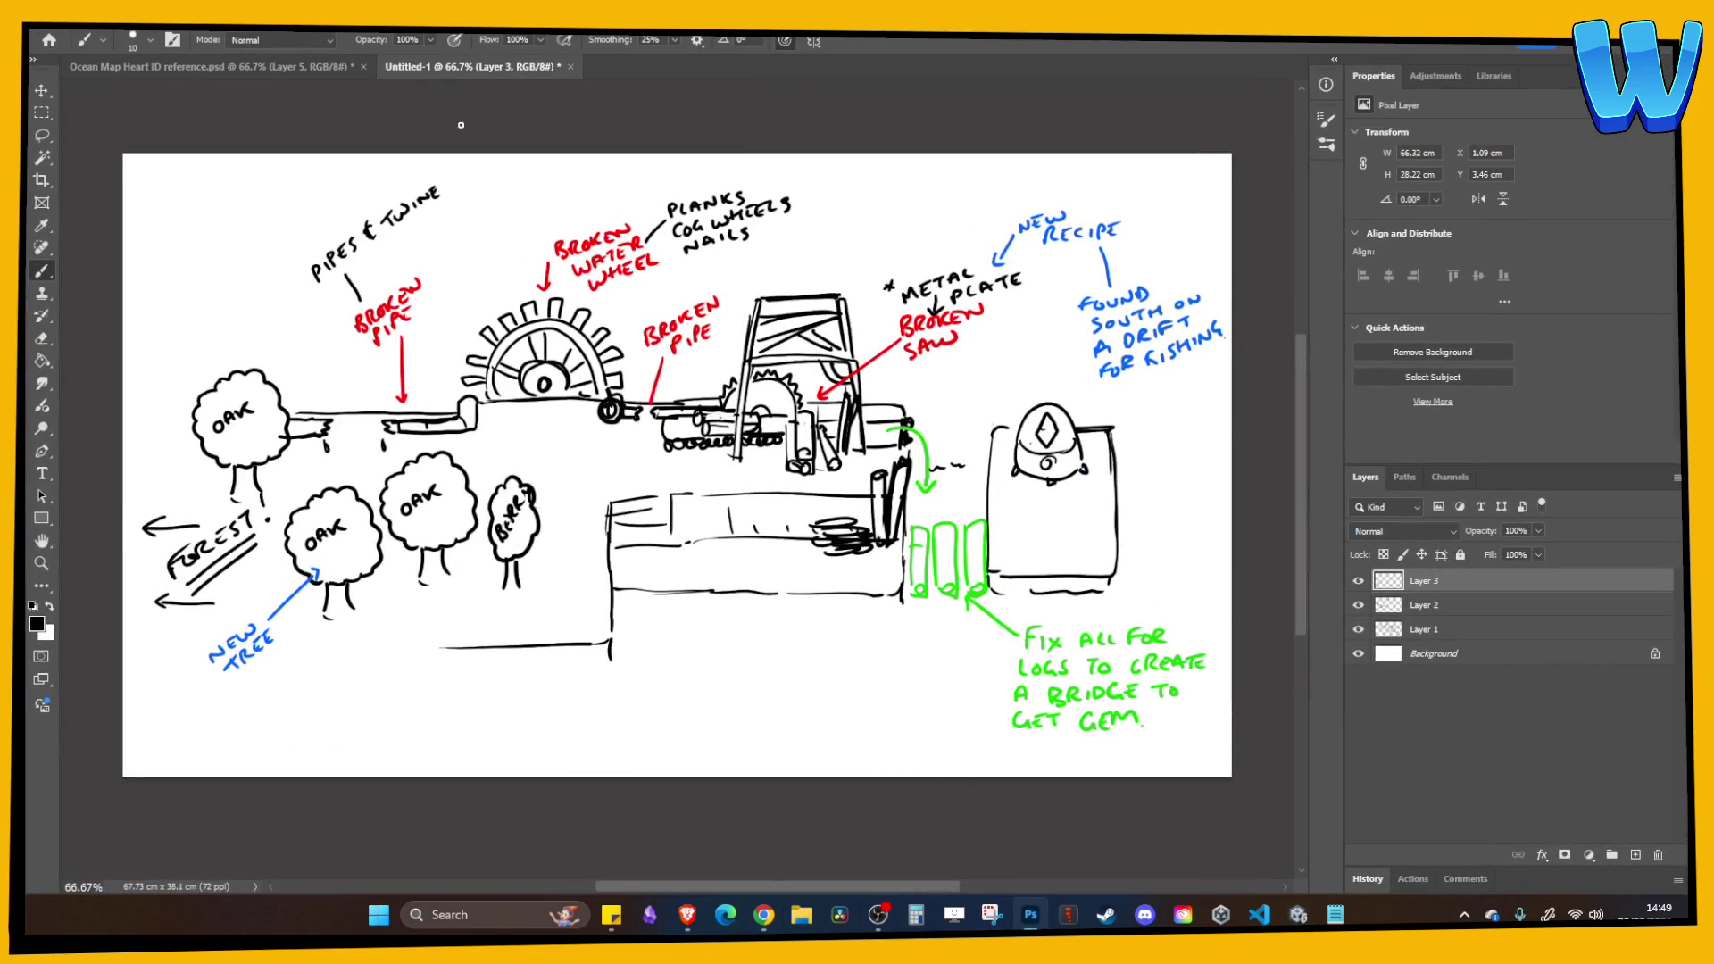
In the Ocean Map reference, add a red 36 pt legend label beside the 8. entry.
click(287, 68)
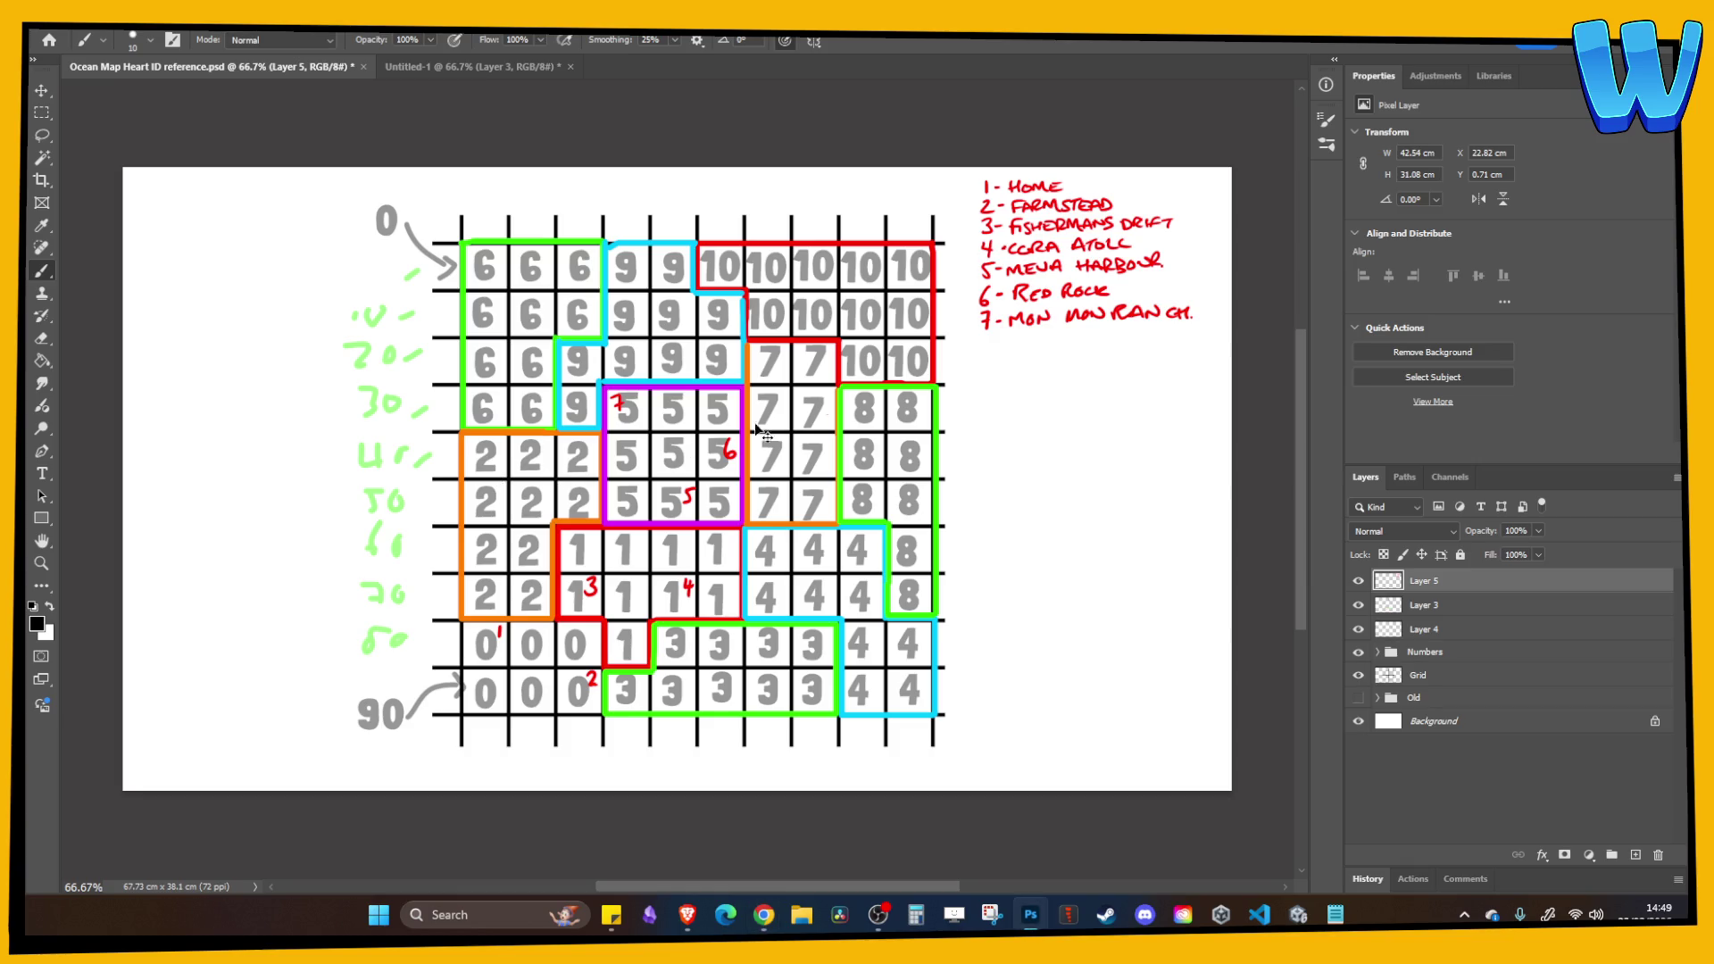
alt+click(1028, 318)
click(41, 475)
click(1021, 357)
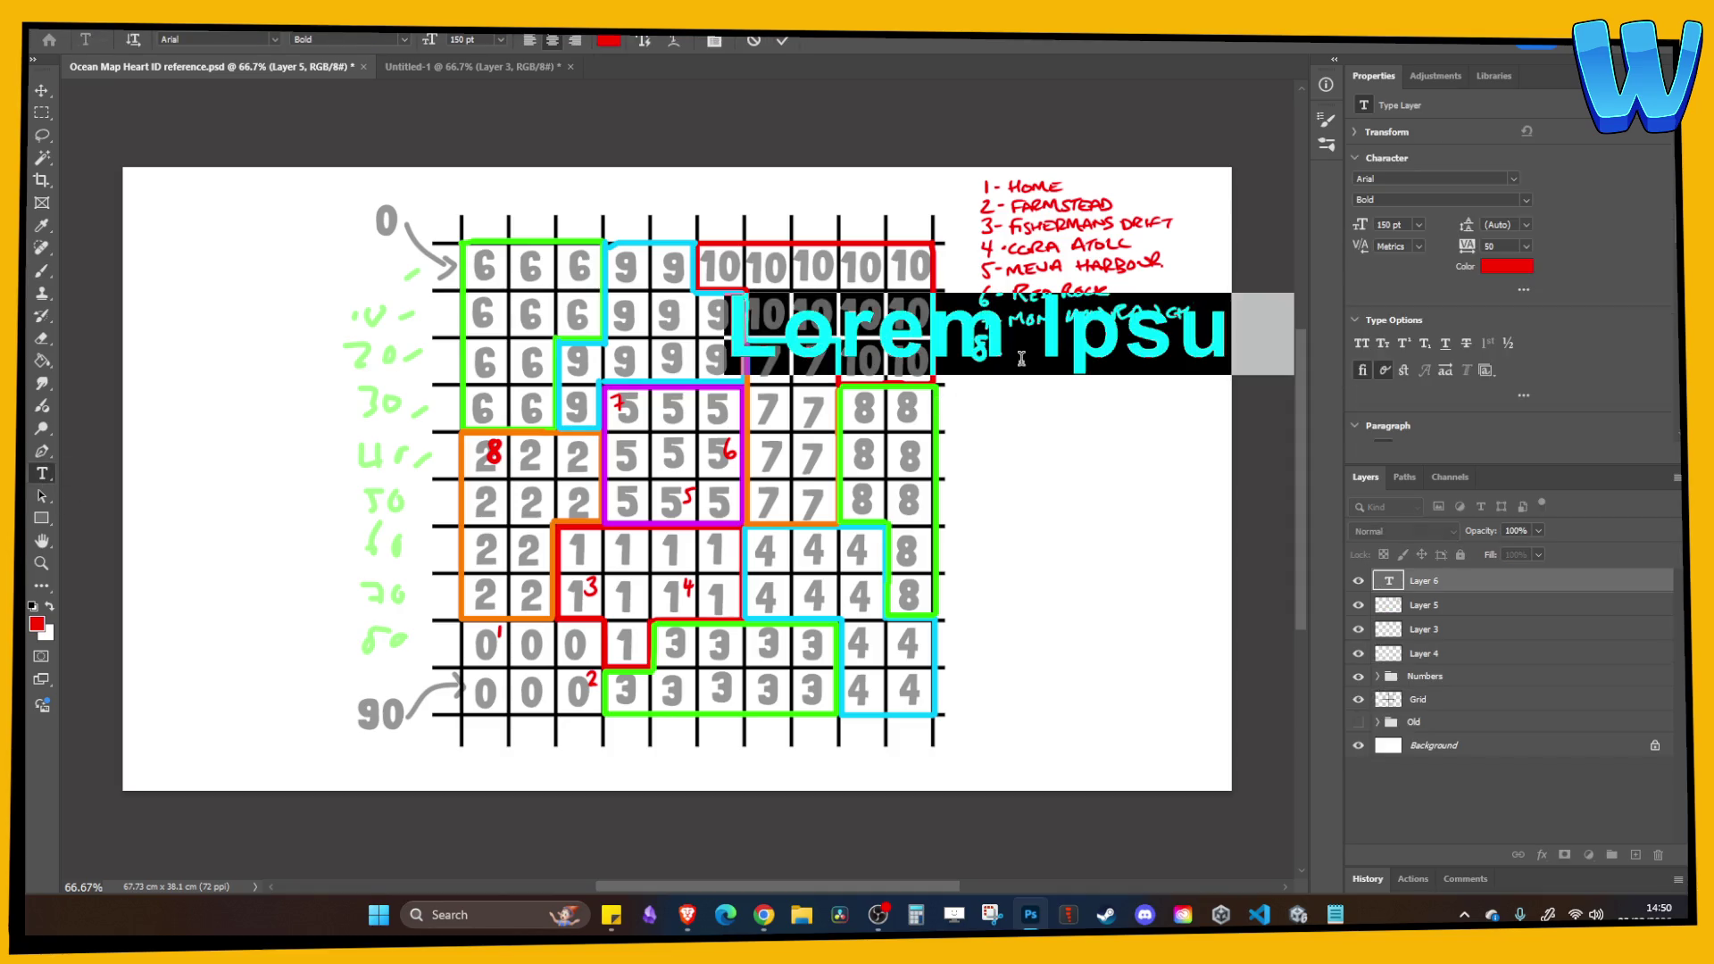
text(Timber Tide)
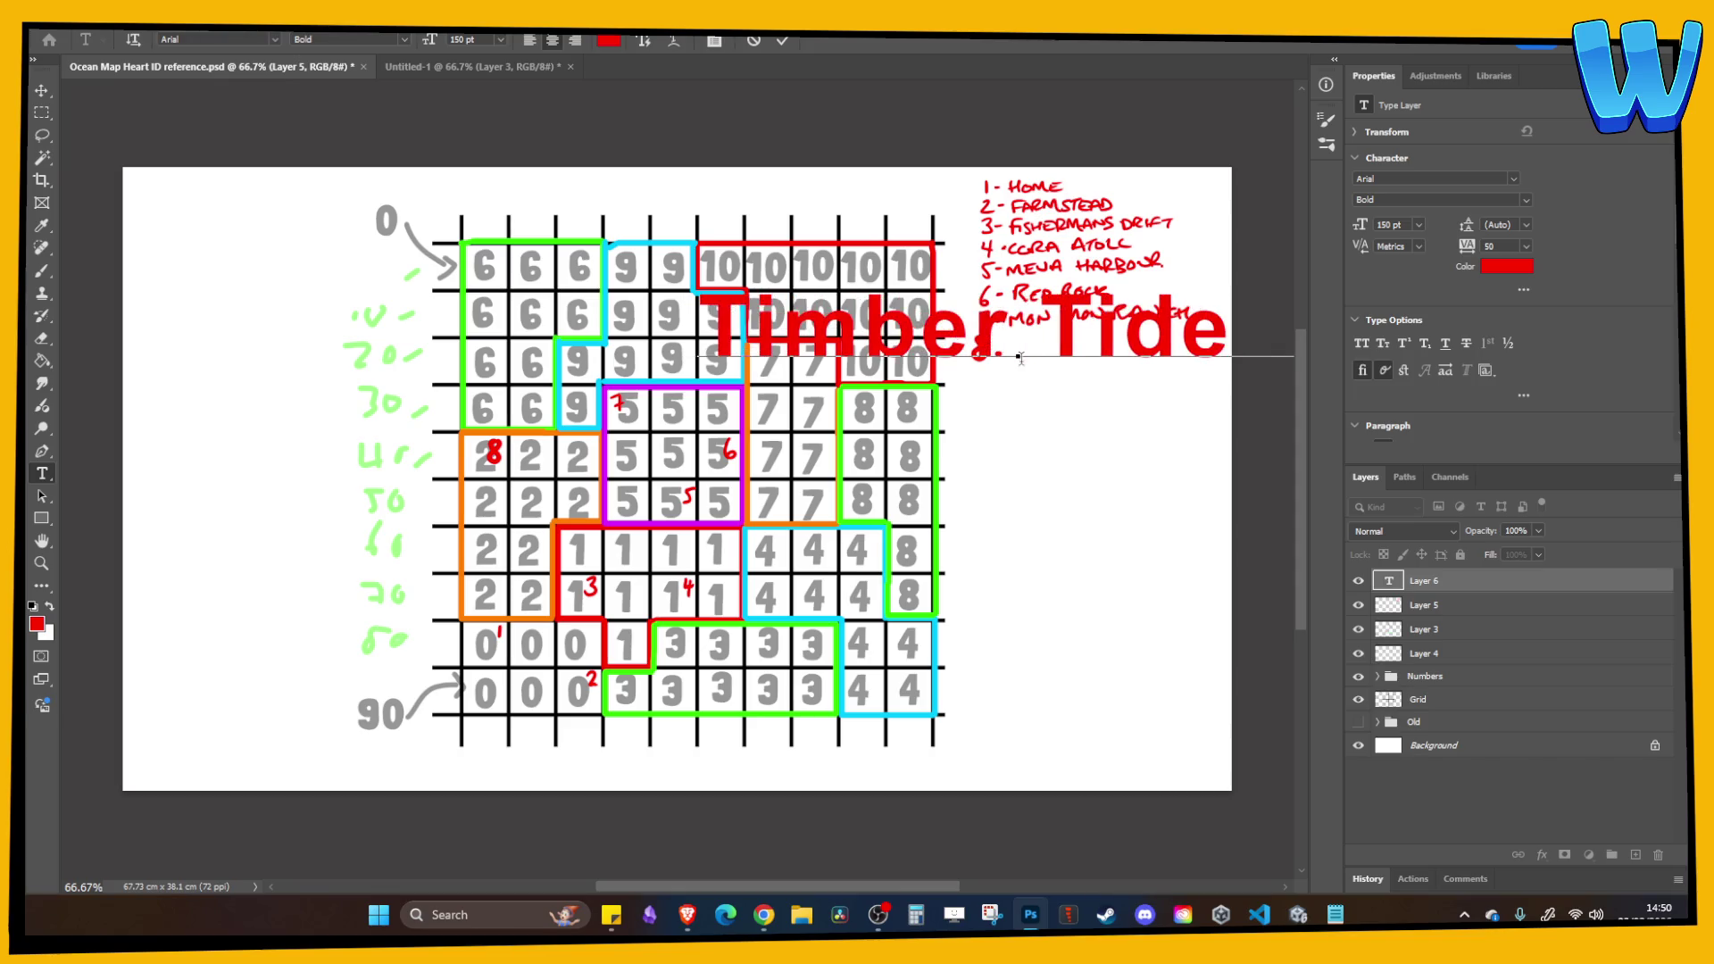
text( 10)
key(ctrl+a)
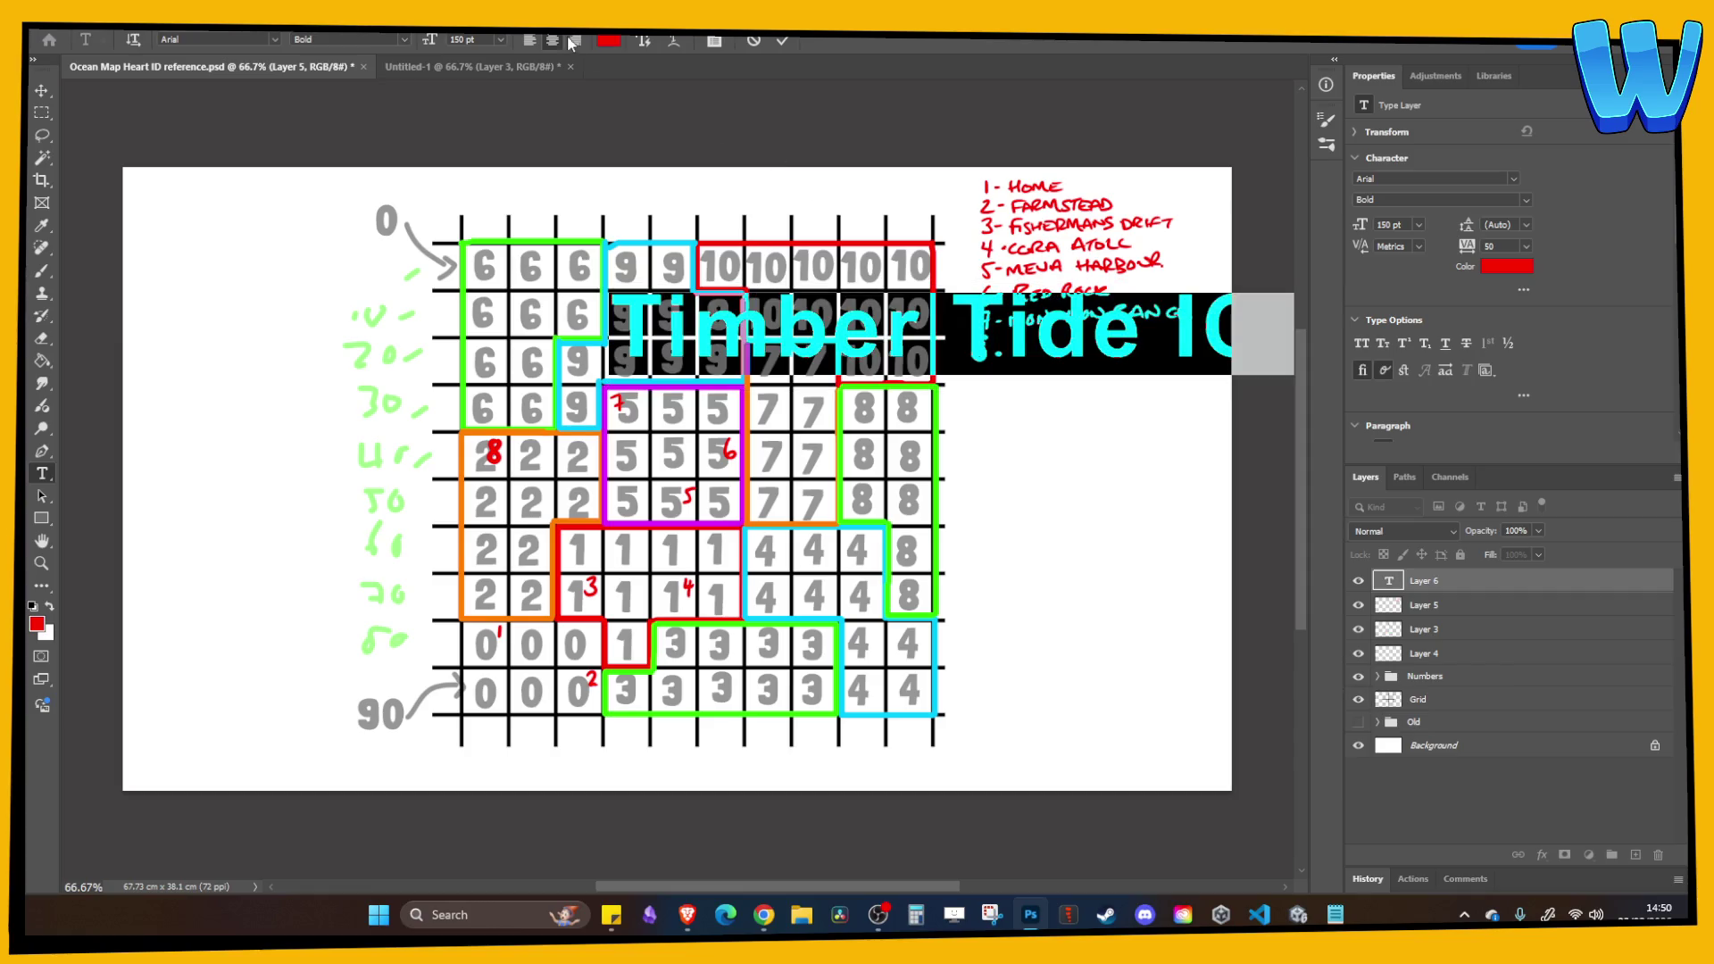
click(500, 40)
click(474, 259)
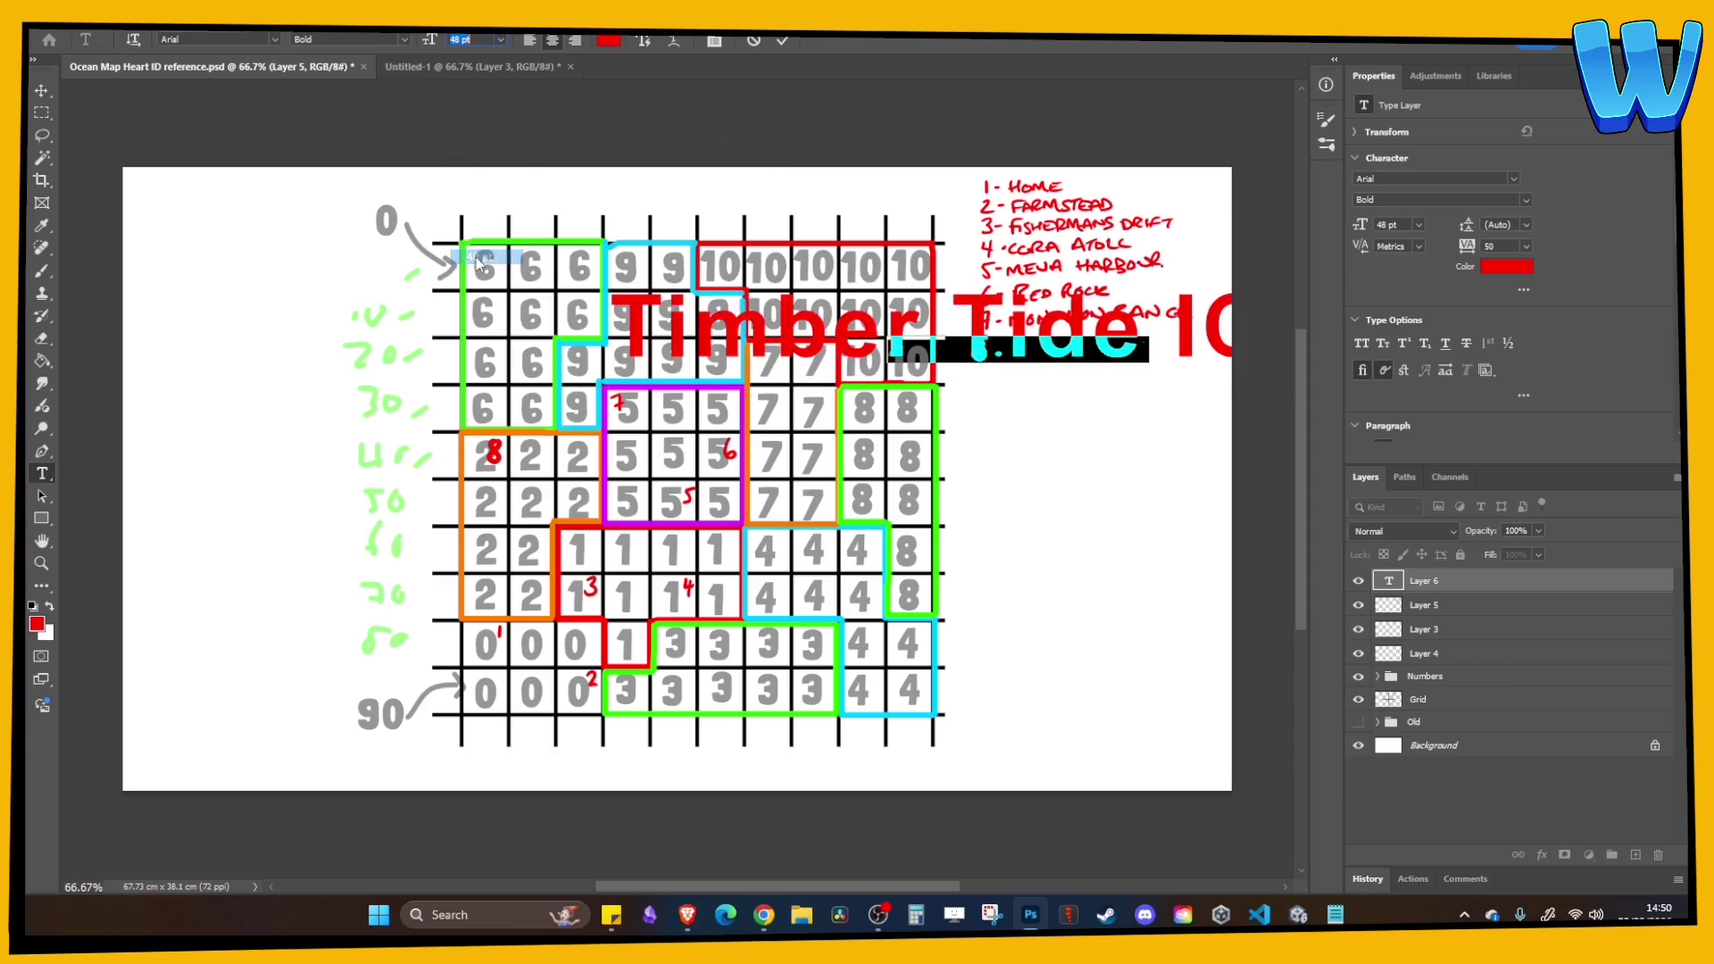
click(501, 40)
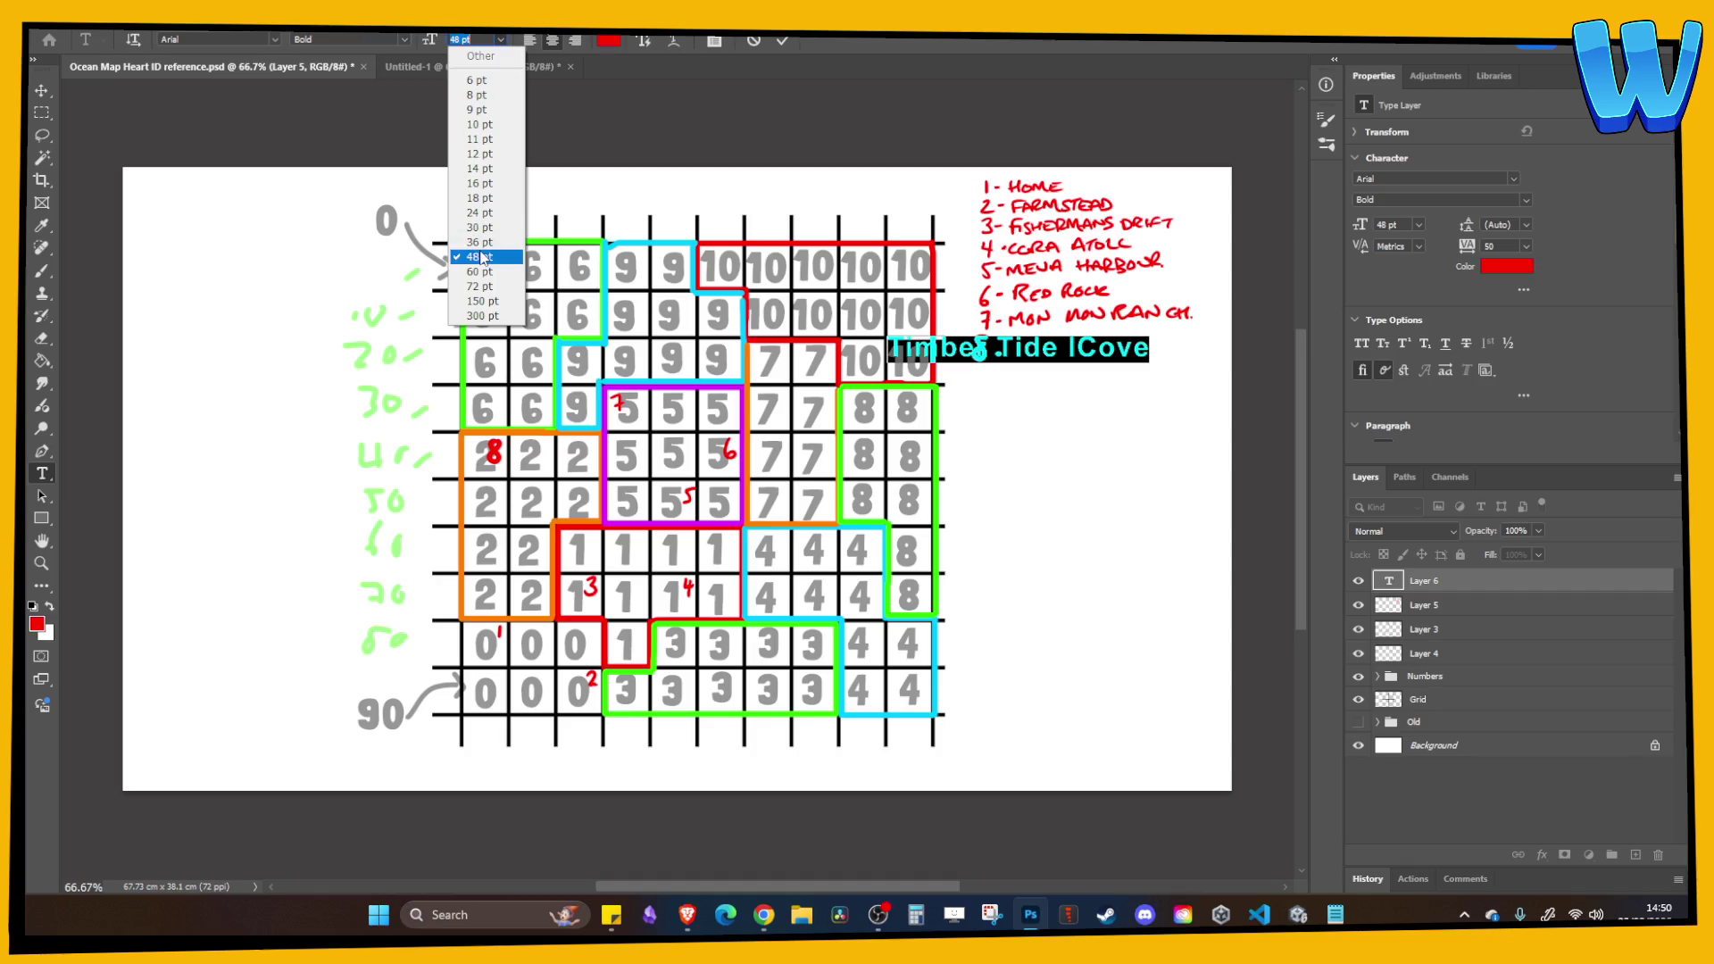
click(475, 246)
click(49, 93)
drag(358, 259, 444, 259)
Correct the label to read 'Timber Tide Cove', align it, and save the file.
double_click(1389, 581)
click(1152, 347)
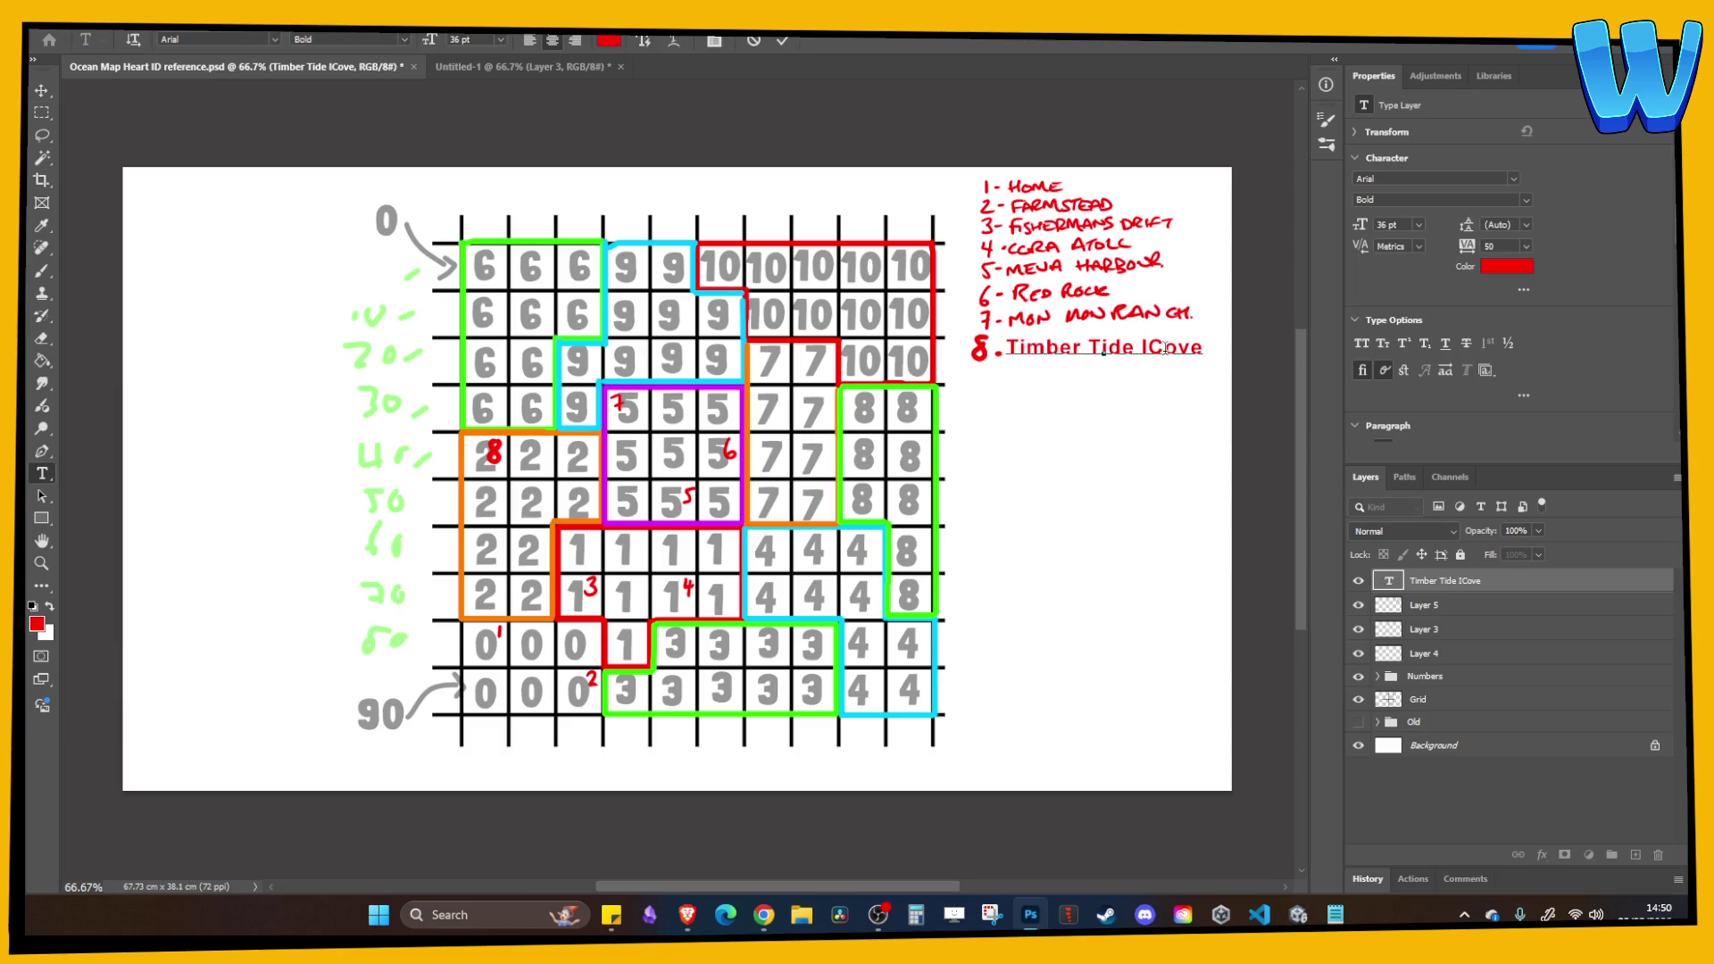
key(BackSpace)
key(ctrl+Return)
key(v)
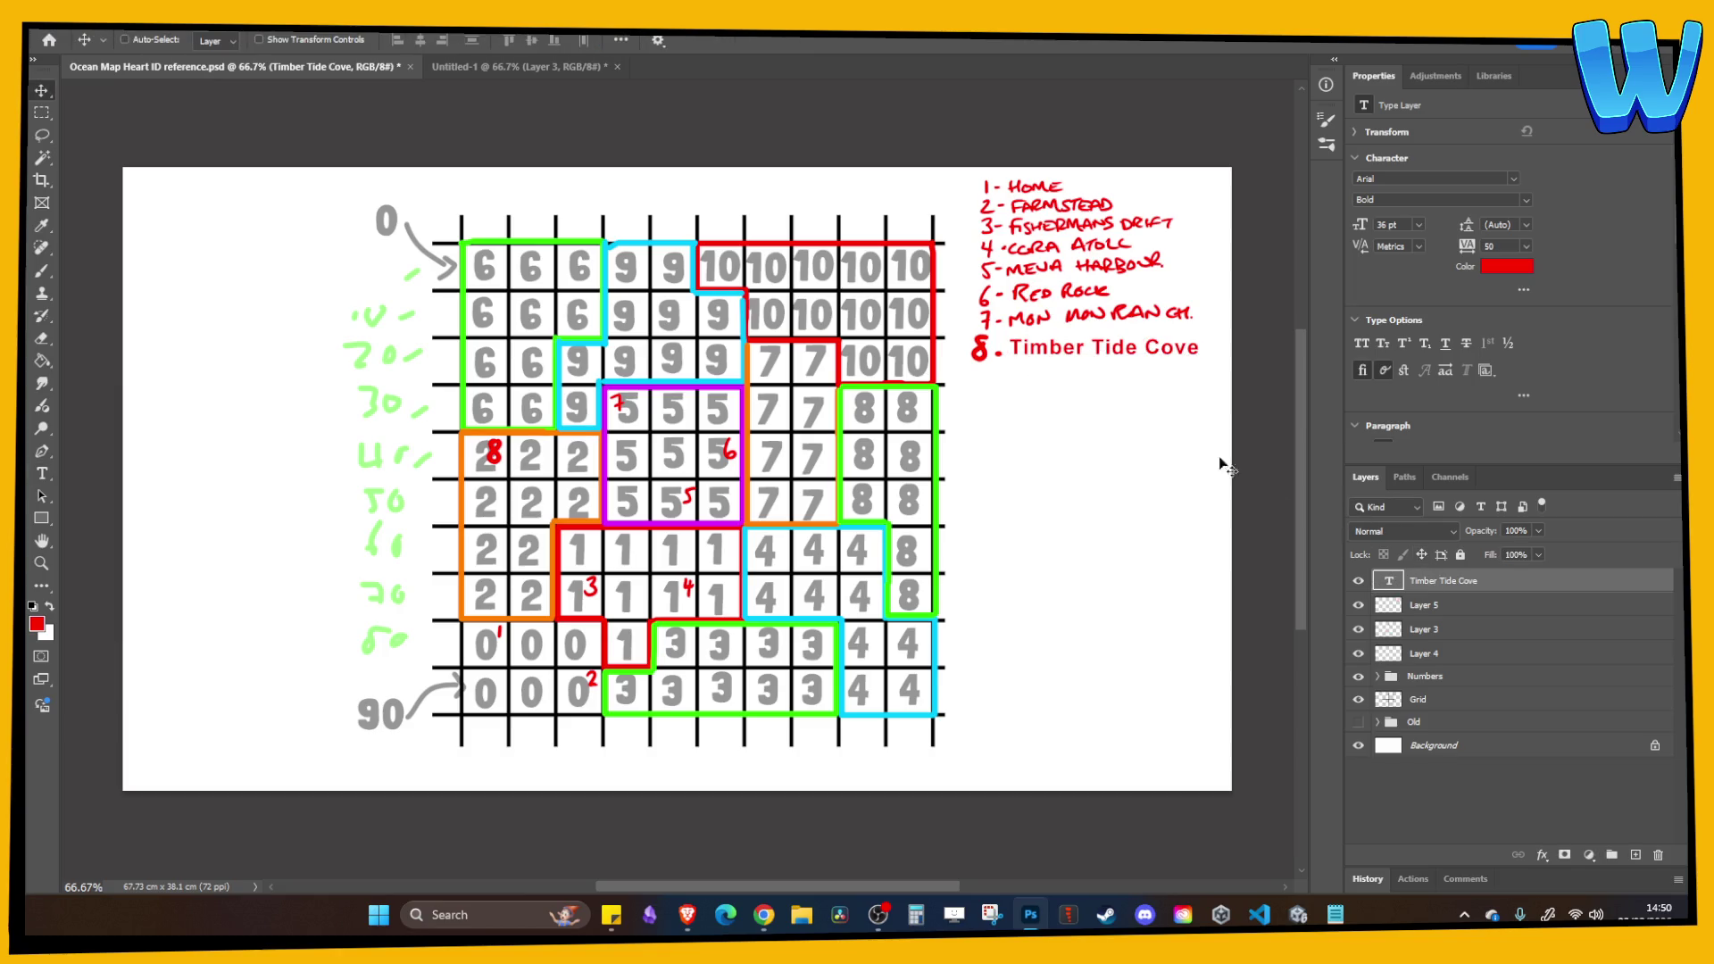
drag(428, 182, 435, 182)
key(ctrl+s)
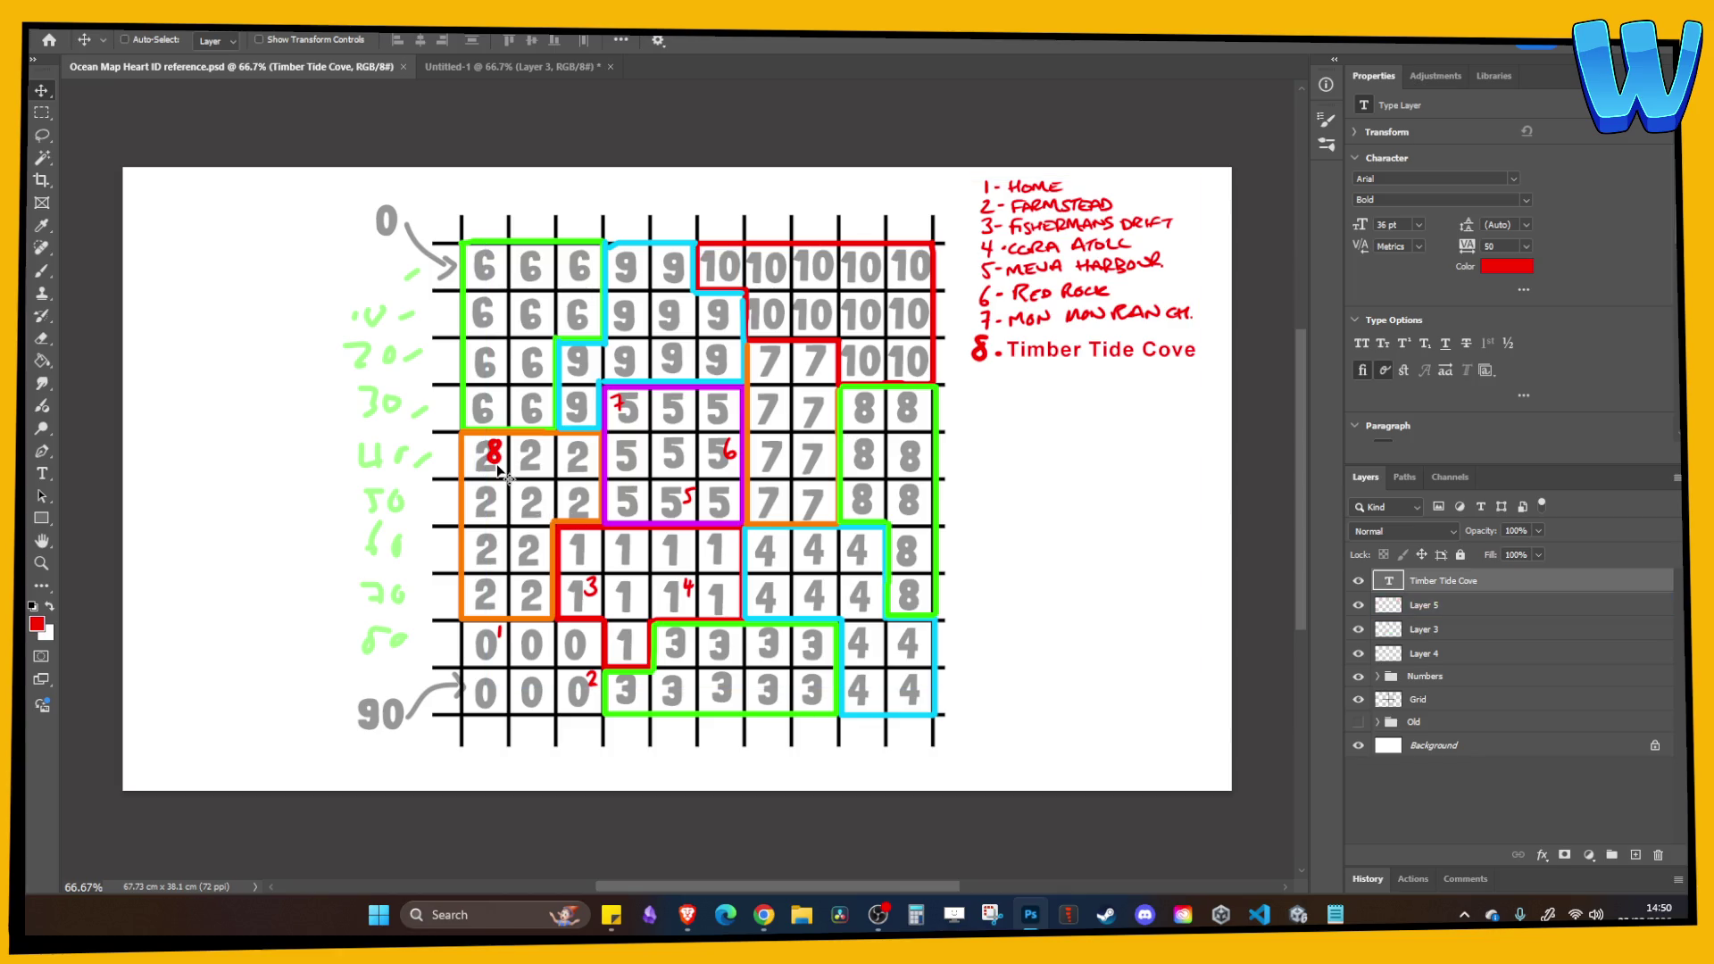
On Layer 5, lasso the red 8 marker and shift it down one cell.
click(1462, 648)
ctrl+click(1462, 643)
click(44, 141)
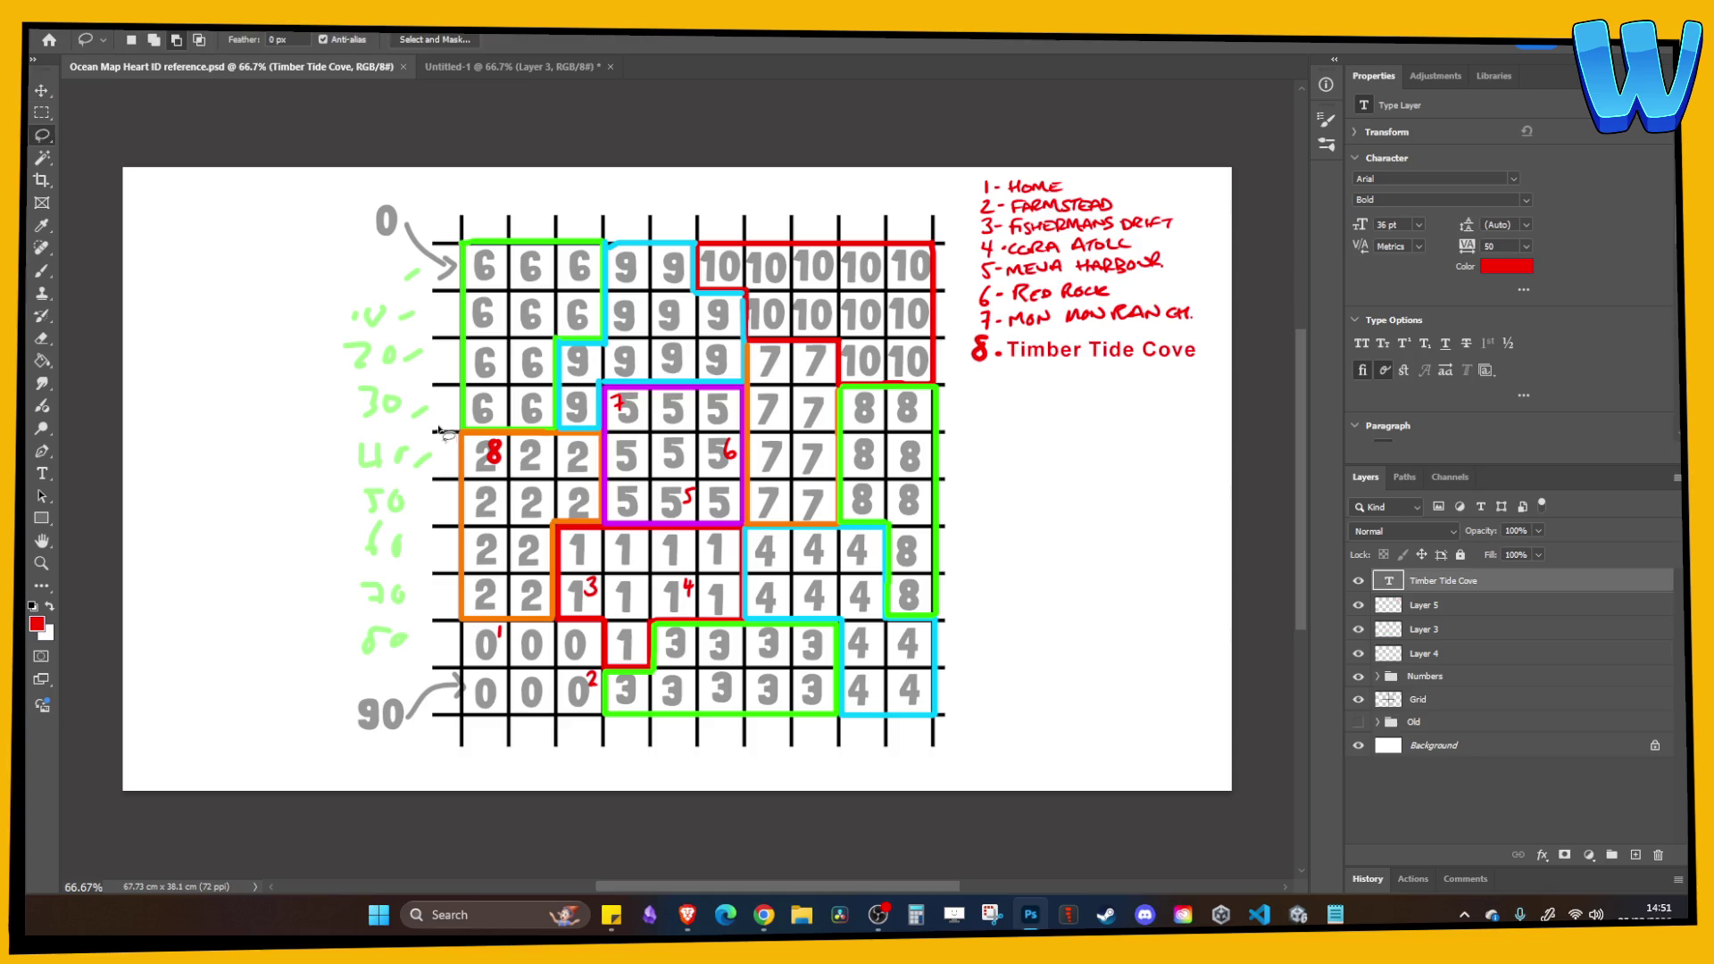
mouse_move(473, 406)
mouse_down()
mouse_move(535, 413)
mouse_move(564, 496)
mouse_move(564, 463)
mouse_move(542, 511)
mouse_move(554, 556)
mouse_up()
key(v)
key(alt+bracketleft)
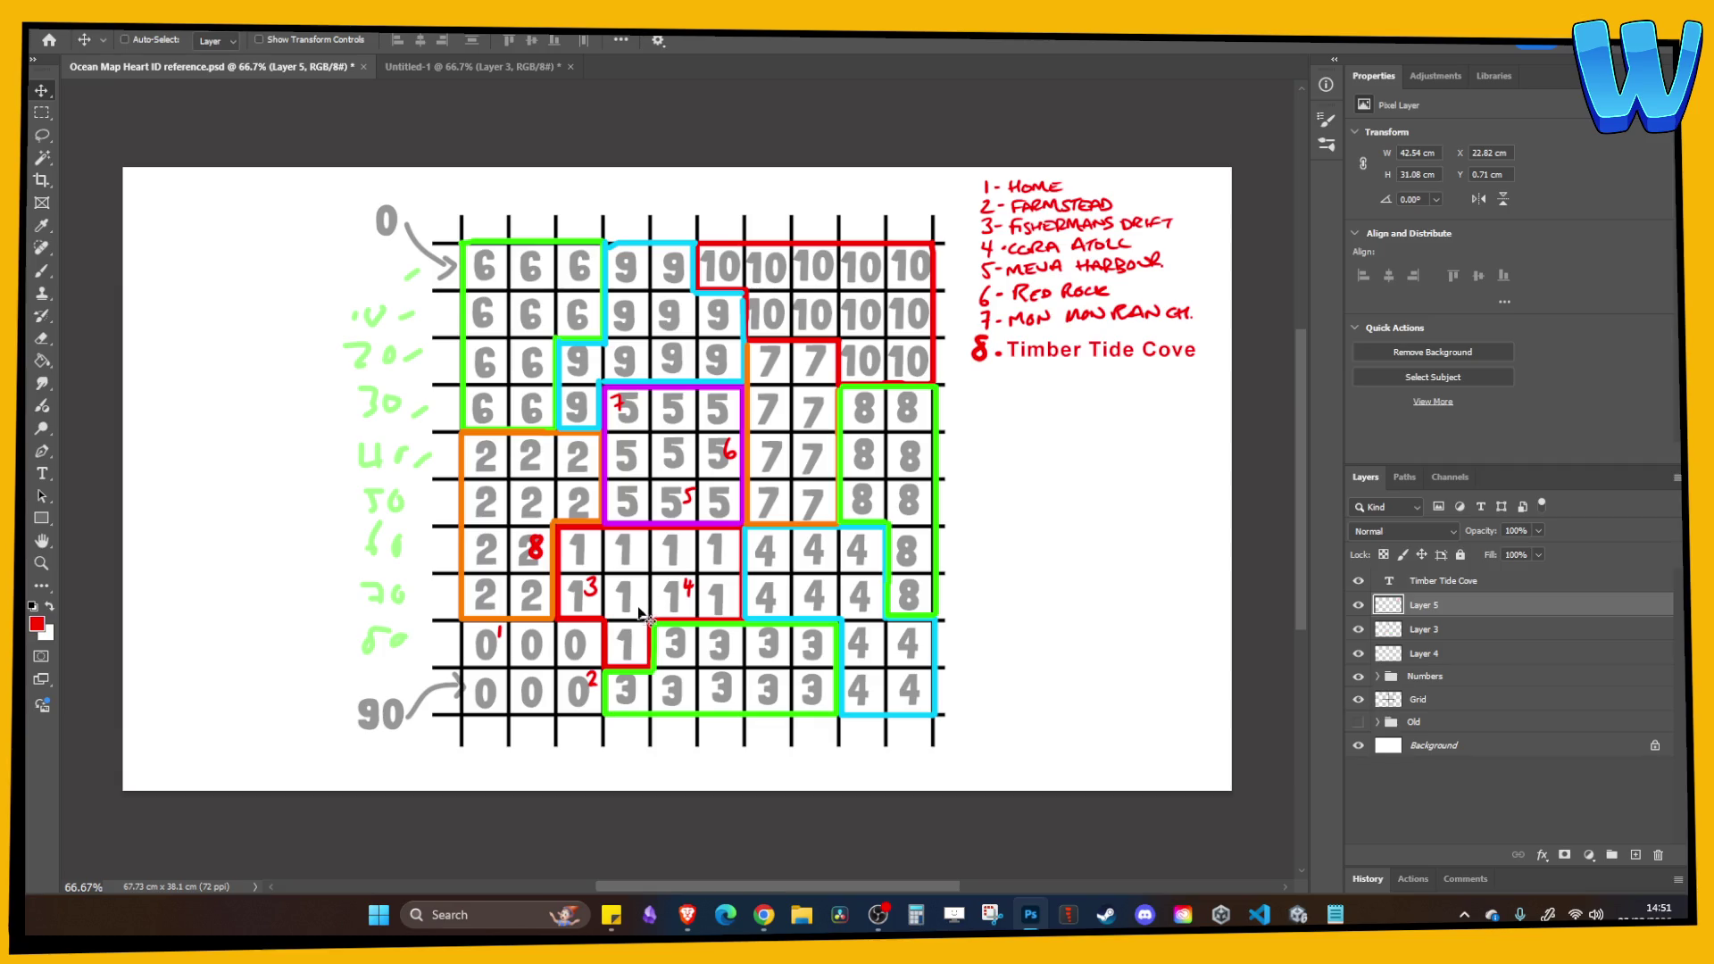
Reselect the red 8, move it into another cell of the 2 block, and save the map.
key(ctrl)
click(45, 140)
mouse_move(543, 519)
mouse_down()
mouse_move(531, 597)
mouse_move(536, 502)
mouse_up()
click(41, 91)
key(ctrl+d)
key(ctrl+s)
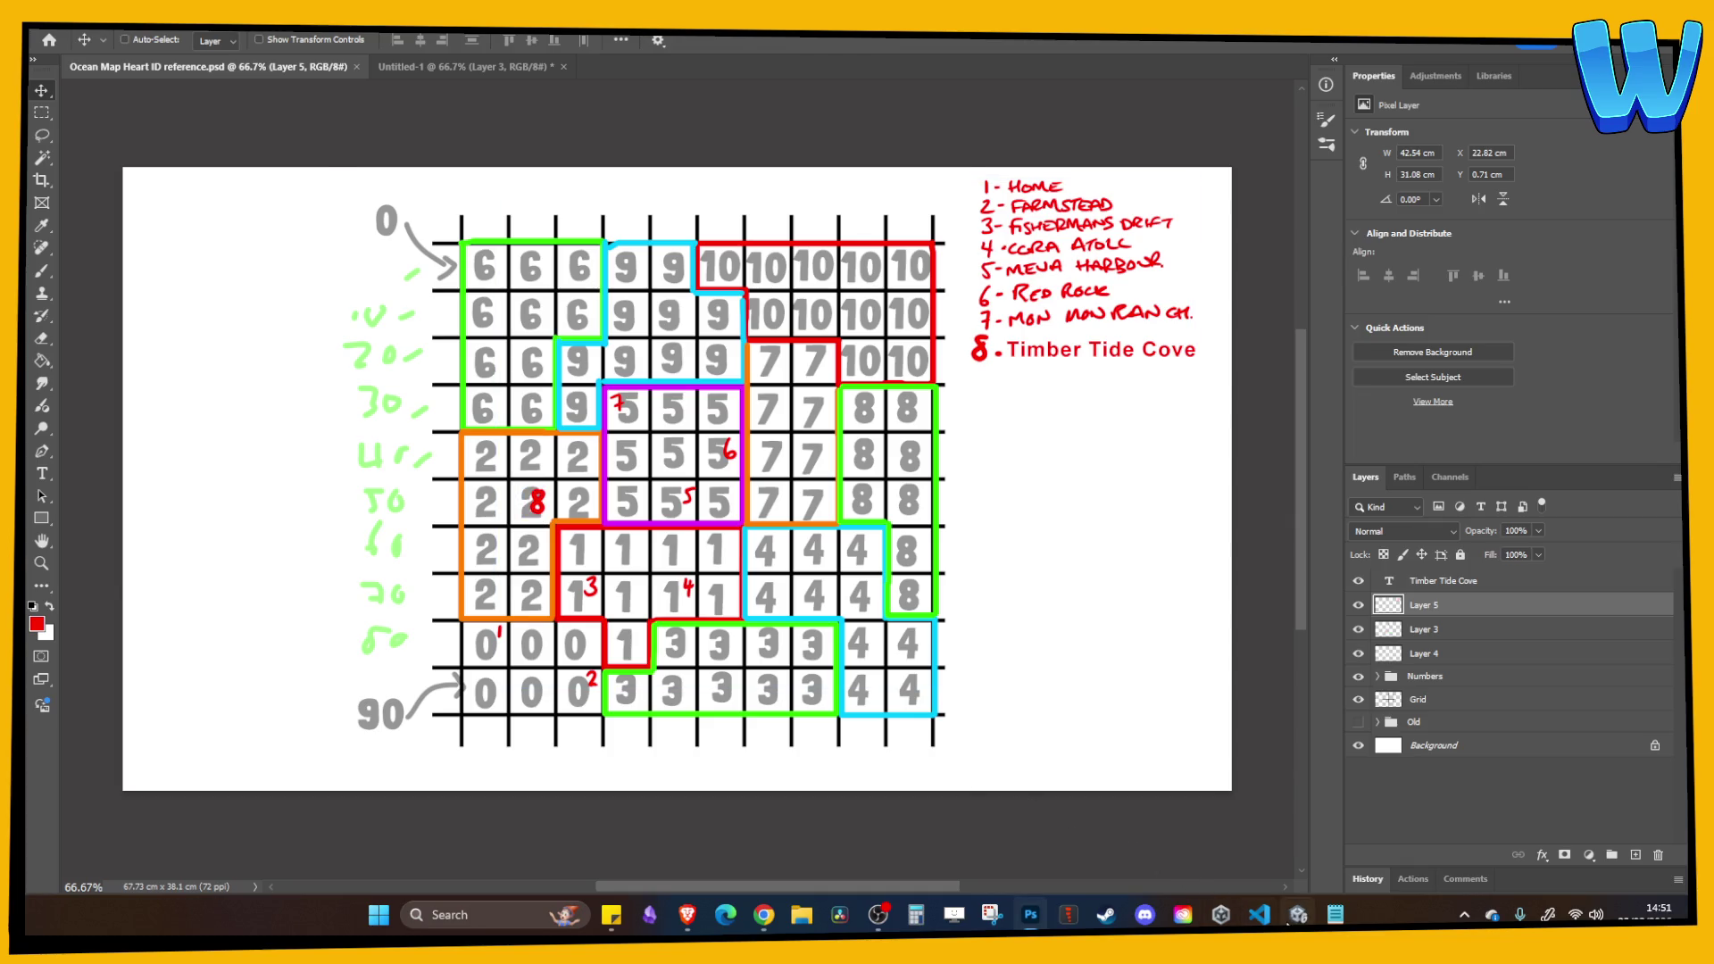
click(1298, 914)
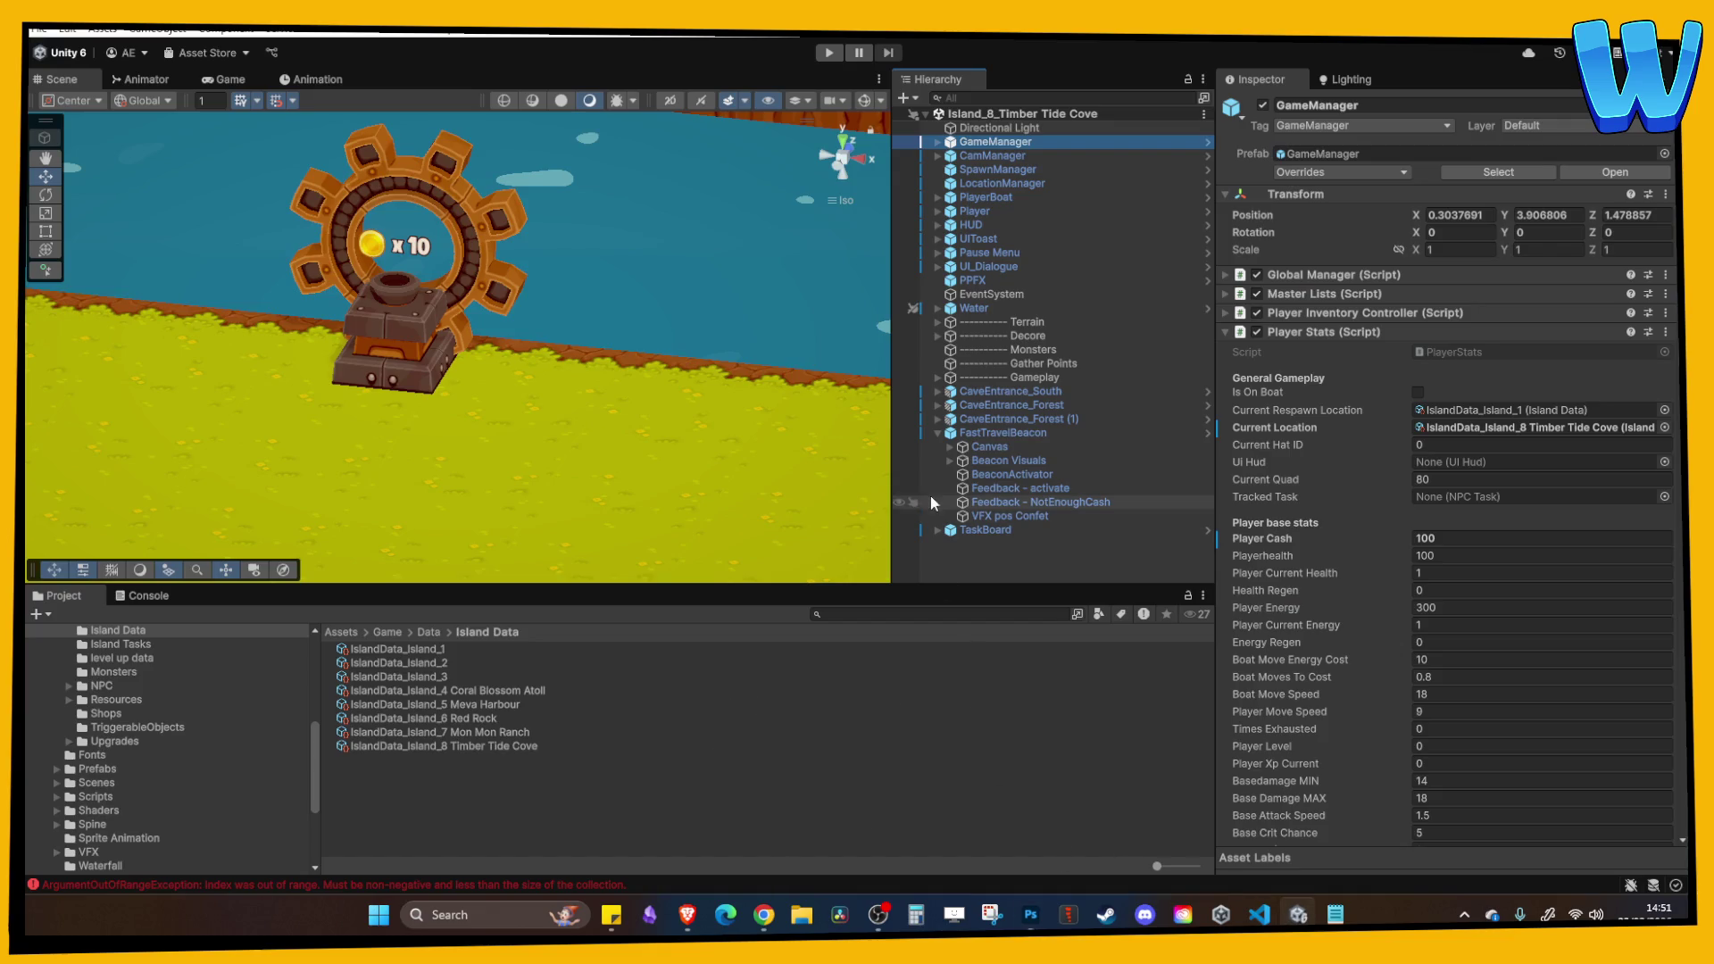
Open the GameManager prefab in isolation and expand its Island Master List.
right_click(1003, 141)
mouse_move(1106, 390)
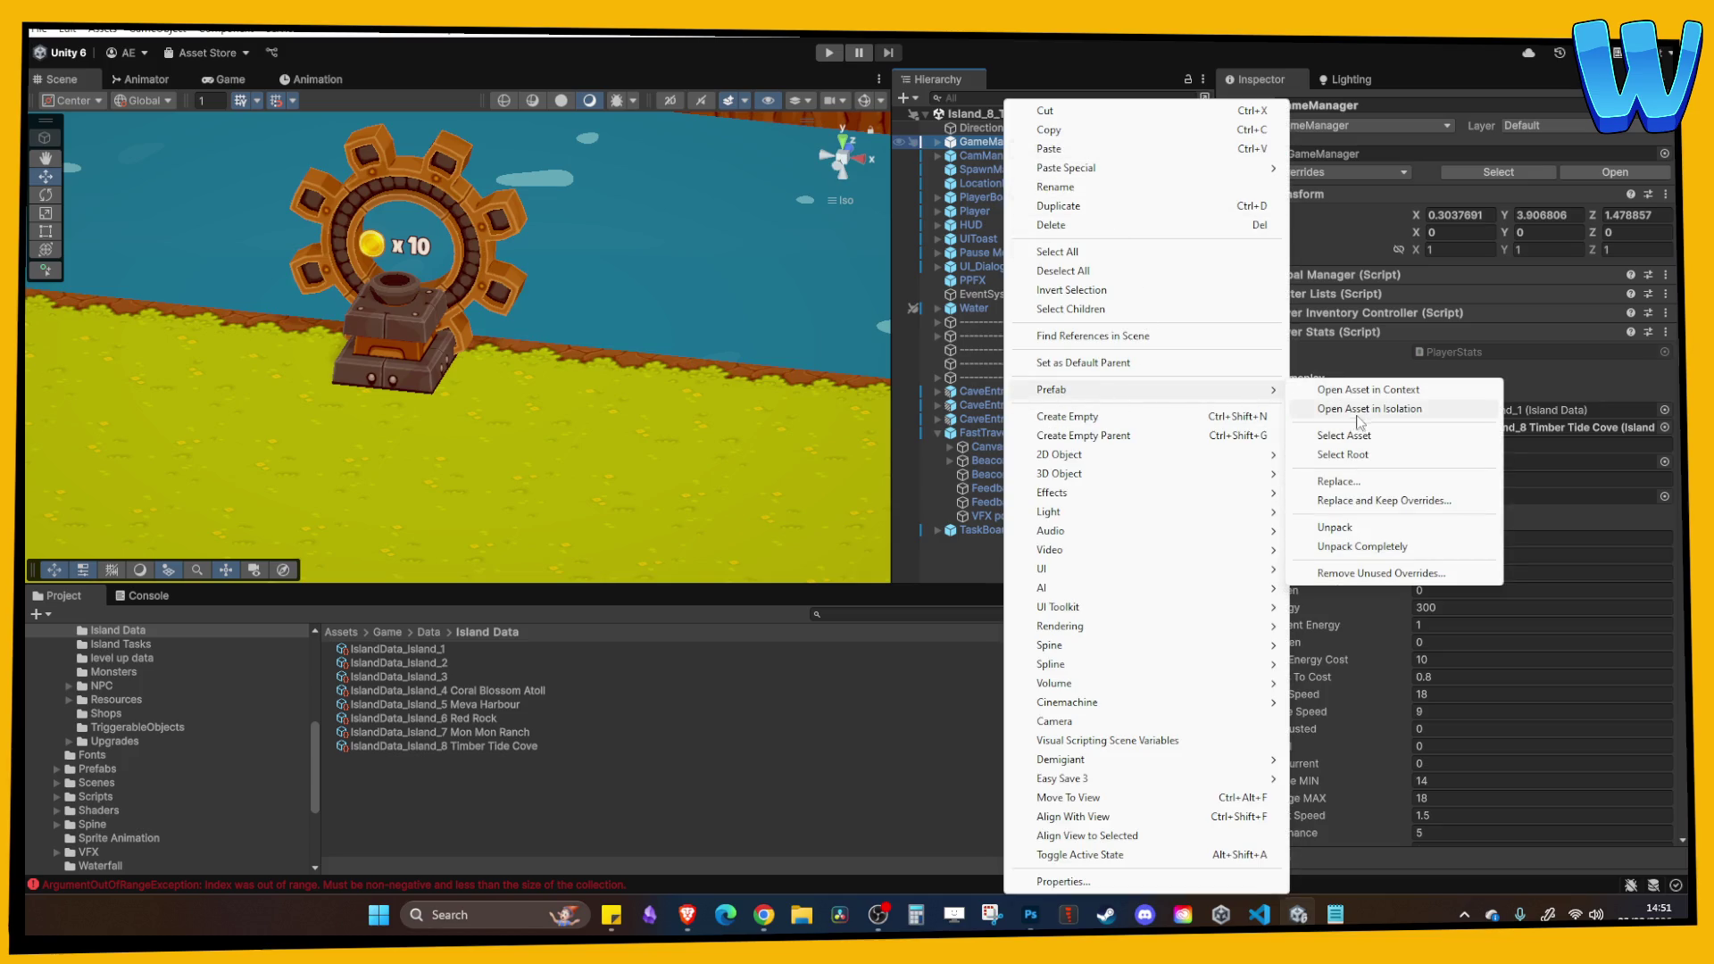
click(1360, 409)
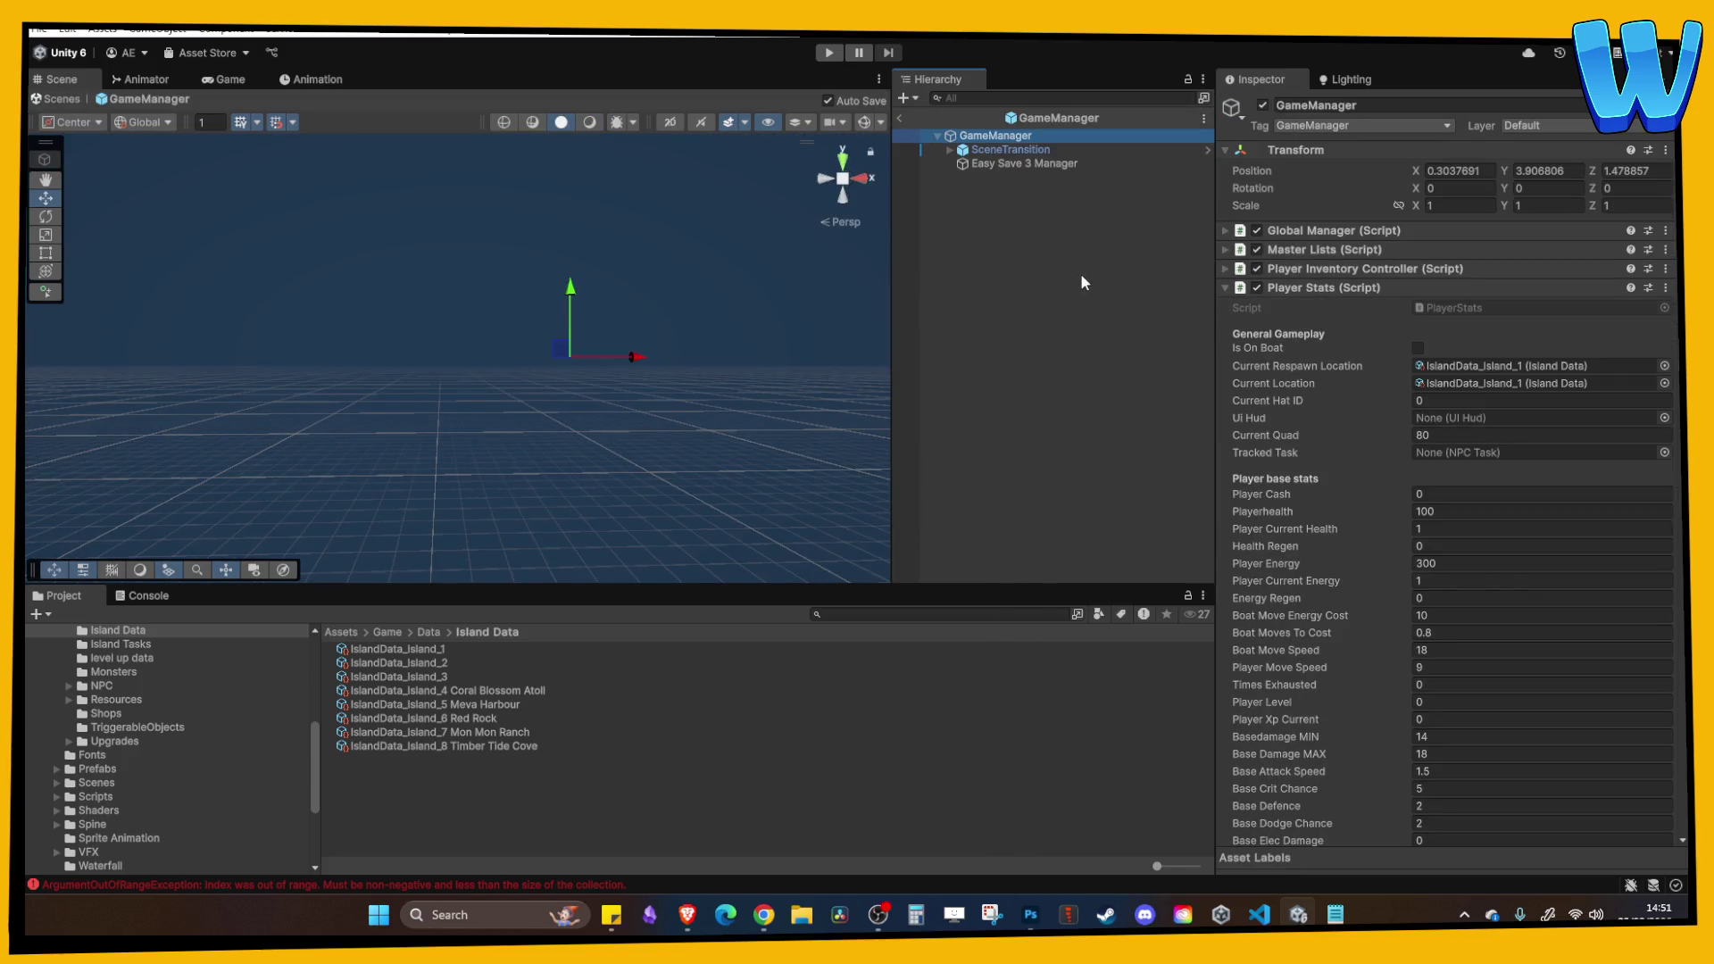
click(1336, 285)
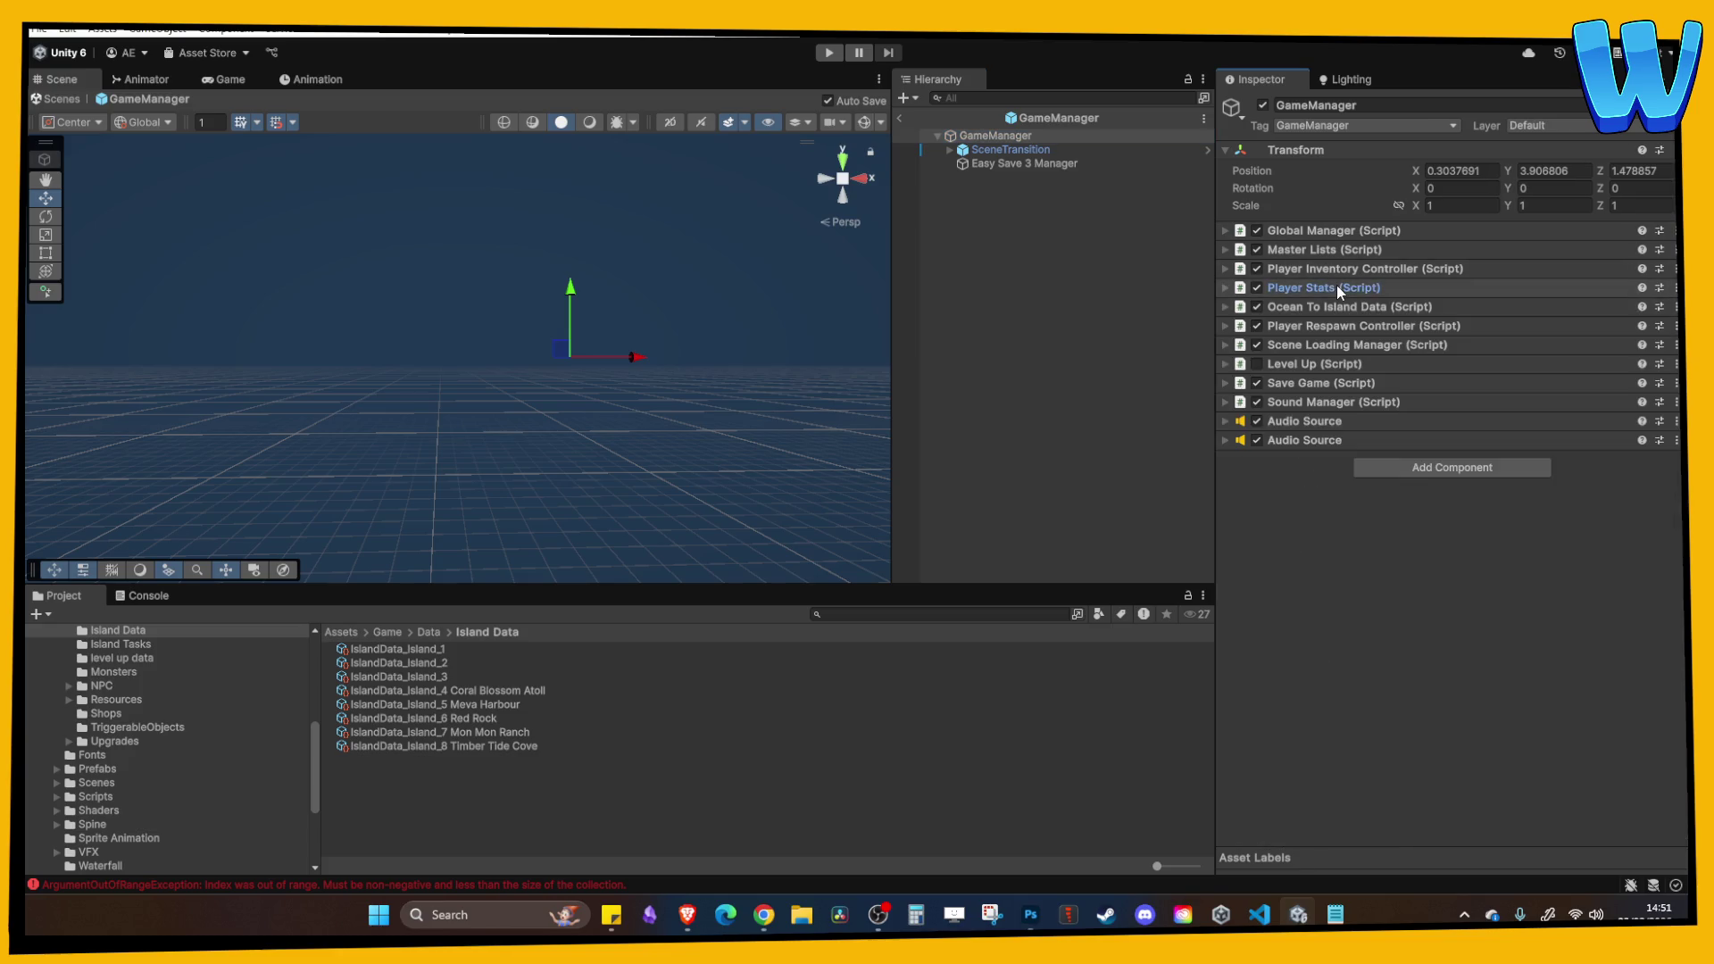
click(1327, 250)
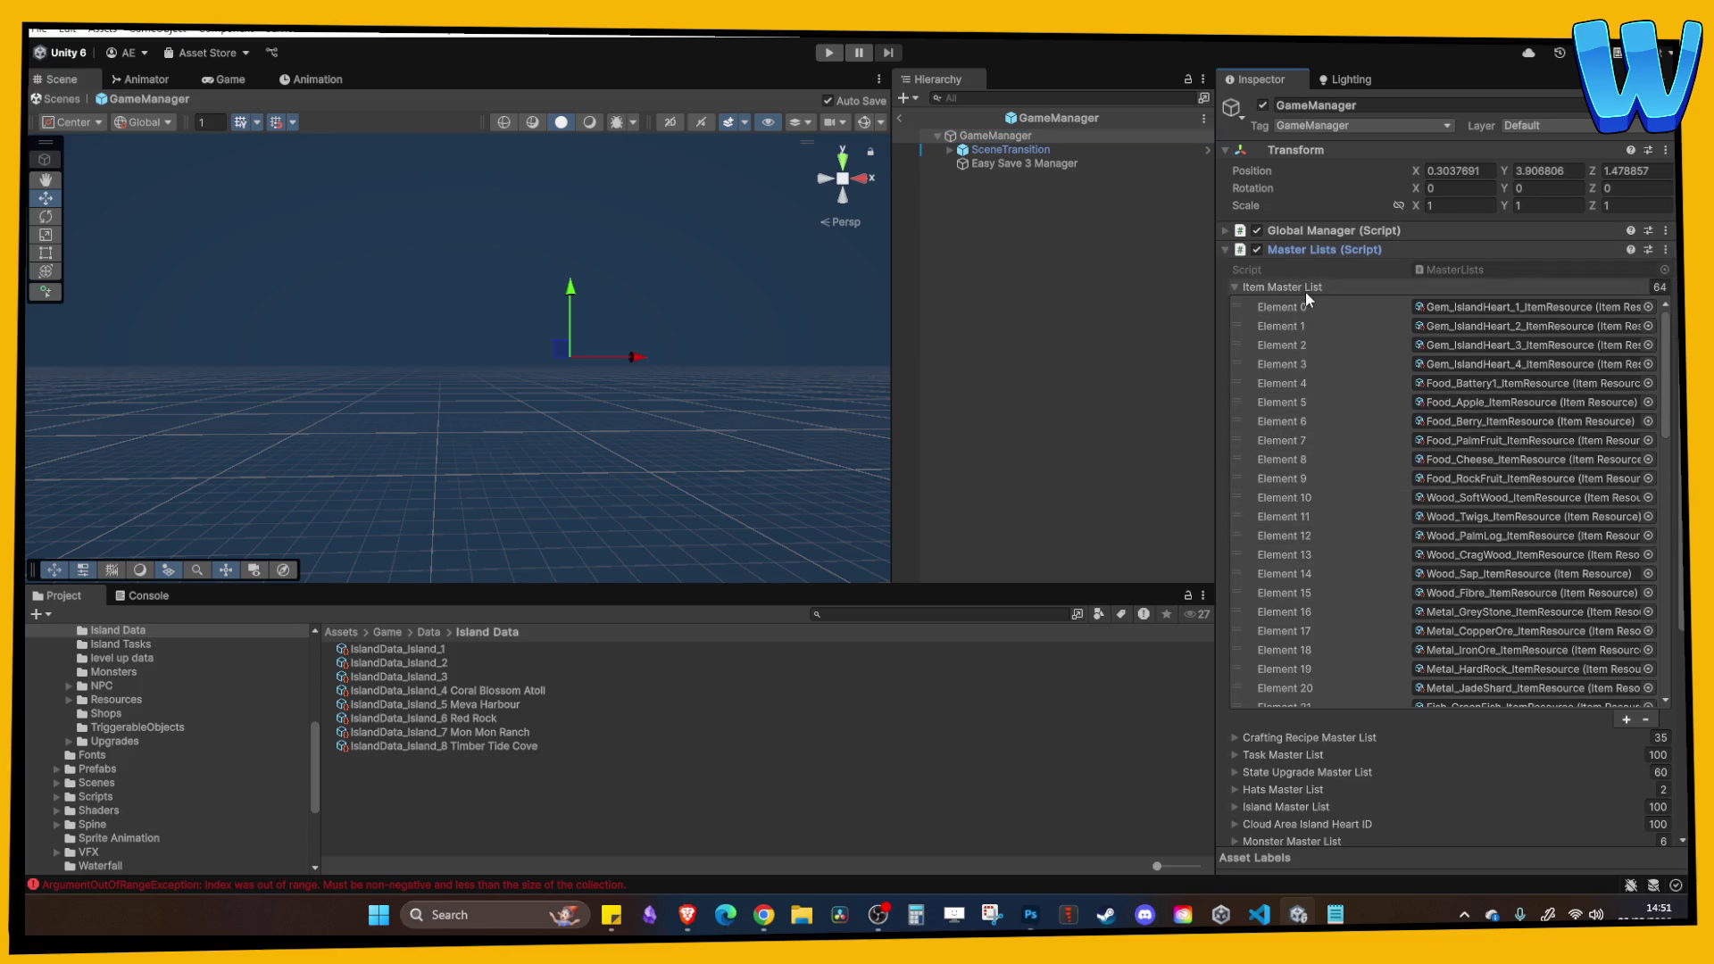
click(1304, 288)
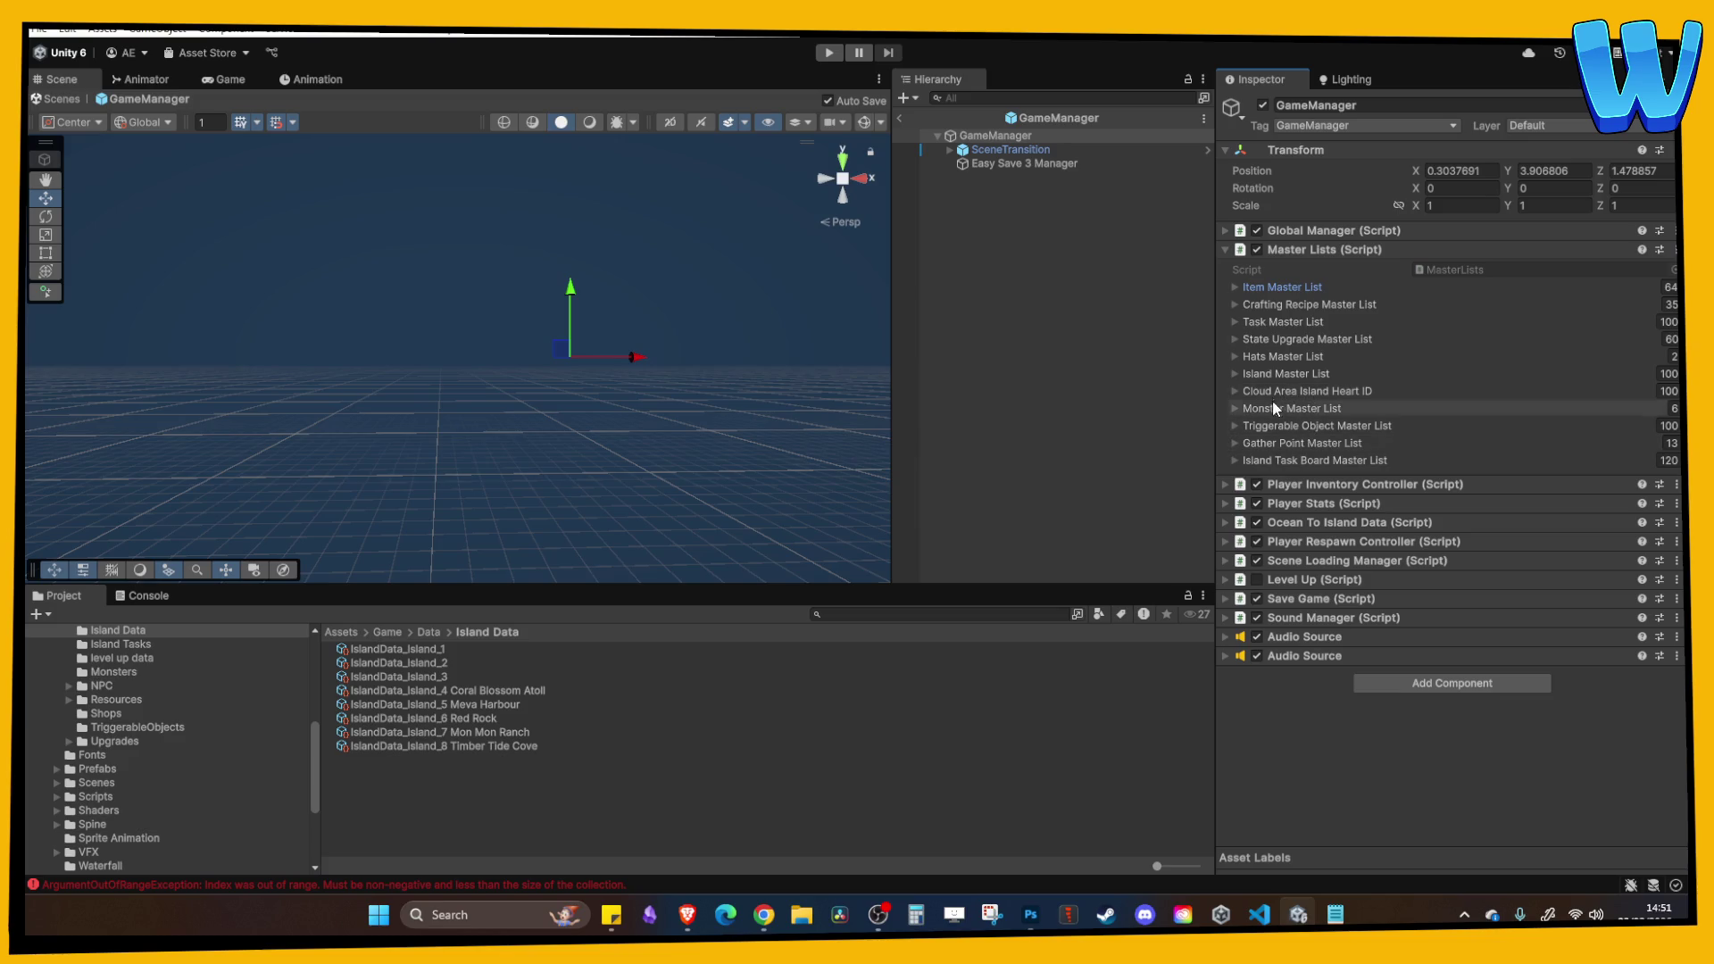
click(1267, 377)
scroll(1348, 480, down, 10)
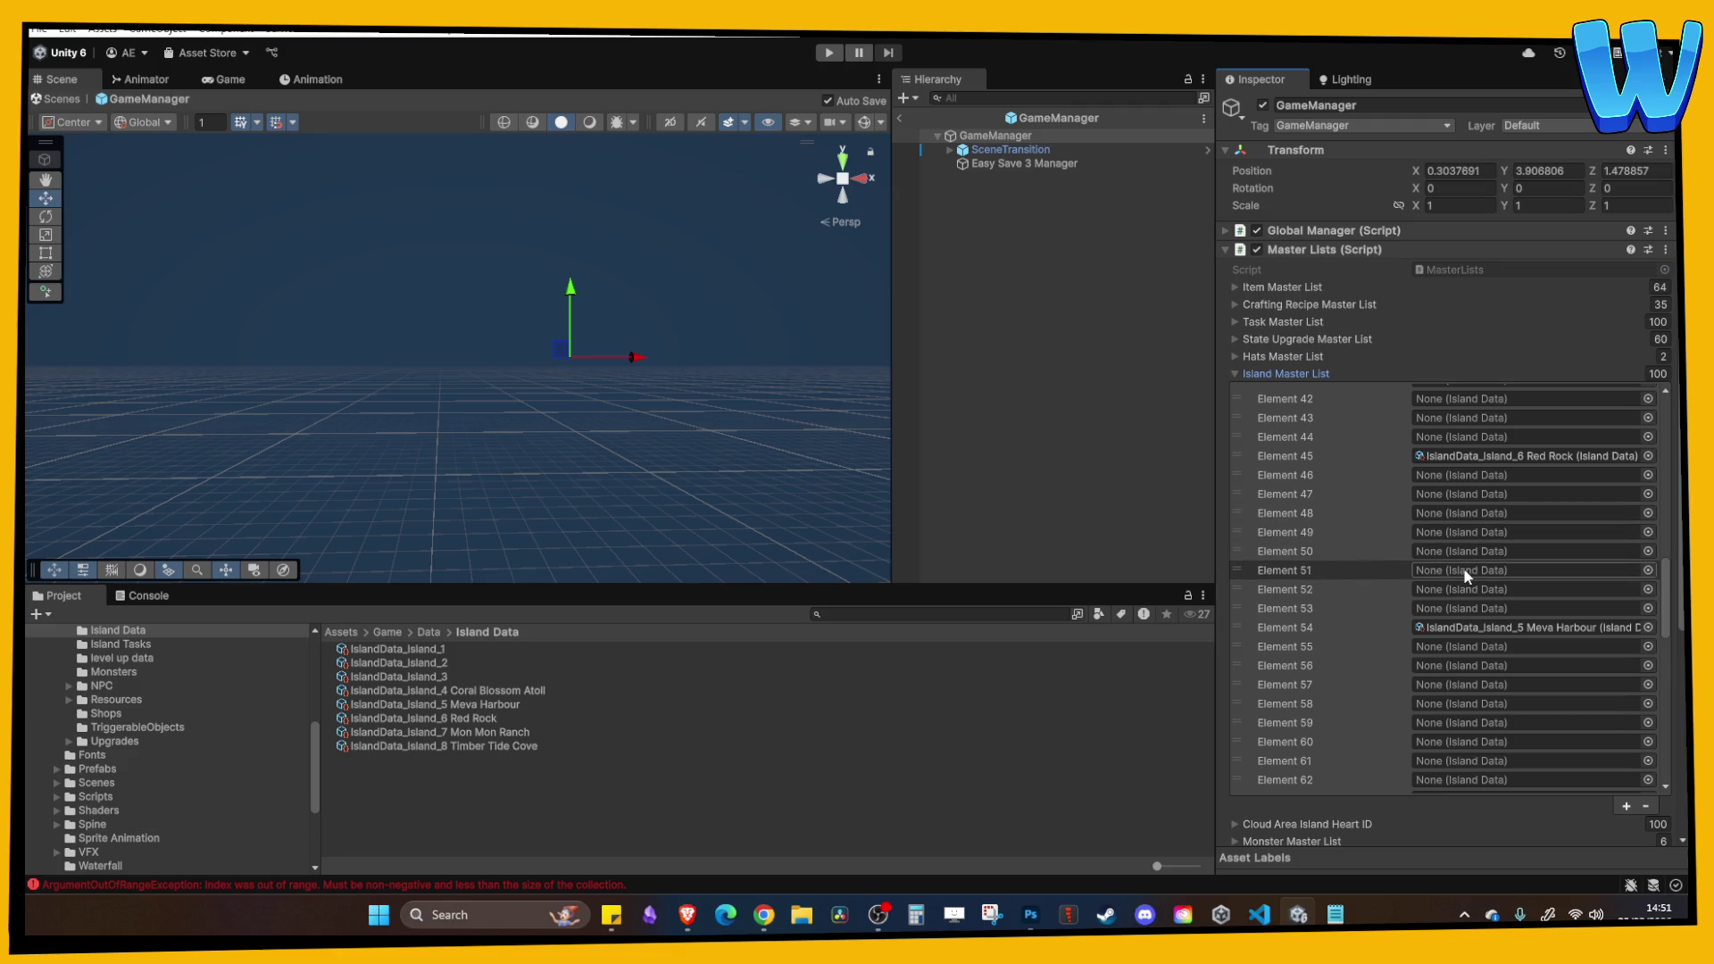
Assign the Timber Tide Cove island data (IslandData_Island_8) to Island Master List Element 51.
mouse_move(529, 747)
mouse_down()
mouse_move(1320, 646)
mouse_move(1476, 572)
mouse_up()
click(1478, 571)
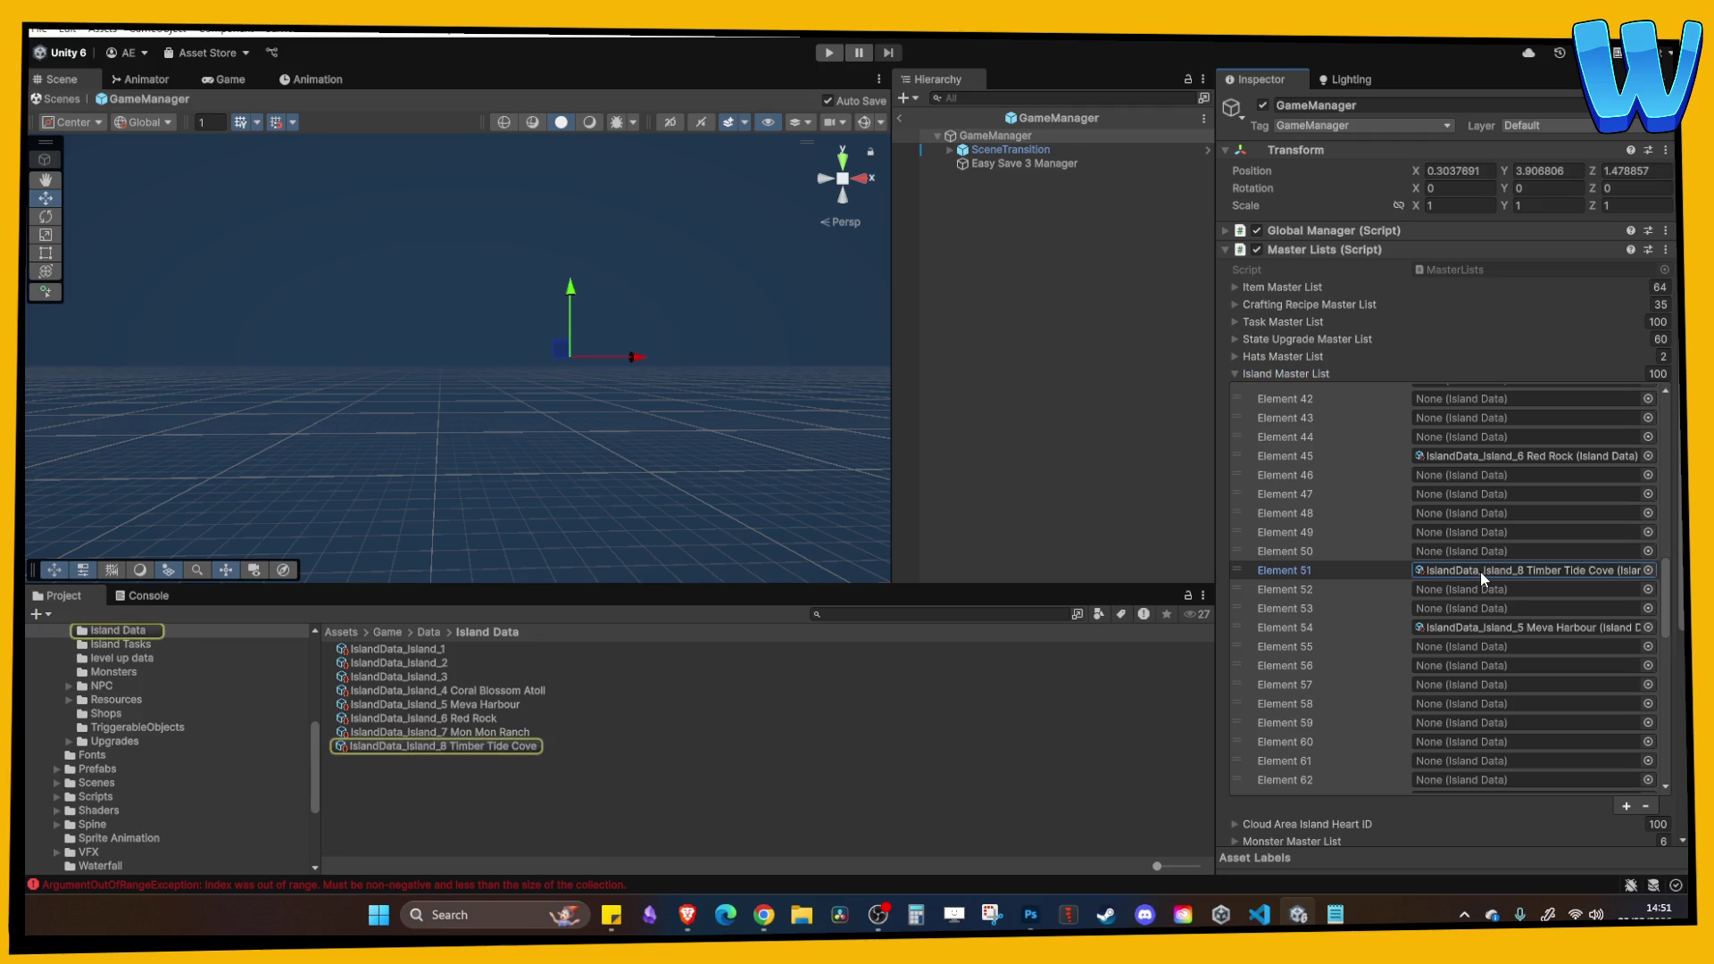
click(513, 747)
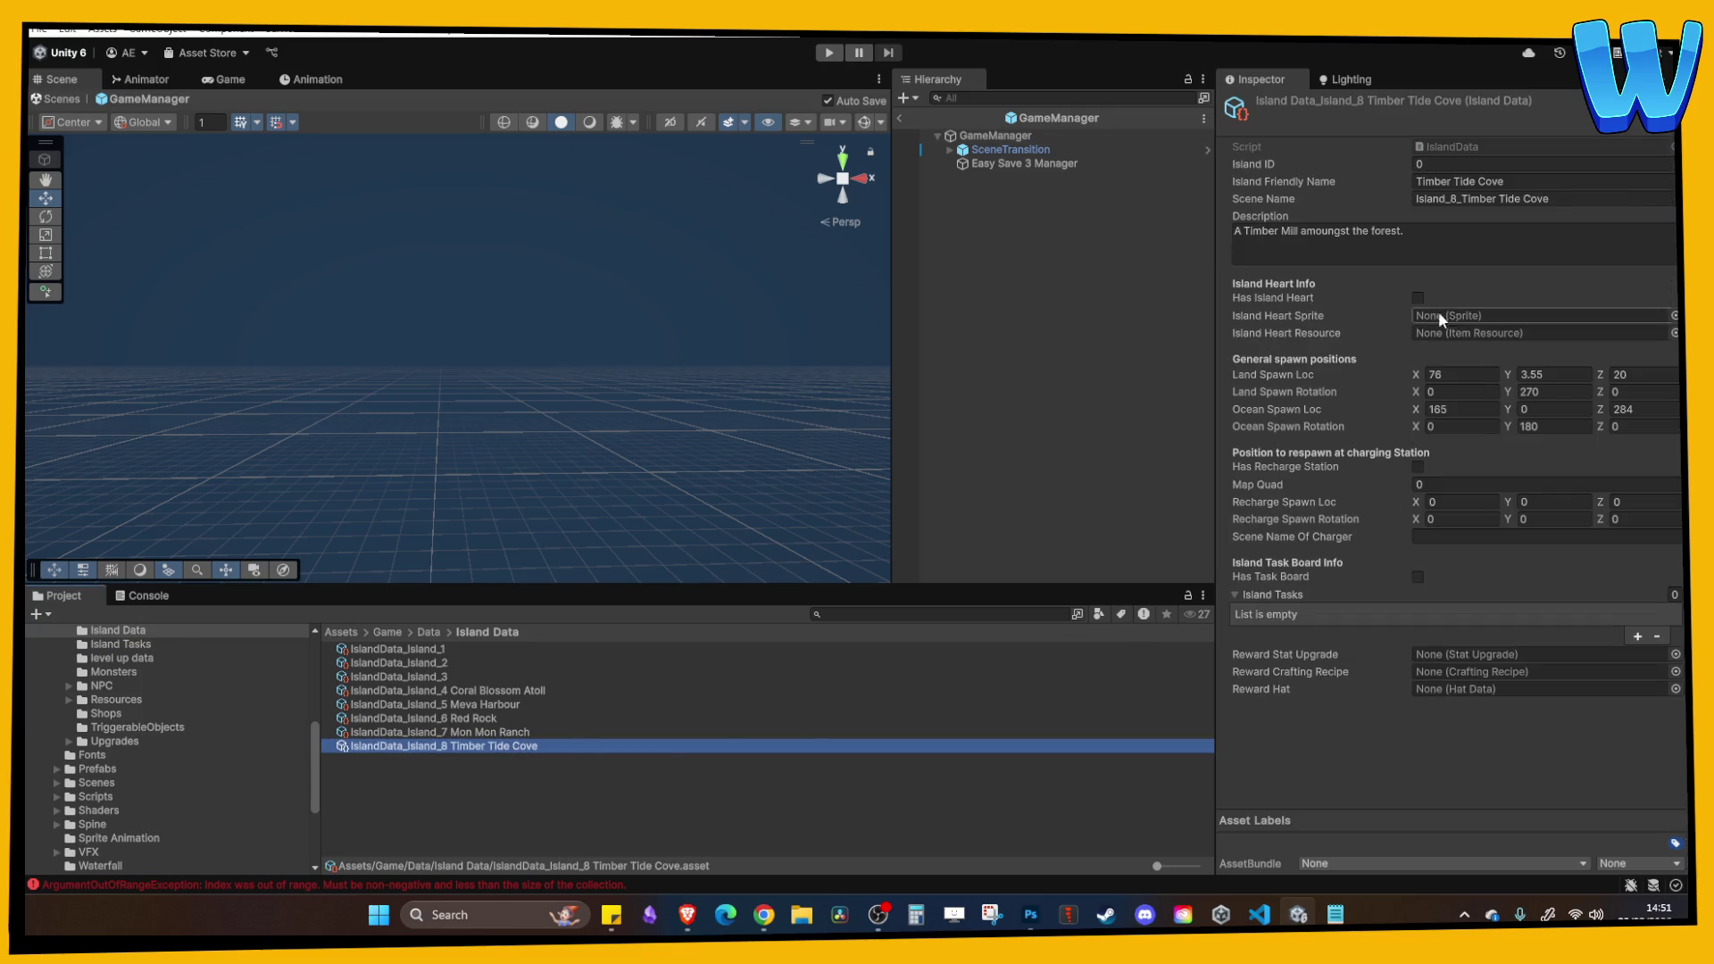
Exit prefab mode and inspect the BeaconActivator's fast travel settings in the island scene.
click(900, 117)
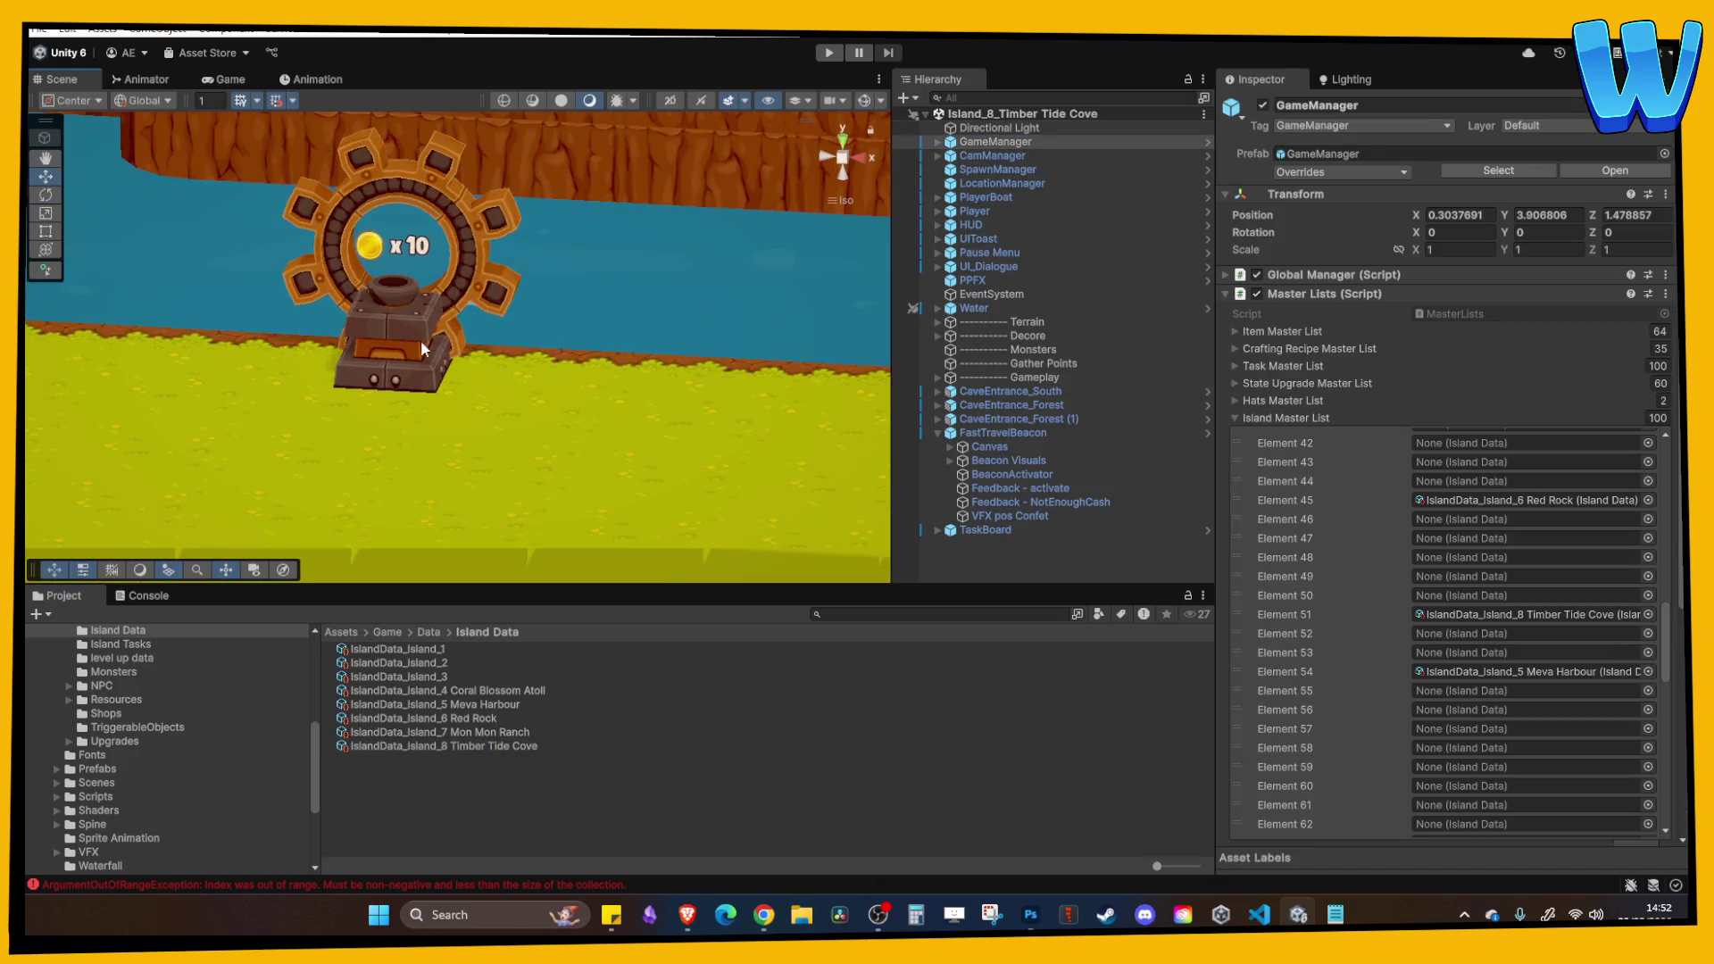
click(1023, 434)
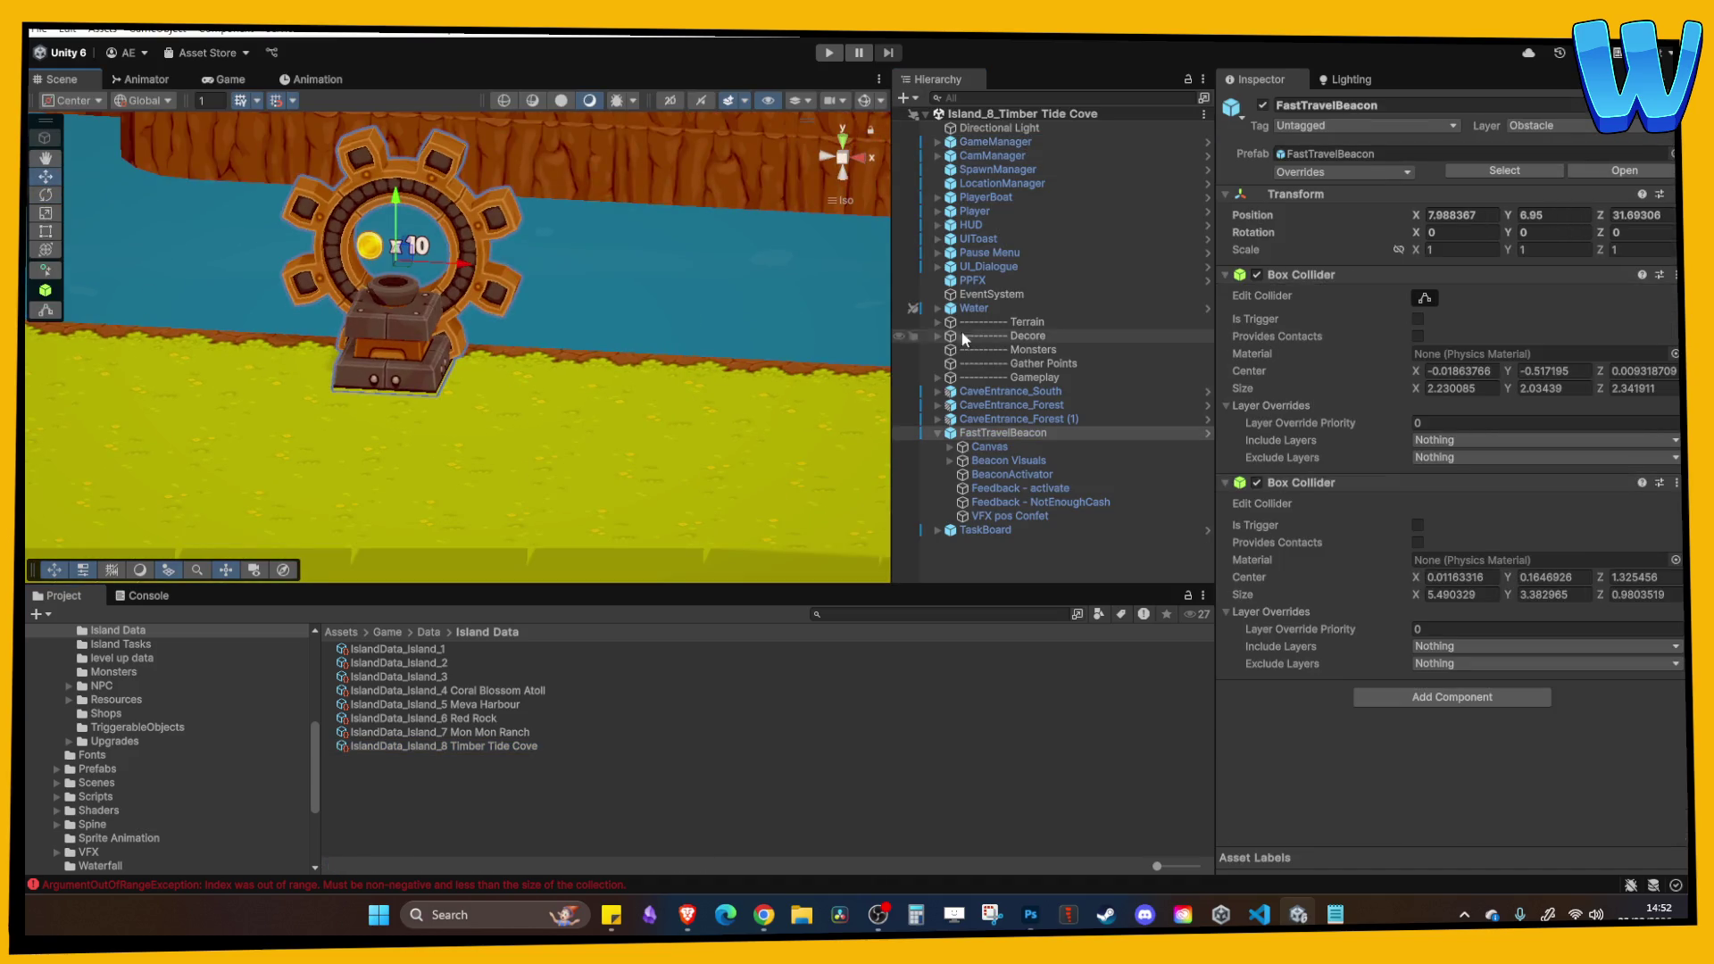
click(1014, 461)
click(1018, 474)
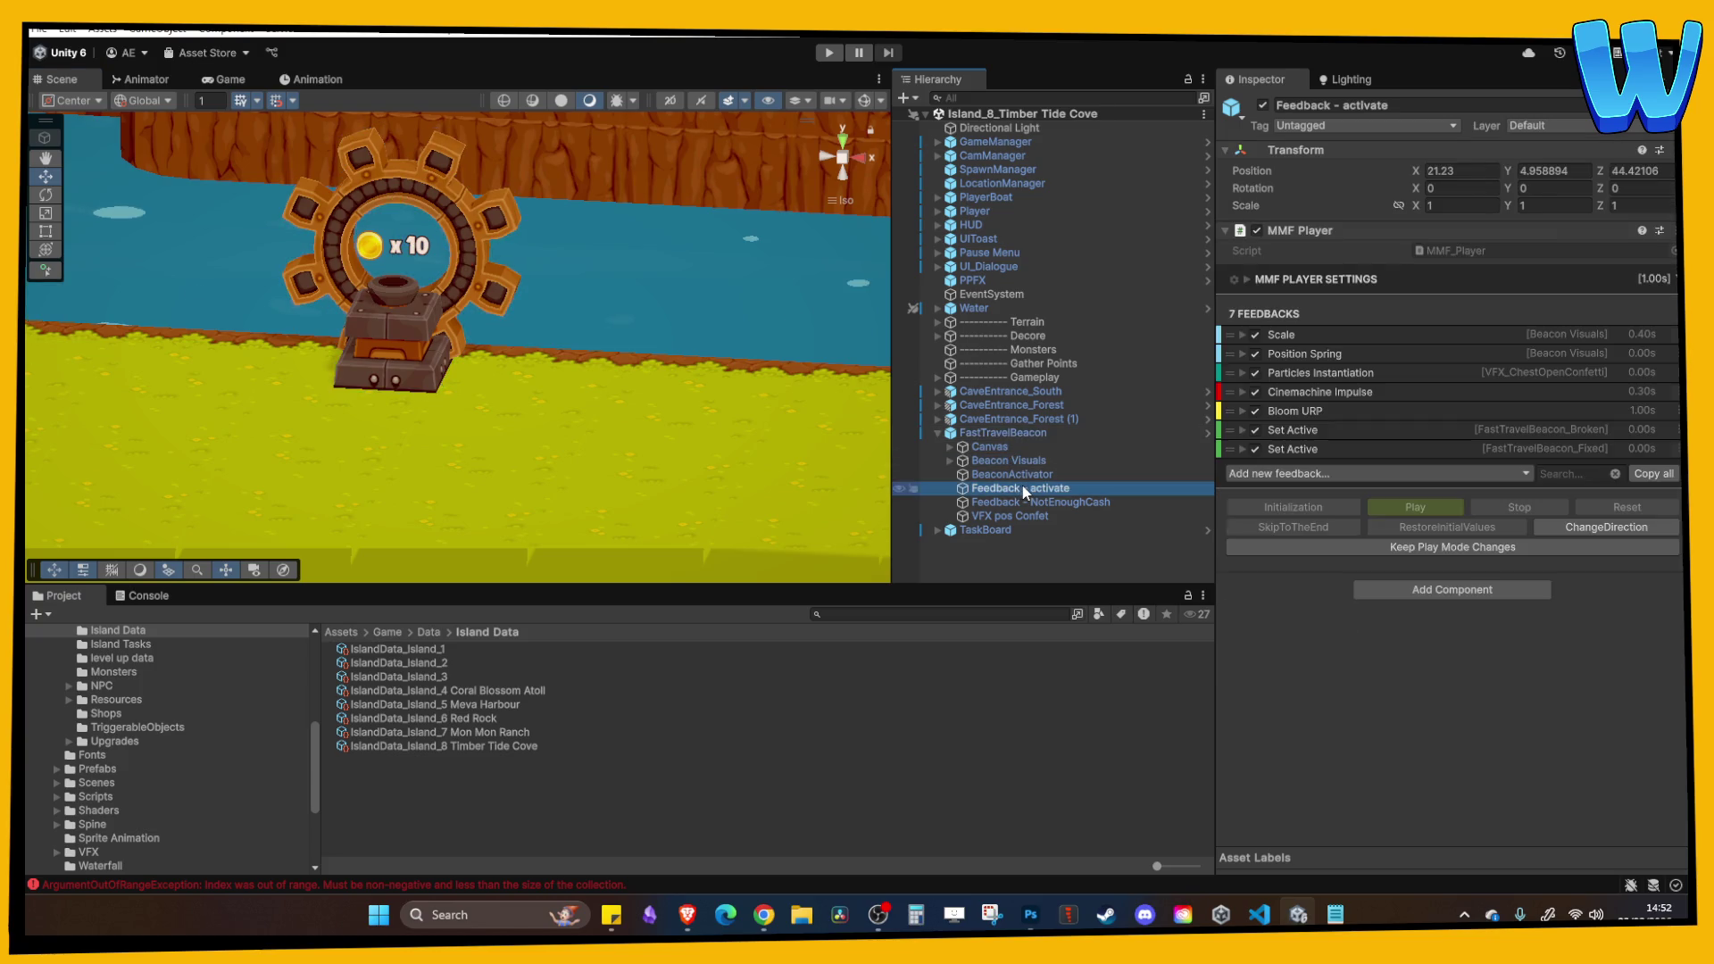
scroll(1379, 527, down, 5)
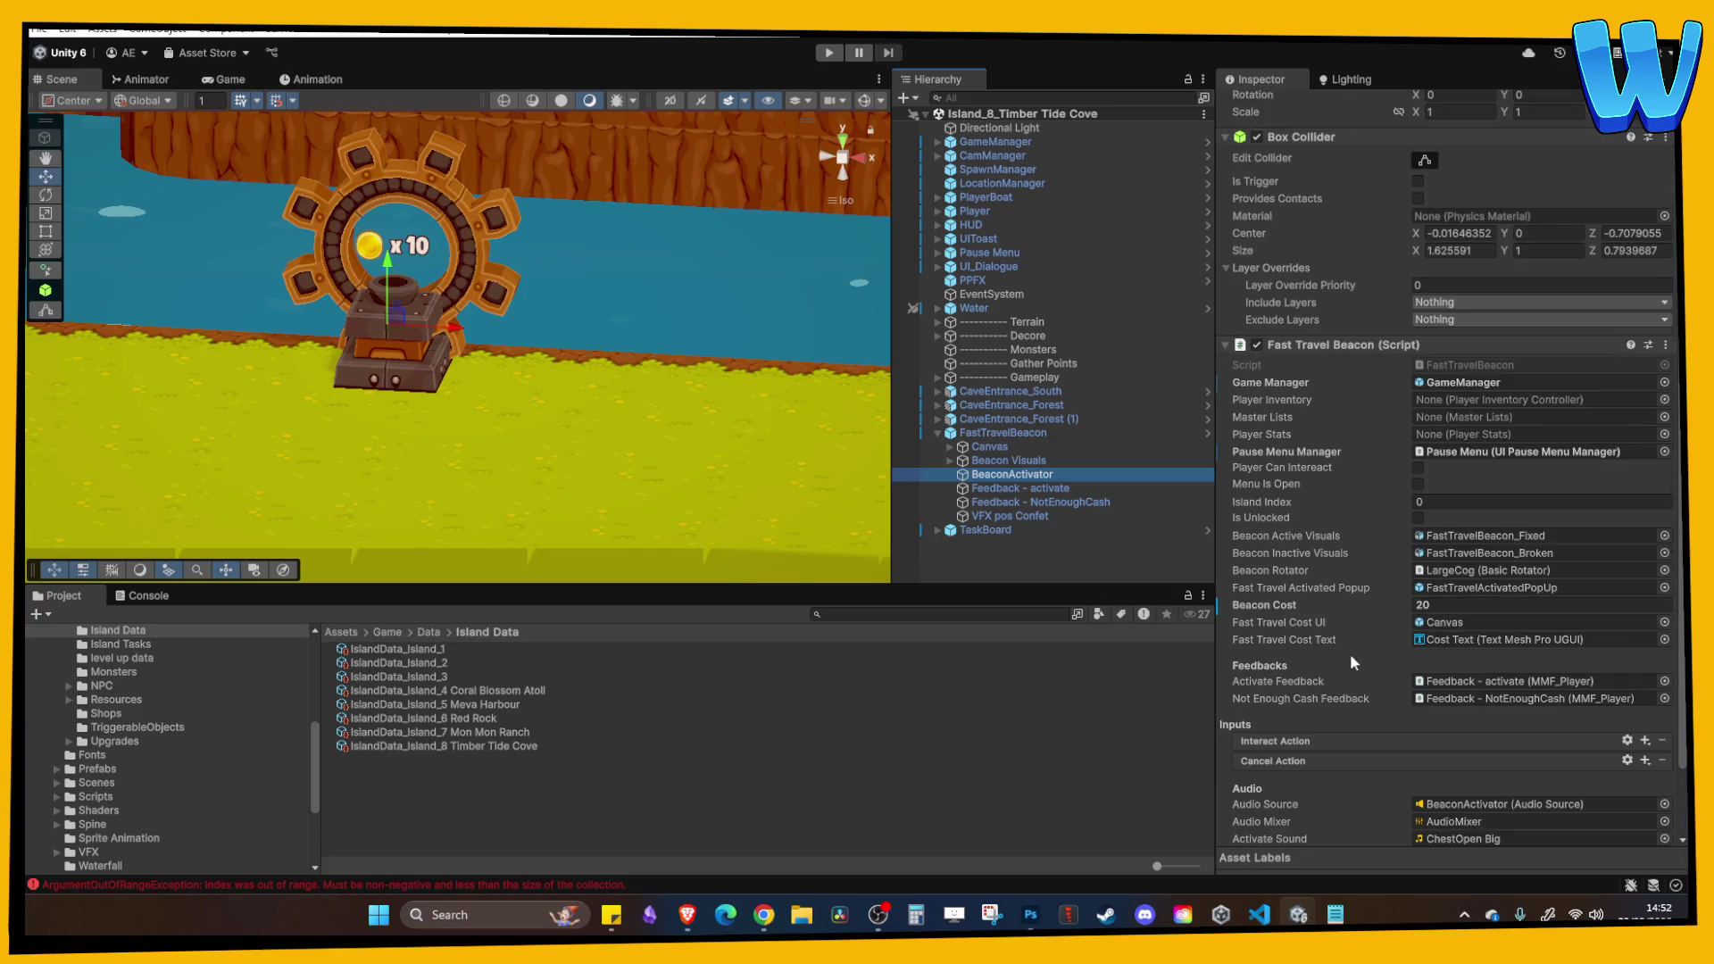
scroll(1446, 641, up, 1)
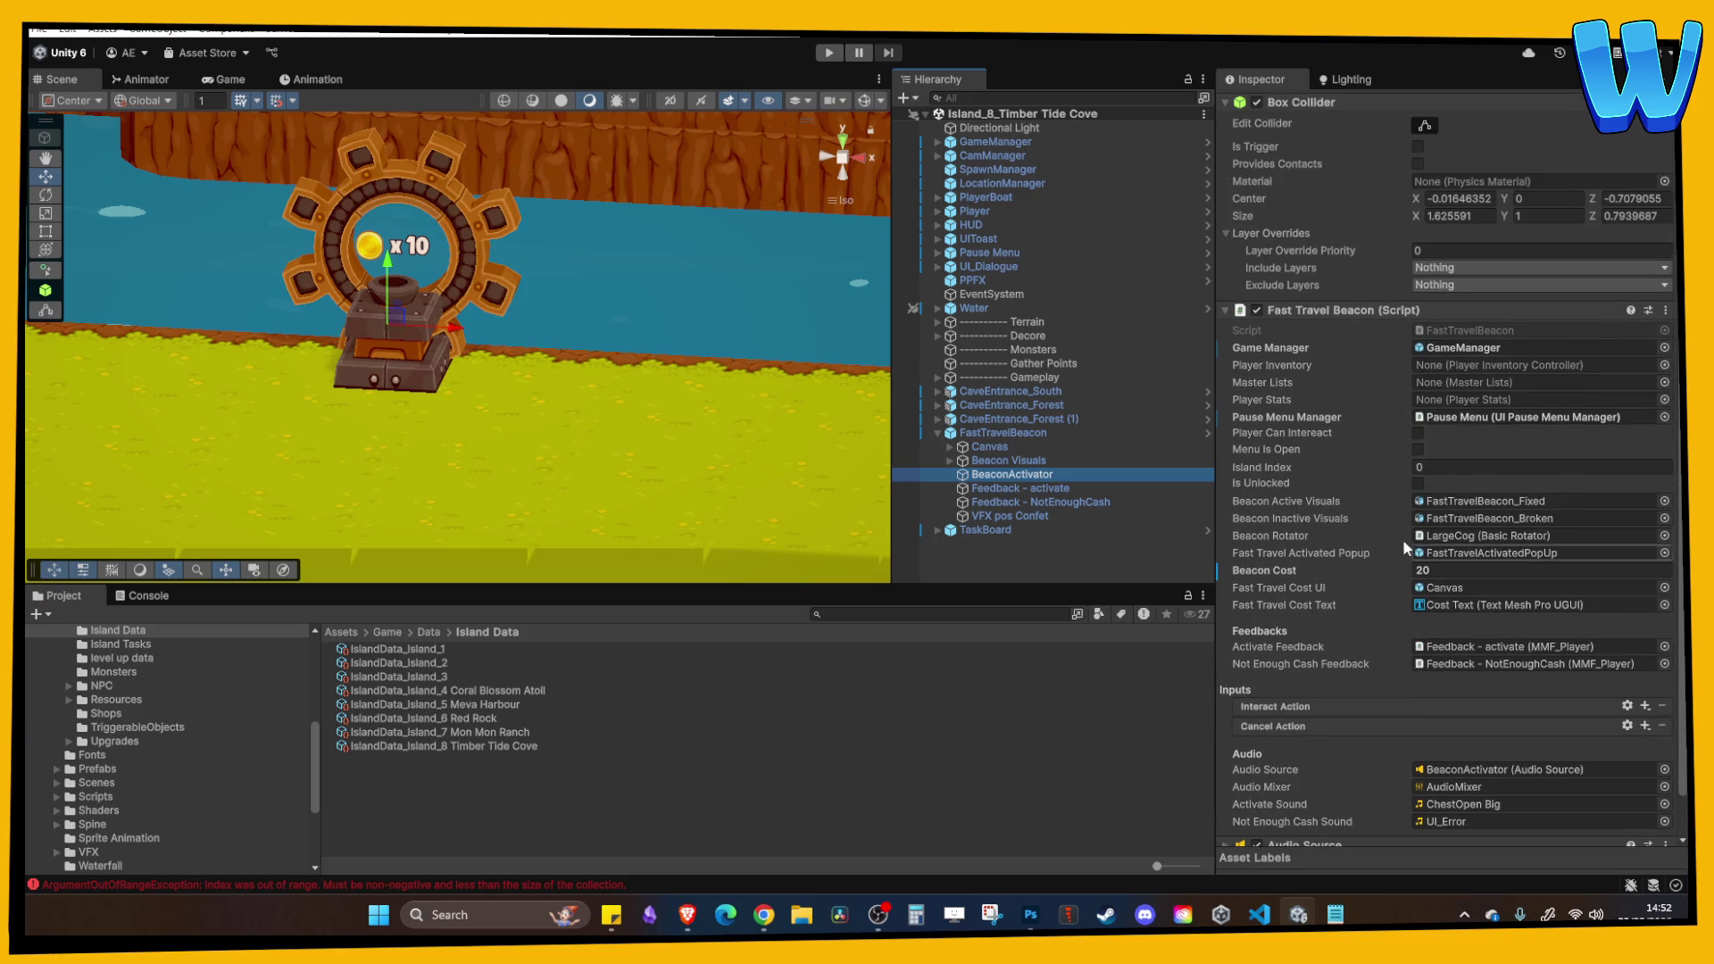
Start a play-test and walk the character south and east across the wooden bridge.
click(829, 53)
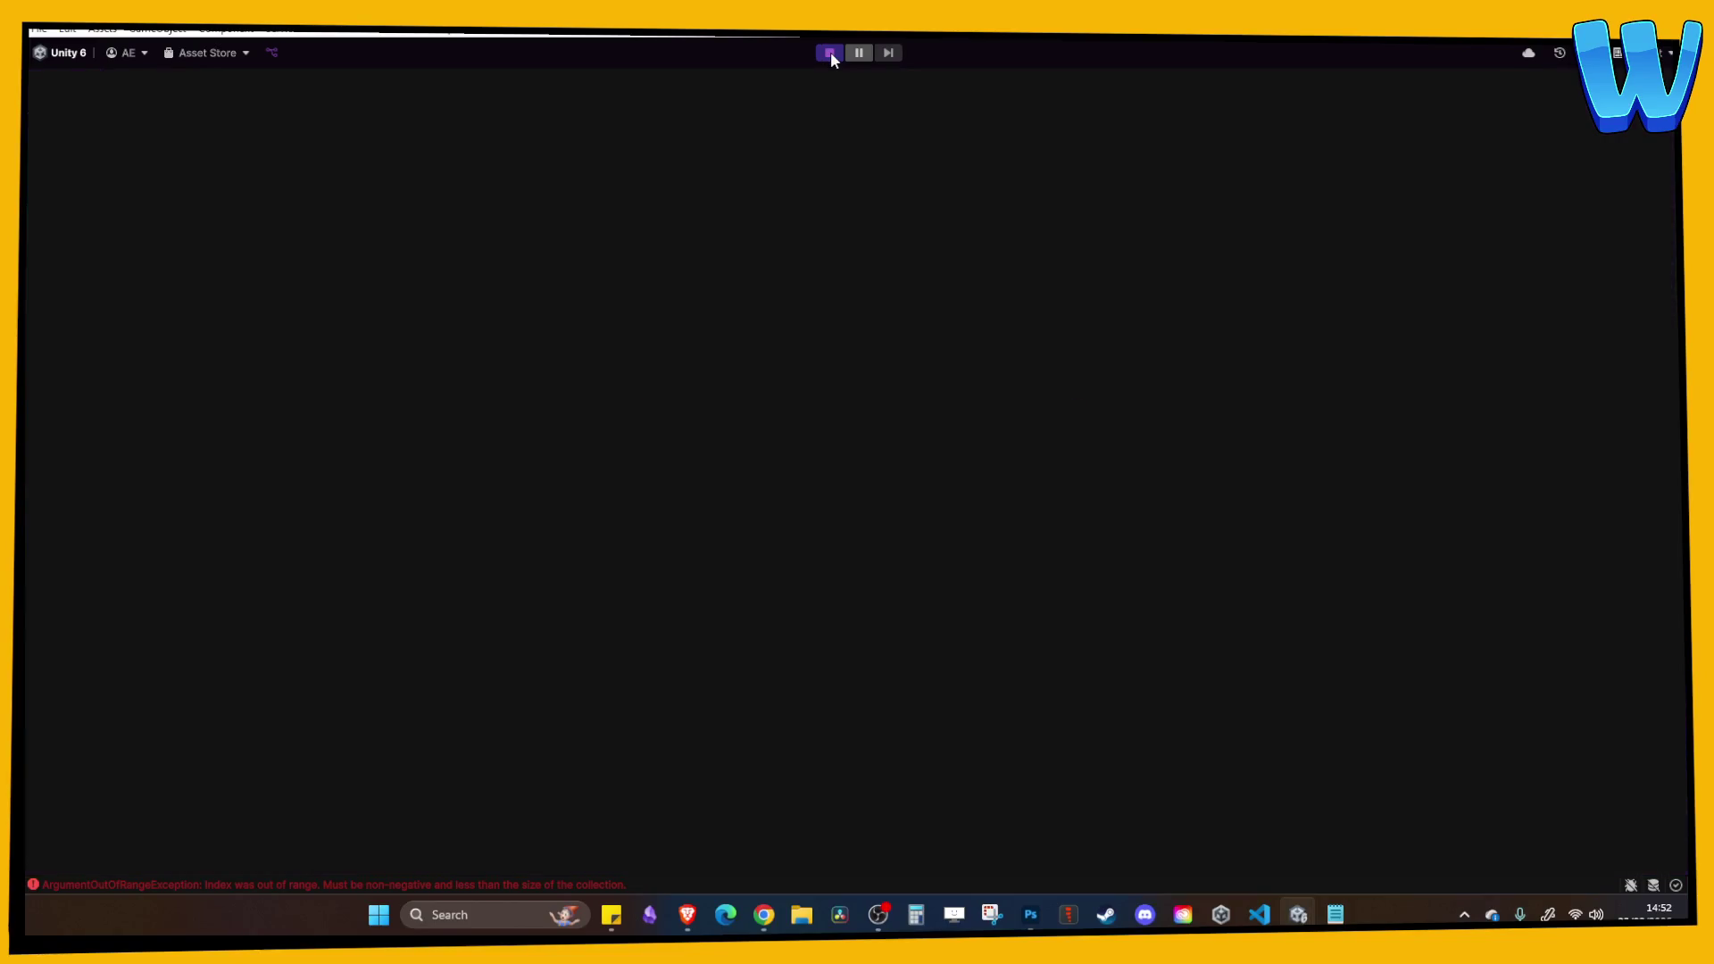
key(s)
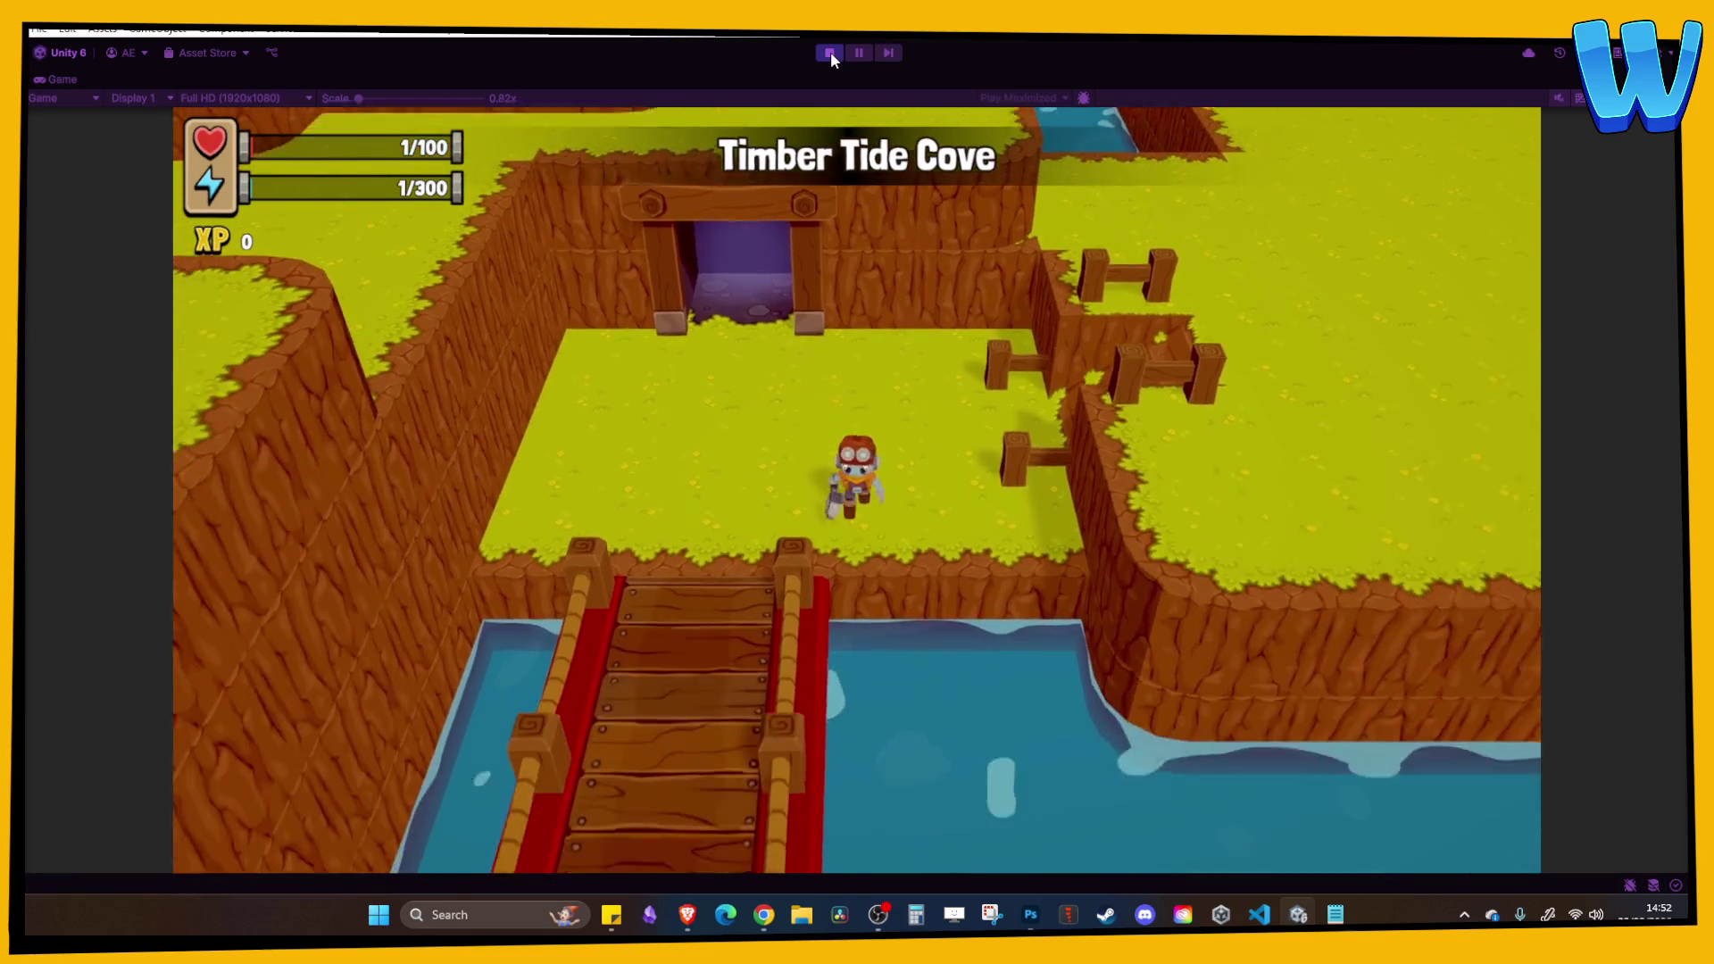
key(s)
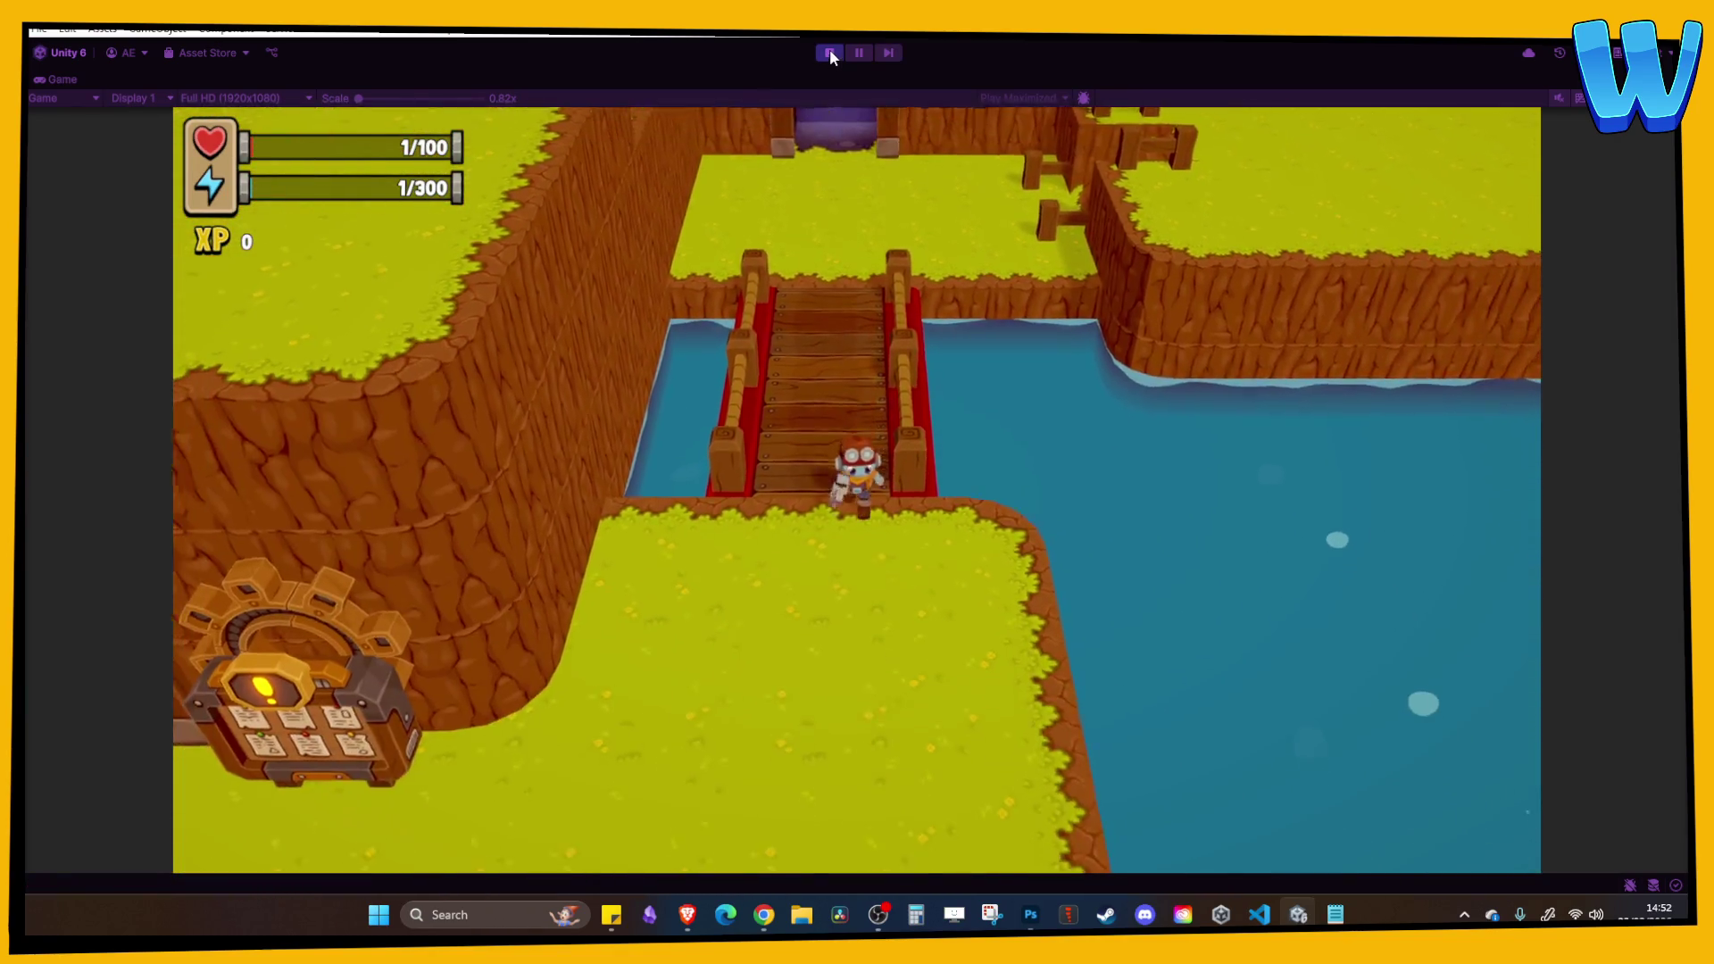
key(s)
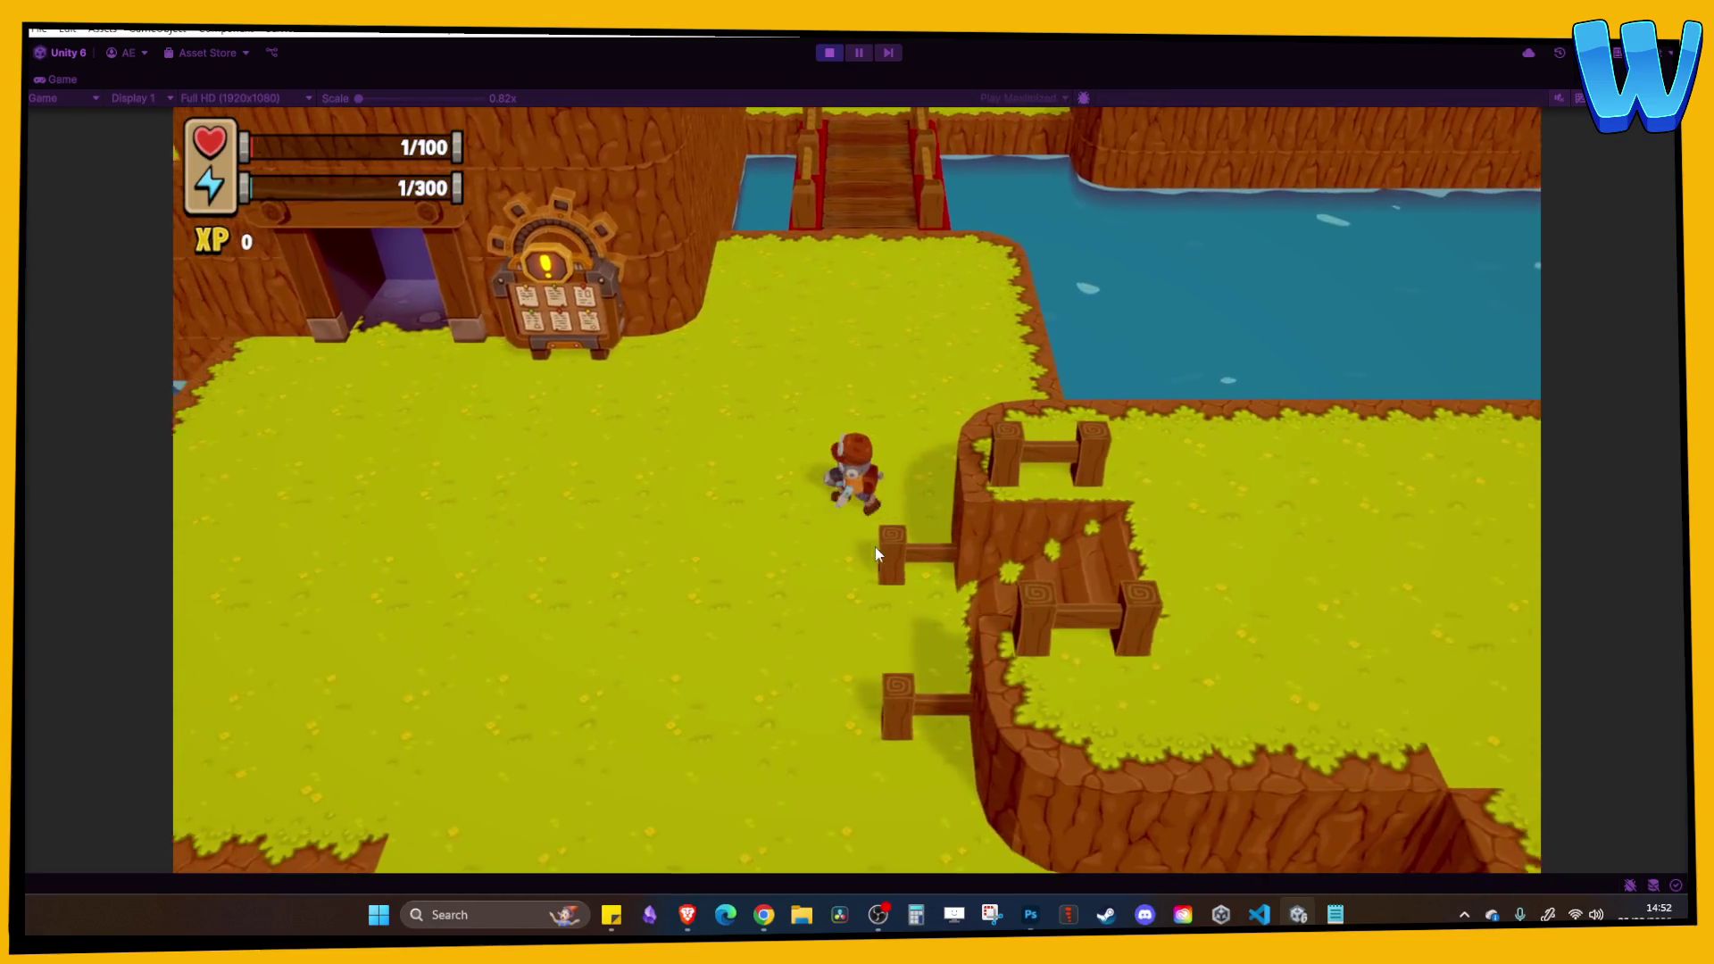
key(d)
key(d)
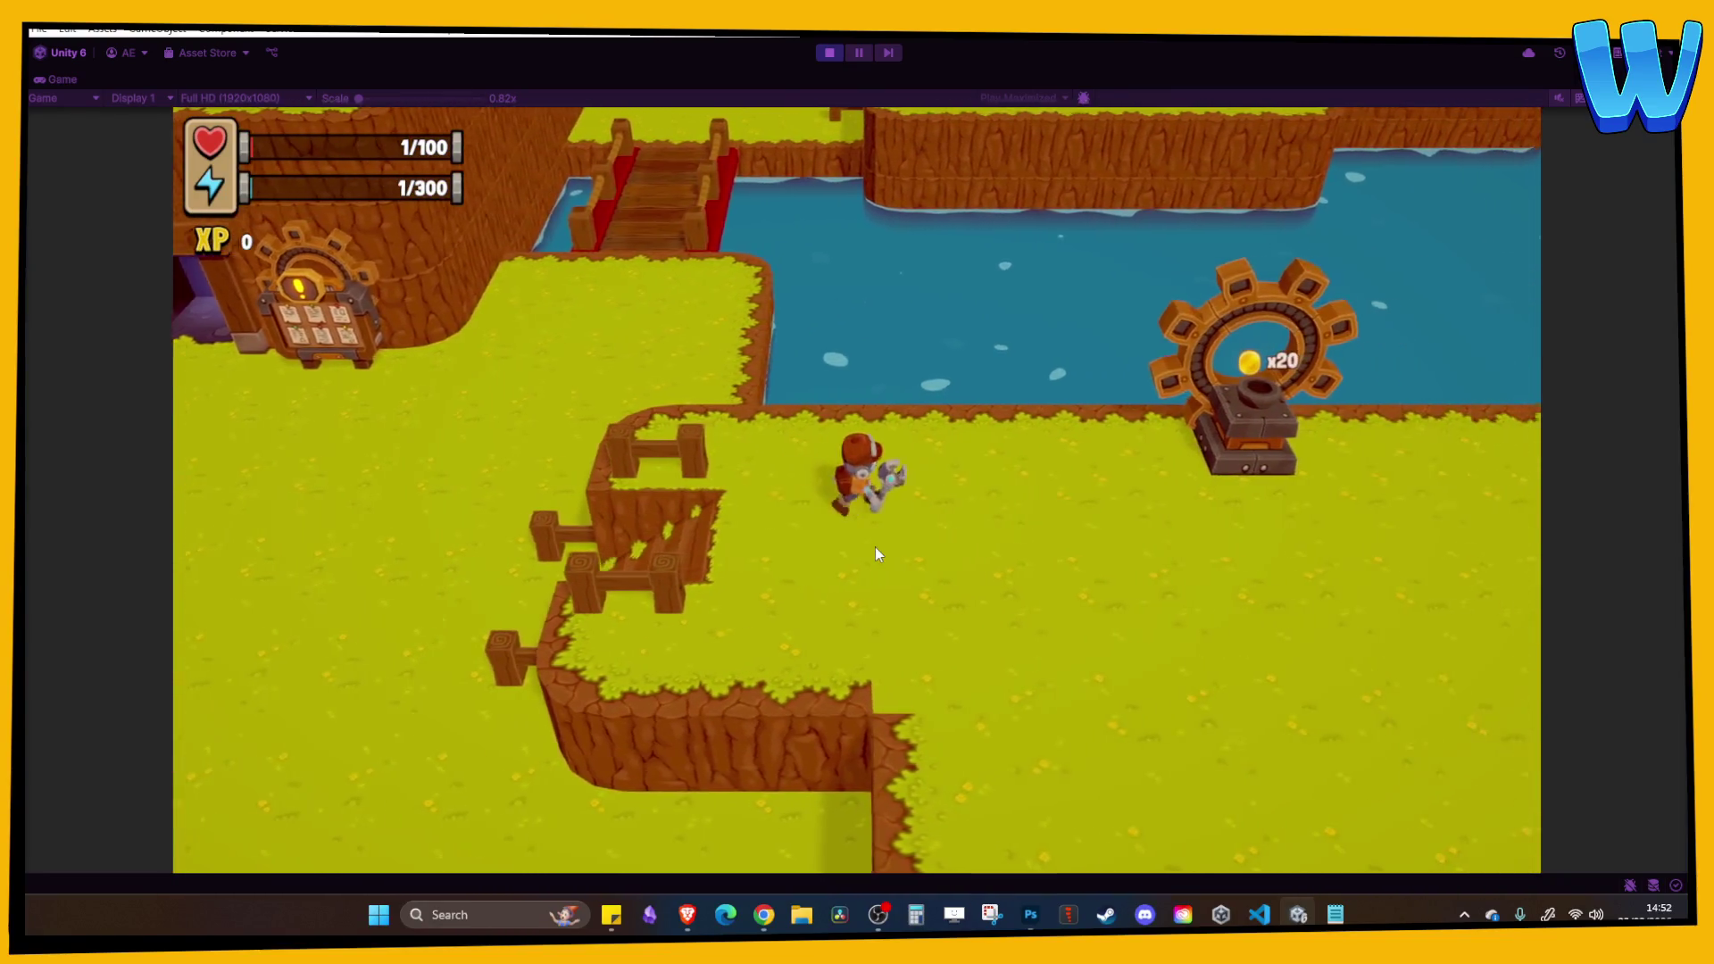
Check the in-game inventory, fast-travel gear and map, then stop the play-test.
key(i)
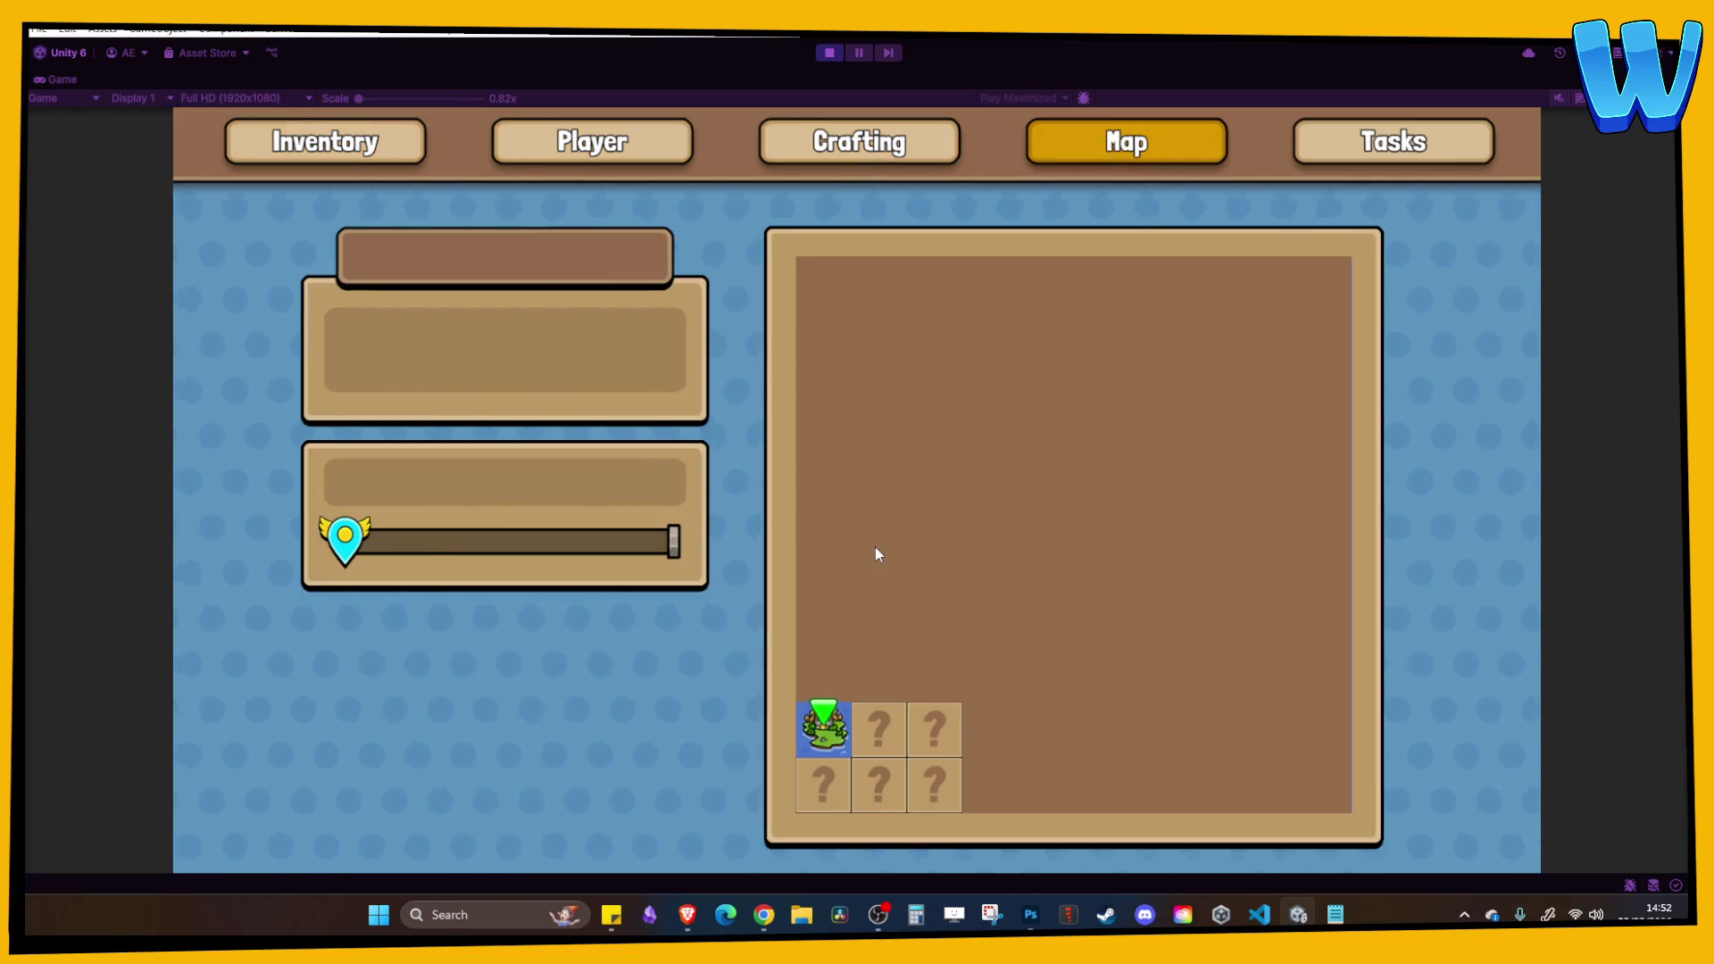
key(Escape)
key(e)
key(m)
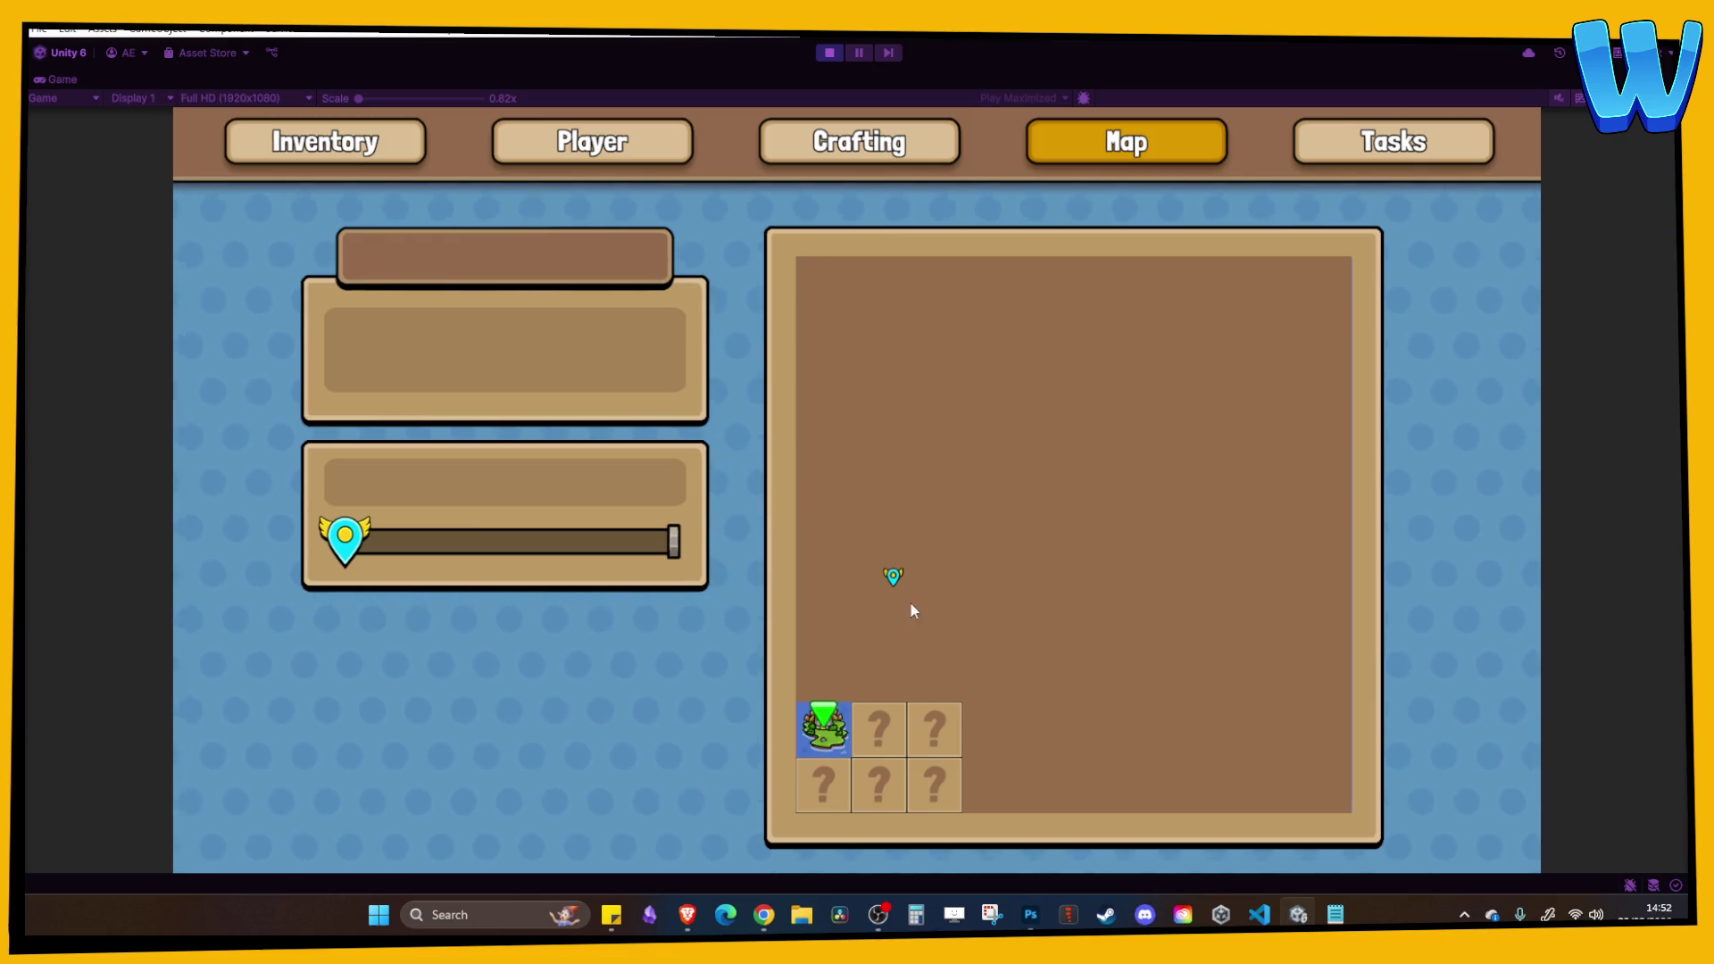
click(889, 578)
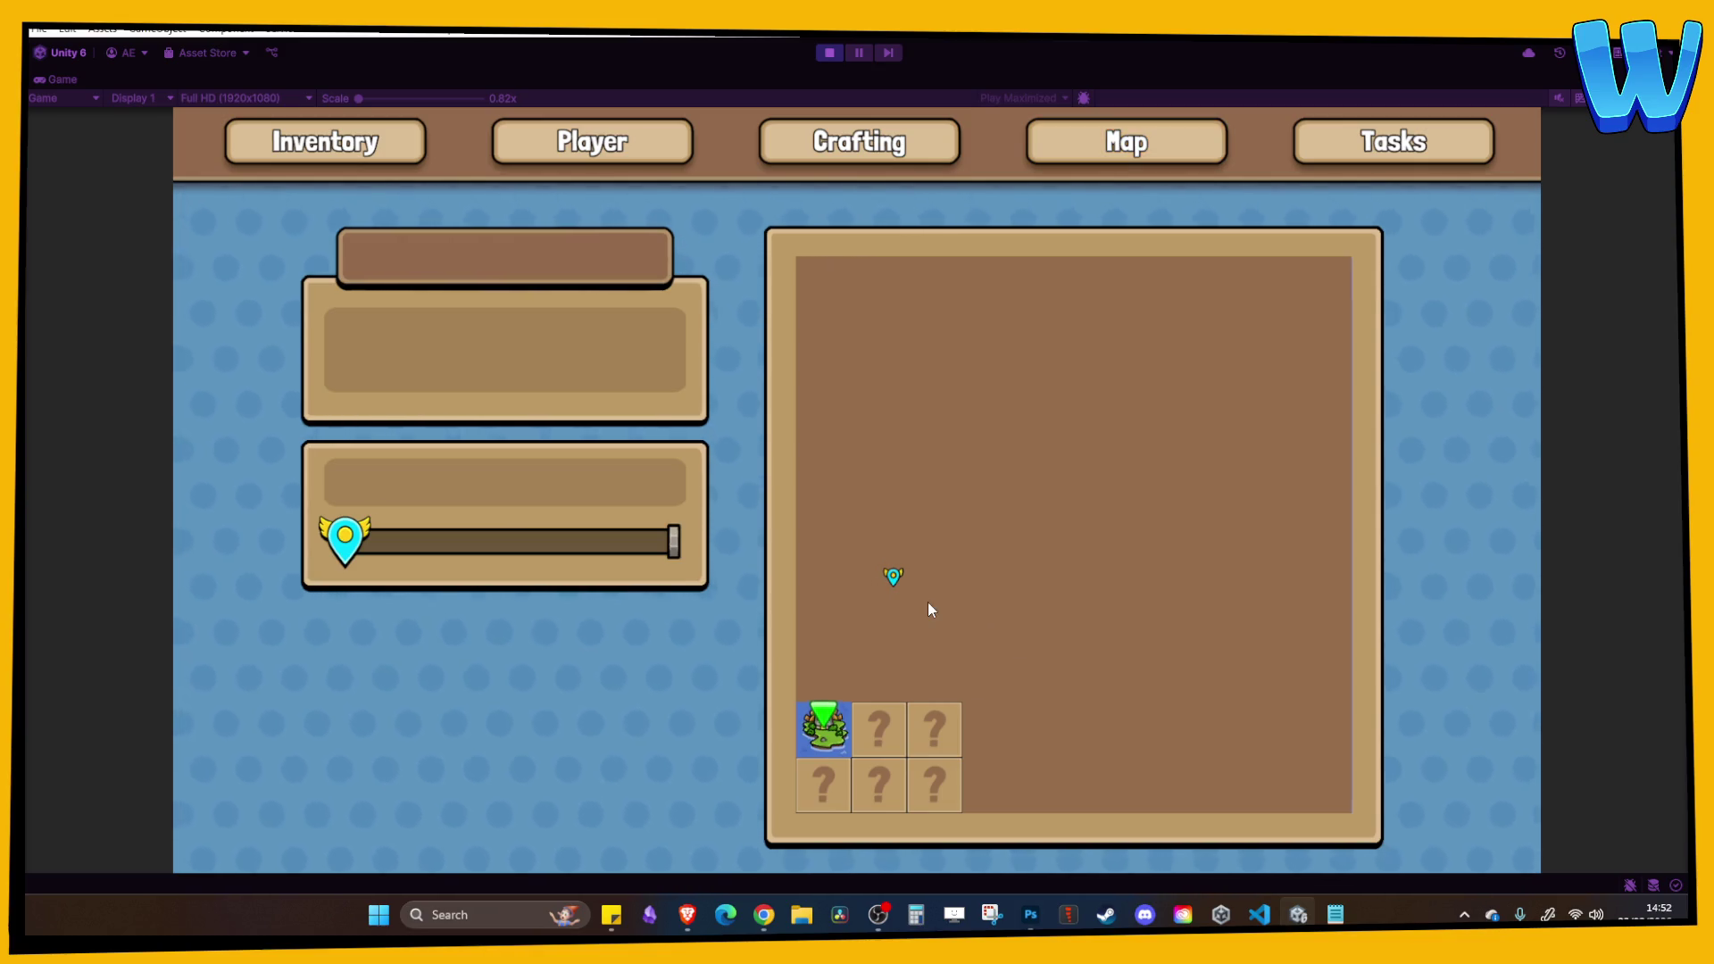
key(Escape)
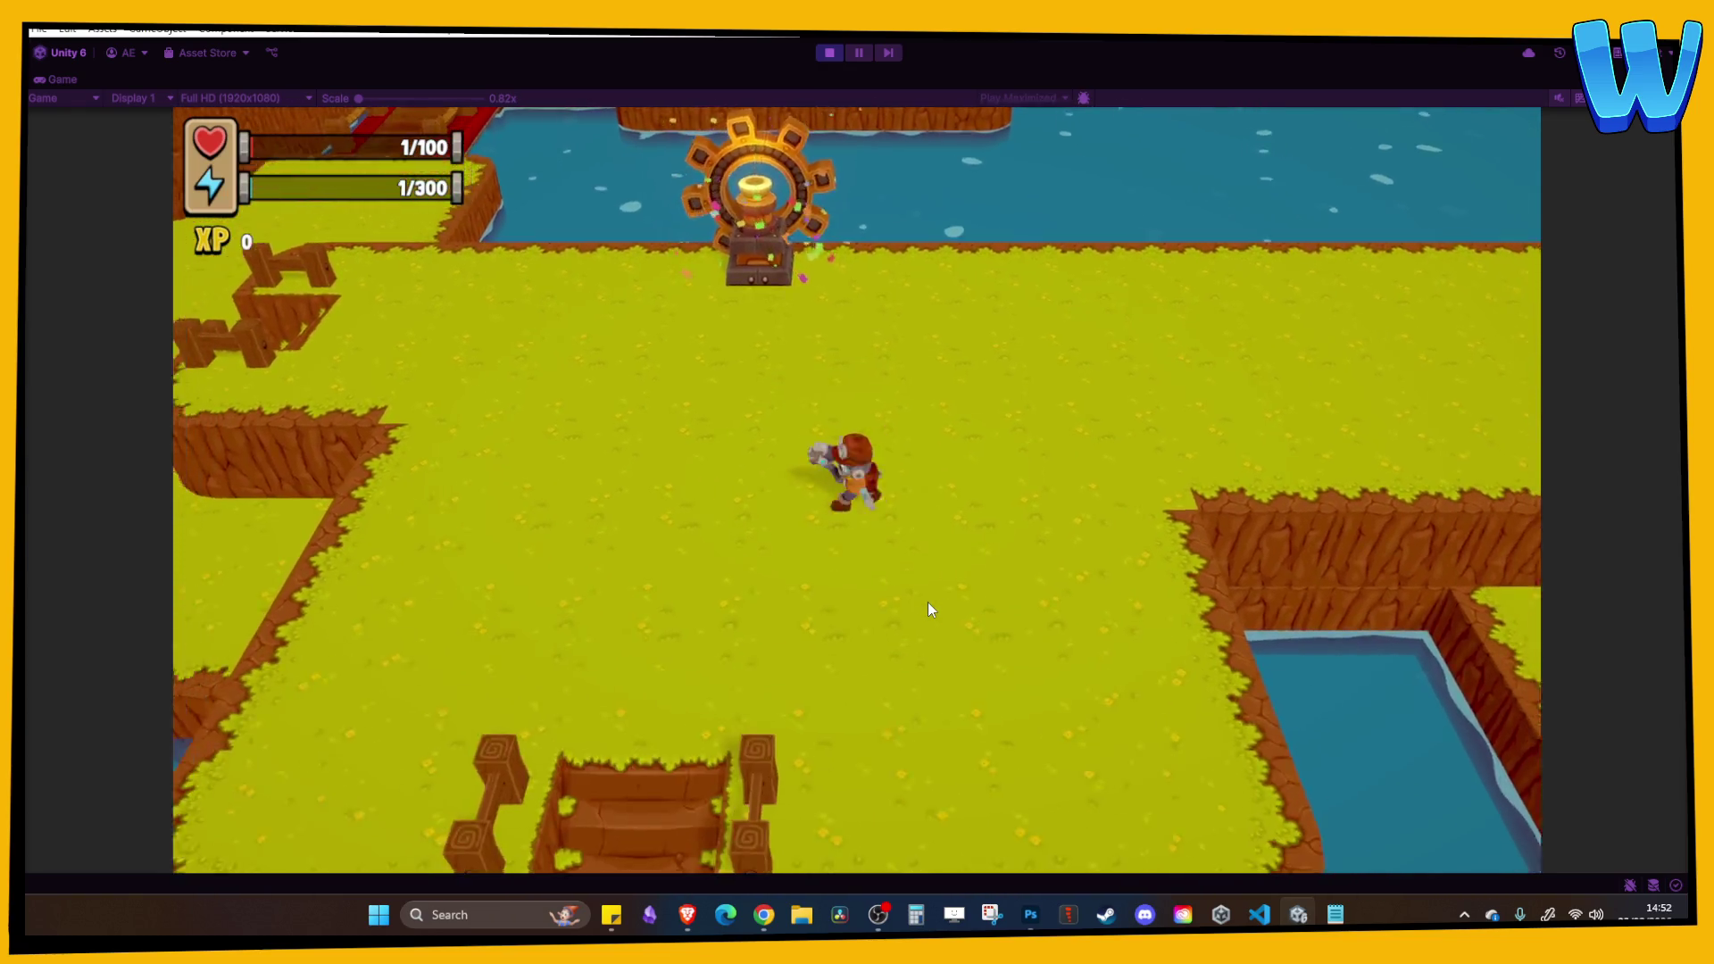
key(i)
key(m)
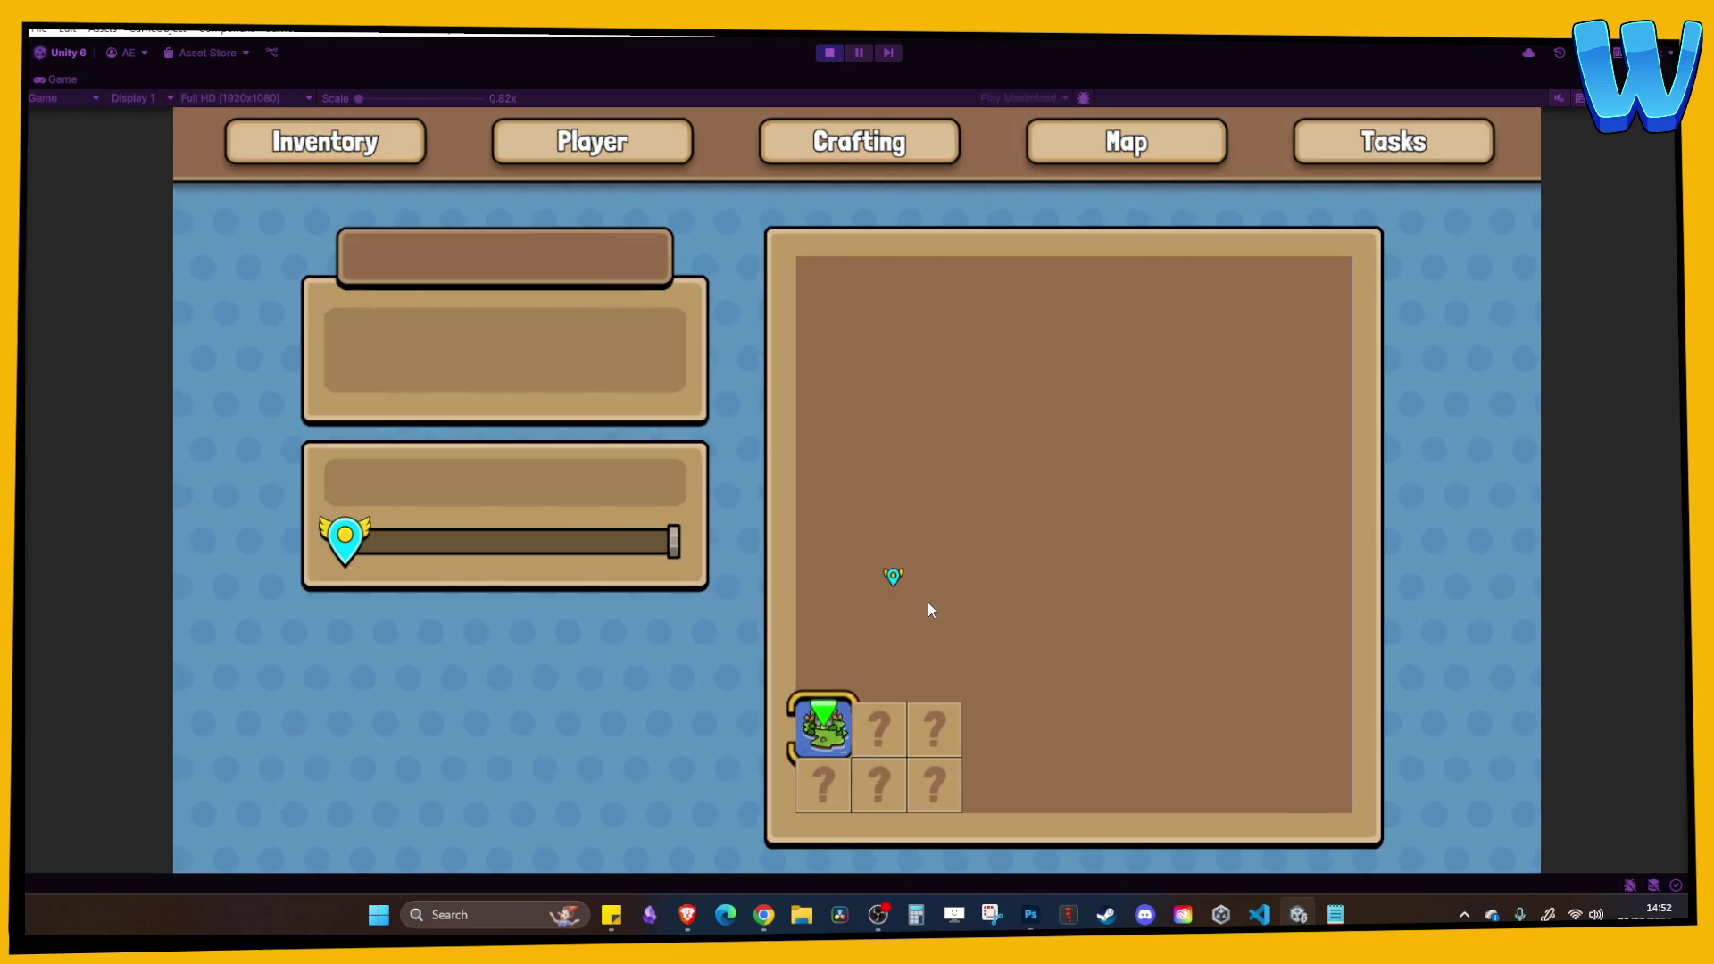
click(828, 54)
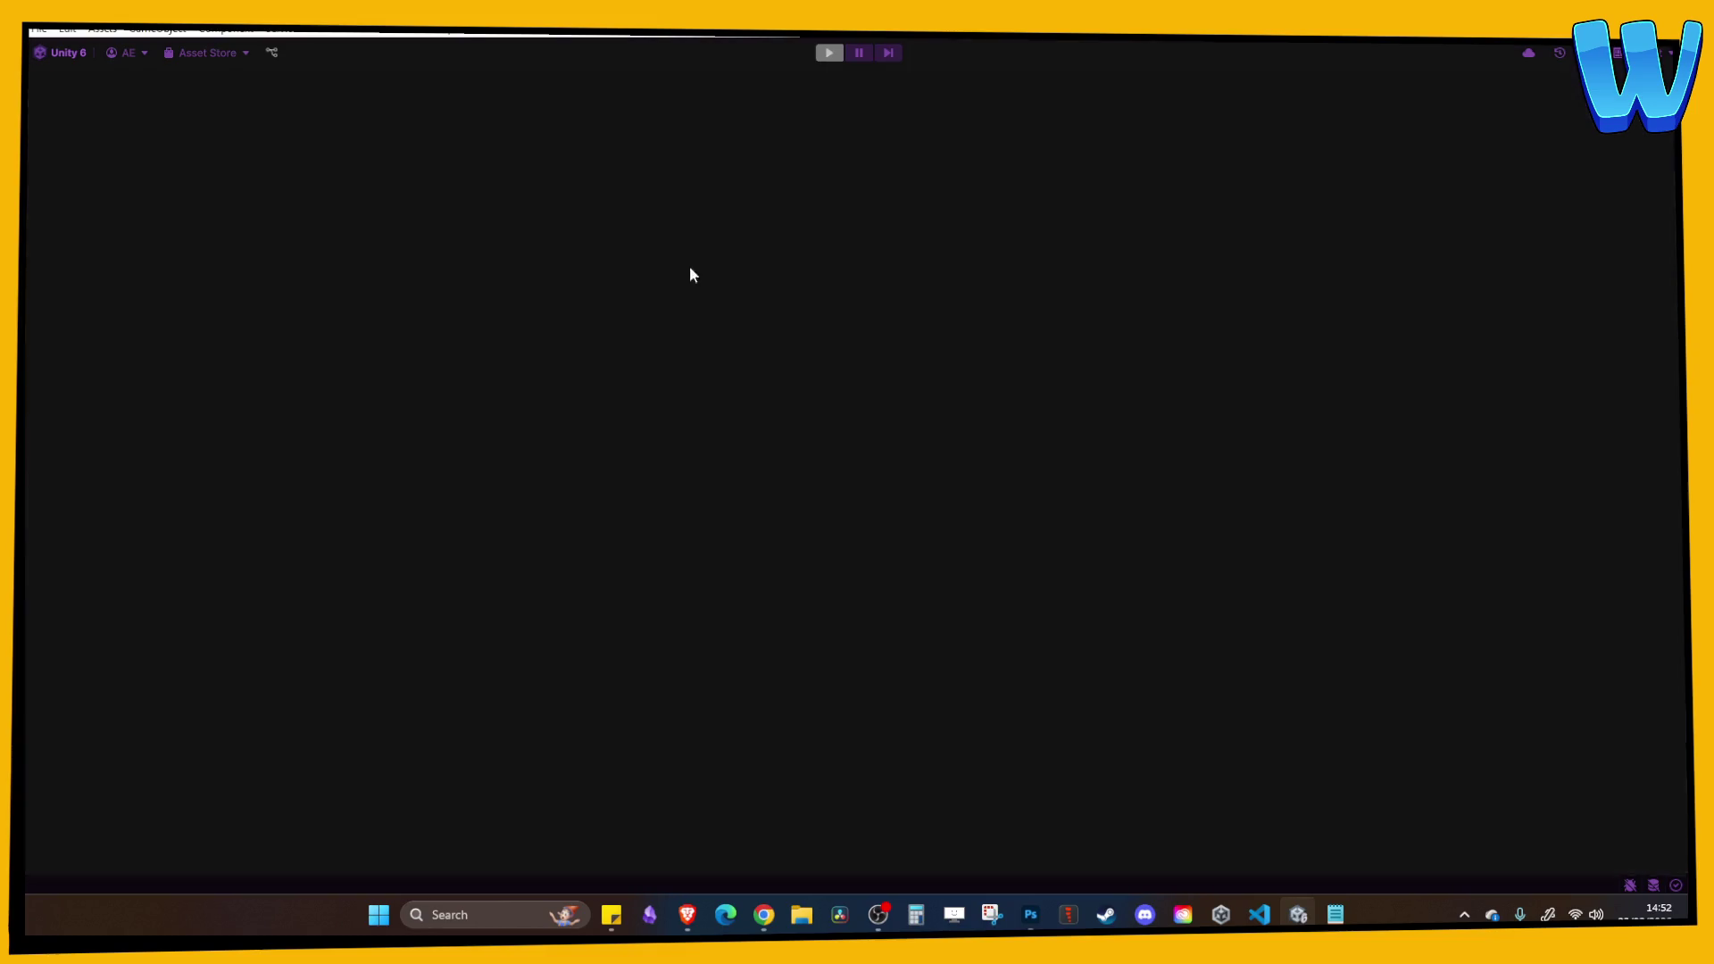
click(691, 448)
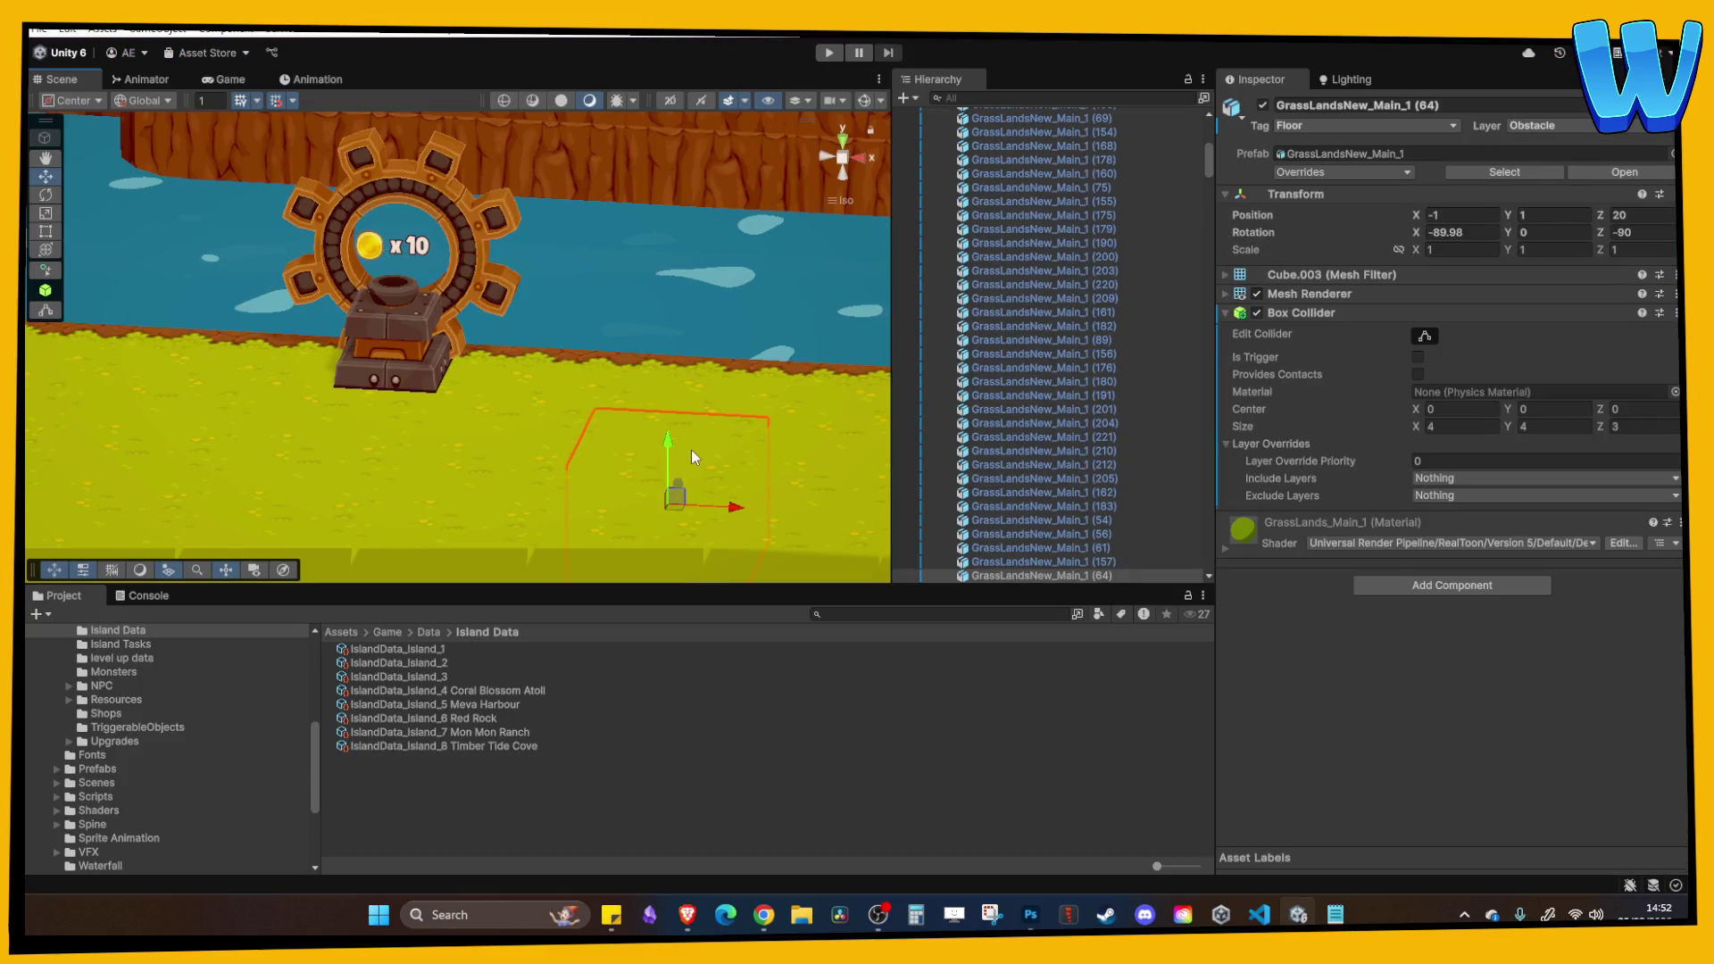
Orbit around the gear, select the adjacent grass floor tile, then bring up Photoshop's ocean map.
scroll(714, 375, down, 5)
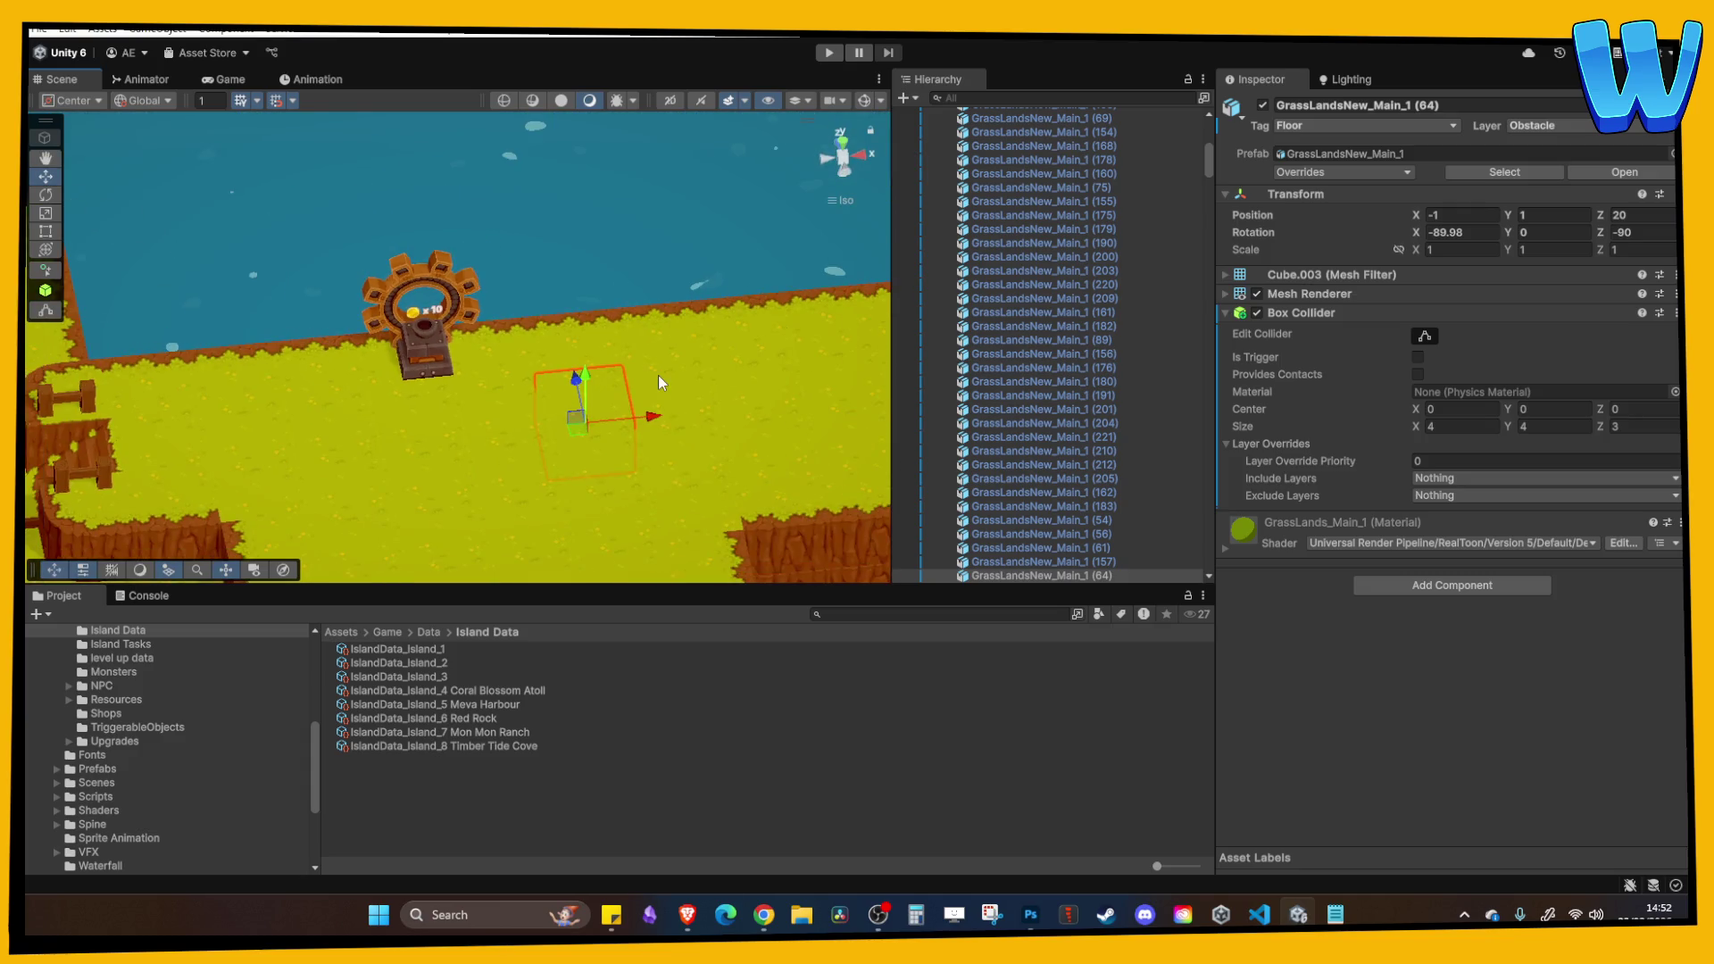
drag(657, 375, 577, 364)
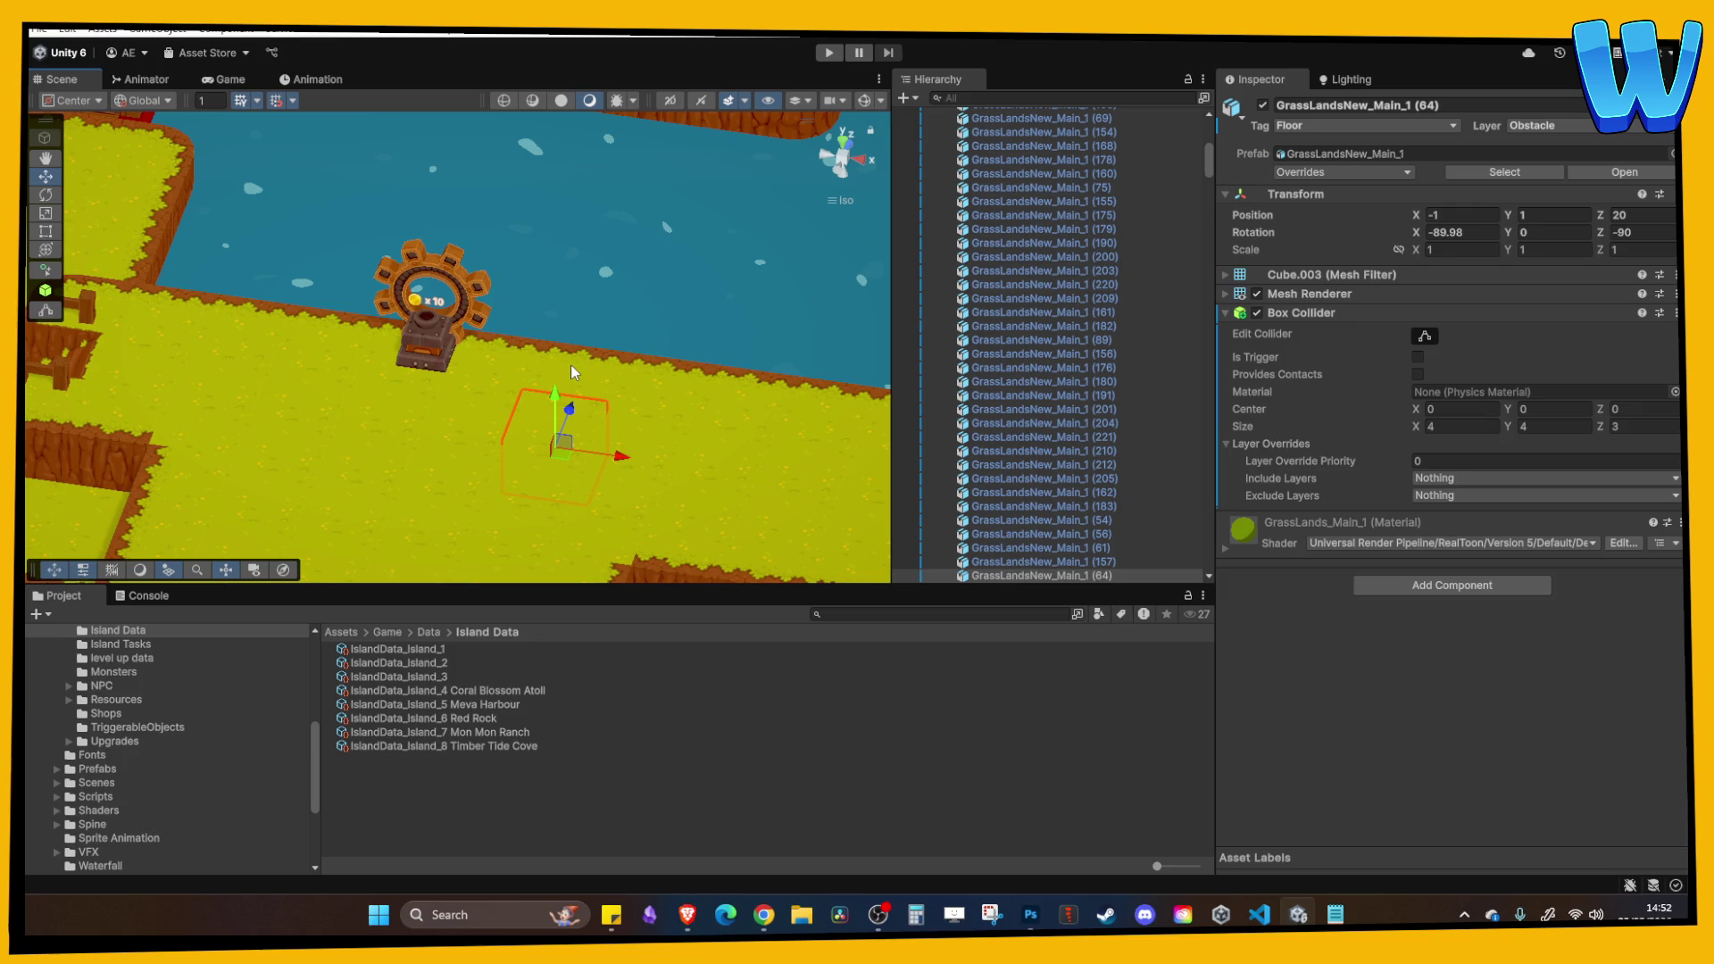
drag(570, 364, 591, 314)
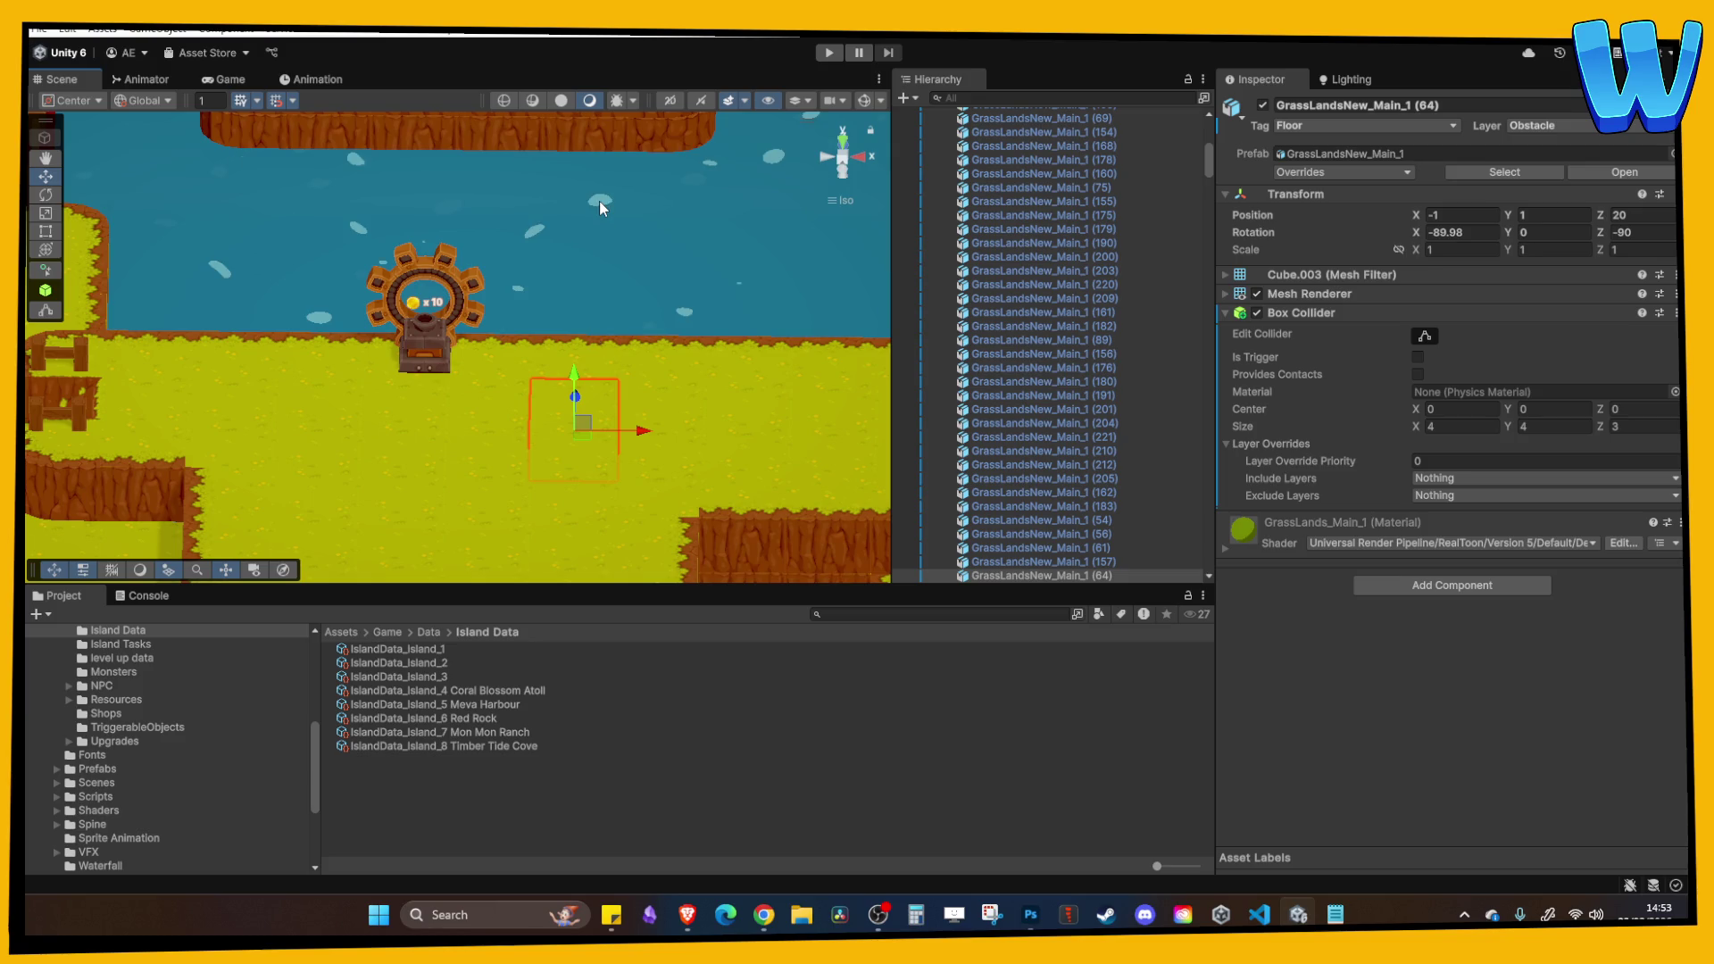
click(603, 345)
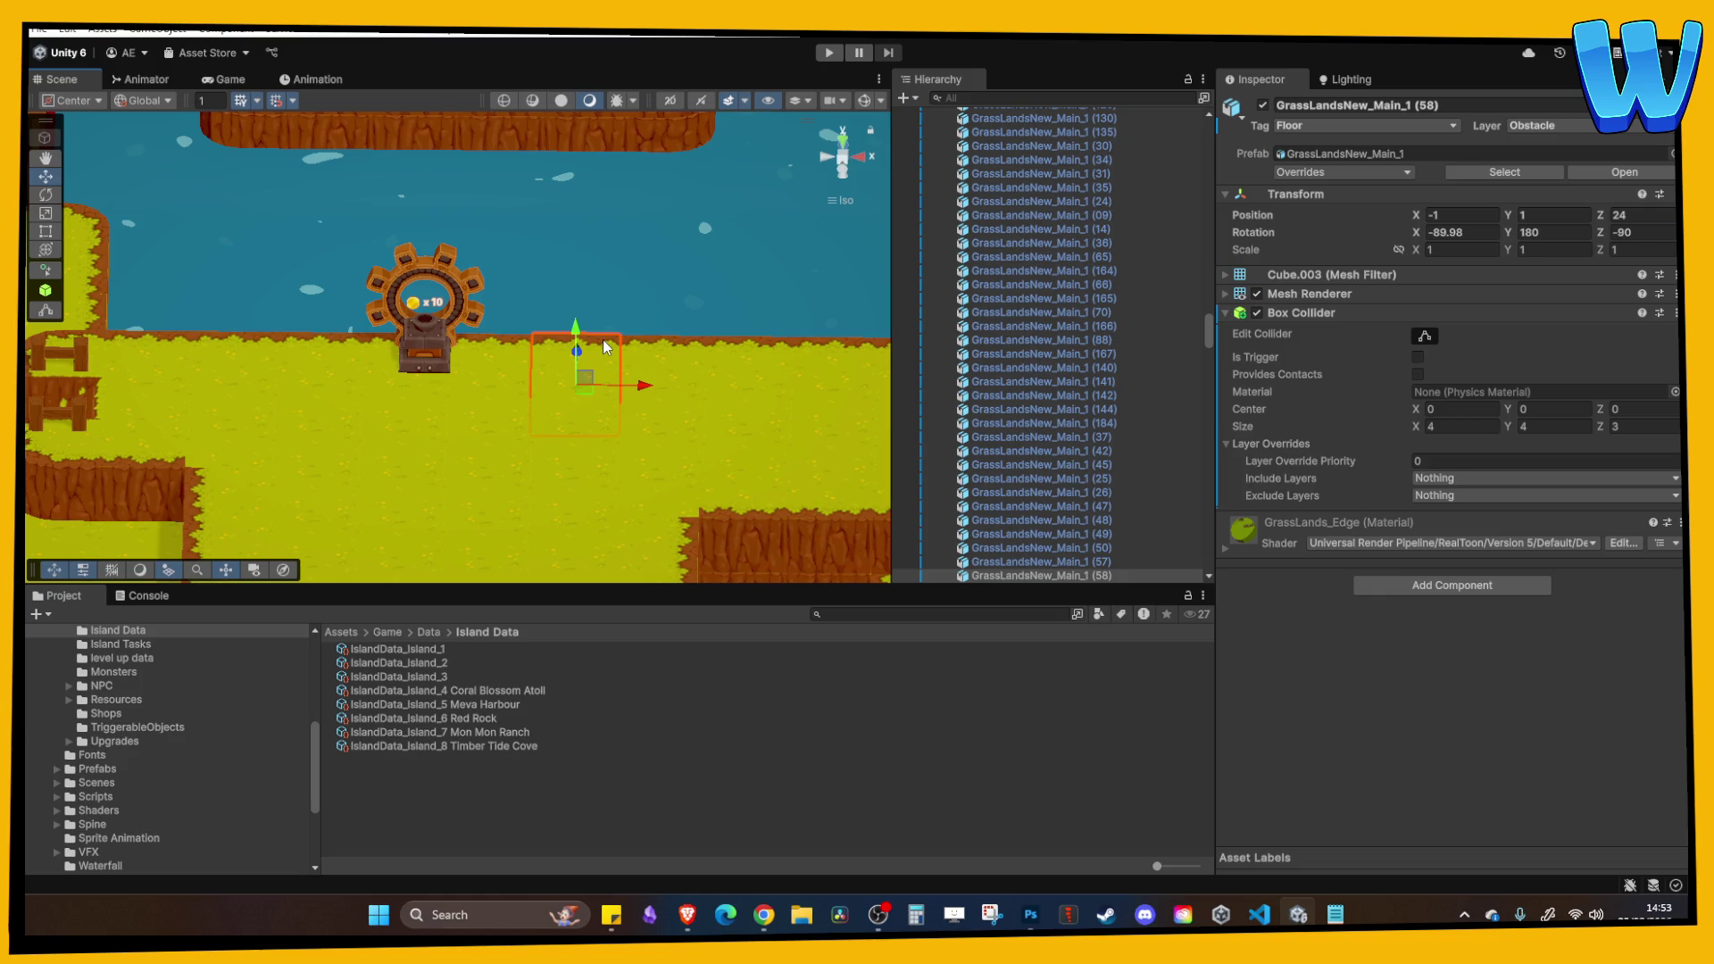
click(1029, 913)
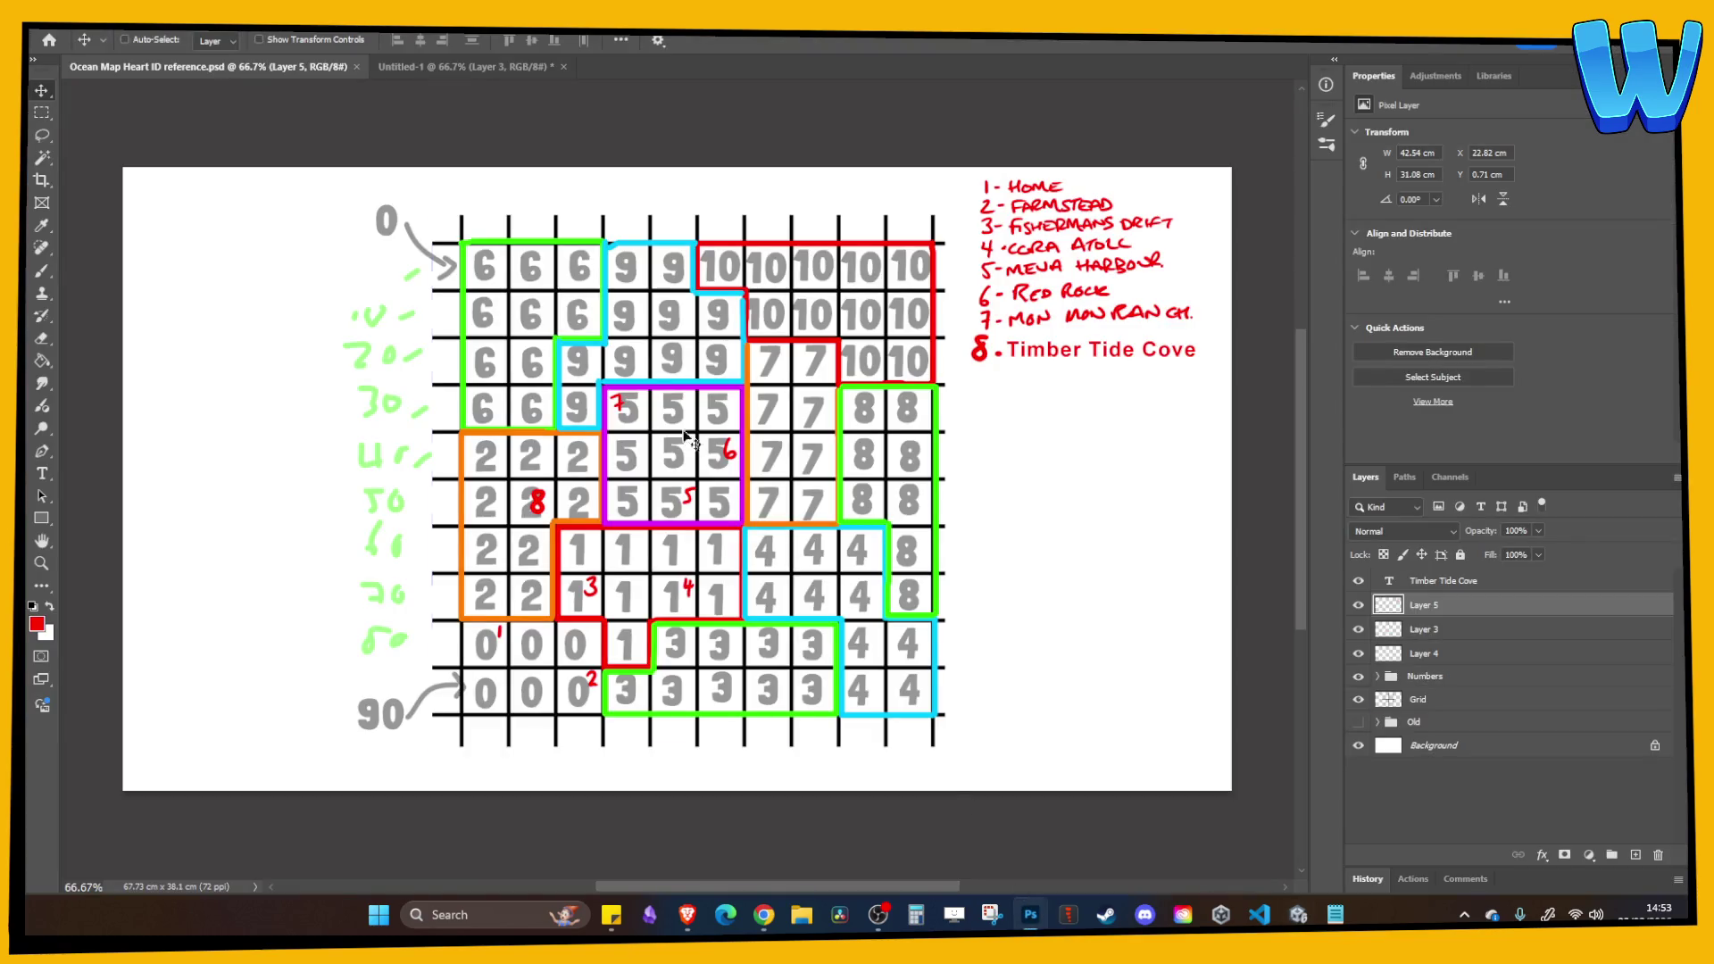
View the Untitled-1 island sketch, switch back to Unity, and minimise Photoshop.
click(436, 68)
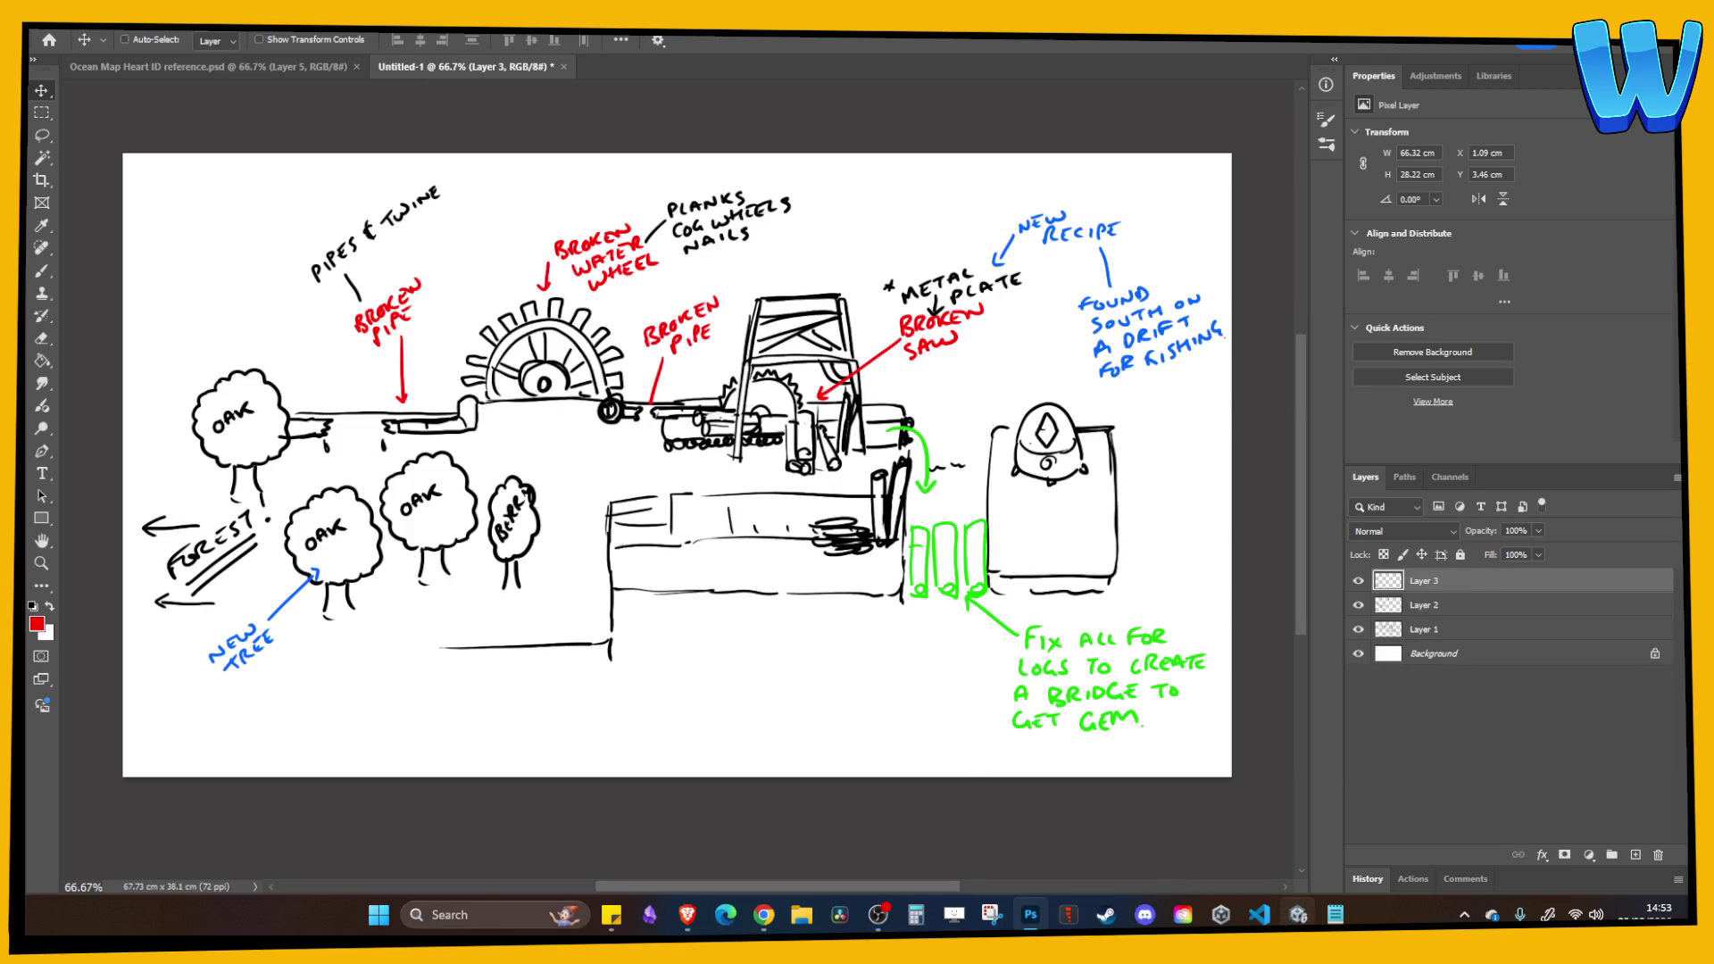
click(1297, 914)
scroll(640, 321, down, 3)
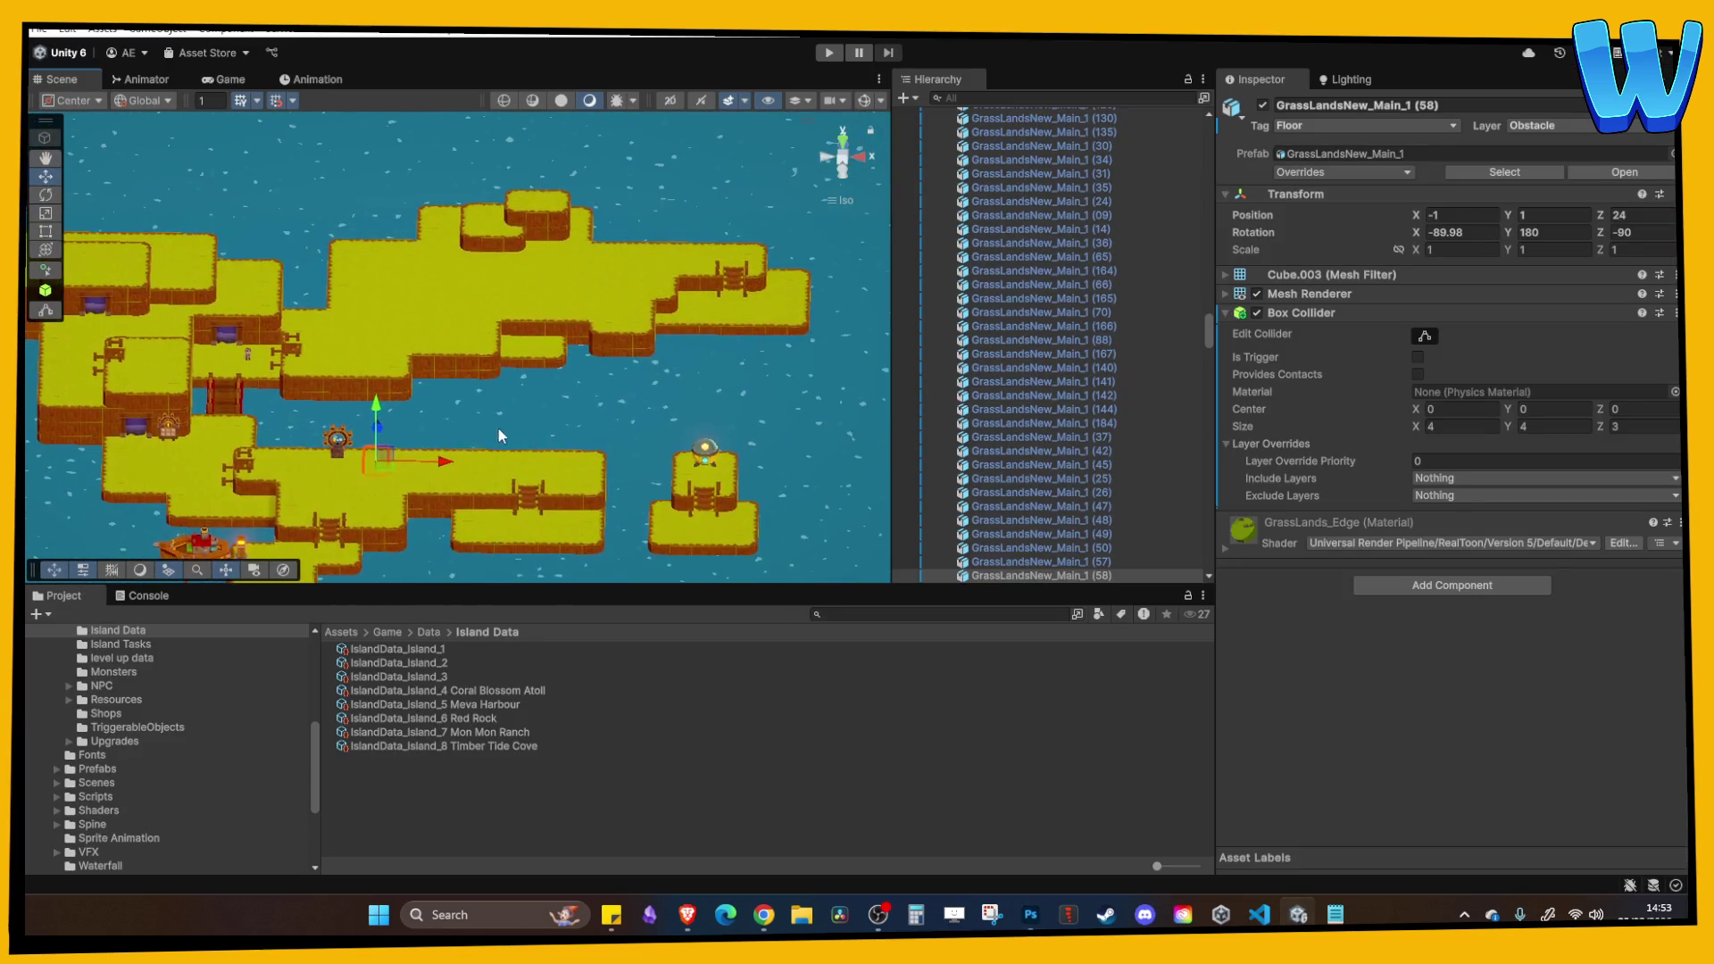
click(1040, 923)
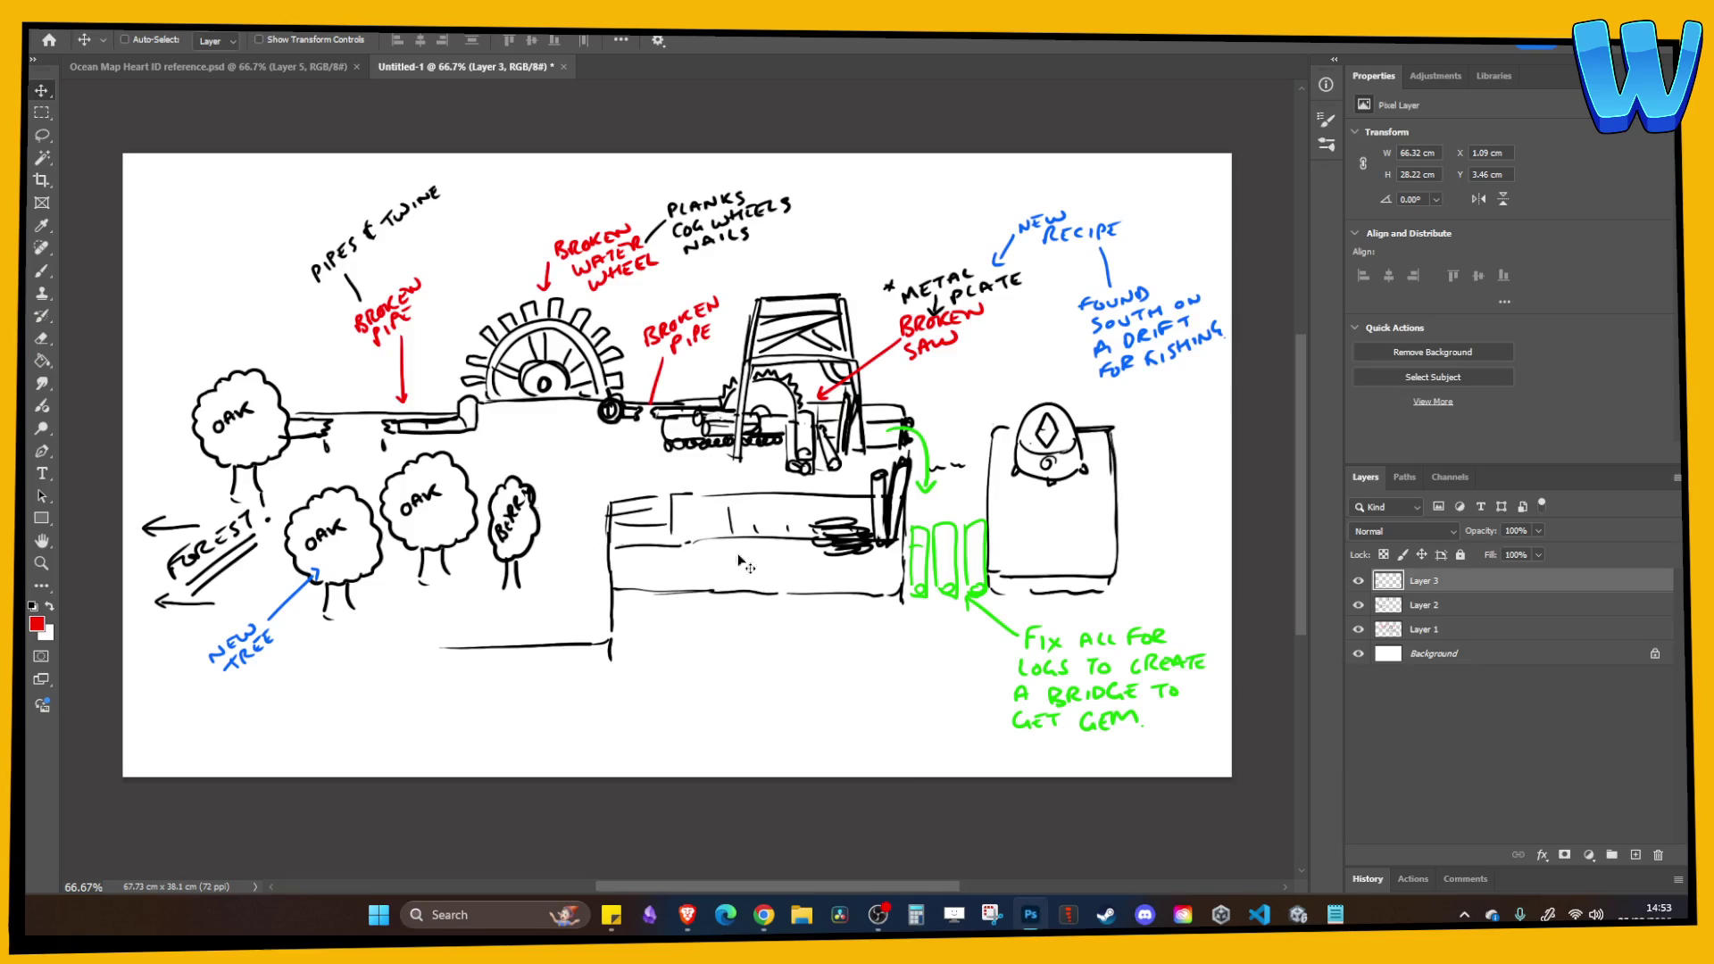
click(1038, 923)
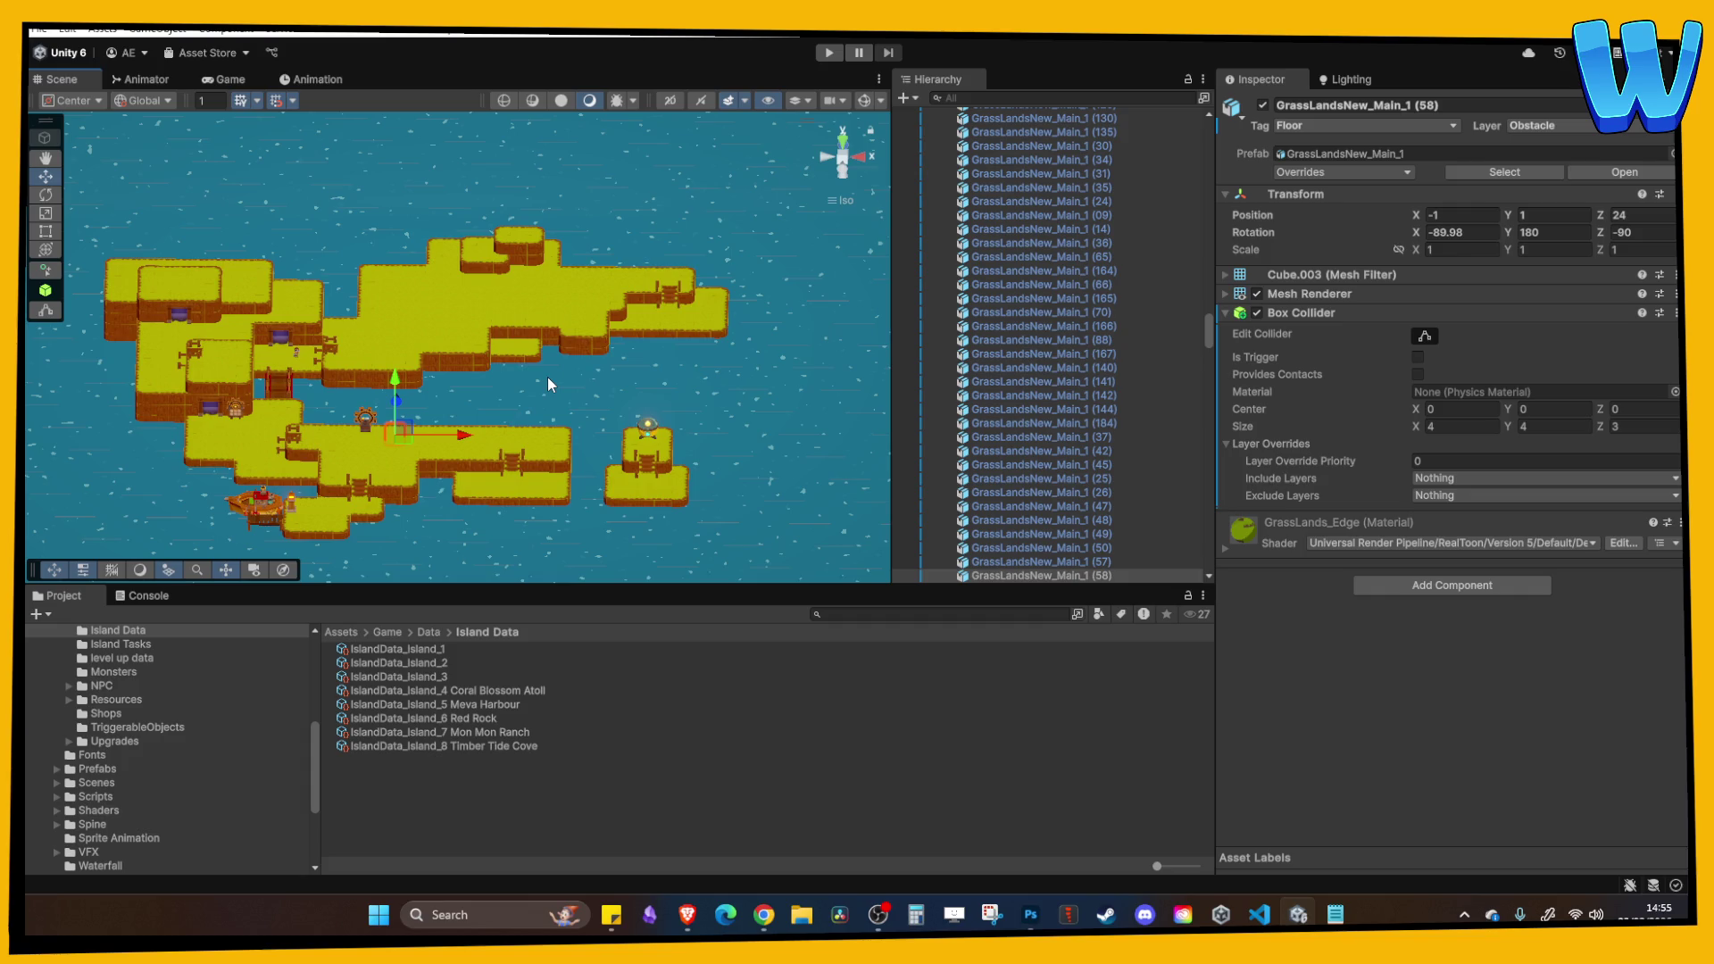
click(820, 58)
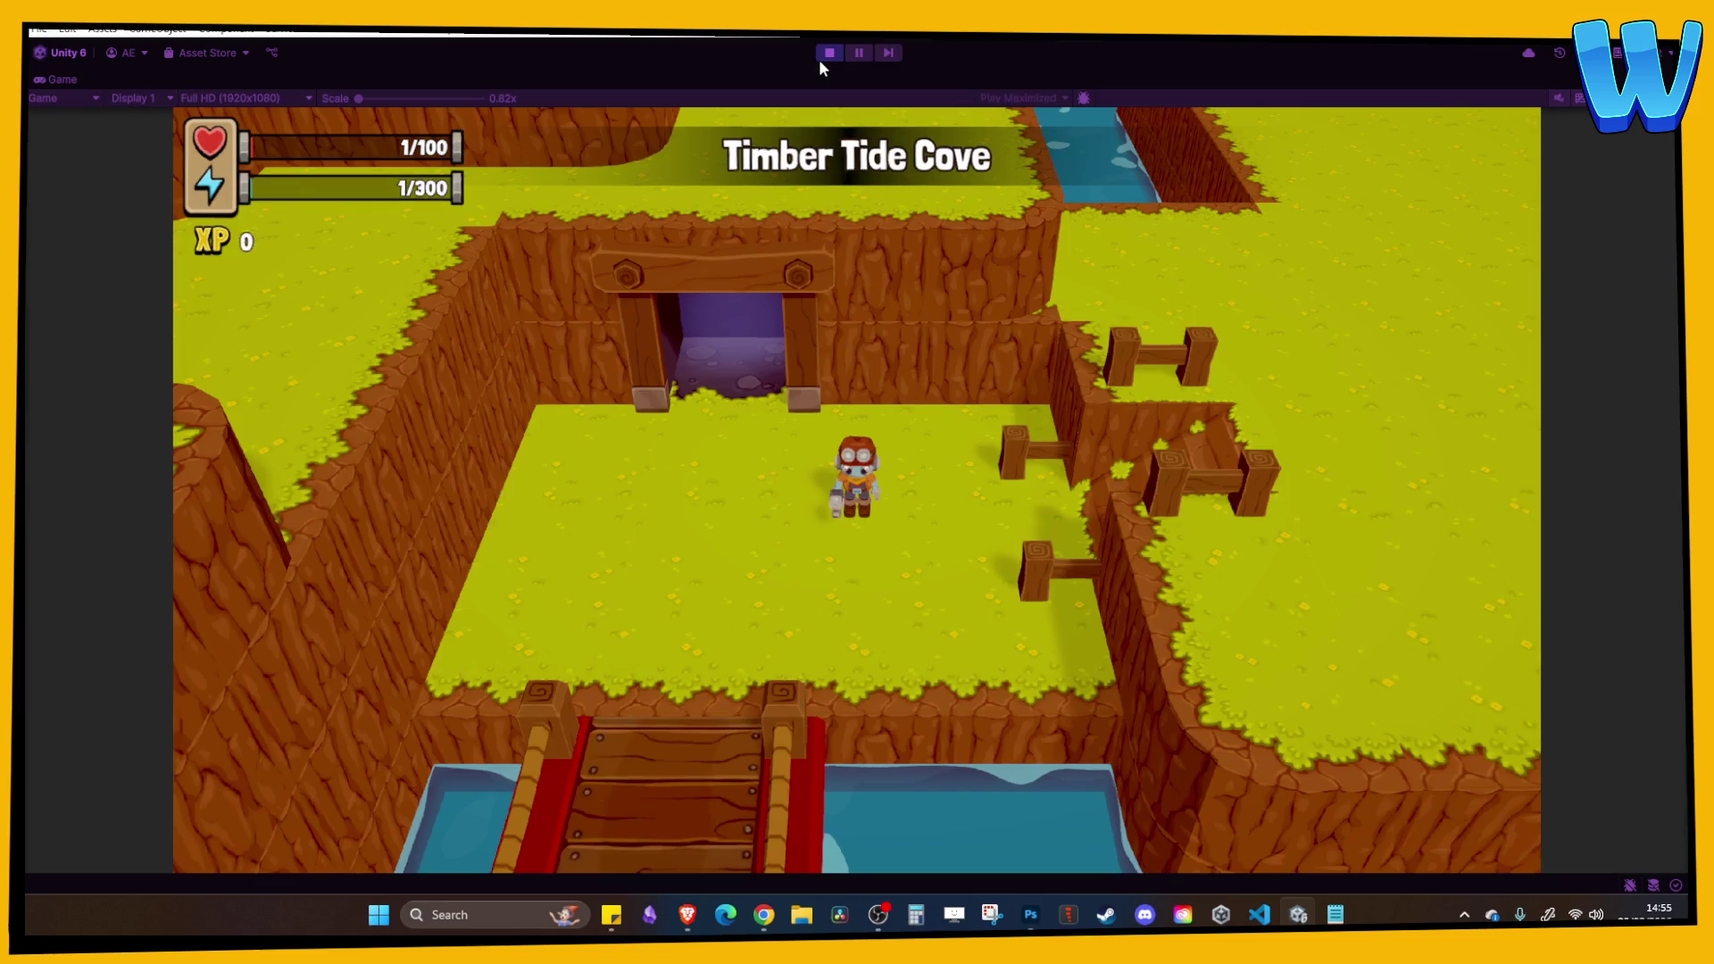
key(i)
key(e)
key(e)
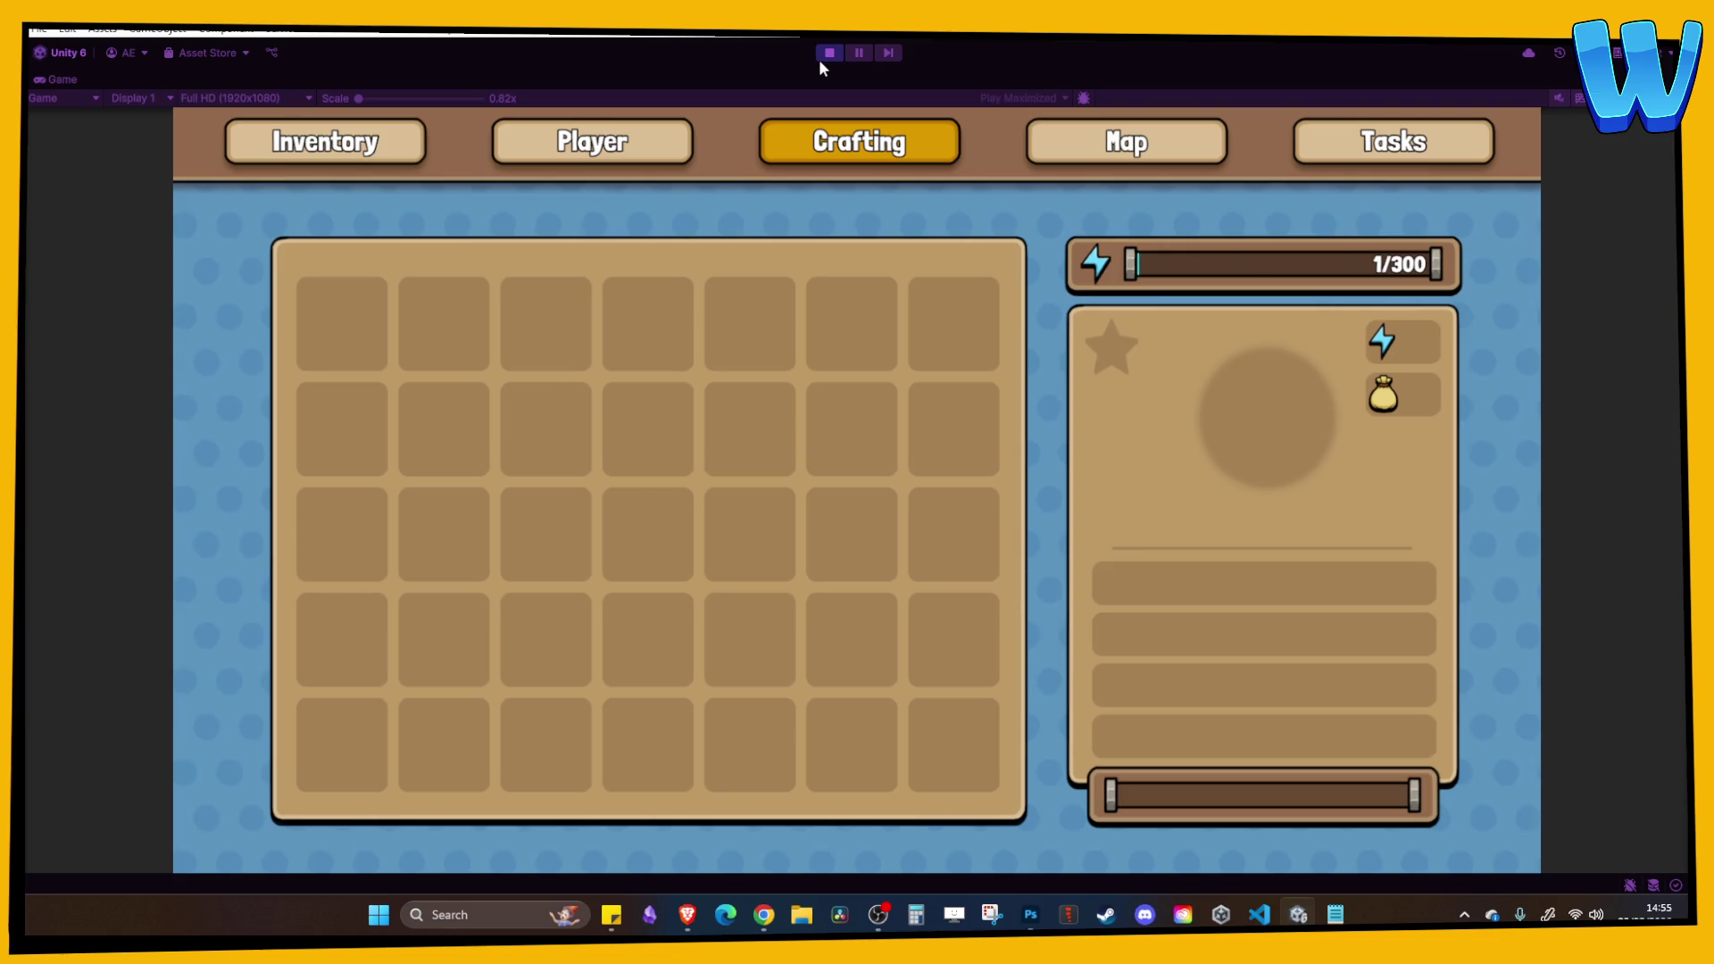
key(q)
key(Escape)
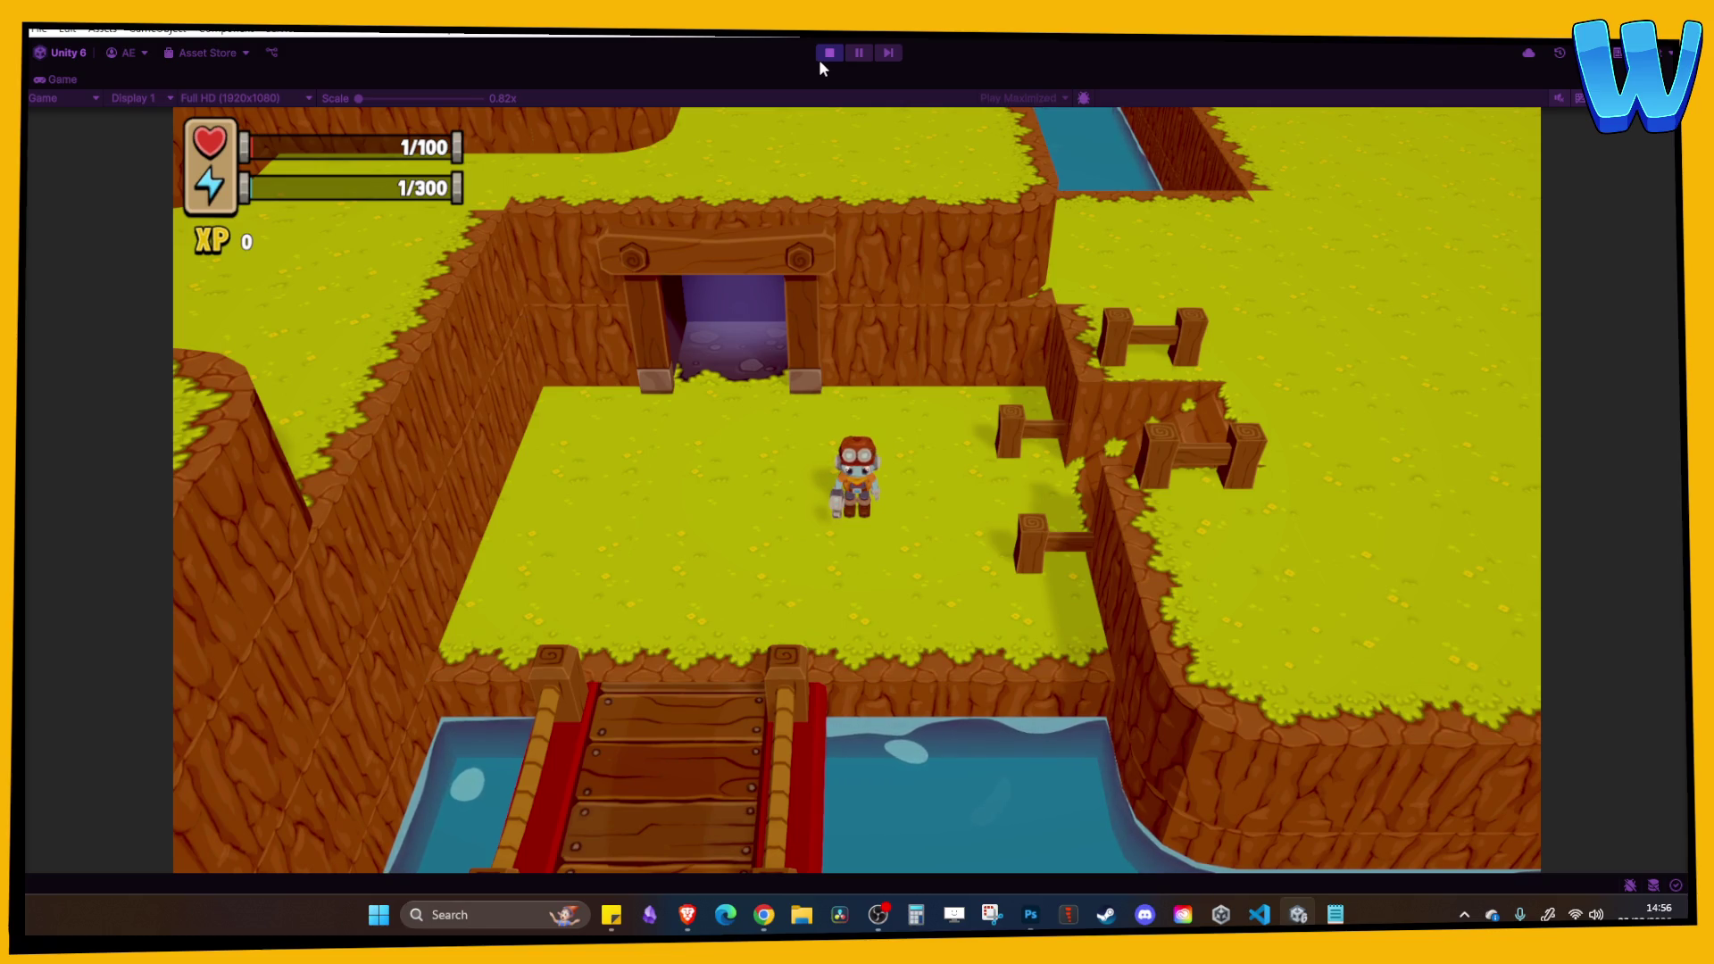
key(i)
key(e)
key(e)
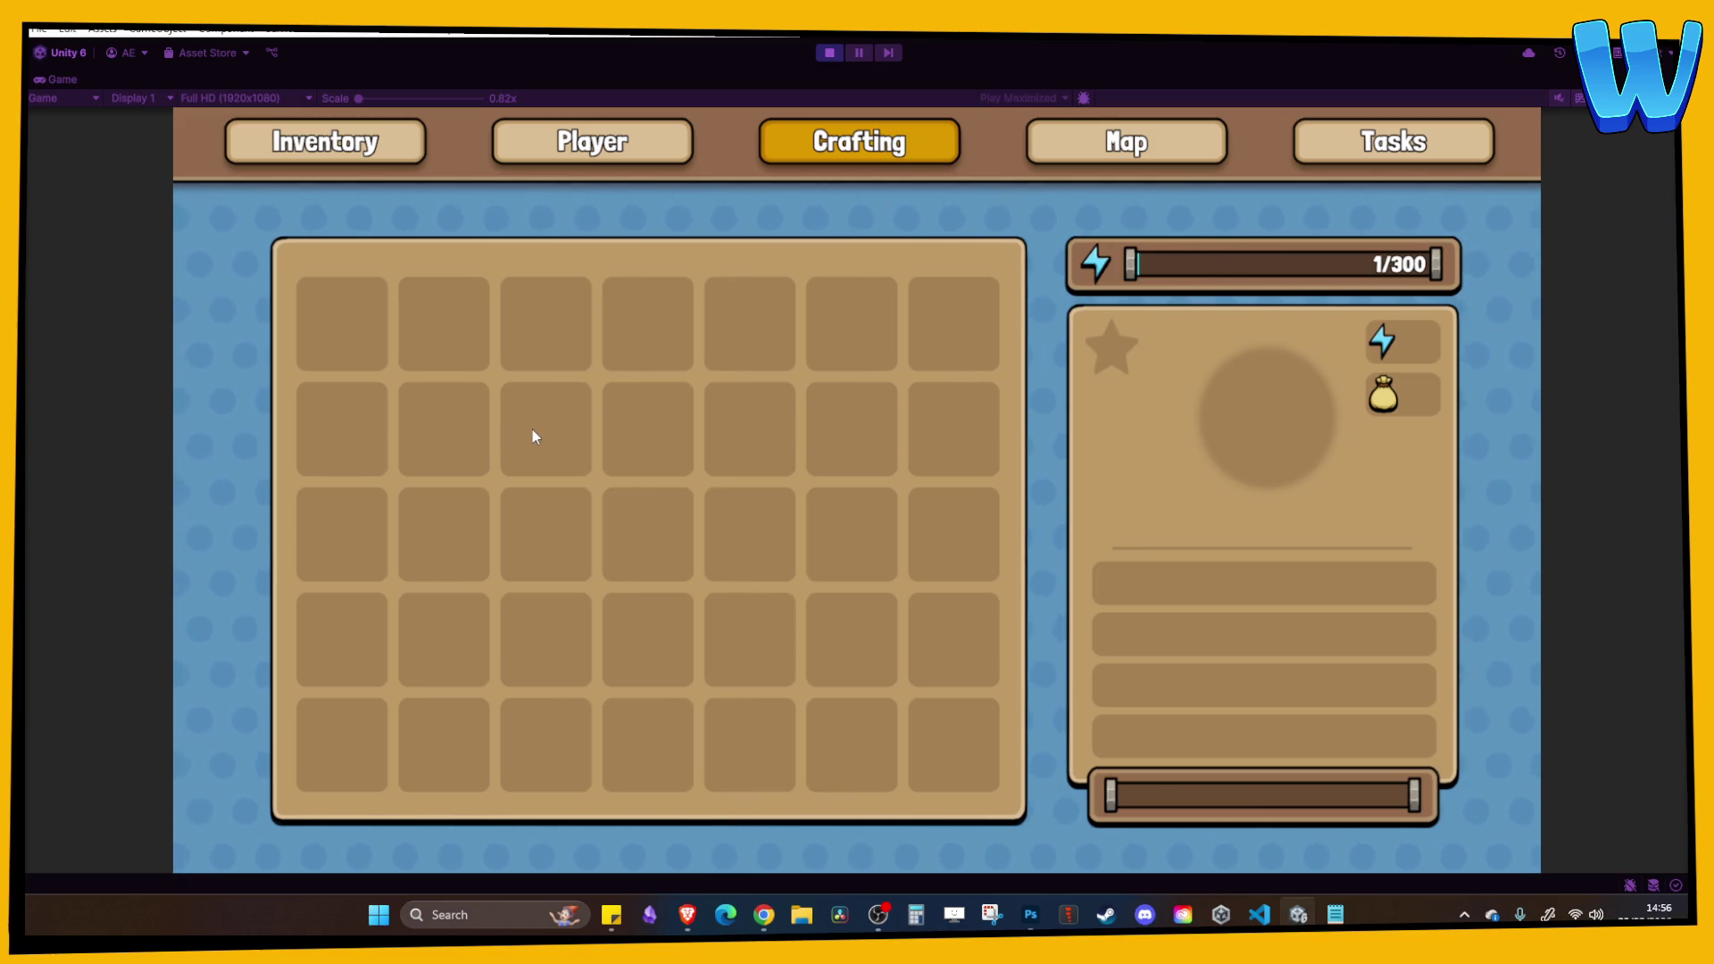
click(823, 52)
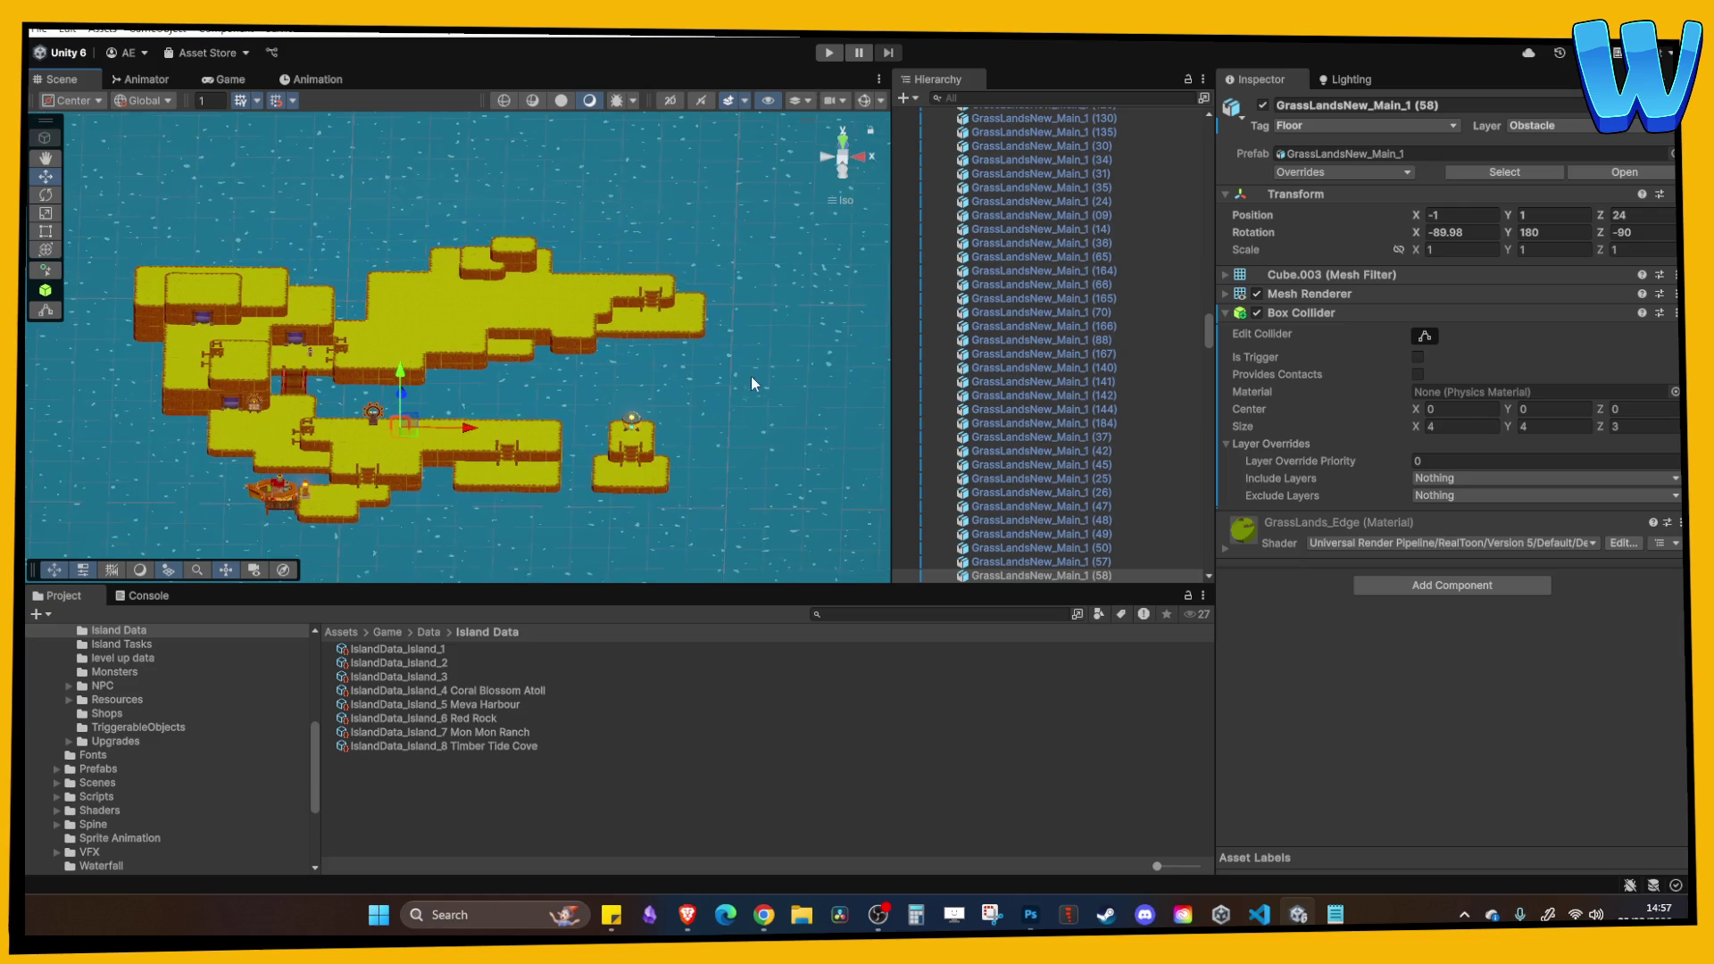
scroll(752, 376, up, 2)
drag(530, 421, 574, 410)
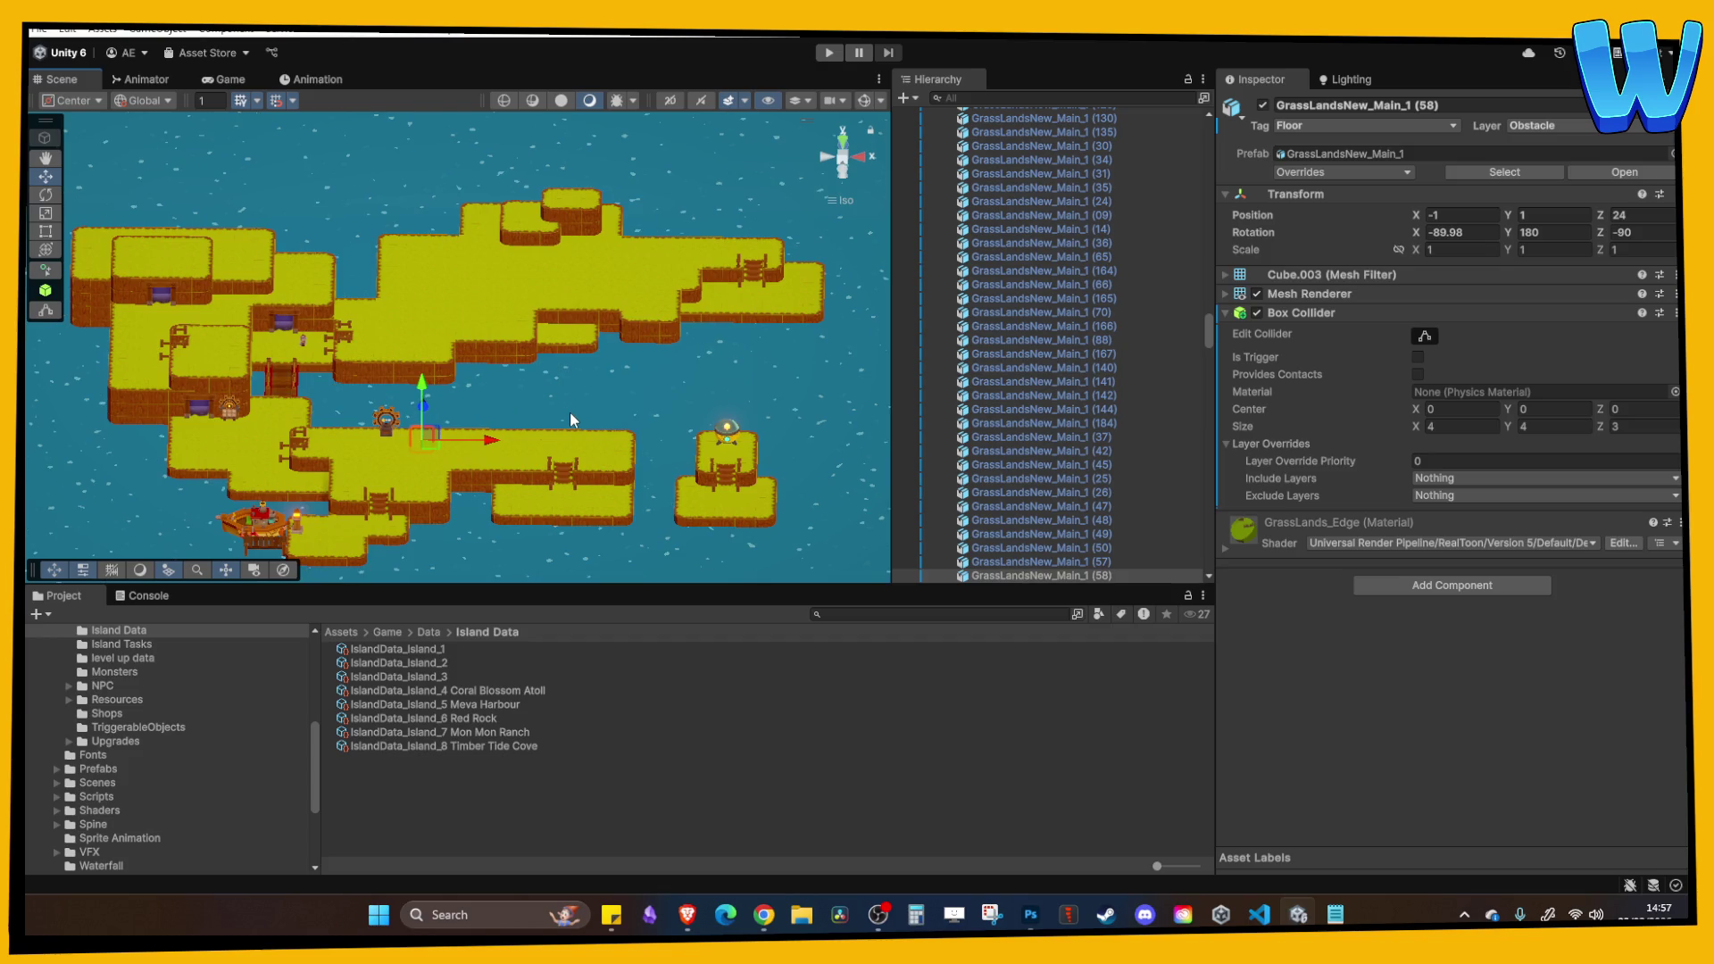
drag(518, 444, 586, 448)
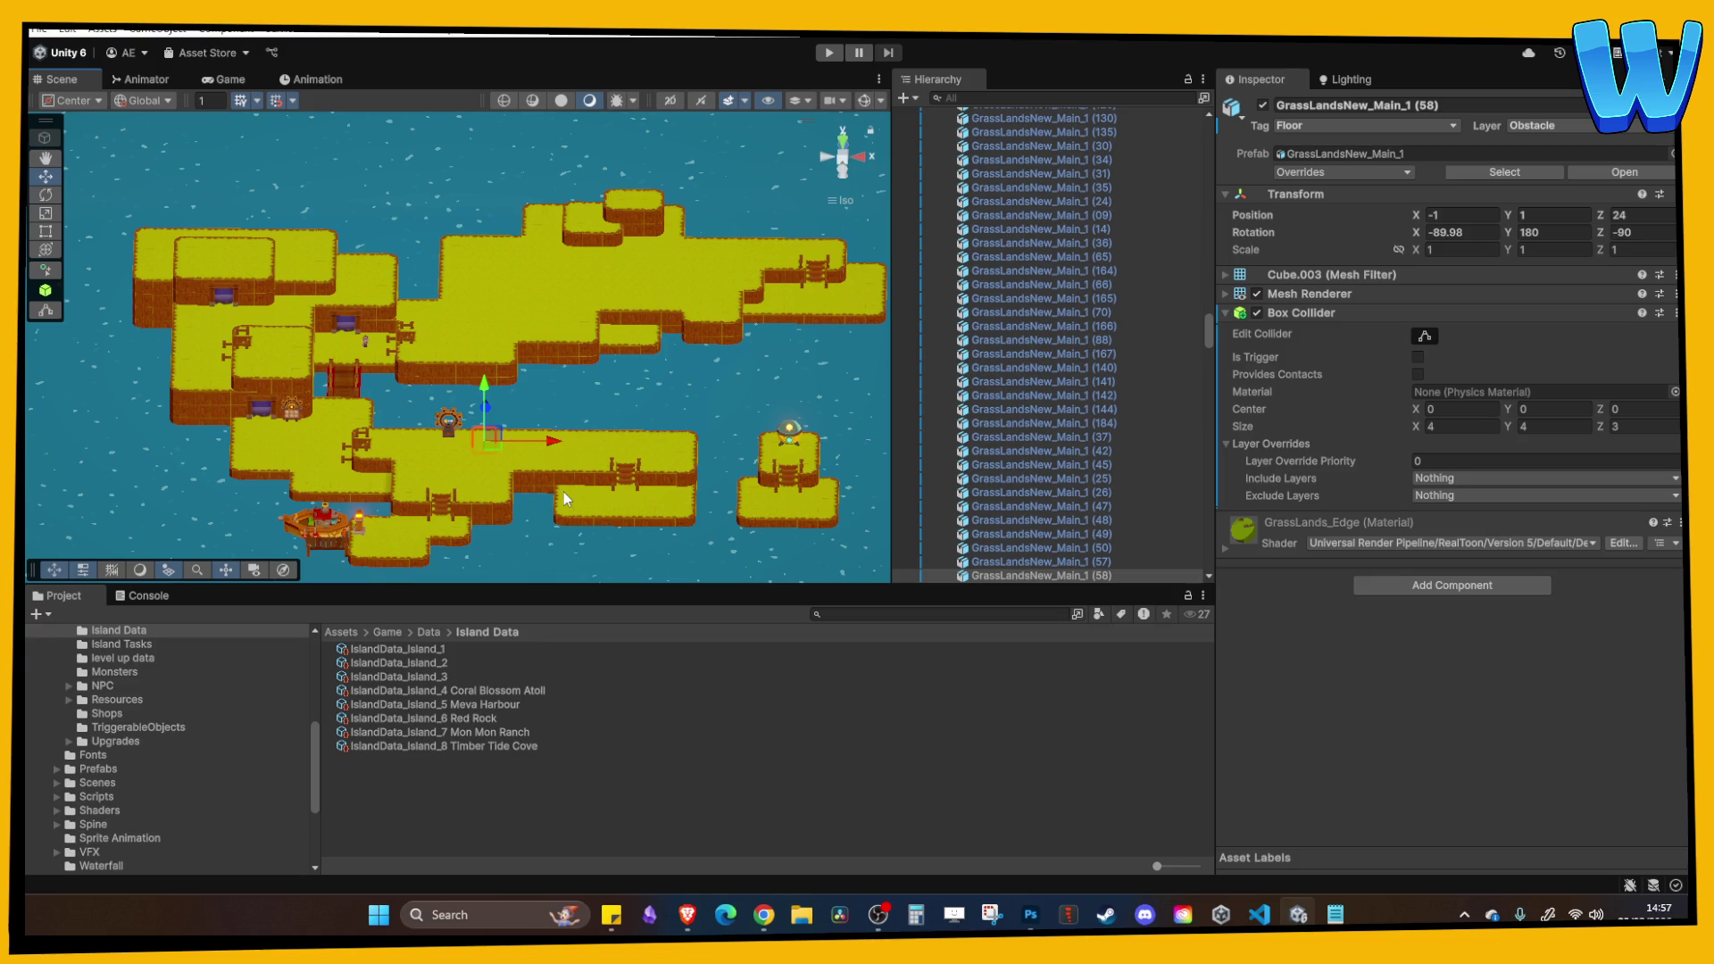
click(489, 293)
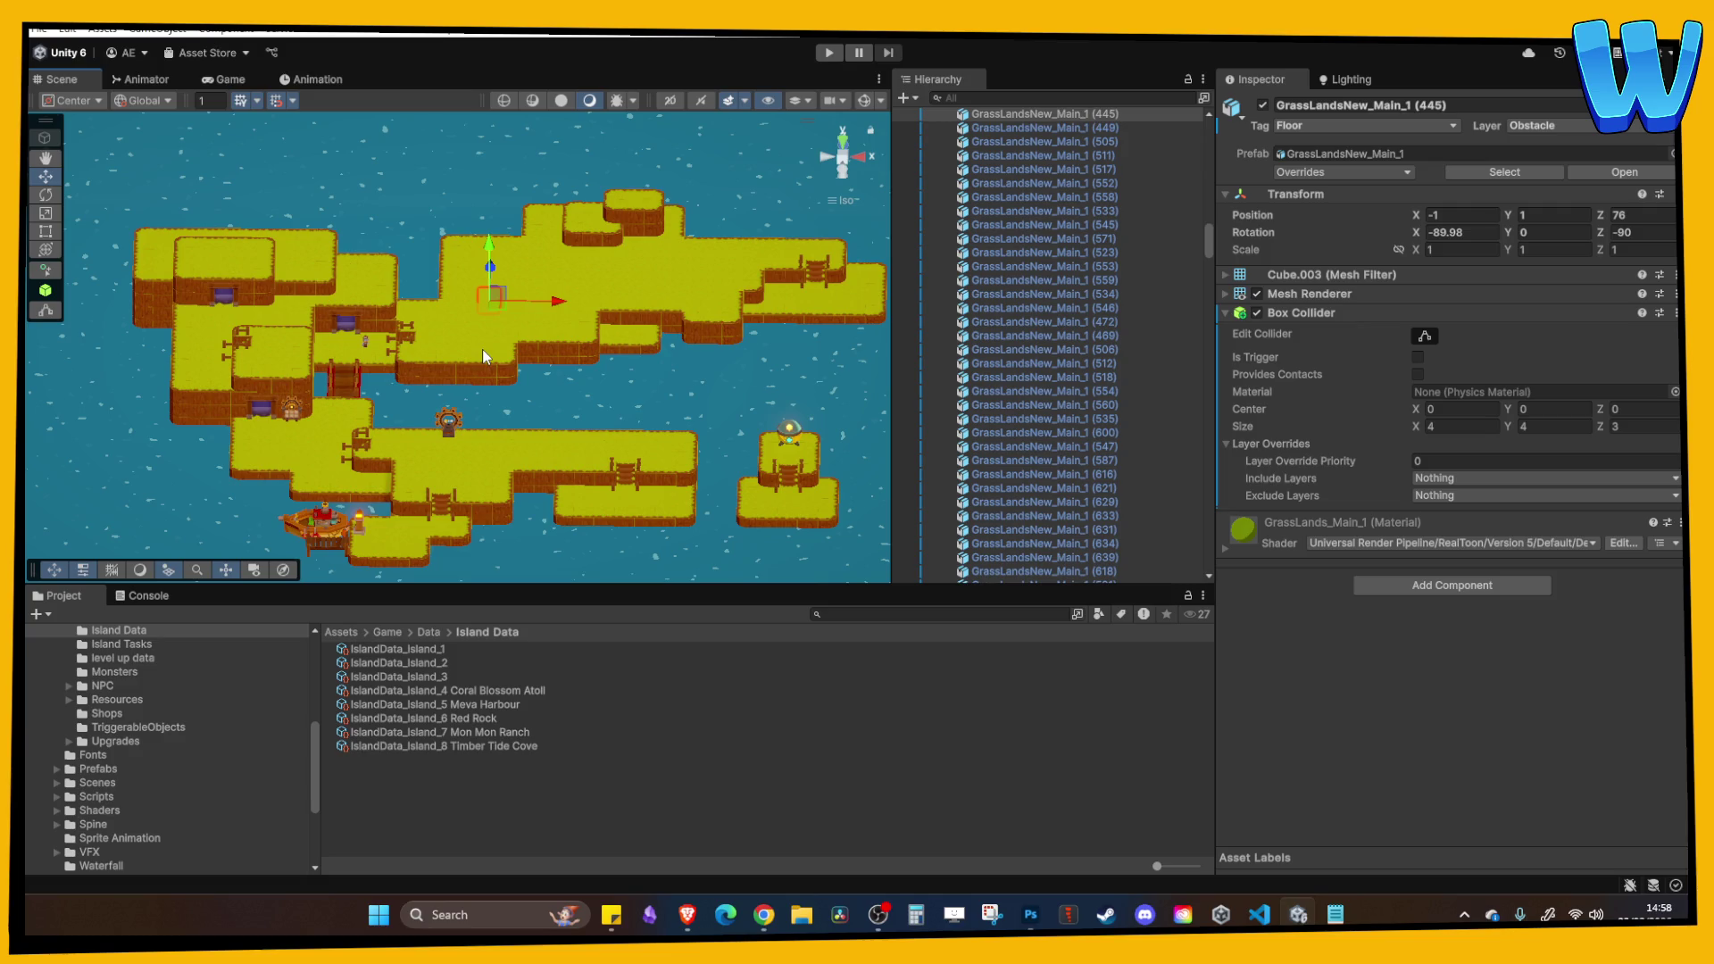
Frame the fast travel beacon and move FastTravelBeacon into the Gameplay group.
scroll(482, 350, up, 5)
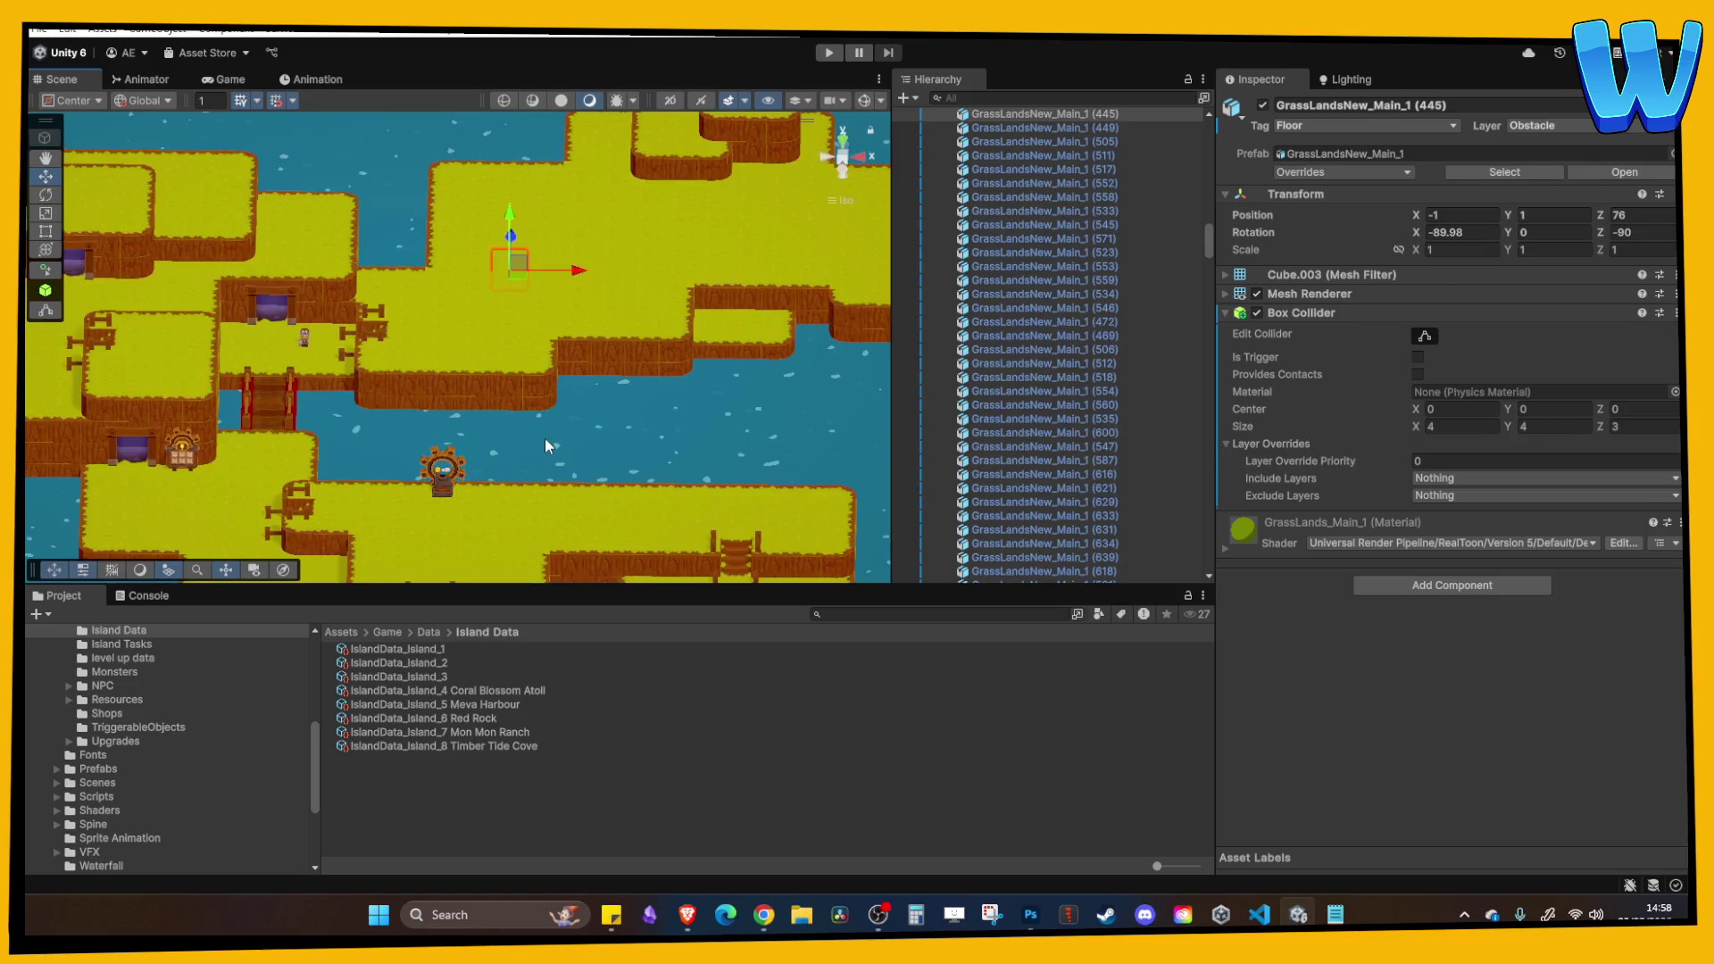
click(492, 379)
click(596, 455)
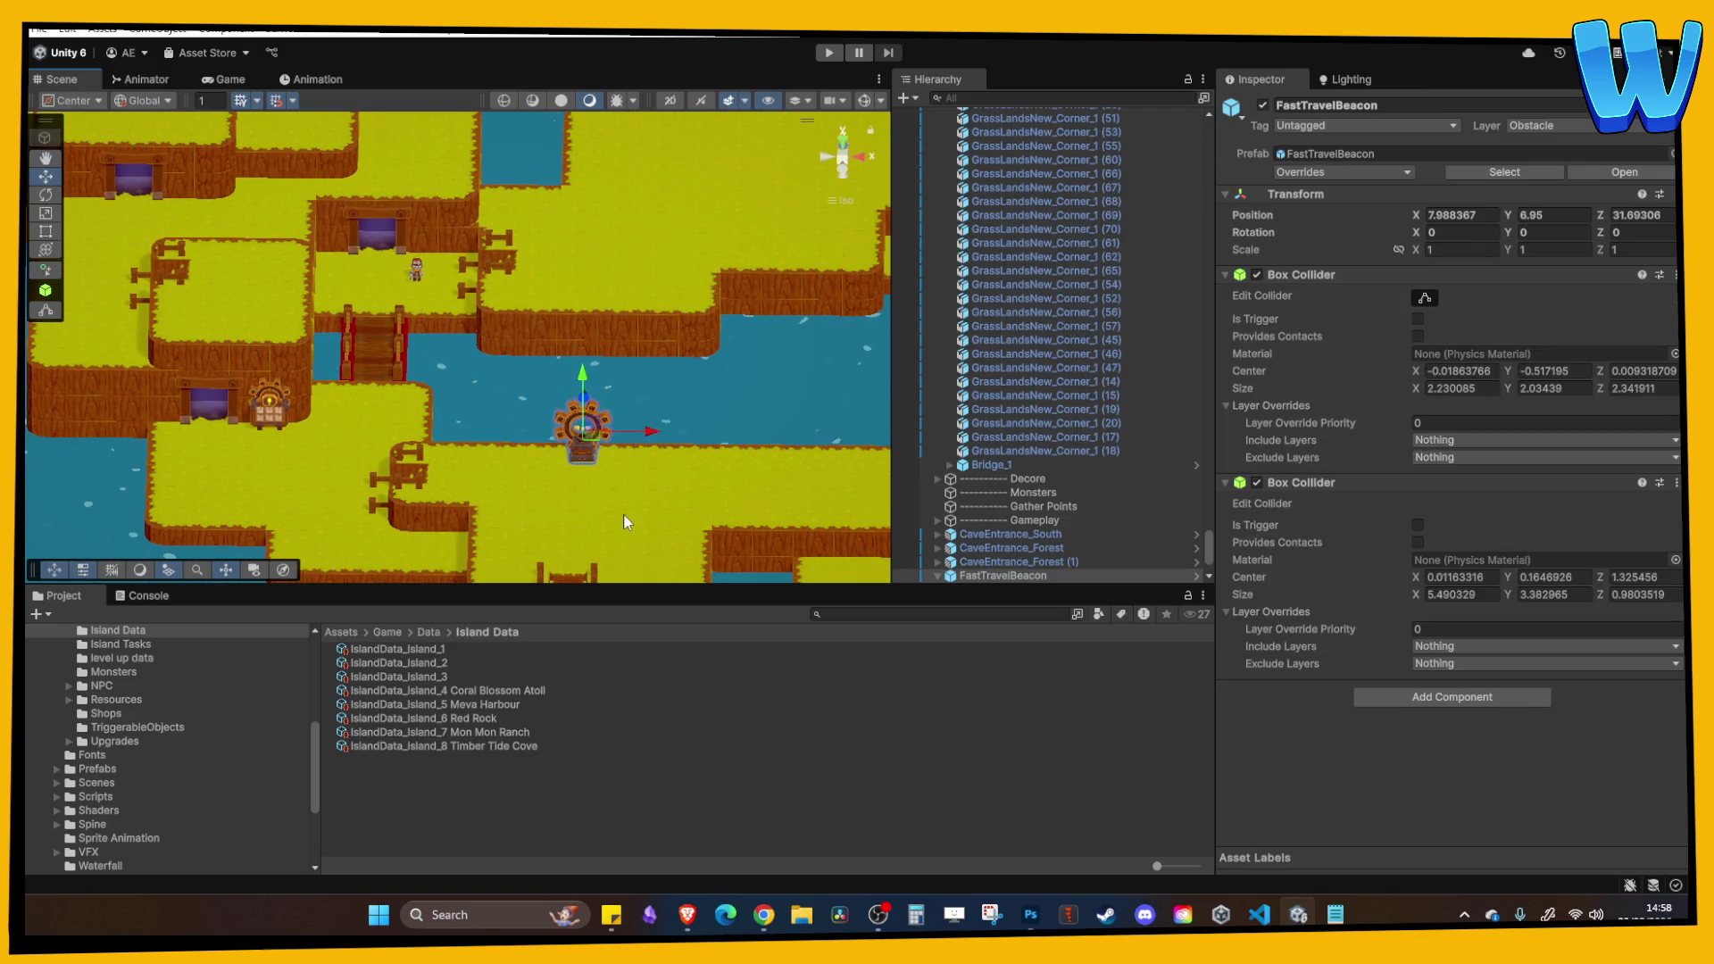
key(f)
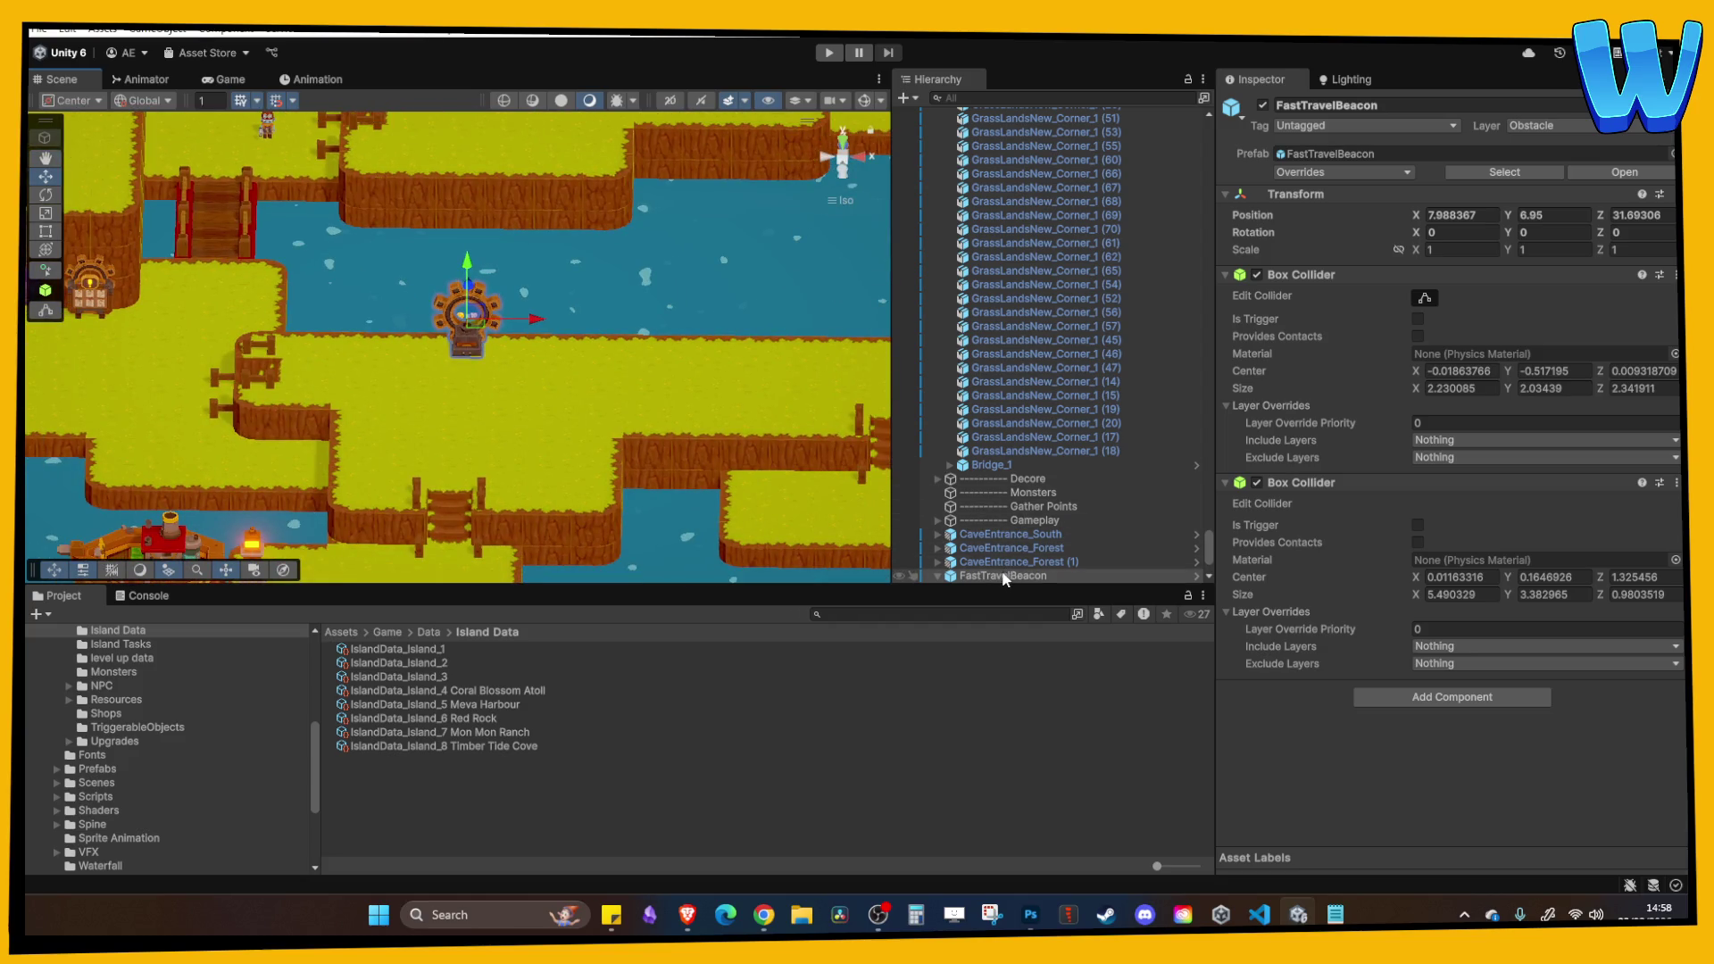
click(937, 575)
drag(1038, 420, 1038, 424)
Put CaveEntrance_South, CaveEntrance_Forest and CaveEntrance_Forest (1) under Gameplay.
click(938, 424)
click(1018, 533)
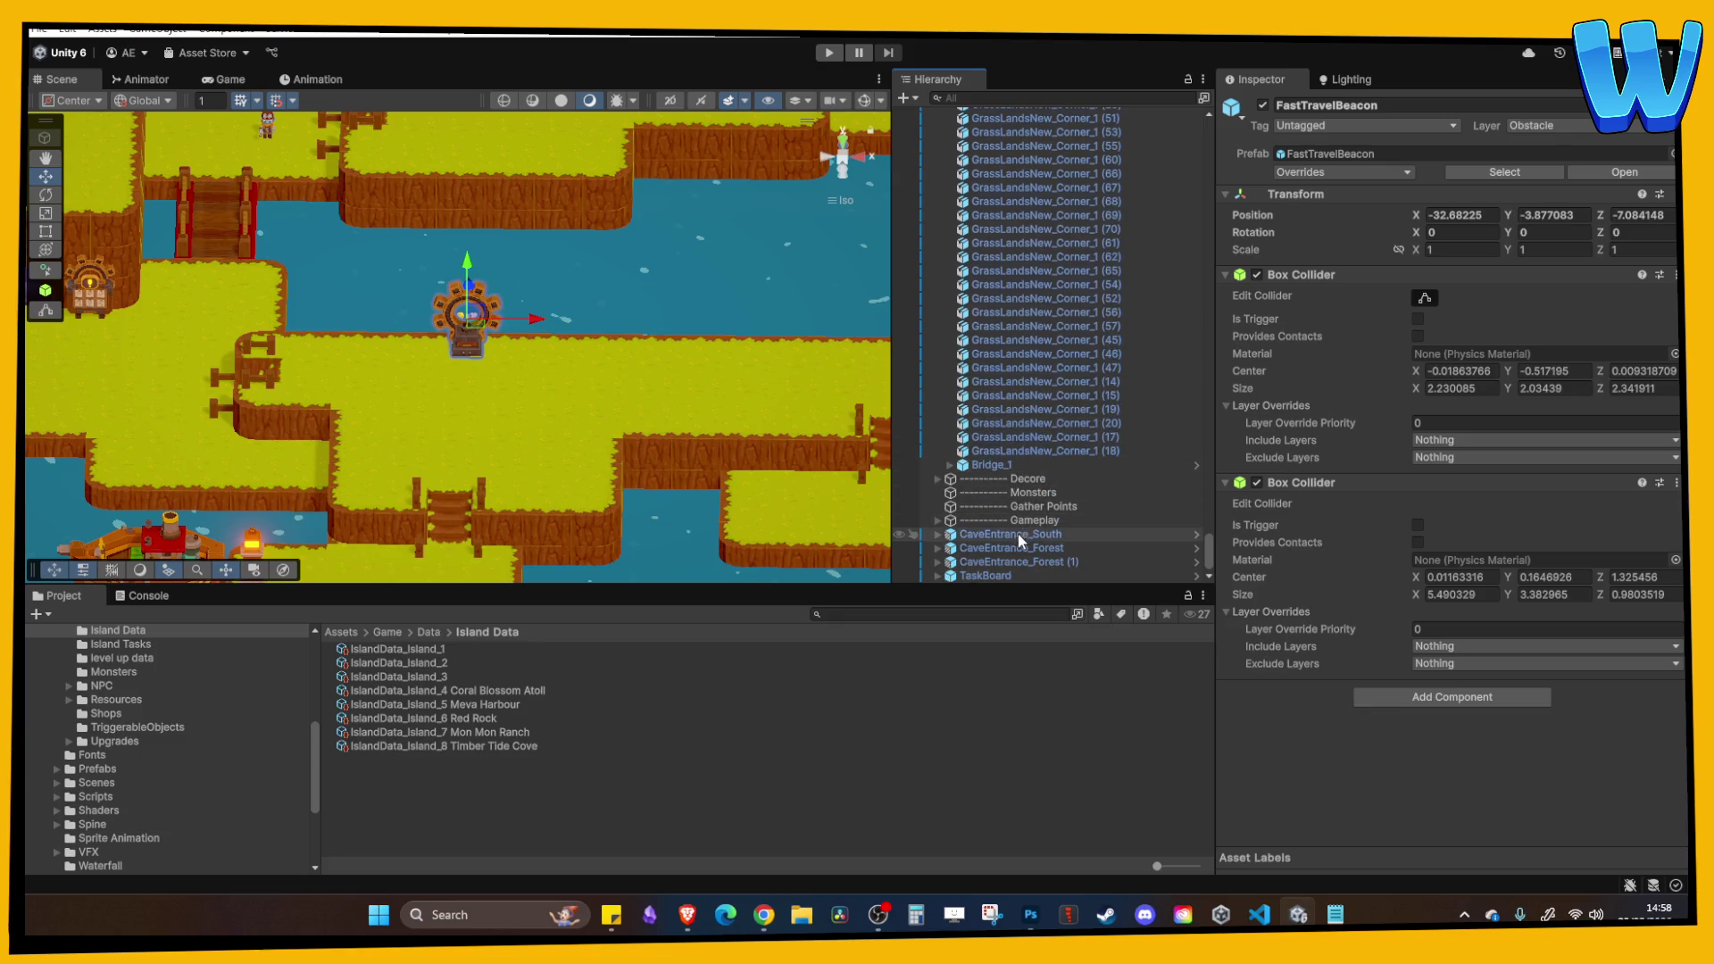
shift+click(1035, 559)
mouse_move(1032, 532)
mouse_down()
mouse_move(1050, 521)
mouse_move(928, 442)
mouse_move(939, 410)
mouse_up()
click(939, 416)
Raise the TaskBoard to height Y 4 with the move gizmo.
click(986, 575)
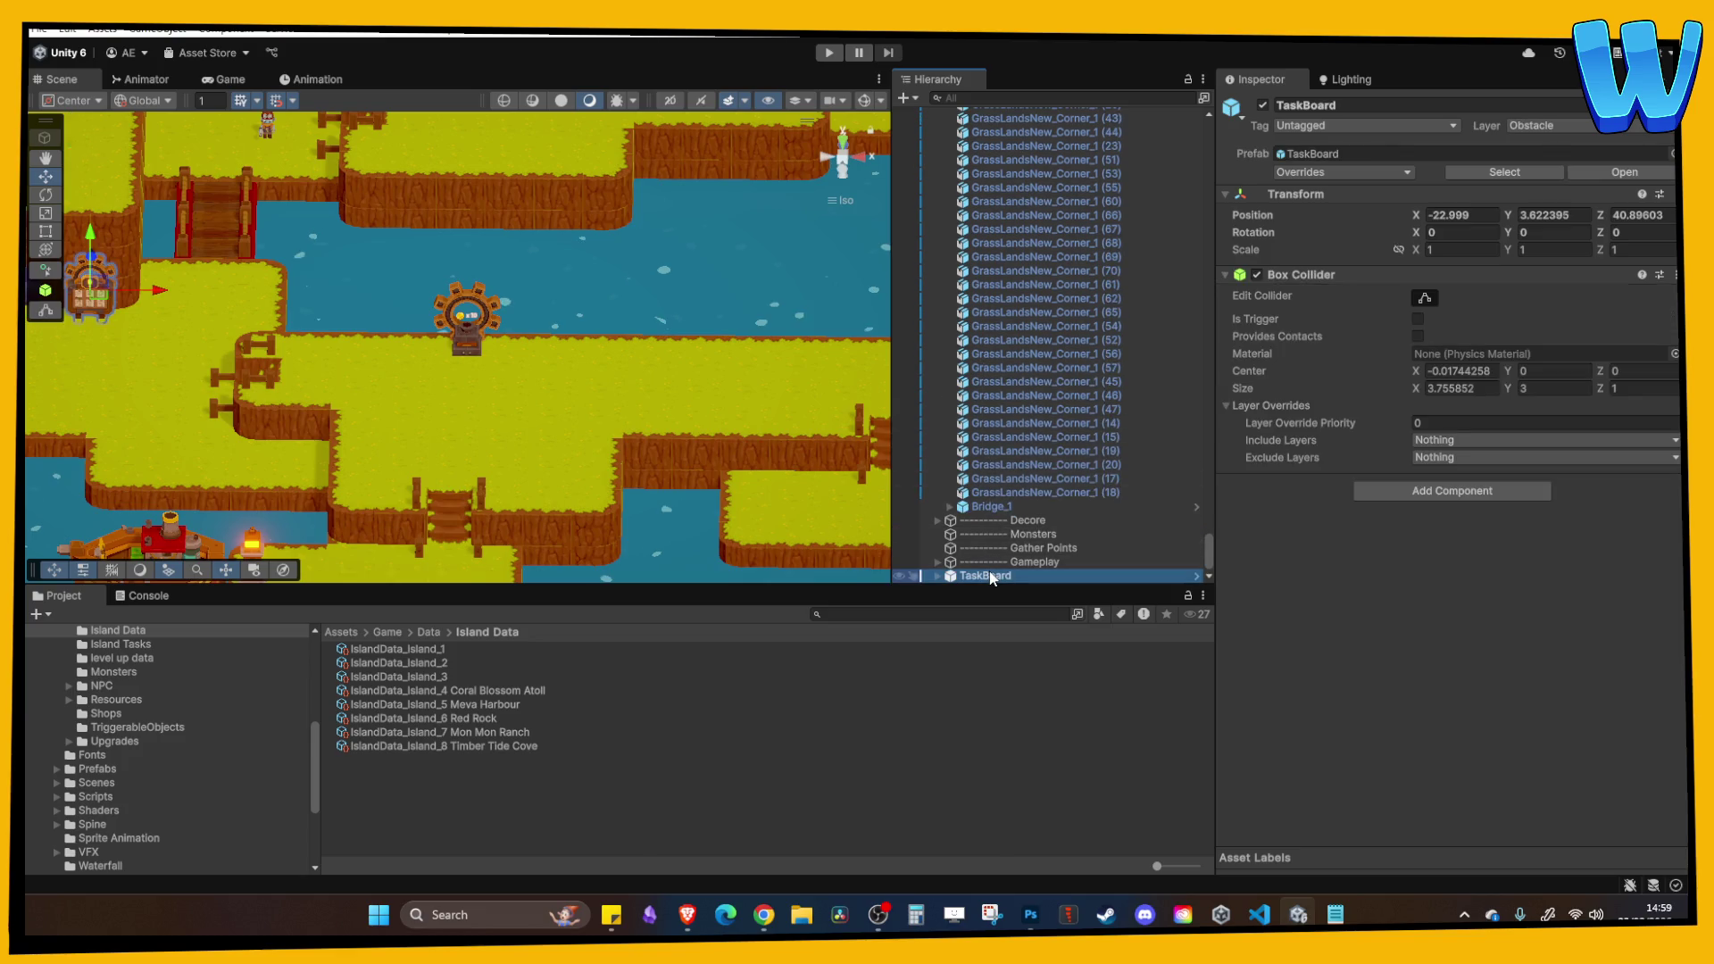
key(f)
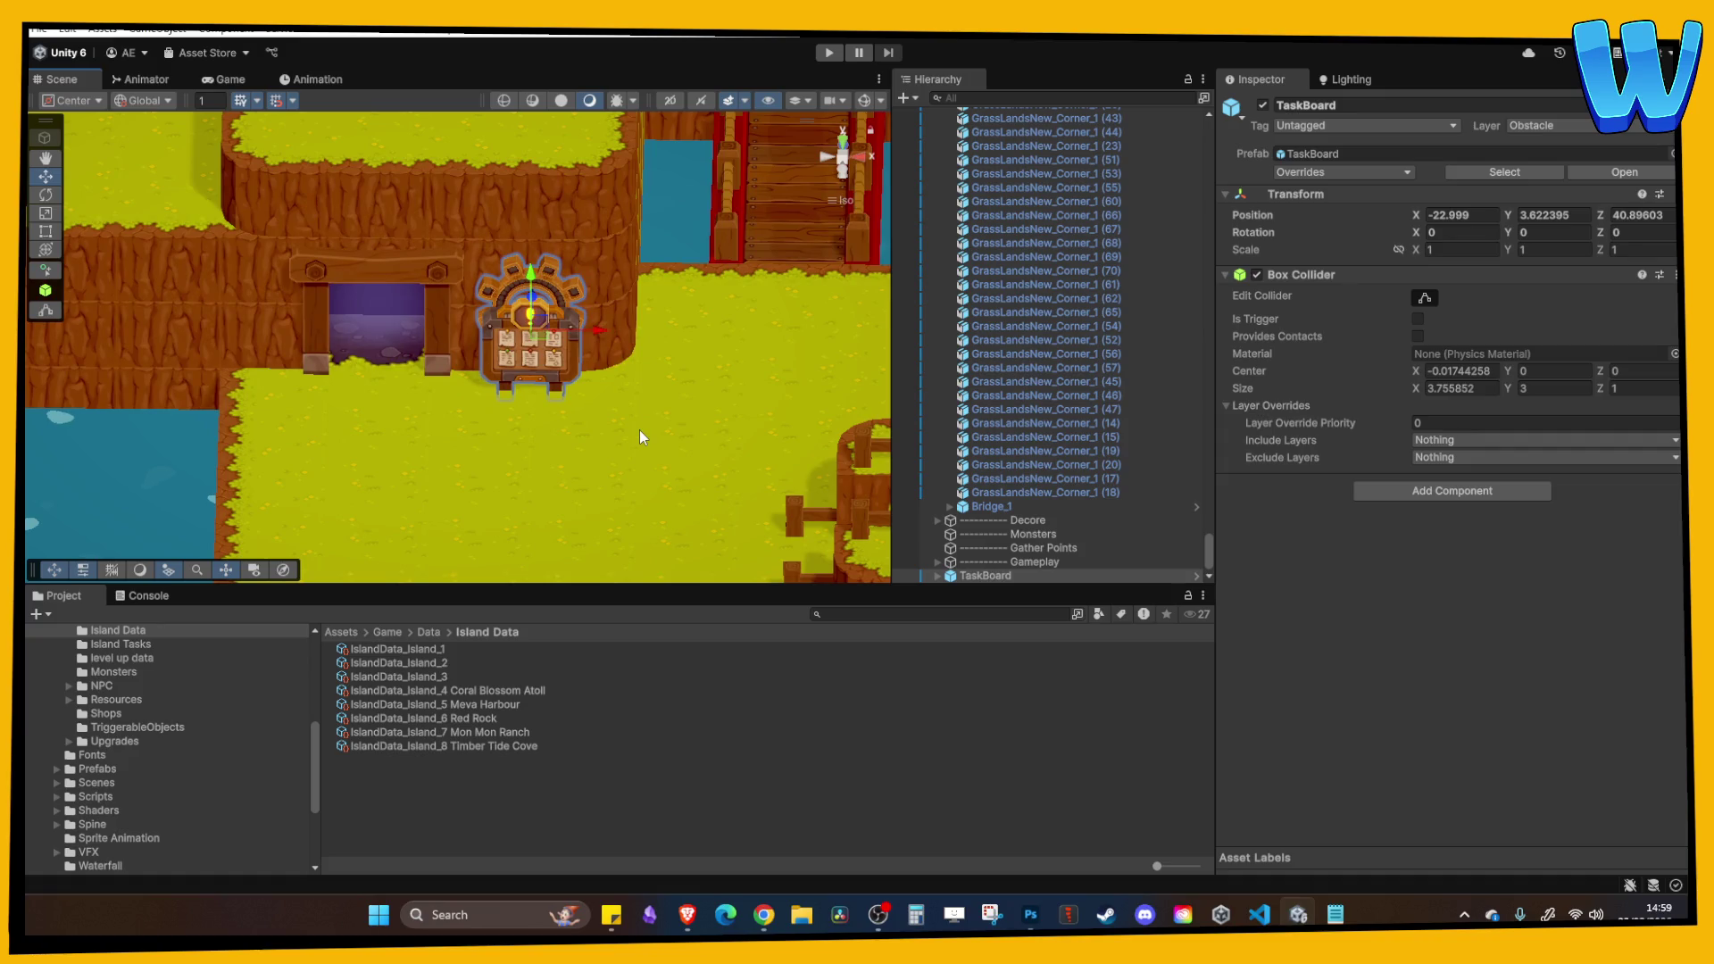
scroll(596, 382, up, 1)
scroll(555, 379, up, 1)
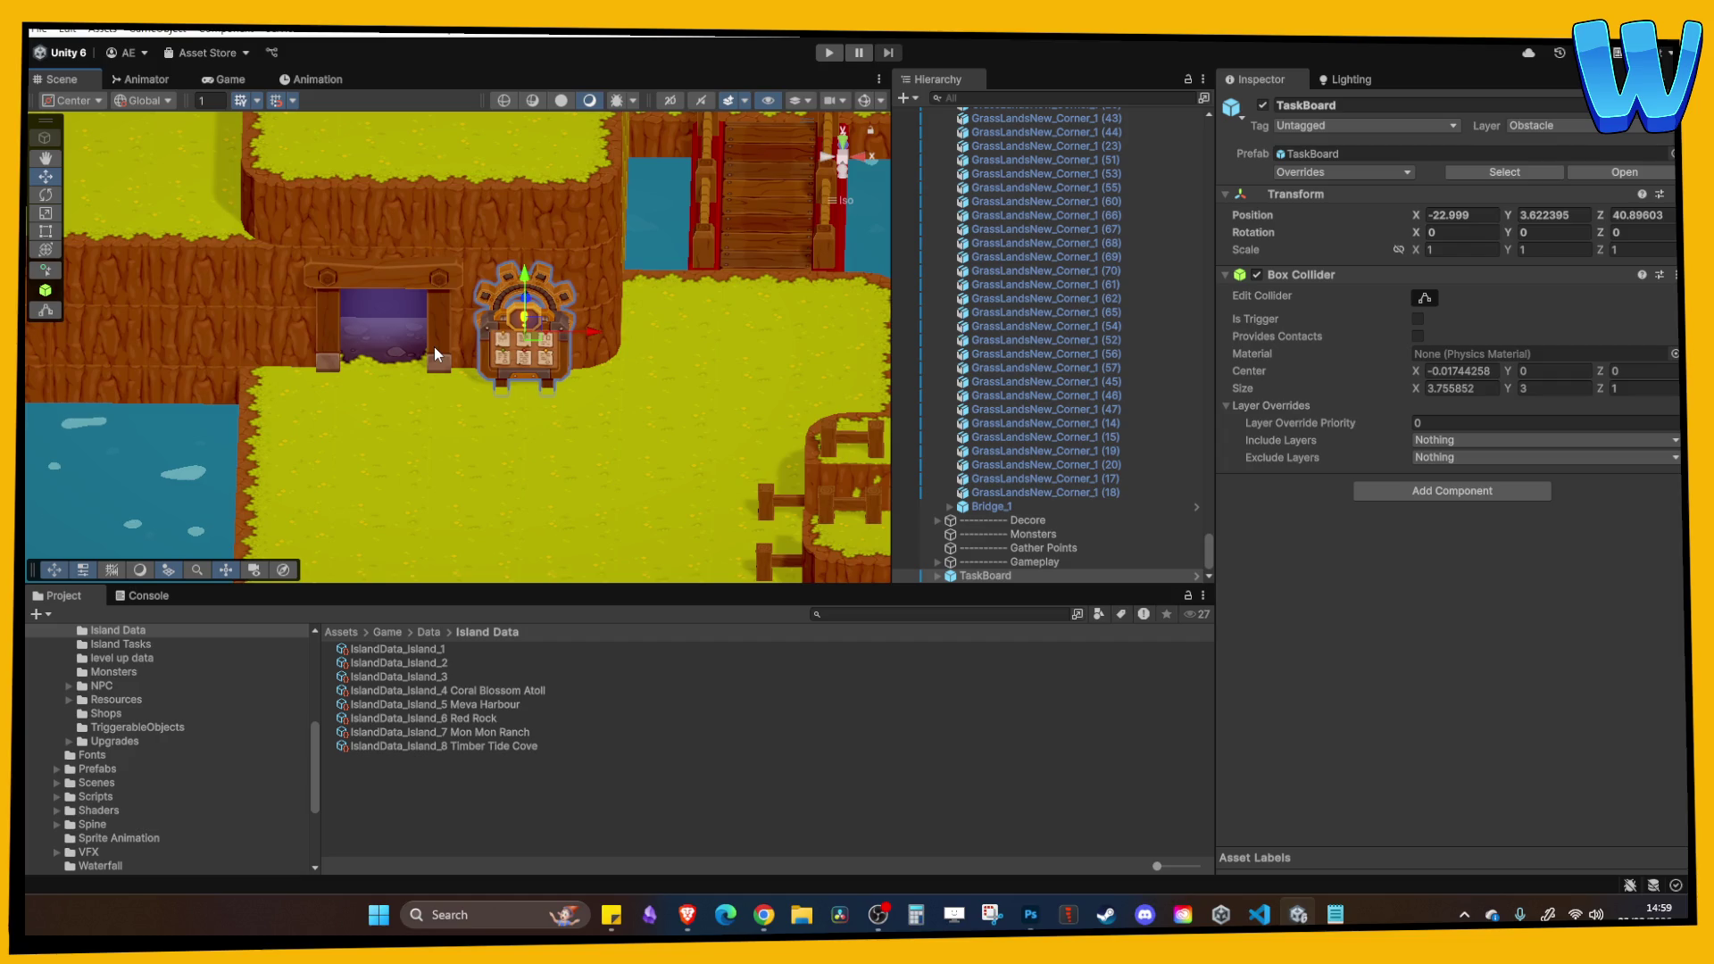
mouse_move(518, 407)
mouse_down()
mouse_move(597, 427)
mouse_move(494, 404)
mouse_up()
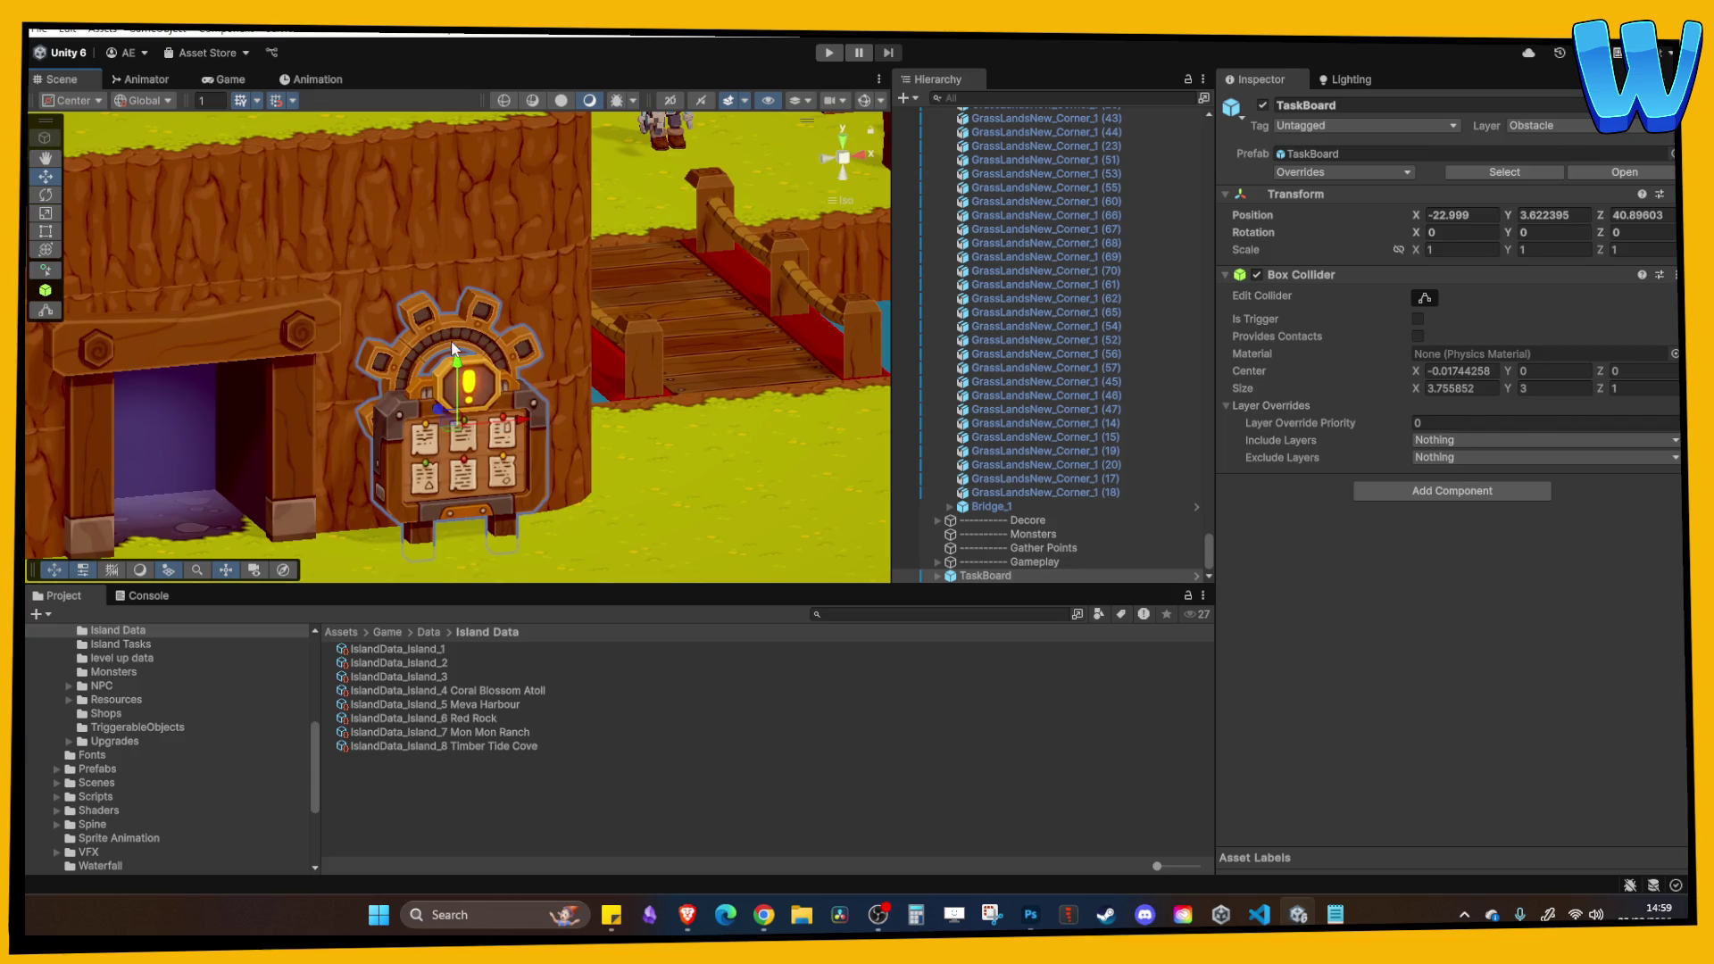
drag(456, 357, 462, 346)
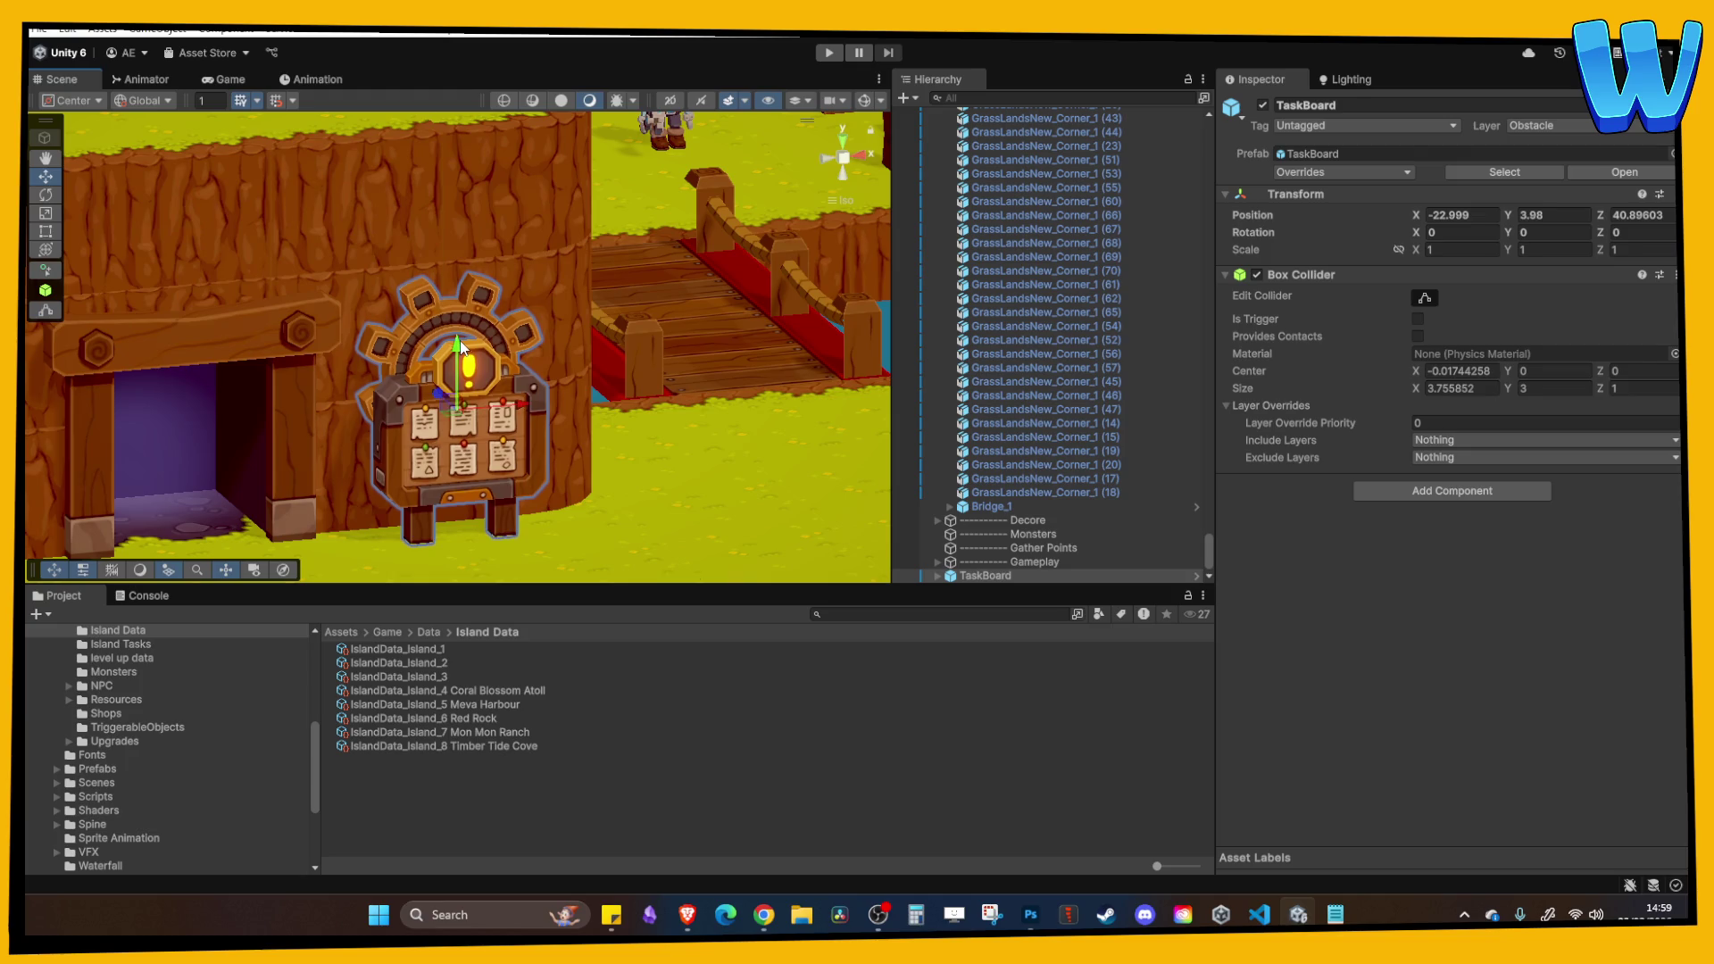
click(462, 348)
scroll(511, 371, down, 3)
drag(520, 384, 298, 378)
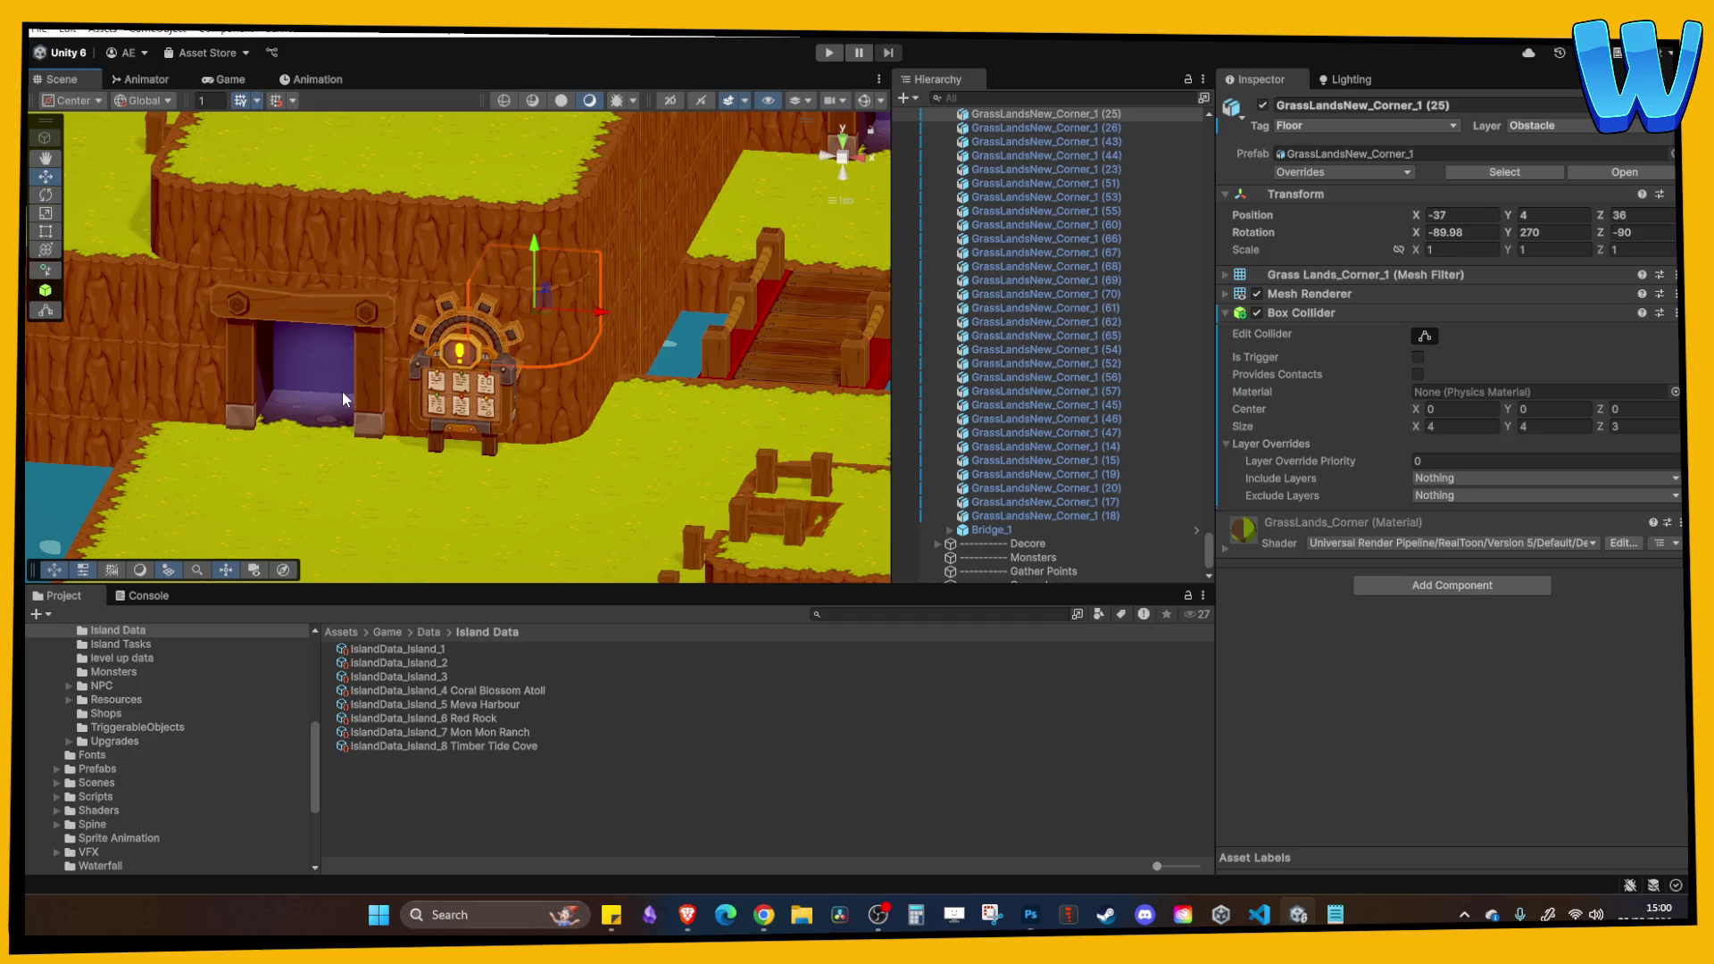
Open the Island_2_Farmstead Isle scene from the Scenes folder.
click(677, 463)
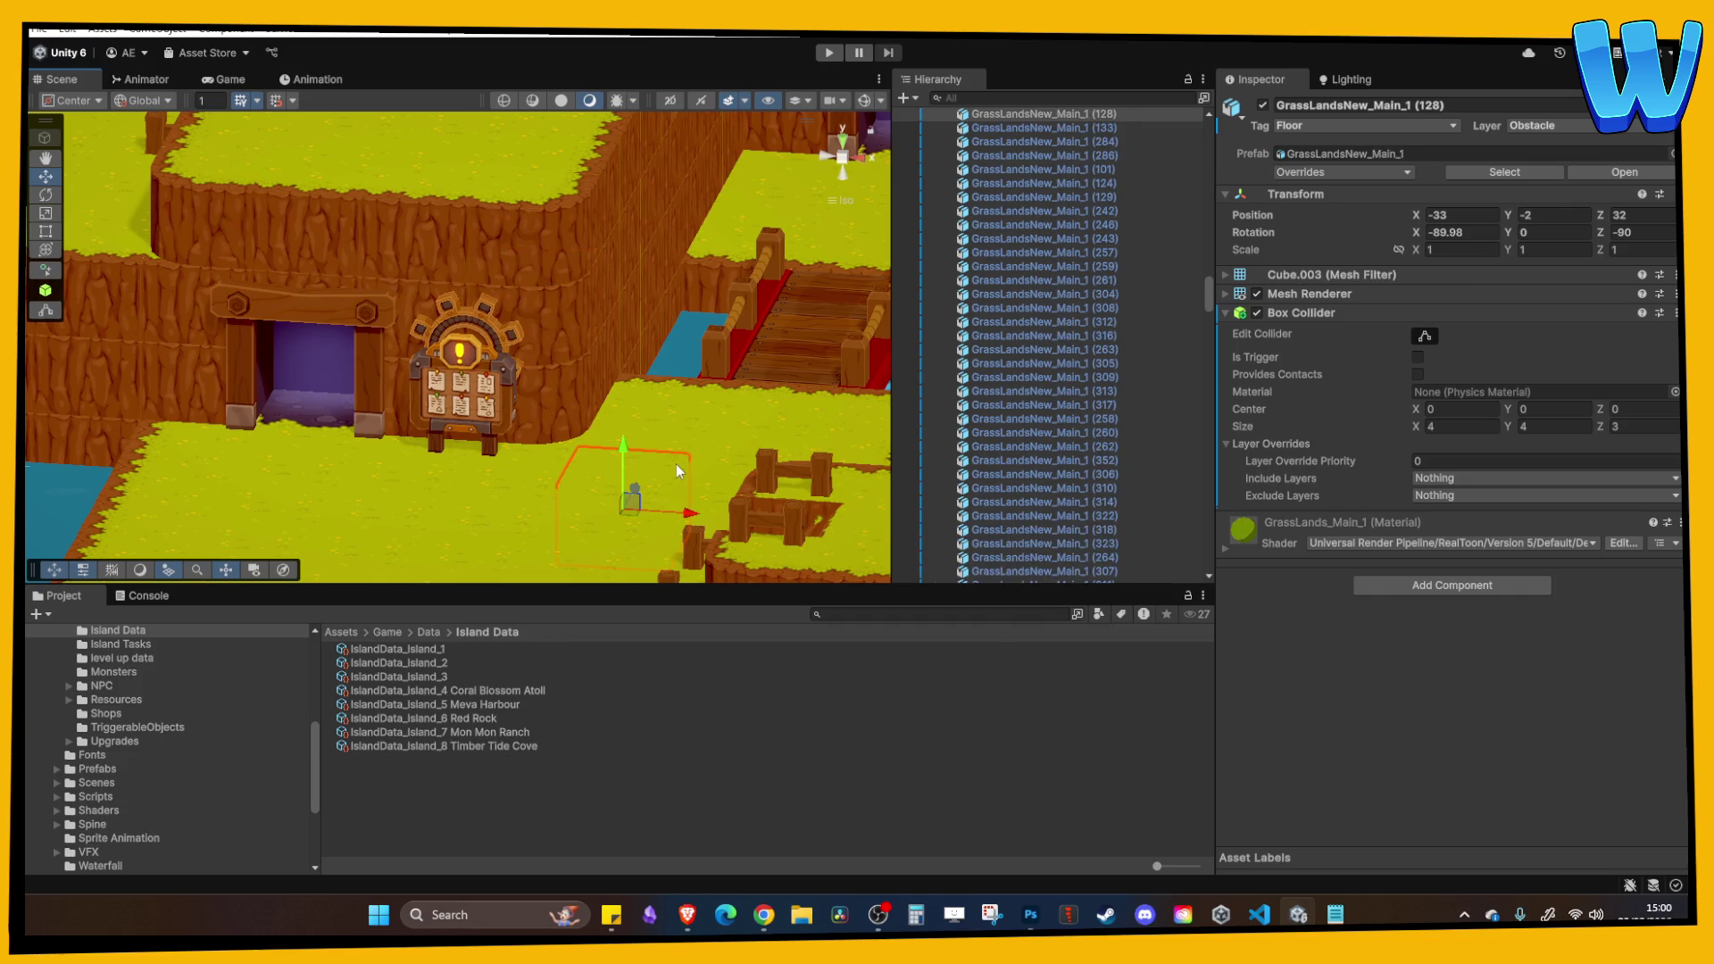
drag(673, 462, 618, 474)
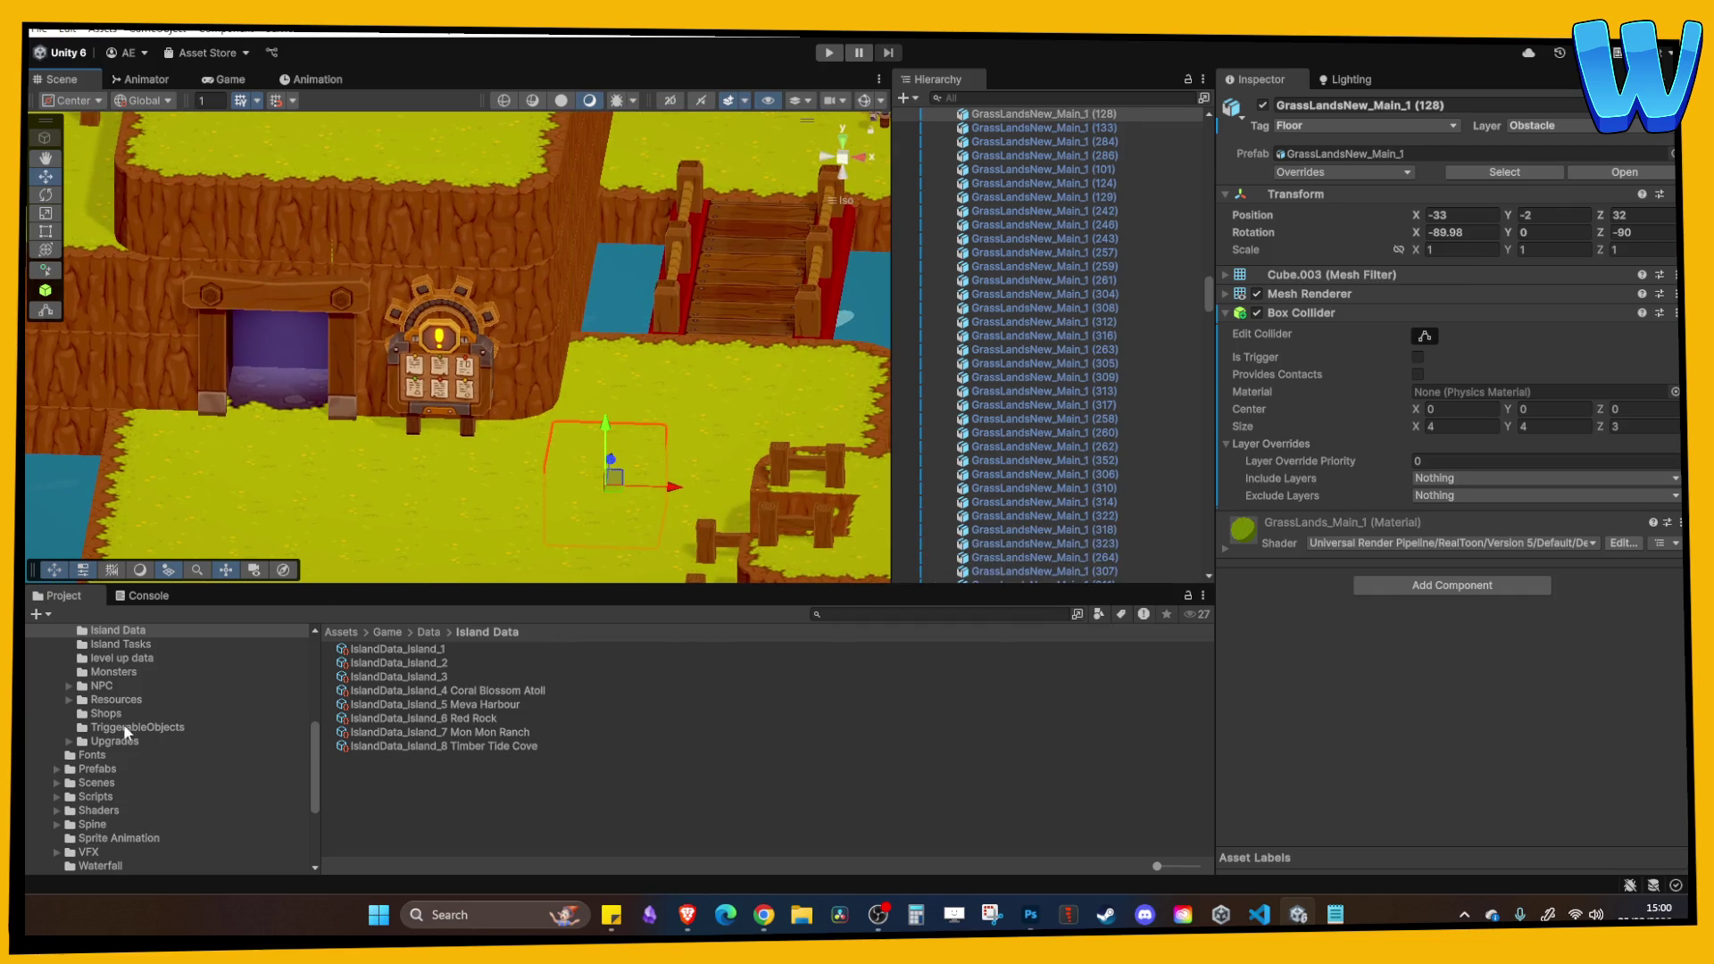
scroll(121, 736, down, 3)
scroll(109, 732, up, 3)
click(112, 782)
double_click(448, 733)
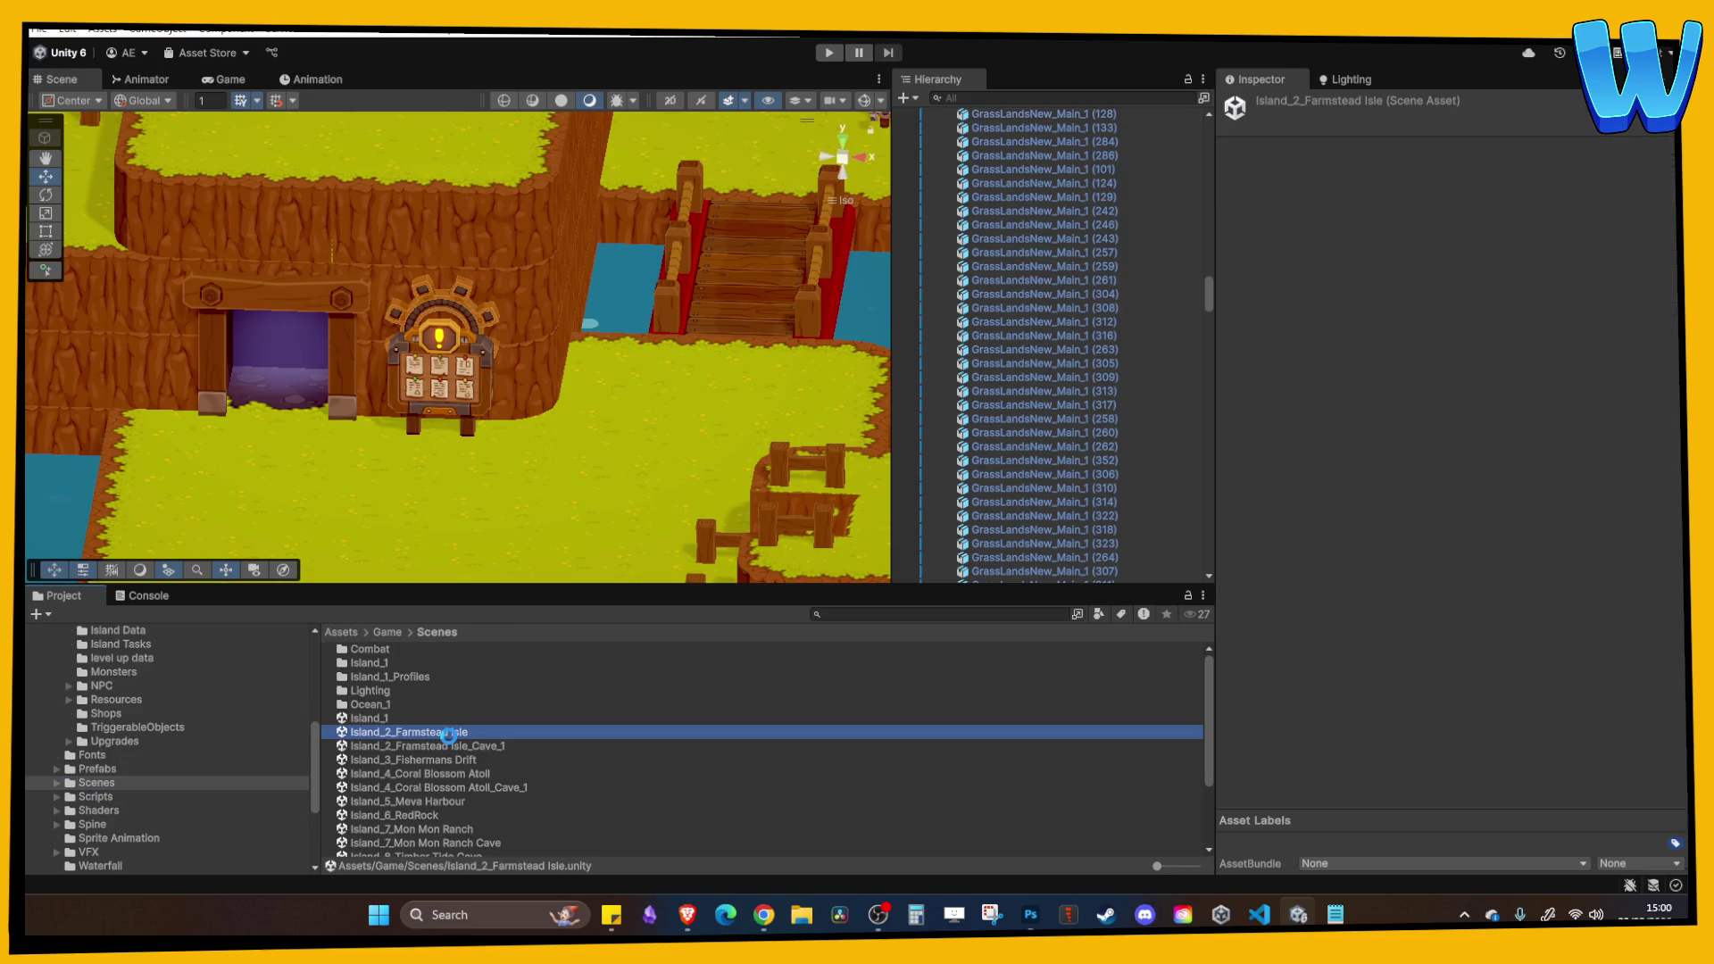
Start a play-test and walk past the glowing pedestal and across the bridge.
click(825, 53)
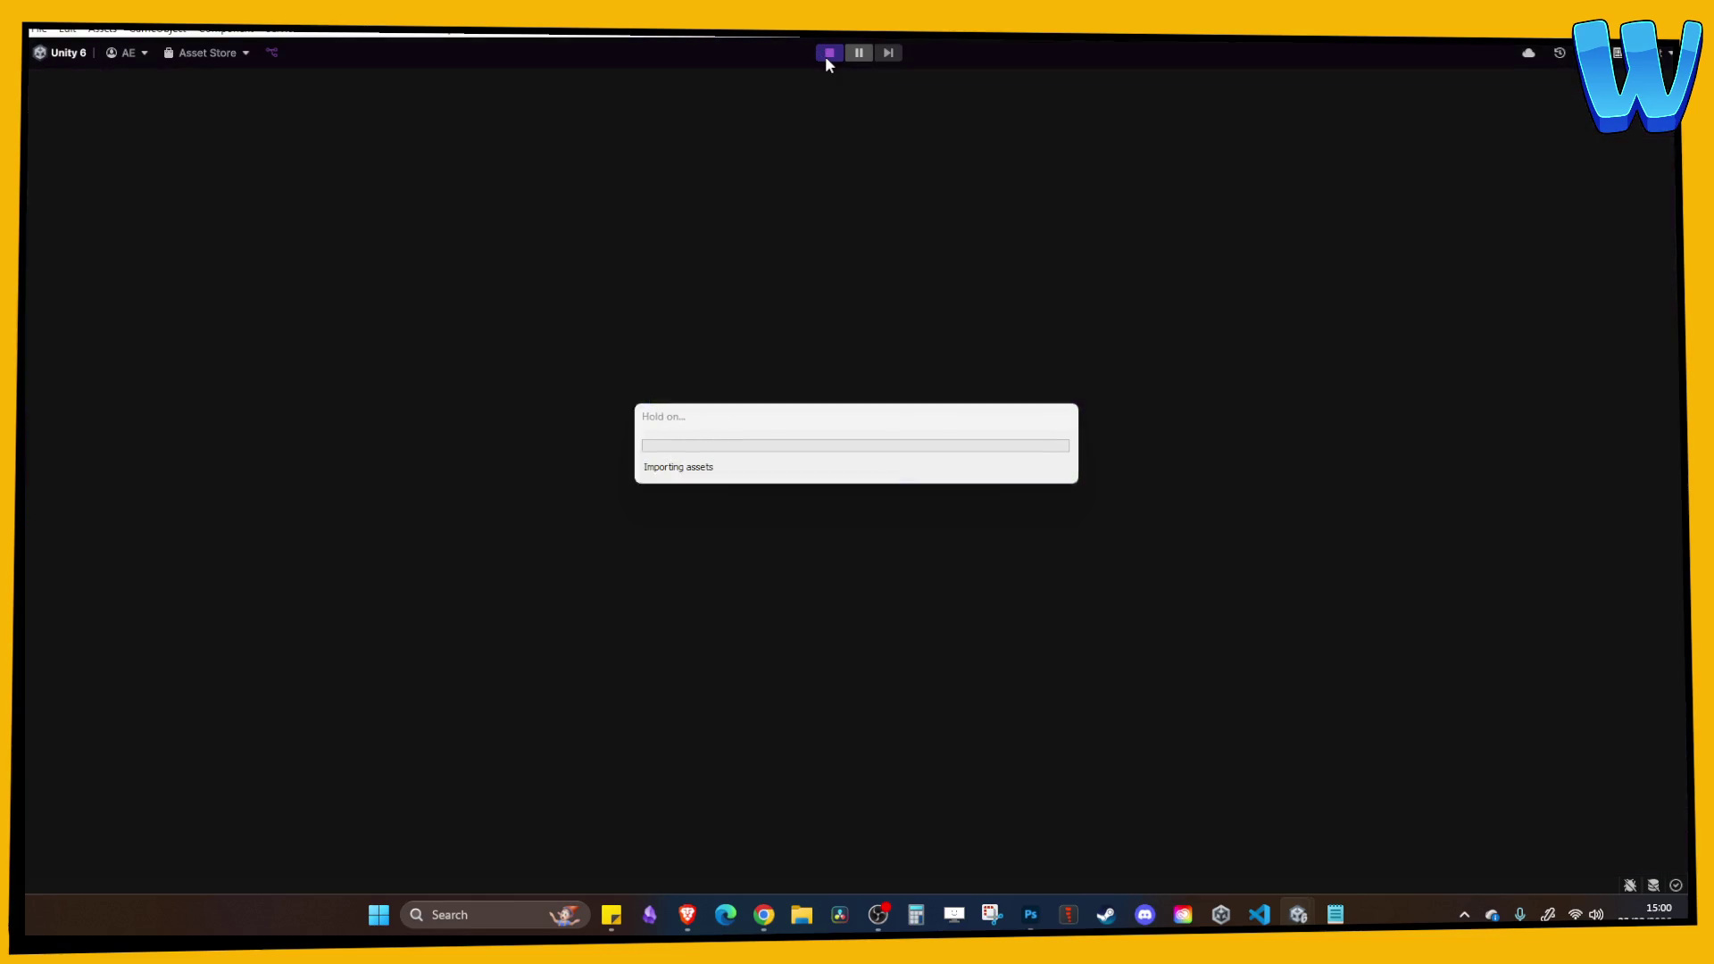
key(d)
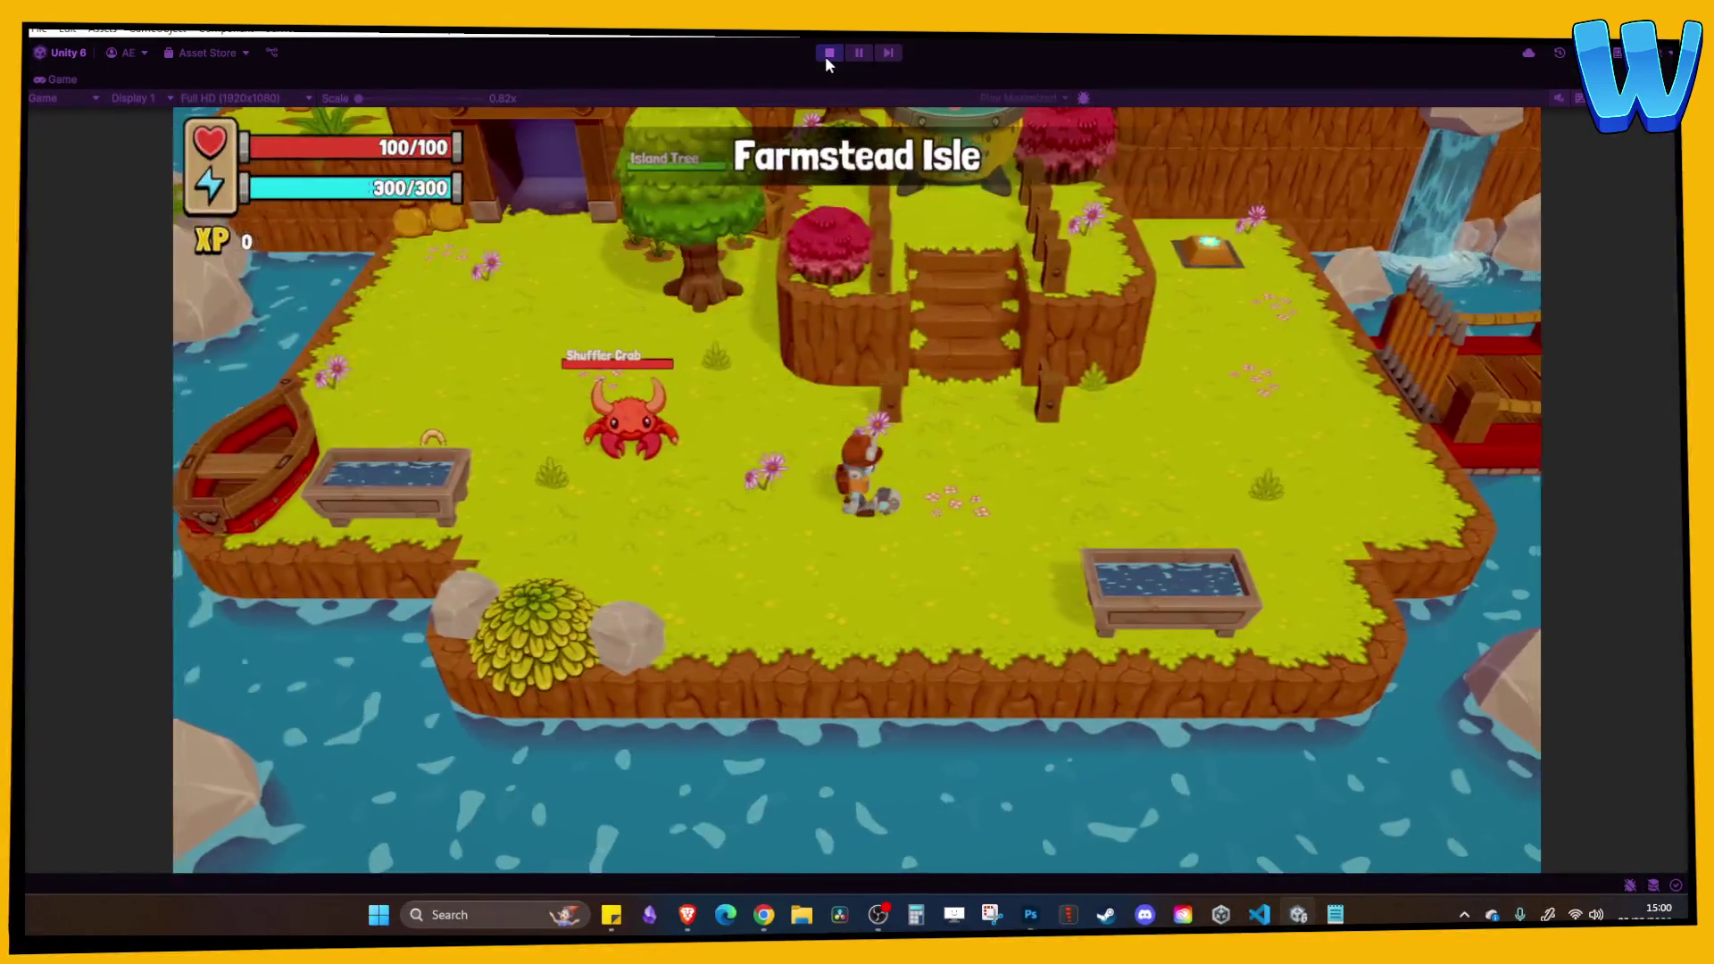
key(w)
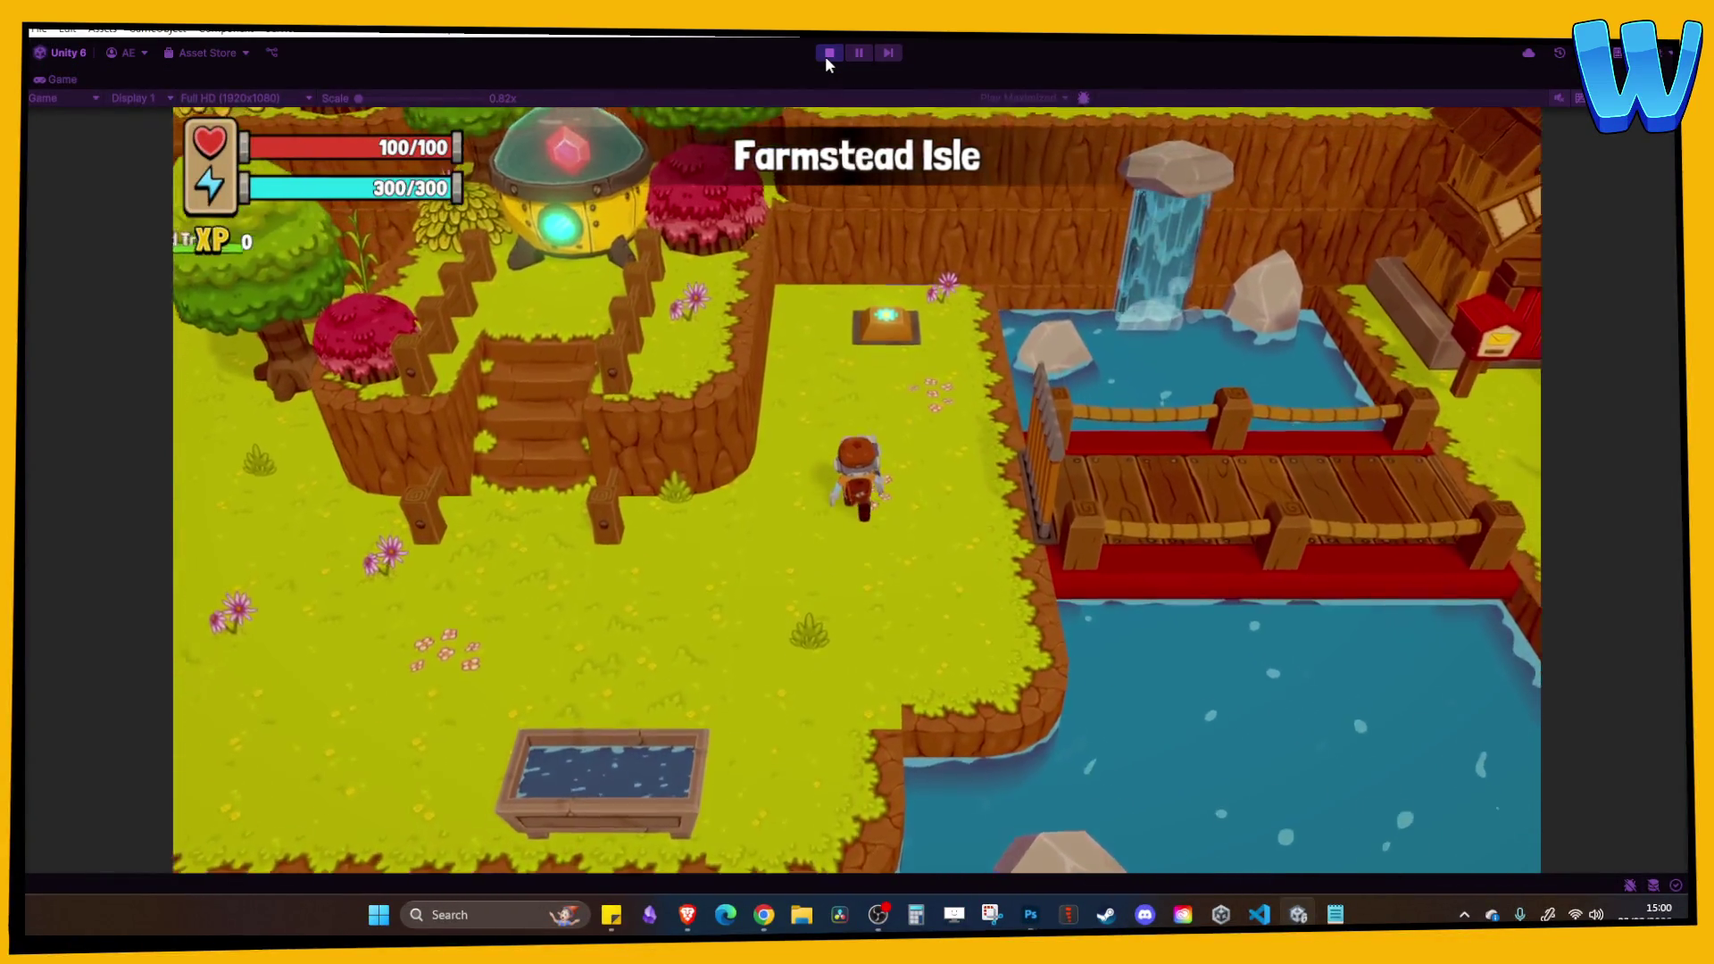
key(s)
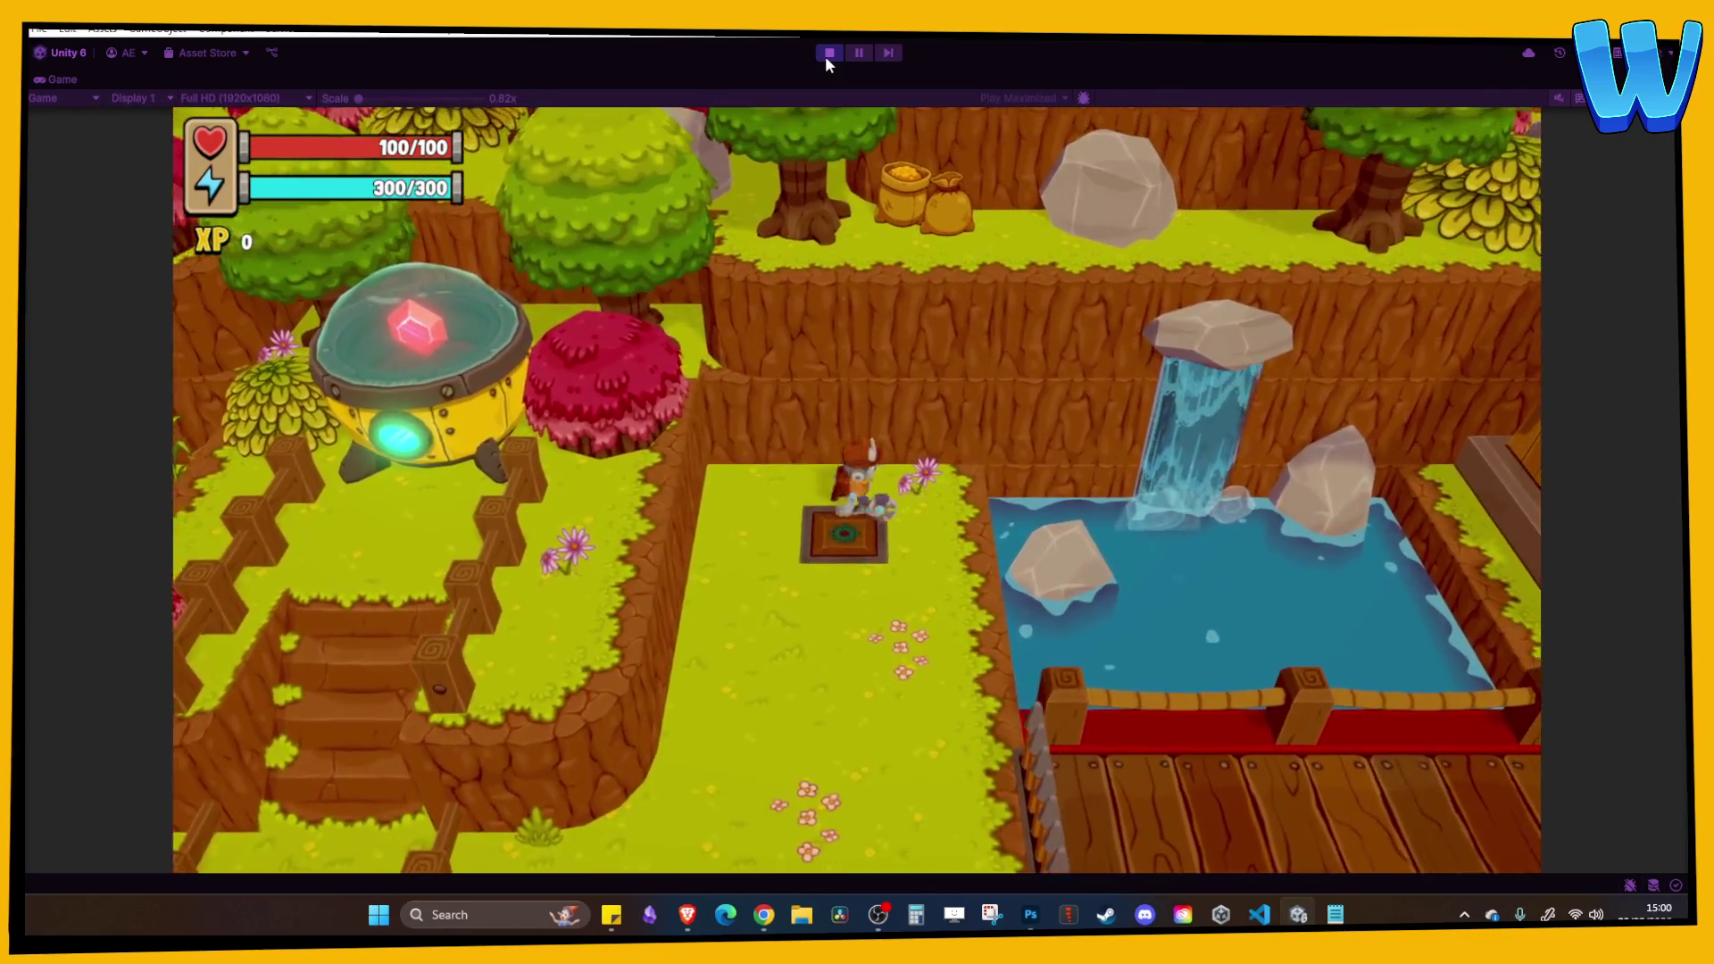
key(d)
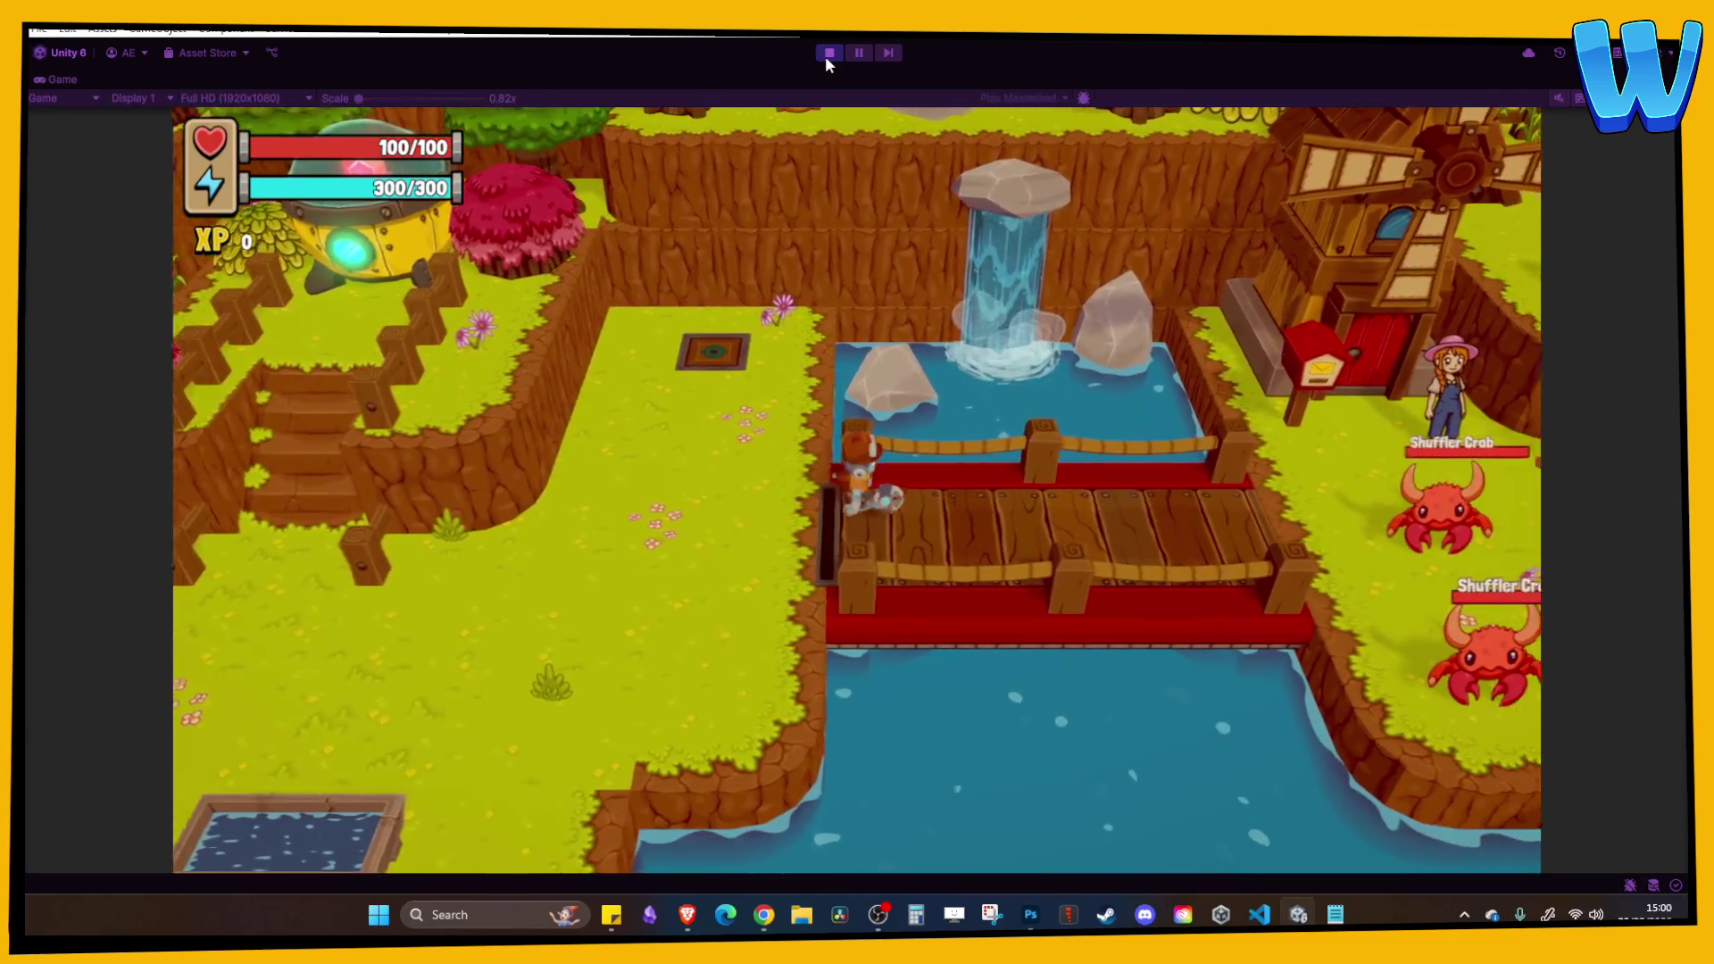
key(d)
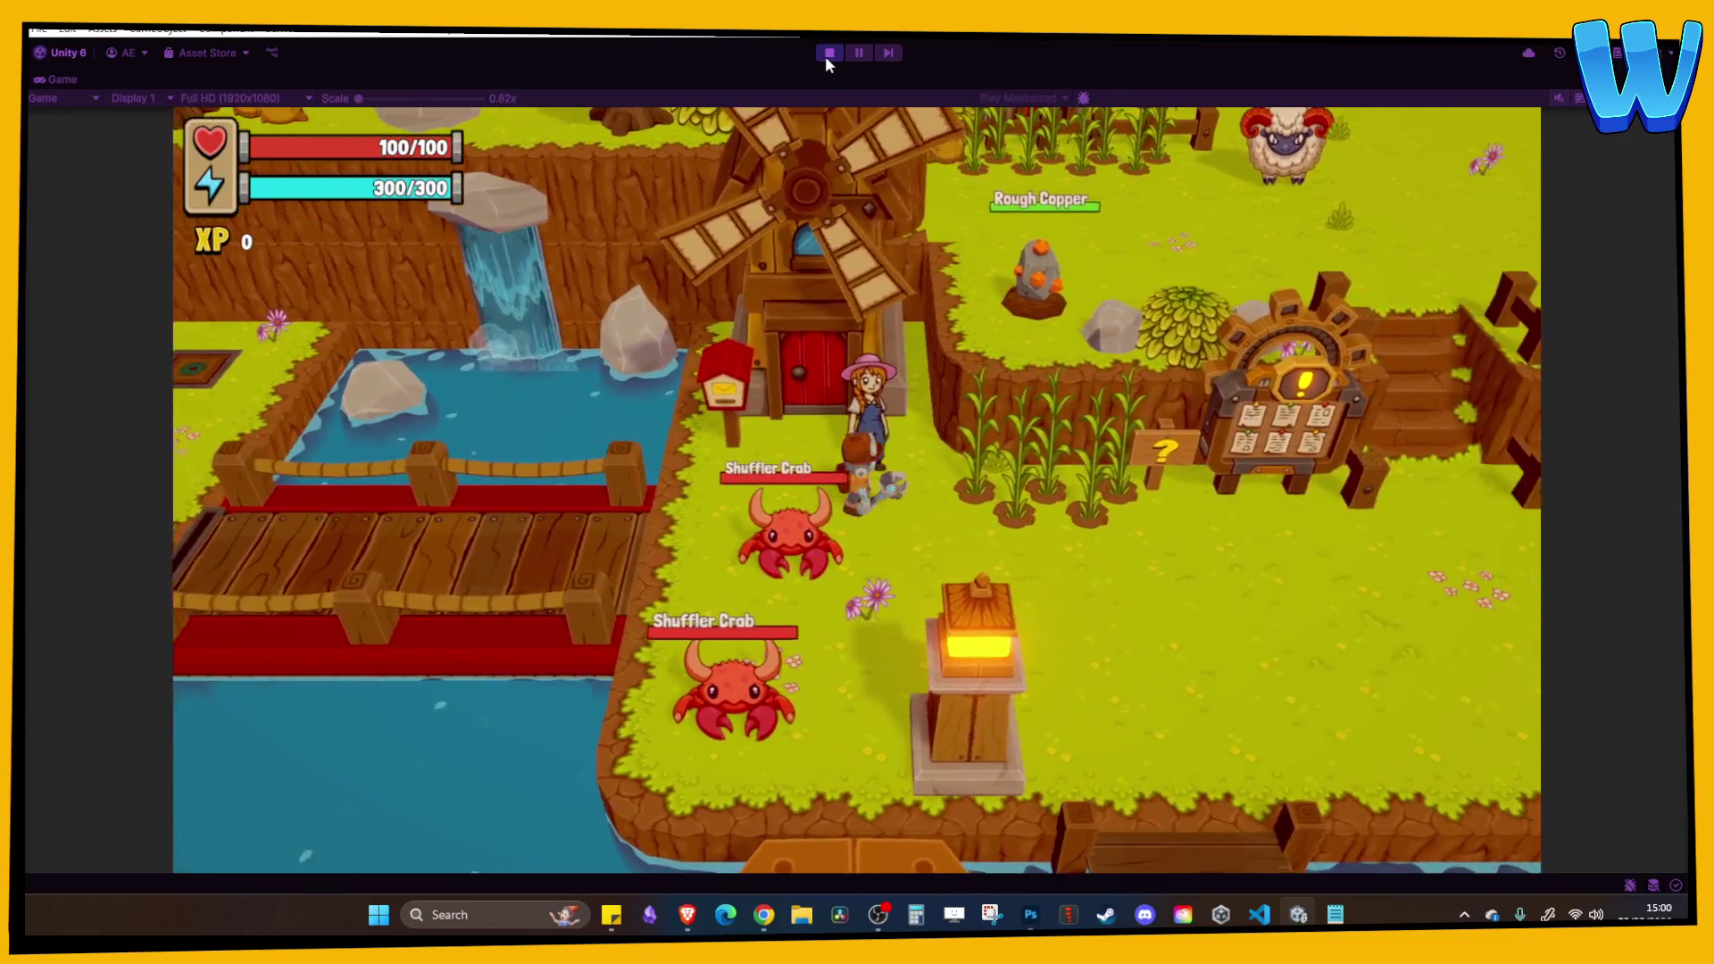
Open the quest board and browse the Shuffler Crabs and Gather 5 Cheese quests.
key(e)
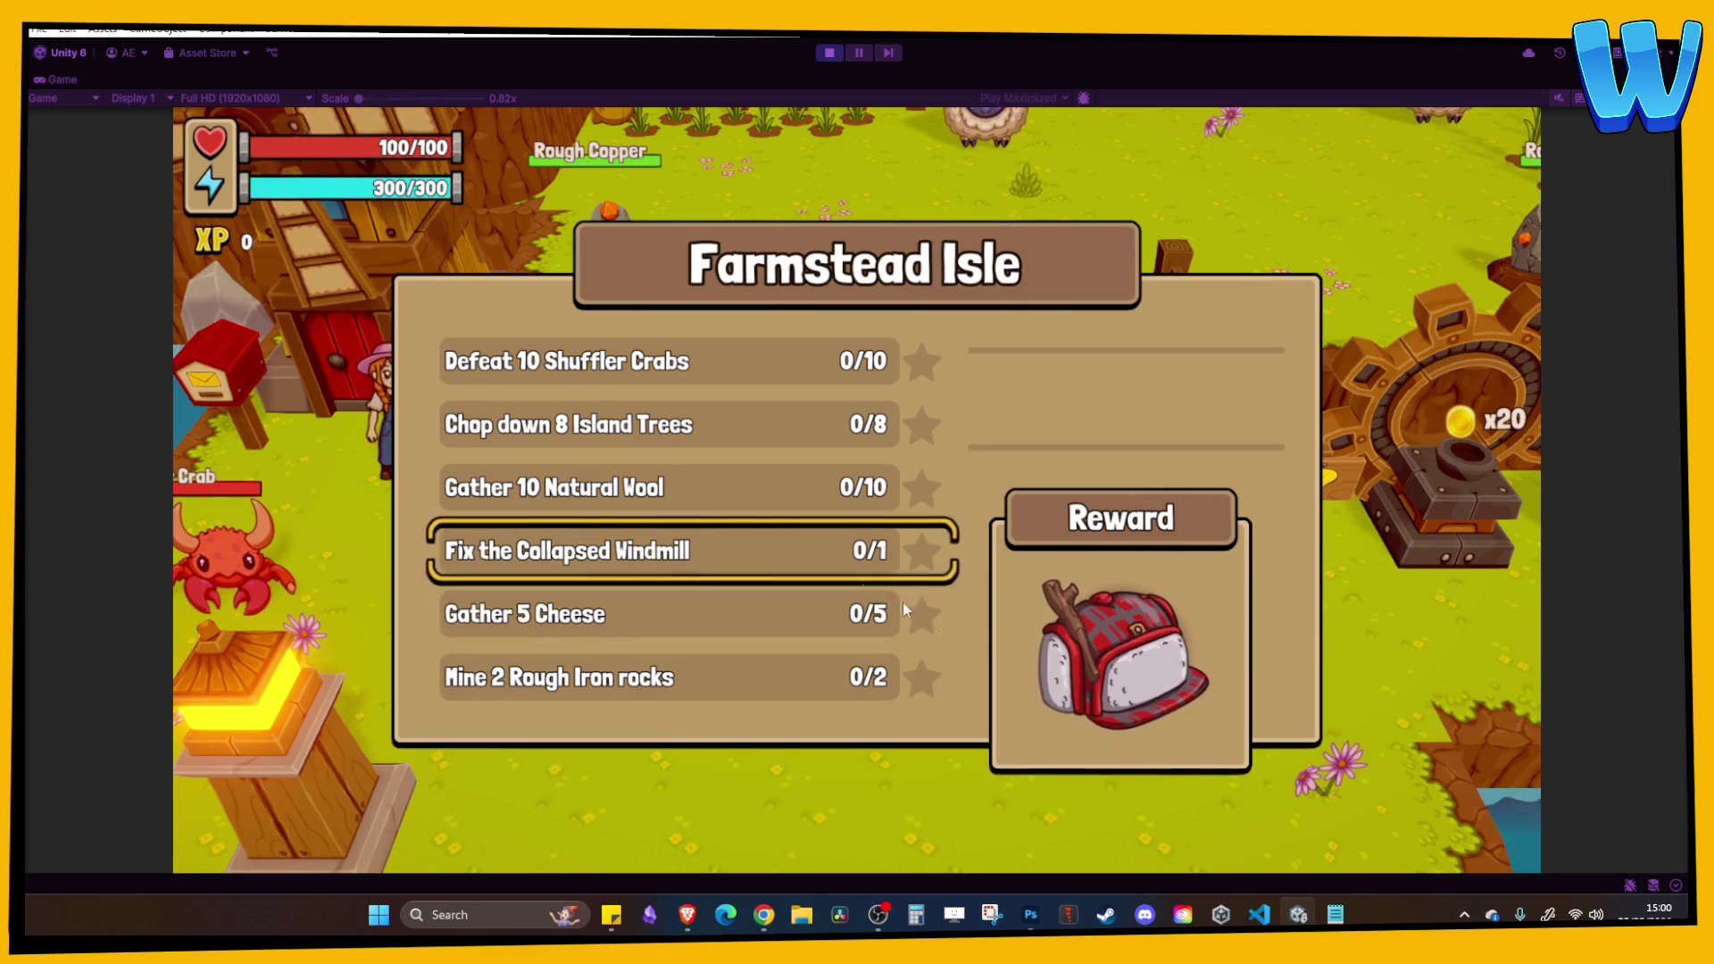
key(Up)
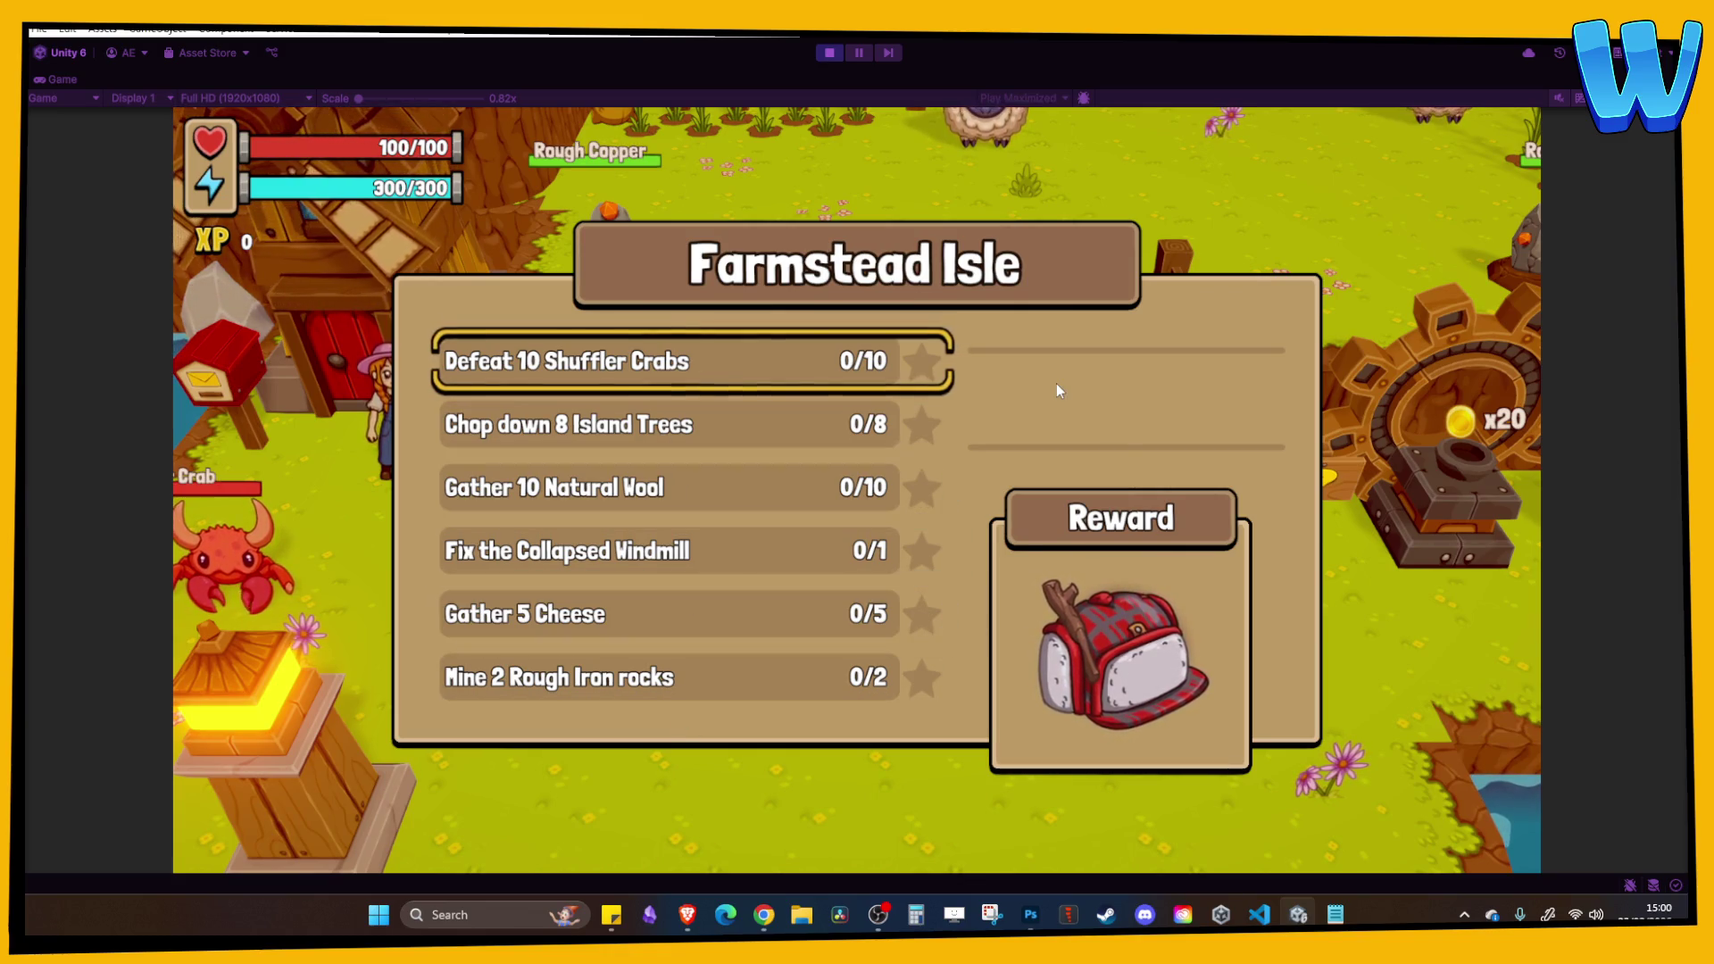
key(Down)
key(Down)
key(Down)
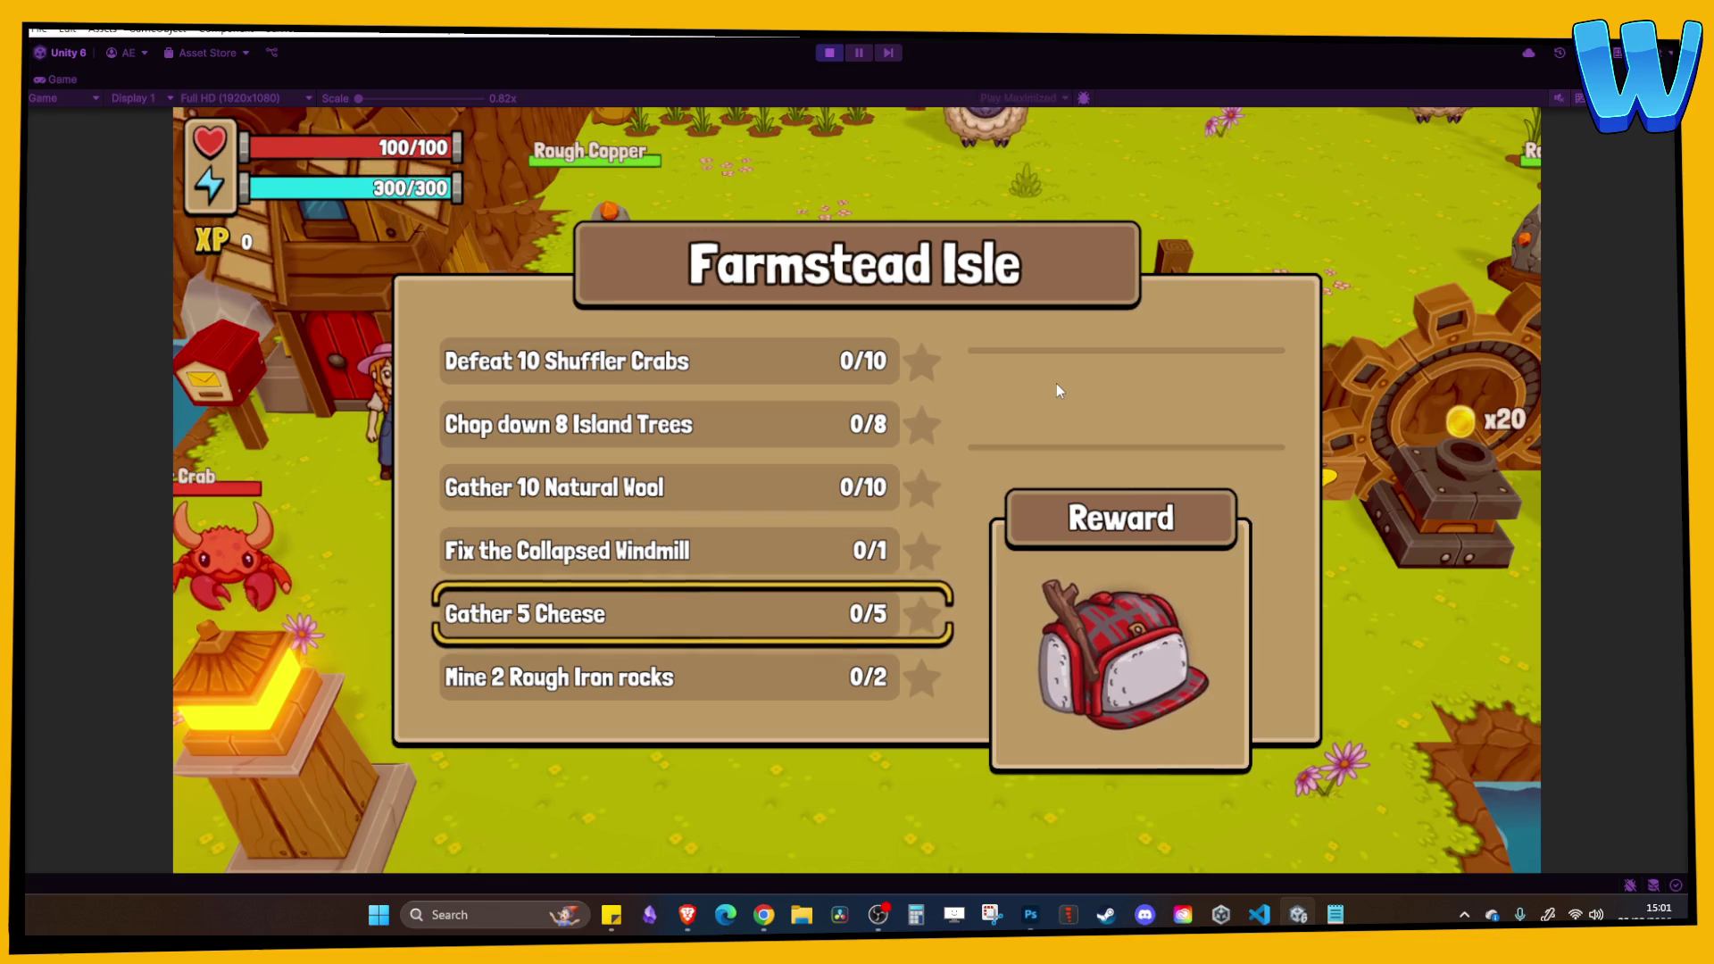
key(Up)
key(Up)
key(Up)
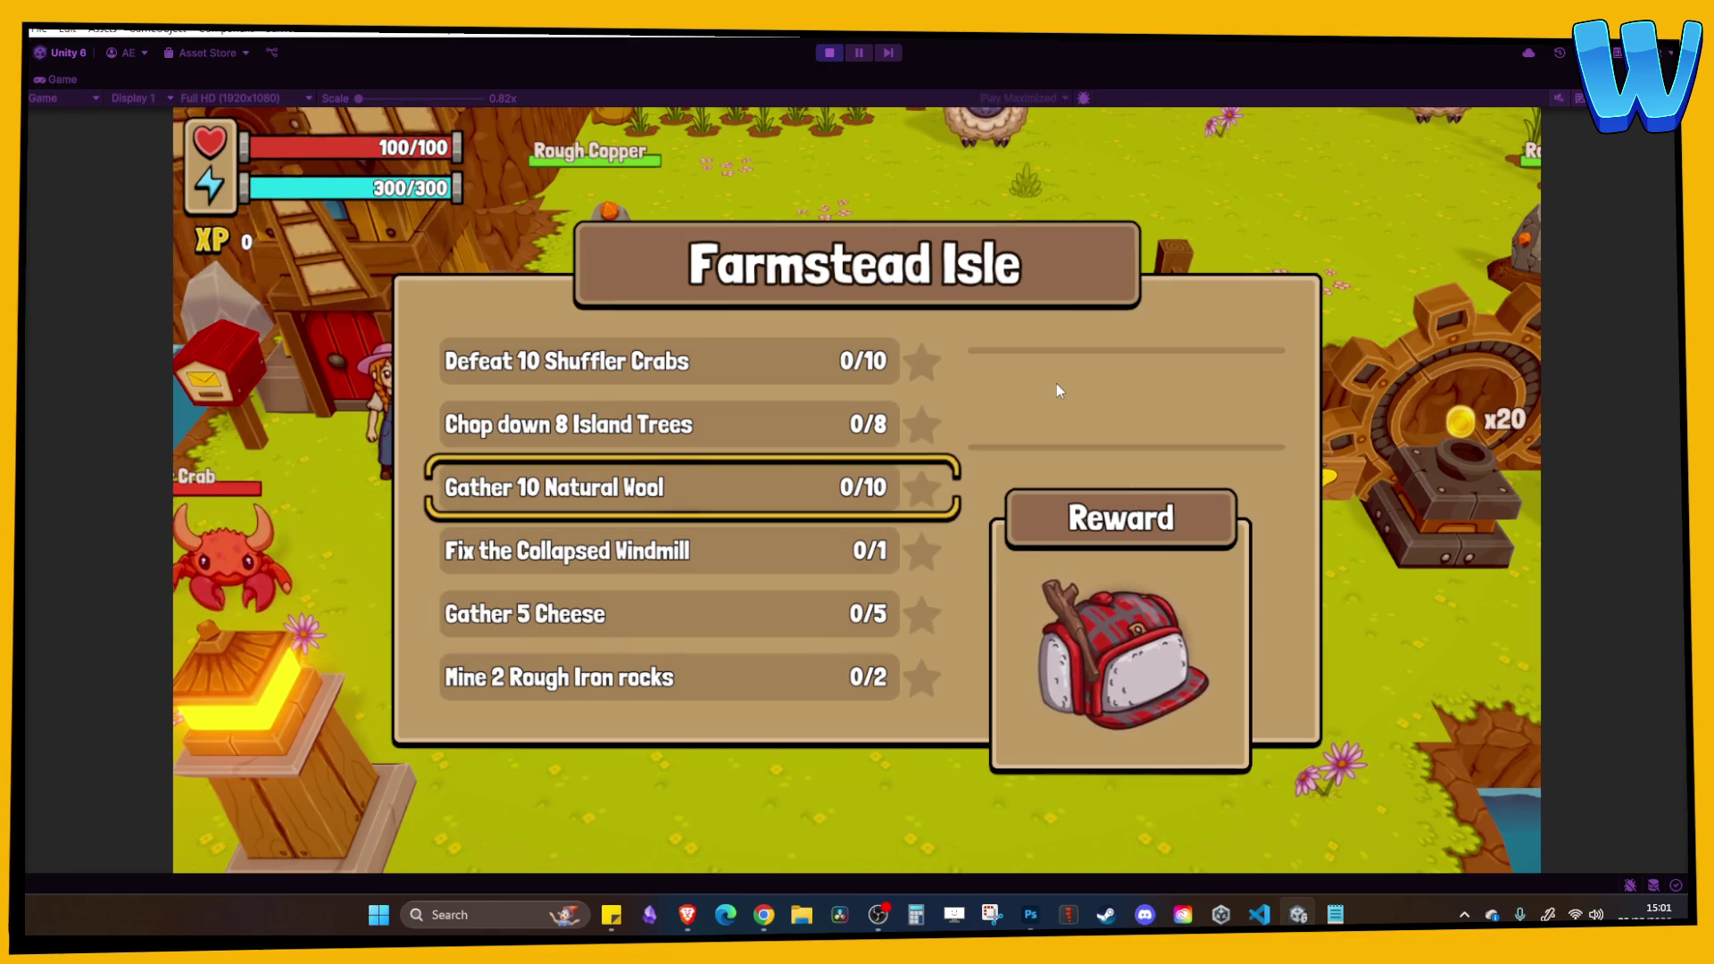
key(Escape)
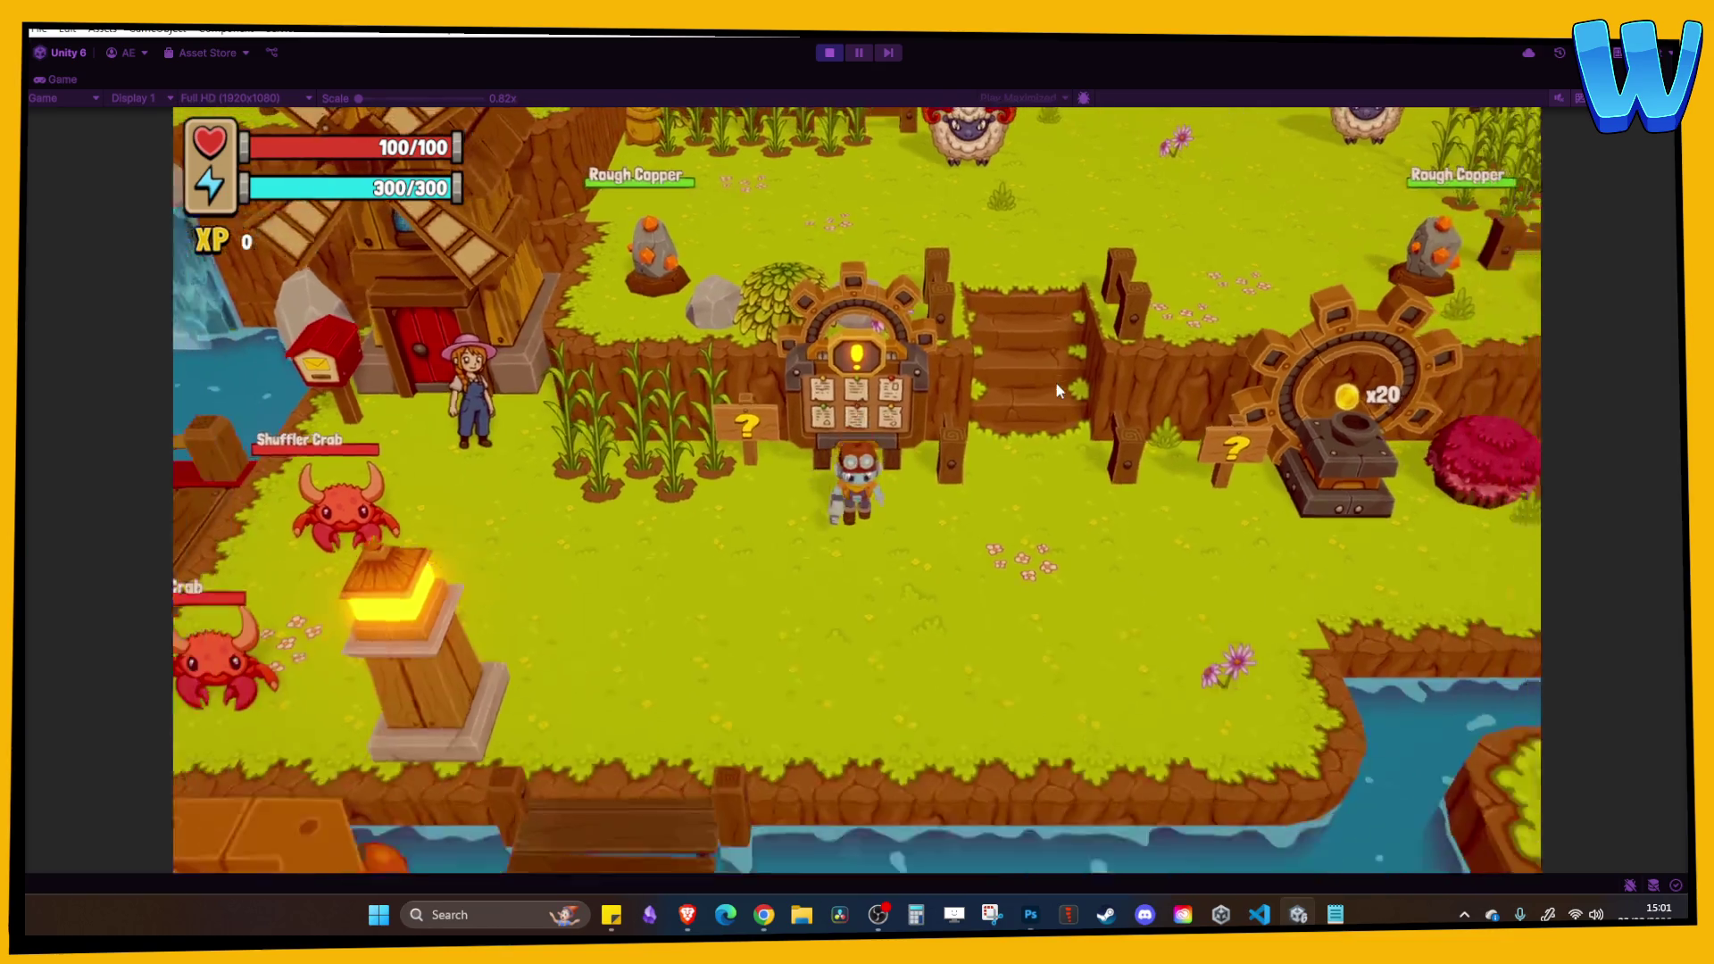
Walk up through the meadow past the Island Ram and water trough, then stop playing.
key(w)
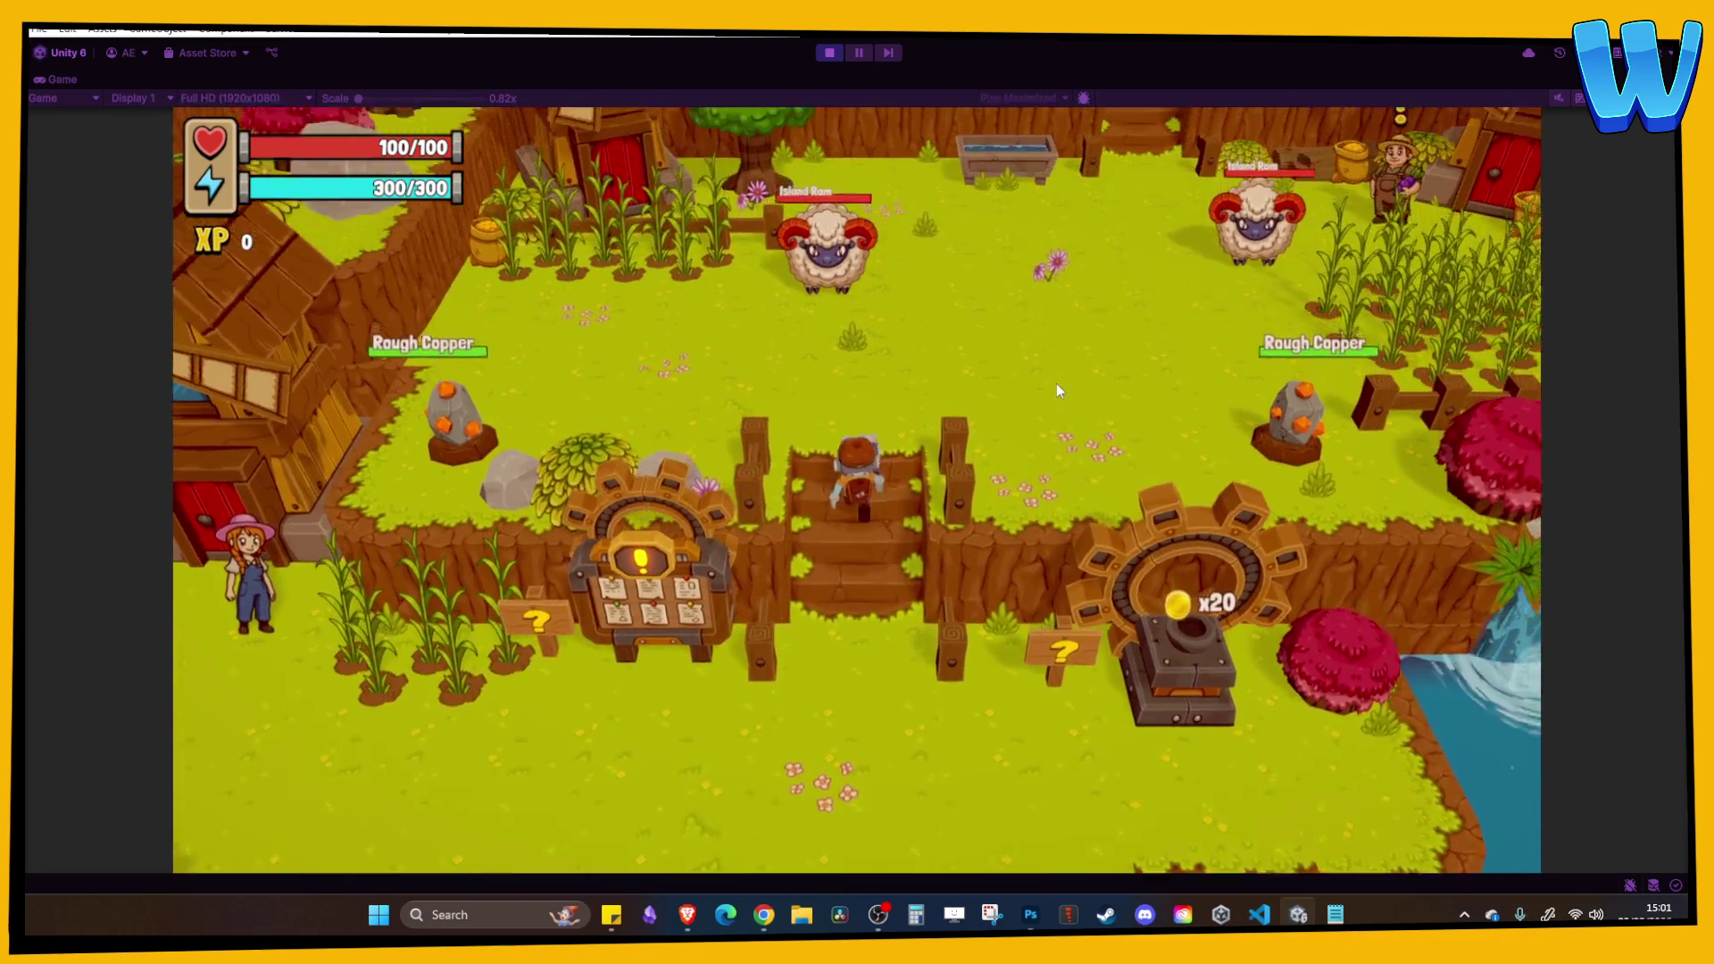
key(a)
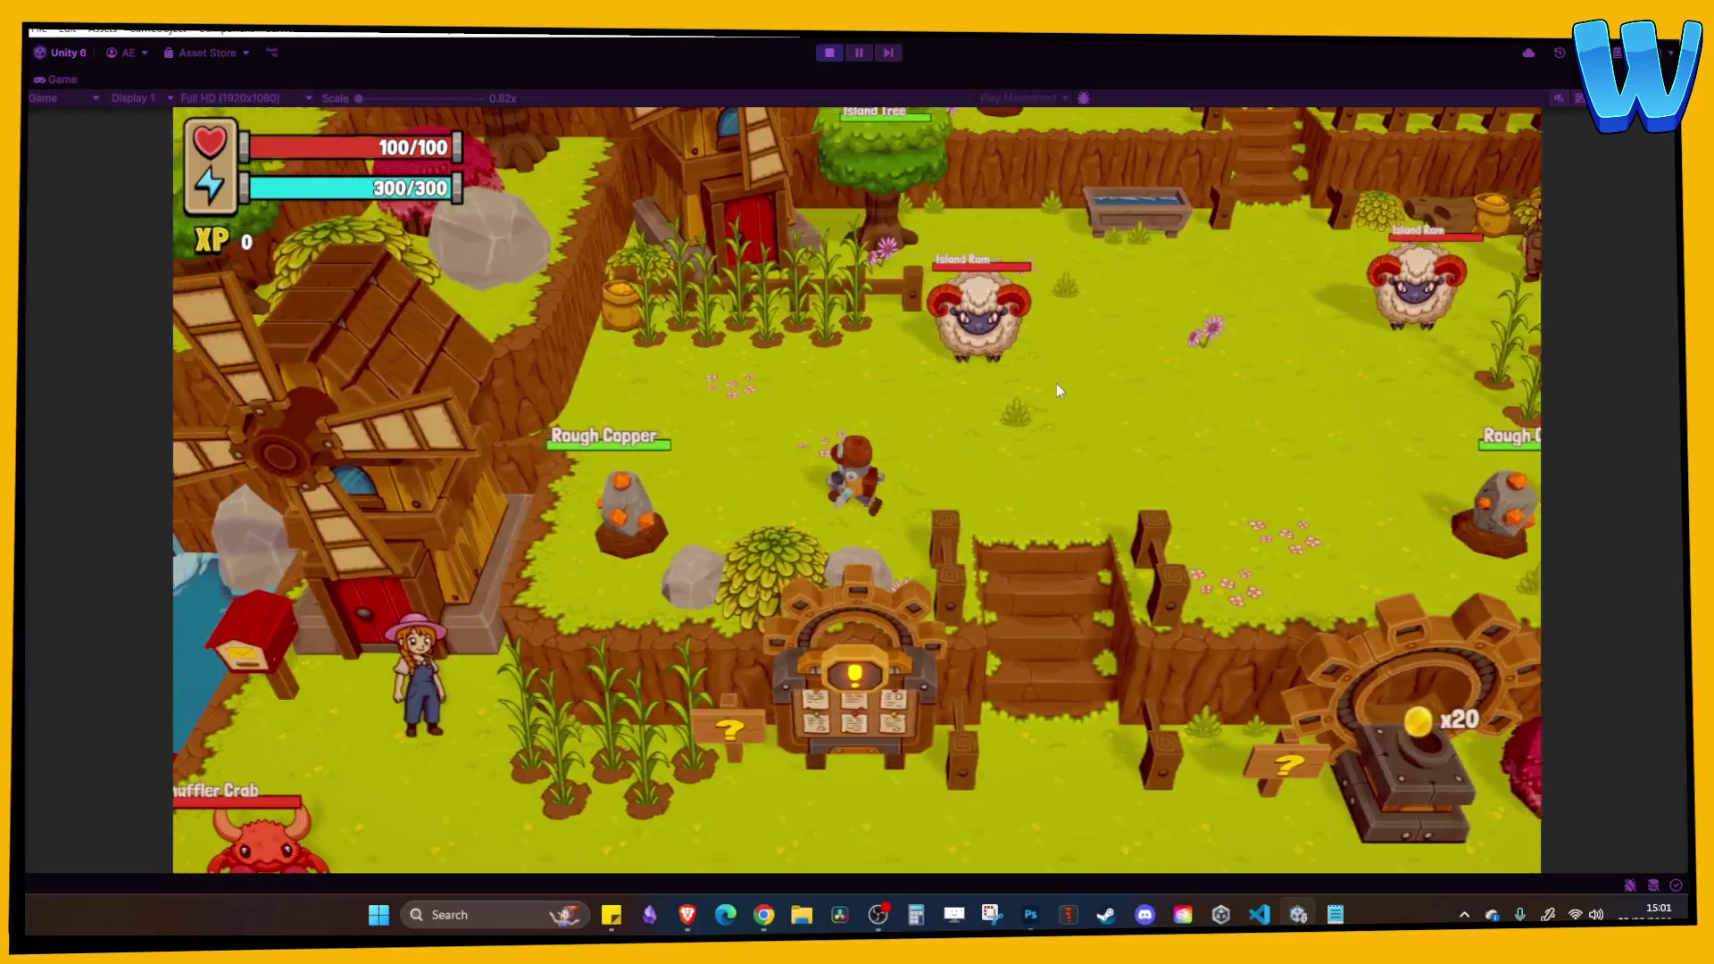
key(w)
key(d)
key(d)
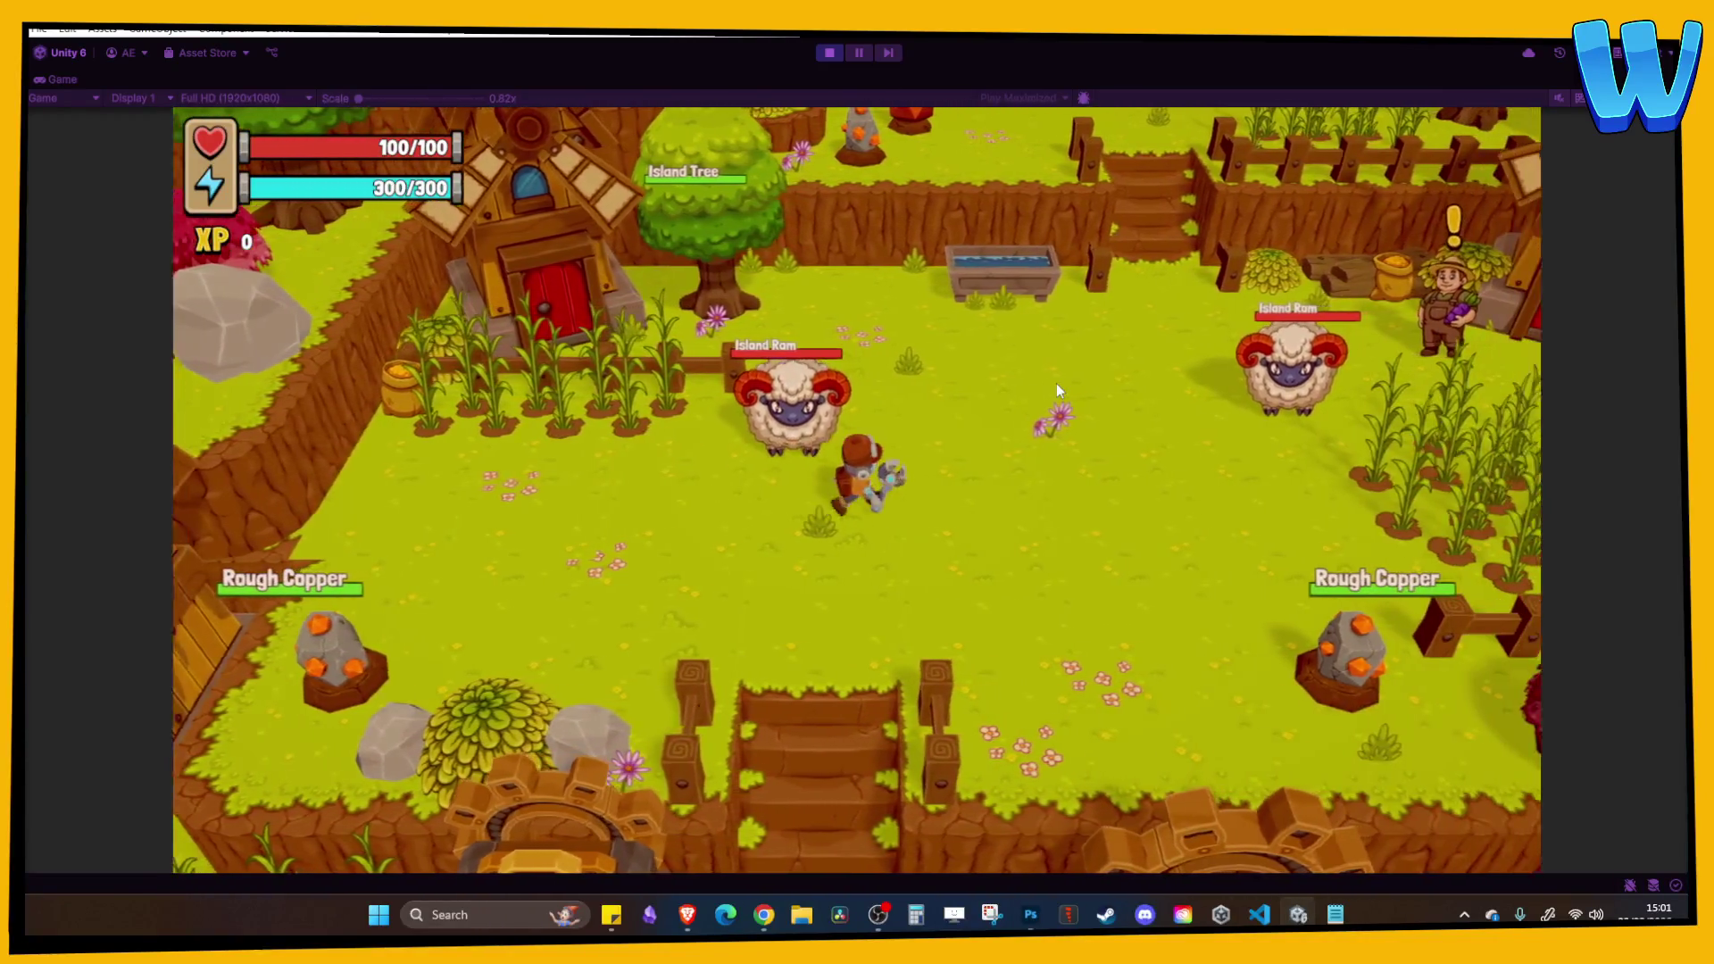
key(w)
key(d)
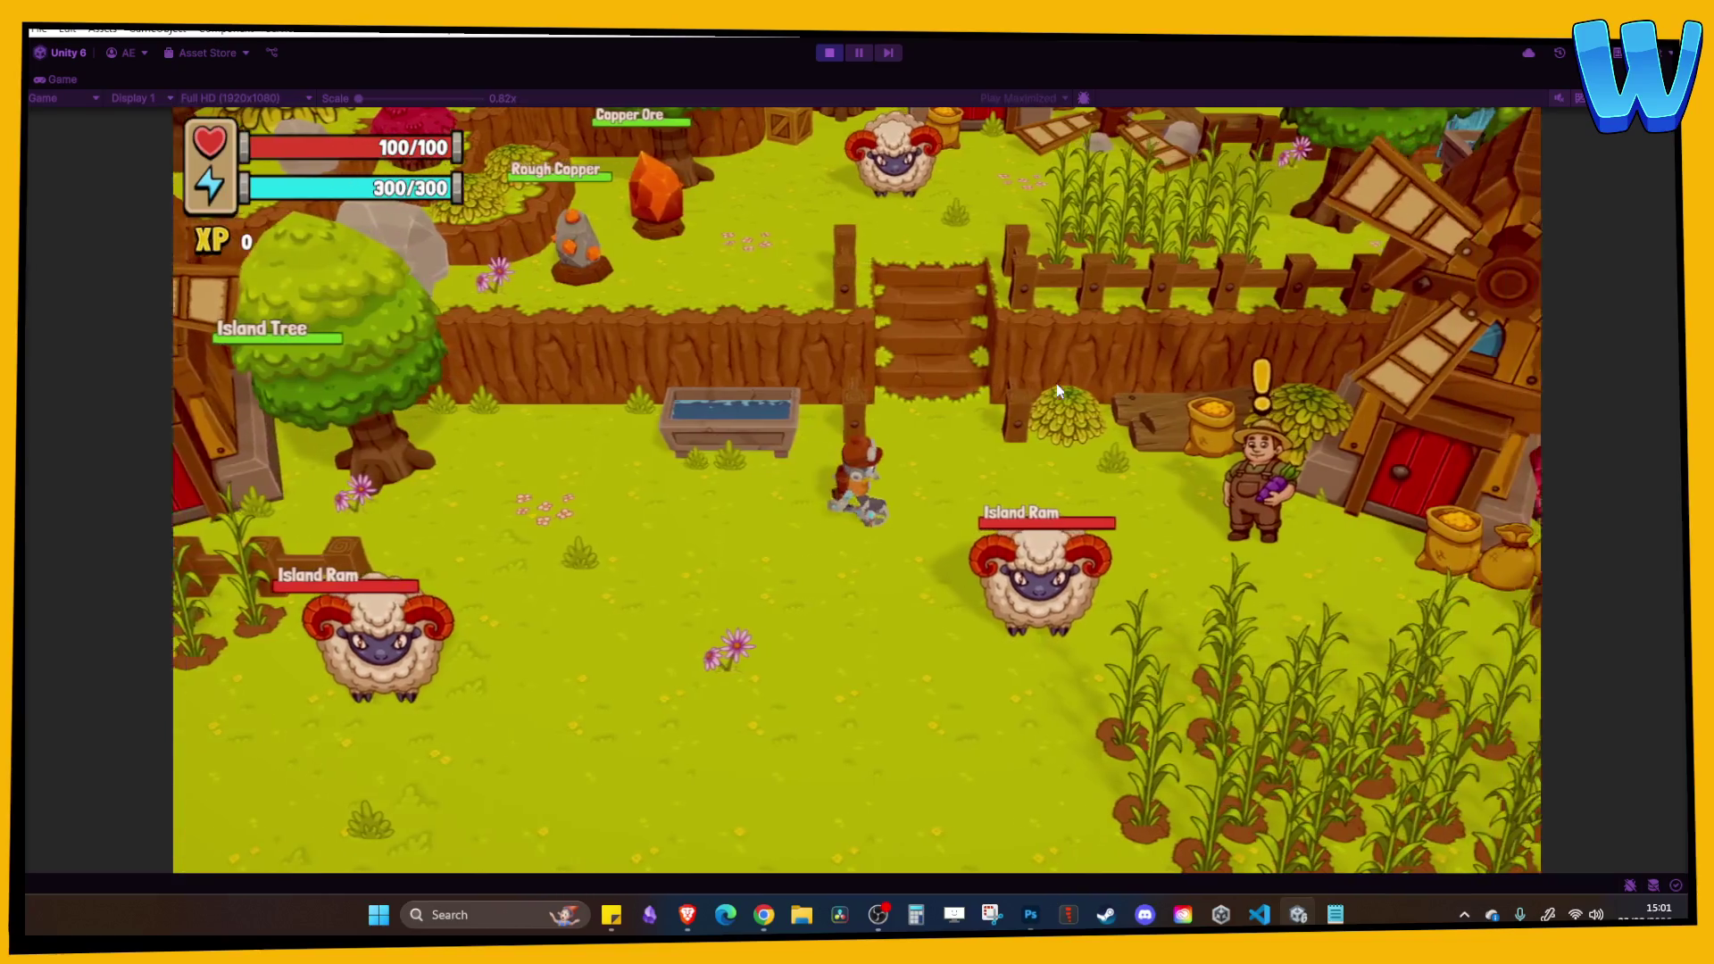
key(w)
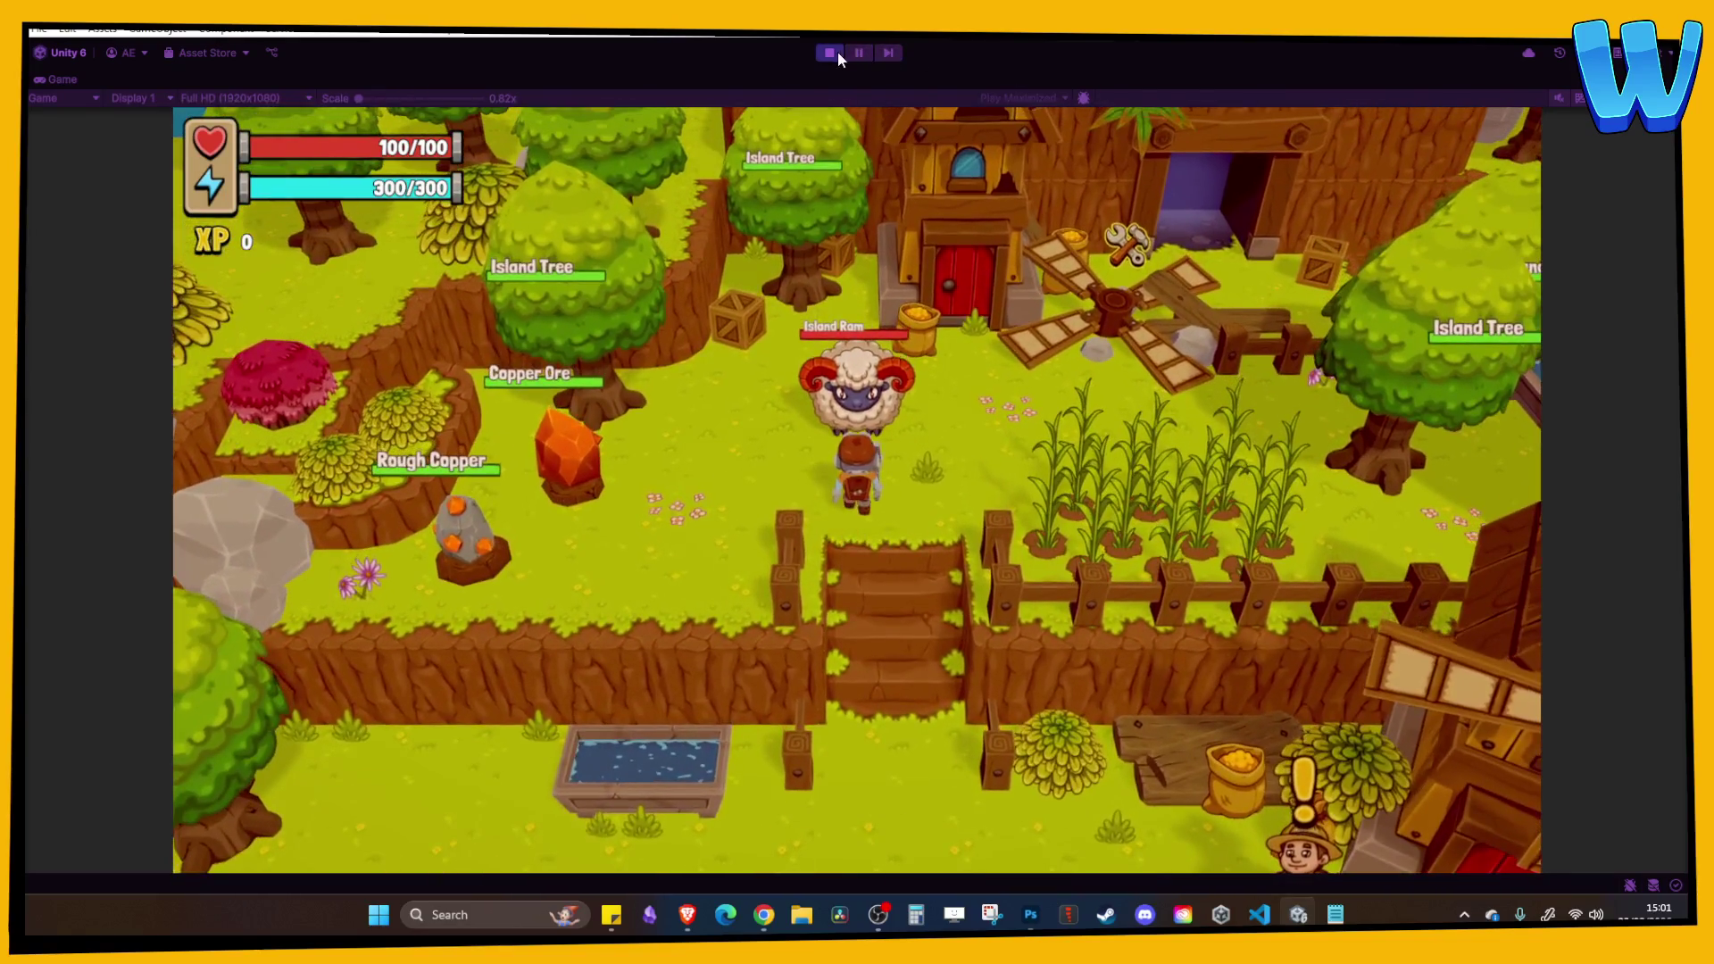
click(834, 52)
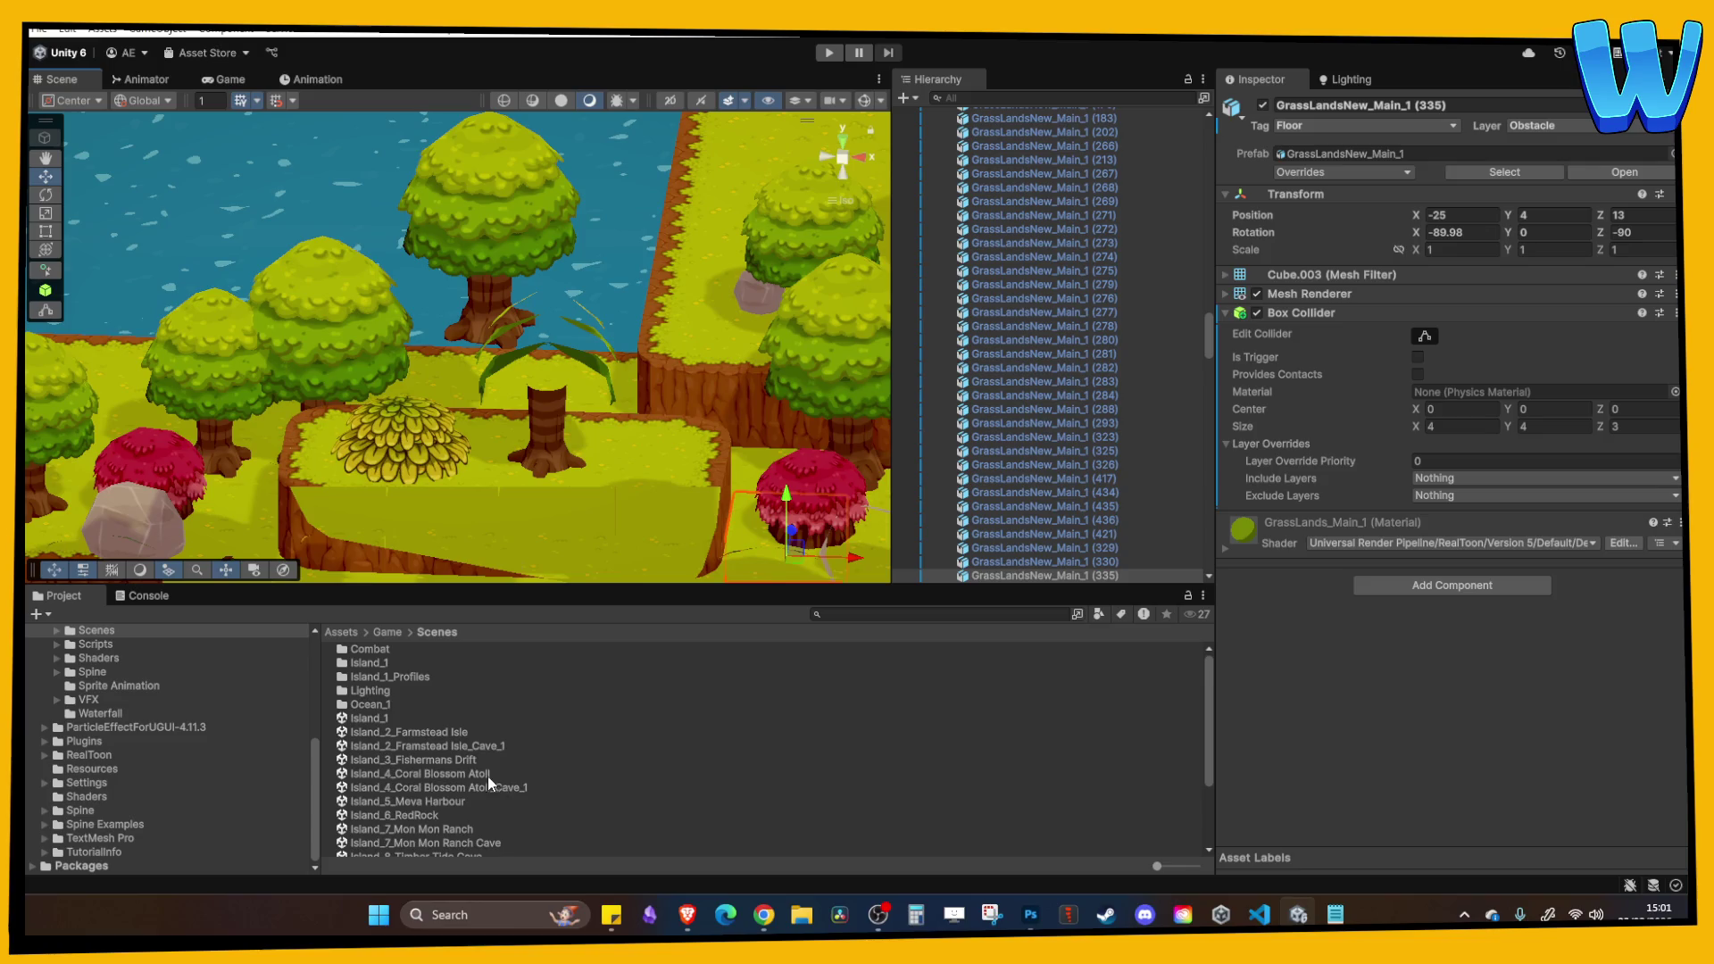
Open the Island_8_Timber Tide Cove scene and tilt the view to an isometric angle.
scroll(487, 774, down, 3)
click(442, 753)
double_click(442, 752)
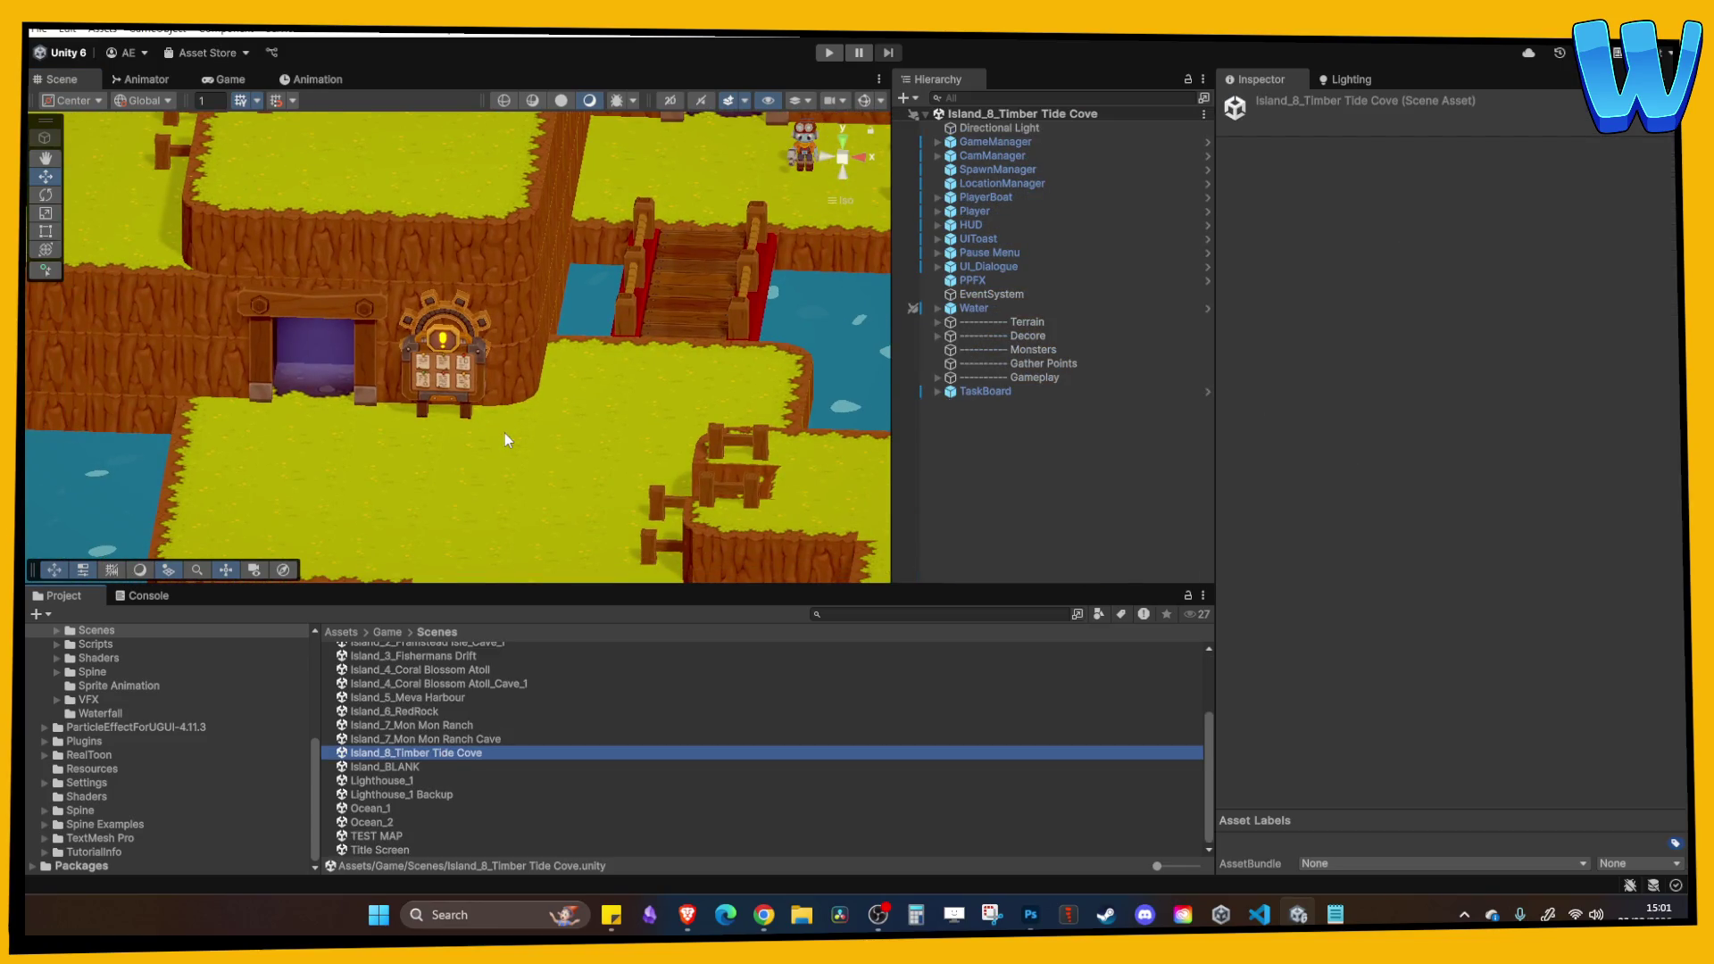
scroll(486, 420, down, 5)
scroll(586, 419, up, 5)
drag(500, 451, 601, 407)
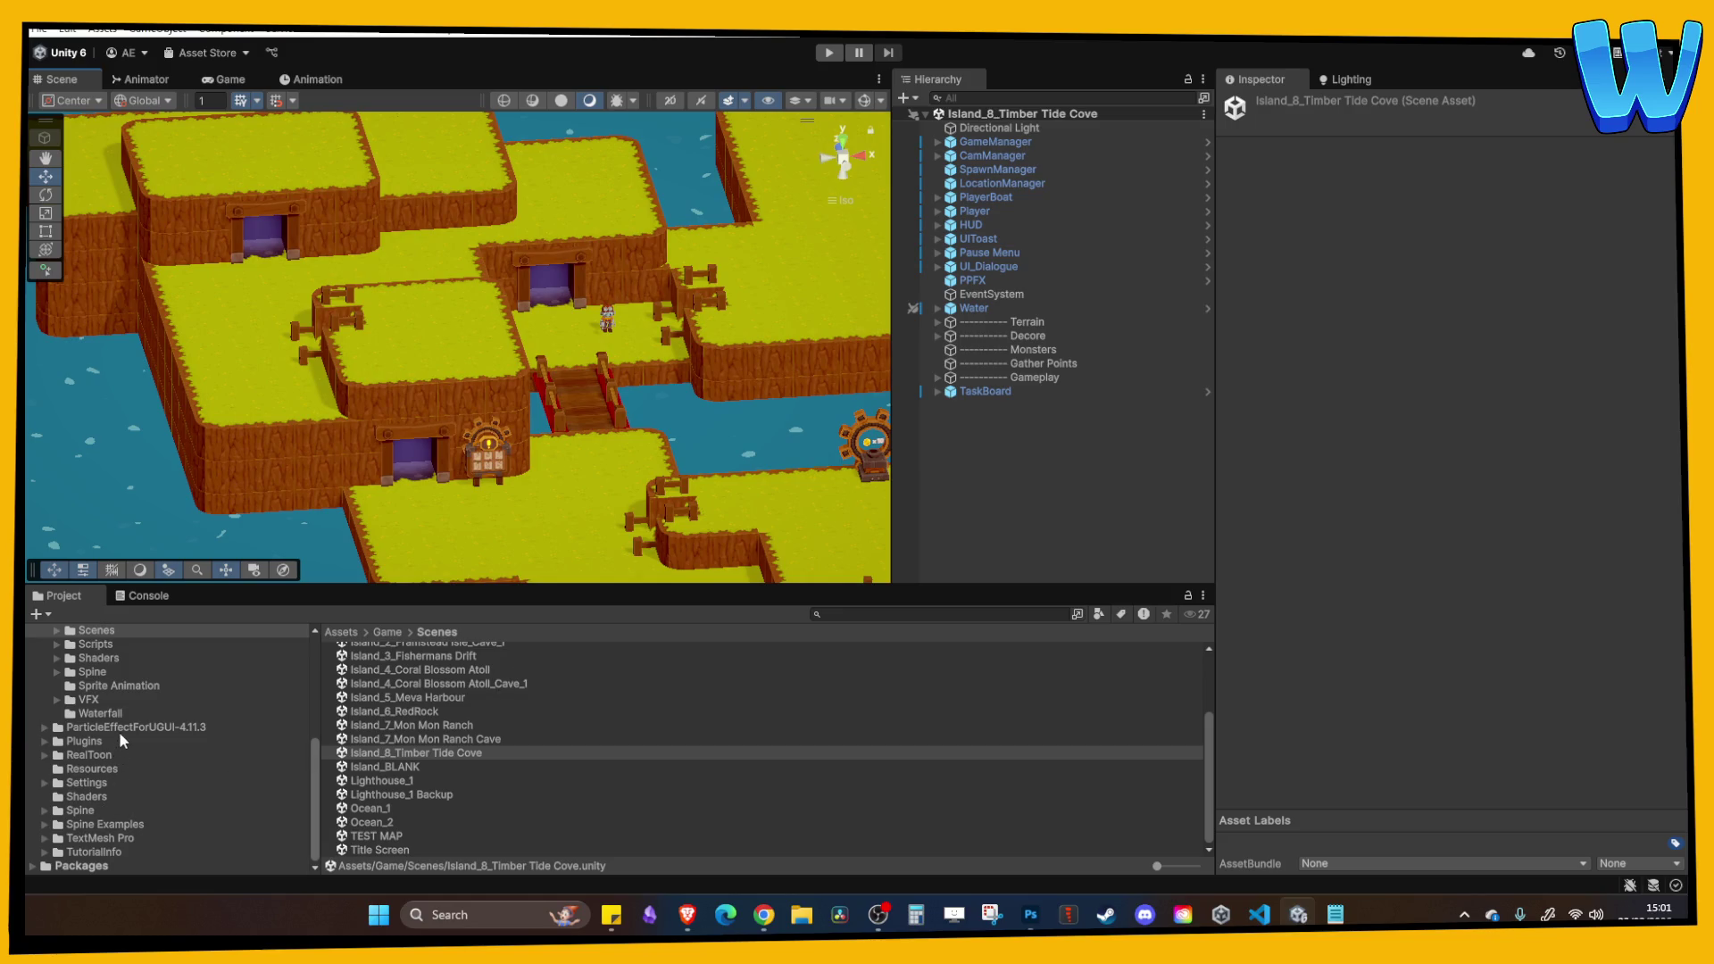
scroll(119, 733, up, 2)
Browse to Prefabs > Gather Points > Crates and Chests in the Project panel.
click(99, 667)
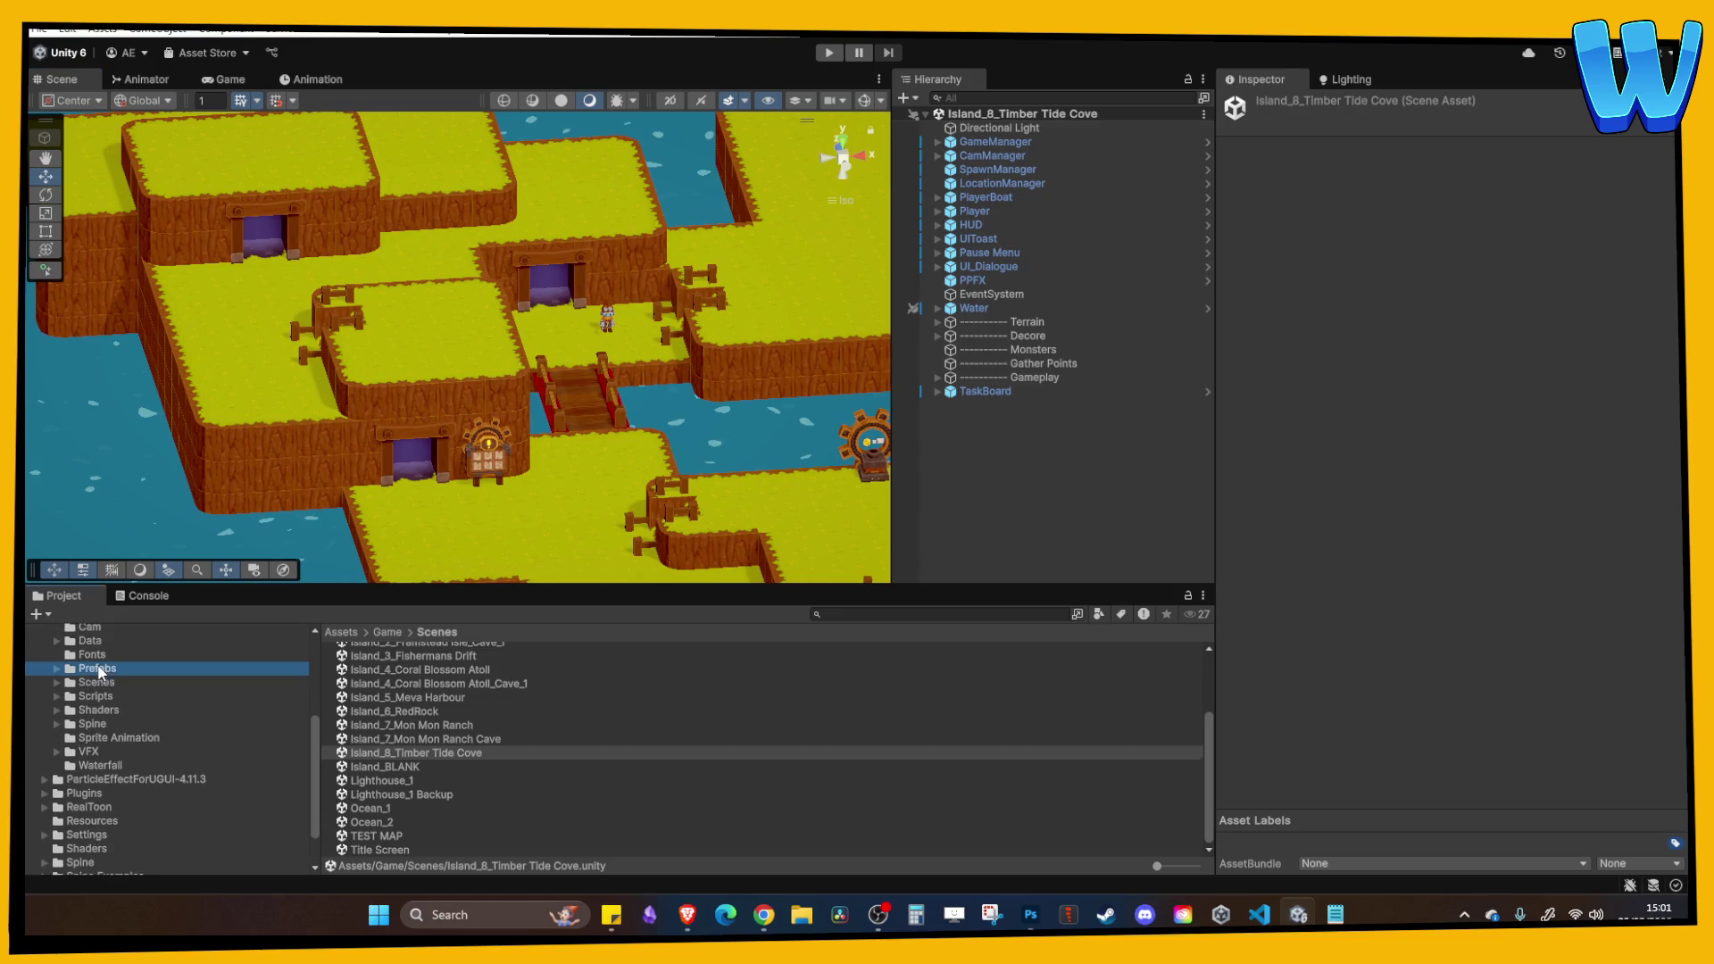
click(385, 705)
double_click(384, 704)
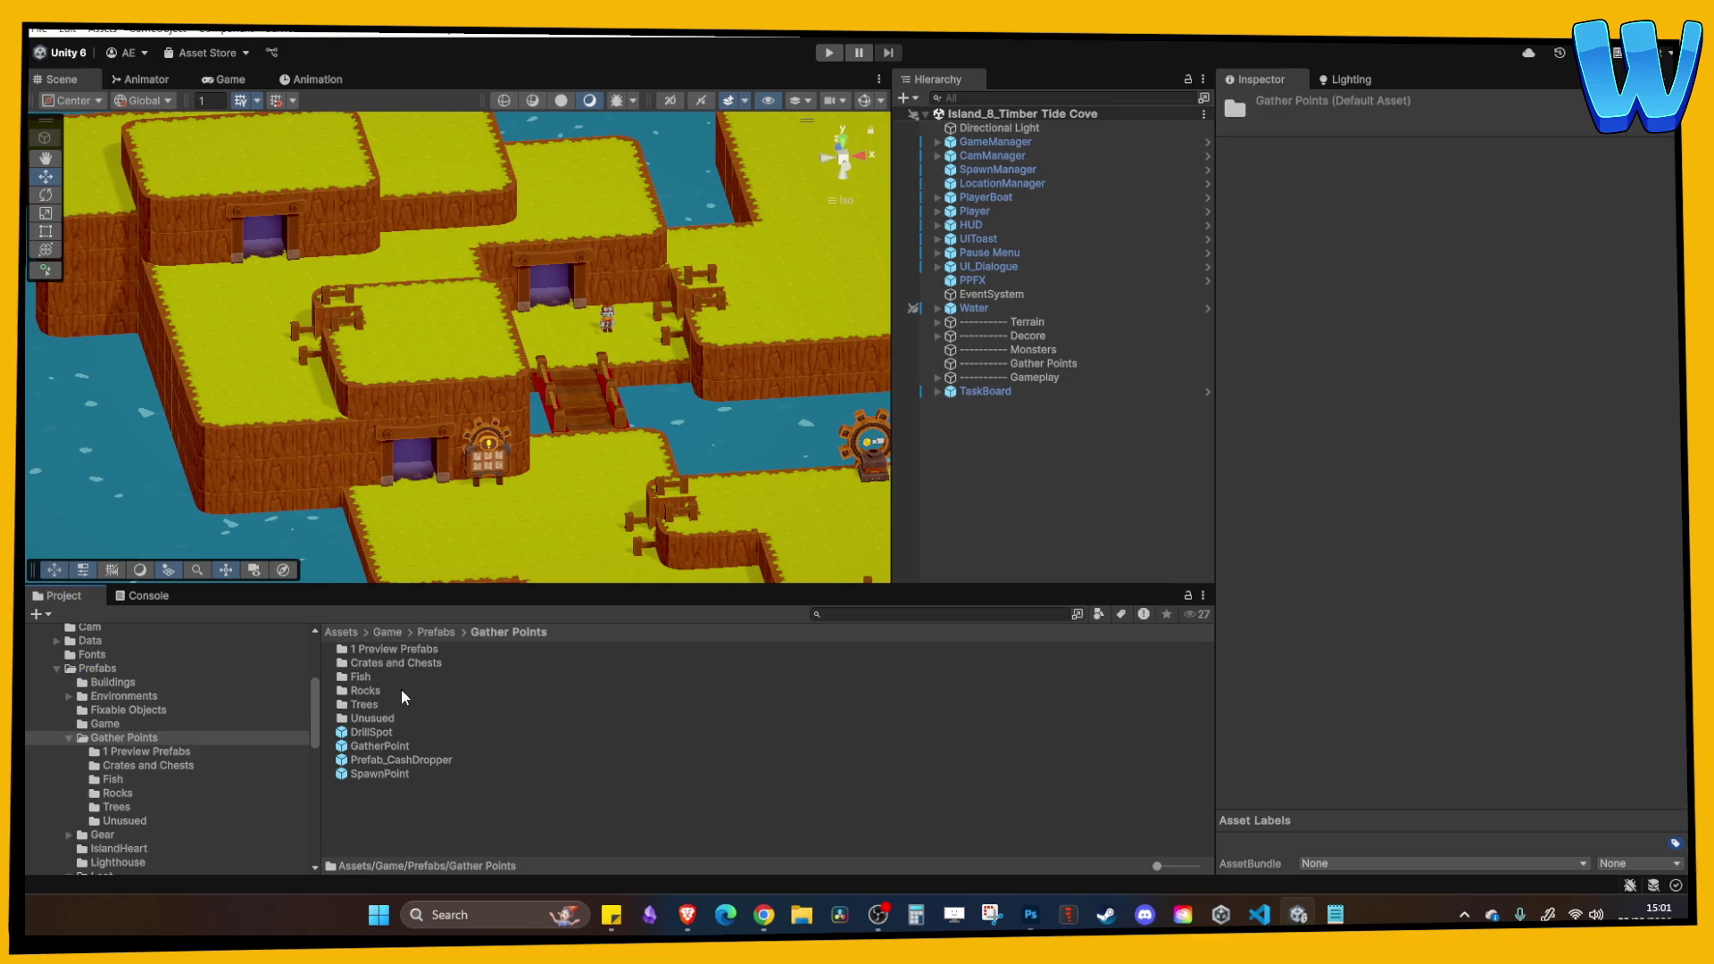
double_click(389, 660)
Drop the BigChest prefab into the island scene and lower it slightly.
drag(372, 646, 442, 366)
key(f)
scroll(539, 437, down, 10)
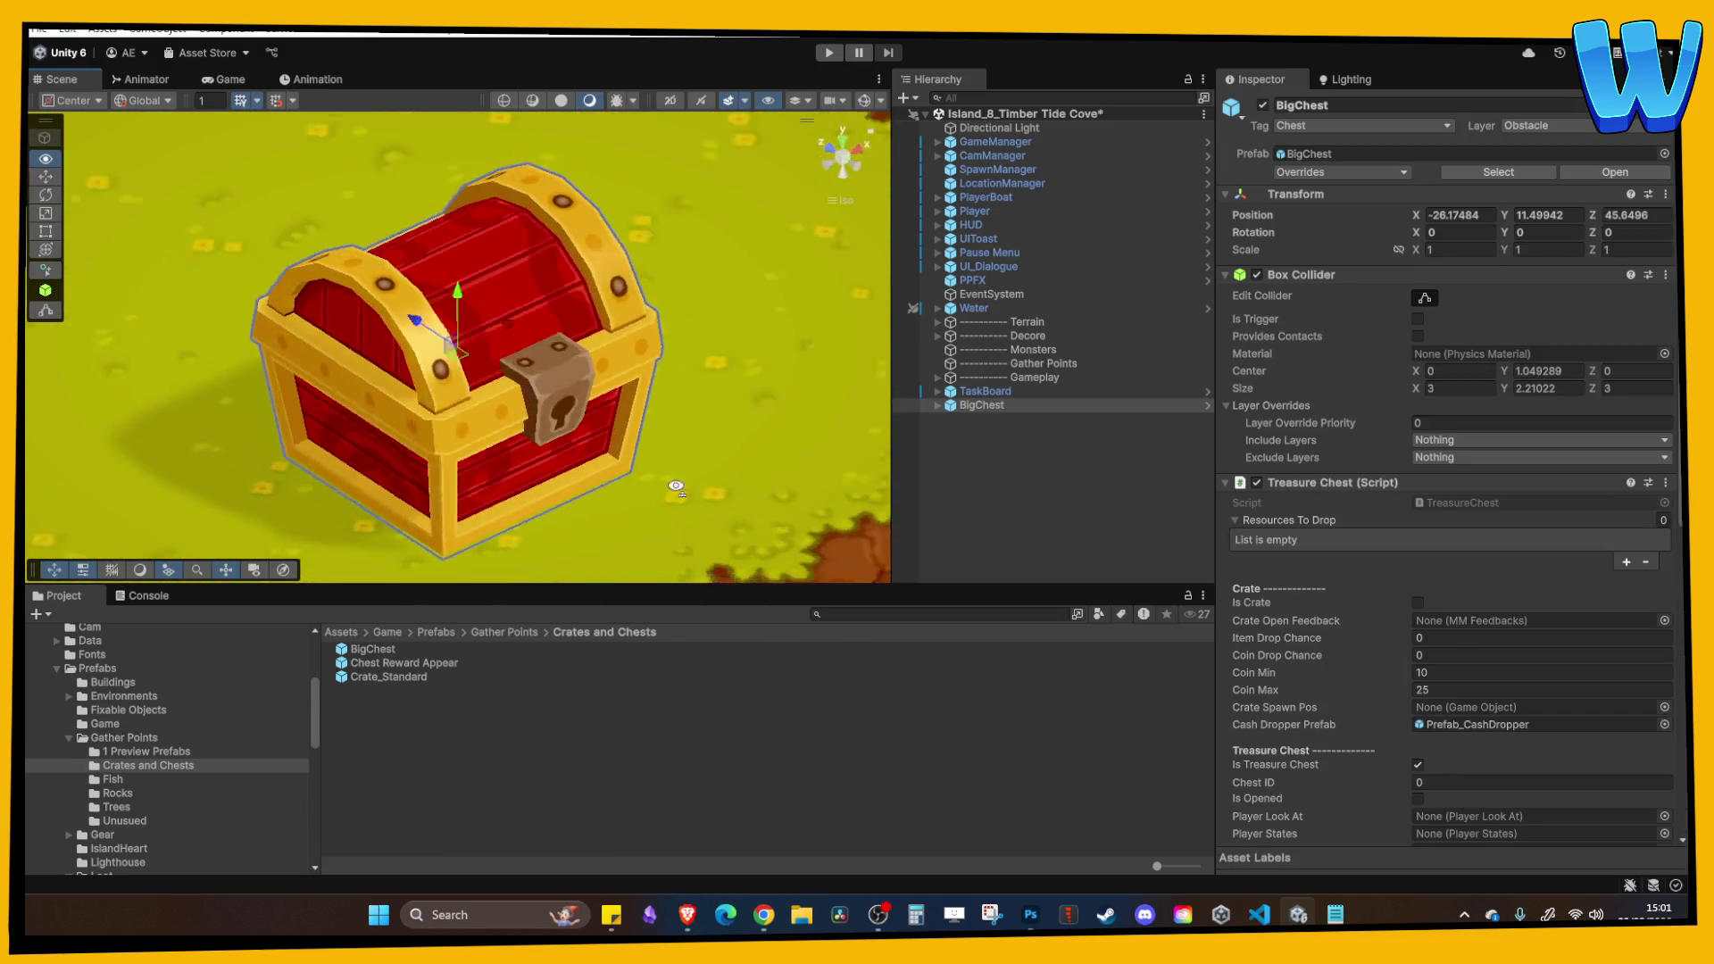
mouse_move(452, 303)
mouse_down()
mouse_move(444, 267)
mouse_move(459, 300)
mouse_up()
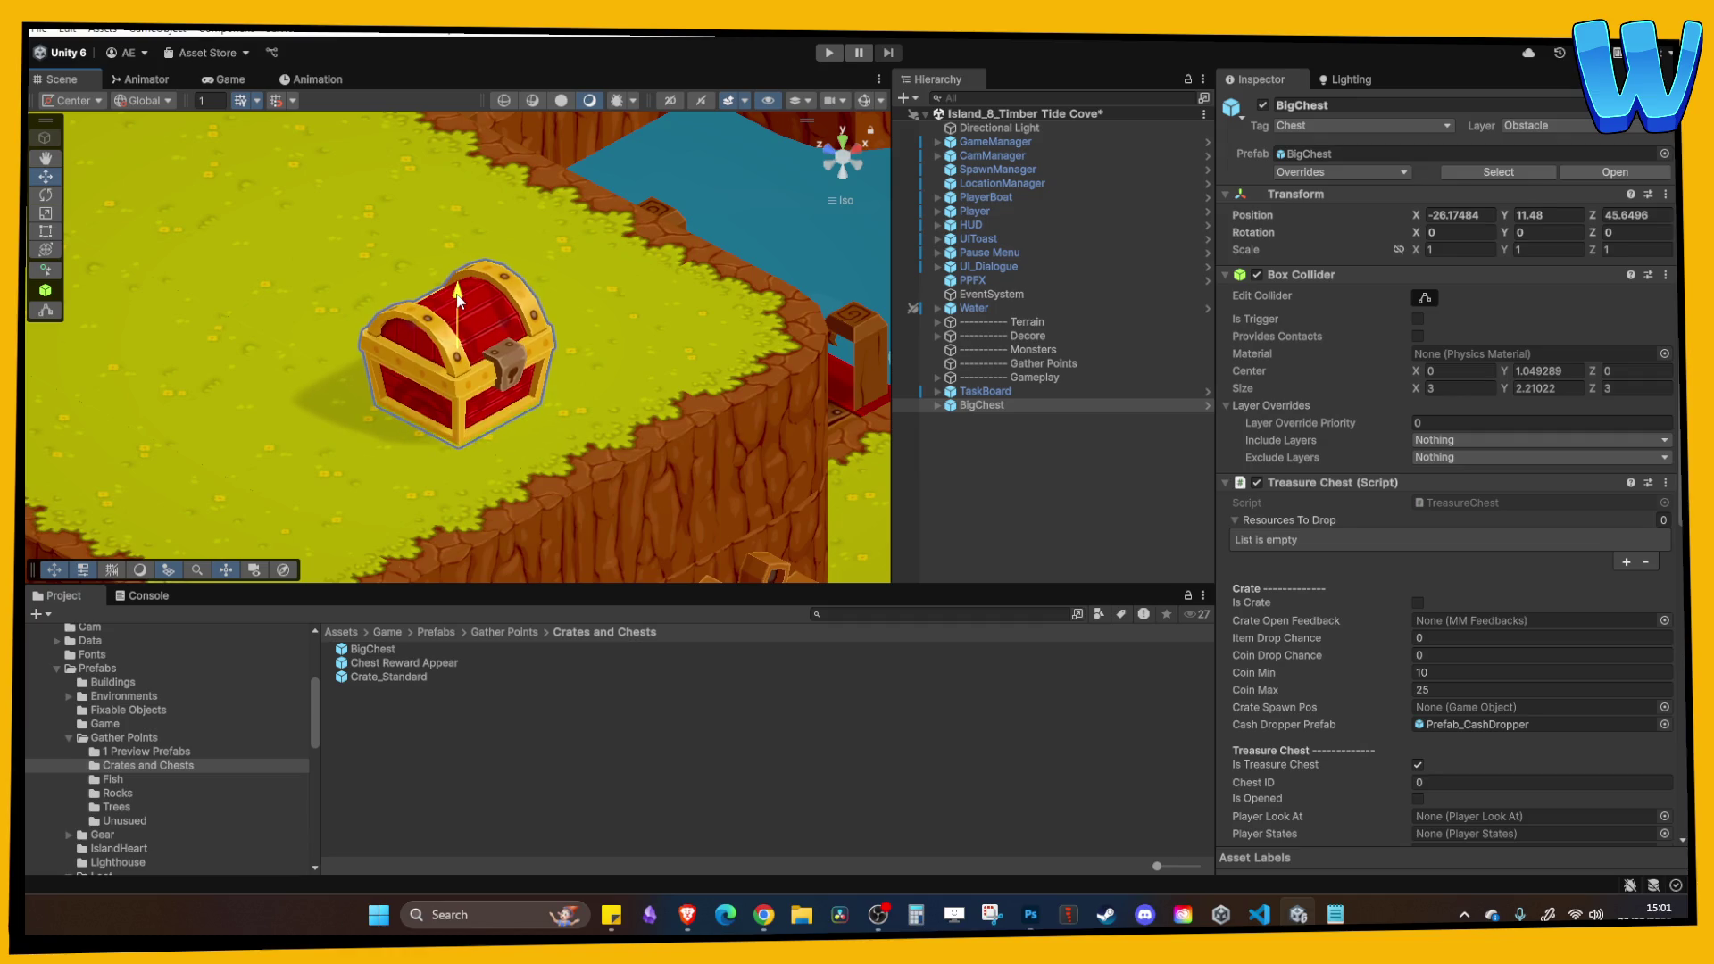
With grid snapping on, move the chest to X -23, Z 48 on the plateau and start Play.
click(277, 101)
drag(411, 329, 451, 349)
key(f)
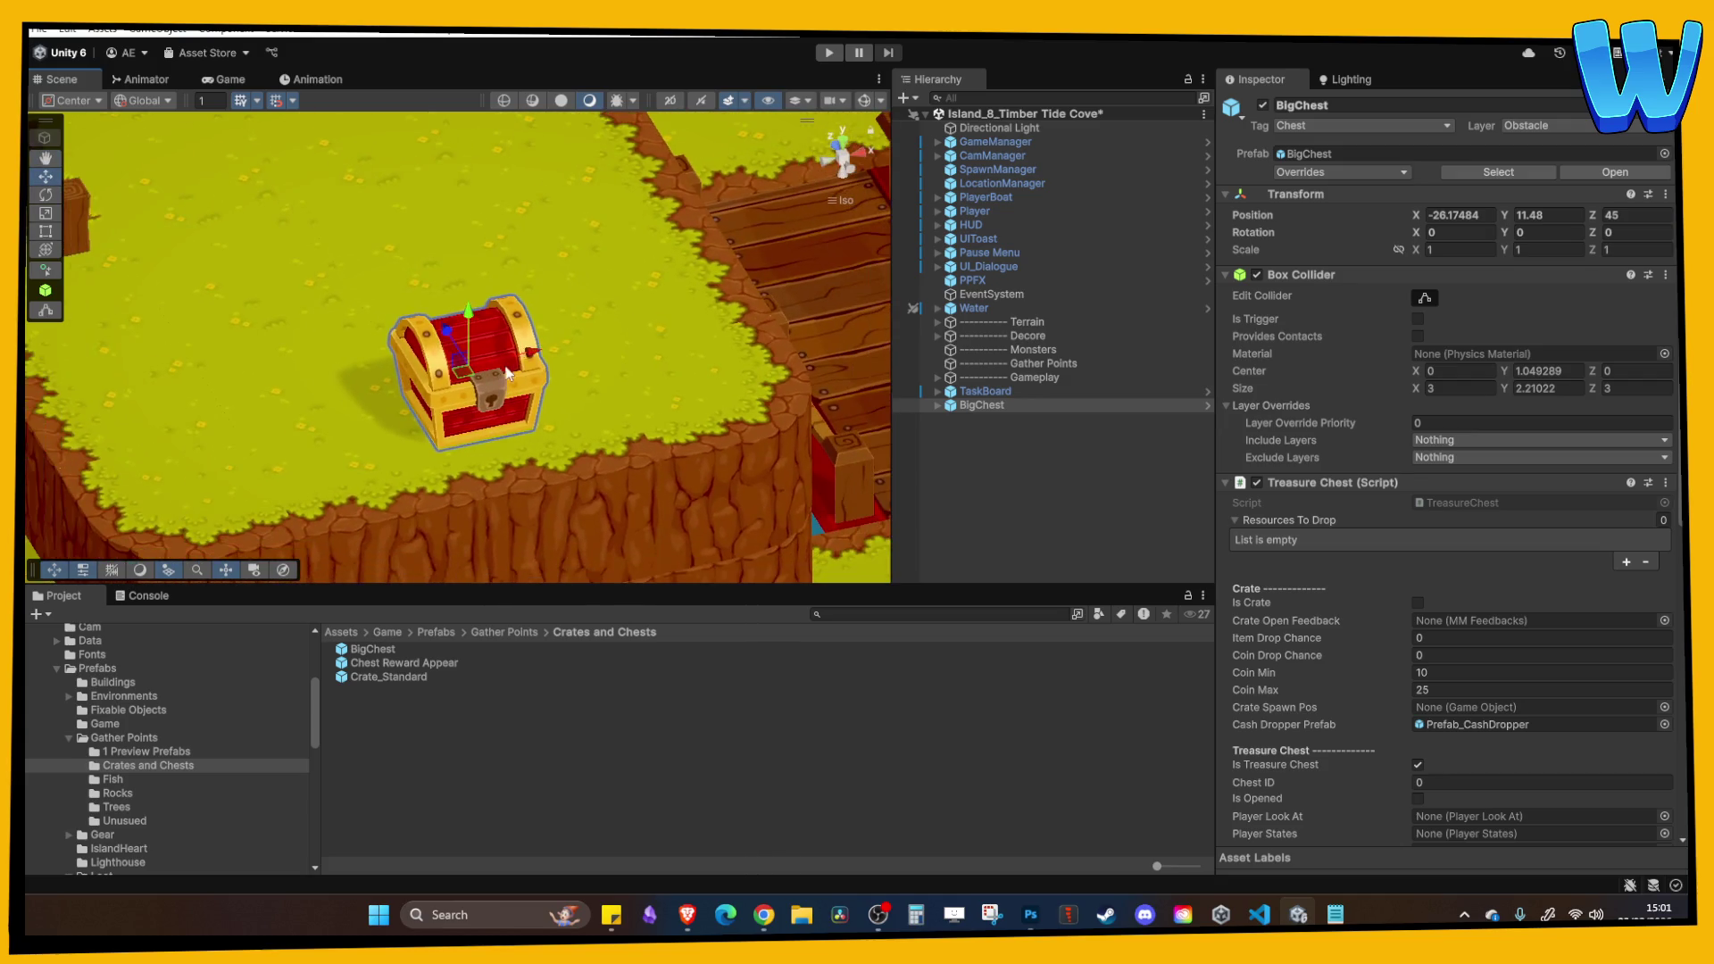
scroll(511, 357, down, 5)
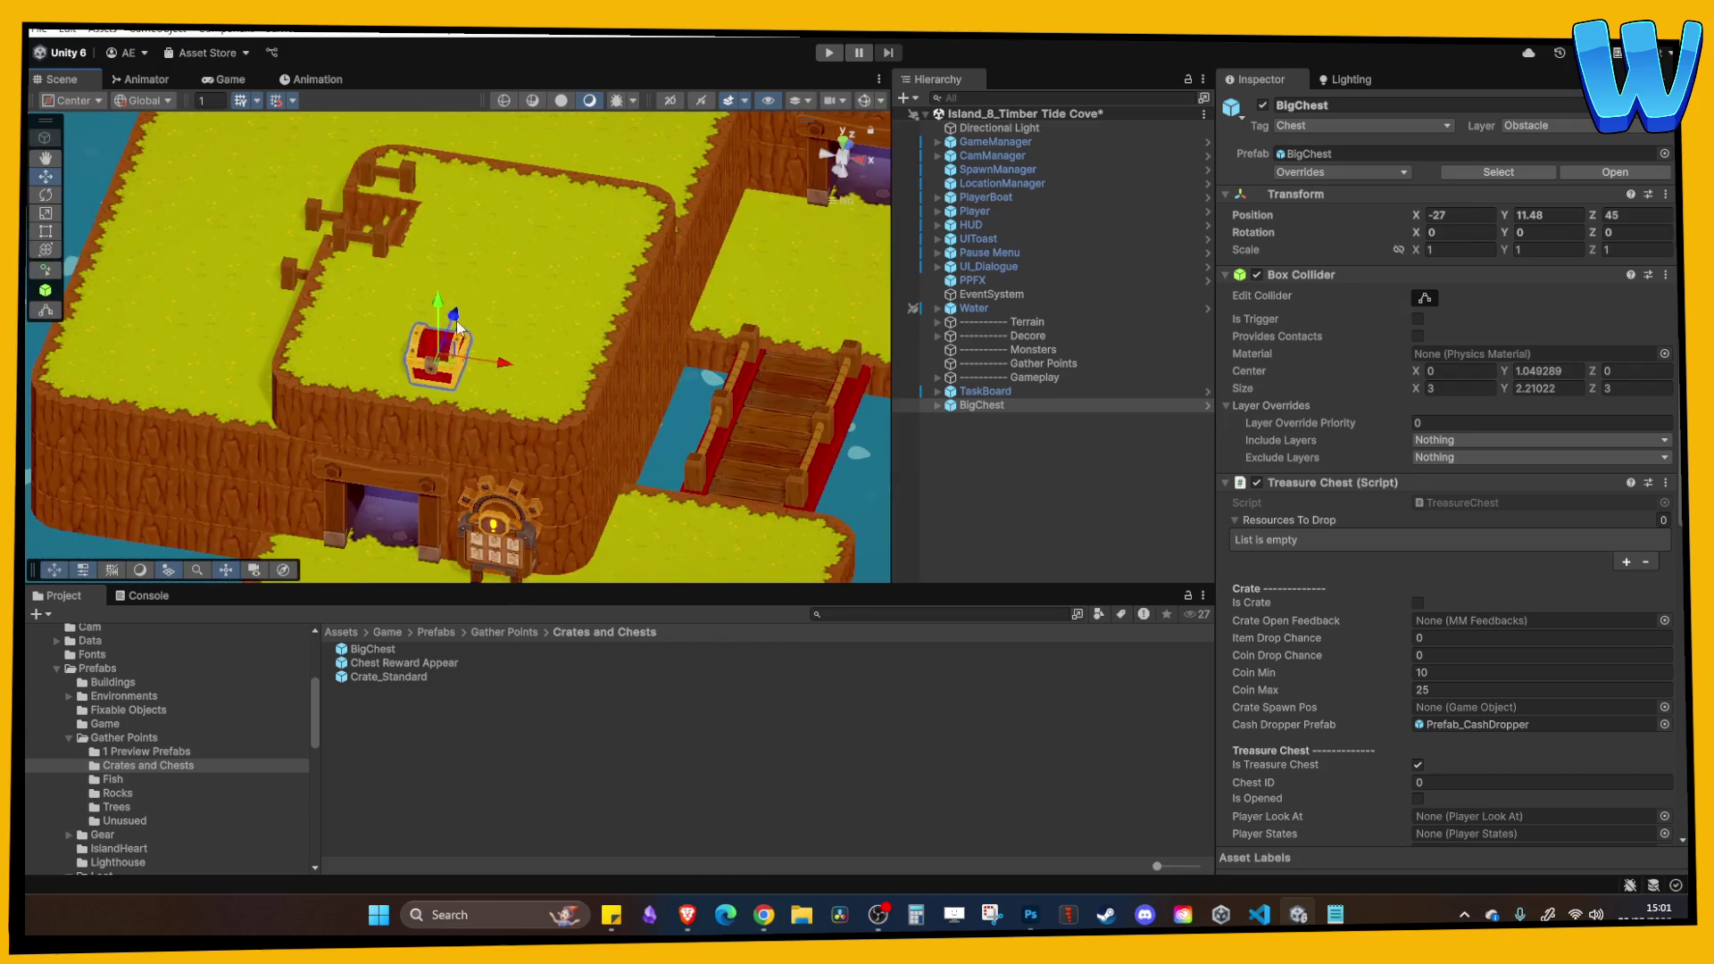
drag(469, 296, 609, 350)
click(693, 376)
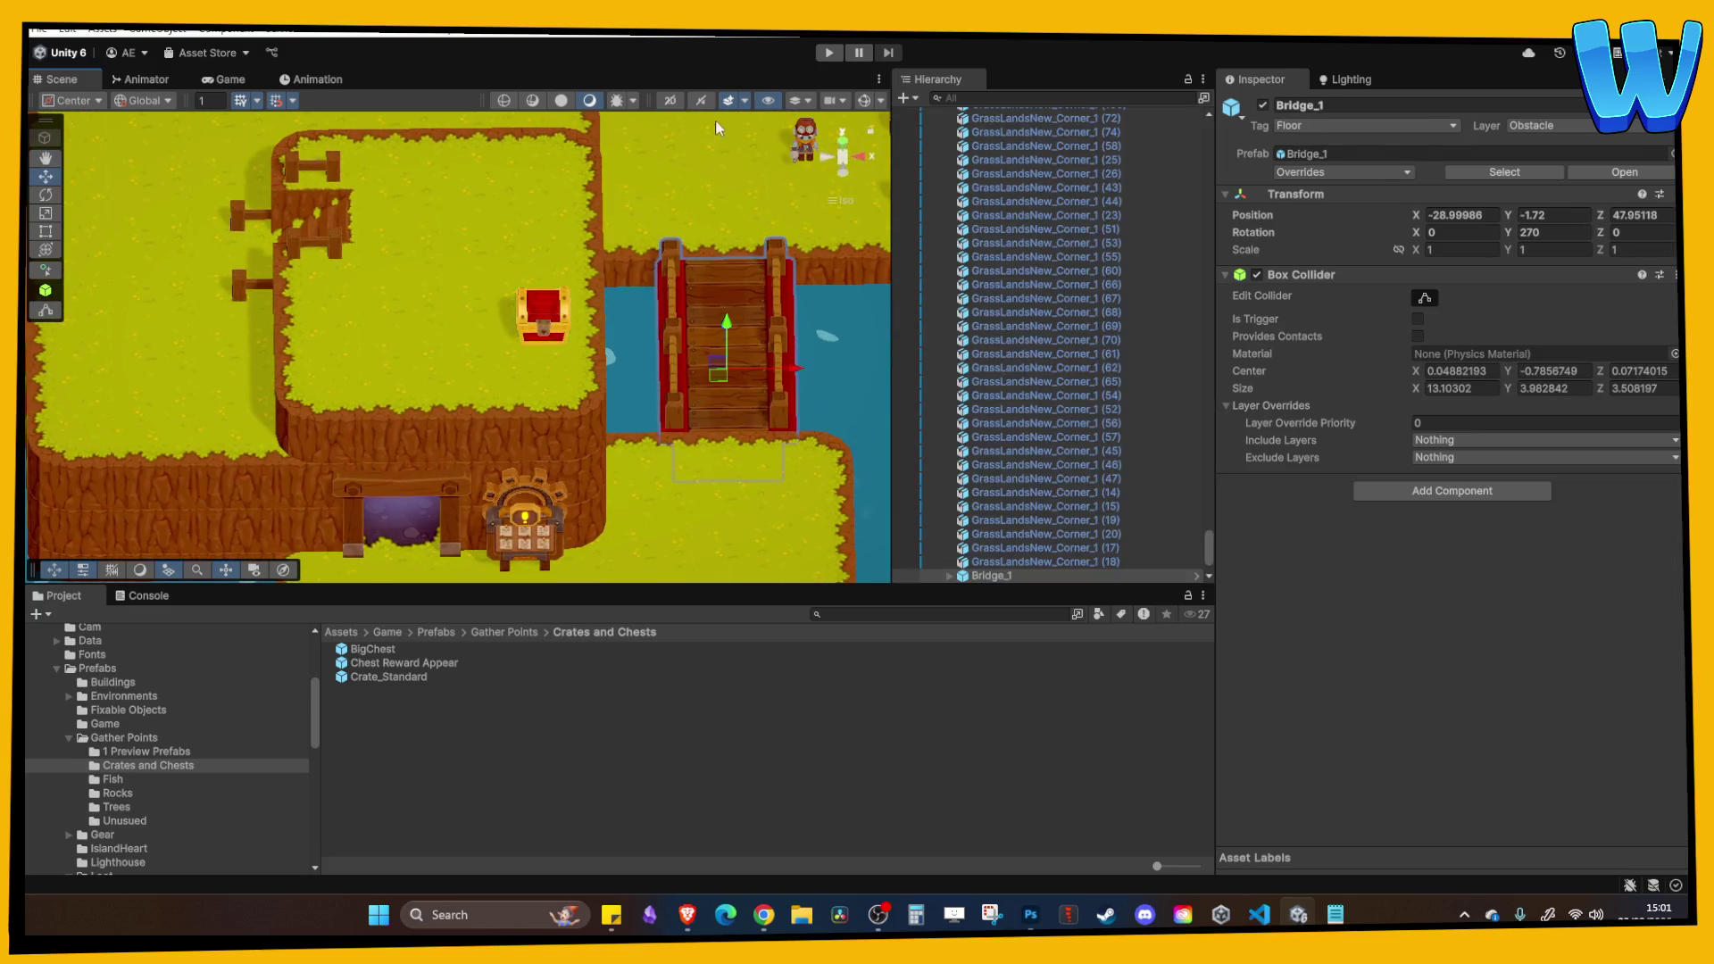
click(825, 56)
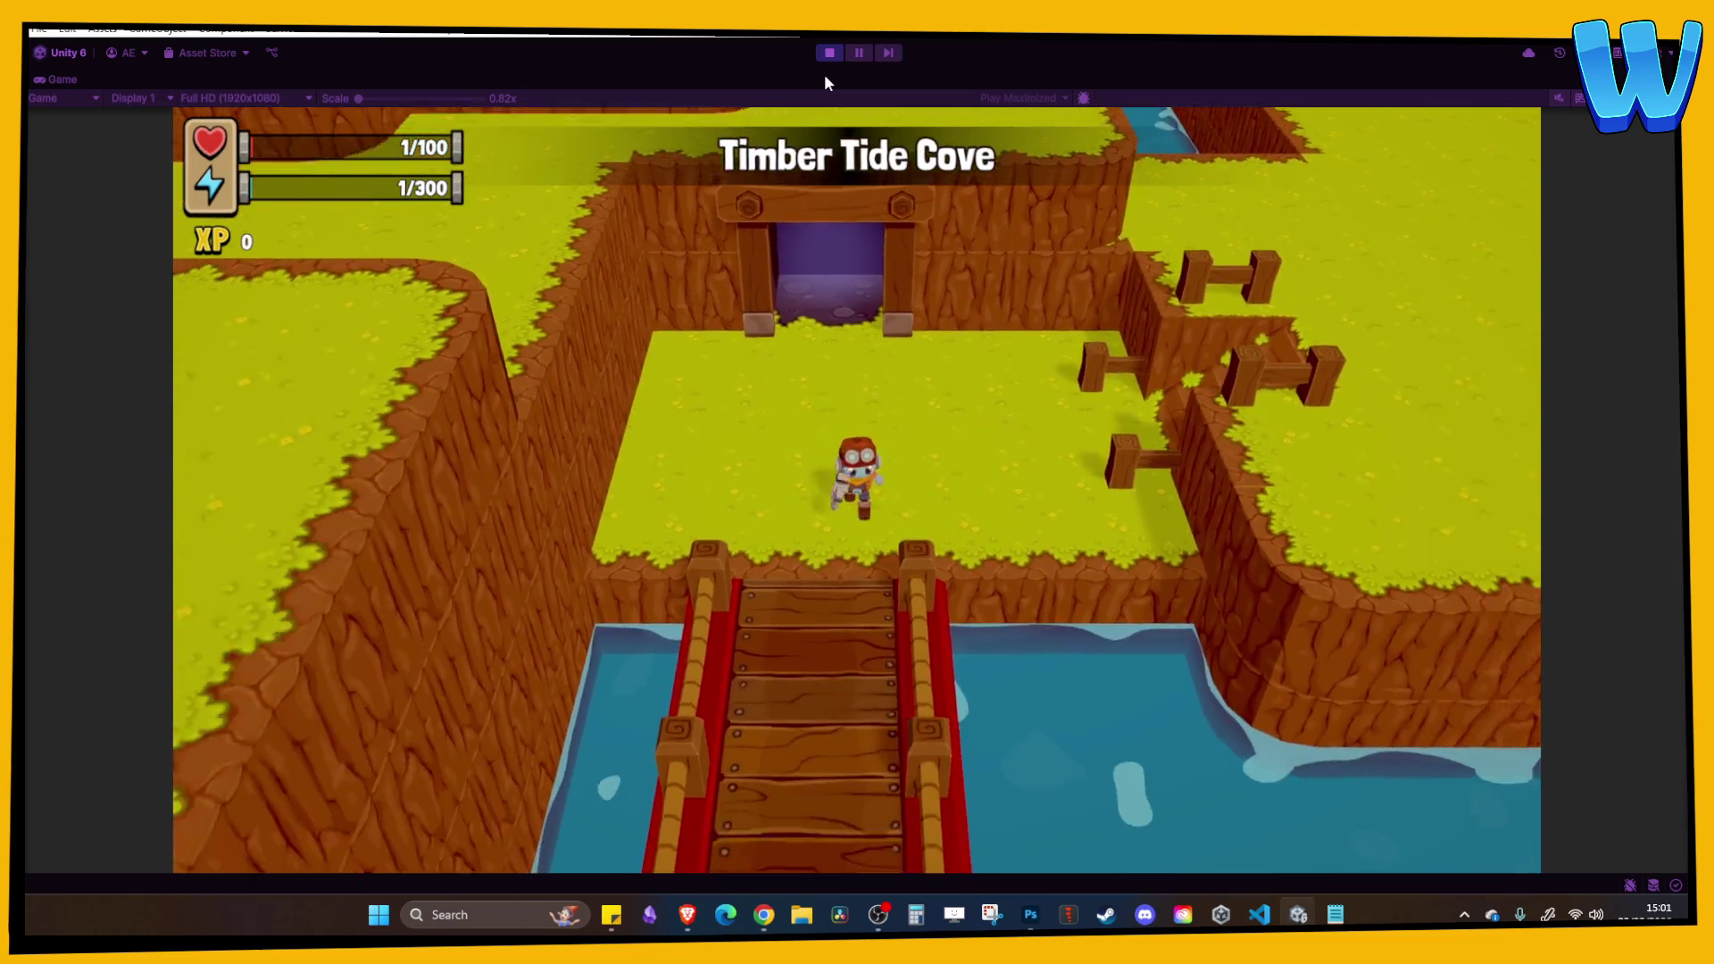
Walk past the quest board and mine entrance, back and forth over the bridge, then stop playing.
key(s)
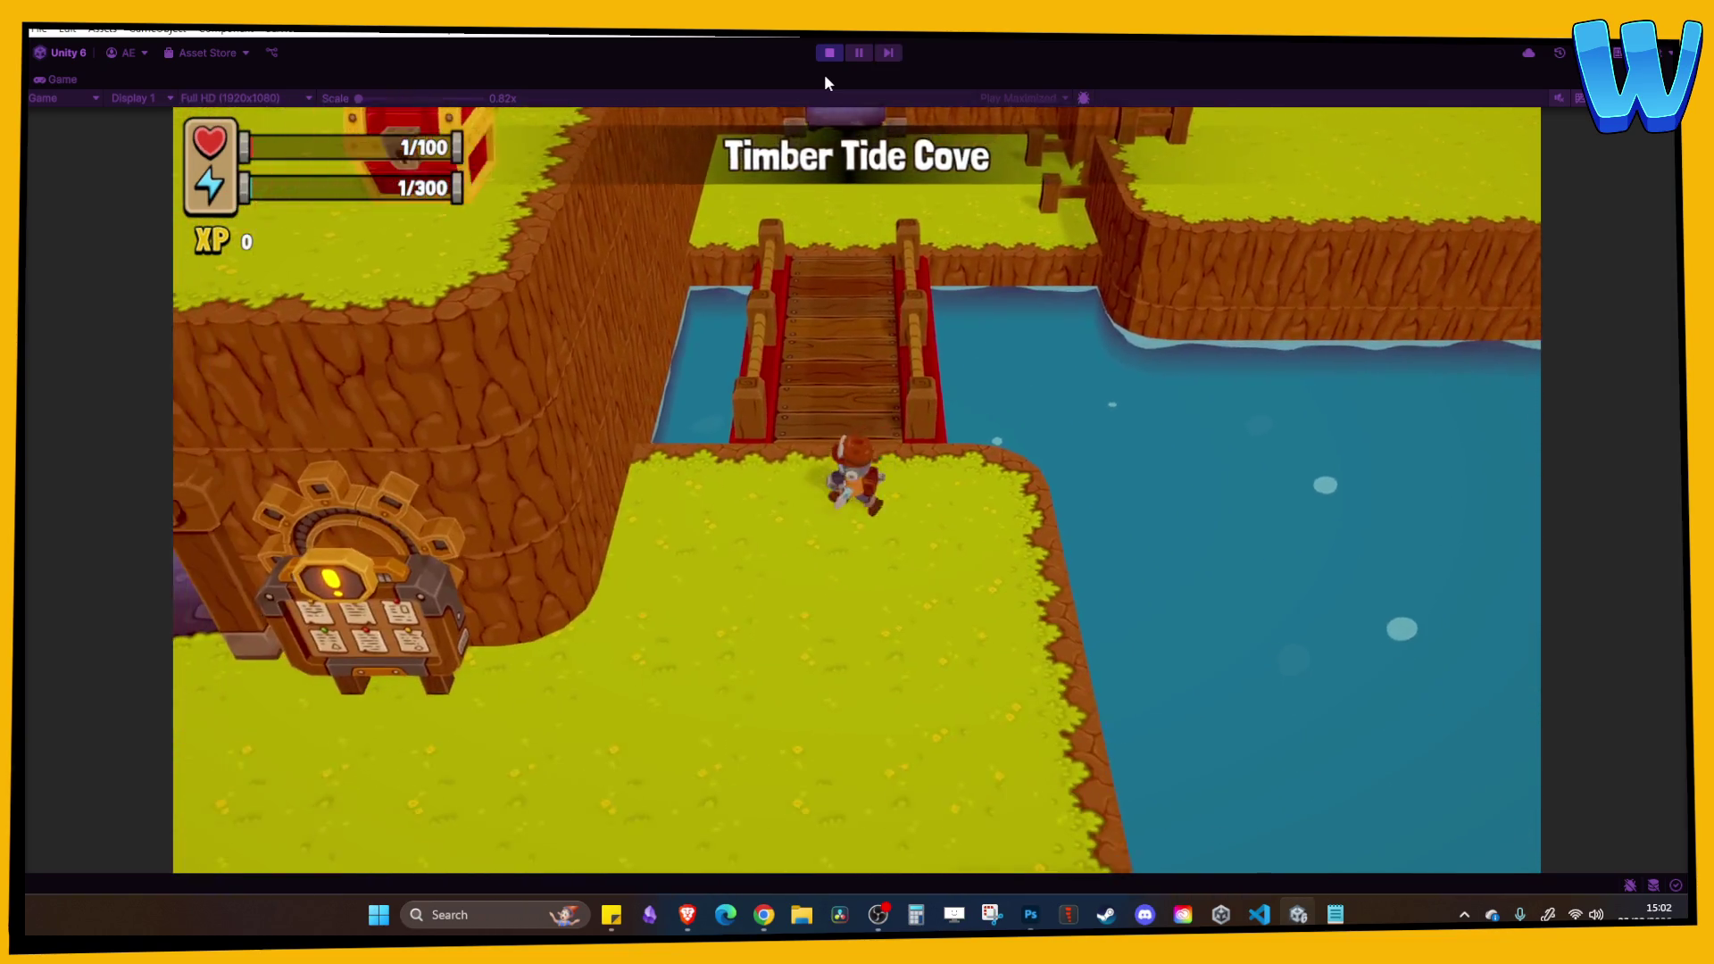
key(a)
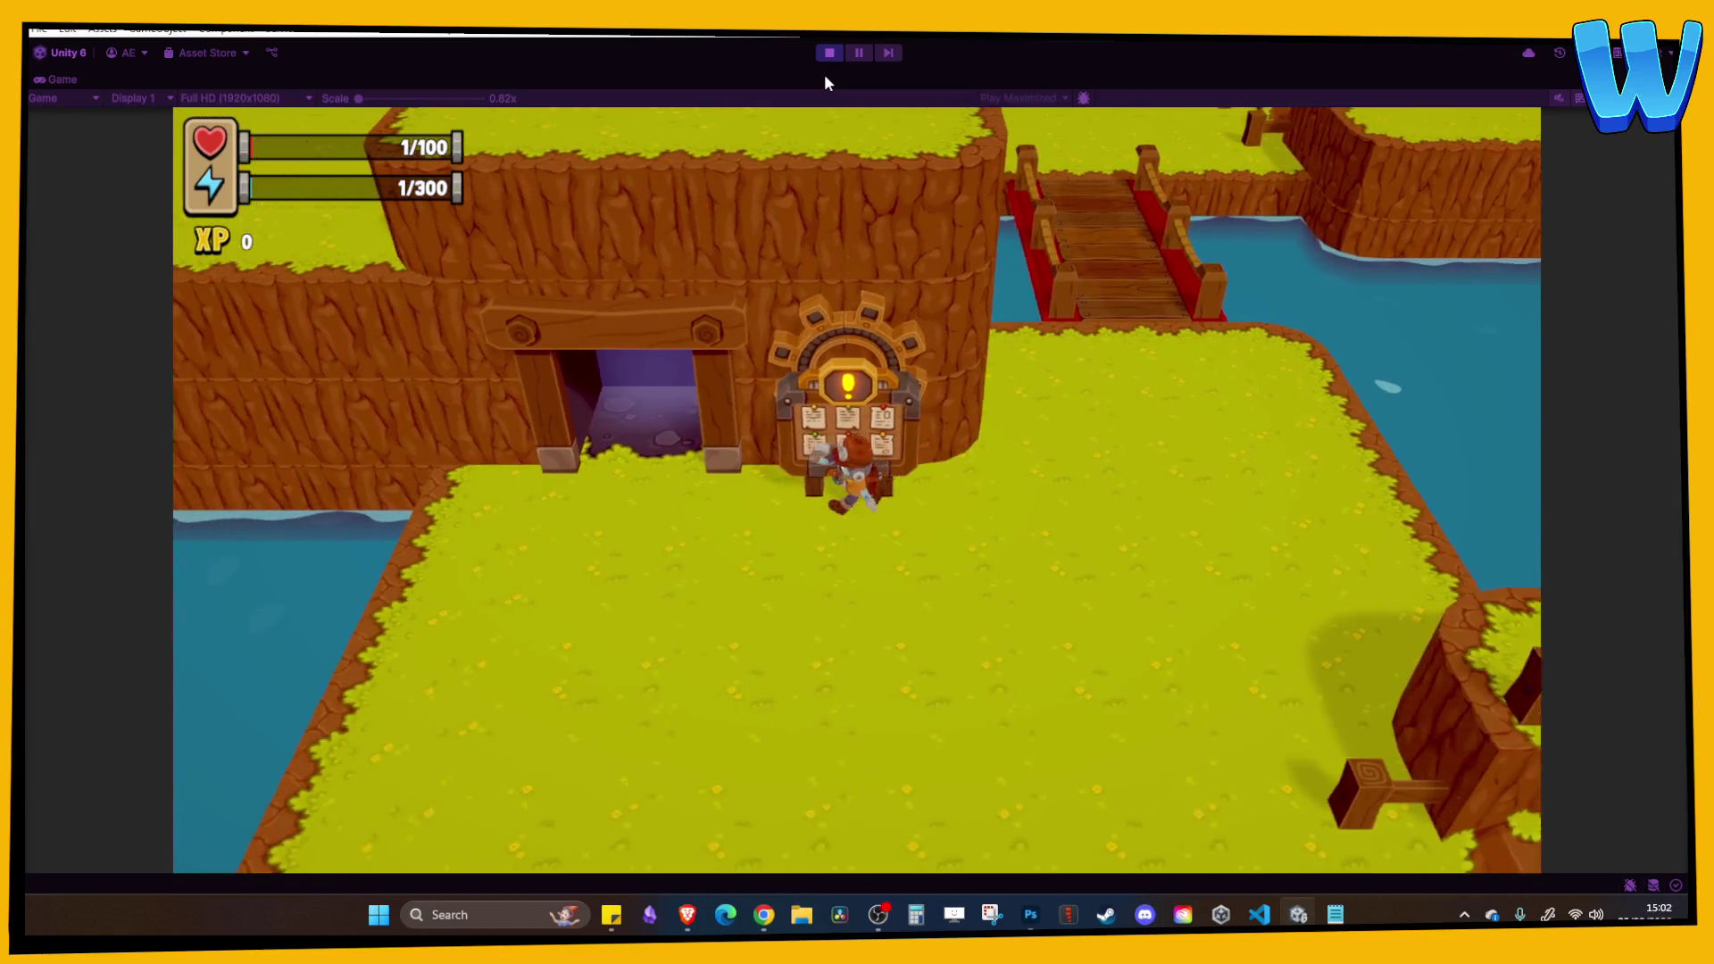
key(a)
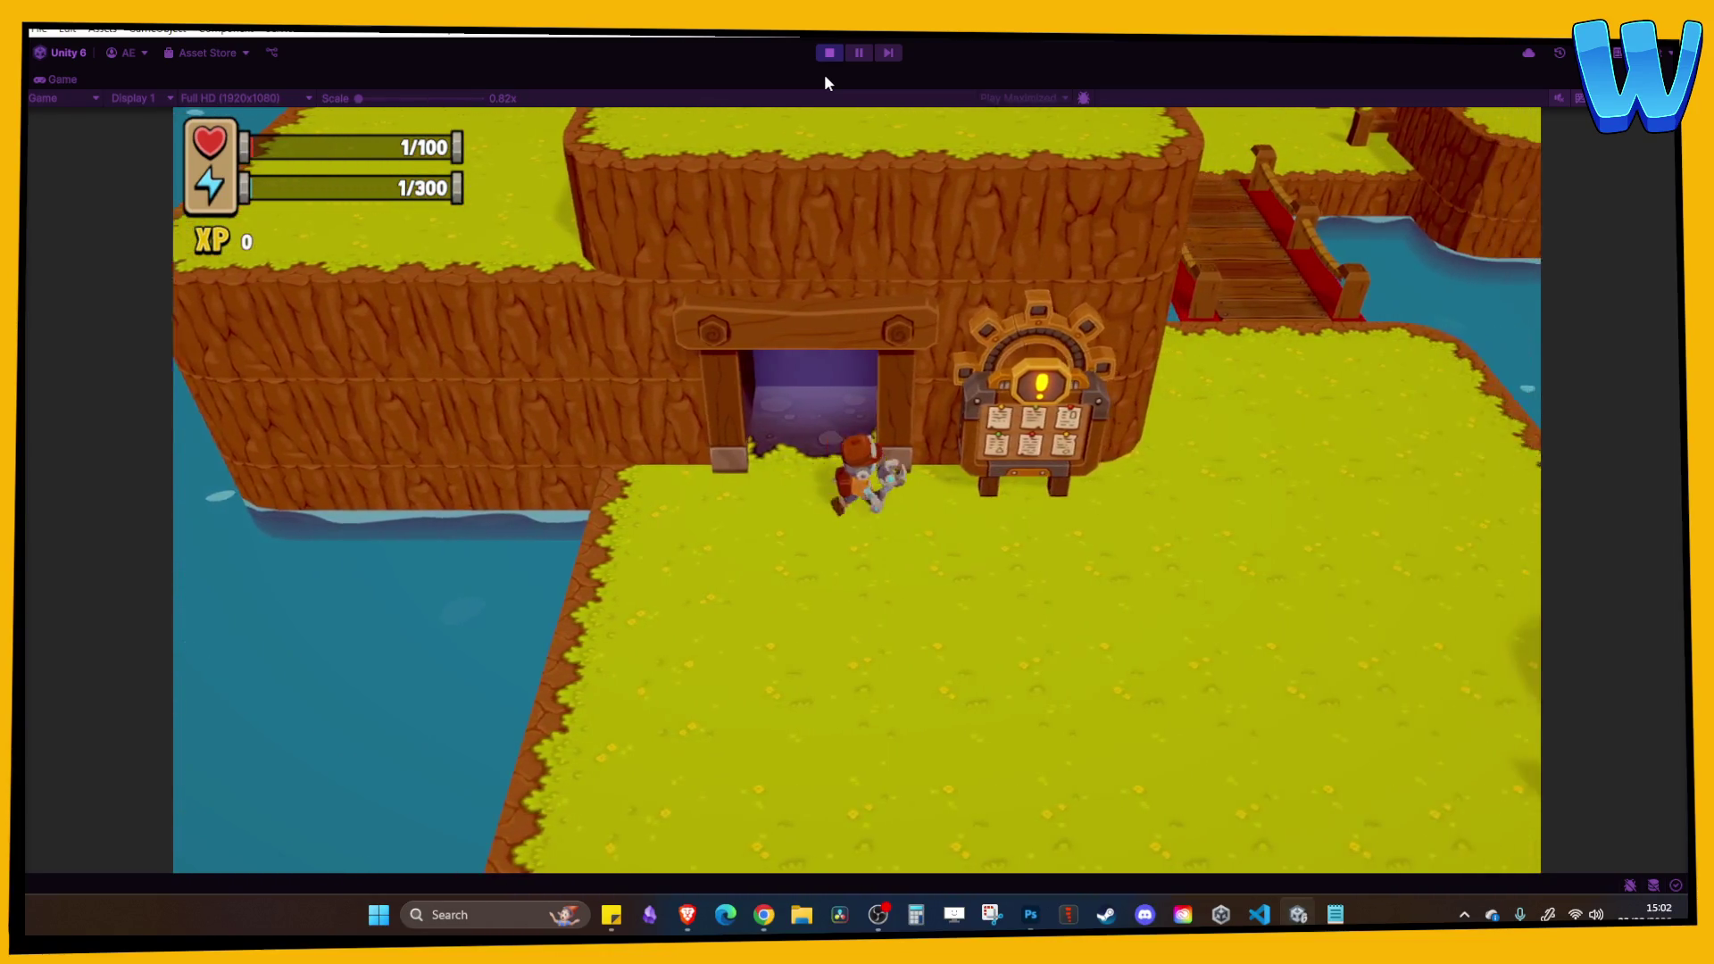
key(d)
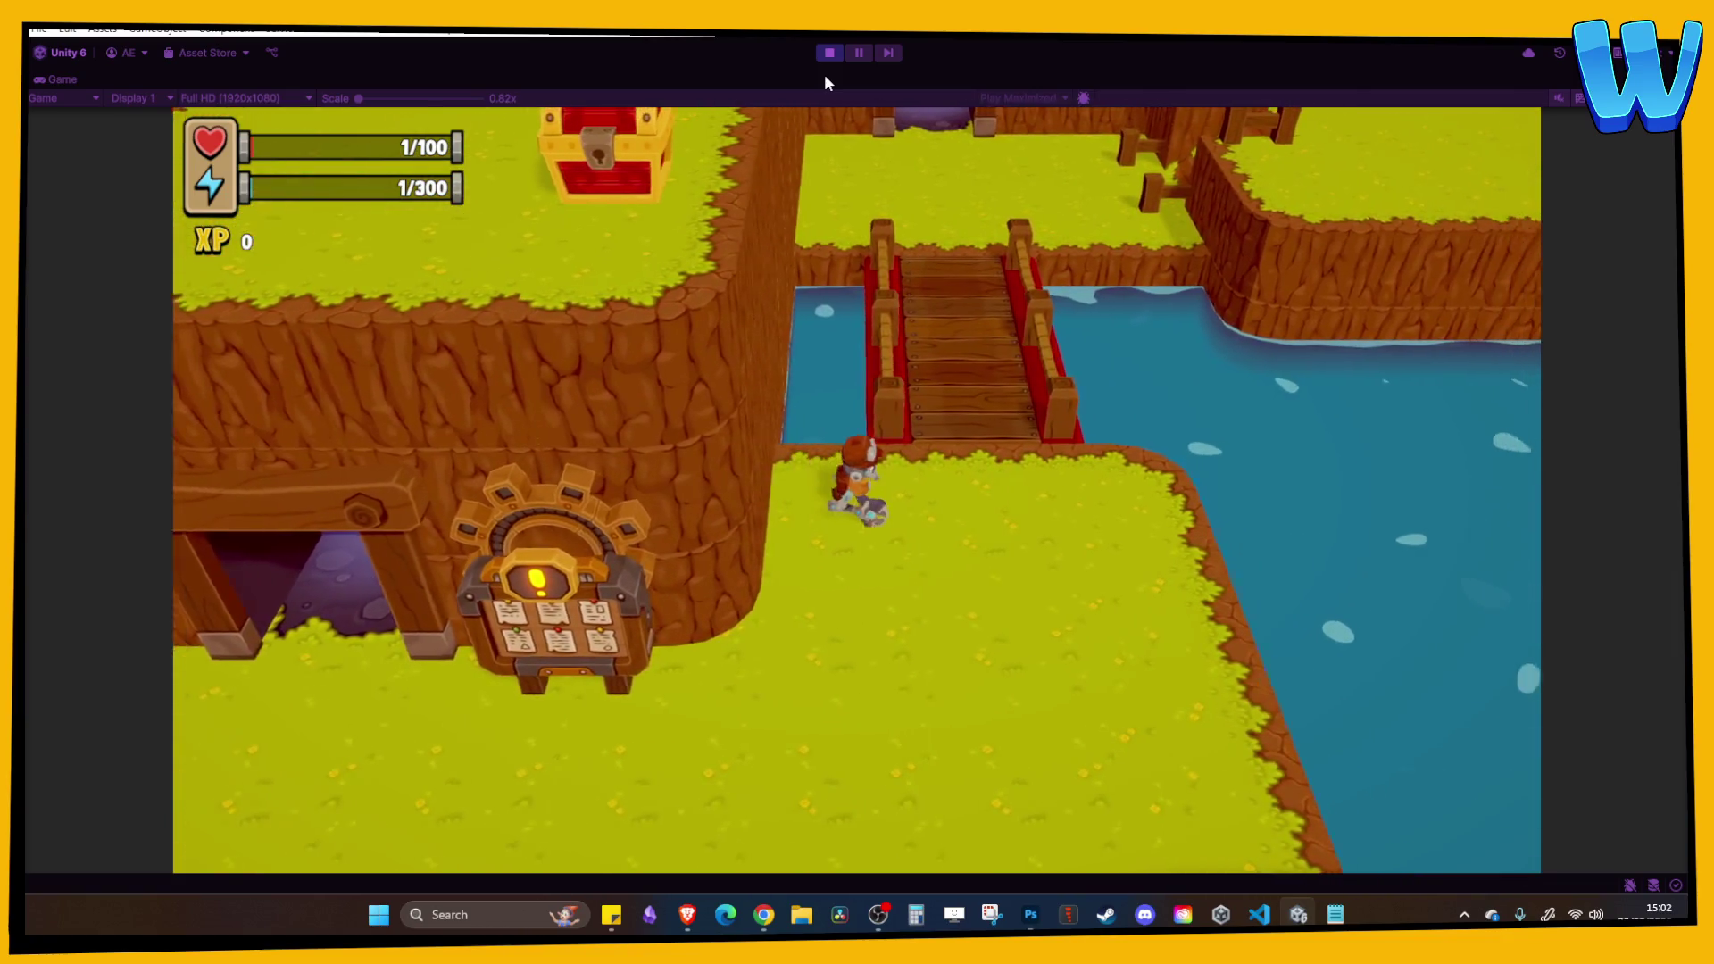
key(w)
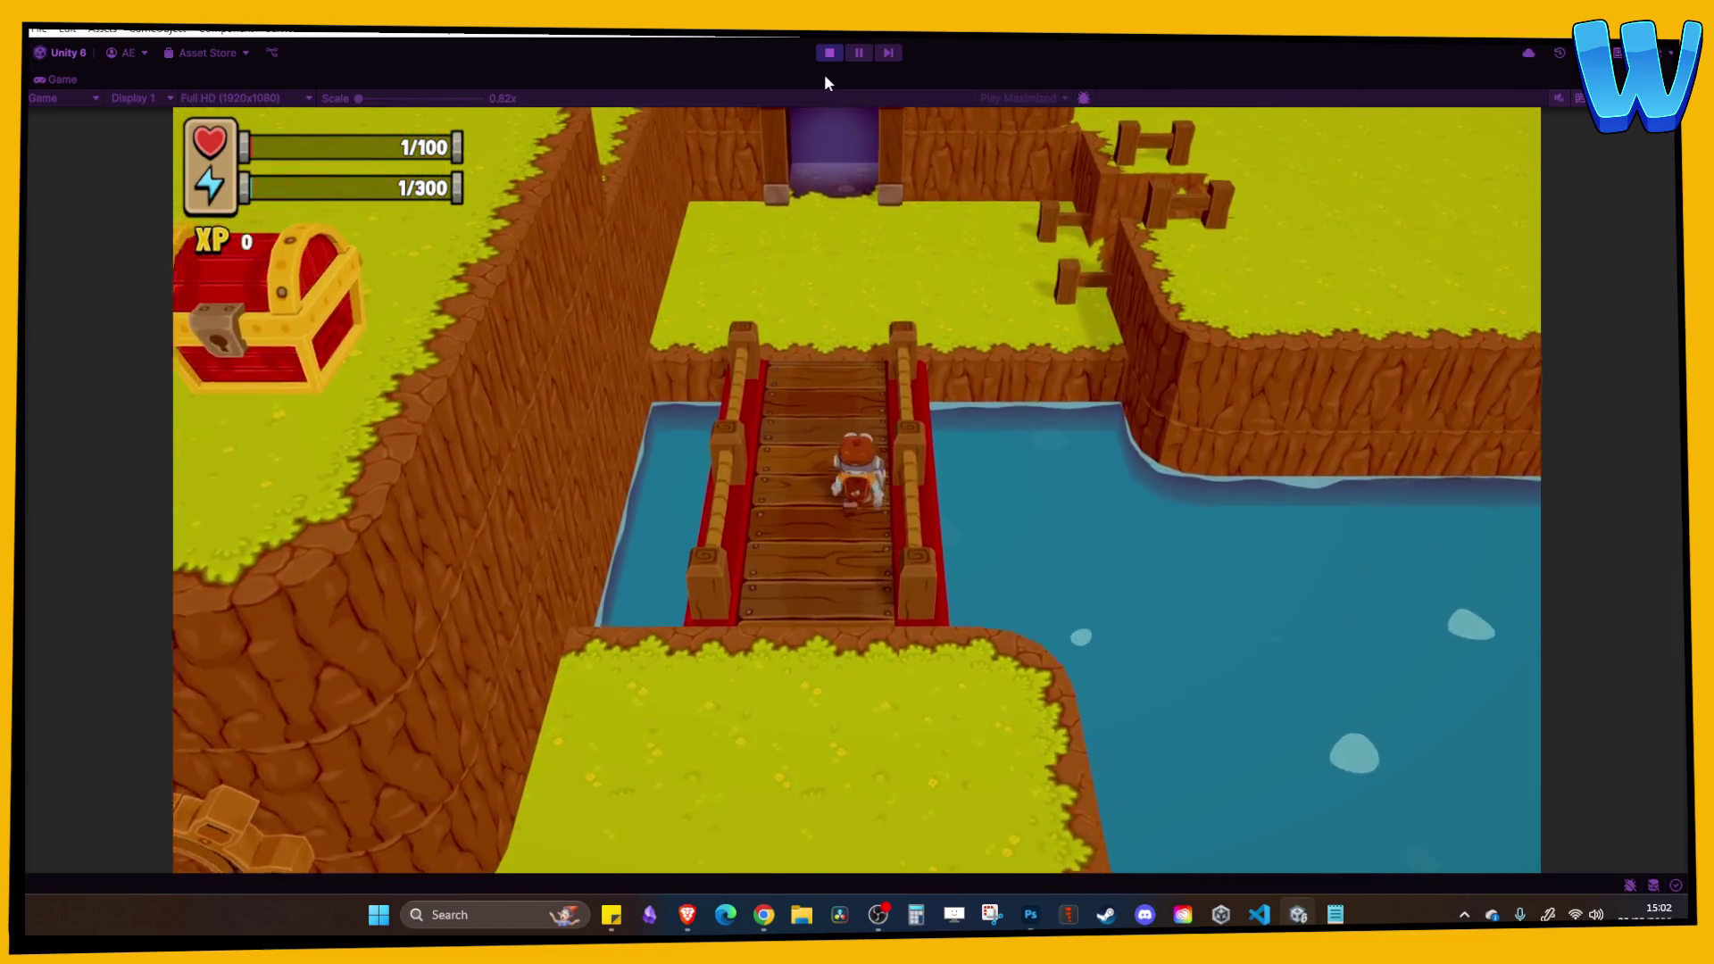
key(s)
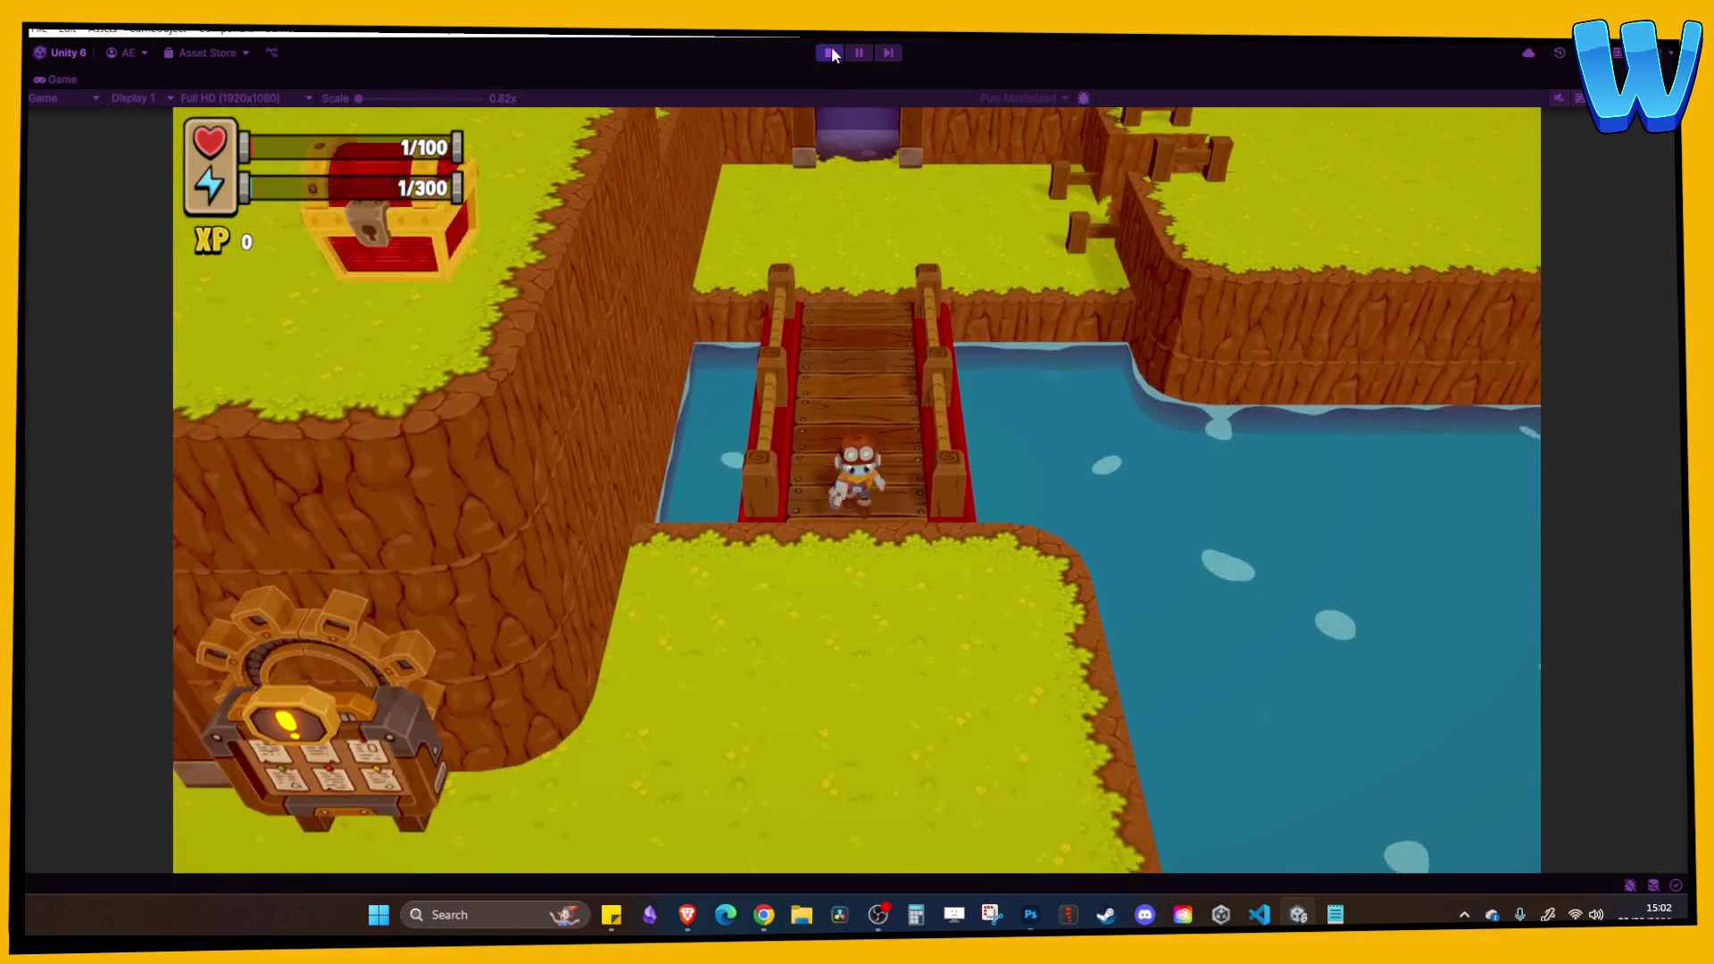
click(832, 54)
click(766, 507)
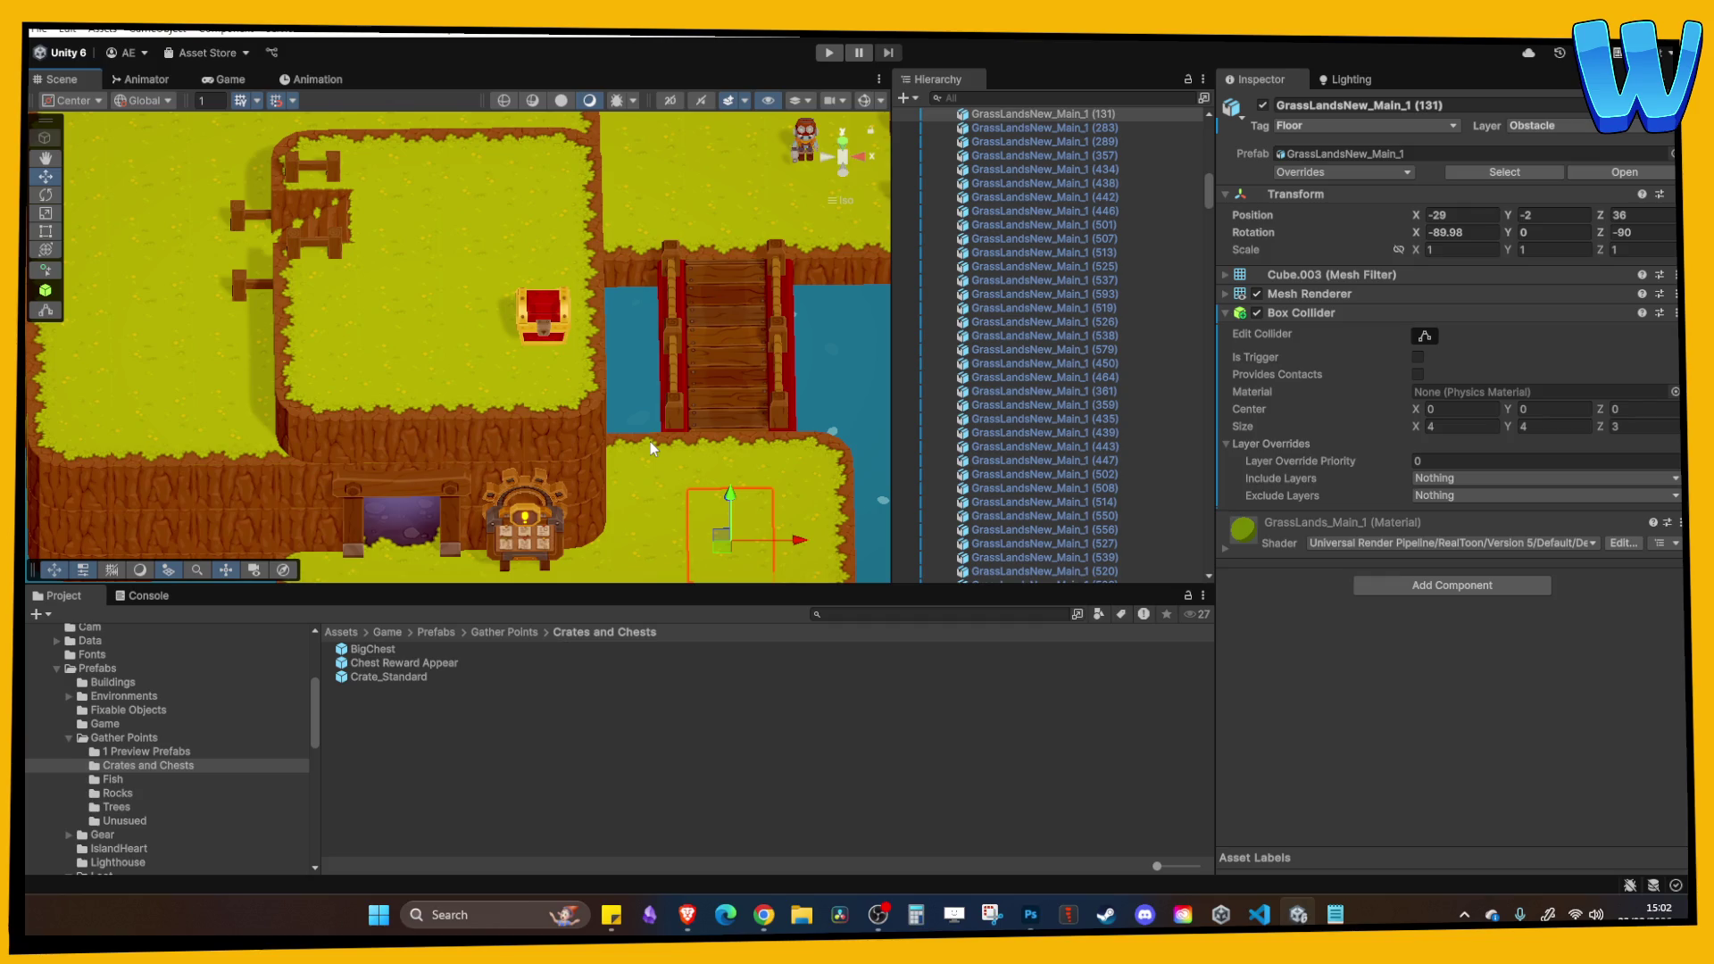
Orbit the Scene view to an angled view of the bridge and recentre on the selected tile.
scroll(649, 440, down, 1)
mouse_move(607, 371)
mouse_down()
mouse_move(658, 383)
mouse_move(604, 295)
mouse_move(483, 574)
mouse_up()
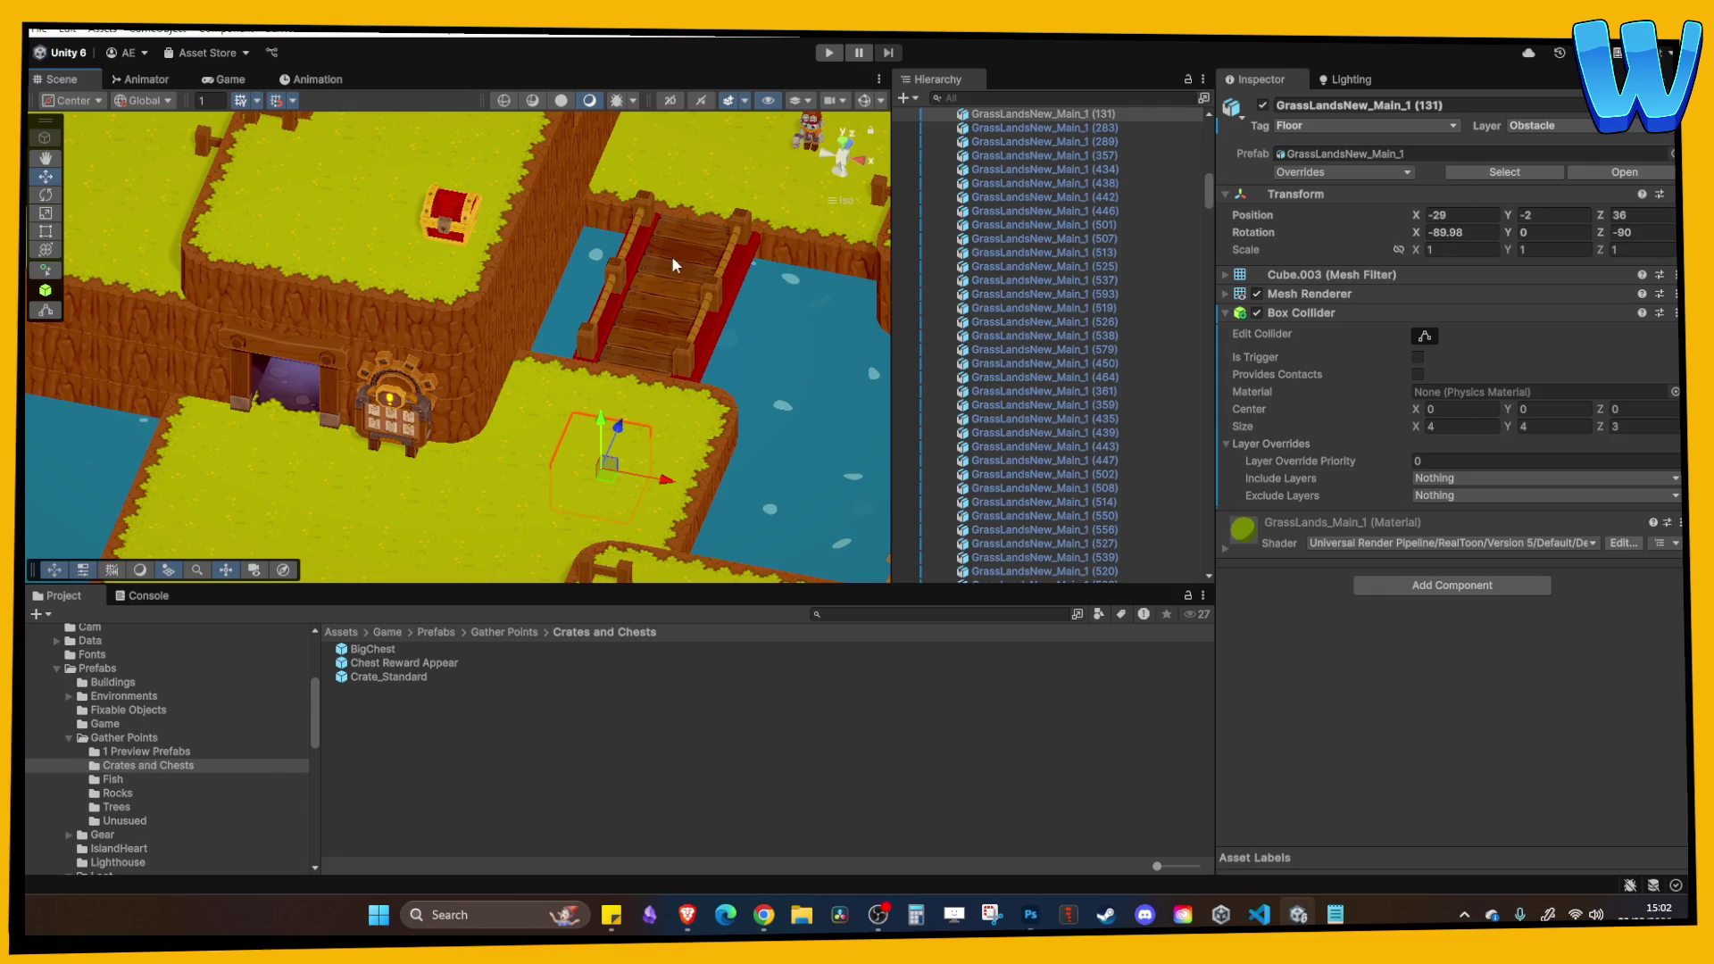
key(f)
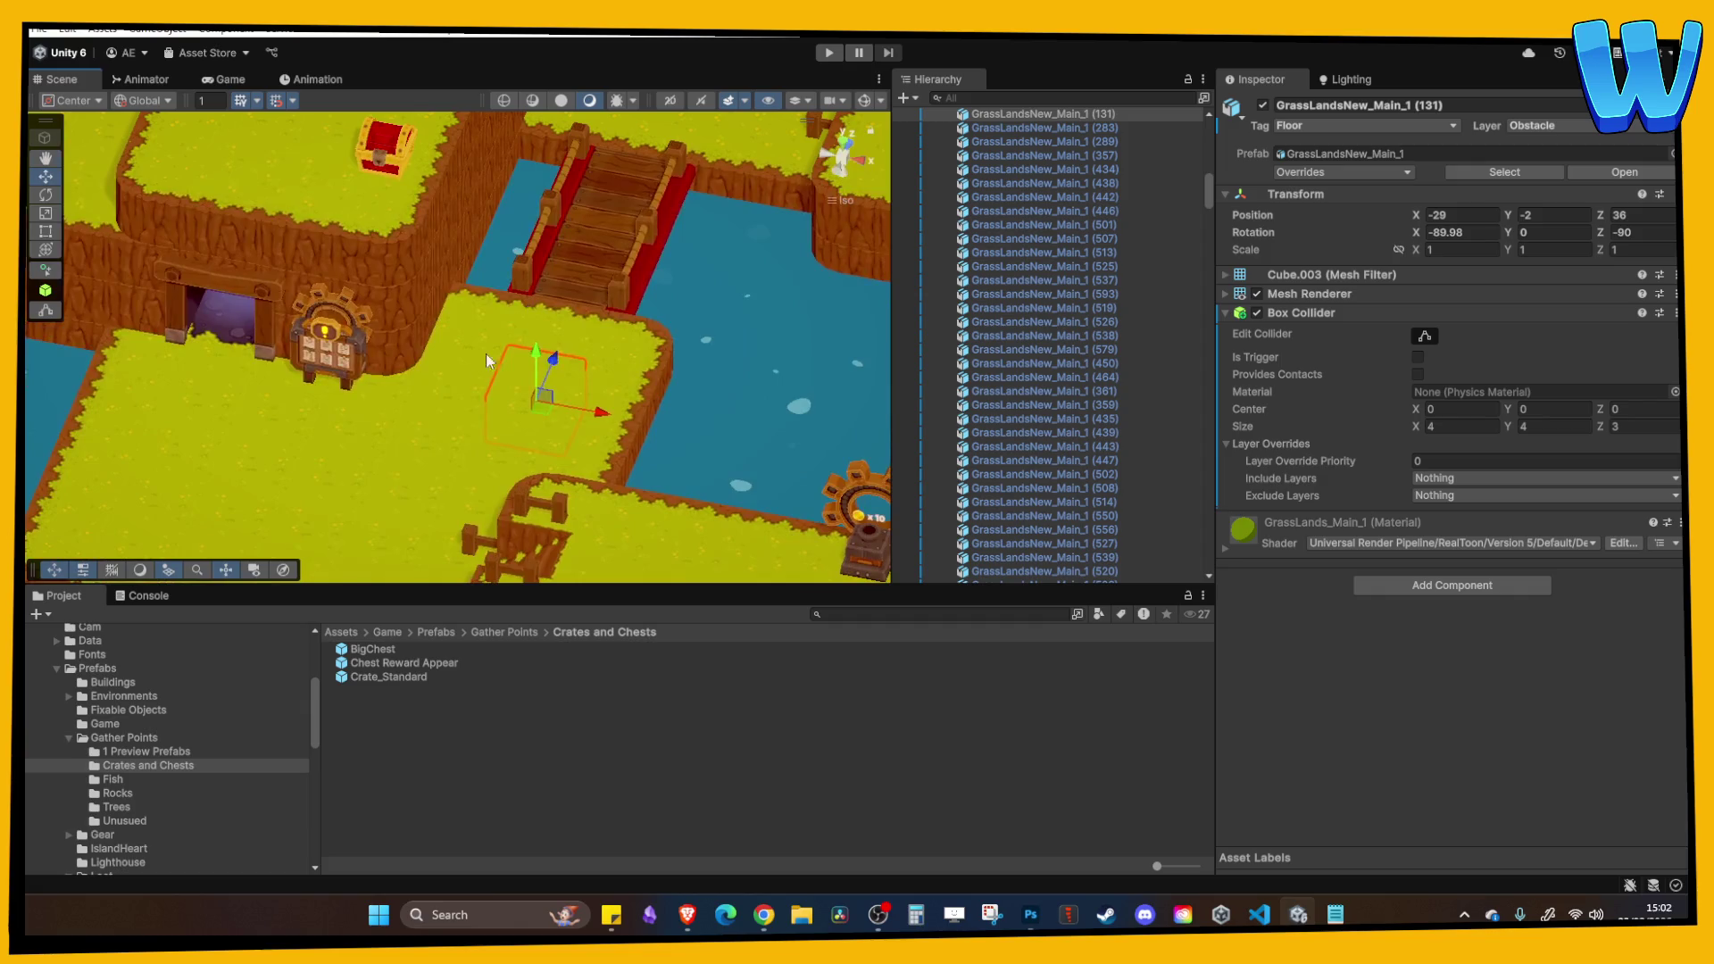
Collapse the Prefabs folder and list the contents of the Scenes folder in the Project panel.
scroll(170, 737, down, 3)
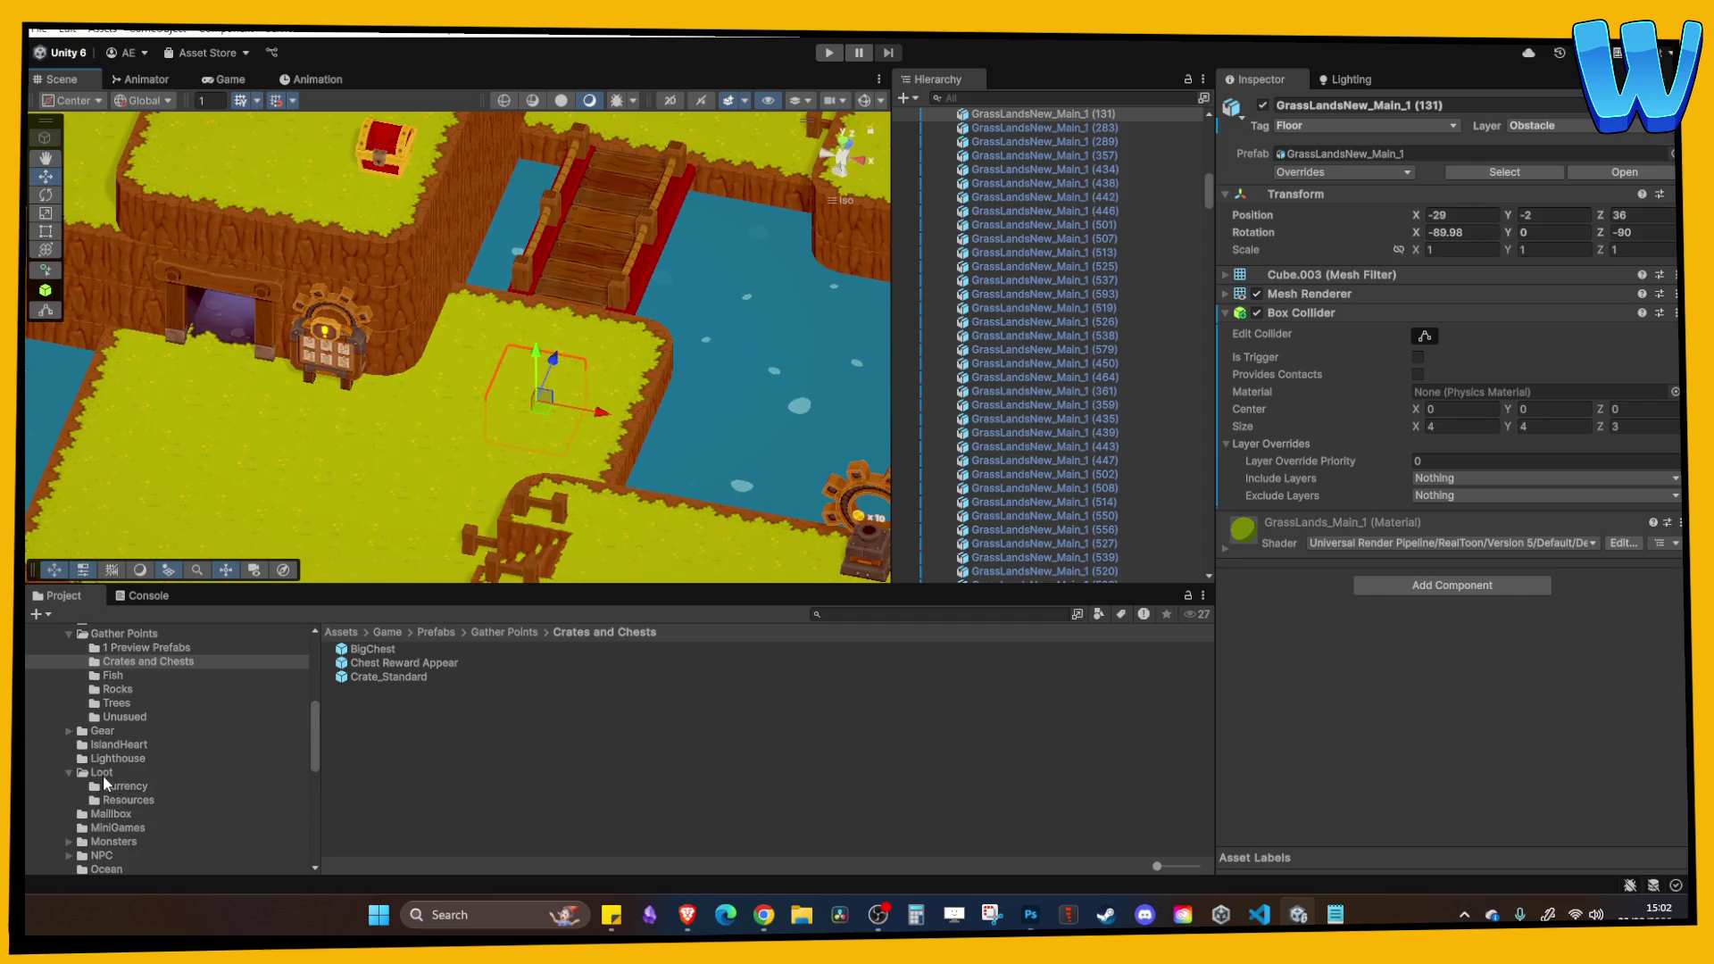
scroll(104, 775, down, 5)
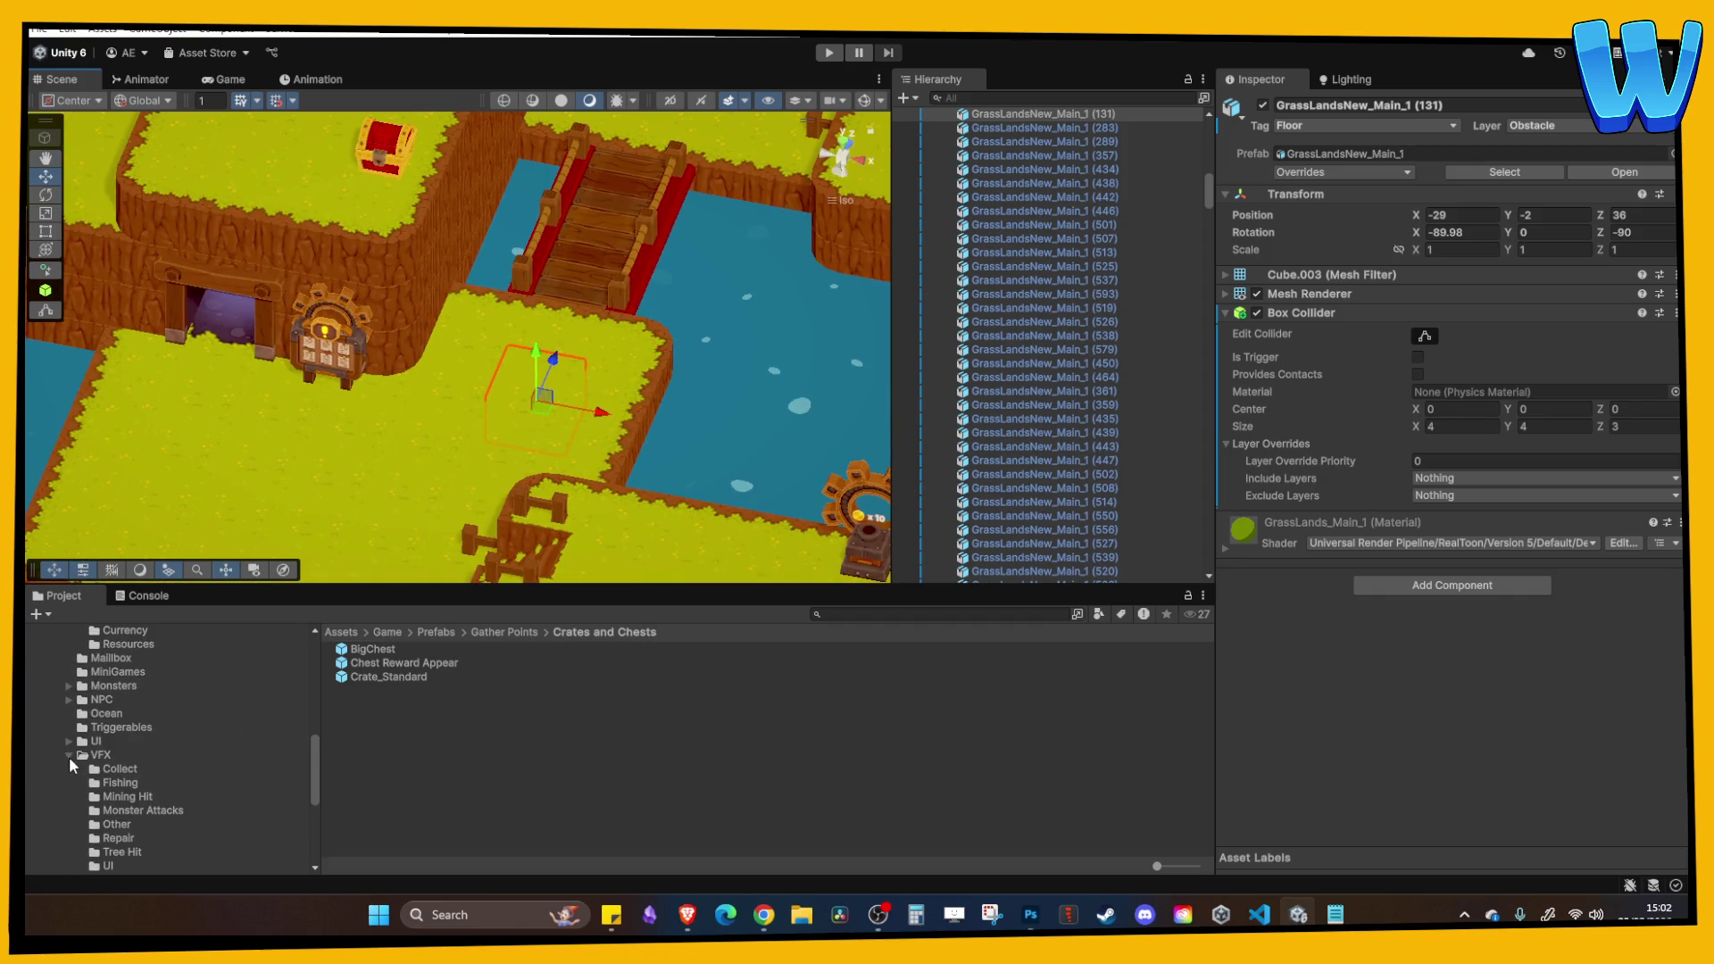
scroll(70, 759, up, 8)
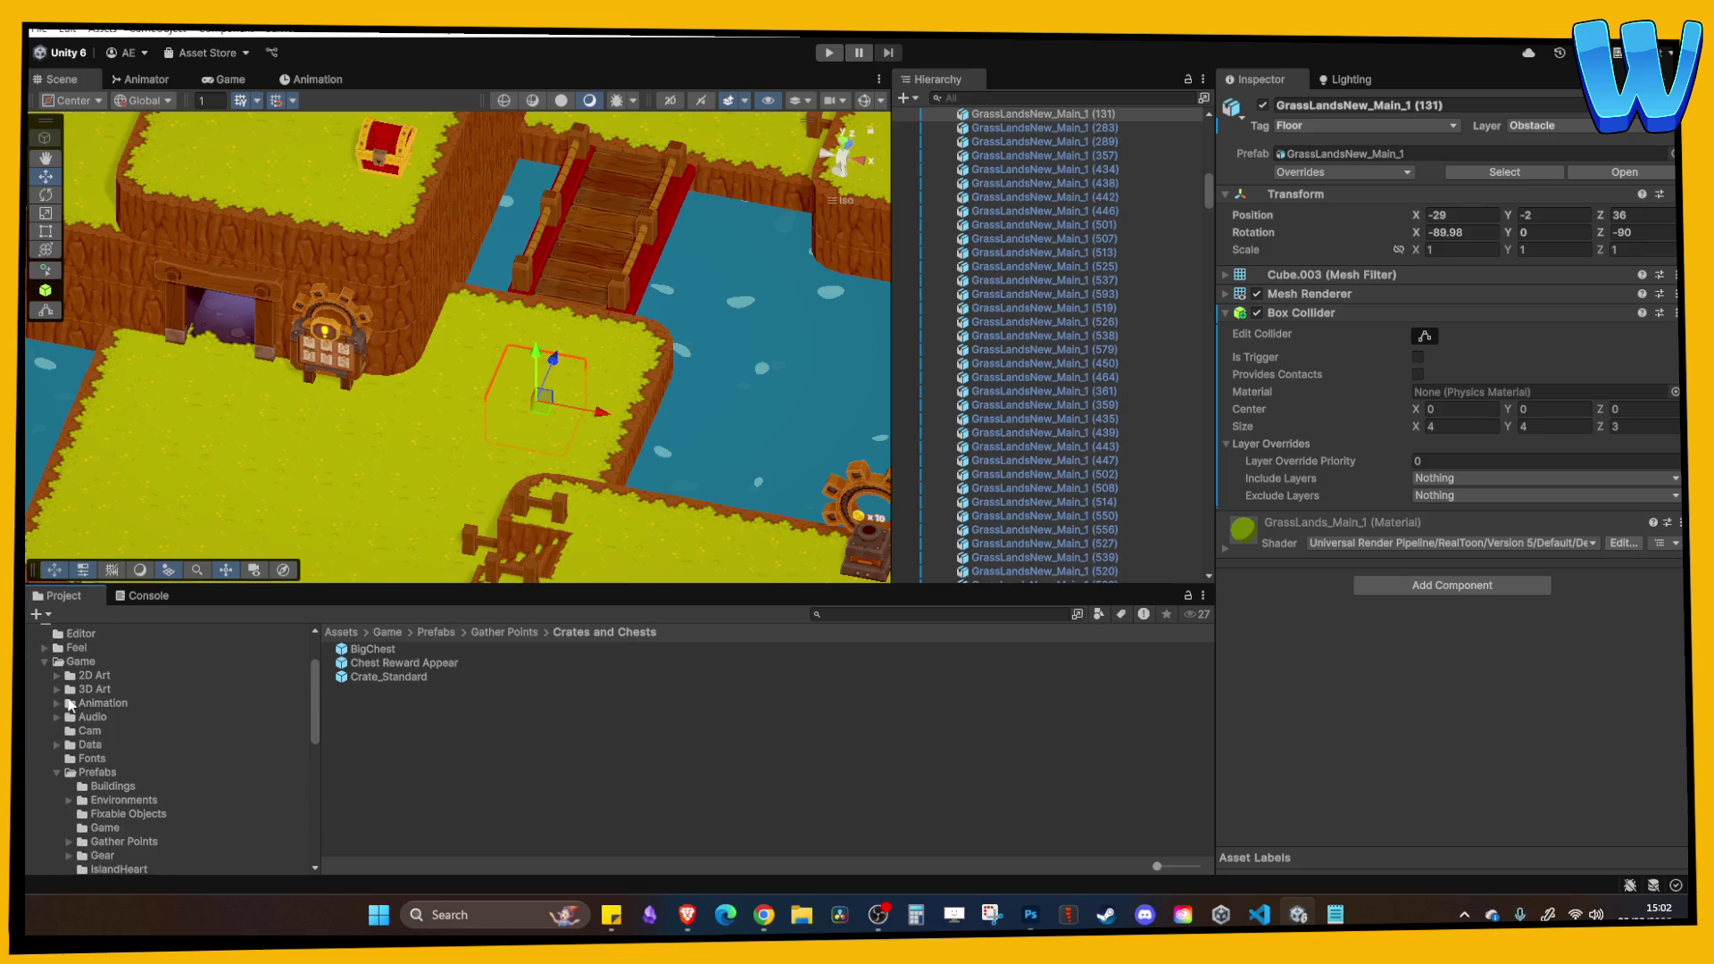
click(58, 773)
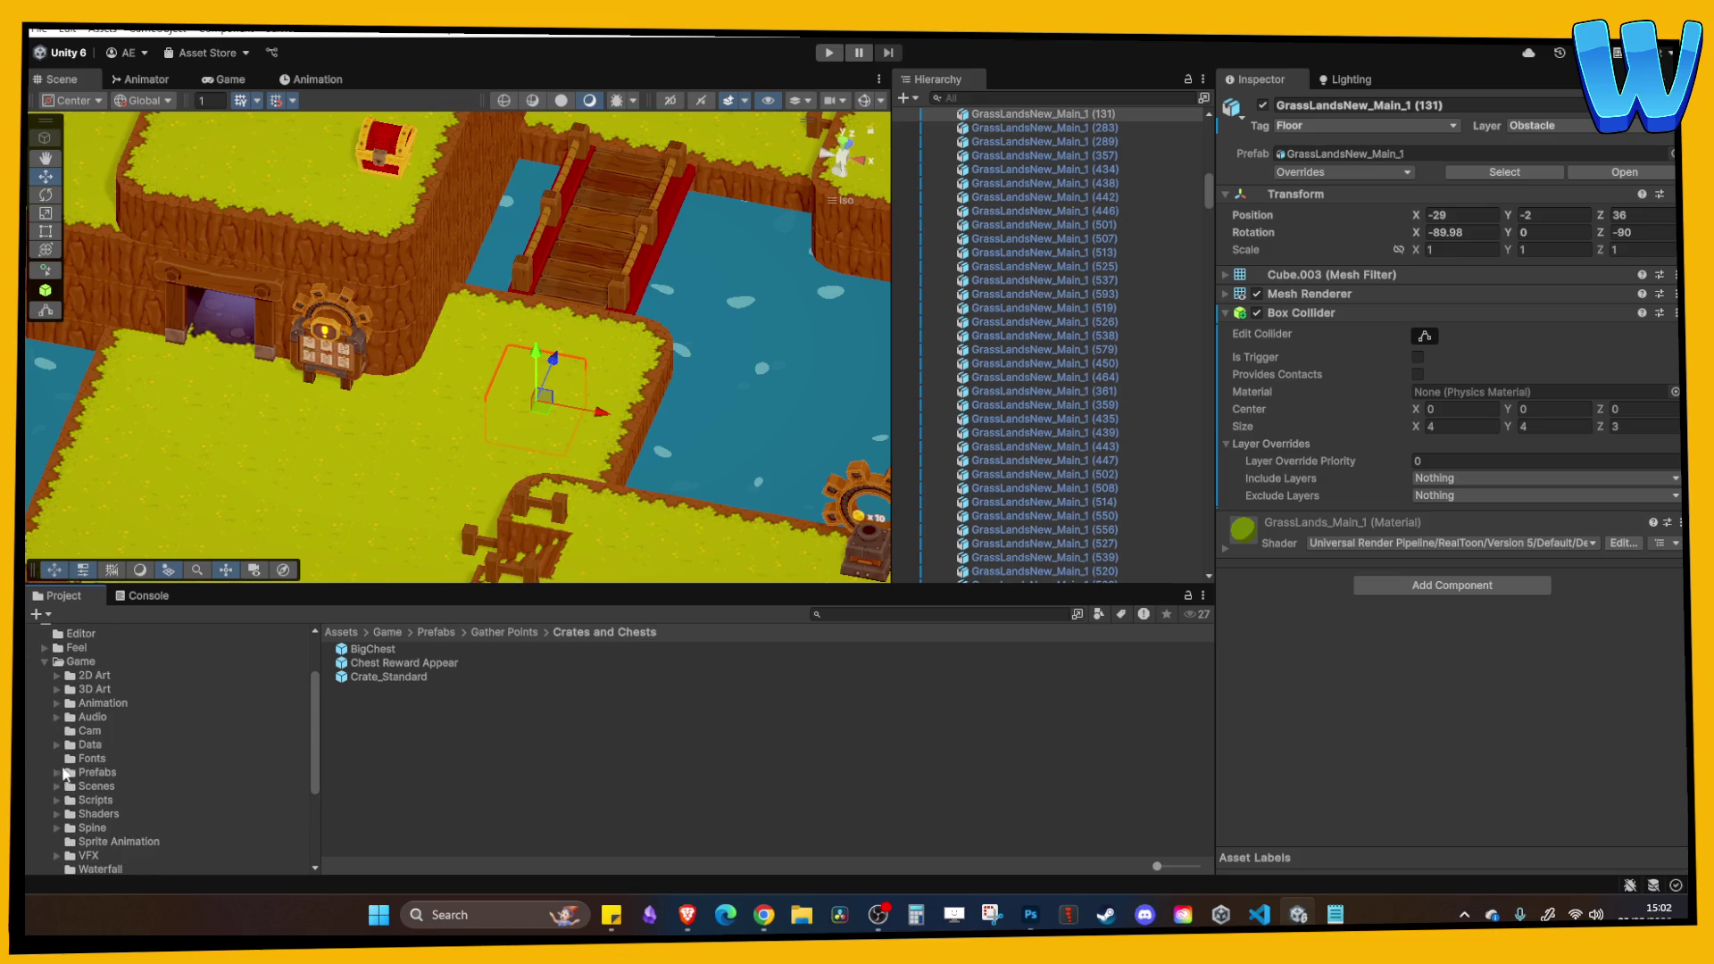
click(99, 785)
scroll(421, 740, down, 2)
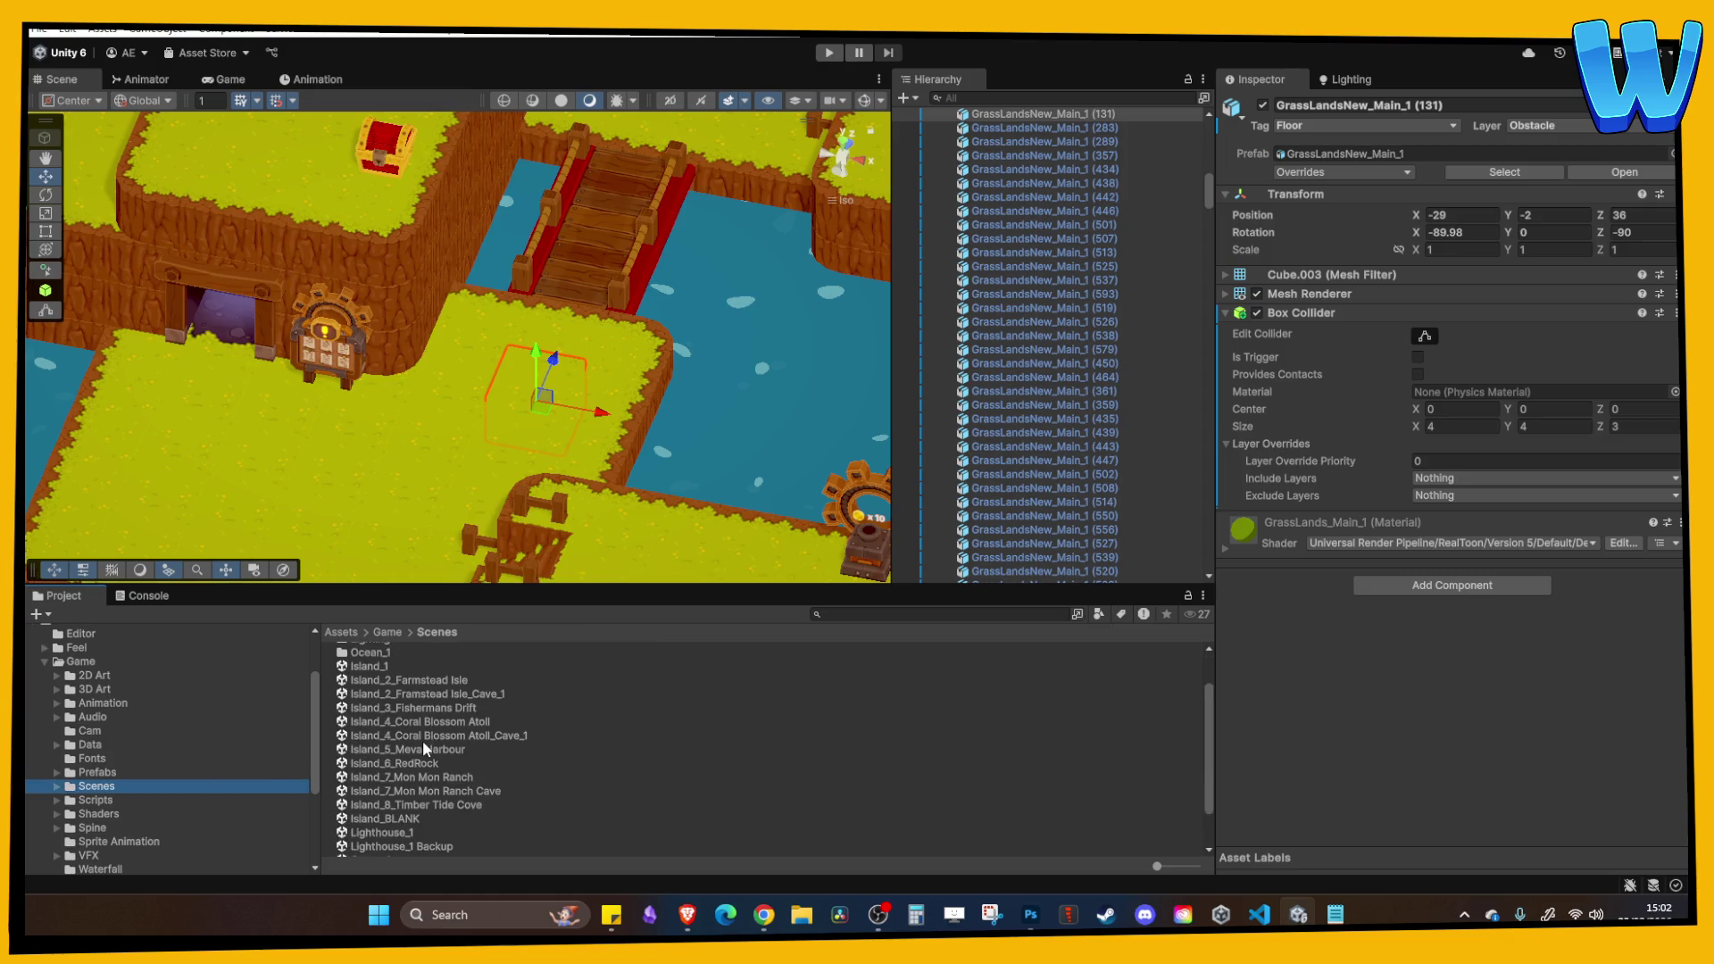
Open the Island_2_Farmstead Isle scene, passing briefly through Farmstead Isle_Cave_1.
double_click(437, 695)
scroll(459, 403, down, 5)
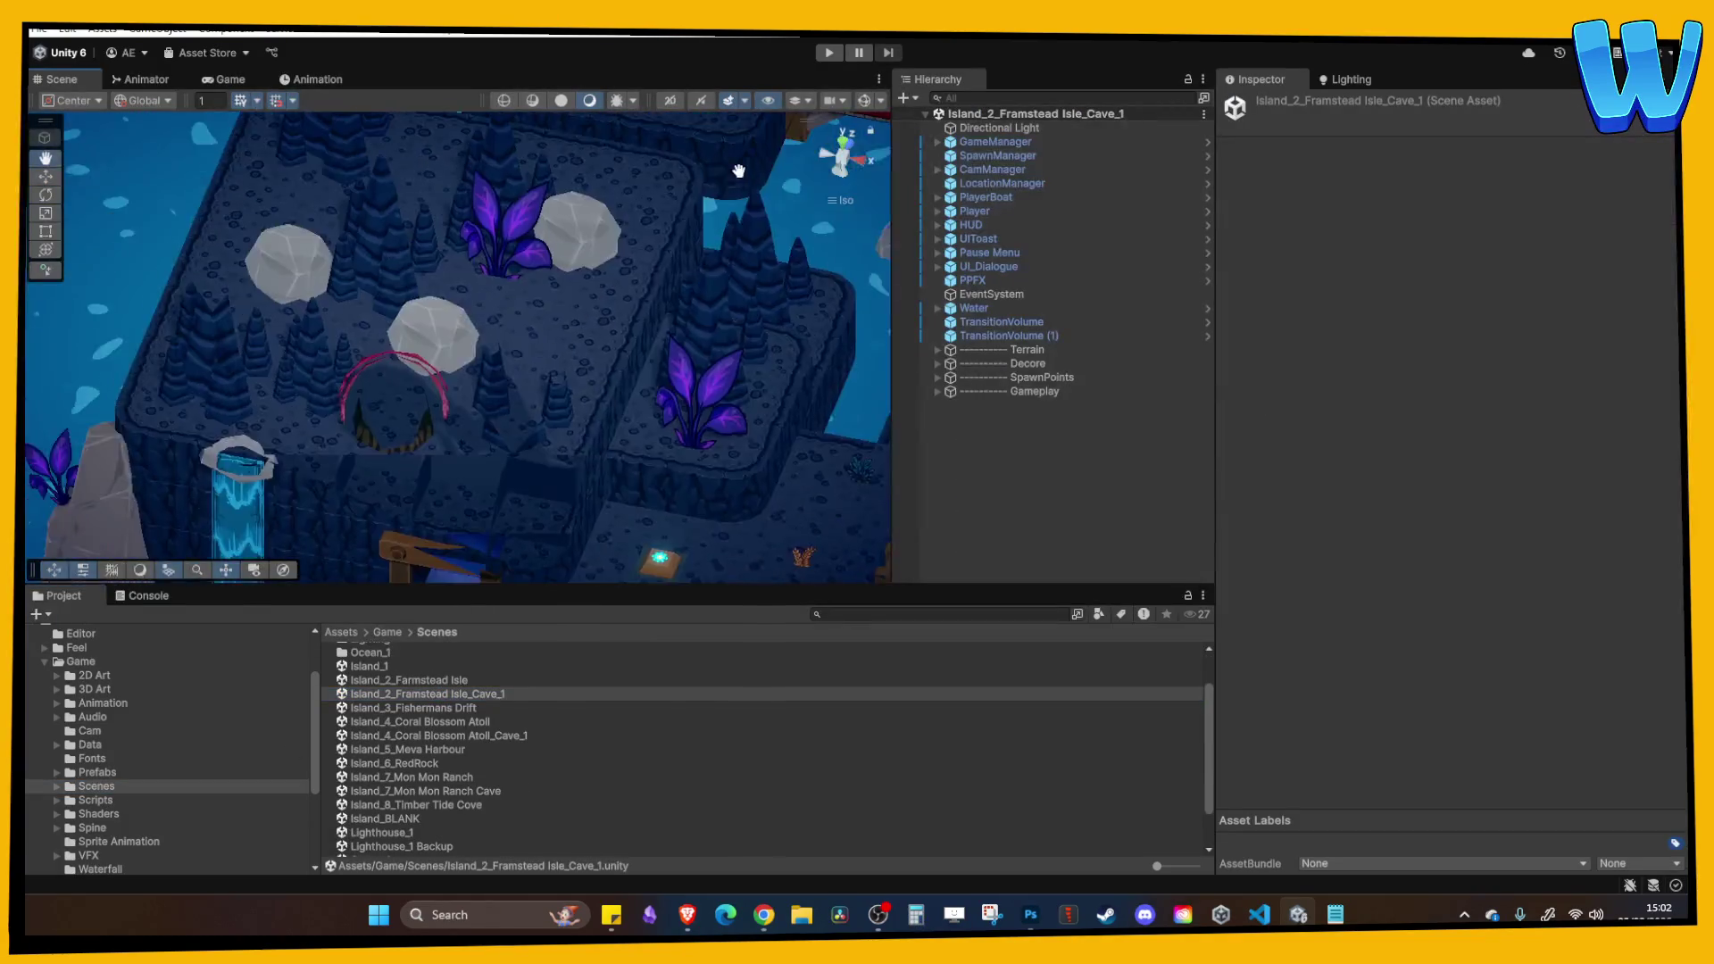
double_click(451, 681)
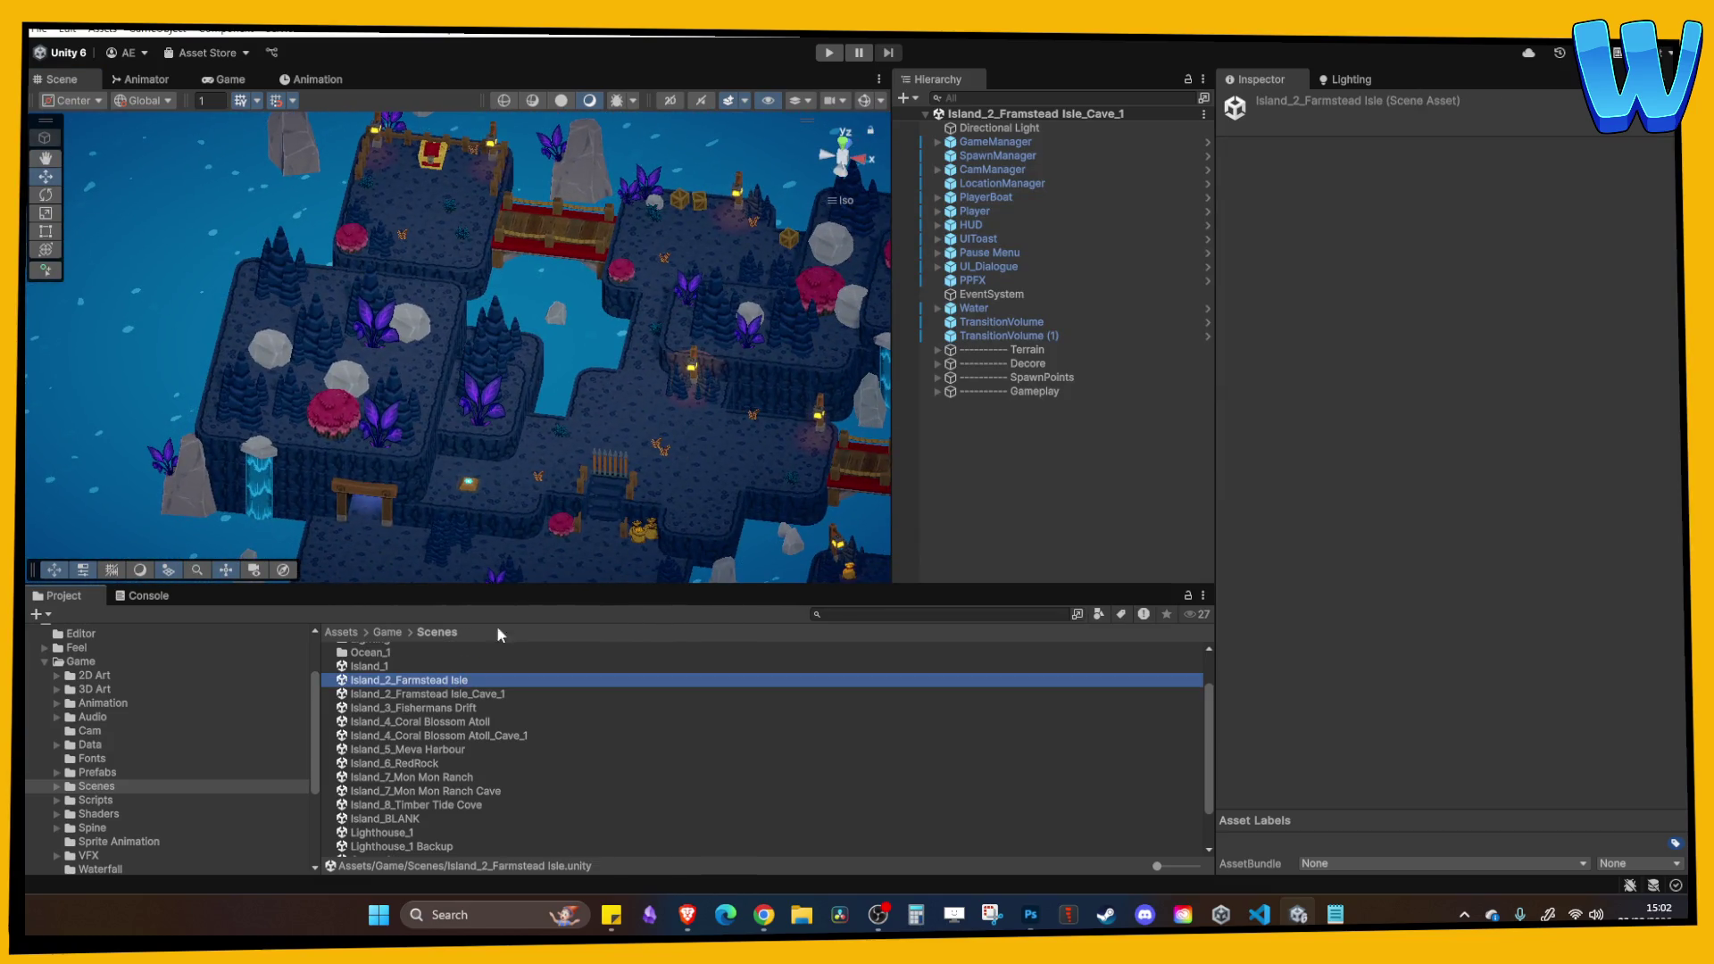
scroll(512, 437, up, 3)
Select Gate_Triggerable and Trigger_Button on Farmstead Isle, then reopen Island_8_Timber Tide Cove.
click(566, 307)
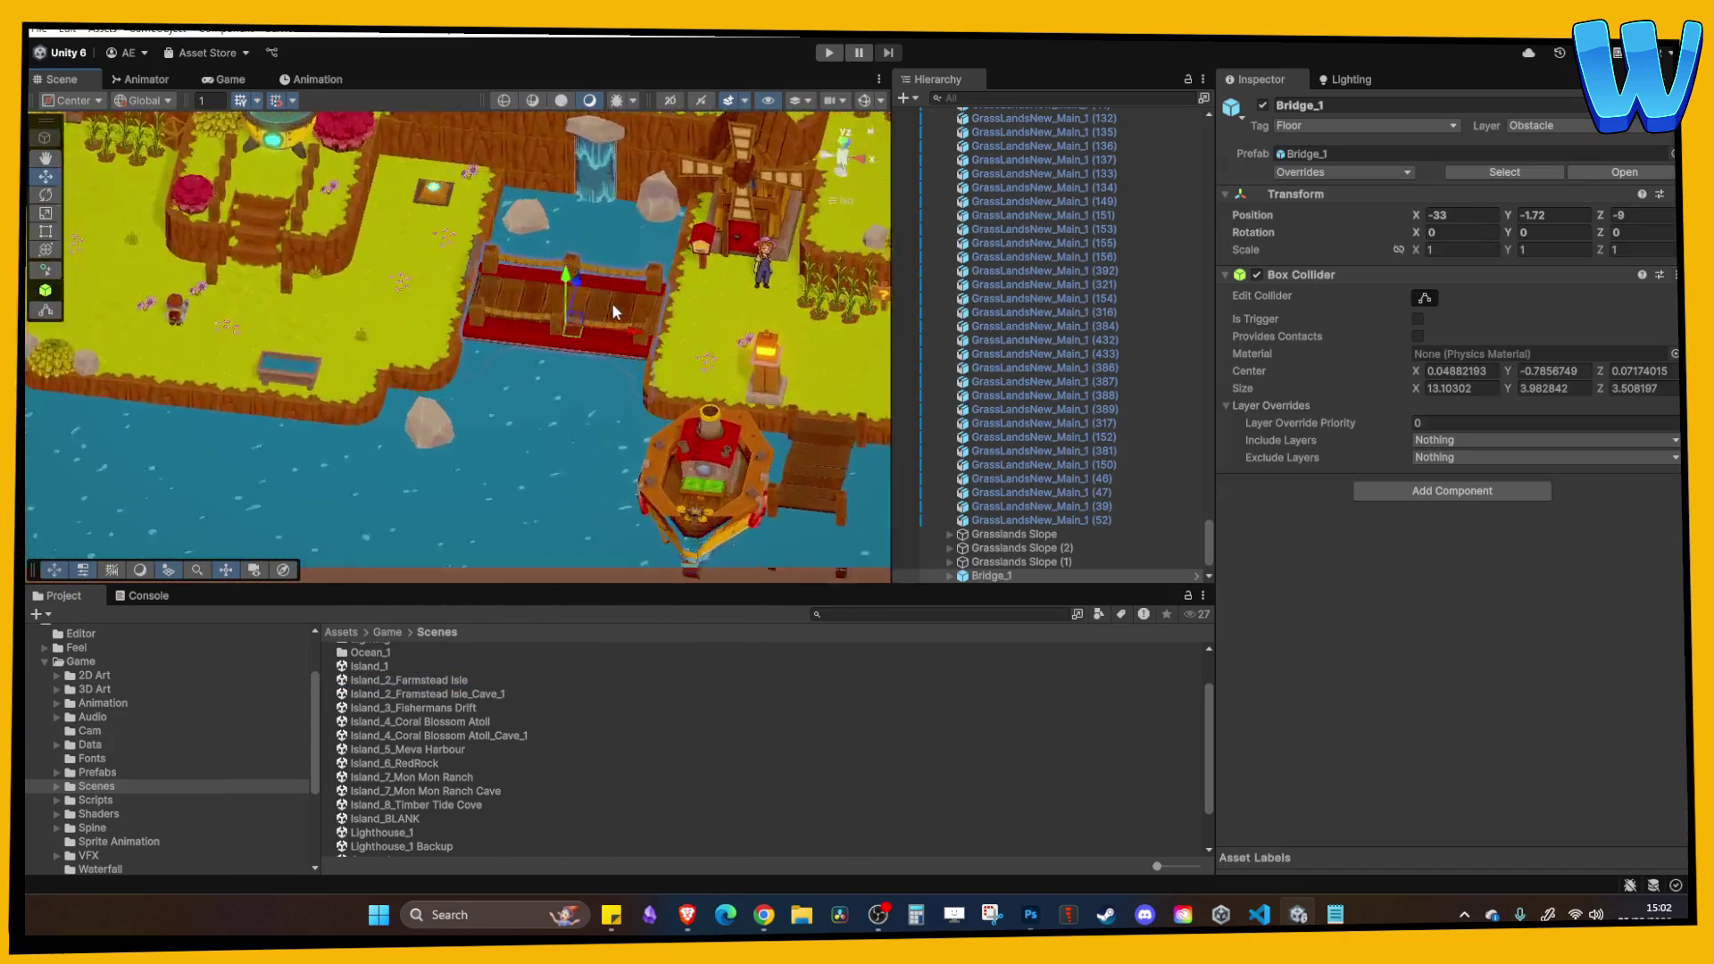
scroll(436, 330, up, 5)
click(345, 352)
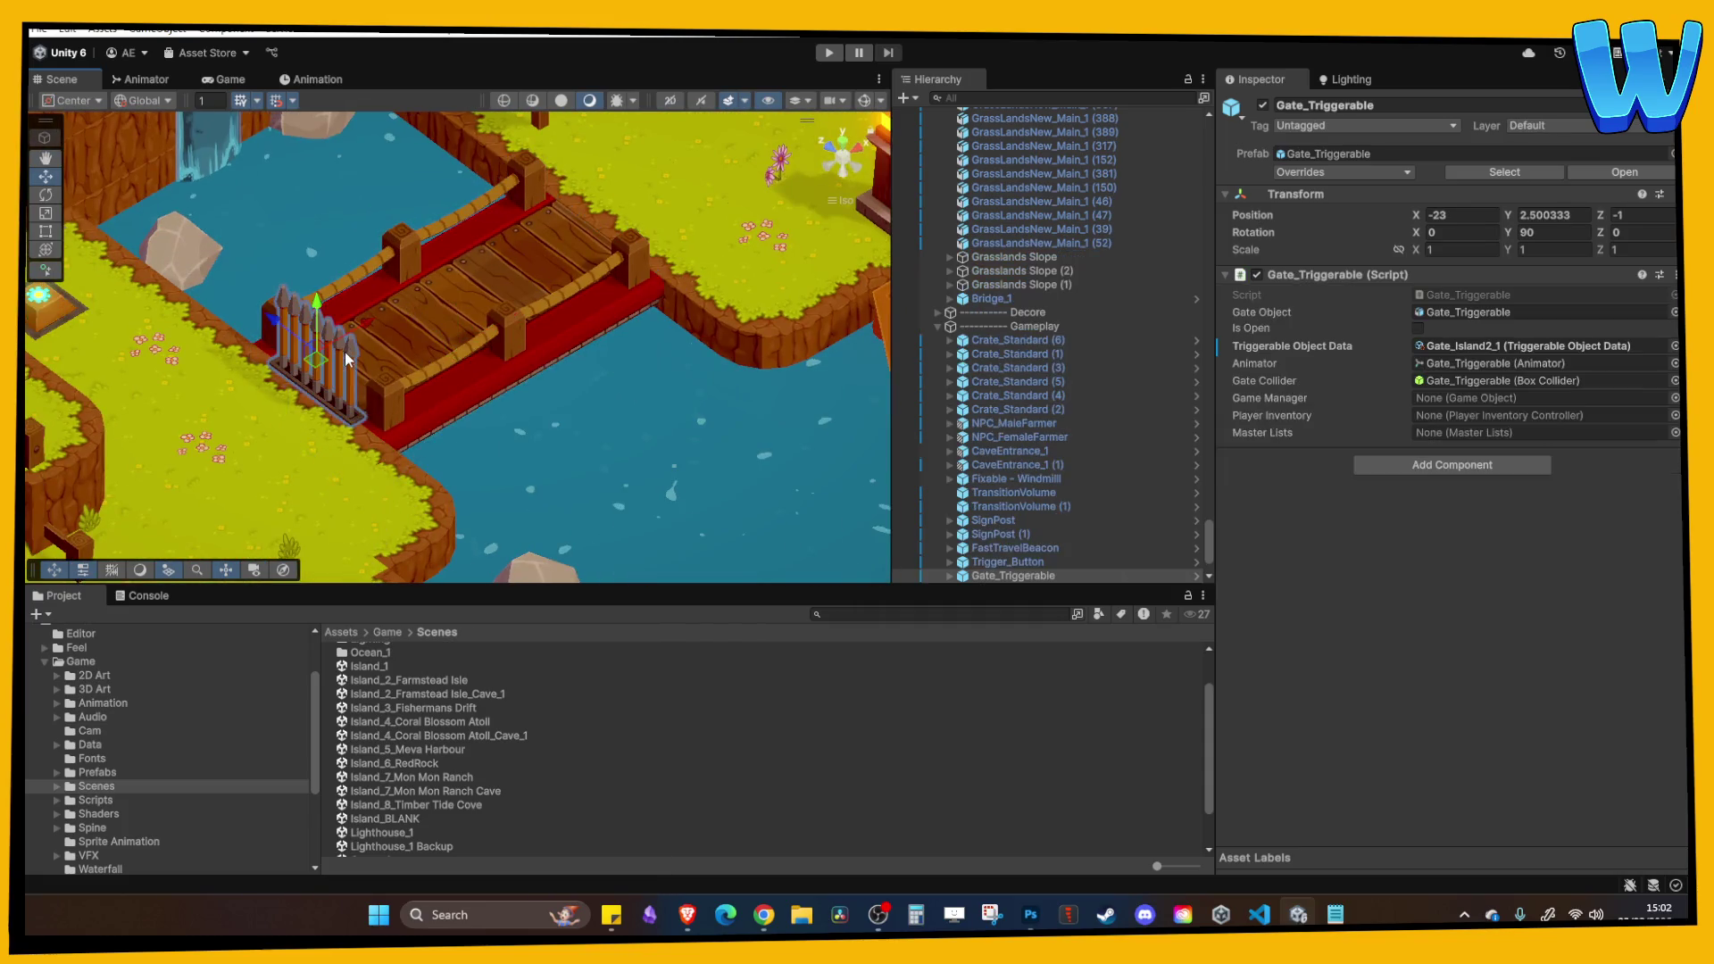
drag(334, 384, 357, 207)
shift+click(357, 208)
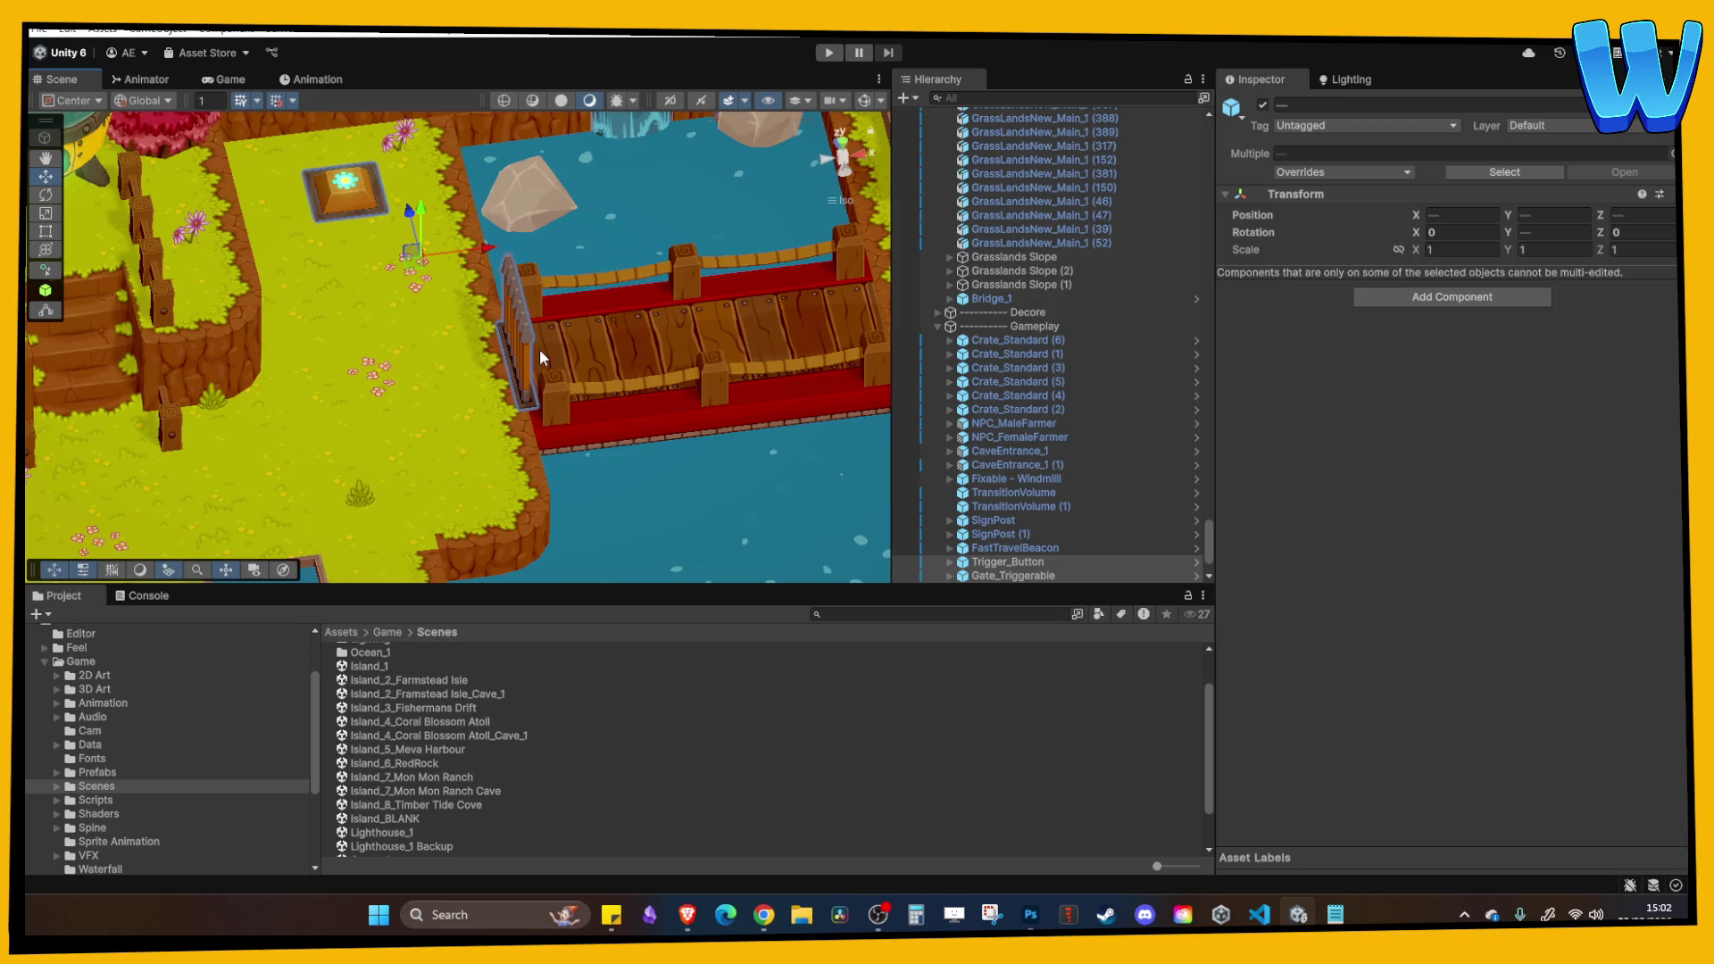
mouse_move(539, 357)
mouse_down()
mouse_move(597, 312)
mouse_move(425, 308)
mouse_move(468, 468)
mouse_up()
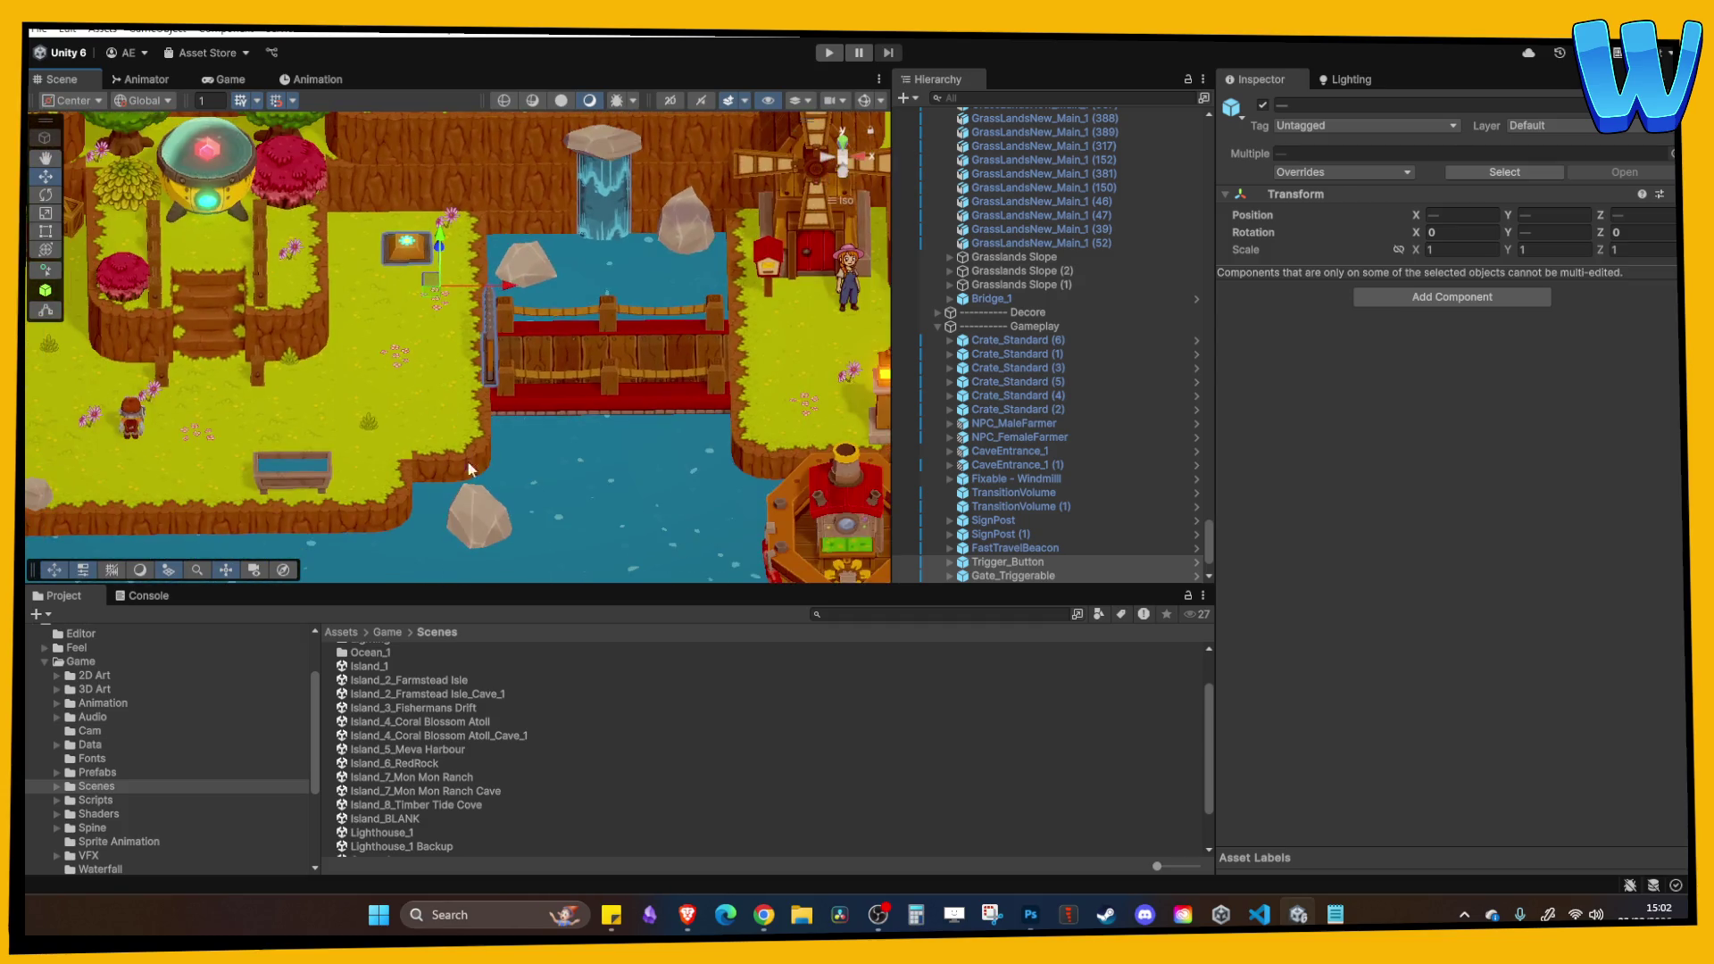
double_click(436, 807)
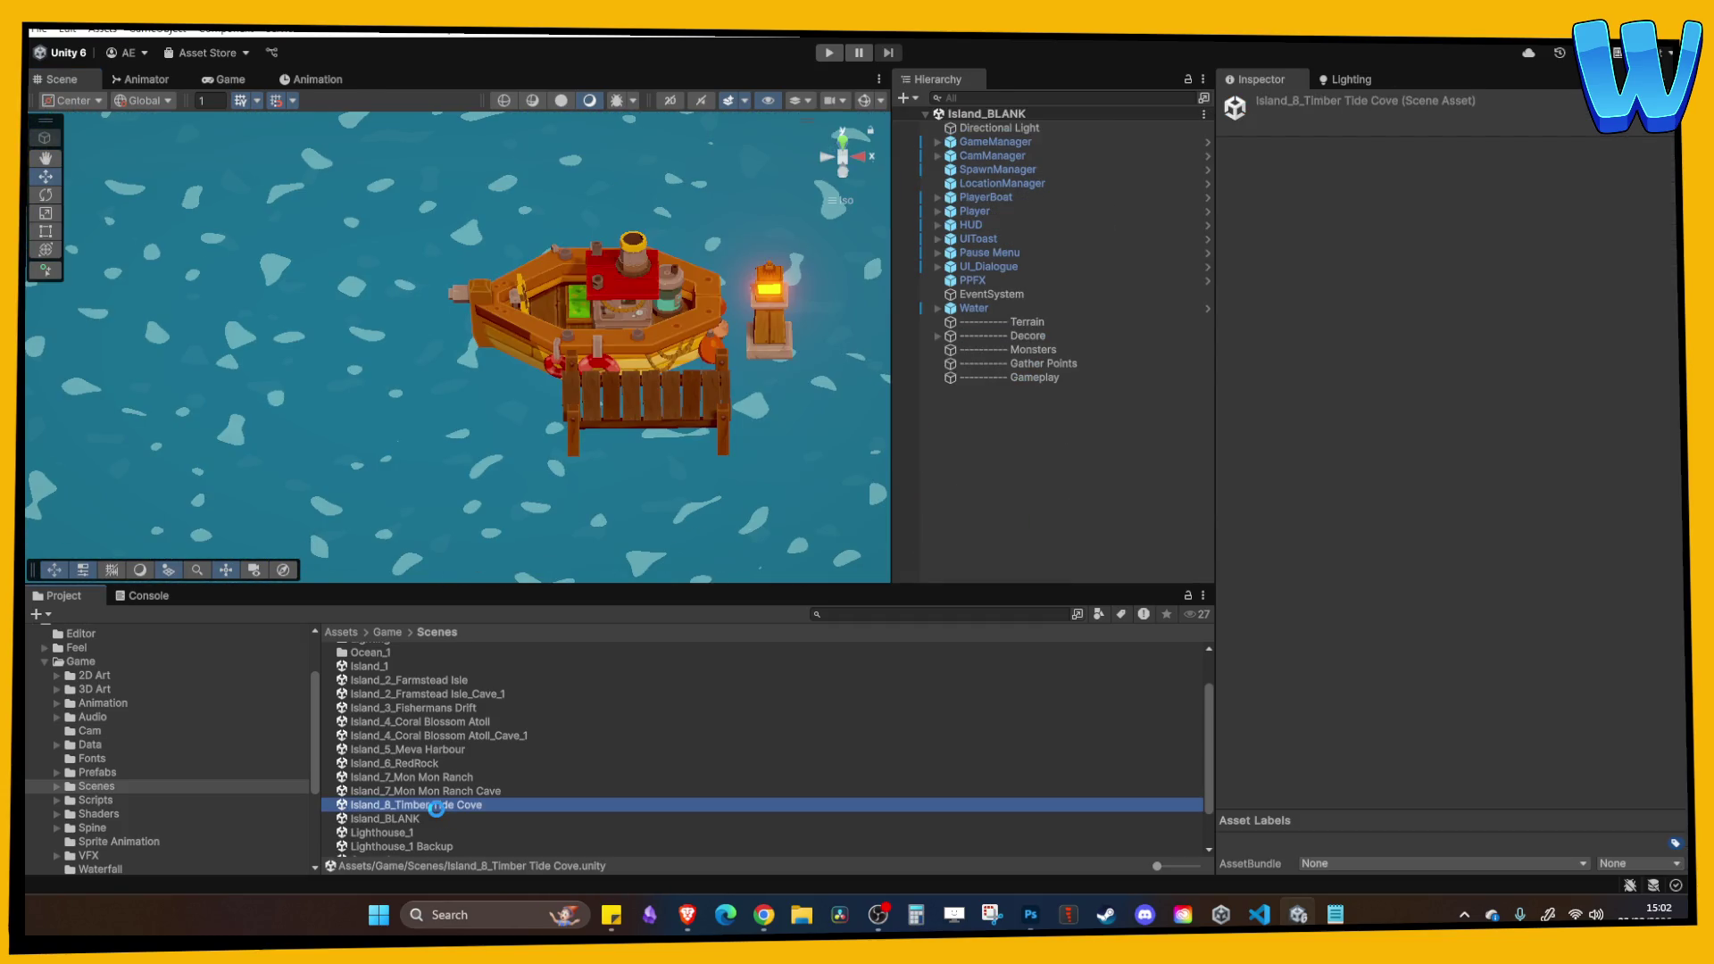
Paste the copied Gate_Triggerable and Trigger_Button into the Timber Tide Cove scene and frame them.
click(1011, 506)
key(ctrl+v)
key(f)
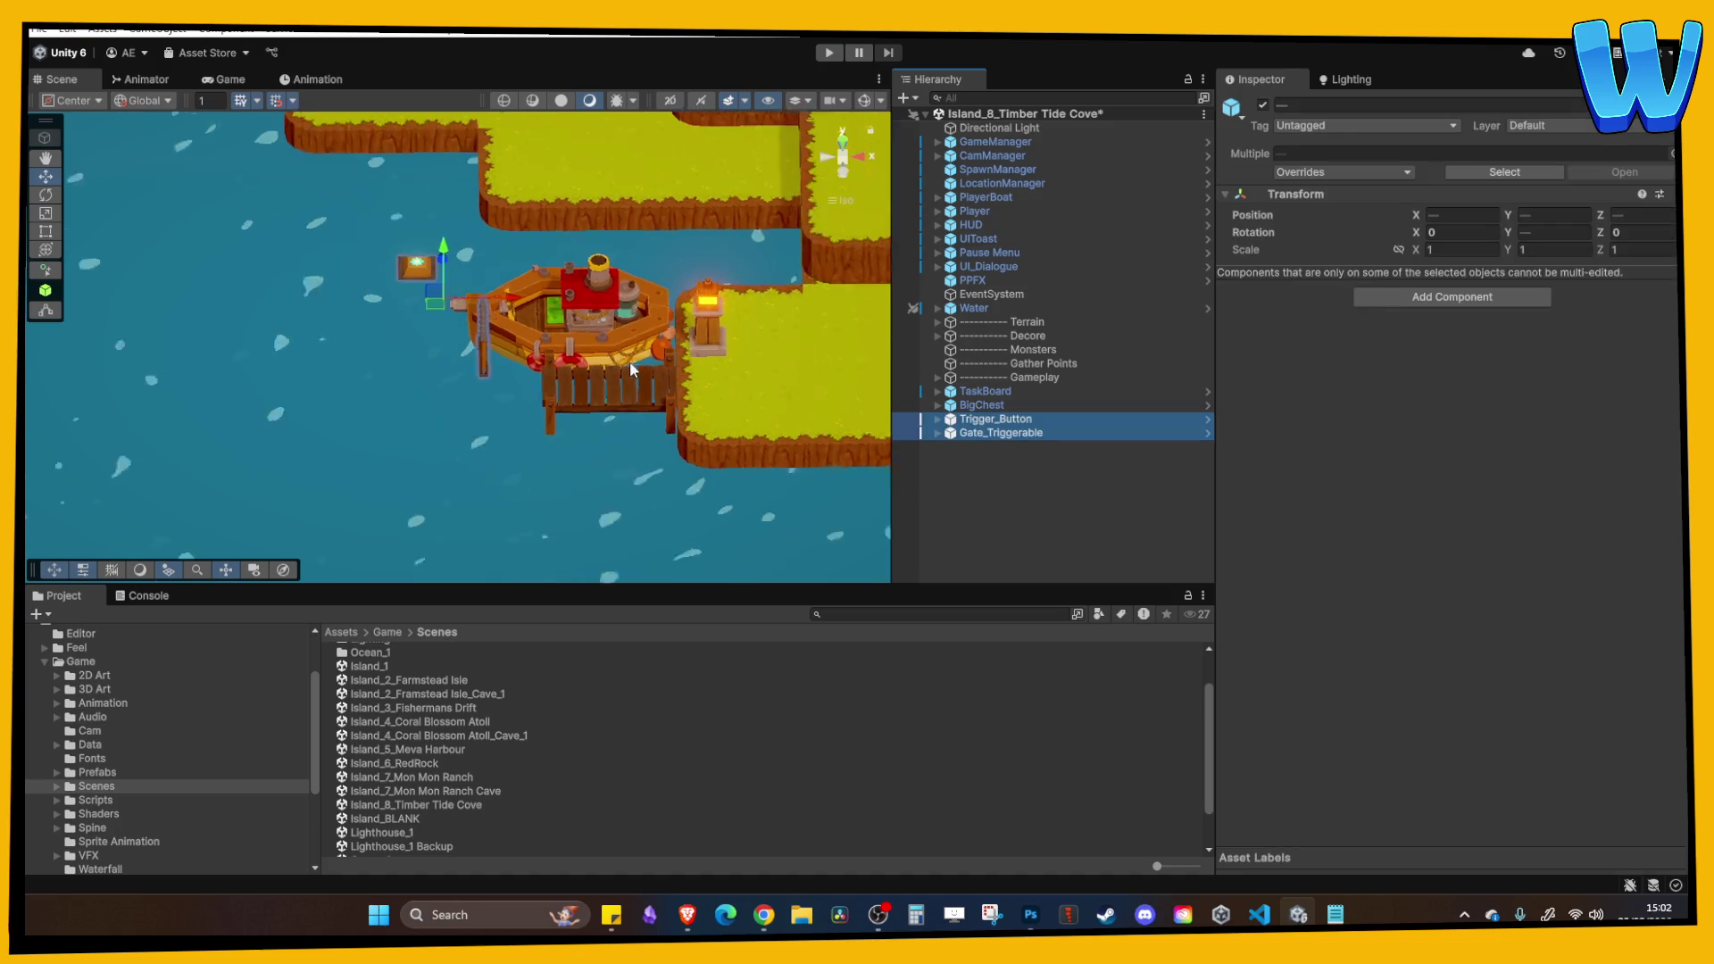
mouse_move(597, 340)
mouse_down()
mouse_move(413, 441)
mouse_move(528, 430)
mouse_up()
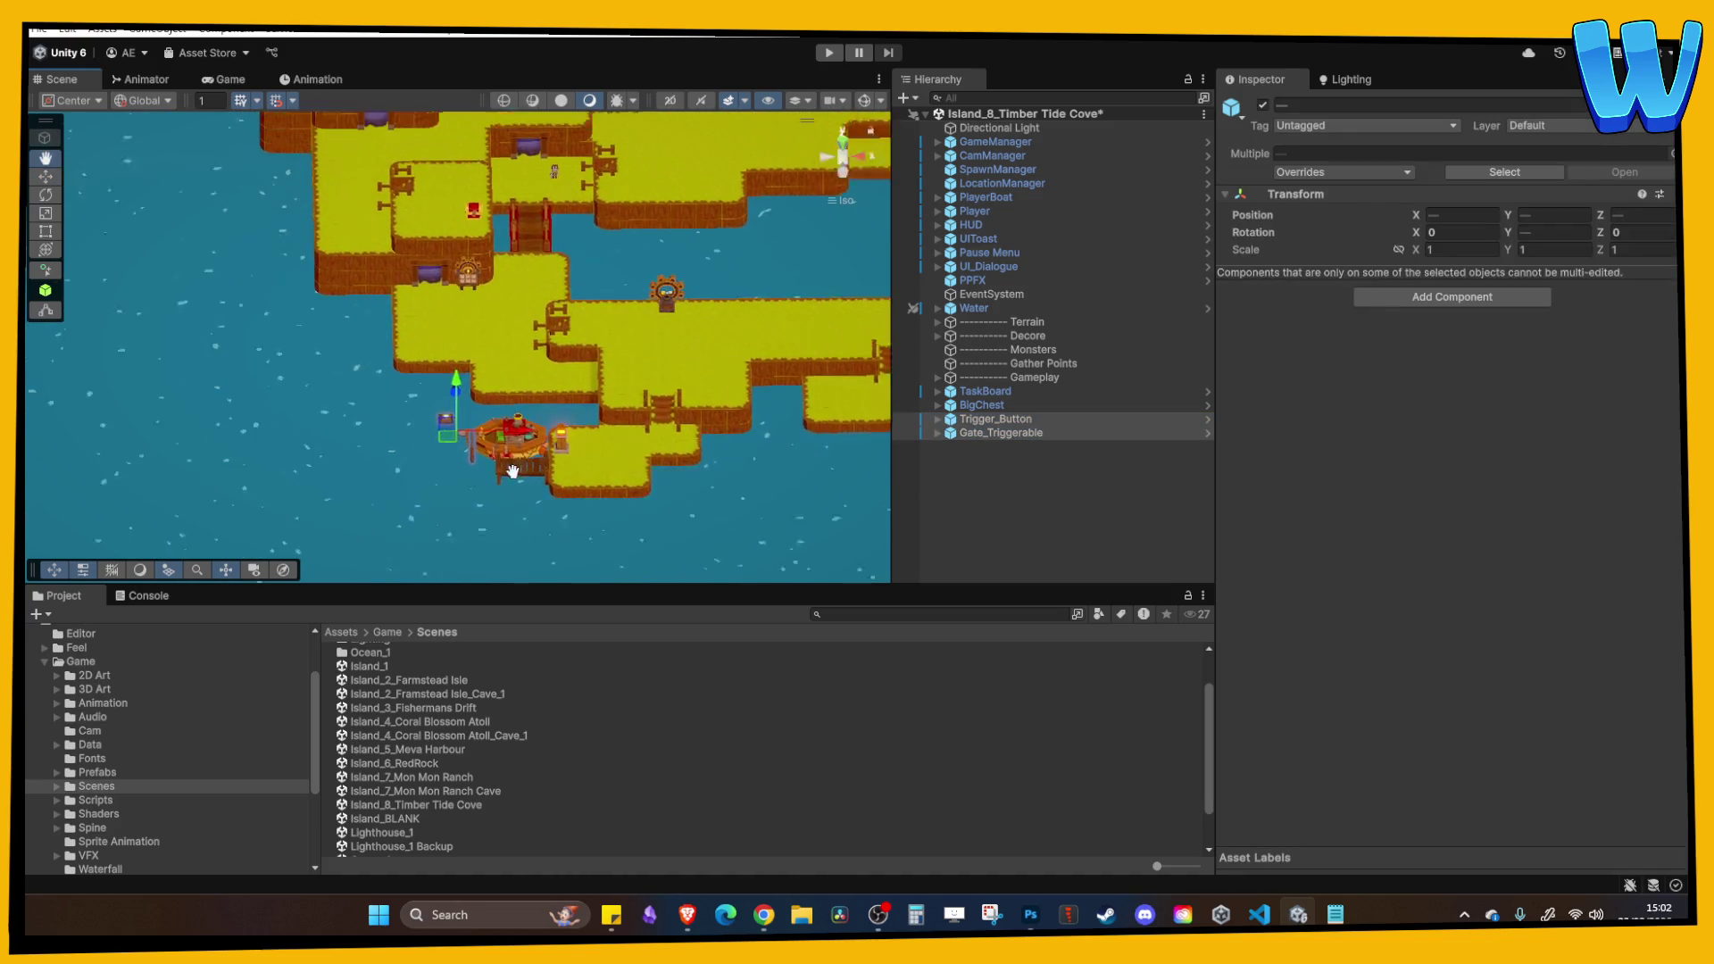
key(ctrl+z)
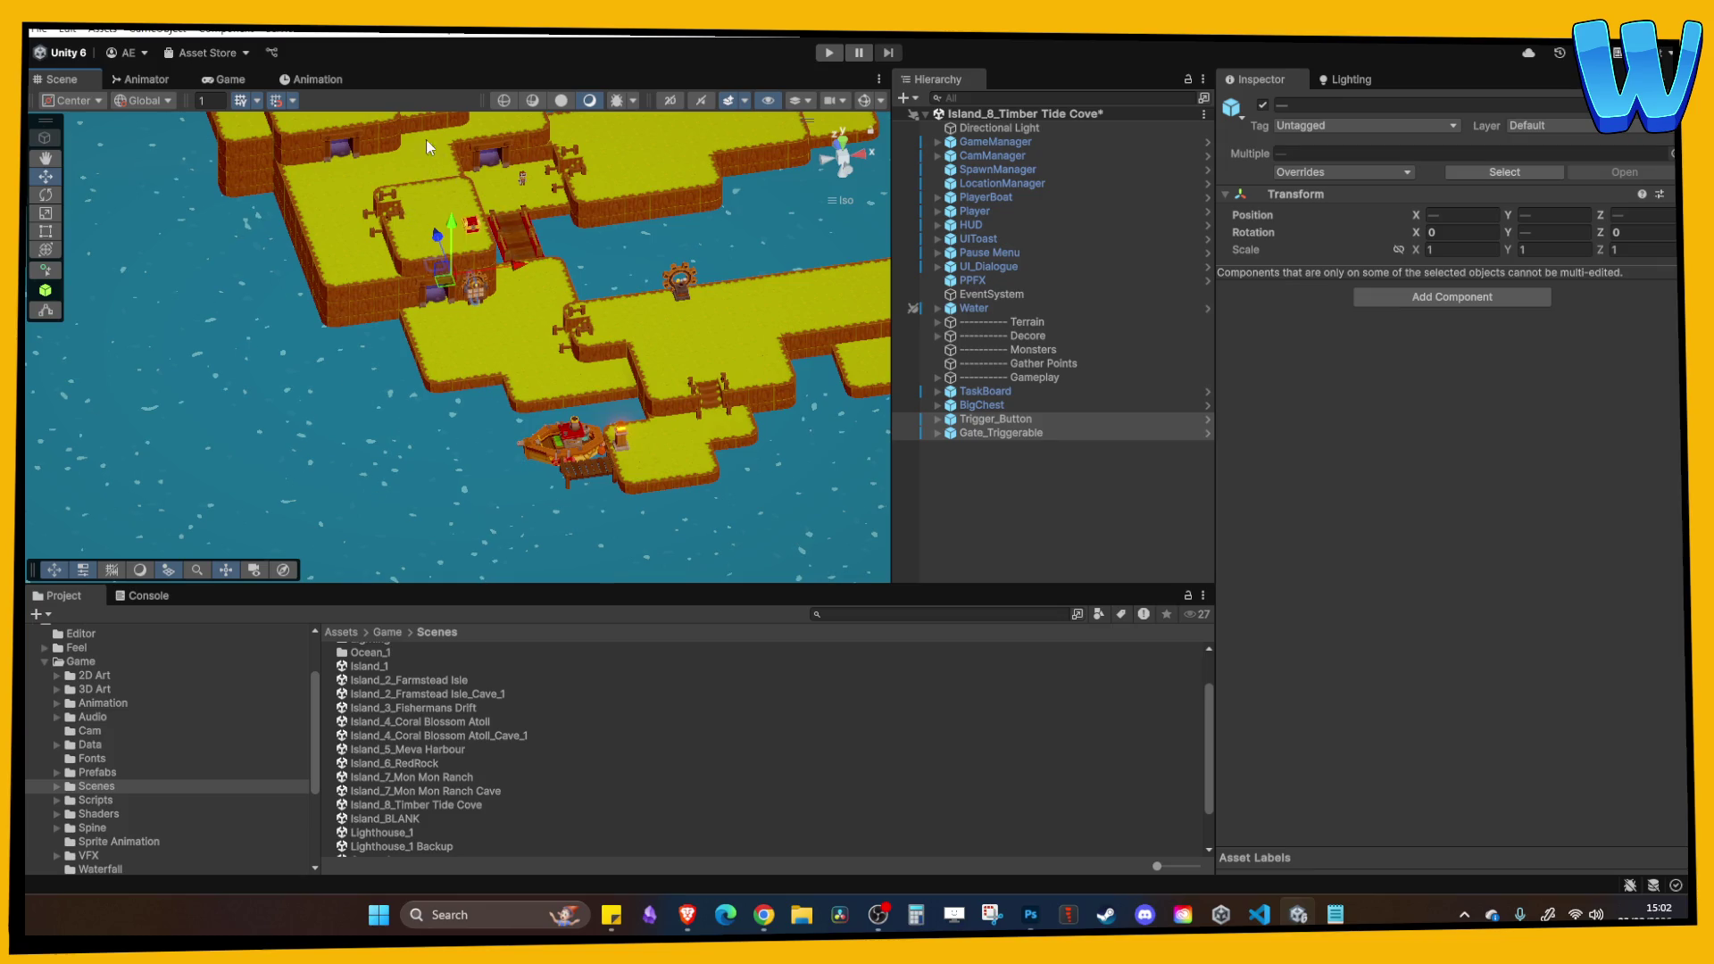
drag(516, 266, 593, 259)
Move Gate_Triggerable onto the bridge at X -13, Z 55.
click(558, 339)
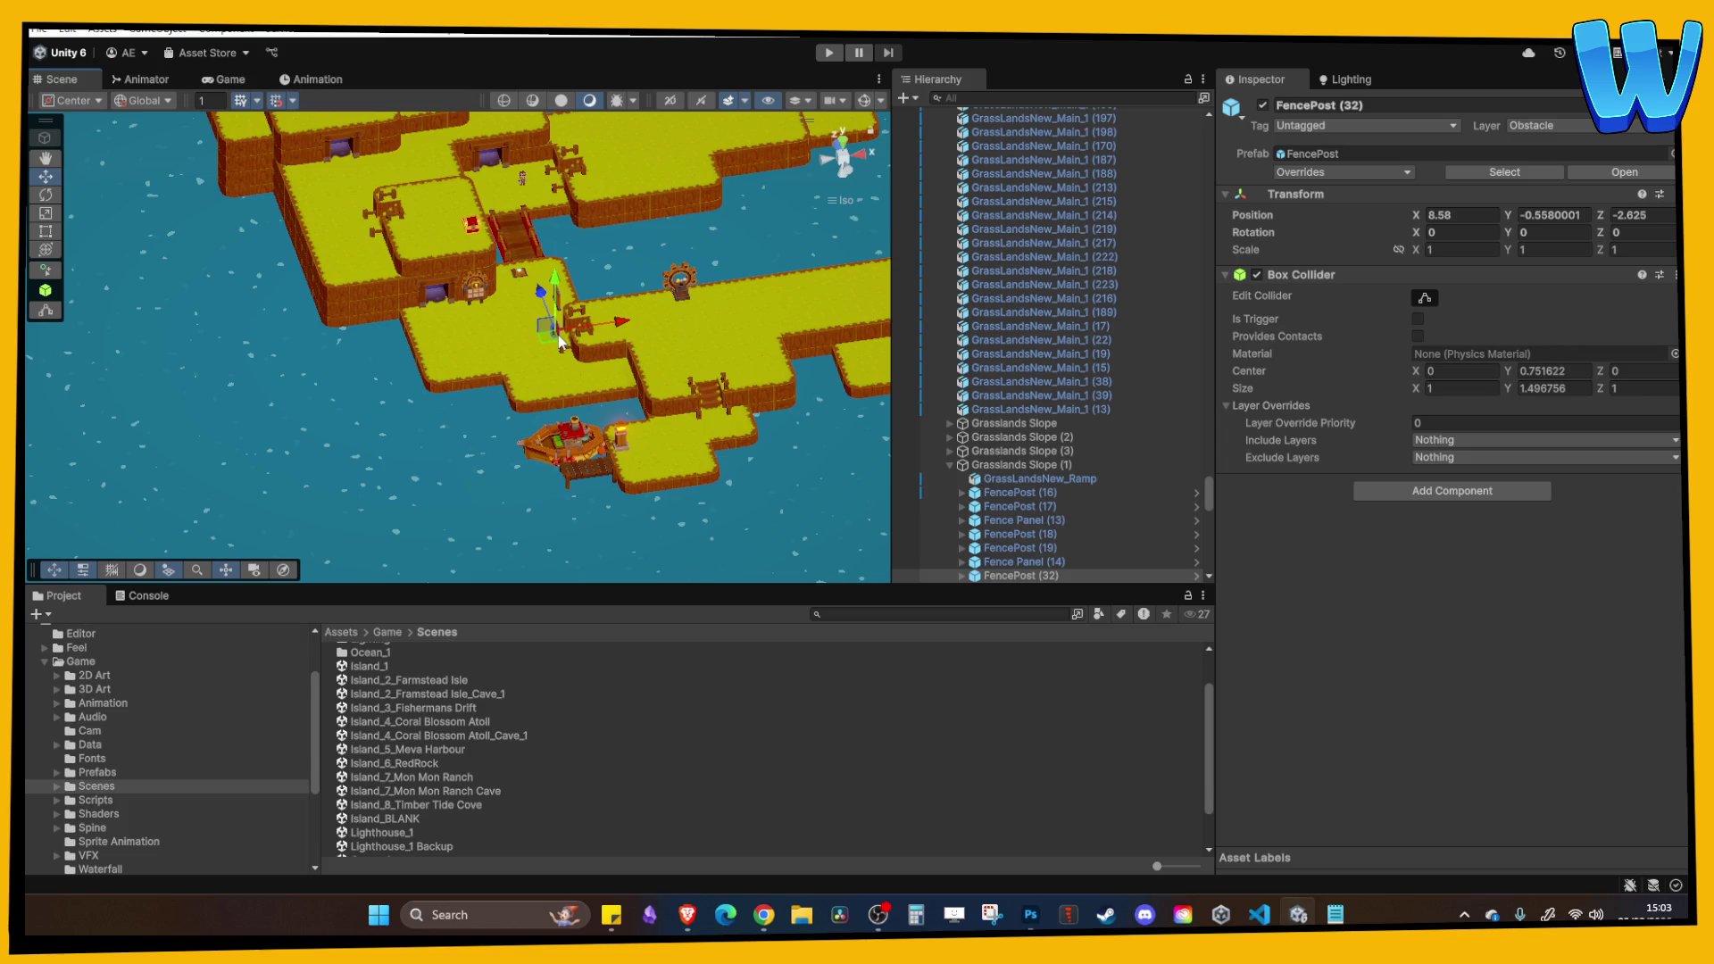
scroll(559, 334, up, 5)
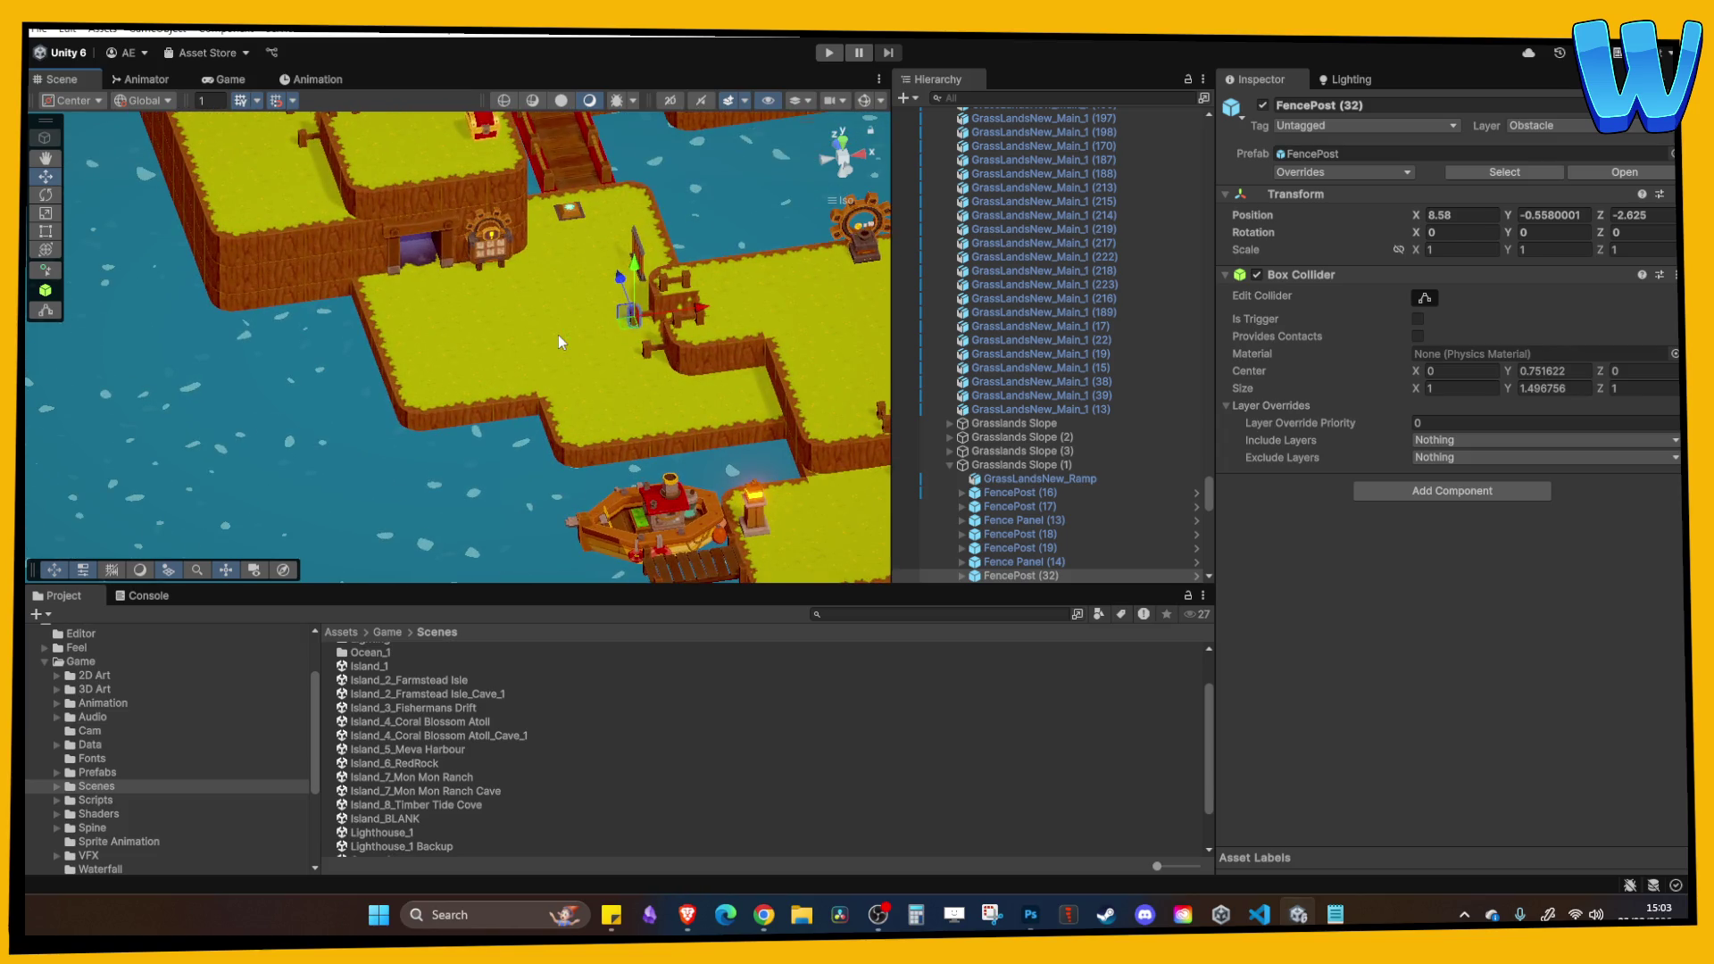
scroll(571, 324, up, 3)
click(575, 263)
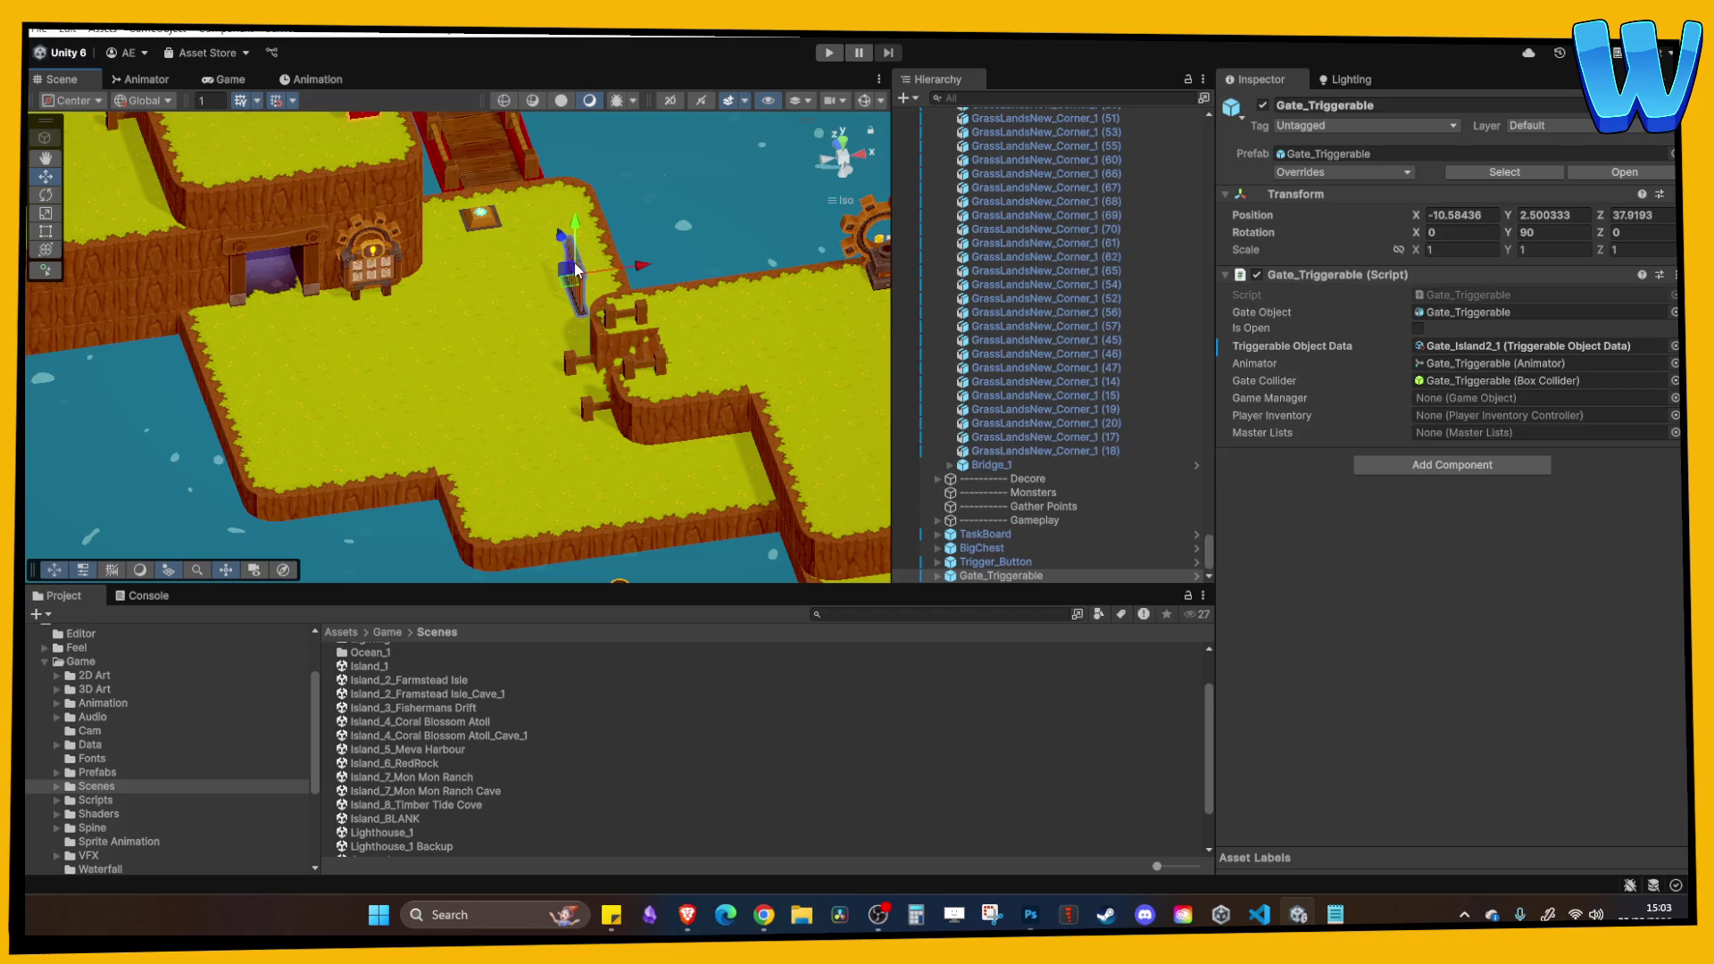
scroll(527, 398, up, 3)
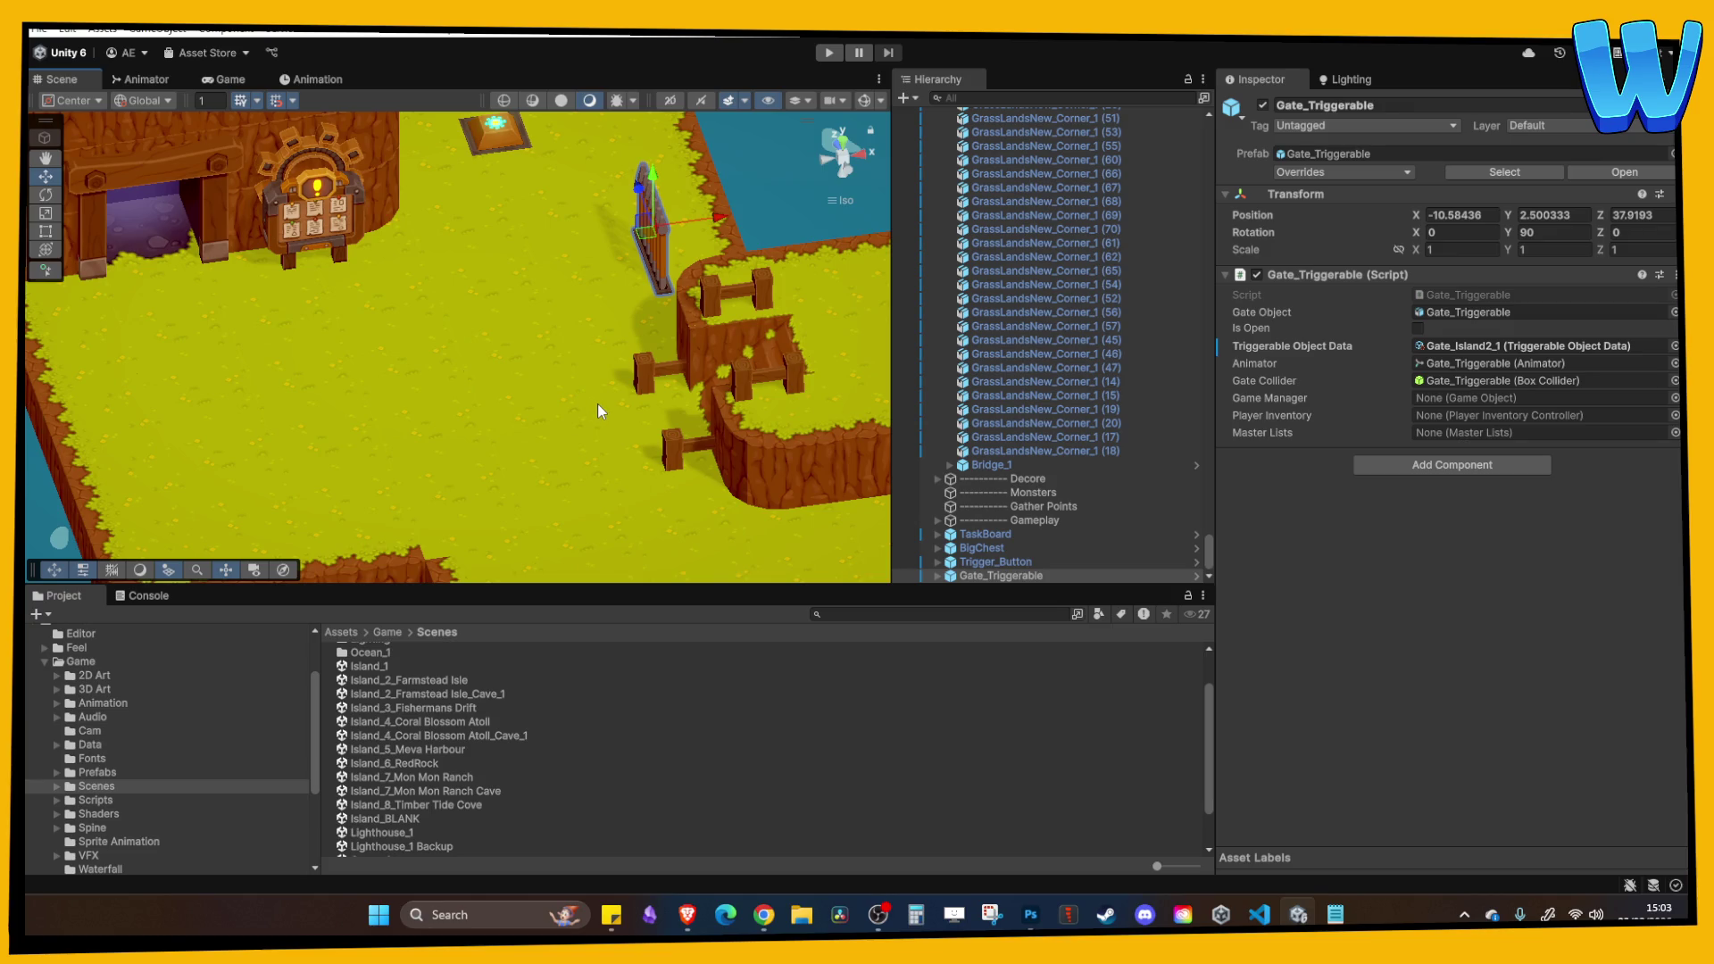
mouse_move(596, 341)
mouse_down()
mouse_move(516, 453)
mouse_move(575, 479)
mouse_move(528, 474)
mouse_move(505, 556)
mouse_up()
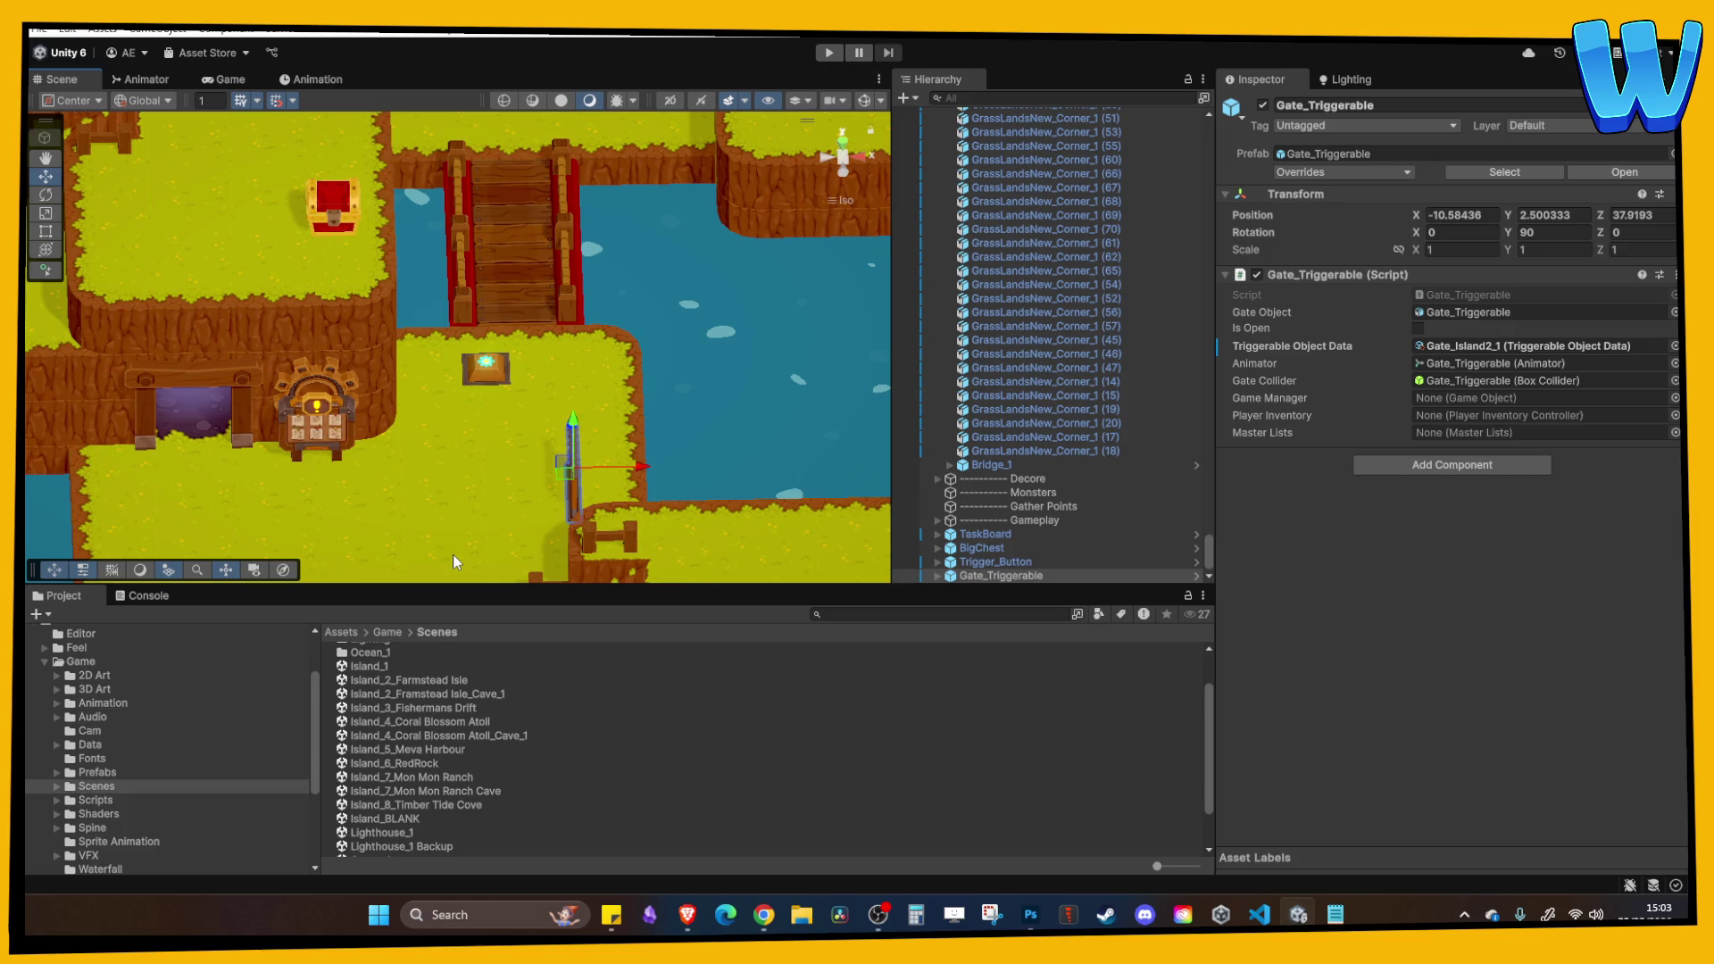
mouse_move(473, 448)
mouse_down()
mouse_move(536, 415)
mouse_move(388, 274)
mouse_move(412, 280)
mouse_move(437, 342)
mouse_move(705, 326)
mouse_up()
Set the gate's Y rotation to 0 and rename the copied data asset to Gate_TimberTide_BridgeGate.
click(1574, 234)
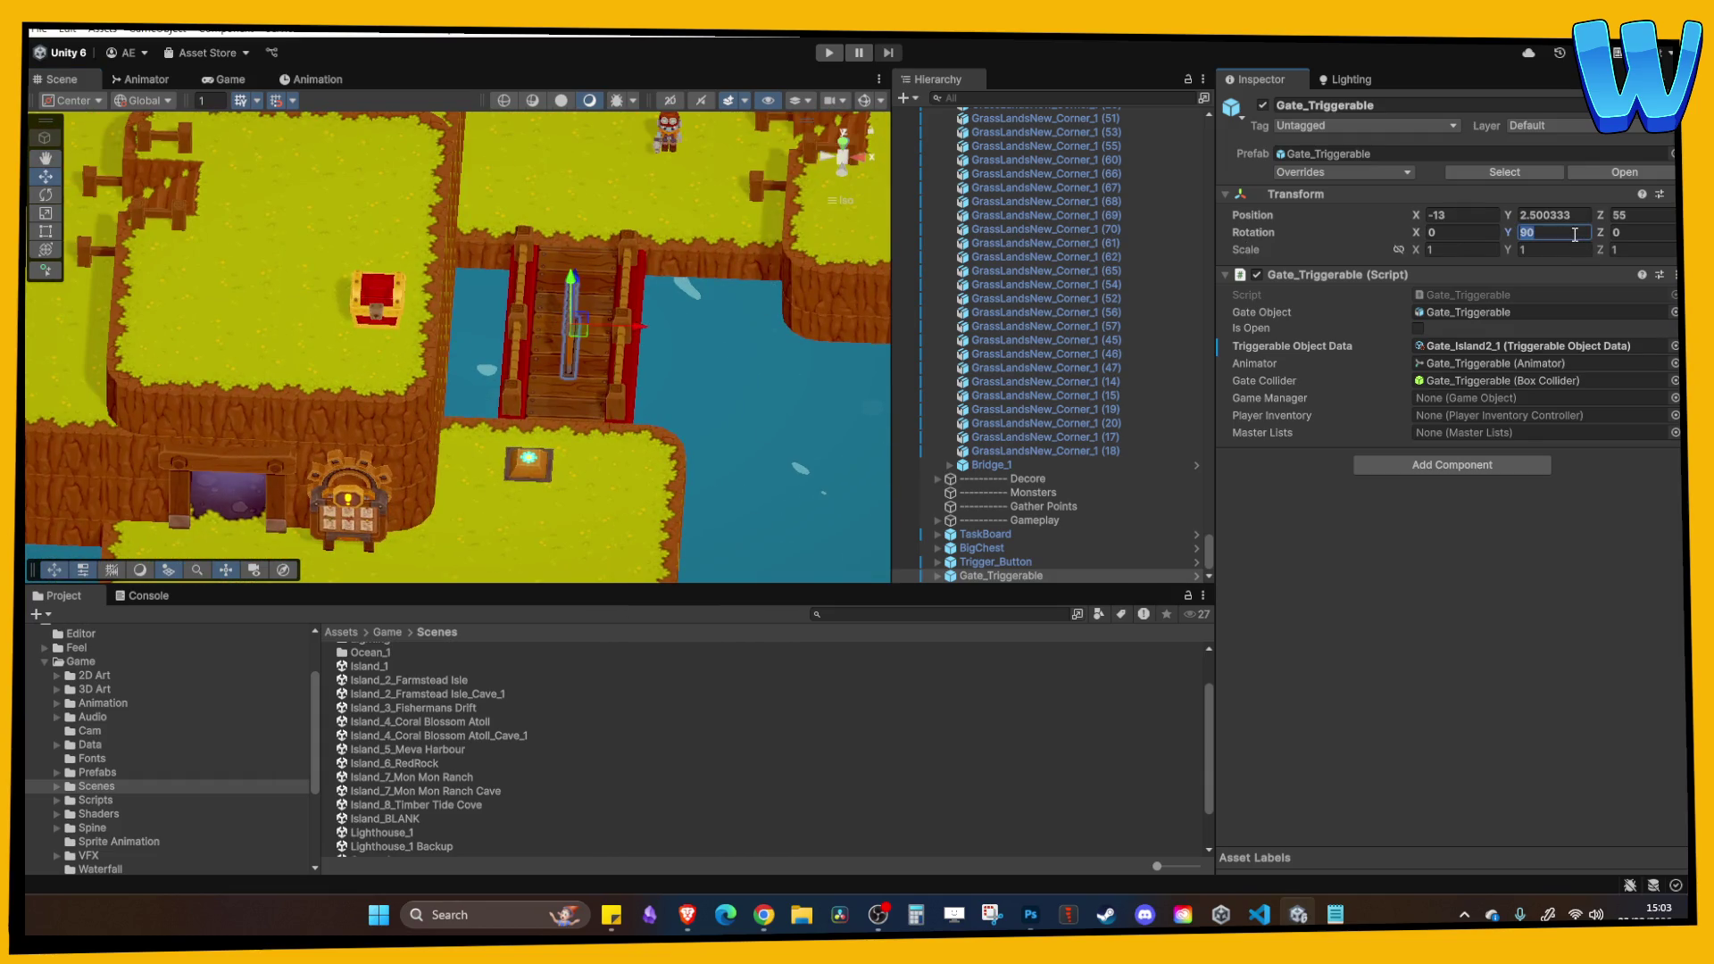
text(0)
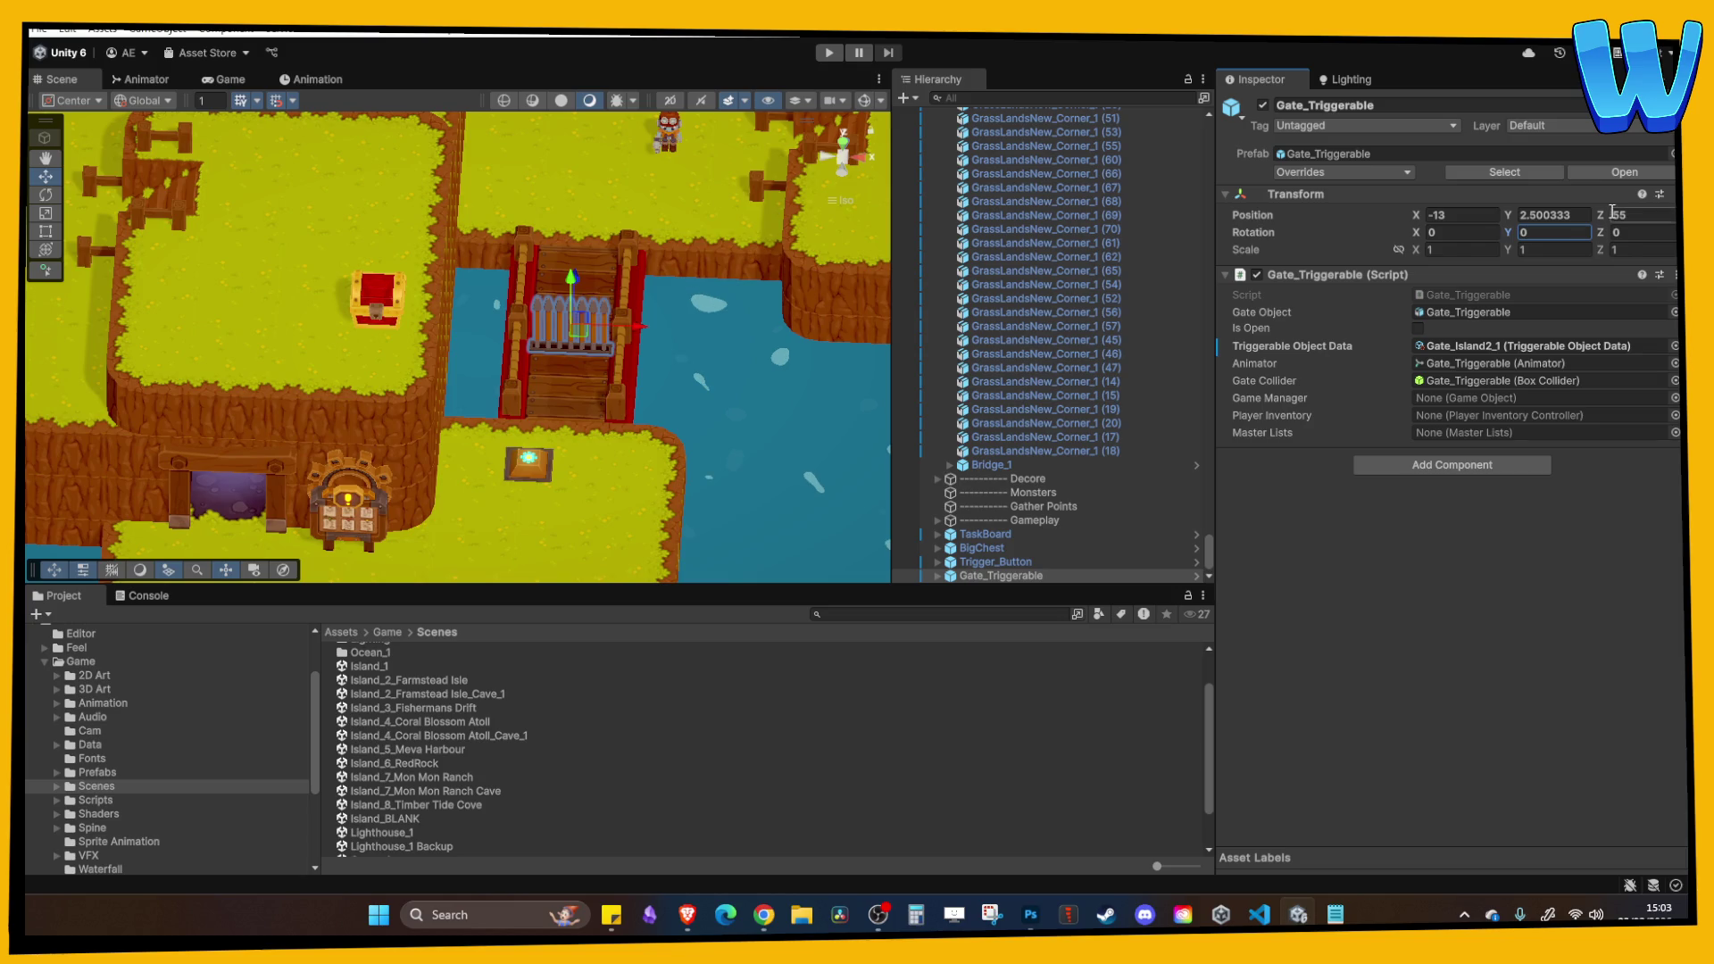
double_click(995, 561)
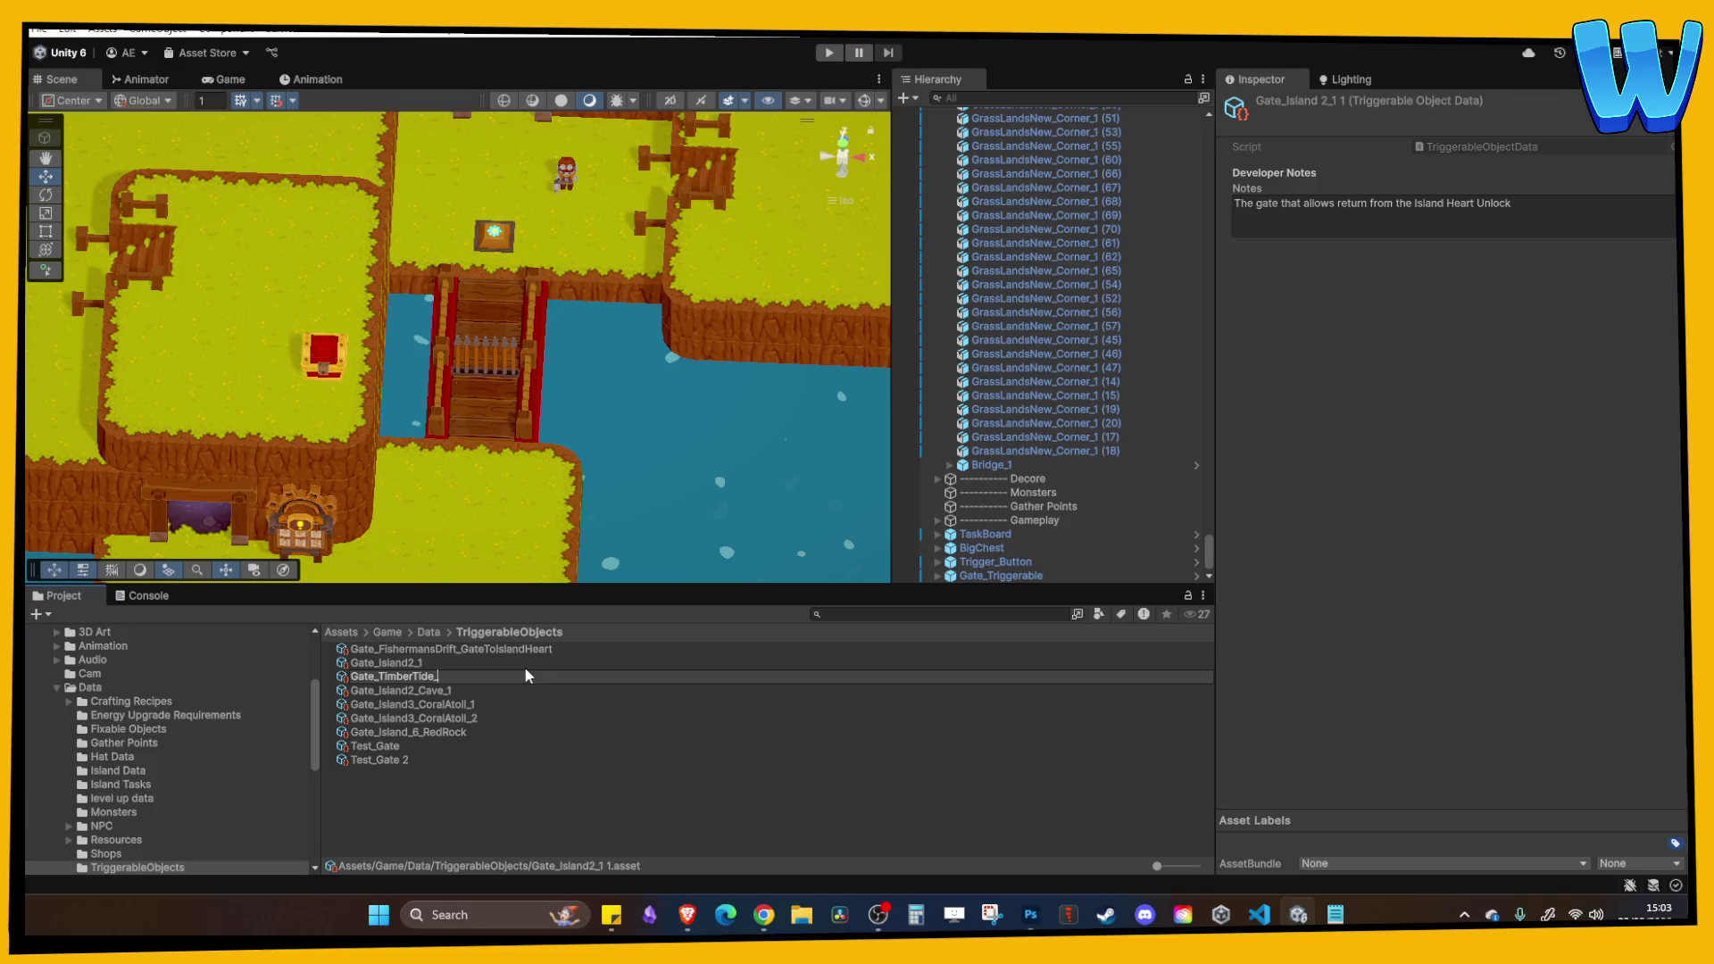
text(BridgeGate)
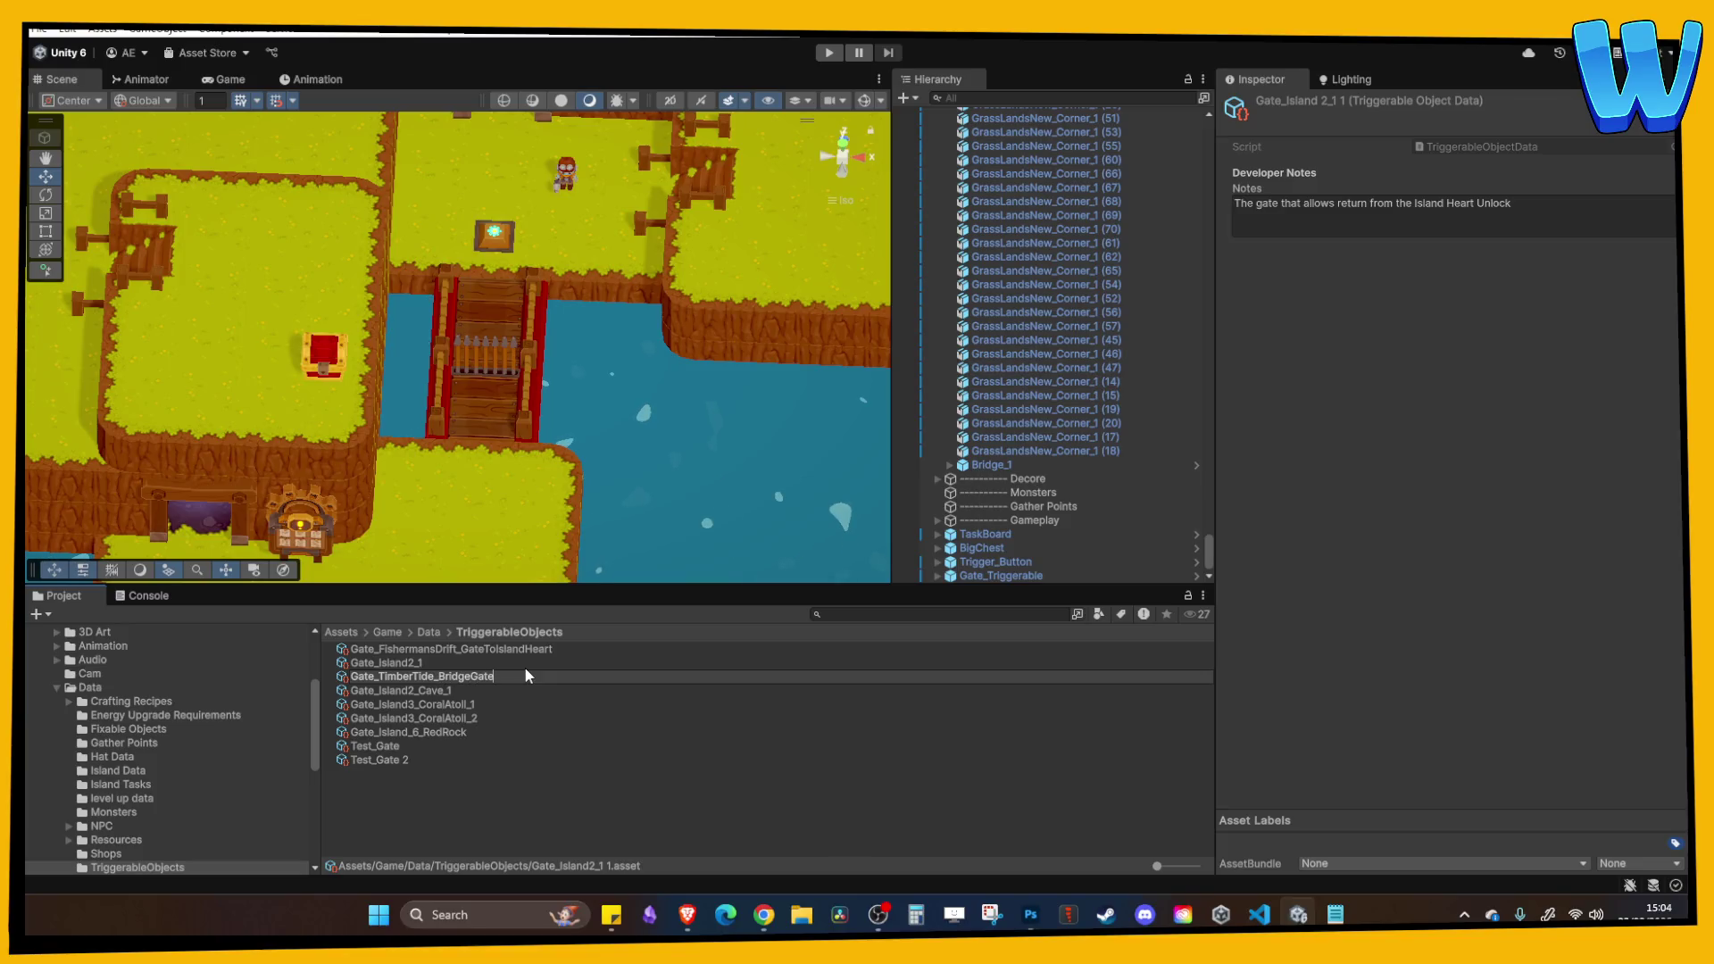
key(Return)
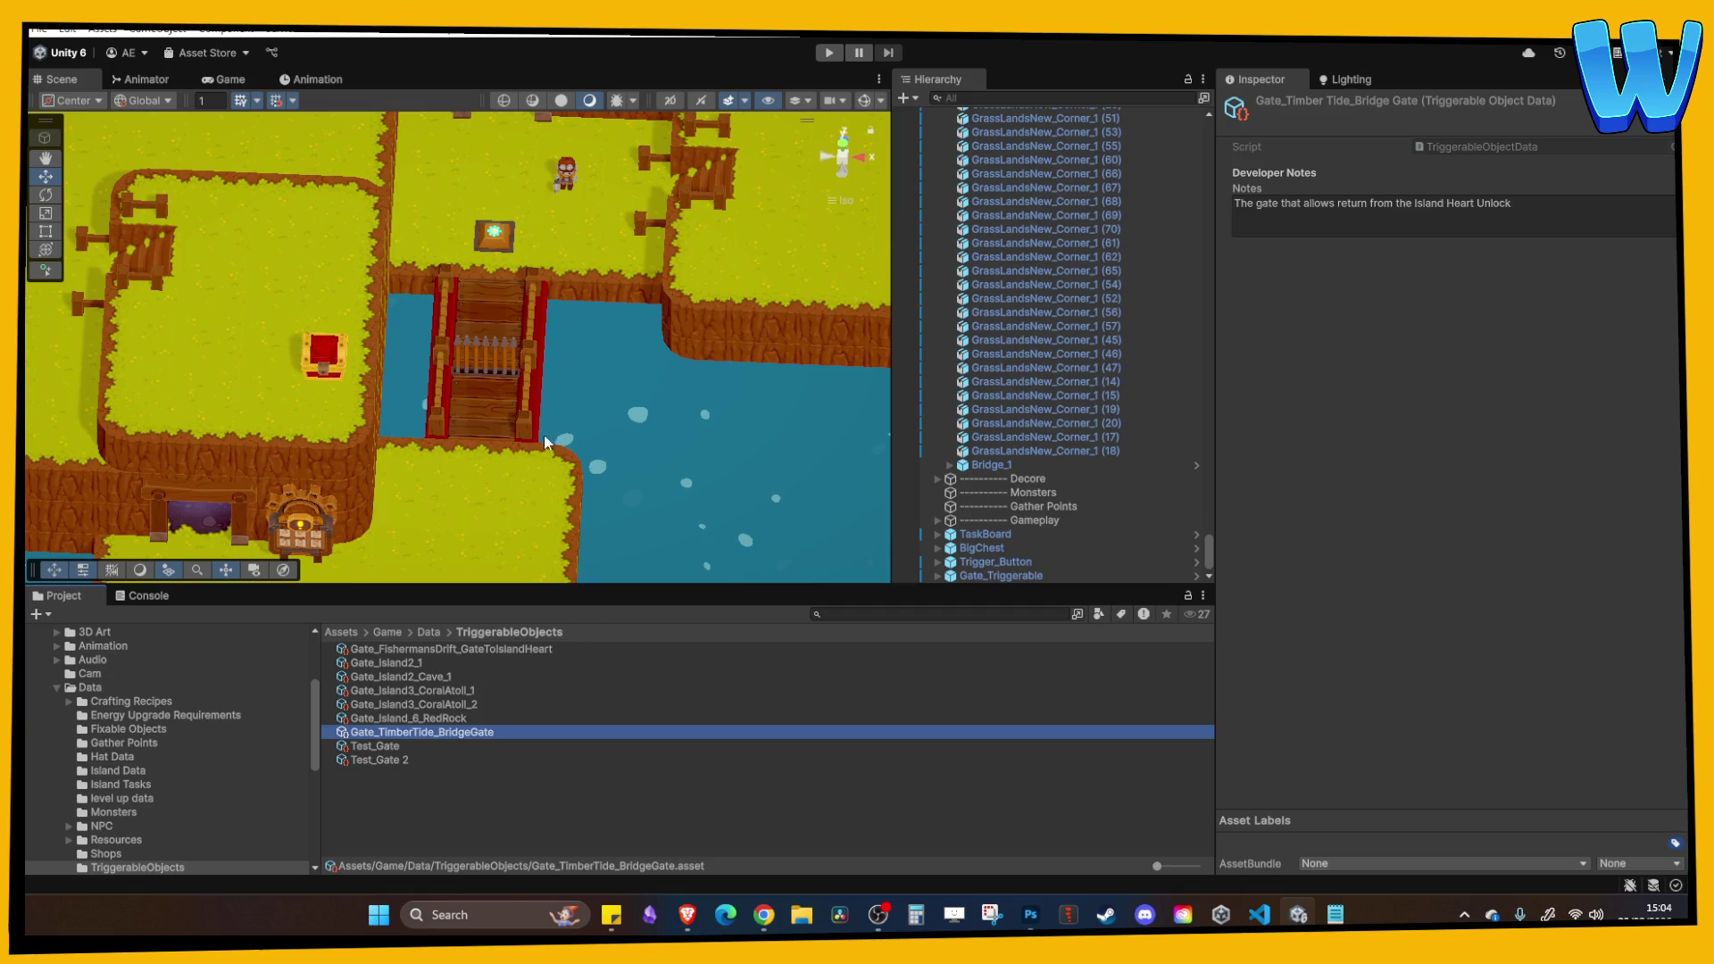
Assign Gate_TimberTide_BridgeGate as the bridge gate's Triggerable Object Data.
click(497, 245)
click(1431, 316)
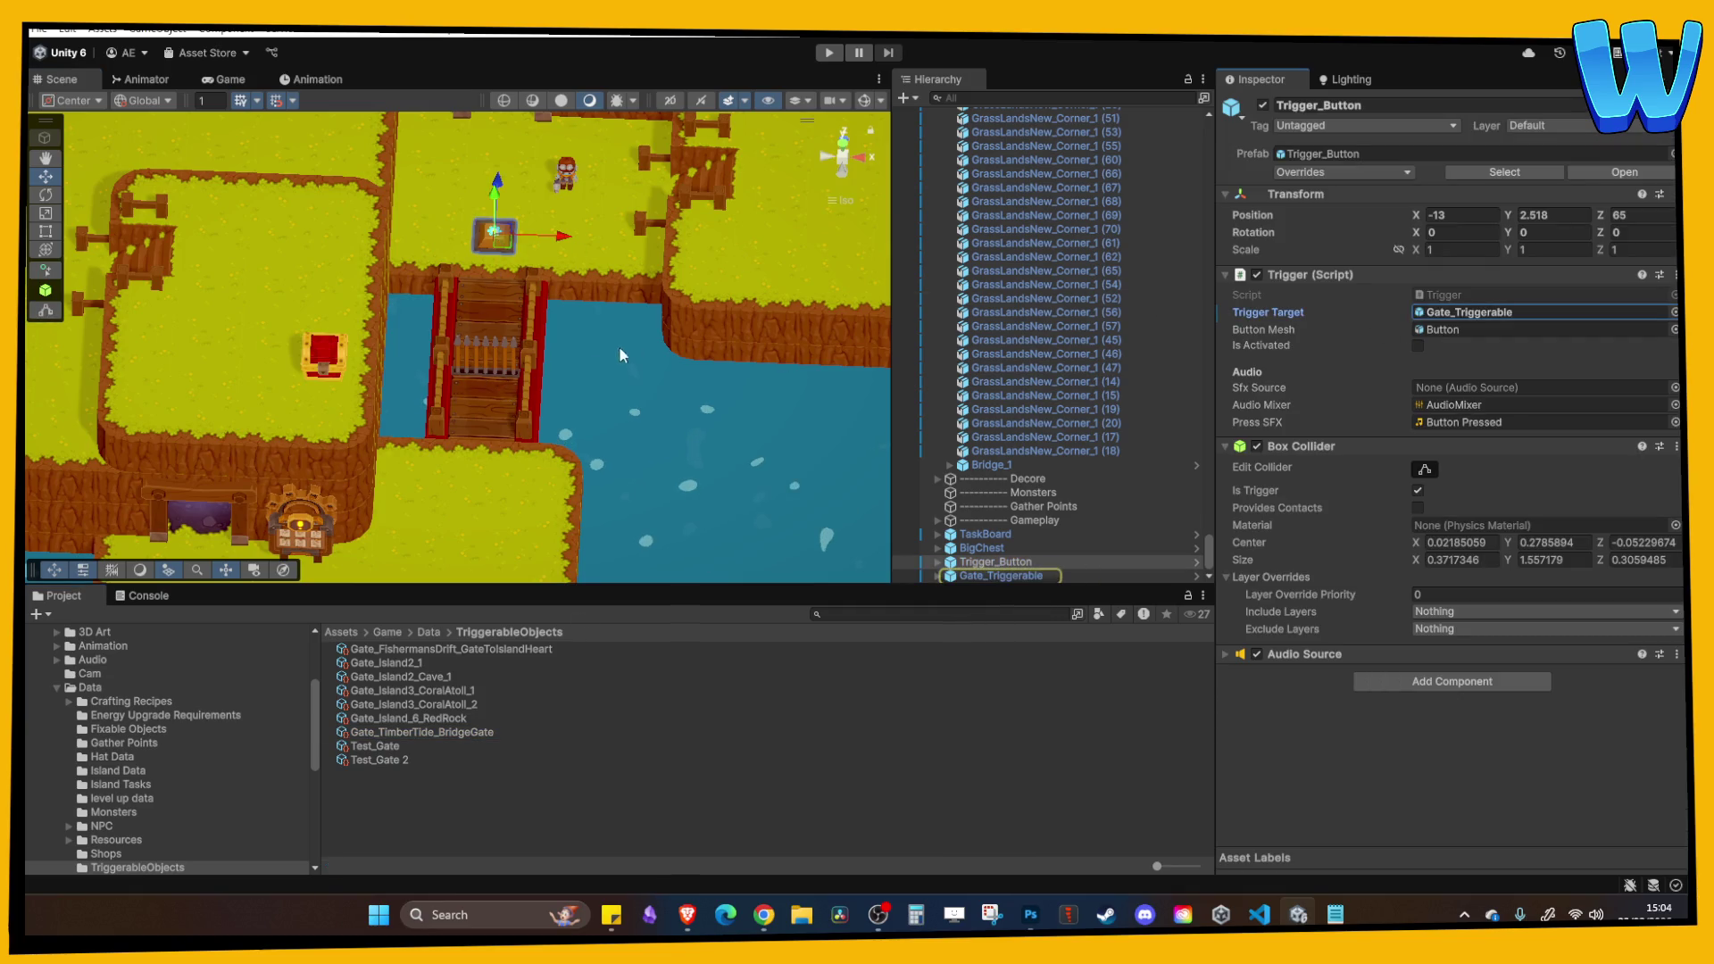
click(496, 364)
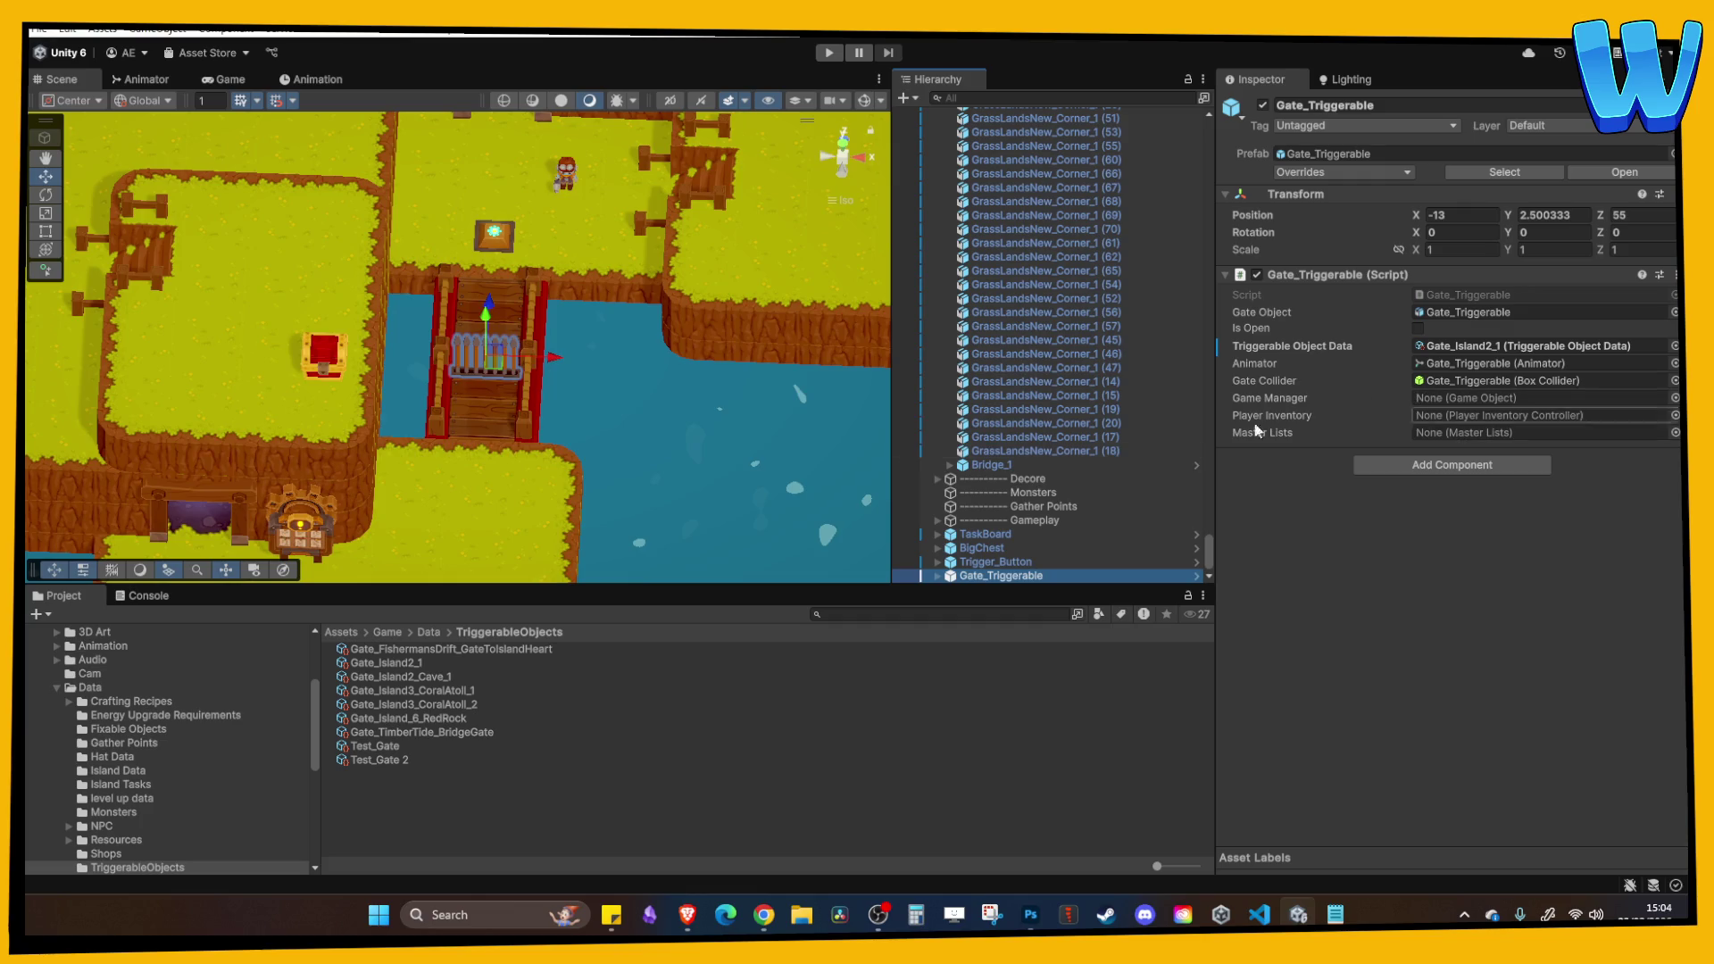
mouse_move(404, 734)
mouse_down()
mouse_move(525, 721)
mouse_move(1517, 380)
mouse_move(1517, 348)
mouse_up()
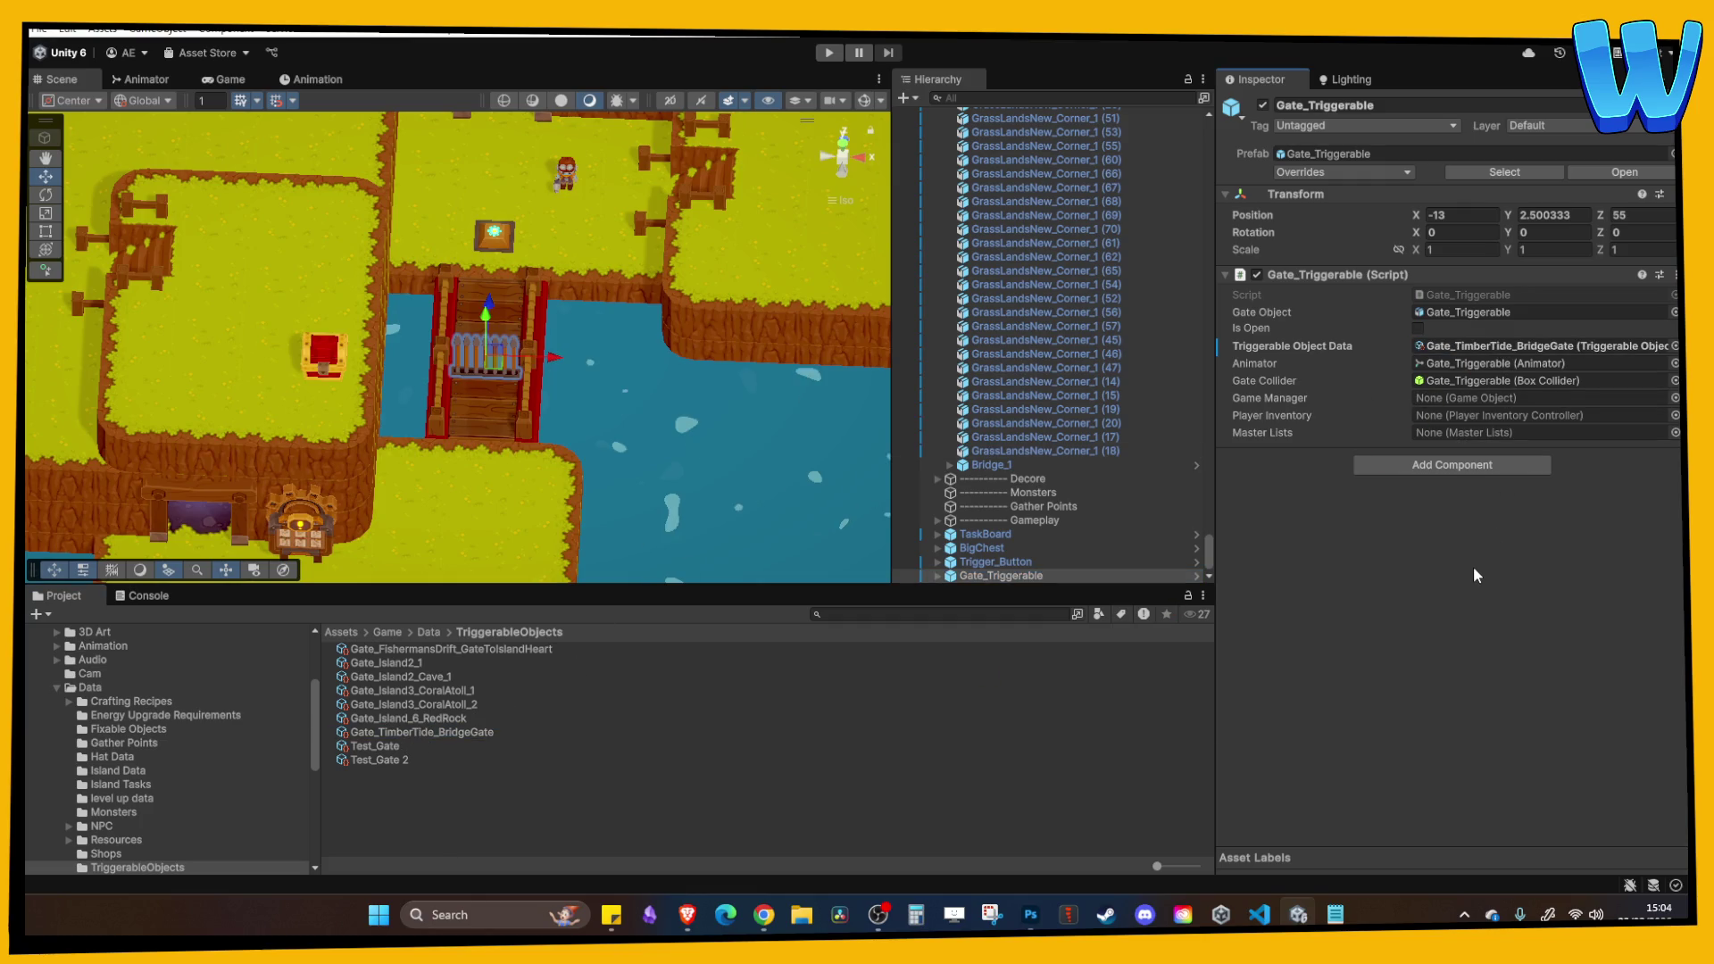
Try adding Gate_TimberTide_BridgeGate to GameManager's Triggerable Object Master List in the scene, then undo it.
drag(1205, 540, 1182, 175)
click(1098, 246)
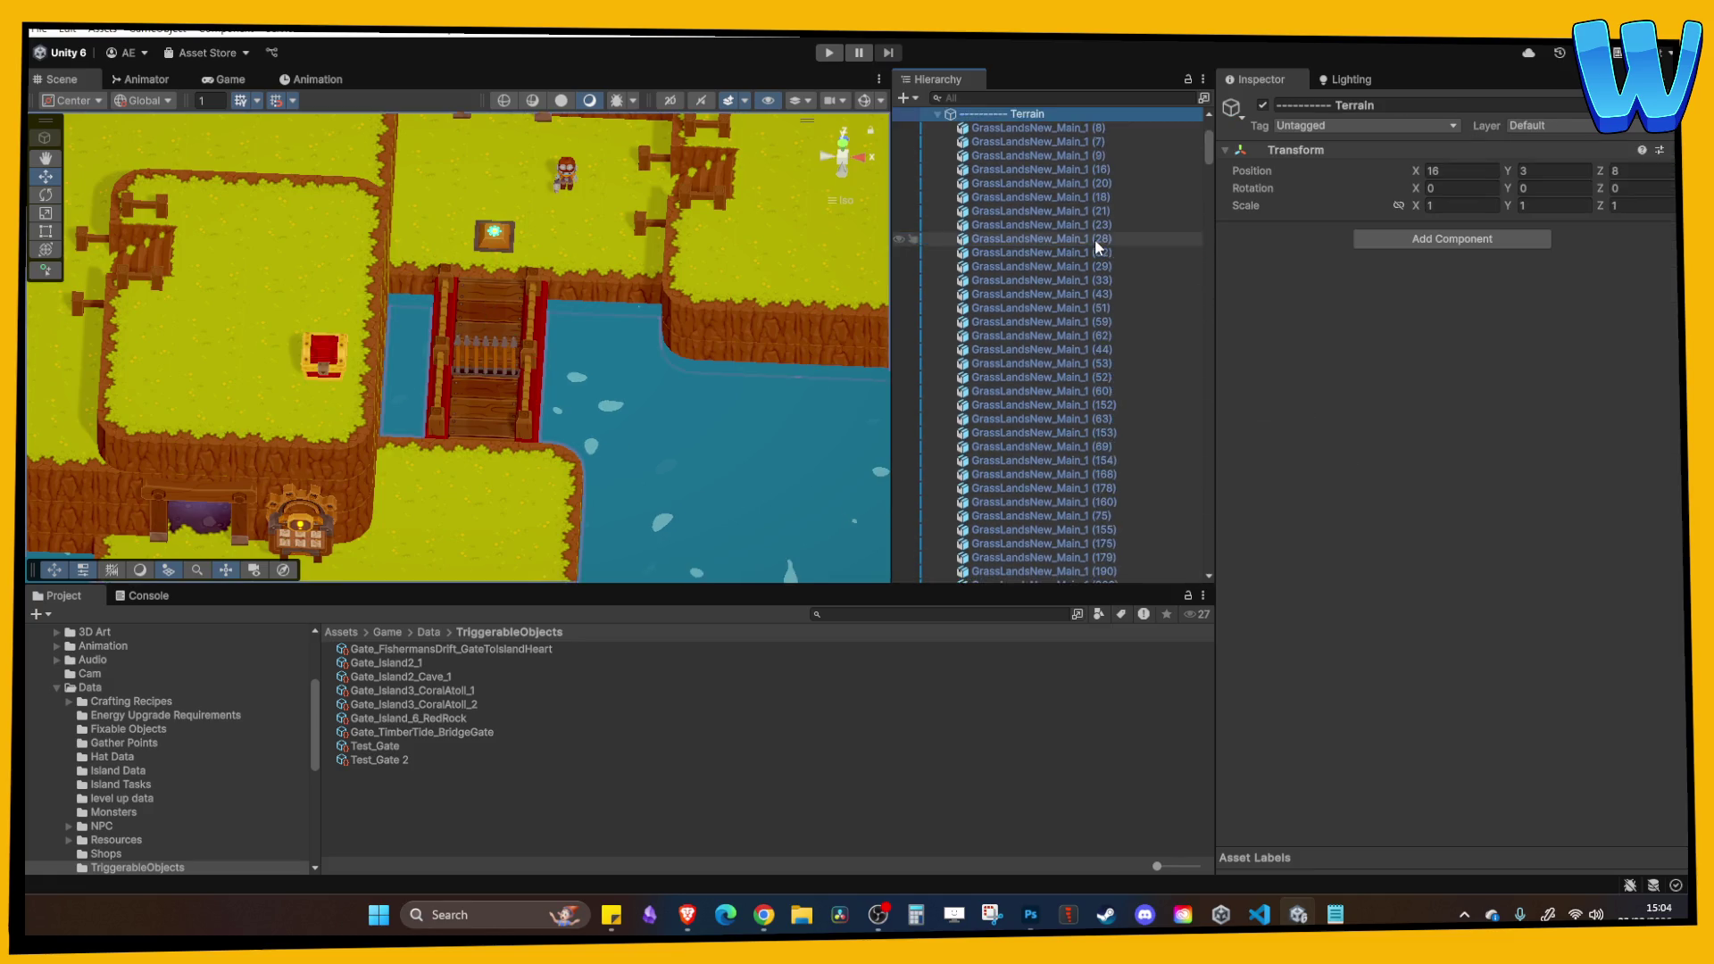
key(Left)
key(Left)
key(Left)
click(1026, 143)
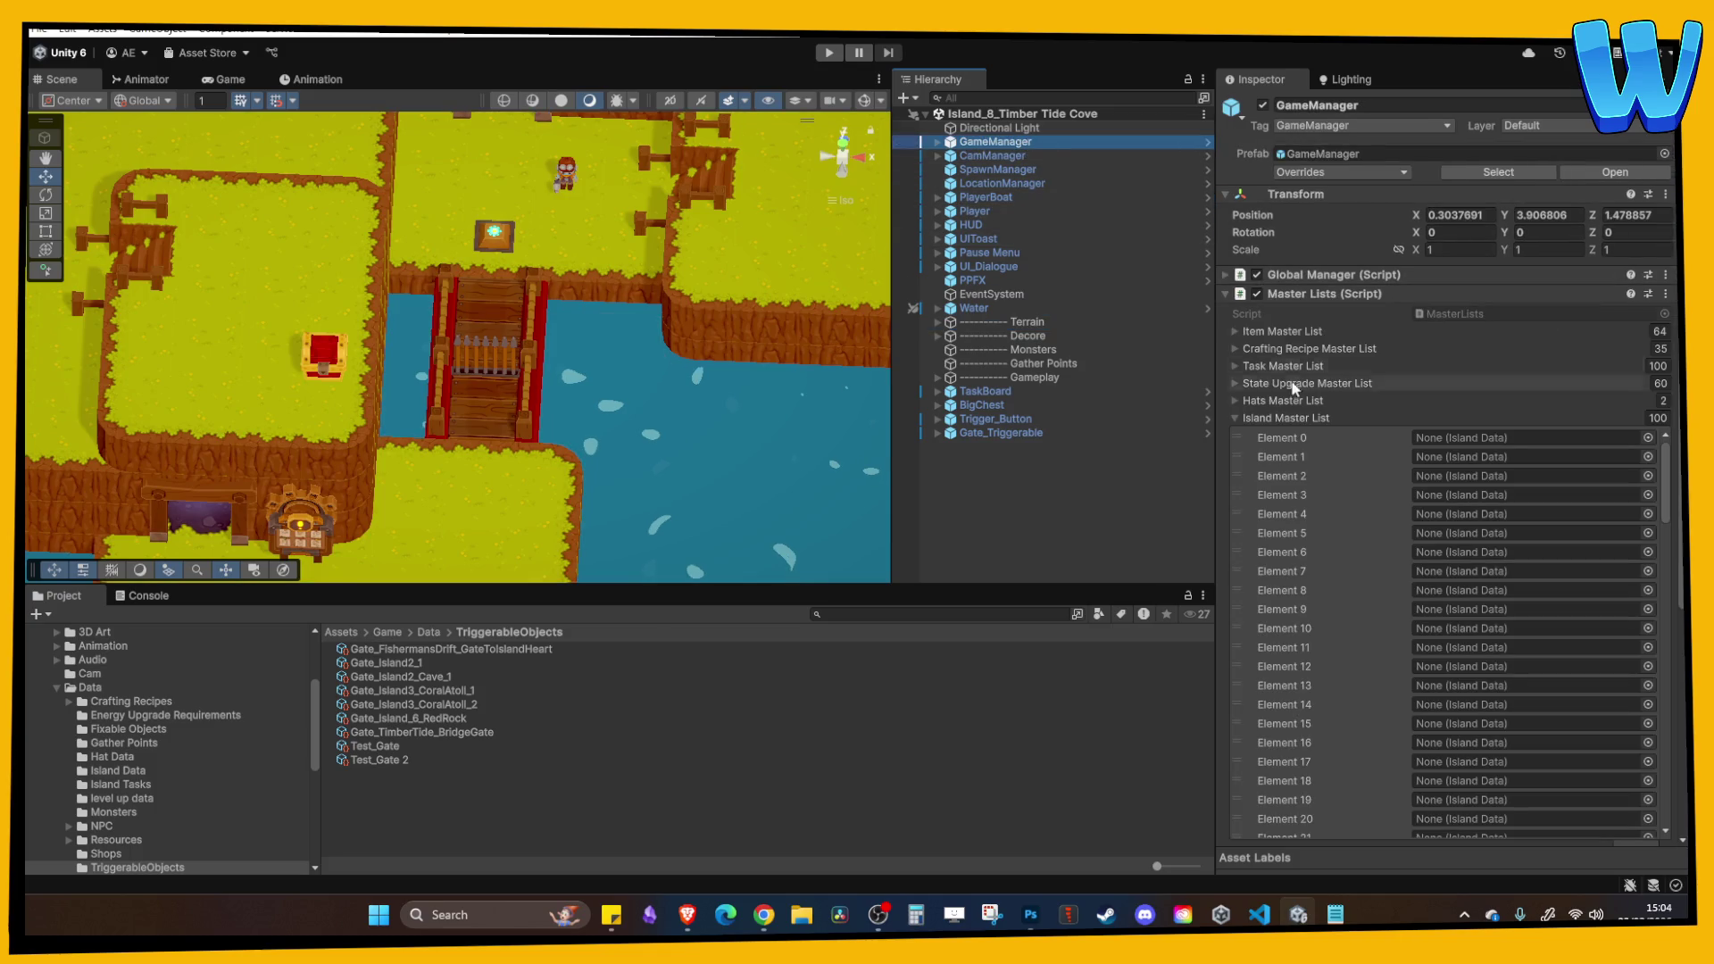
click(1285, 418)
click(1301, 470)
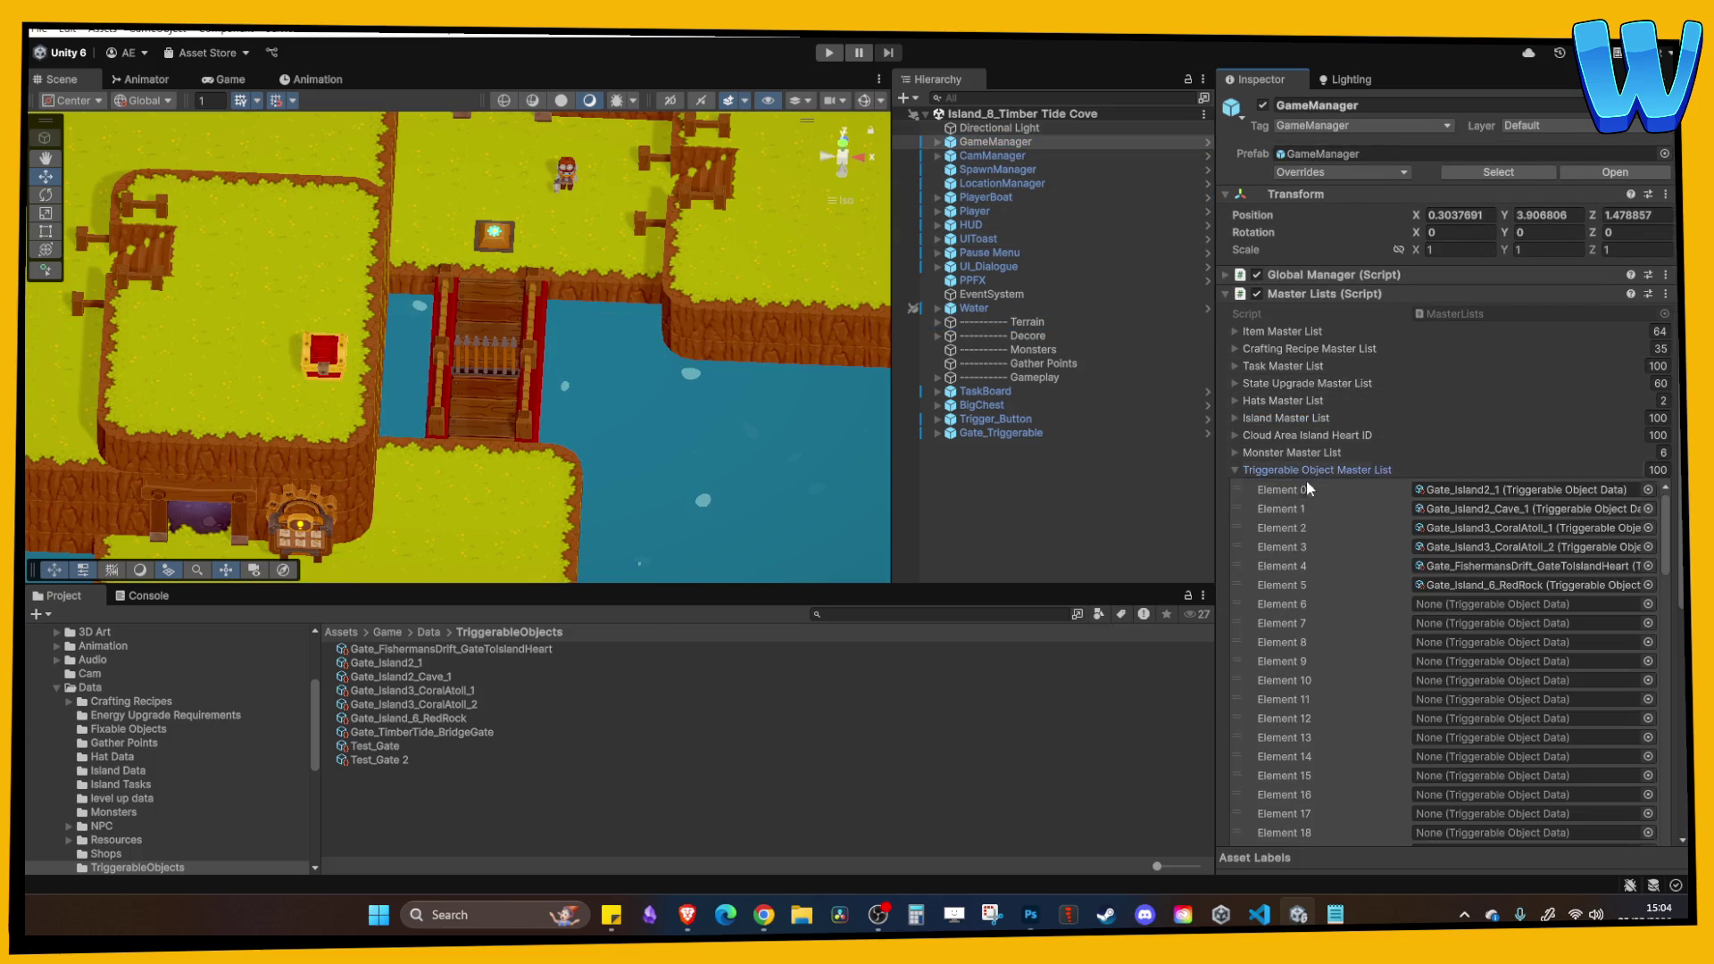
click(1483, 585)
drag(446, 732, 1455, 606)
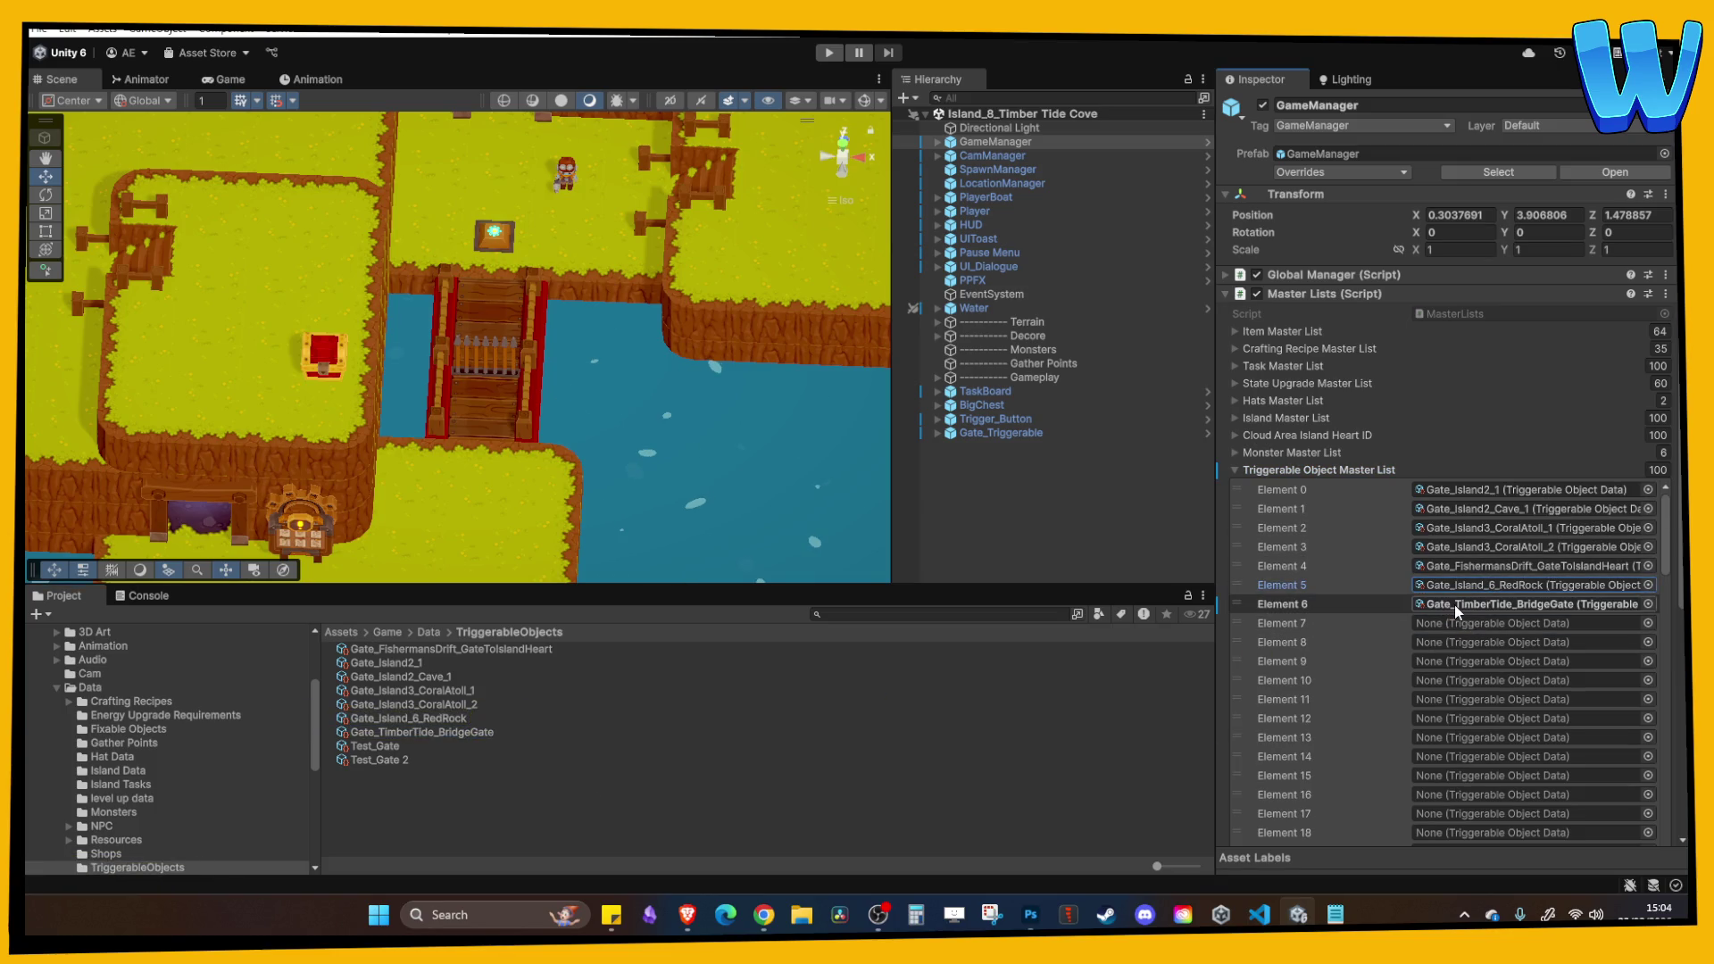
key(ctrl+z)
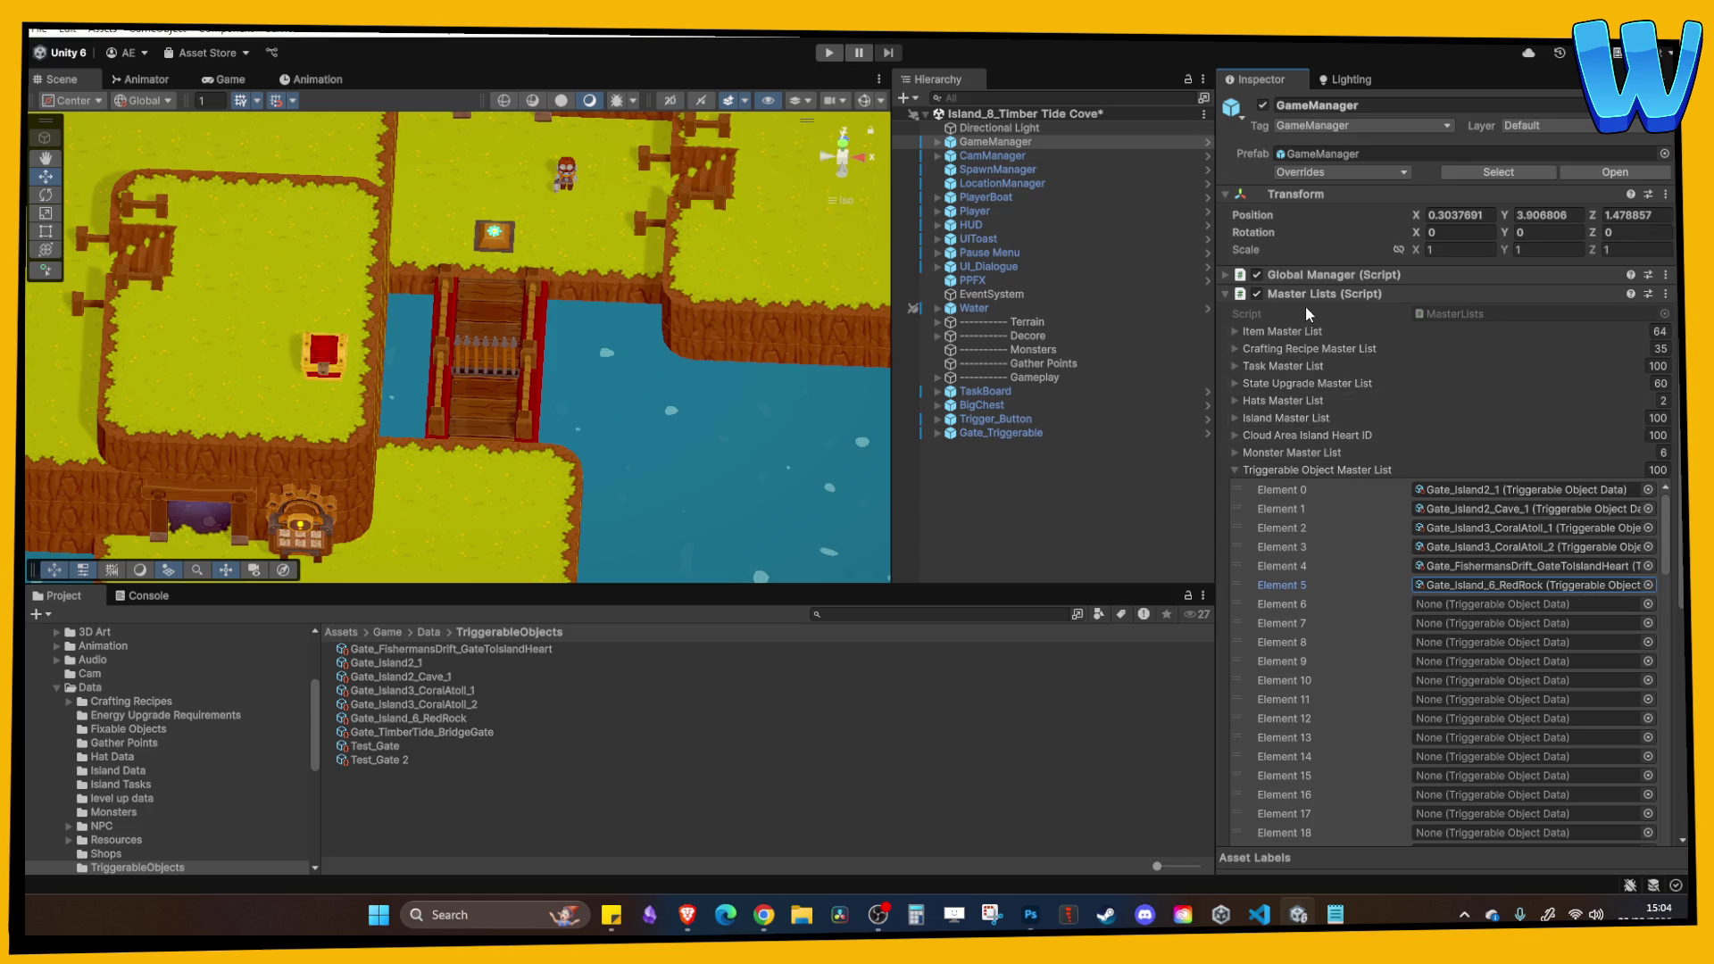
In the isolated GameManager prefab, set Element 6 to Gate_TimberTide_BridgeGate, then return to the scene.
right_click(1037, 141)
mouse_move(1122, 395)
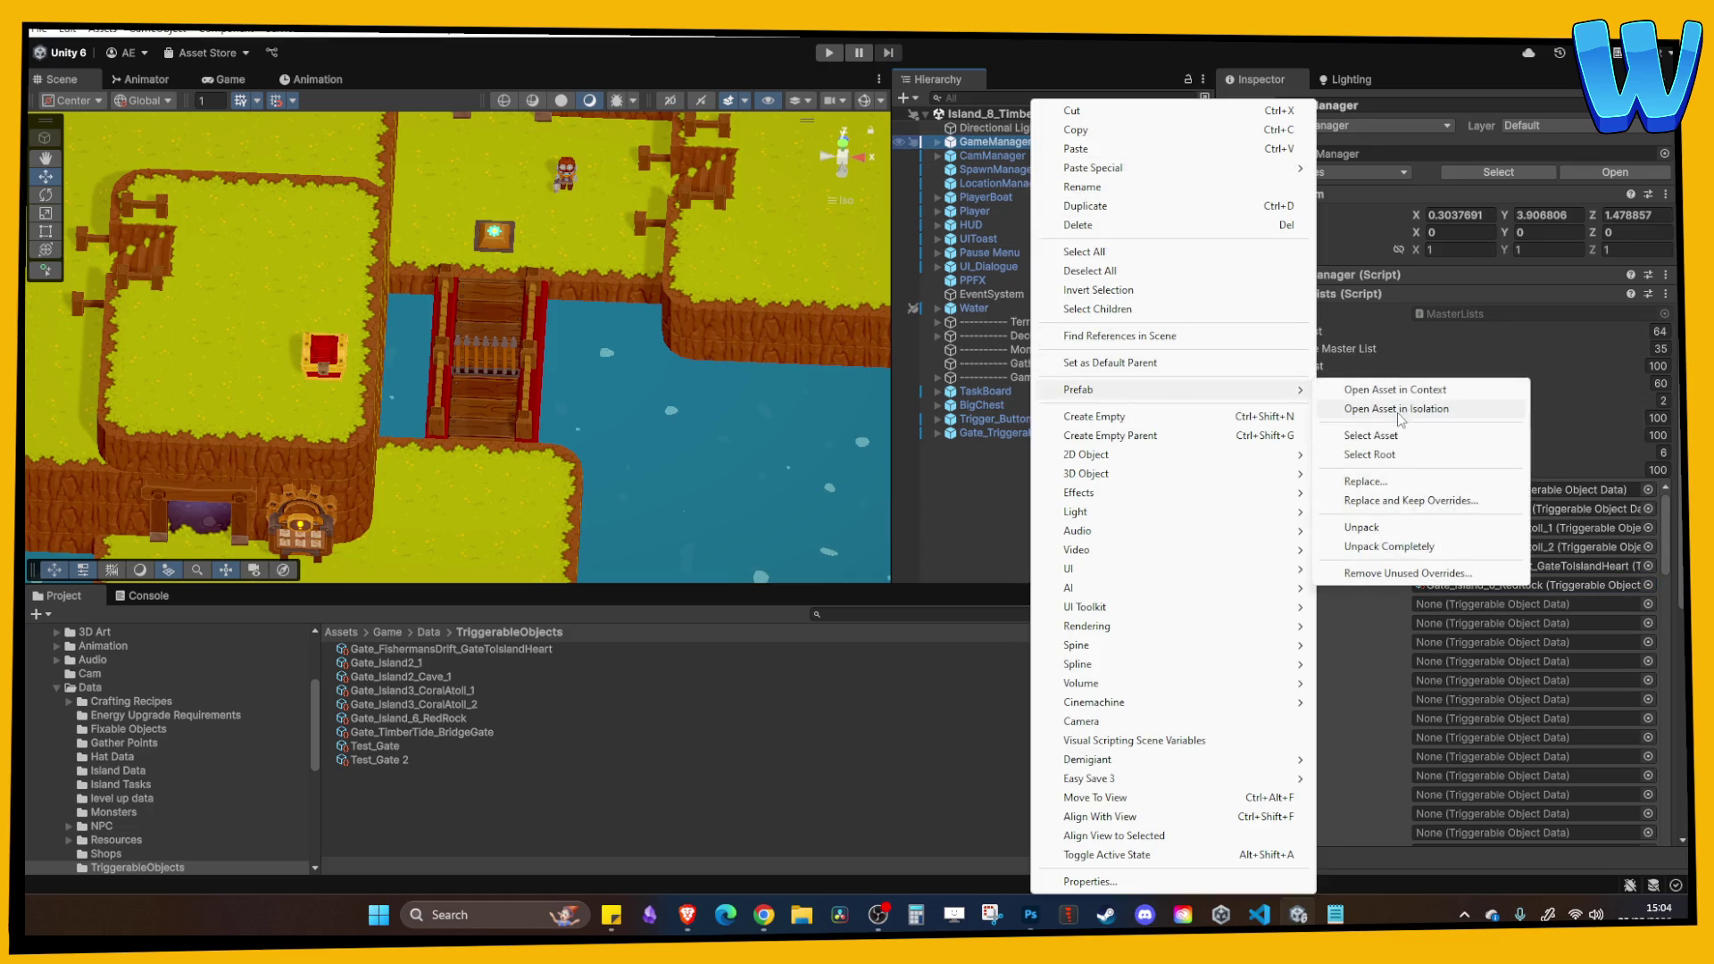
click(1397, 409)
click(471, 732)
mouse_move(471, 737)
mouse_down()
mouse_move(1428, 546)
mouse_move(1473, 560)
mouse_up()
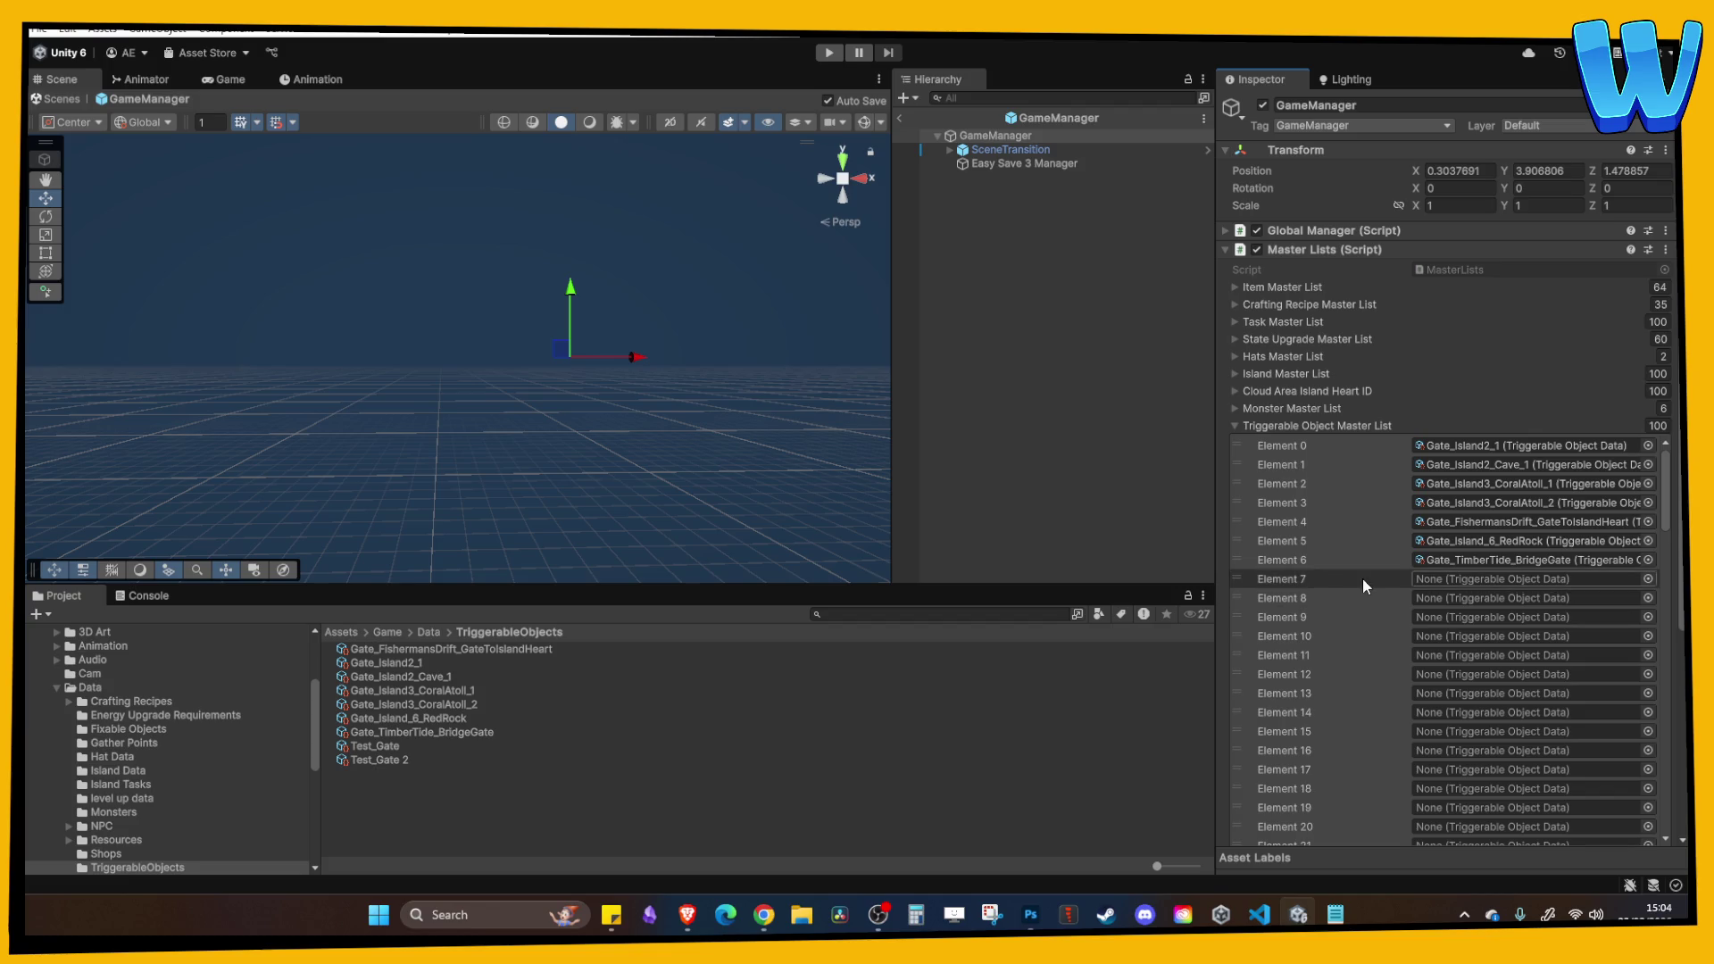
click(1448, 539)
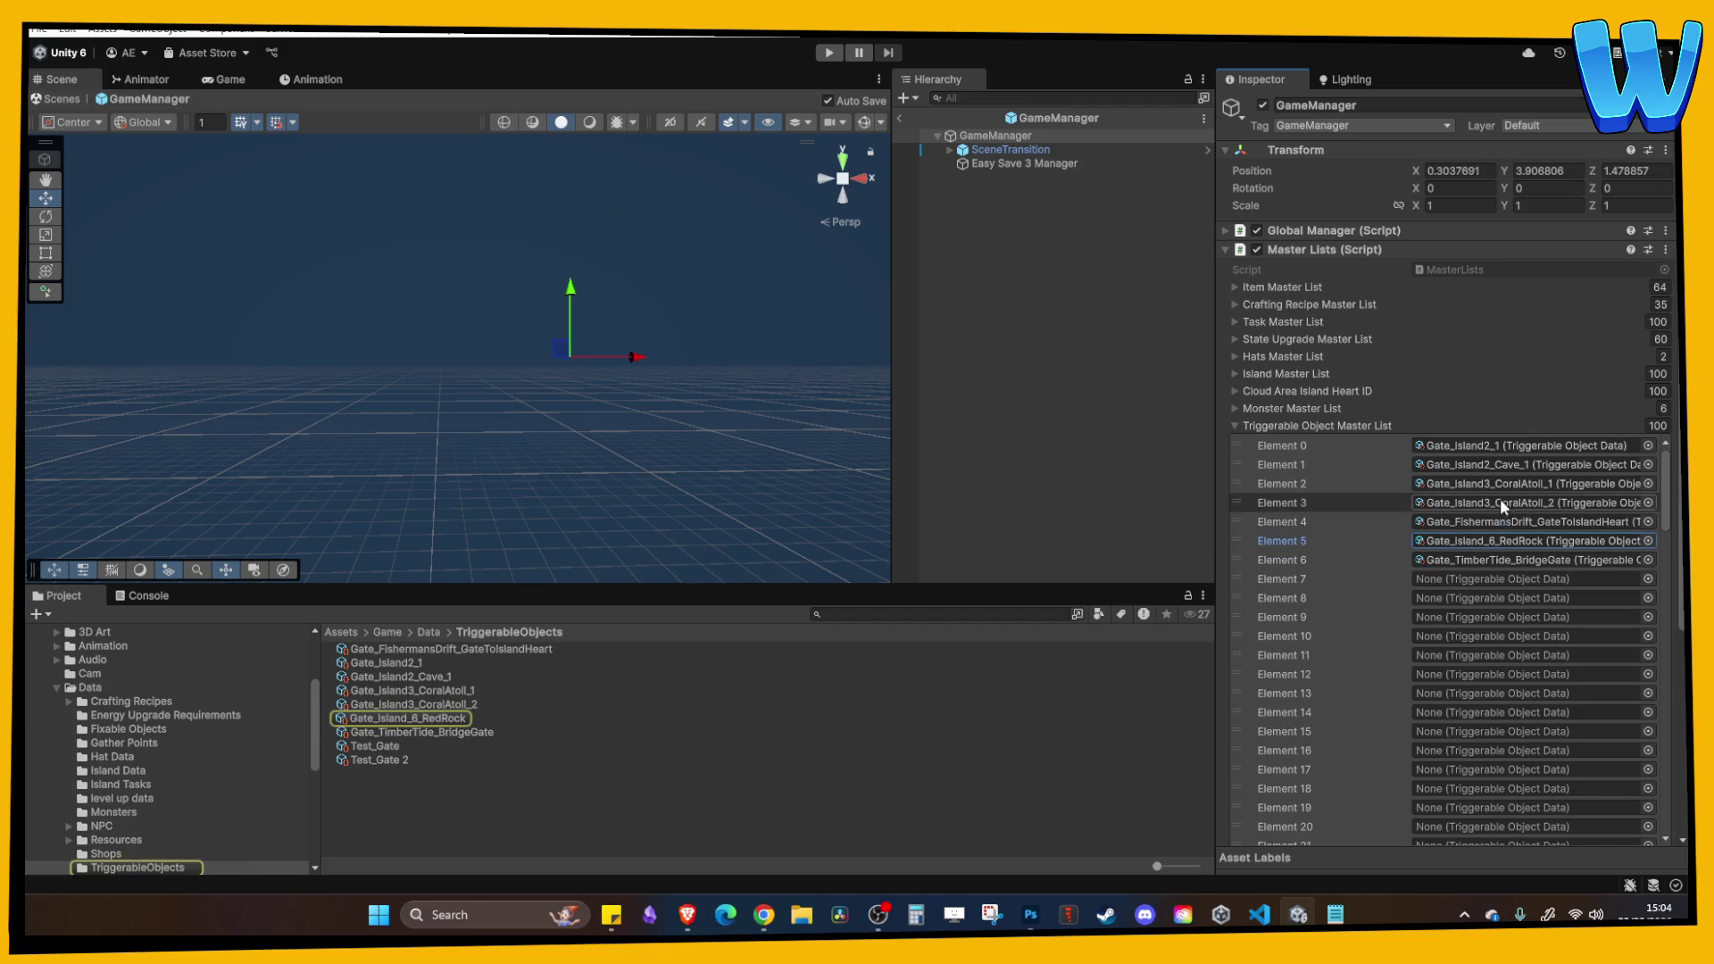
click(1498, 558)
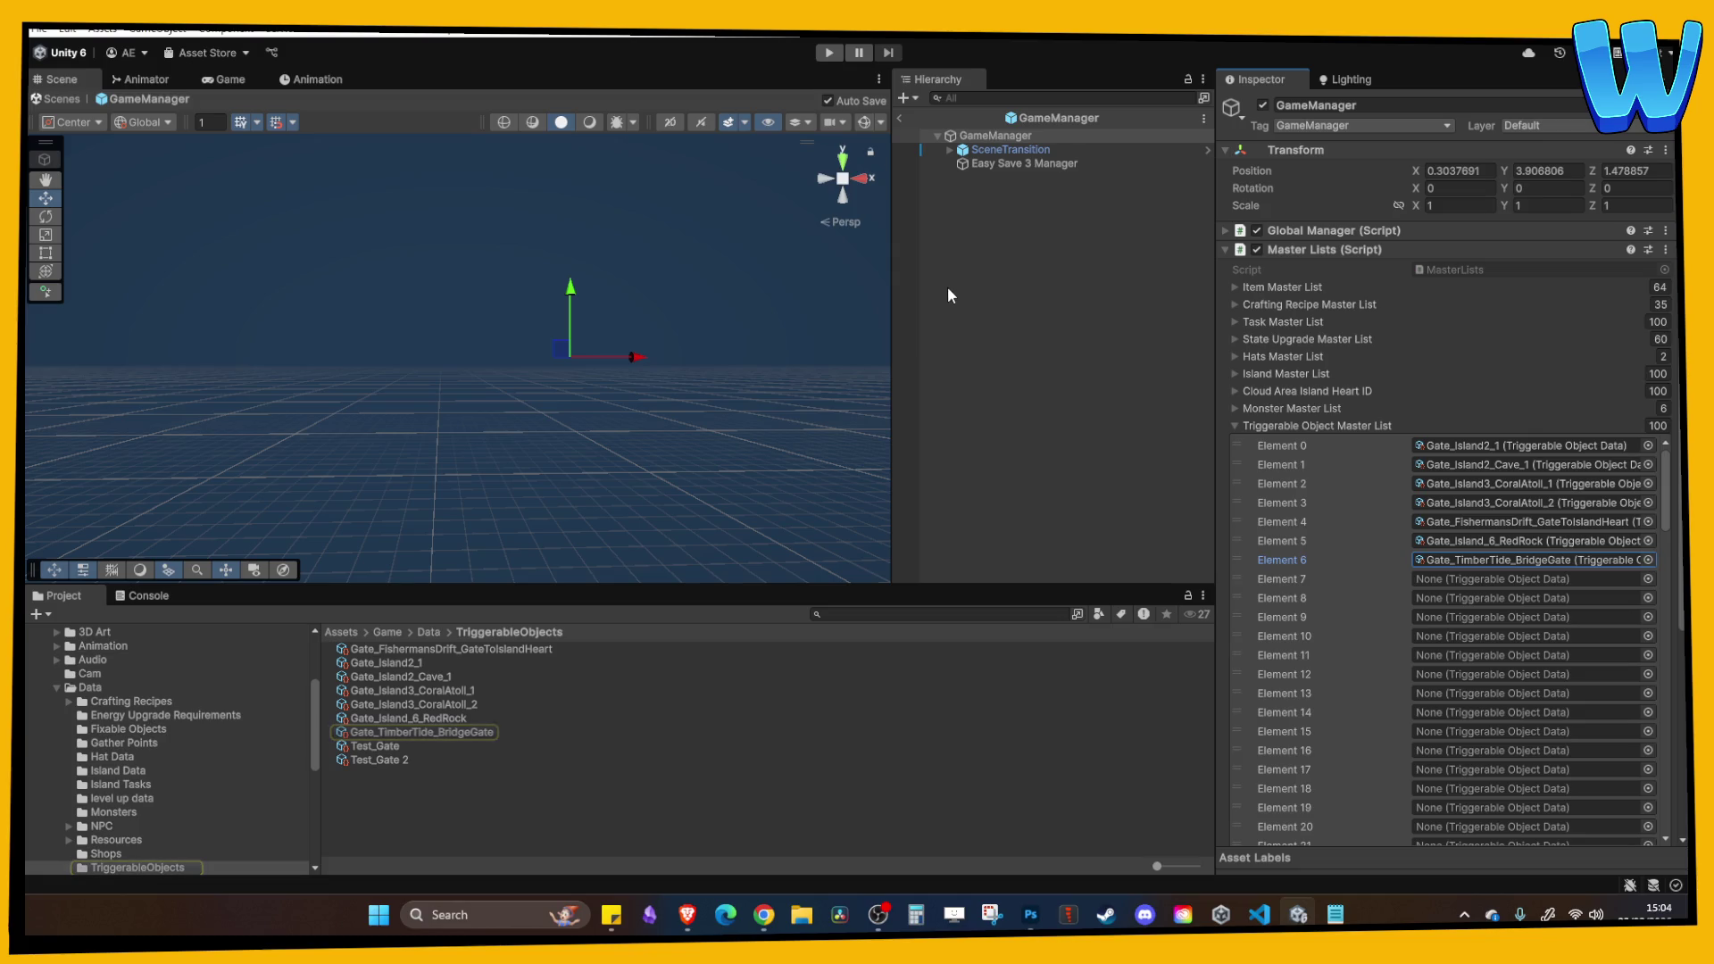
key(alt+Tab)
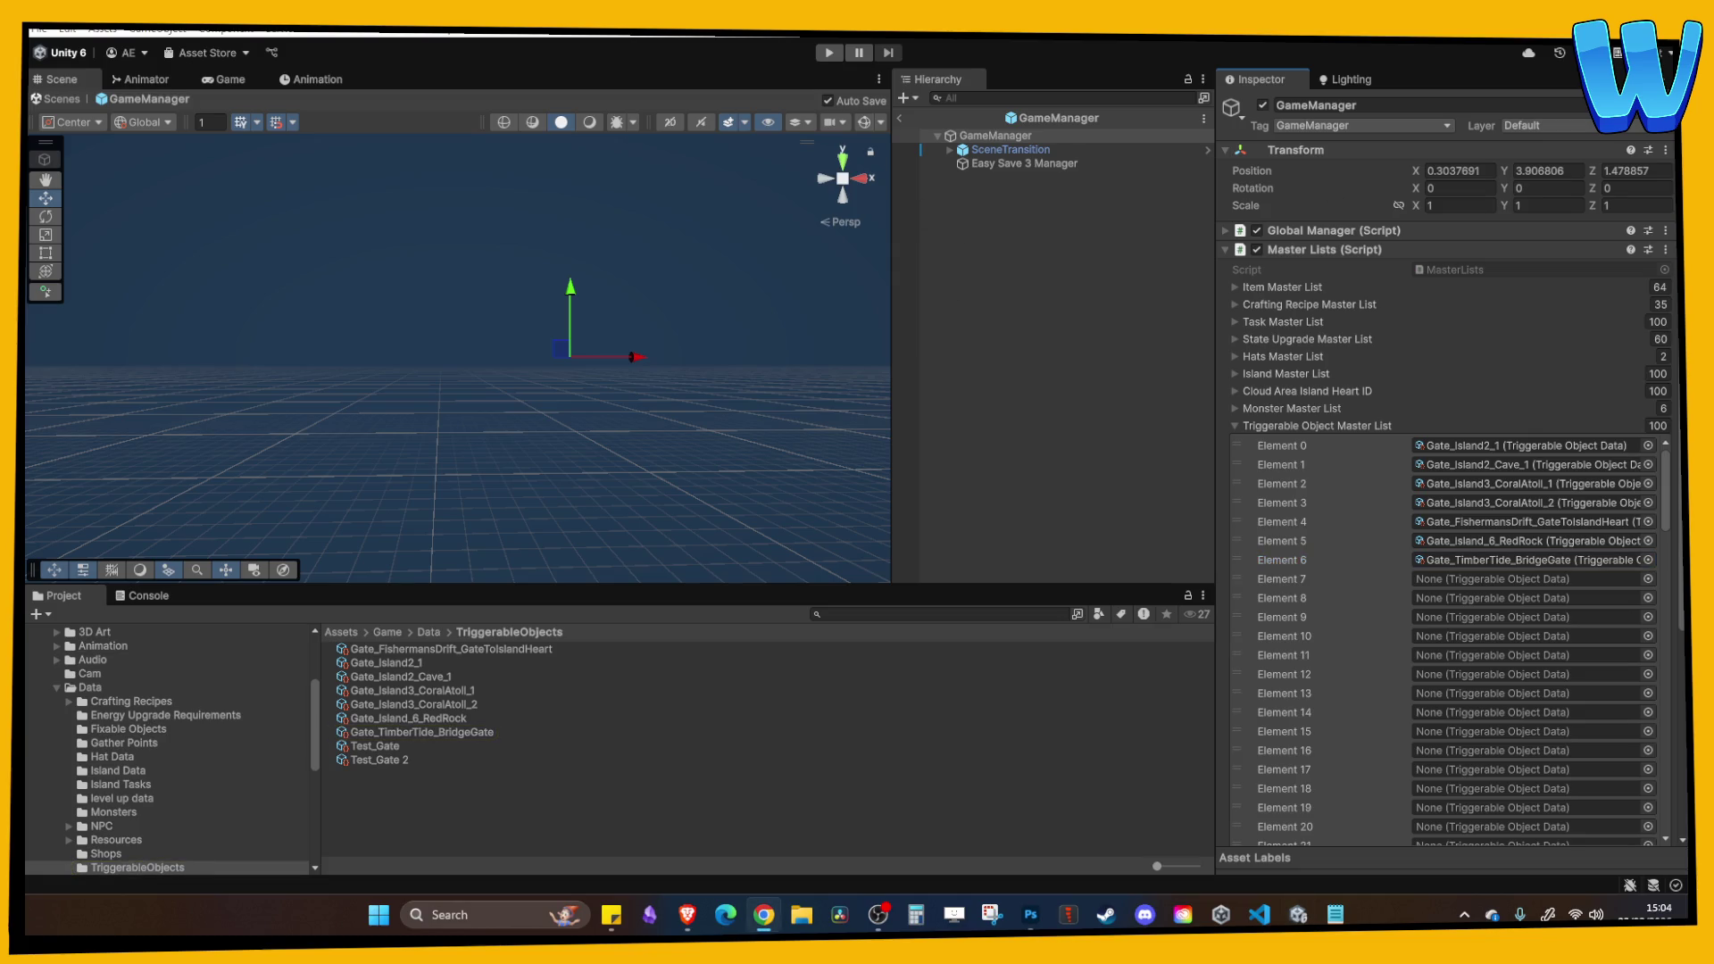
click(899, 118)
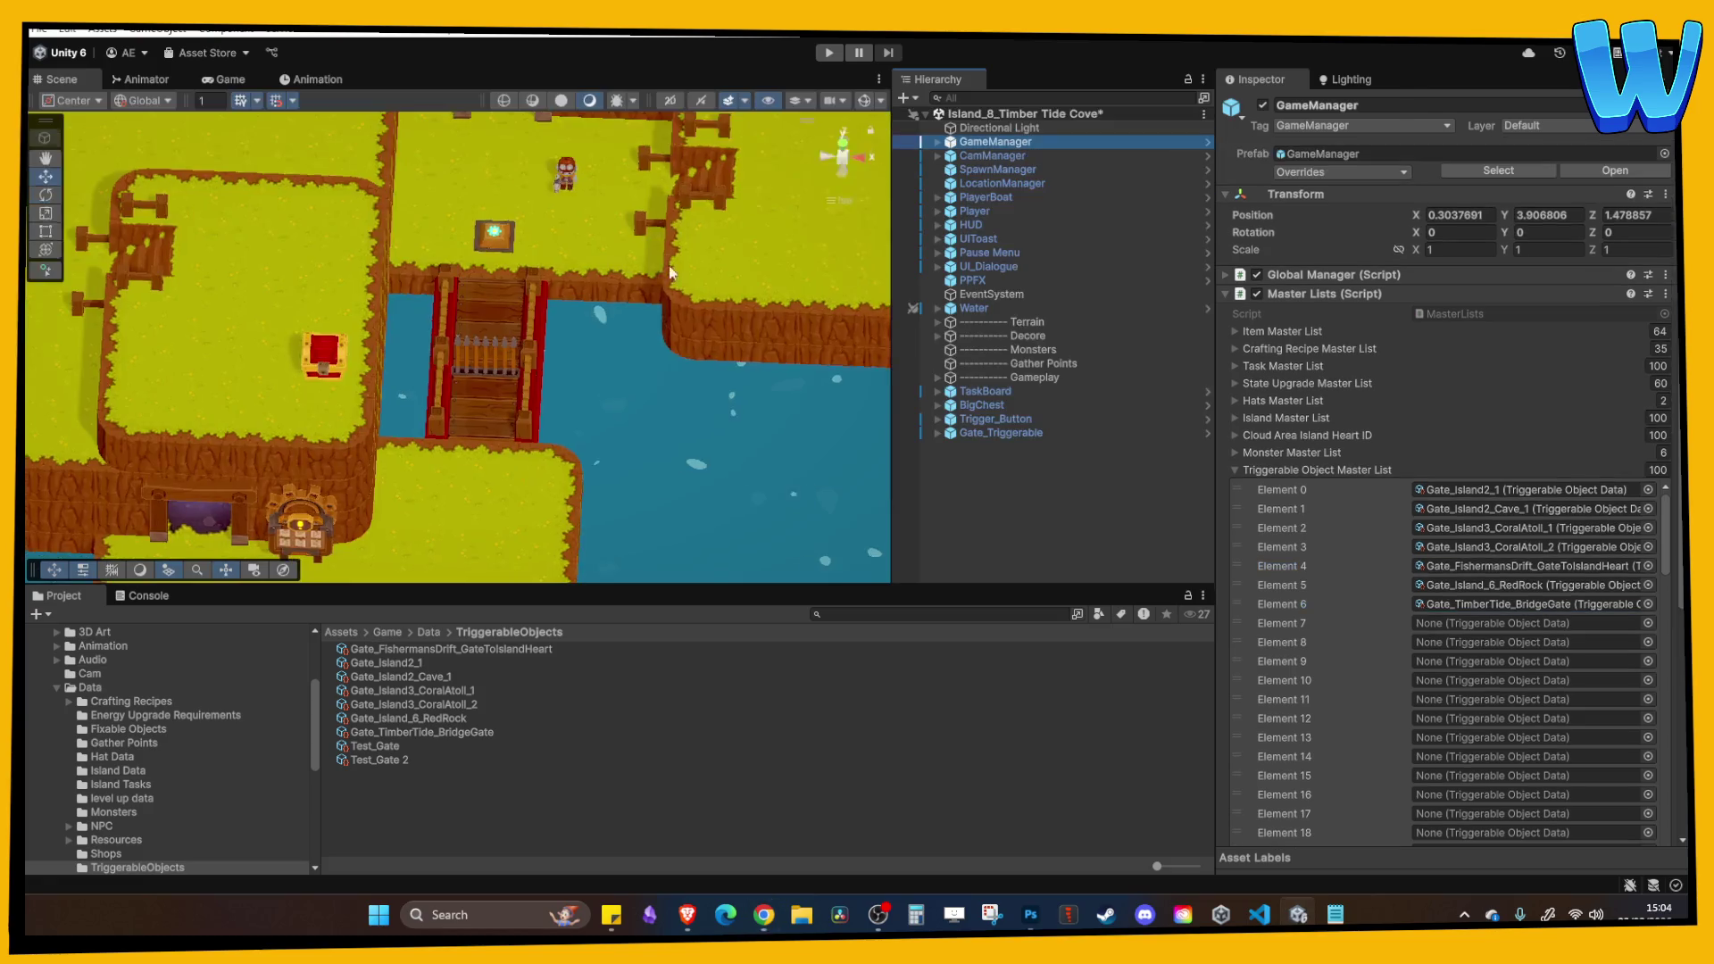
Play-test by walking the character onto the bridge, then stop the game.
drag(640, 269, 617, 288)
click(618, 291)
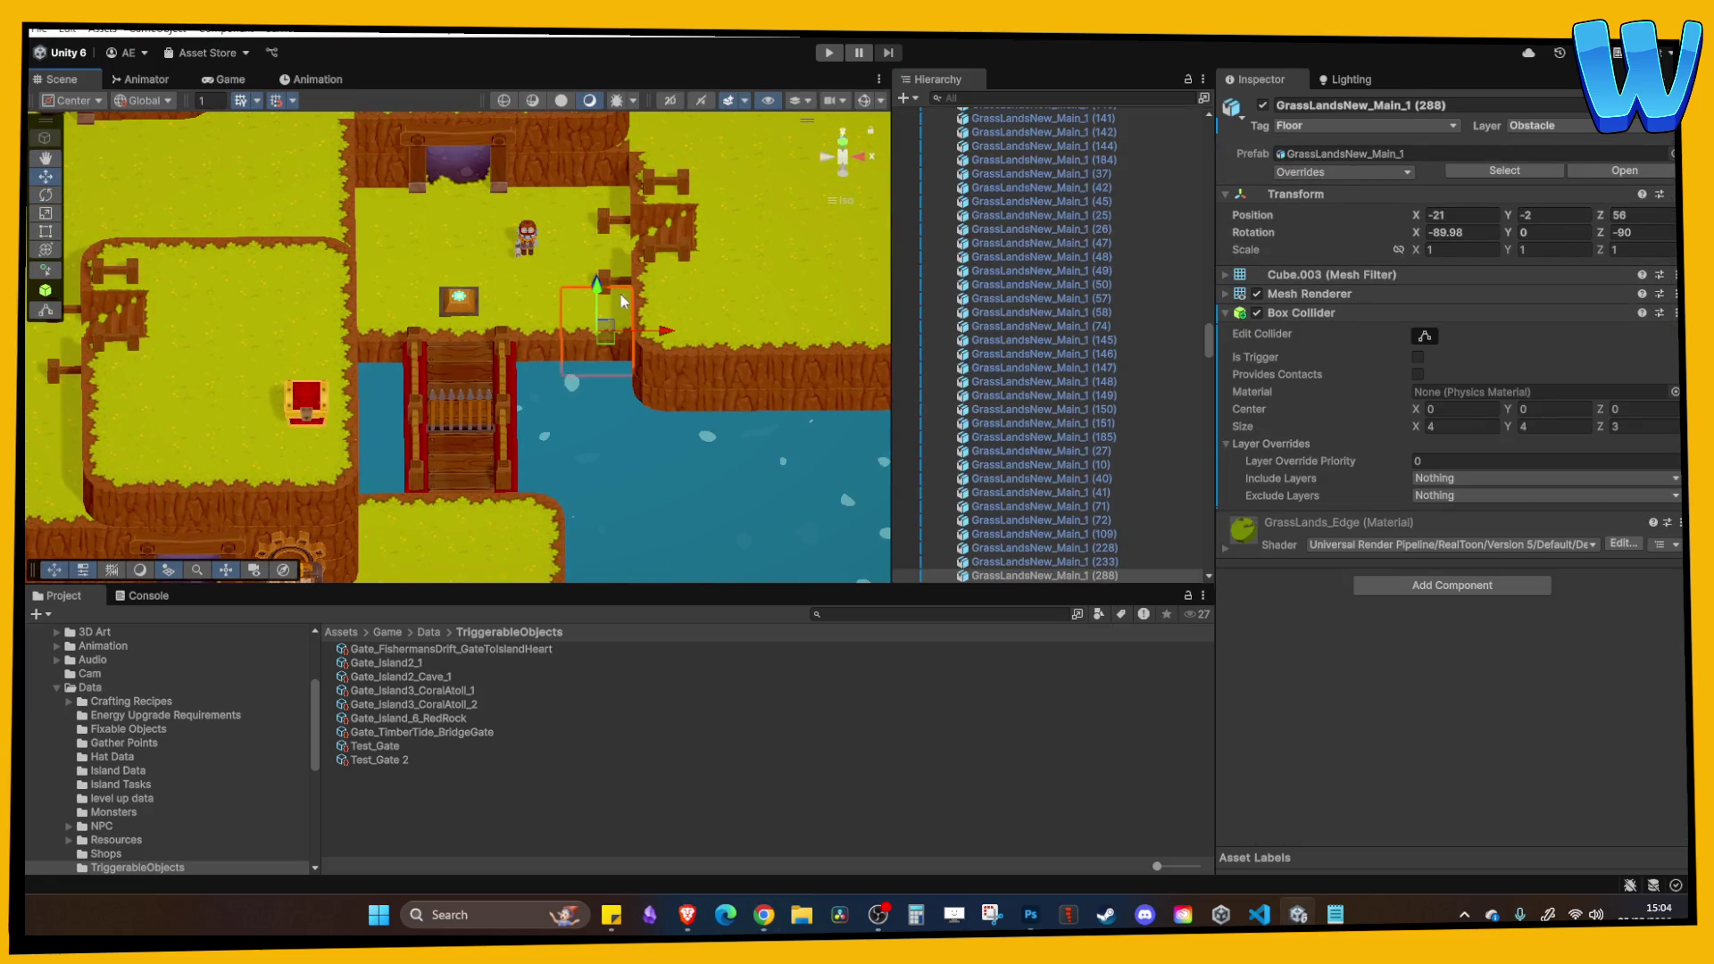
click(828, 53)
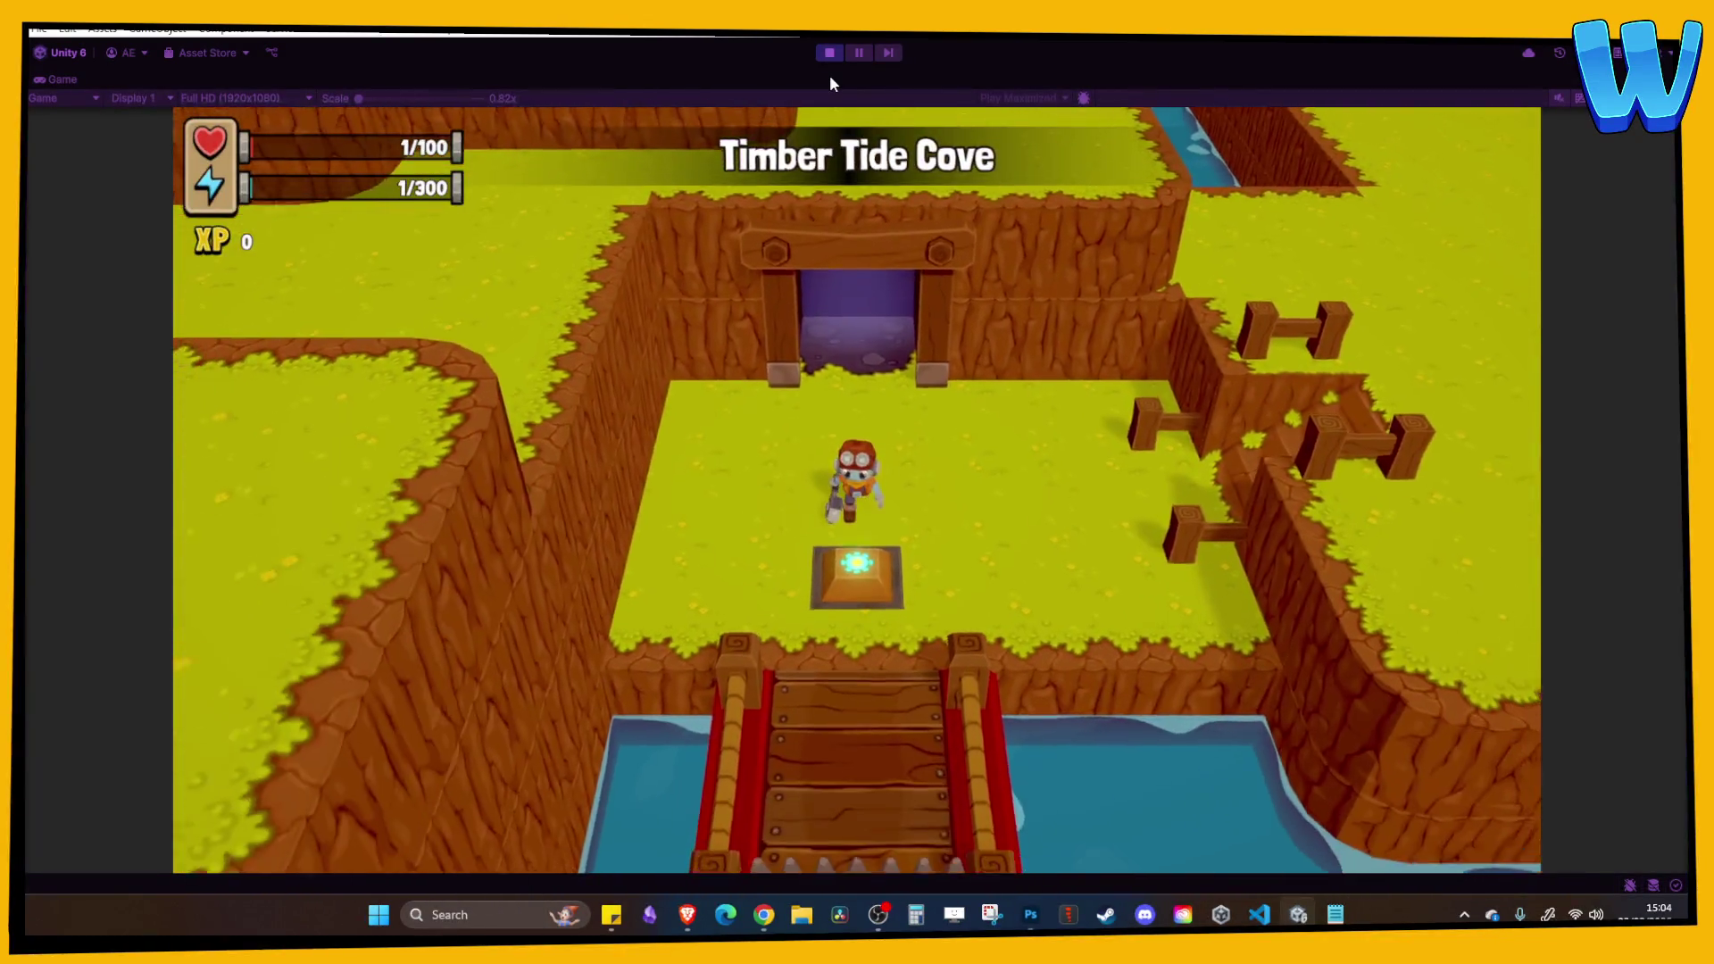
key(s)
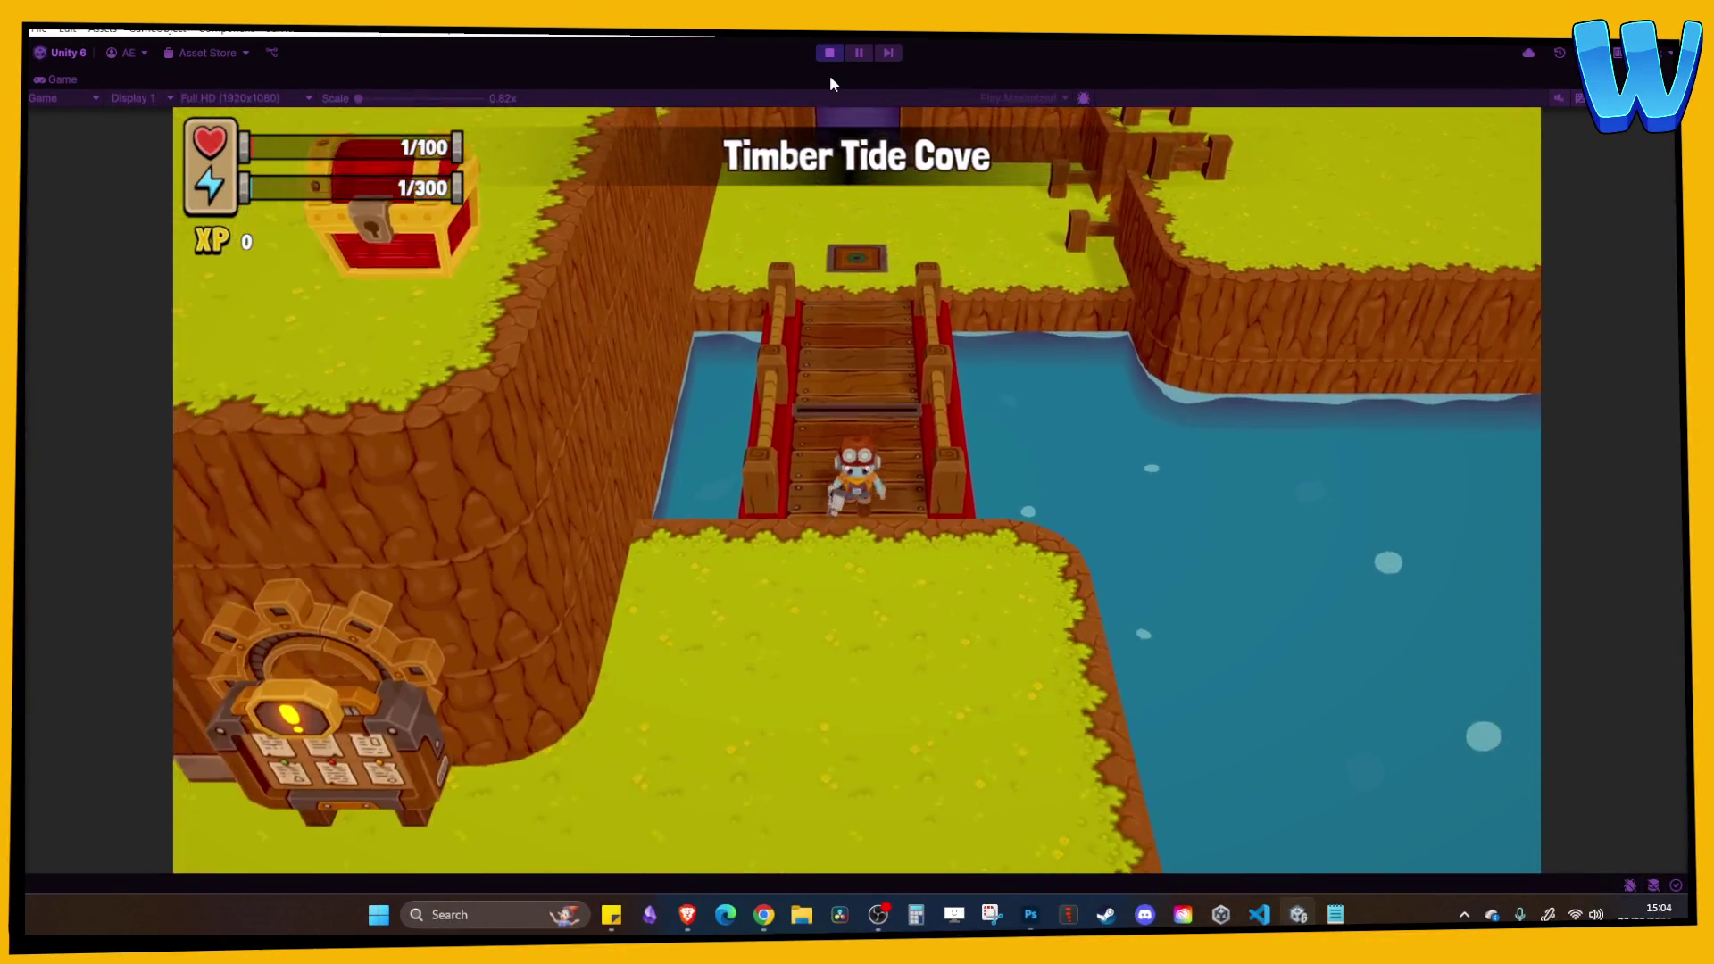
click(829, 52)
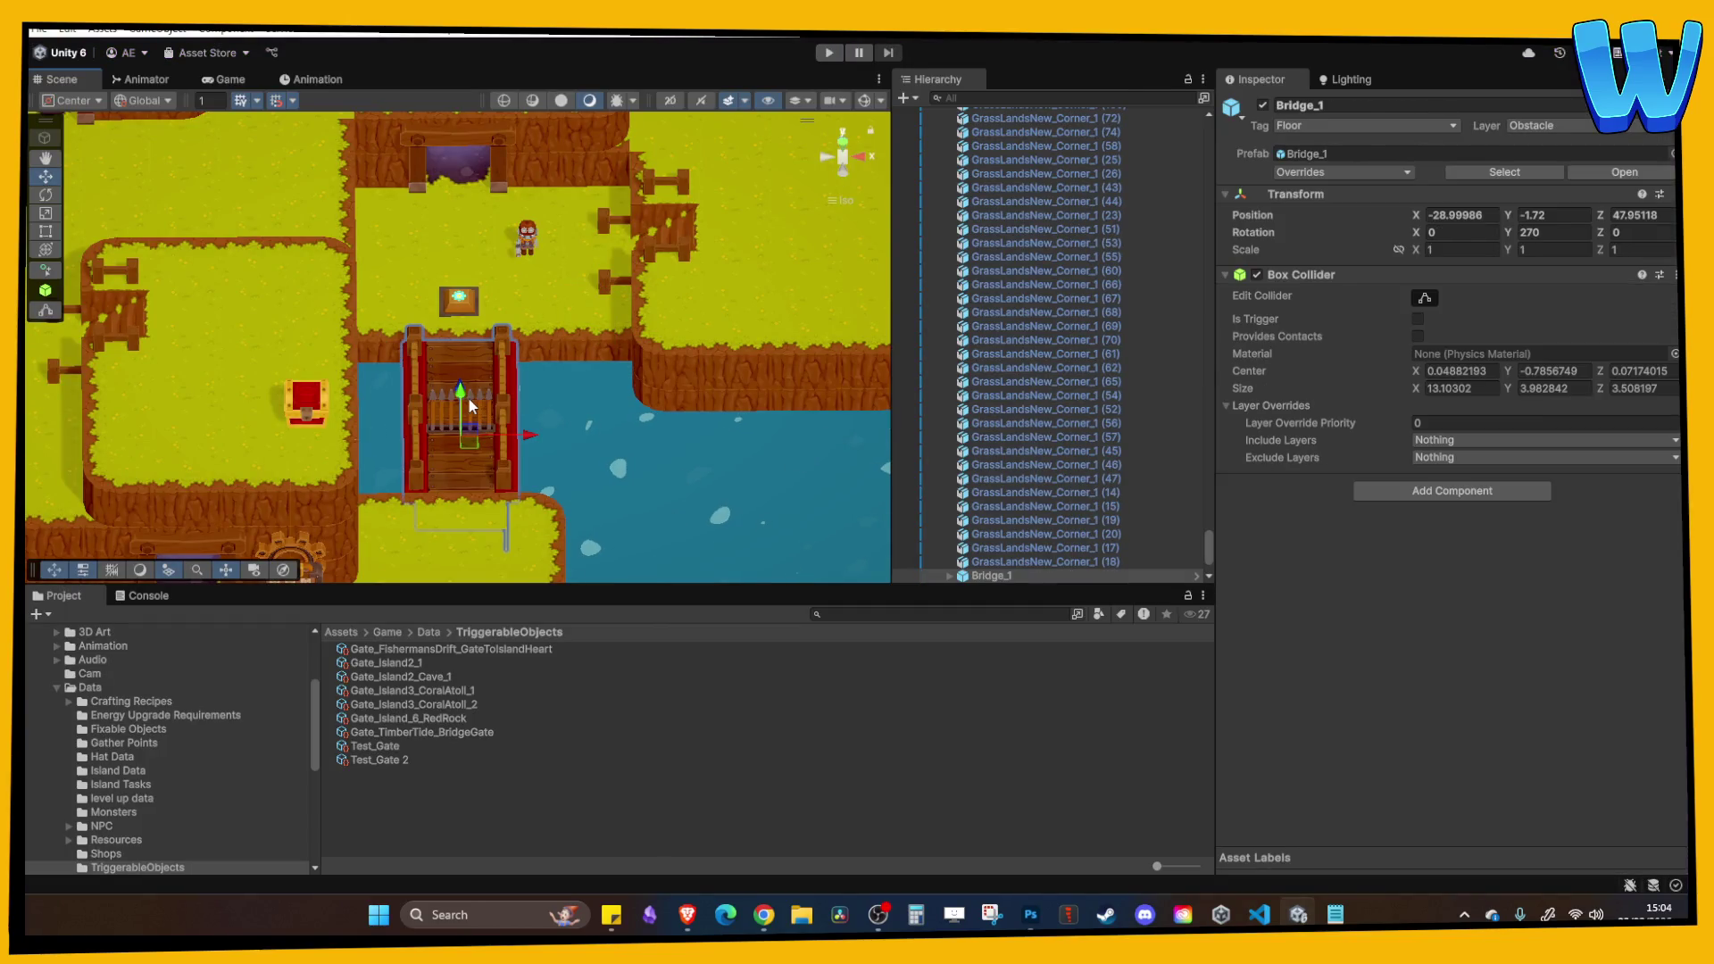
Move the Player onto the bridge beside the gate and start Play again.
click(467, 396)
drag(455, 375, 613, 340)
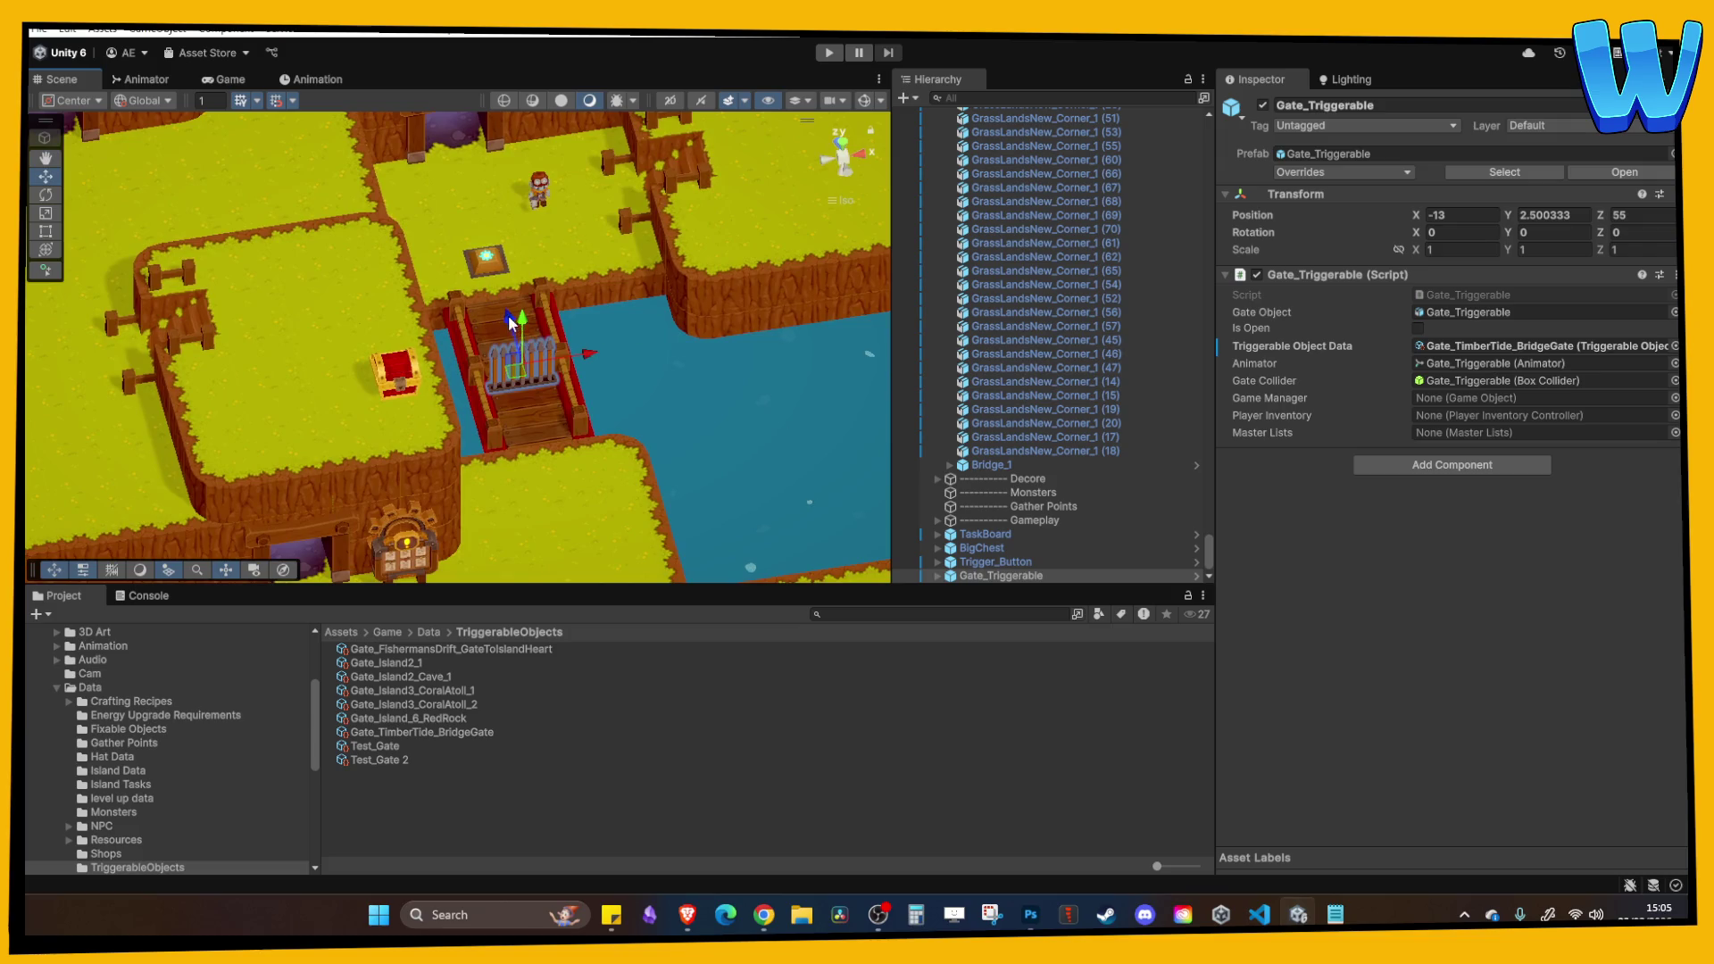
mouse_move(639, 426)
mouse_down()
mouse_move(576, 429)
mouse_move(799, 141)
mouse_move(704, 162)
mouse_up()
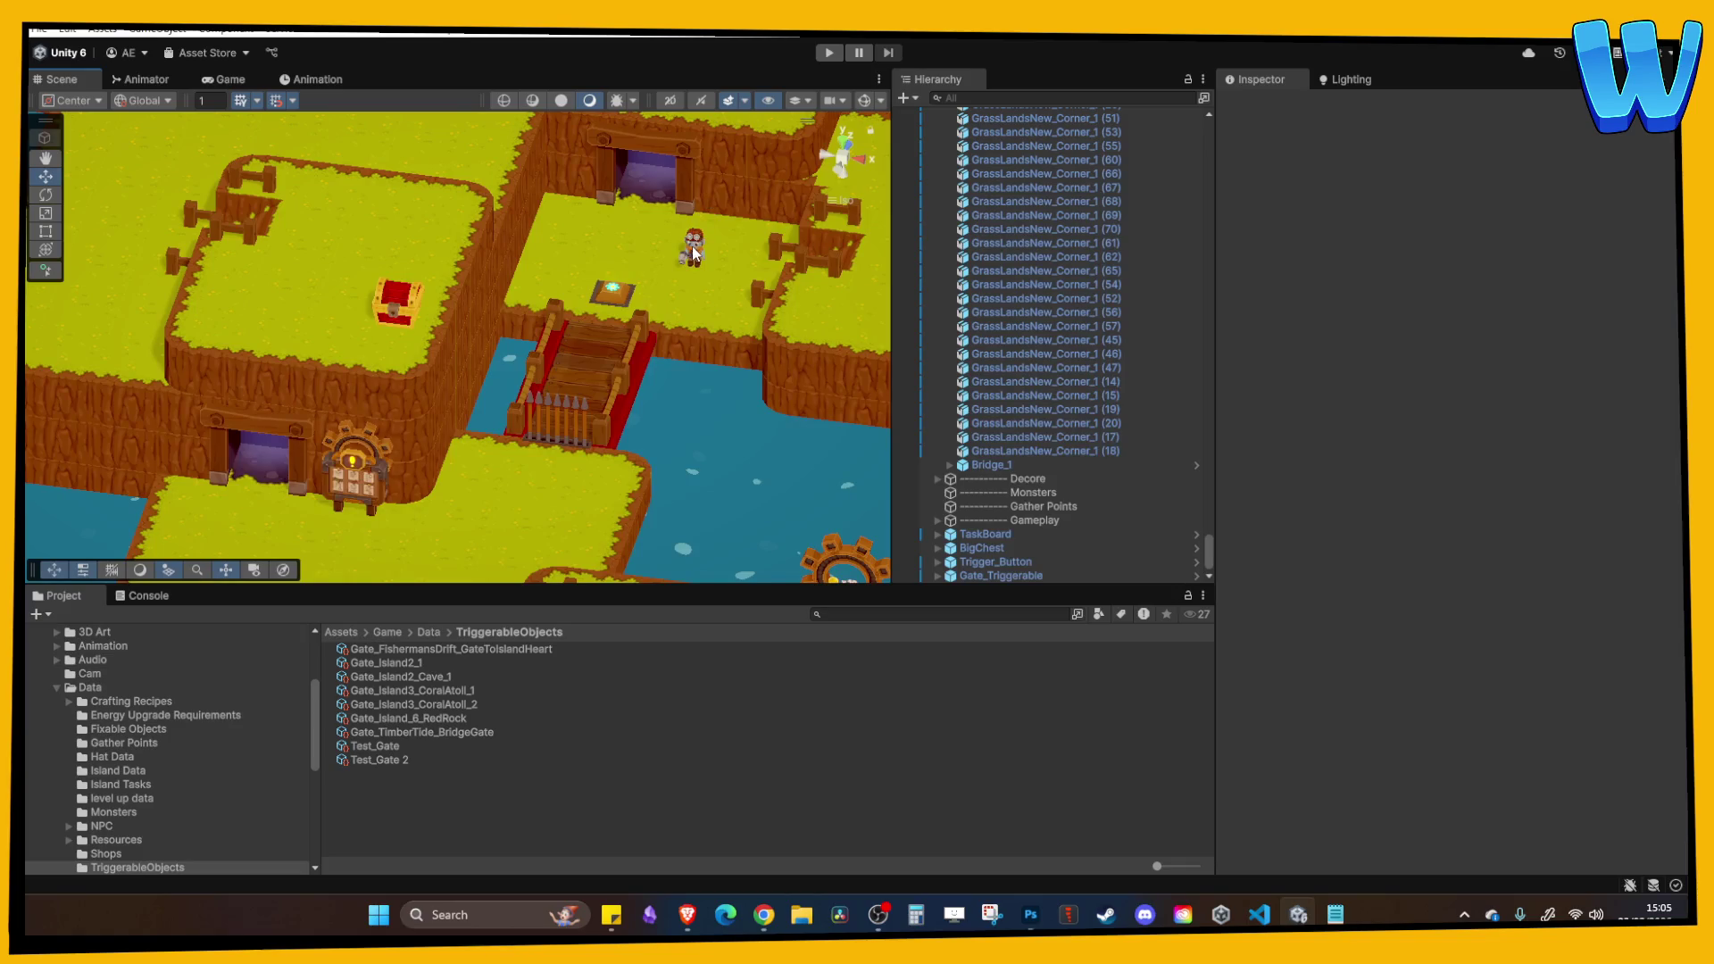
click(693, 253)
drag(693, 253, 598, 424)
click(828, 53)
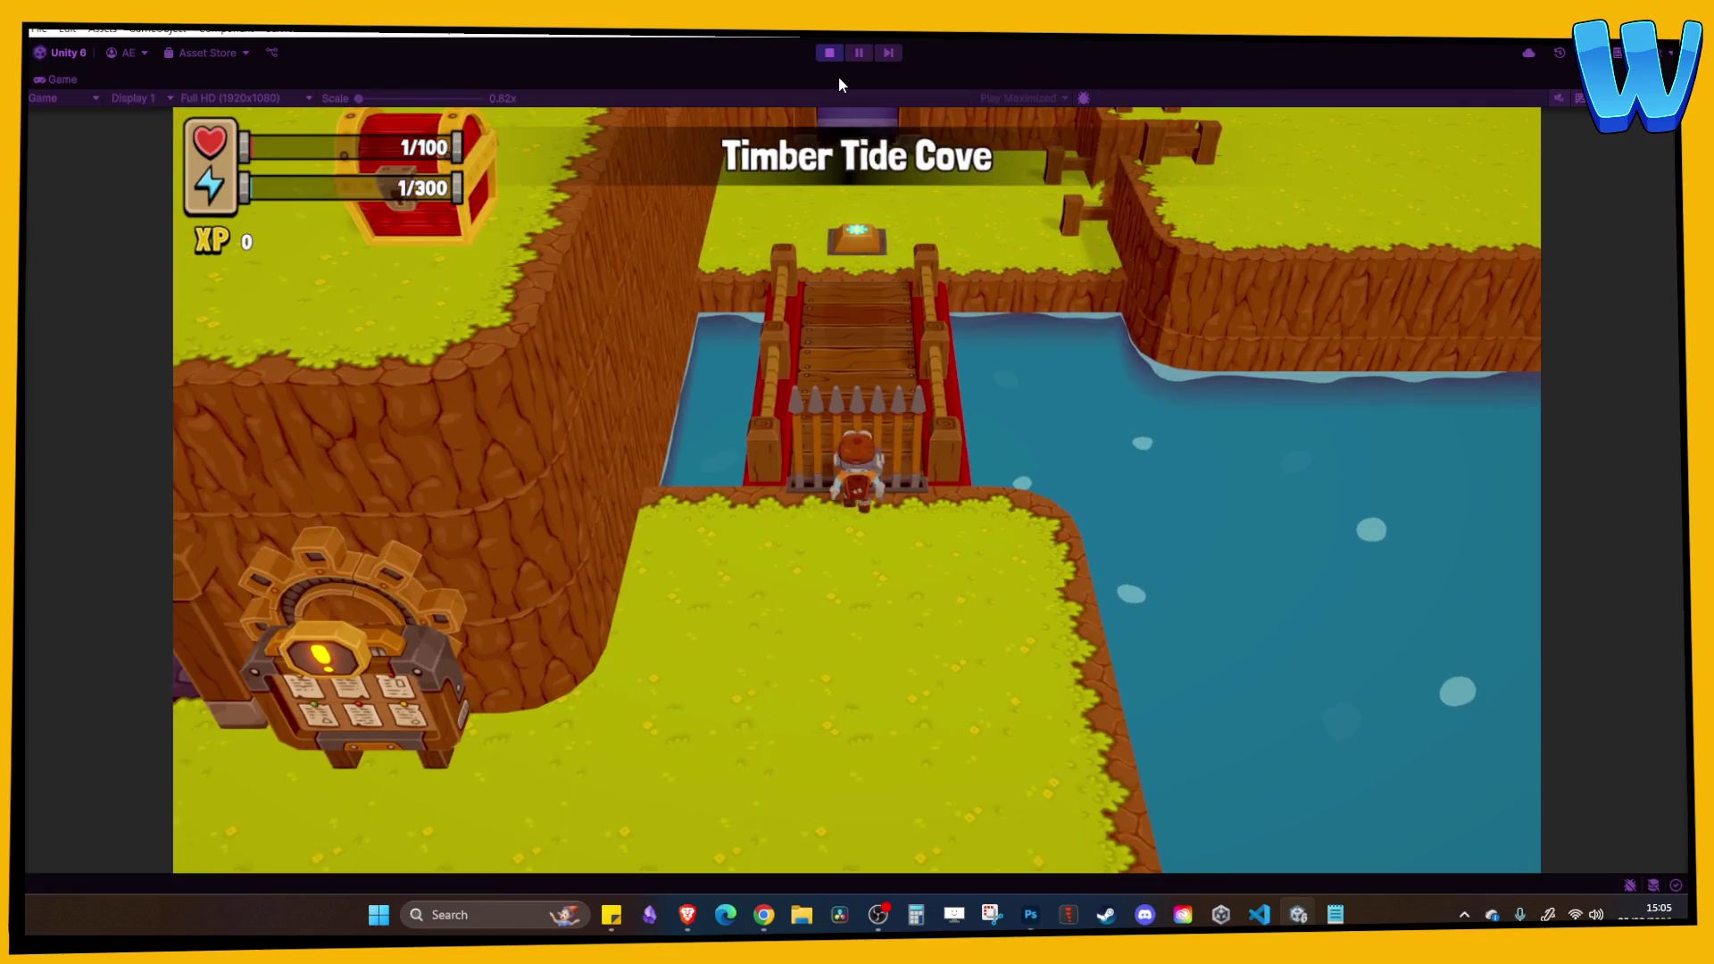
Walk the character off the bridge, past the quest board and back to the bridge gate.
key(s)
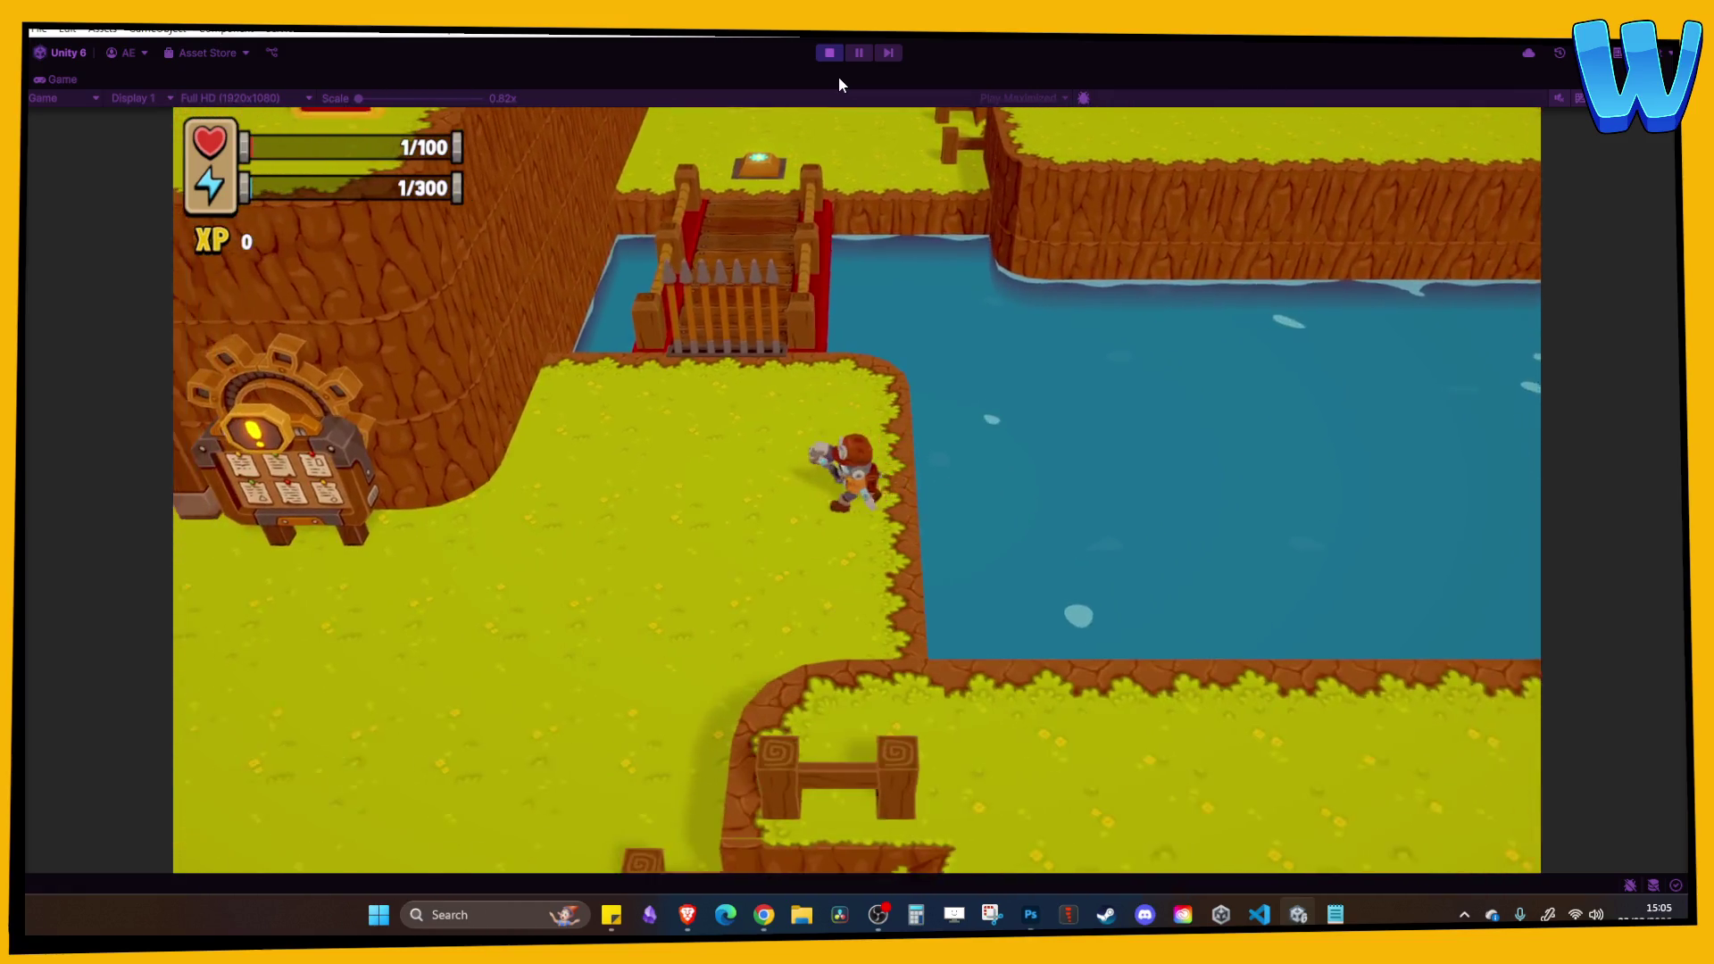
key(a)
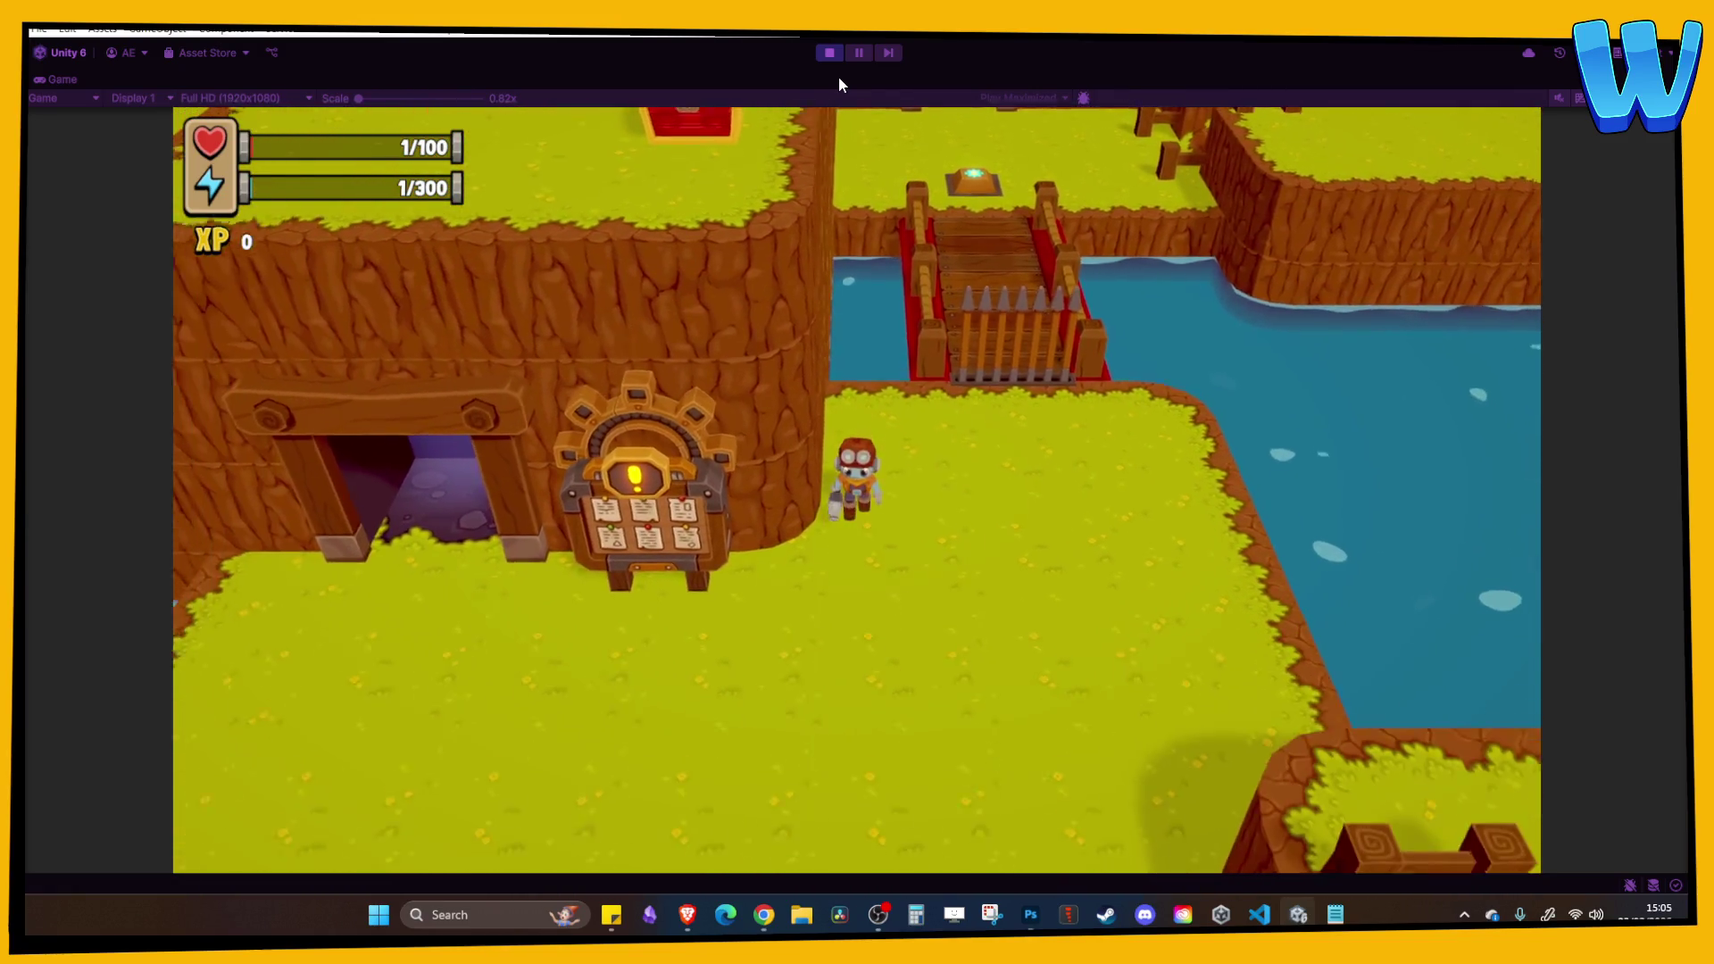
key(w)
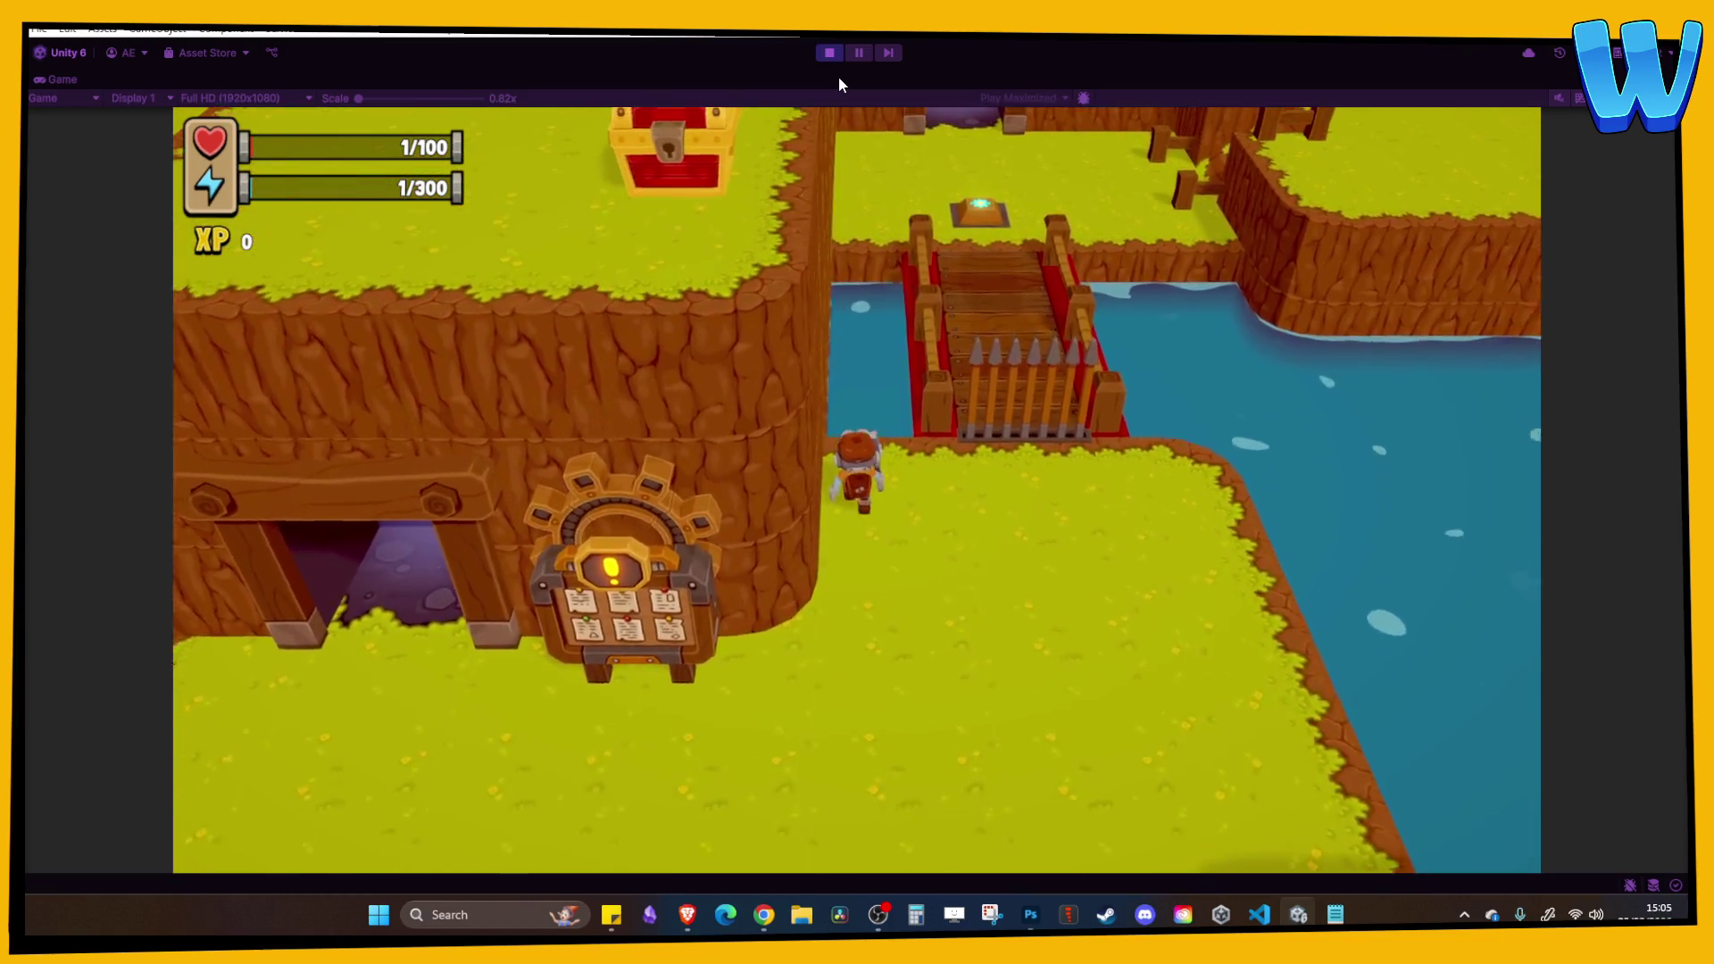
key(d)
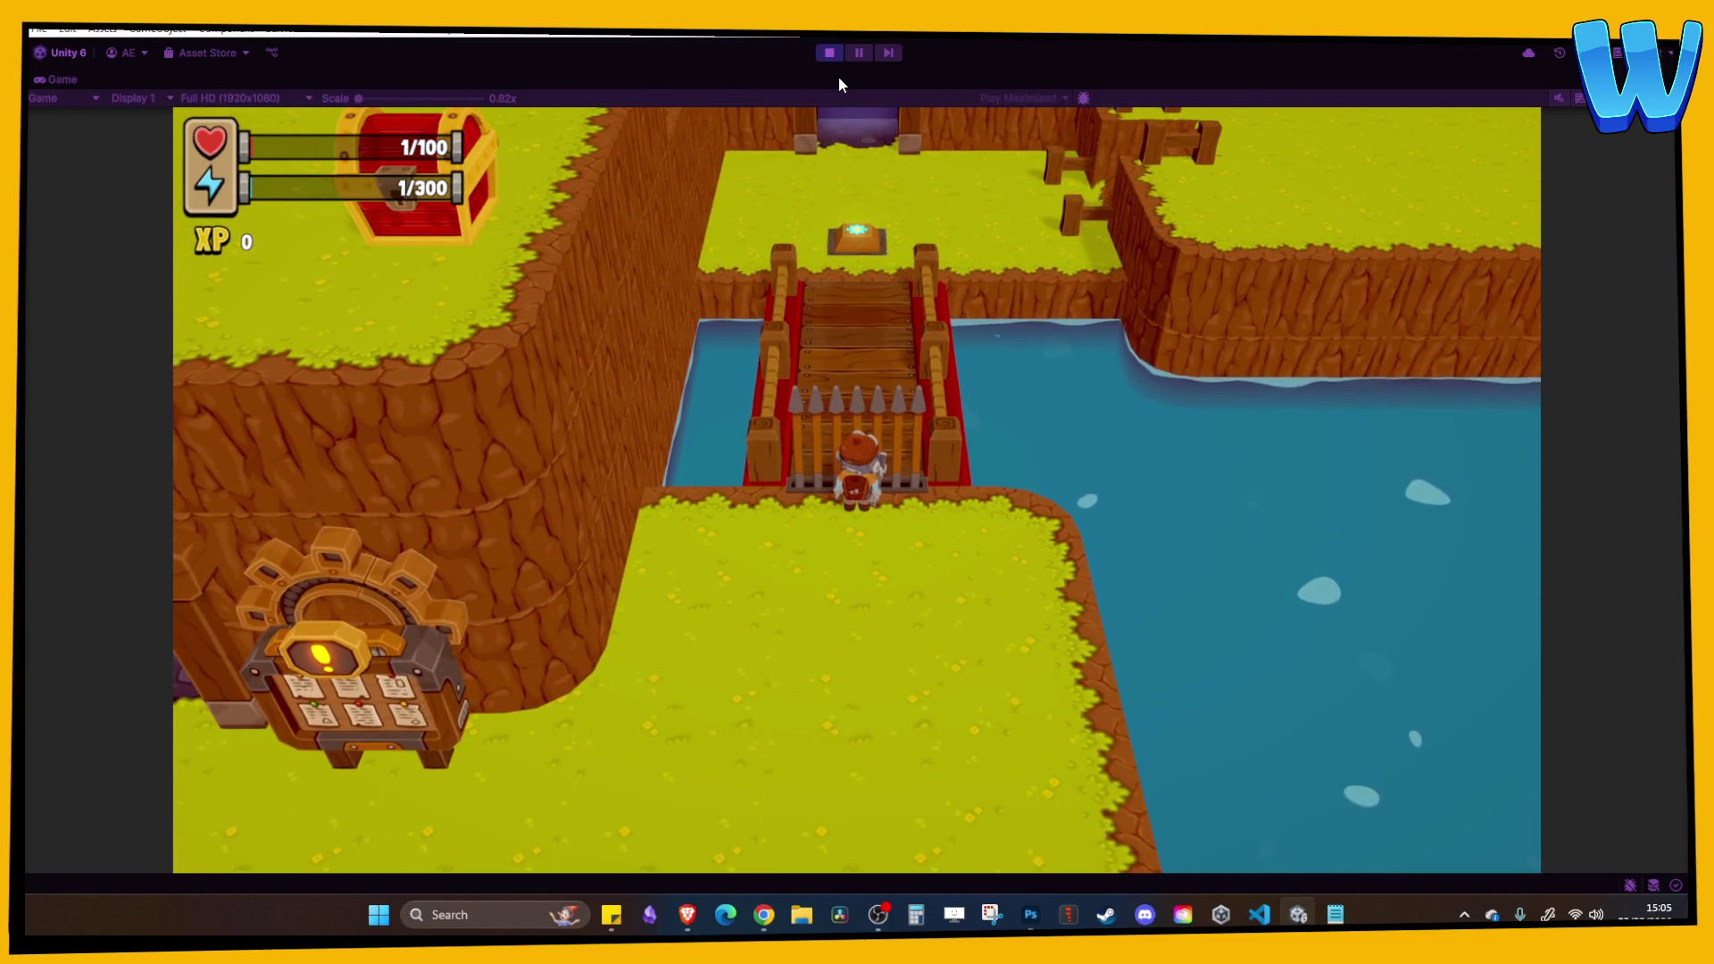
key(s)
key(a)
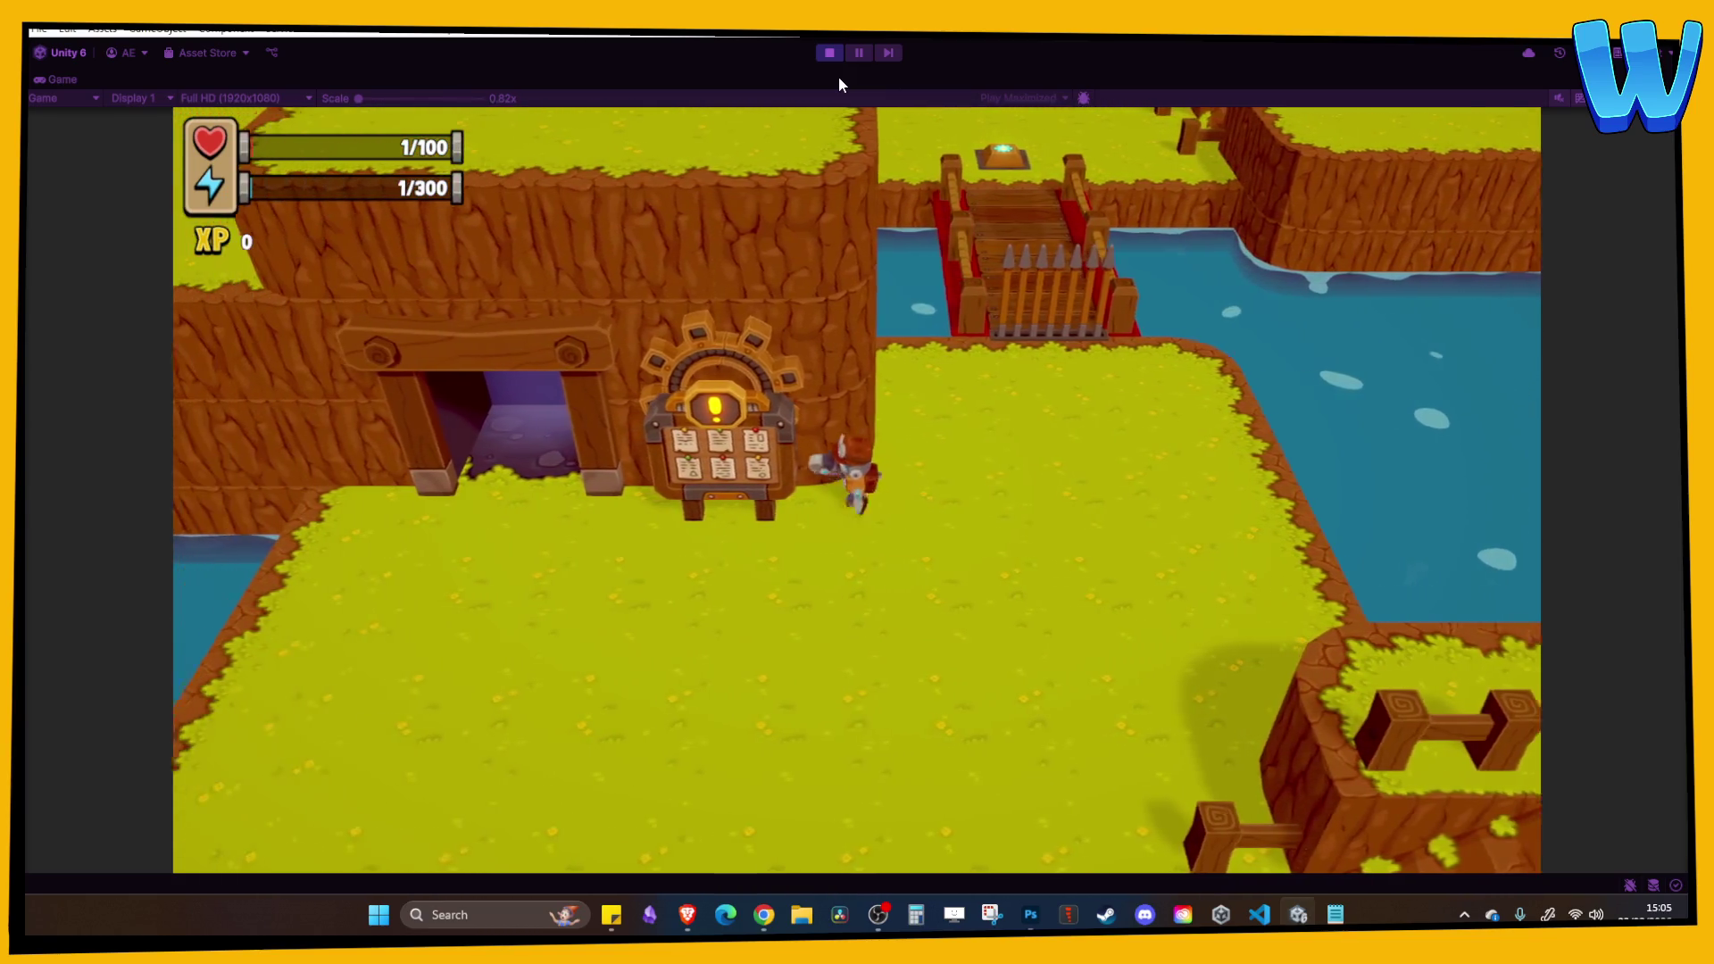
Walk through the cave doorway to Farmstead Caverns and back out, then stop Play mode.
key(a)
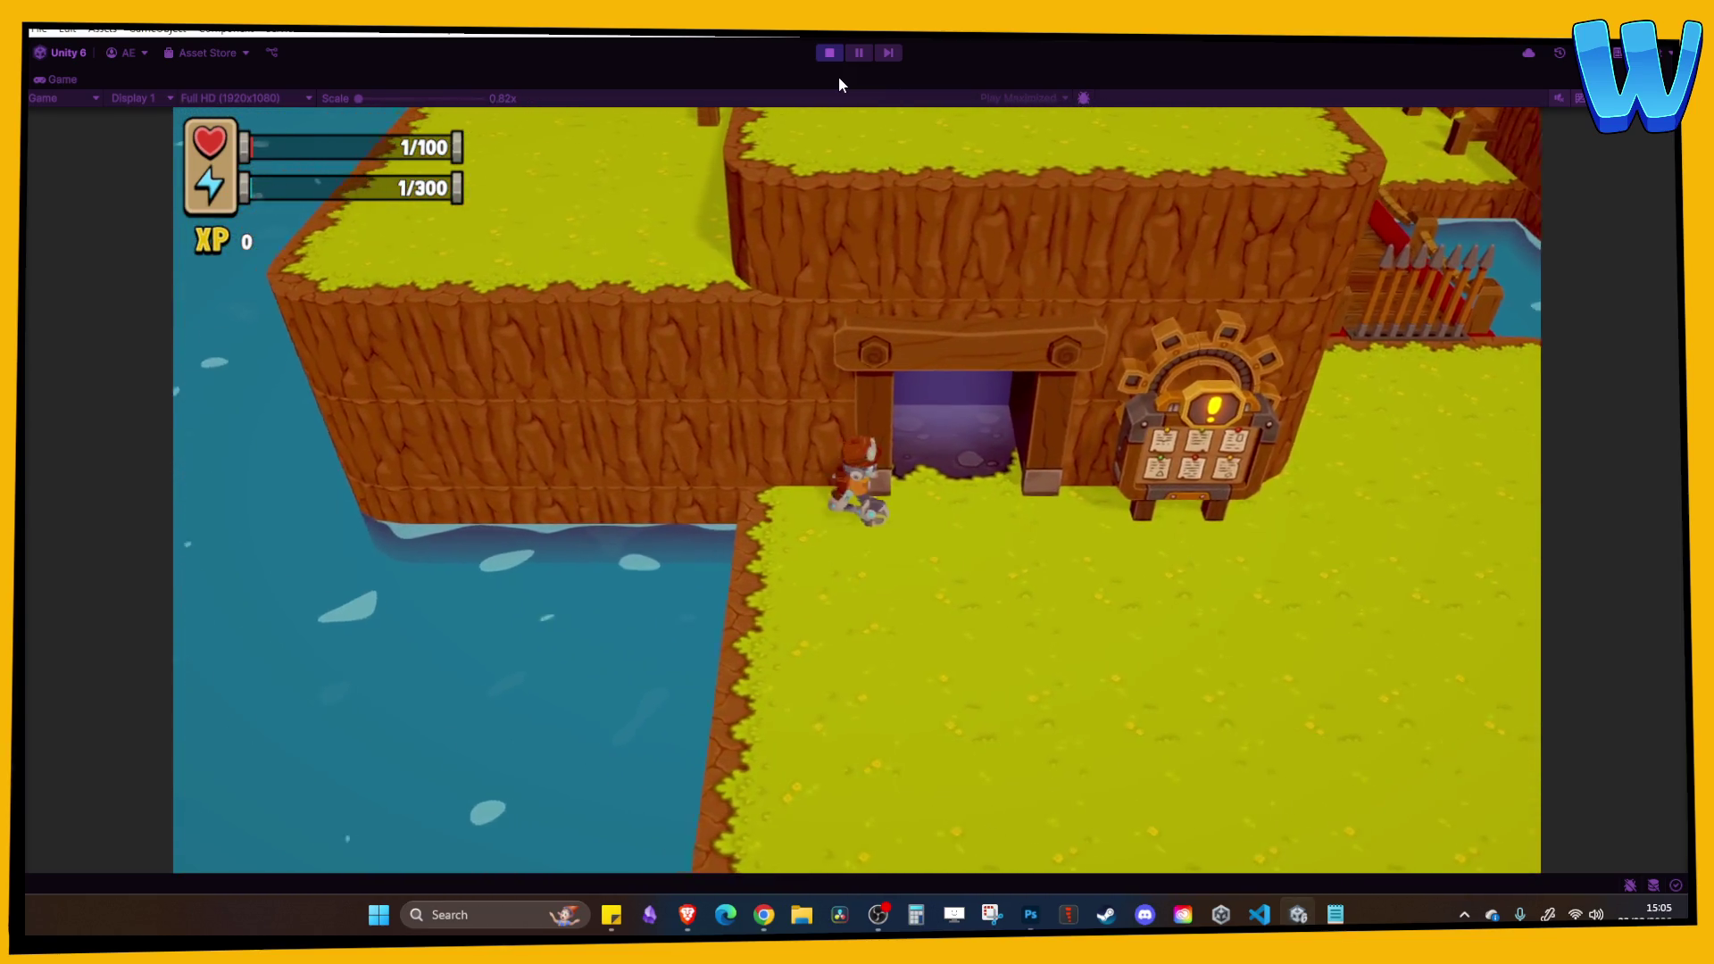
key(w)
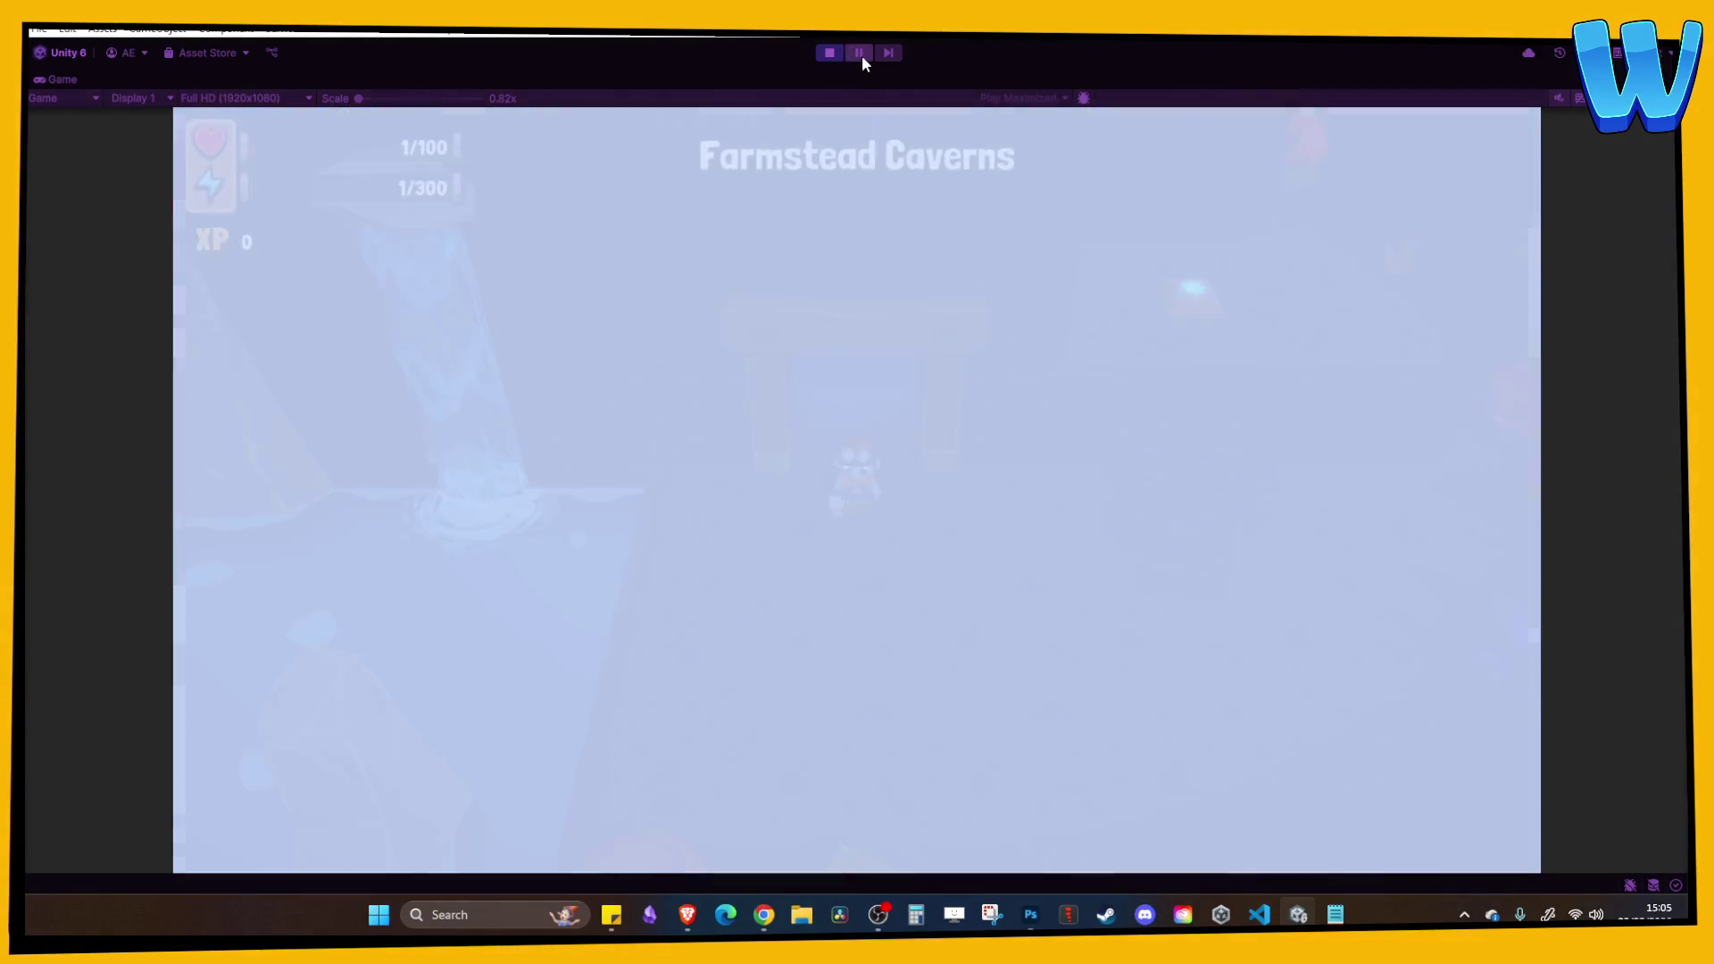
key(w)
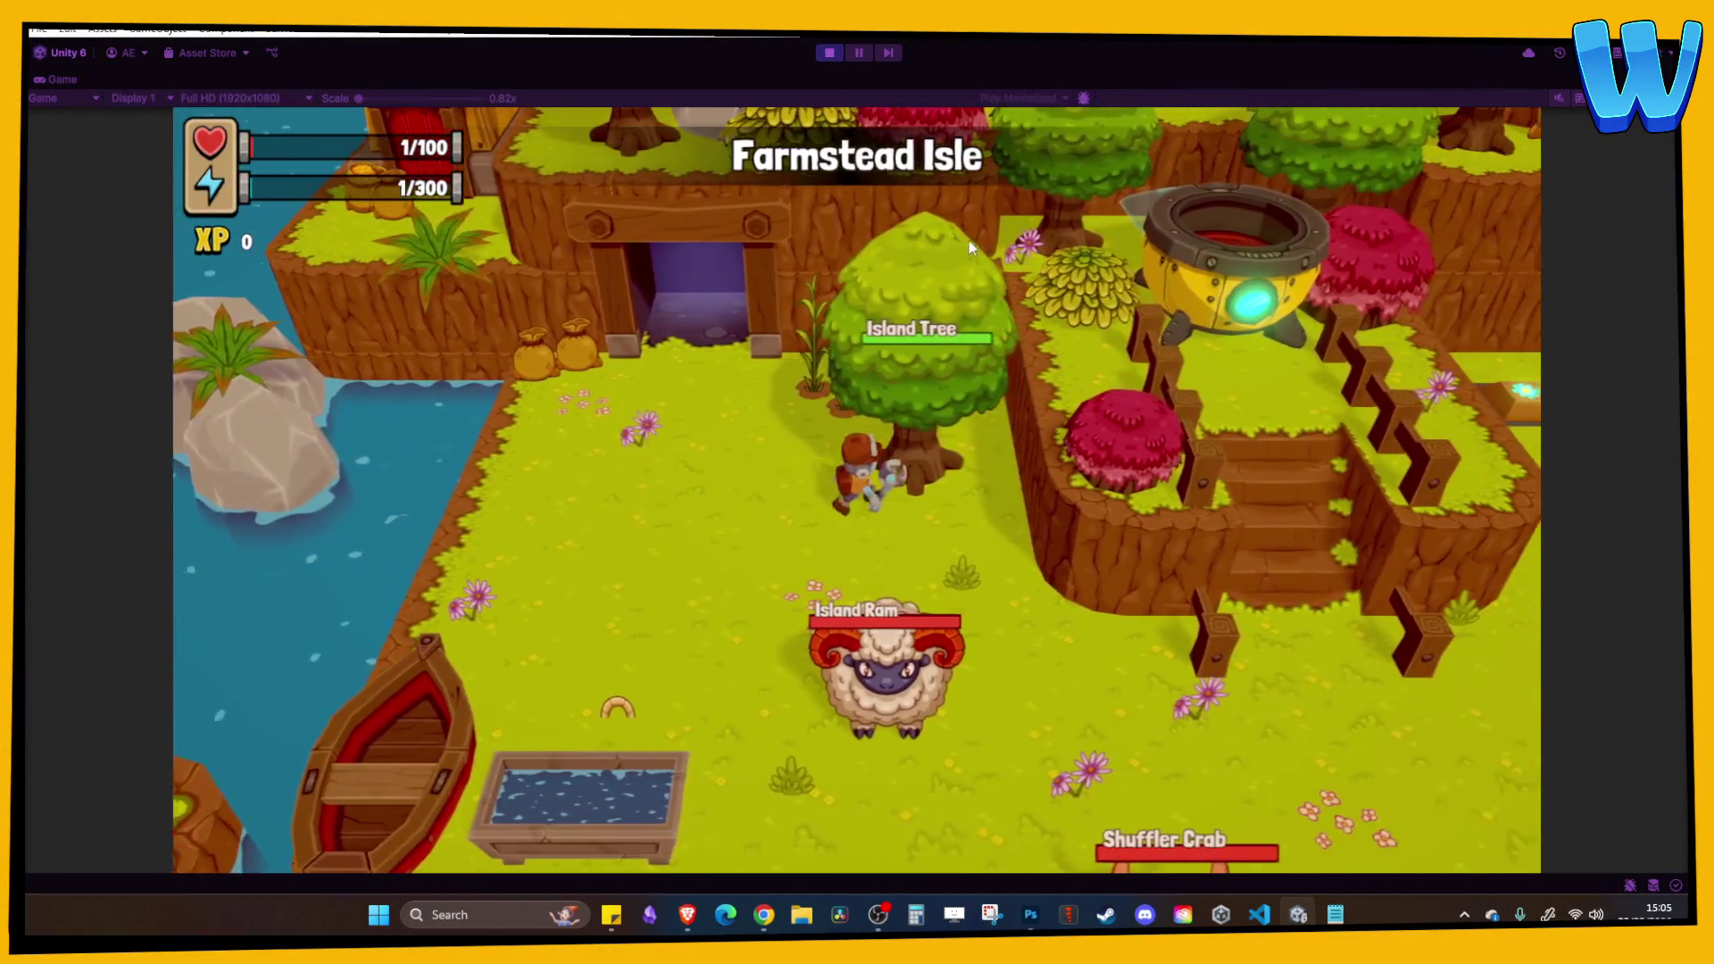
key(s)
key(d)
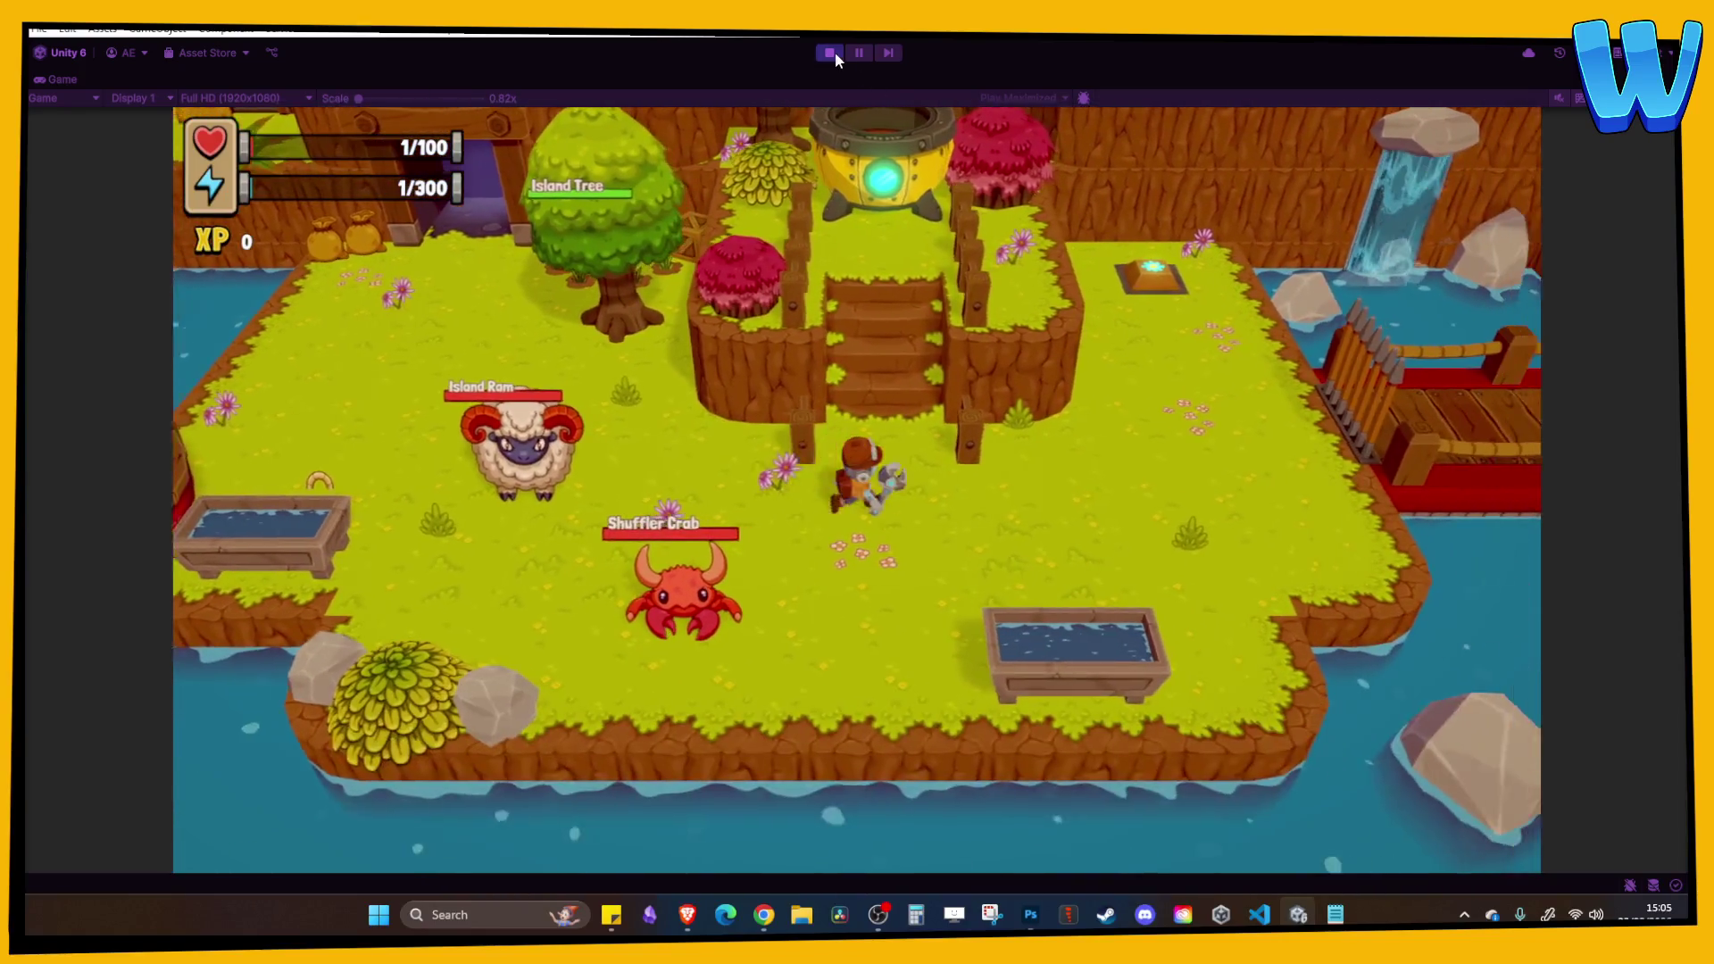
click(831, 54)
click(794, 361)
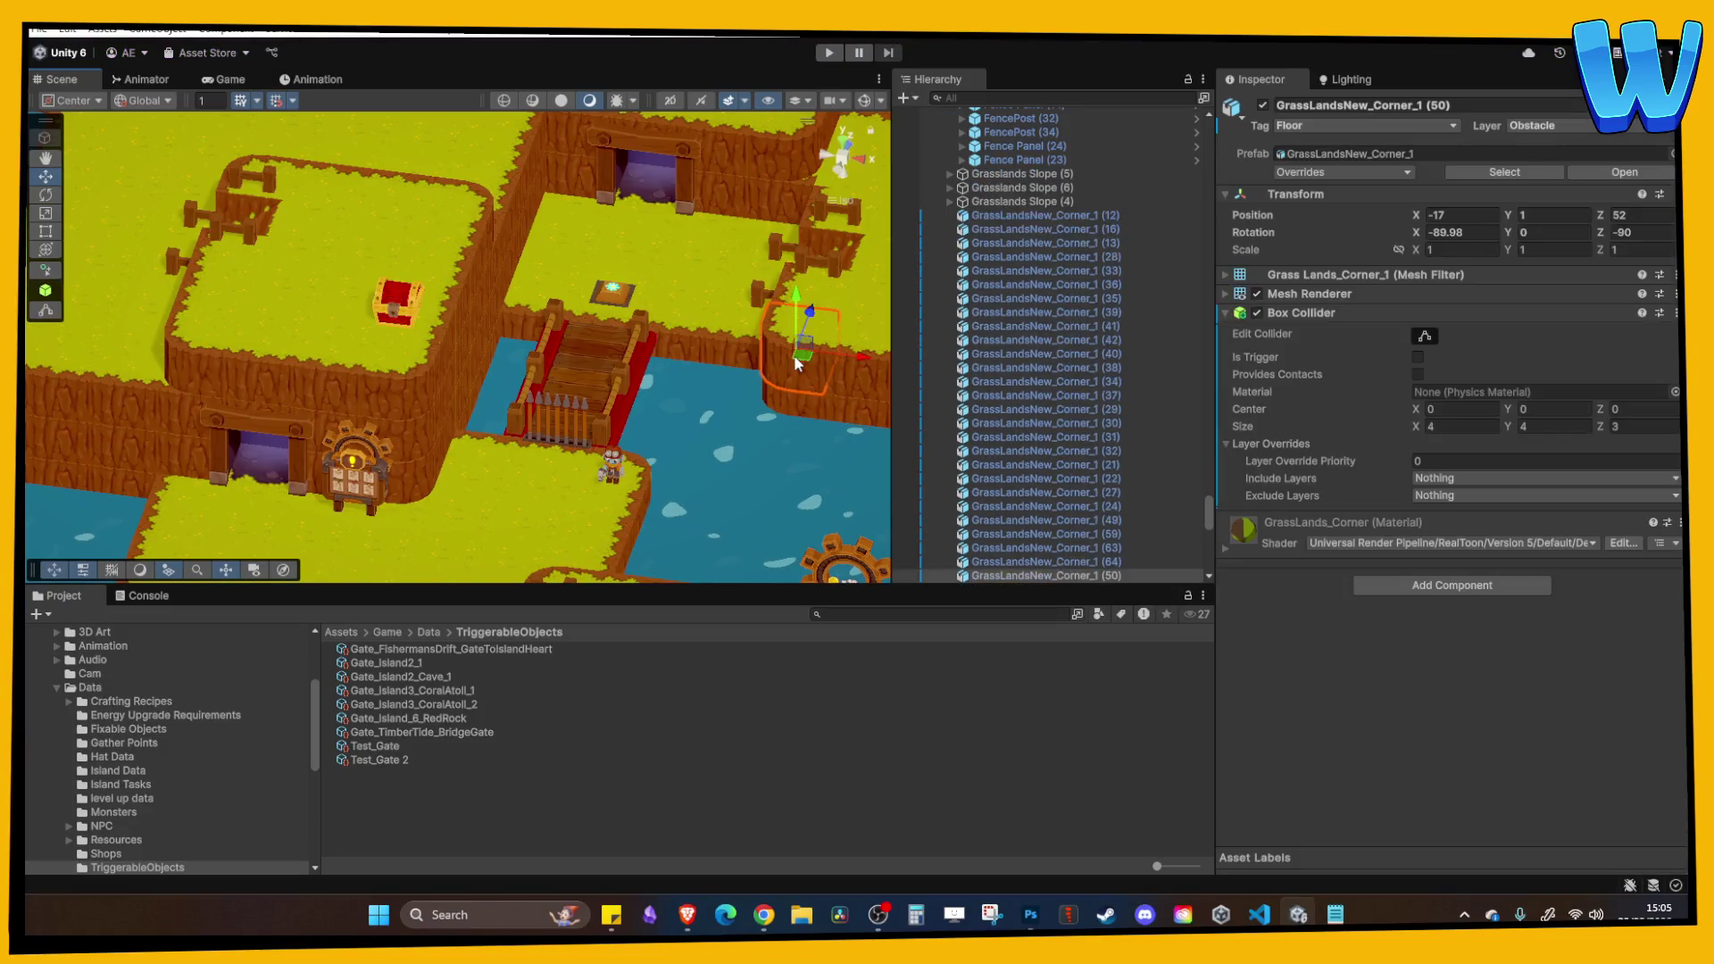
Collapse the Data folder and list the island scenes, including Island_BLANK, in the Scenes folder.
scroll(571, 268, down, 5)
scroll(571, 320, down, 8)
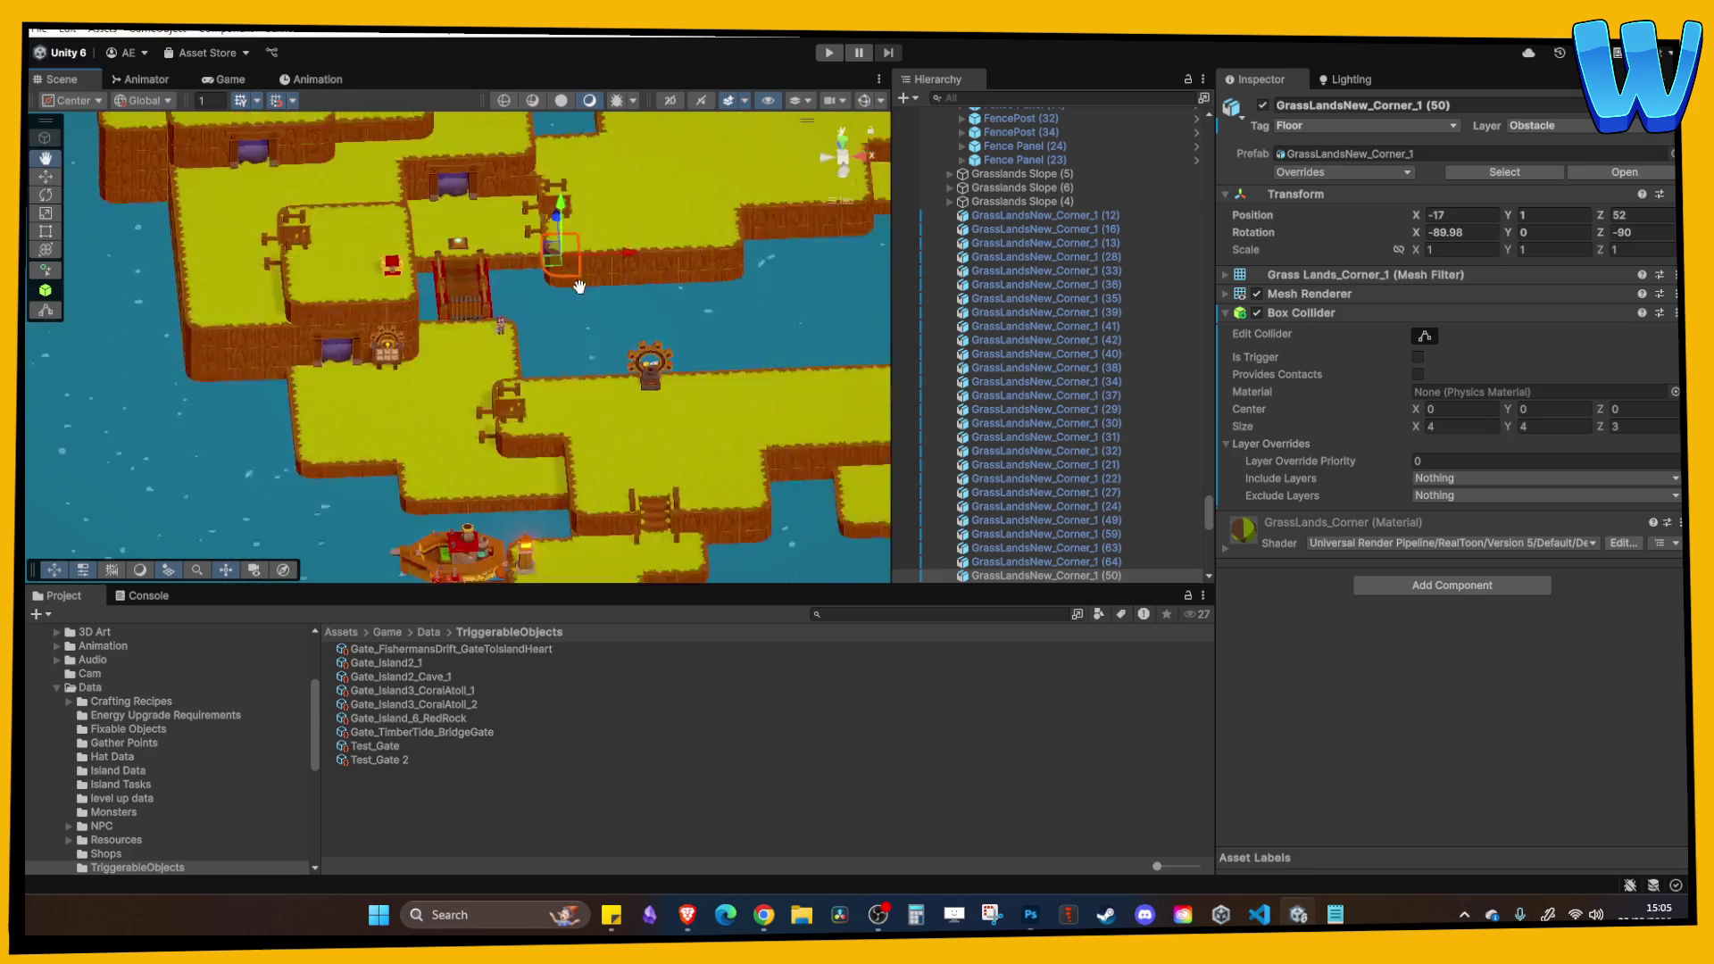
scroll(446, 379, up, 5)
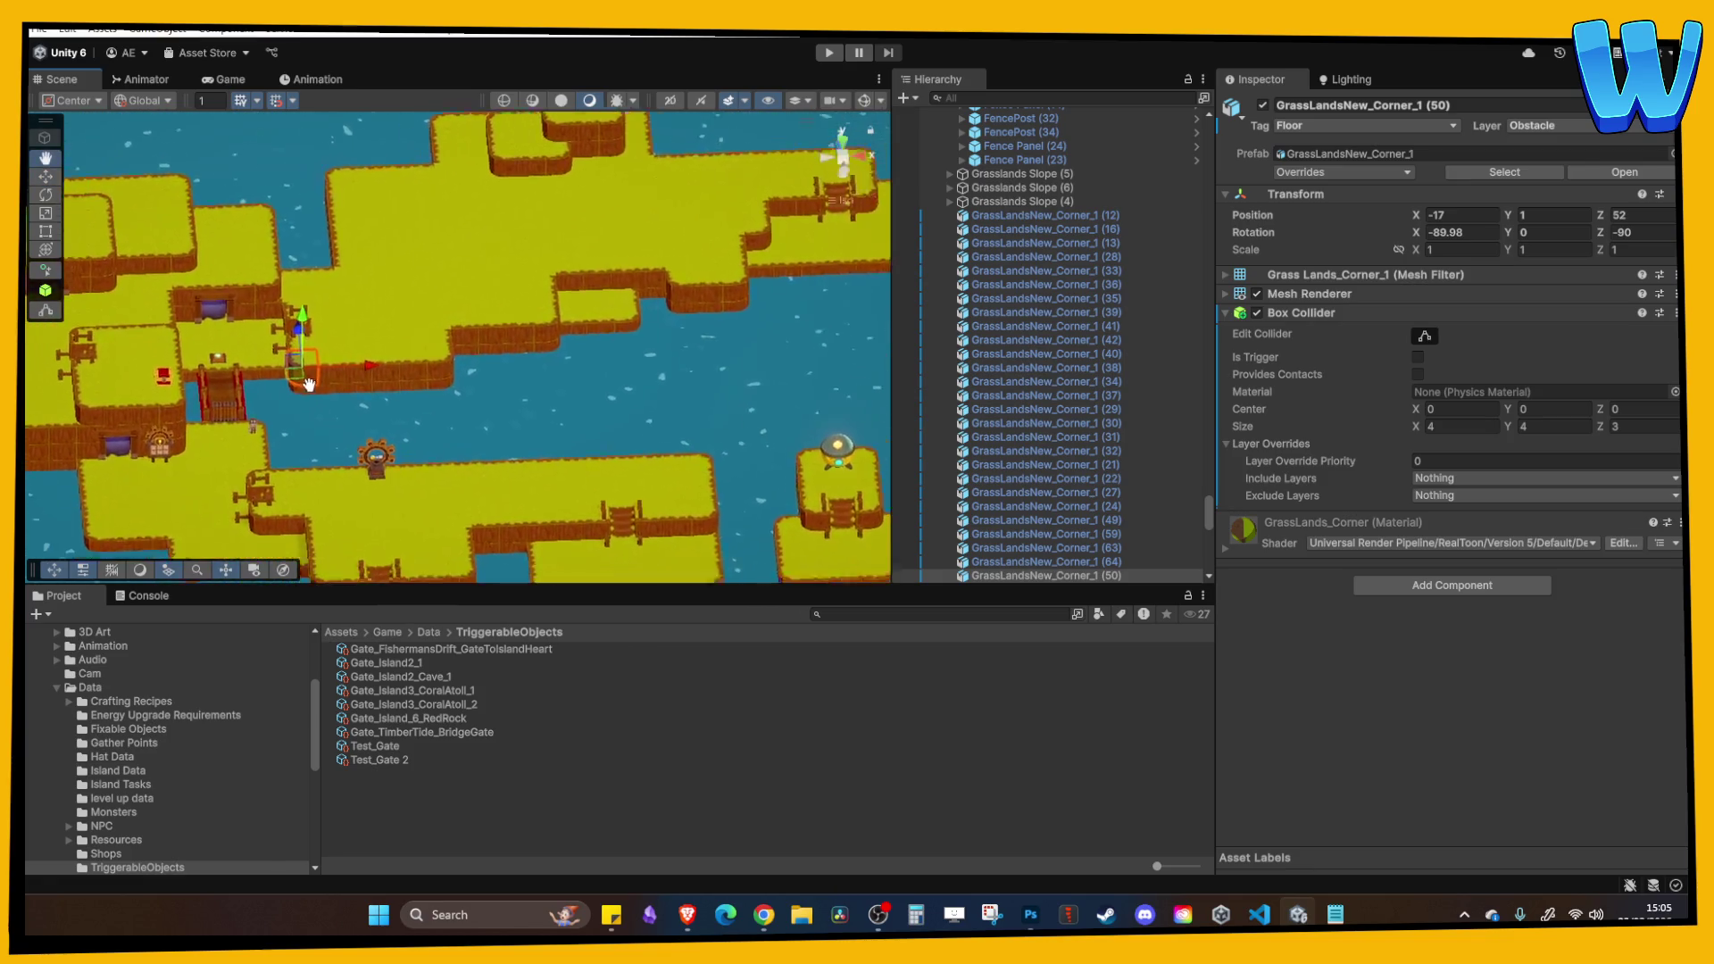
scroll(434, 380, down, 3)
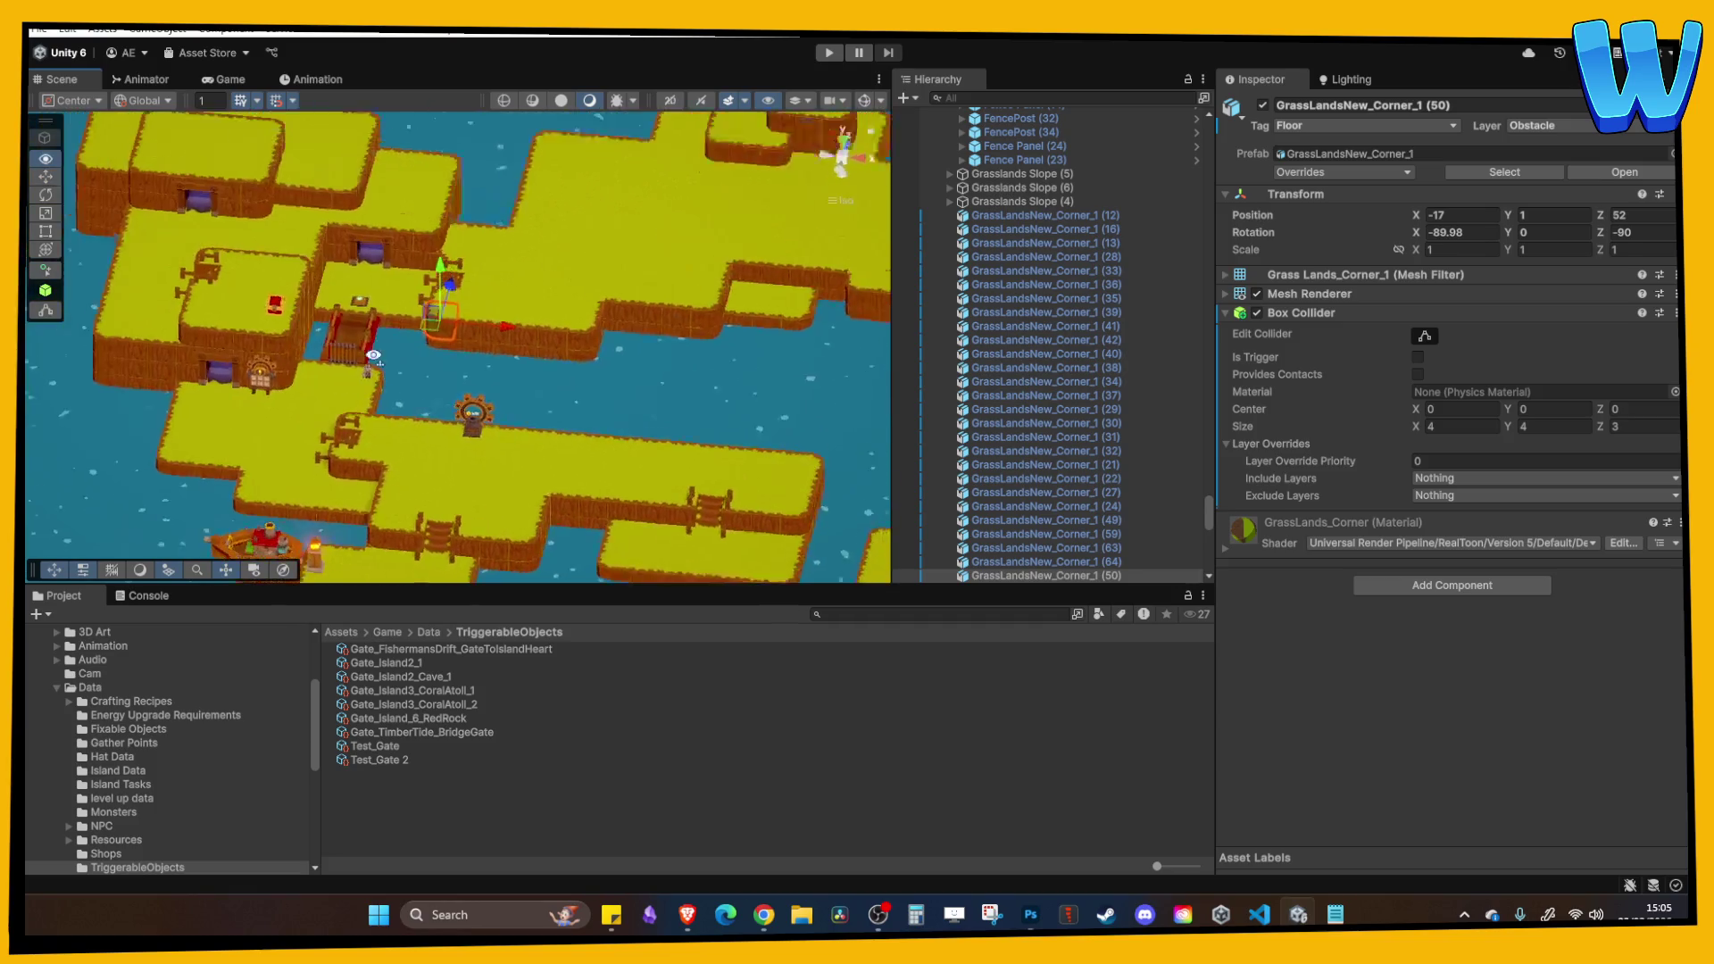
scroll(564, 238, up, 3)
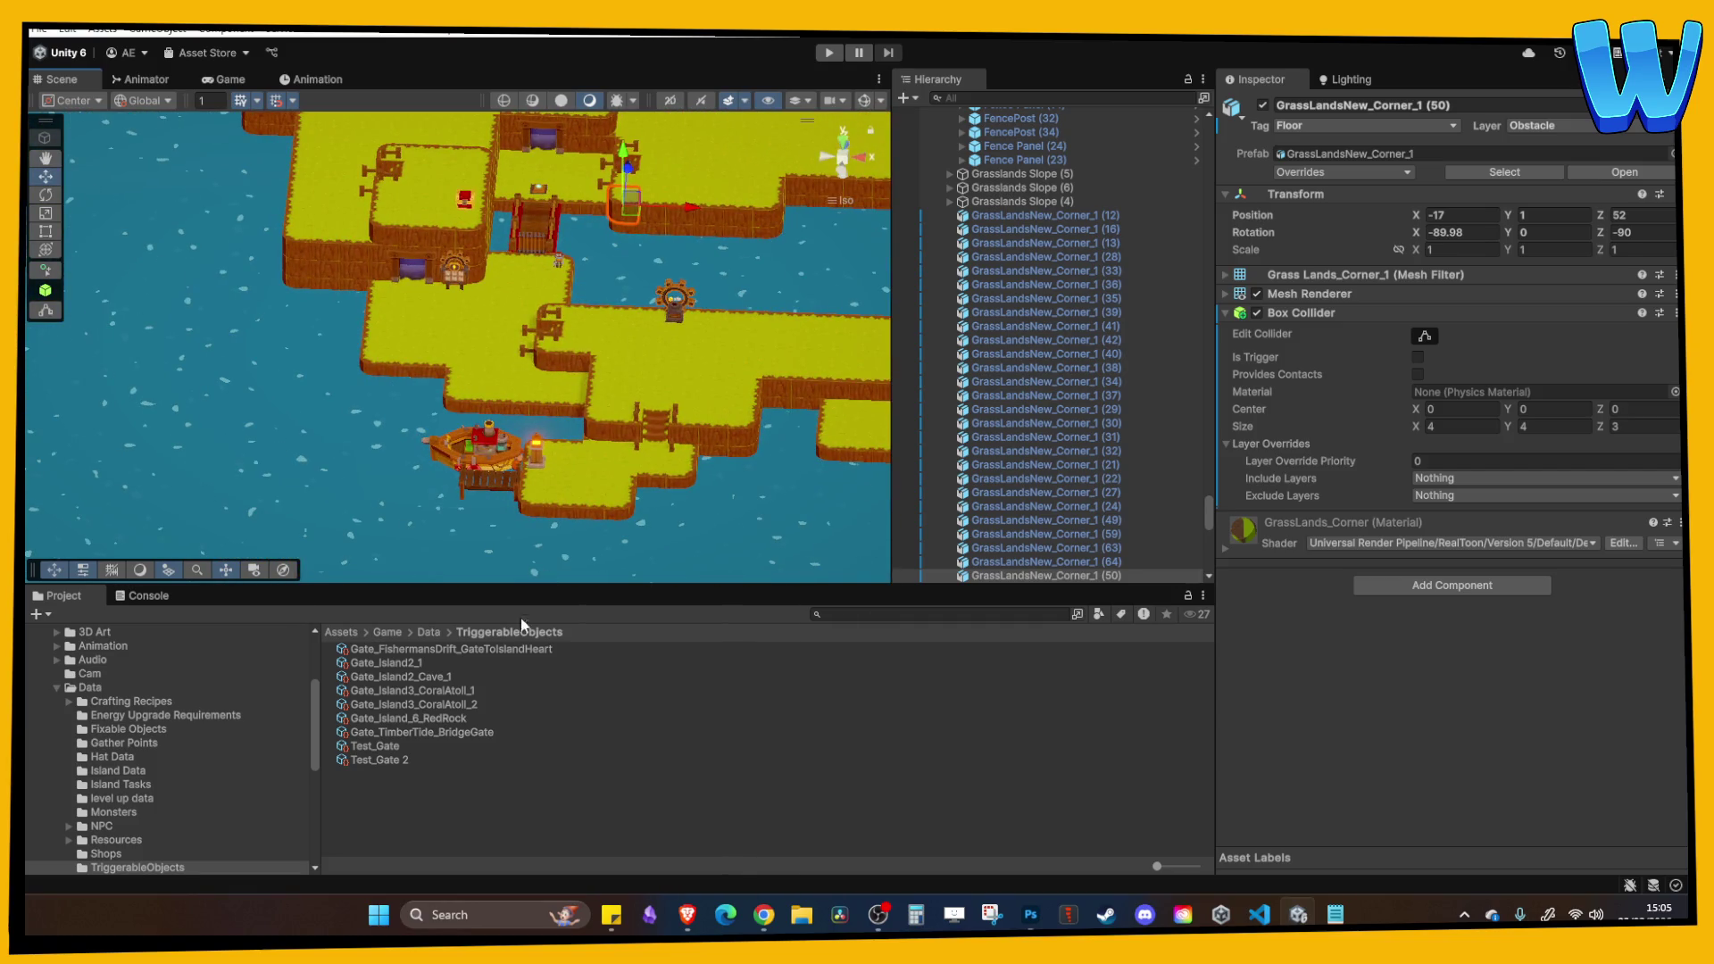
click(89, 688)
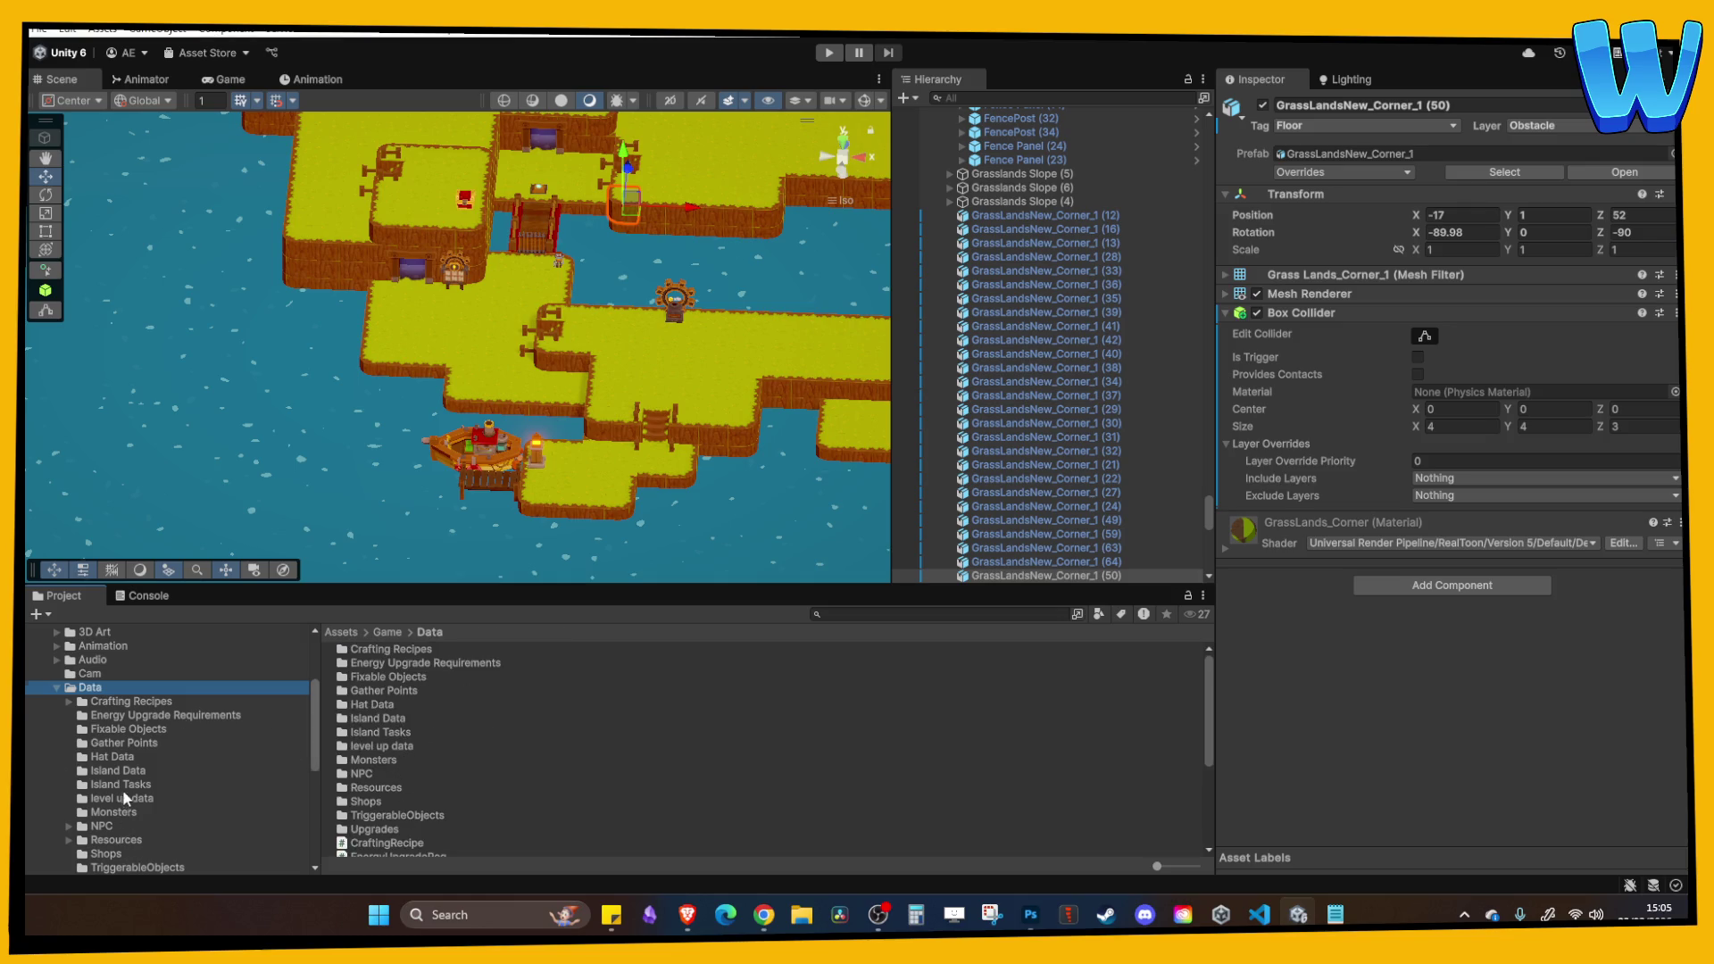
scroll(121, 789, up, 2)
click(59, 741)
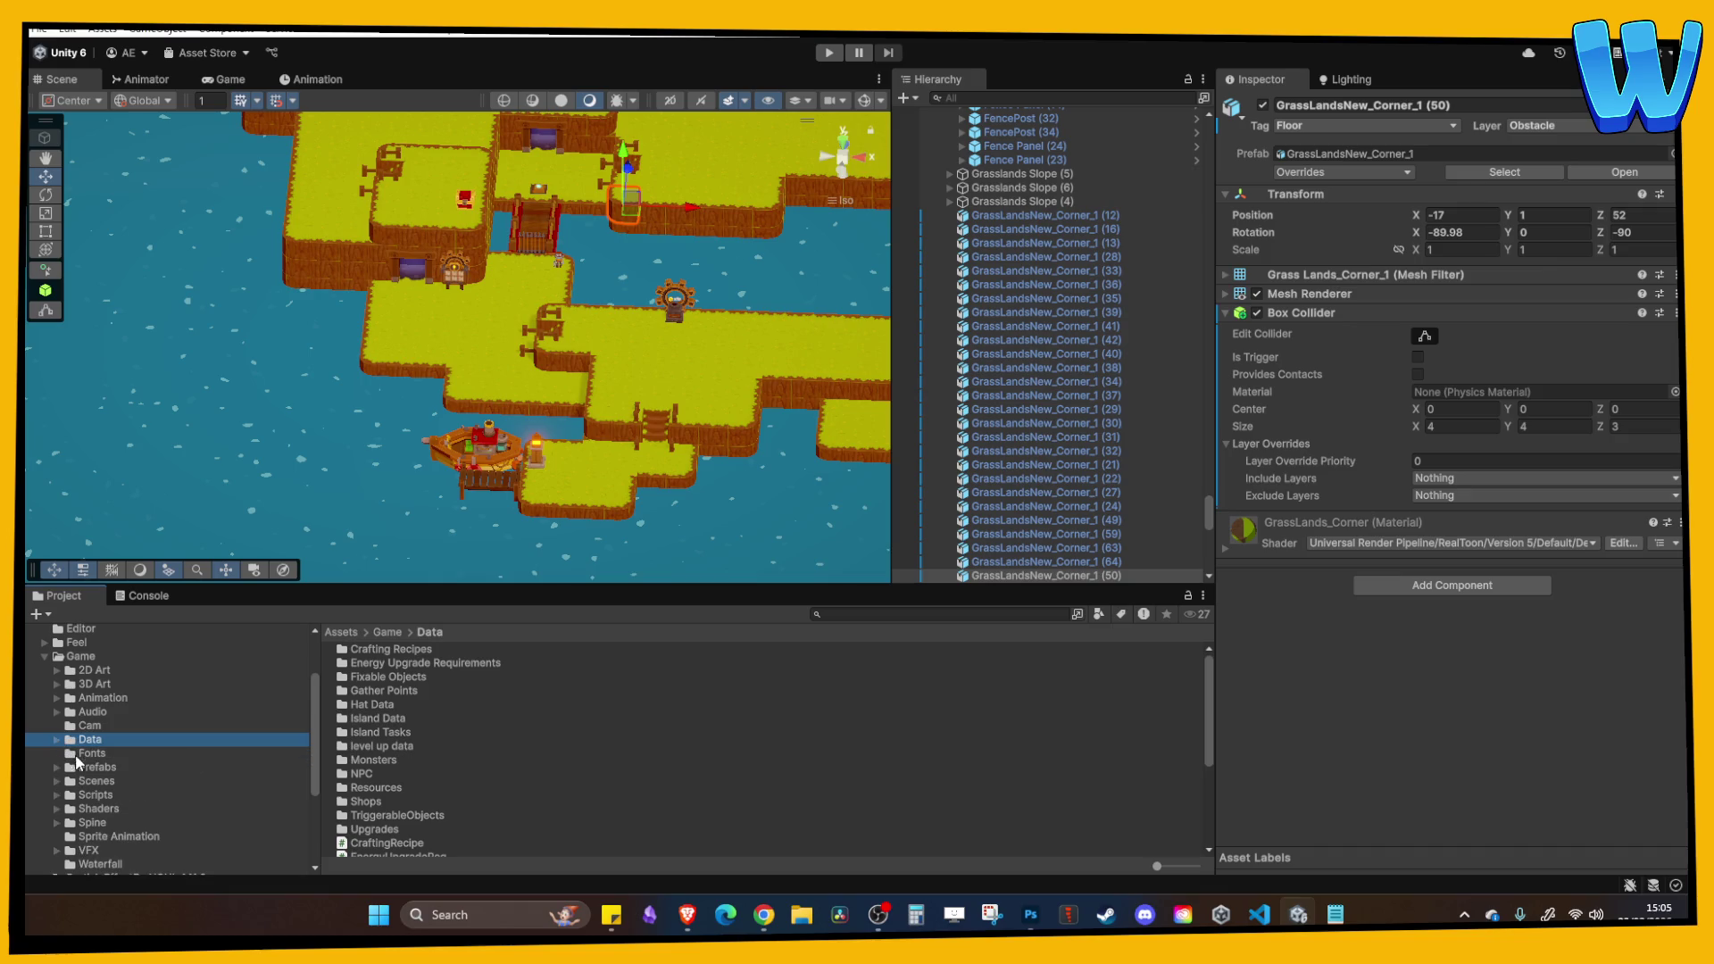
click(101, 784)
scroll(430, 781, down, 3)
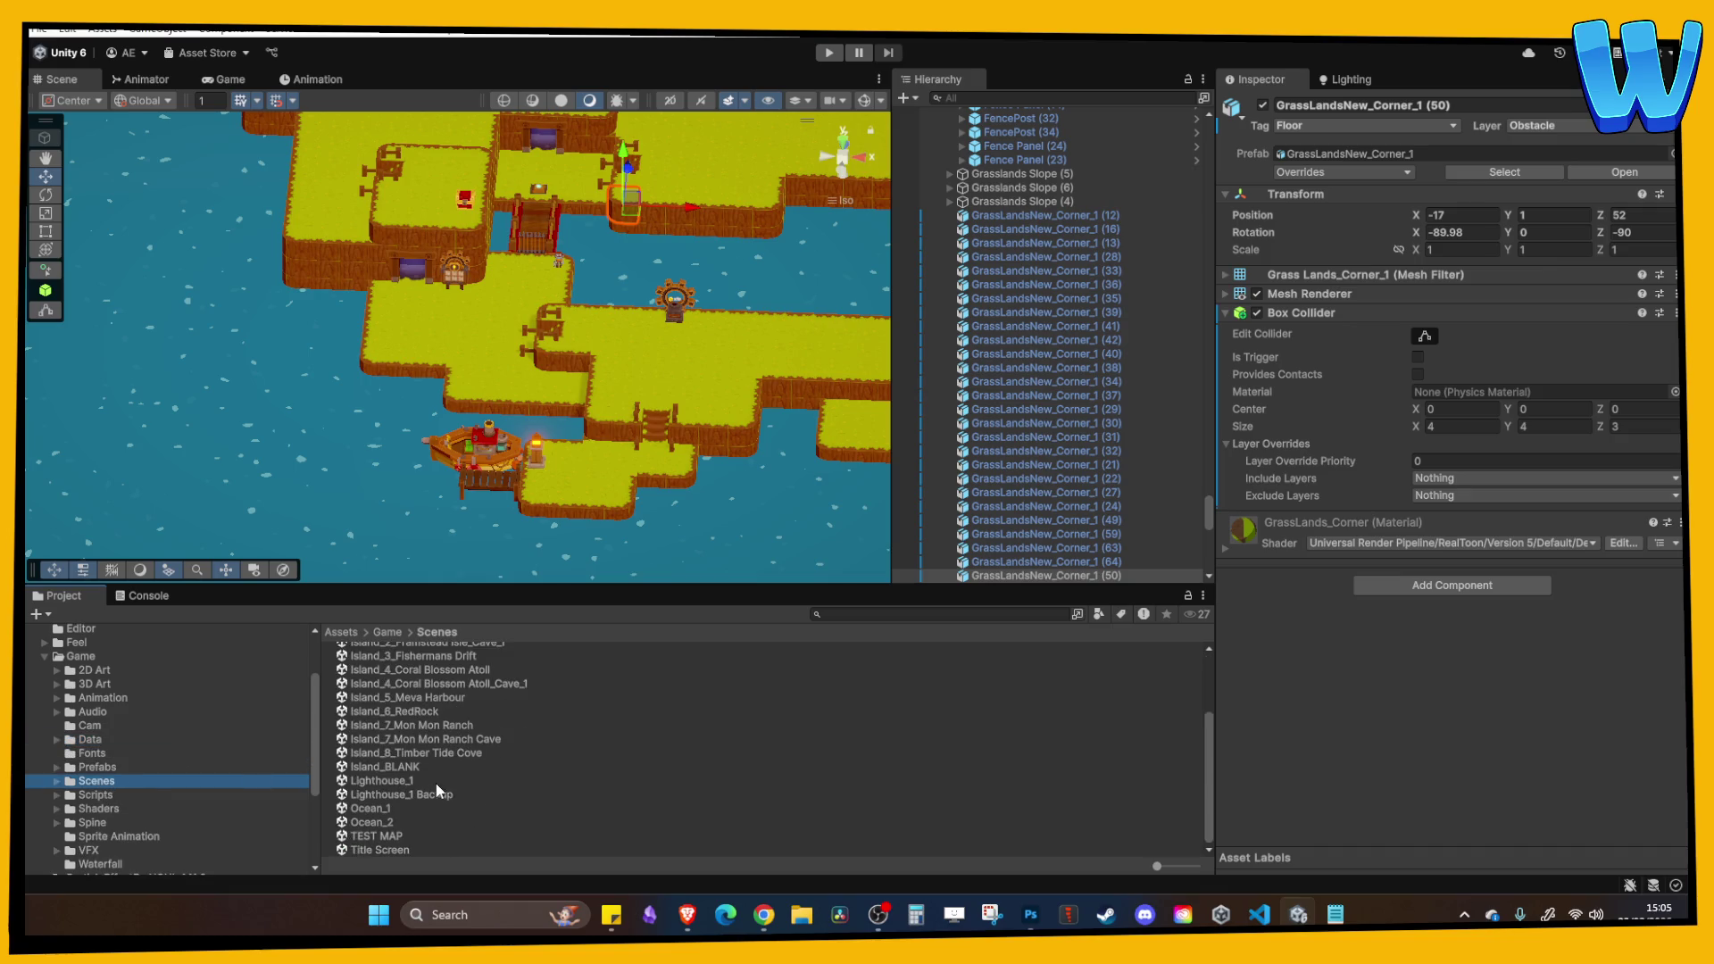
click(40, 30)
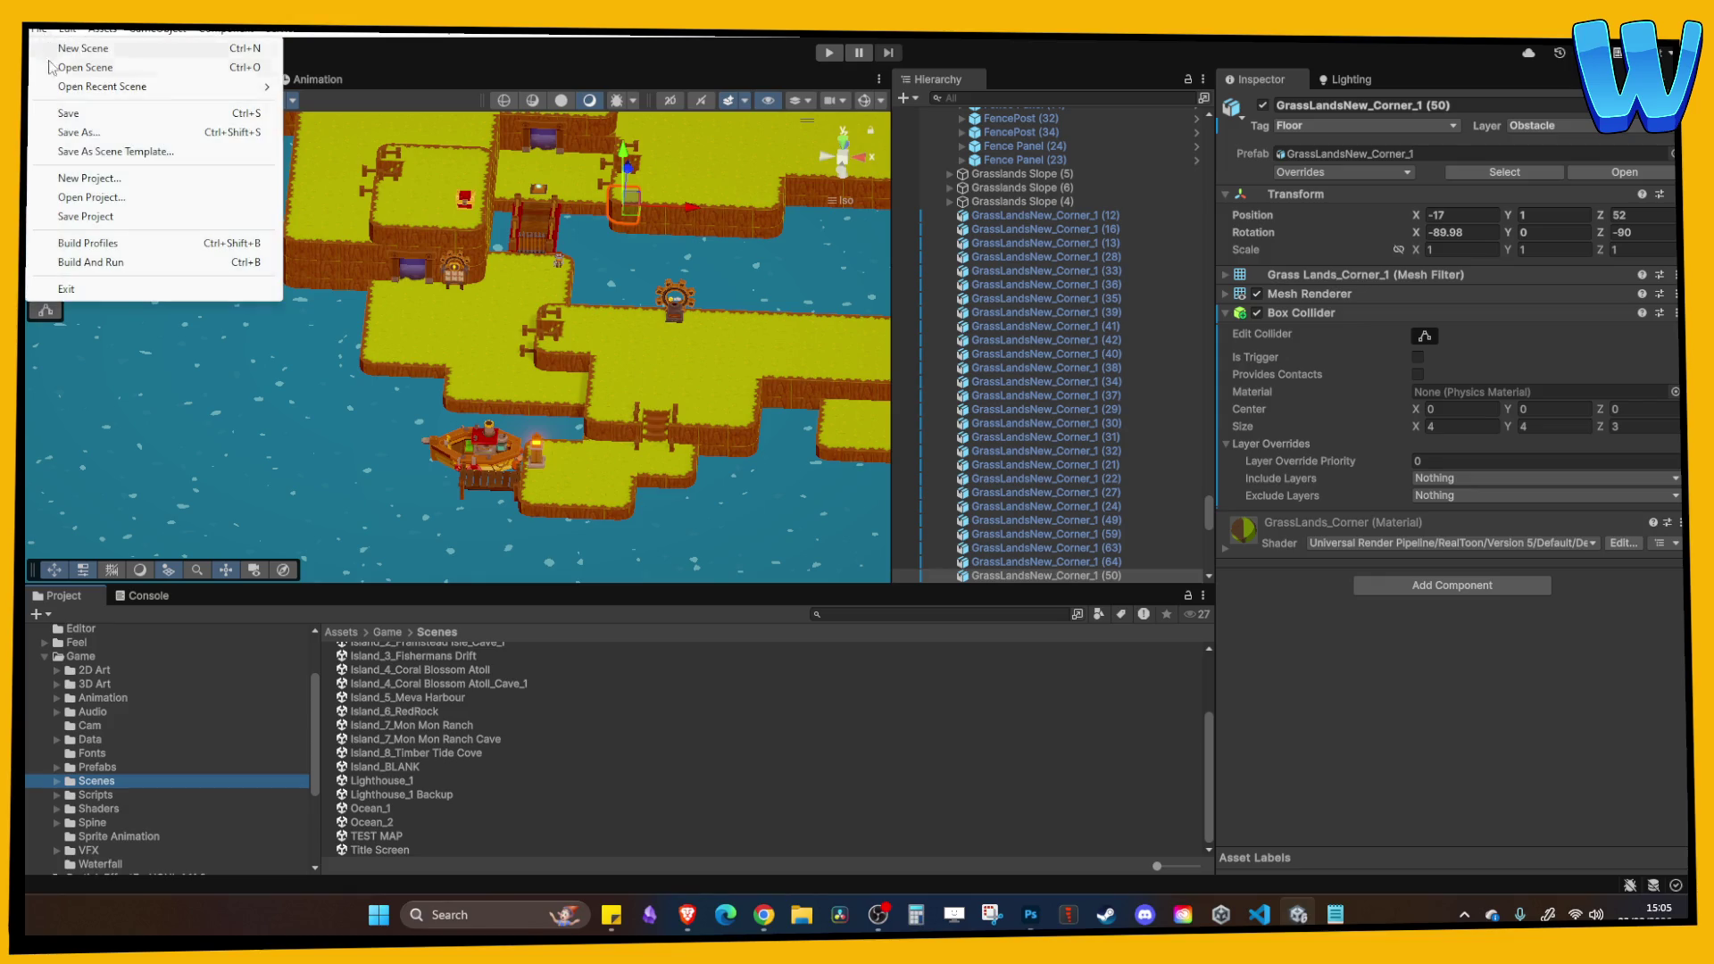
Add Island_8_Timber Tide Cove to the Build Profiles scene list as scene 13, before TEST MAP.
click(141, 253)
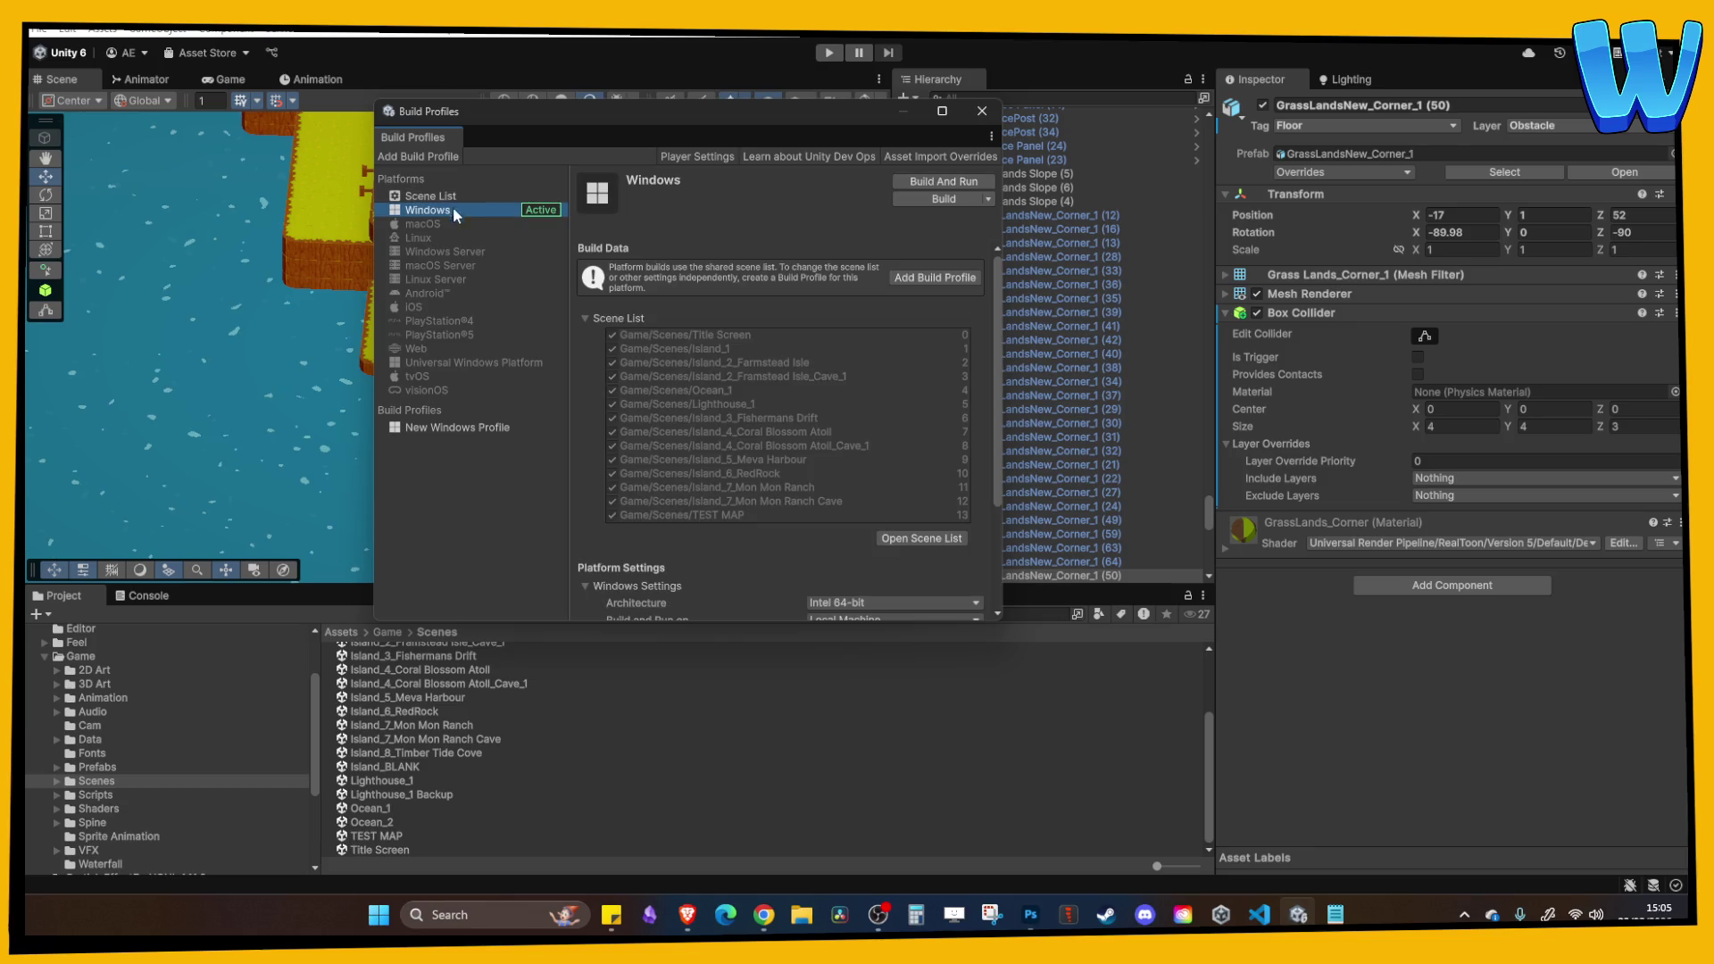
click(922, 538)
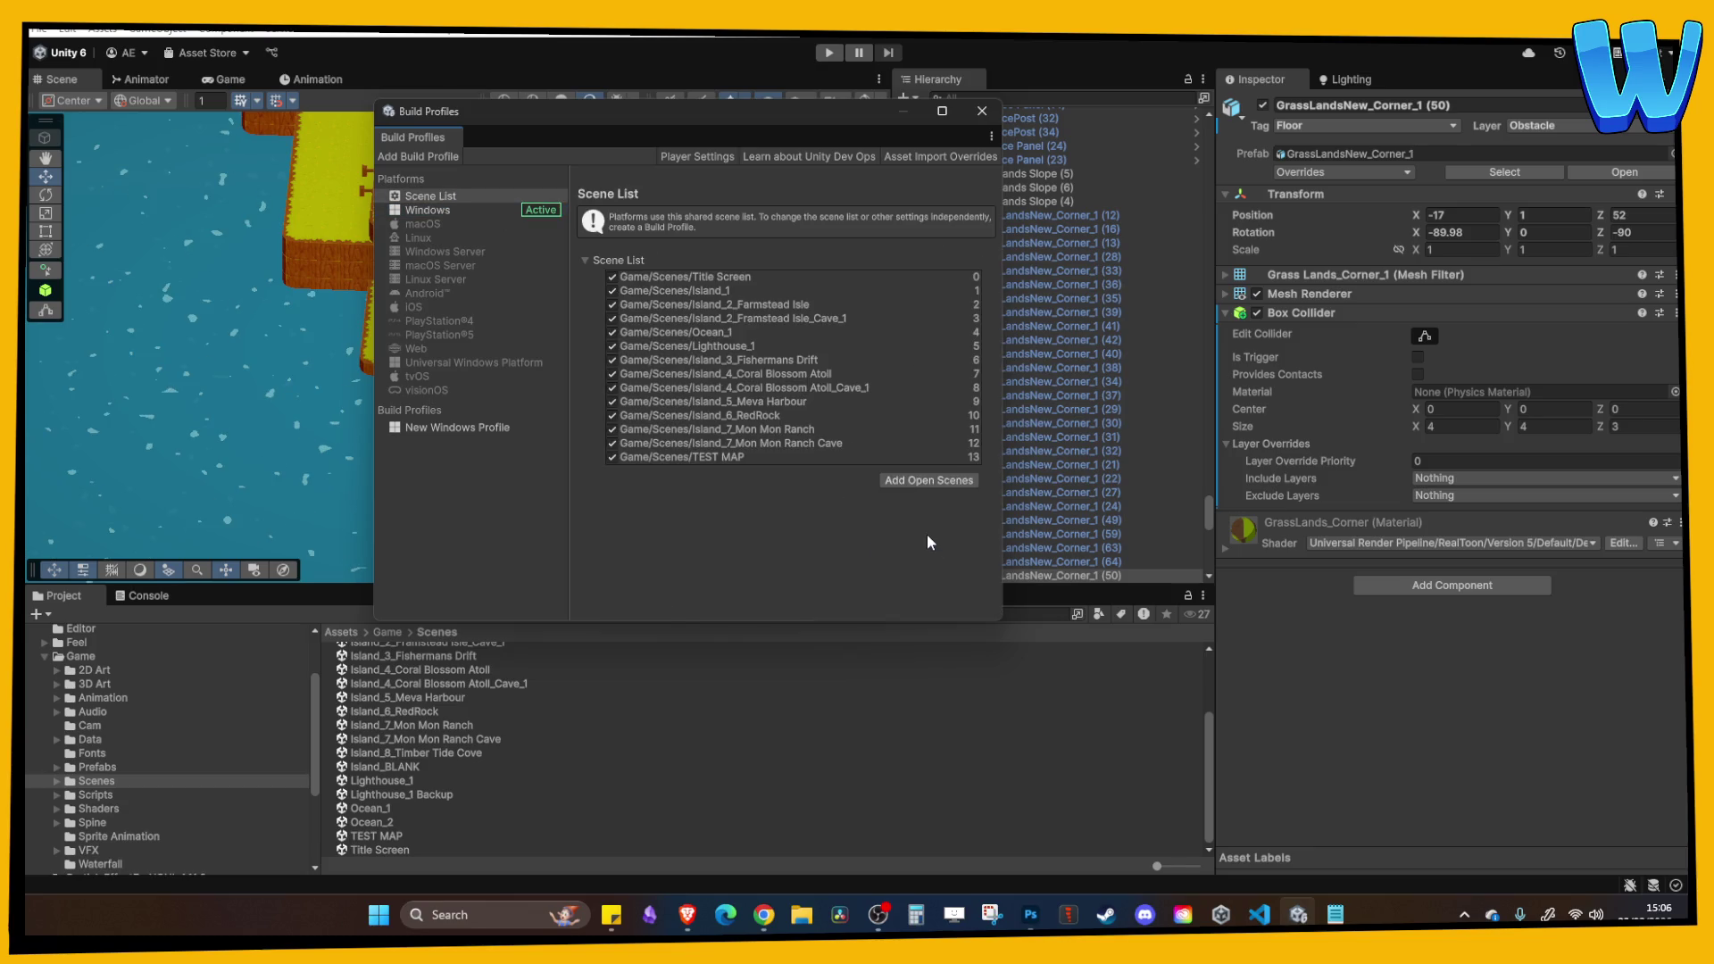
mouse_move(437, 753)
mouse_down()
mouse_move(741, 382)
mouse_move(758, 456)
mouse_up()
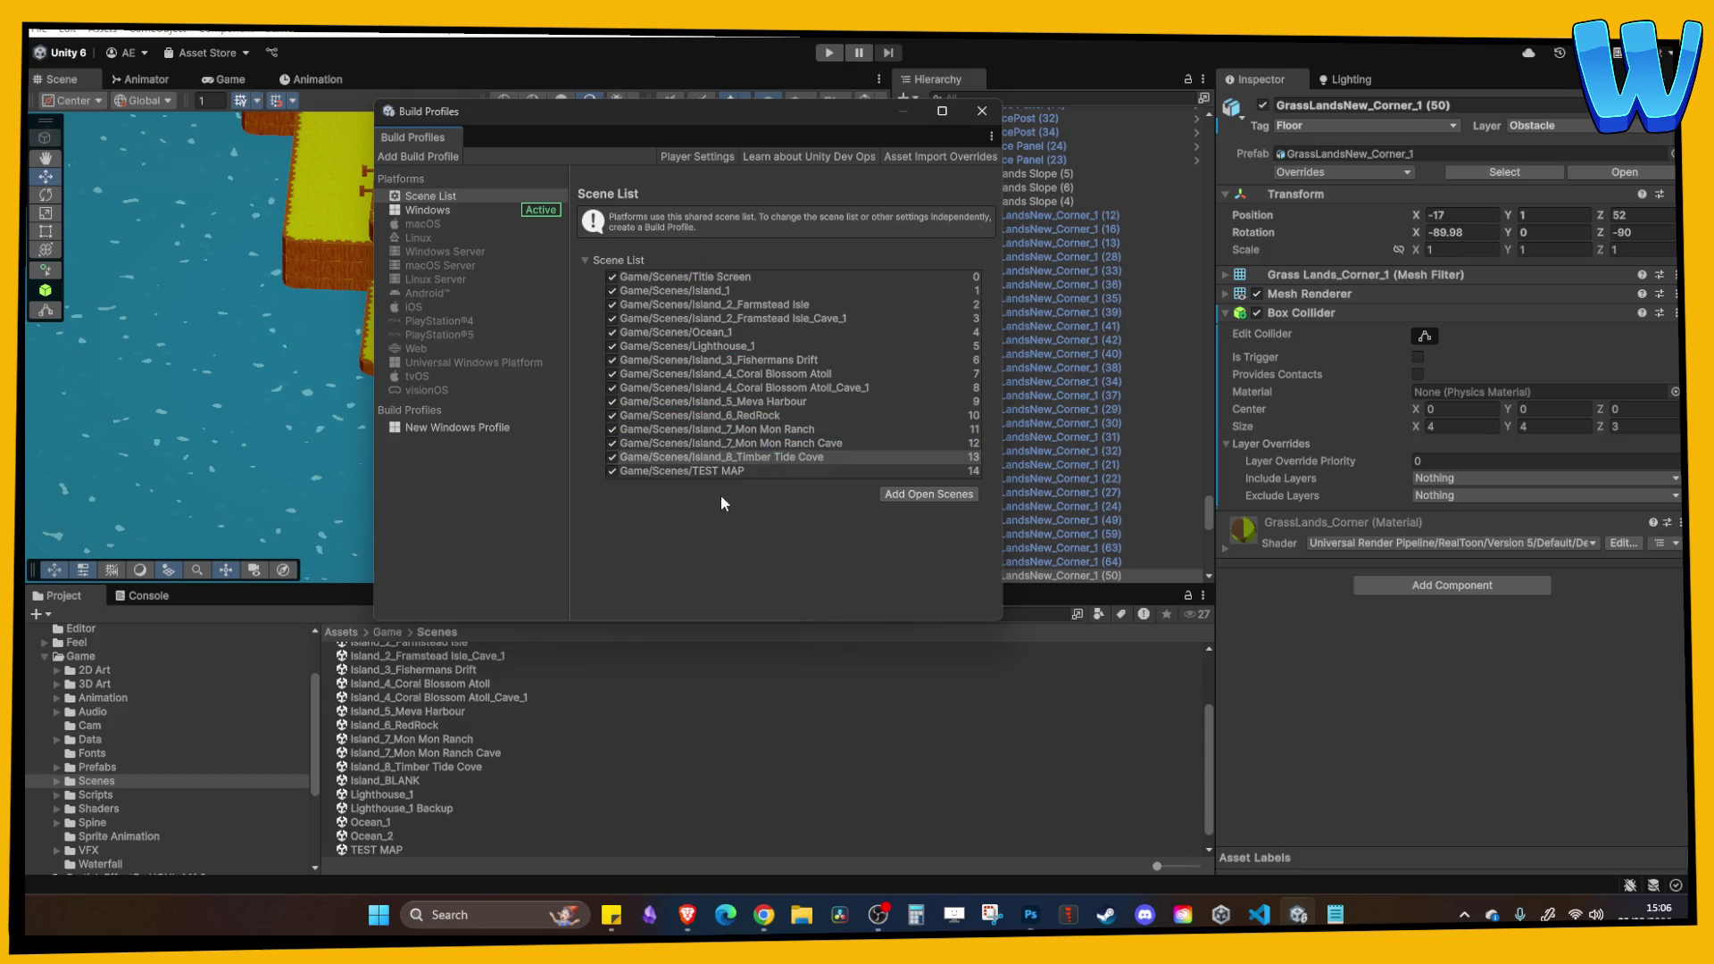
click(979, 111)
click(38, 30)
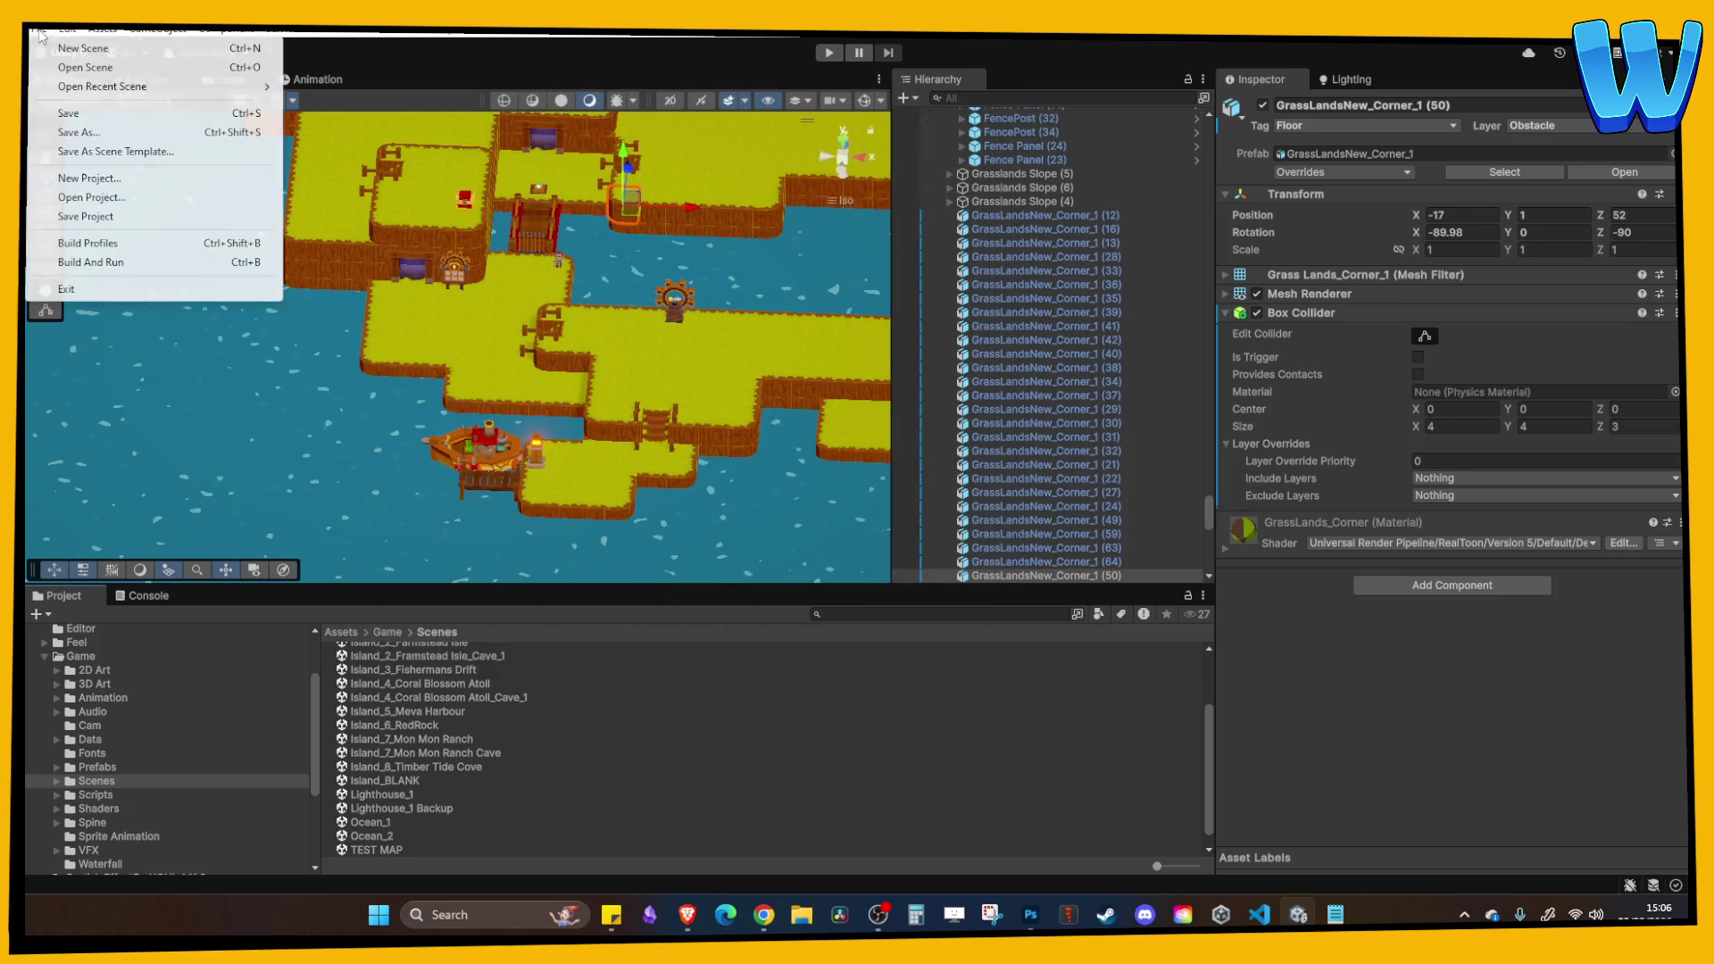
Save the whole project with File > Save Project.
click(89, 216)
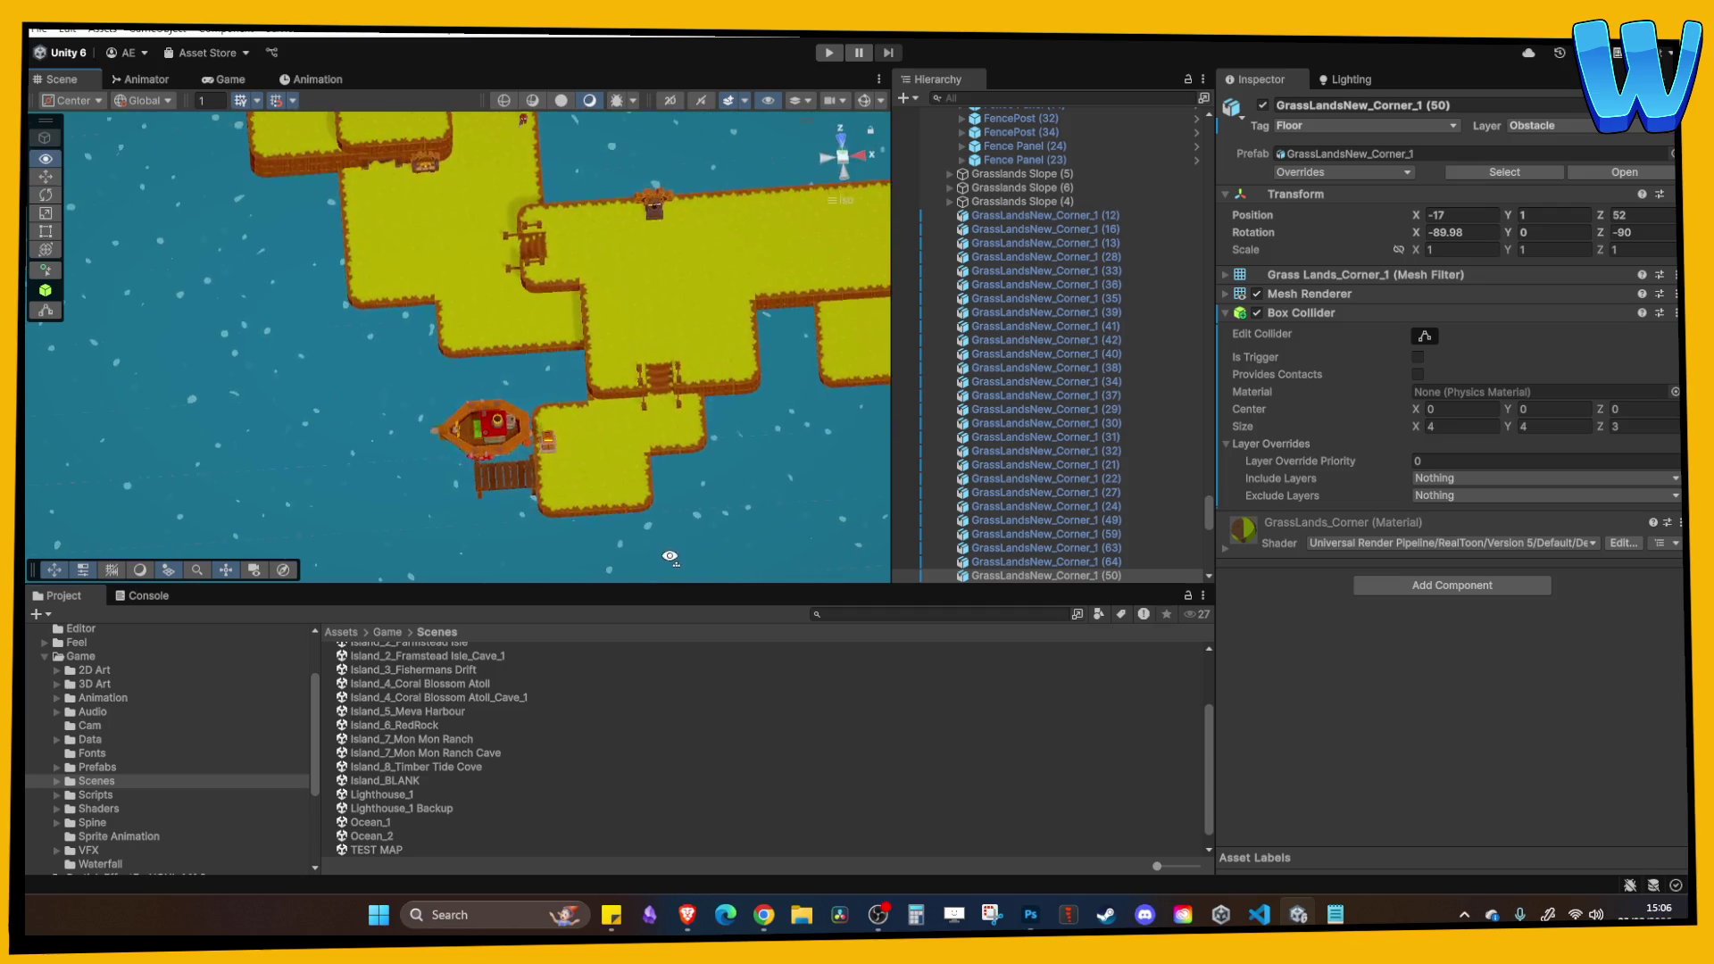
scroll(673, 428, up, 5)
mouse_move(723, 399)
mouse_down()
mouse_move(562, 281)
mouse_move(662, 319)
mouse_up()
Pan and zoom around the docks, upper islands and cave-door island to inspect the layout.
click(662, 319)
scroll(663, 319, down, 6)
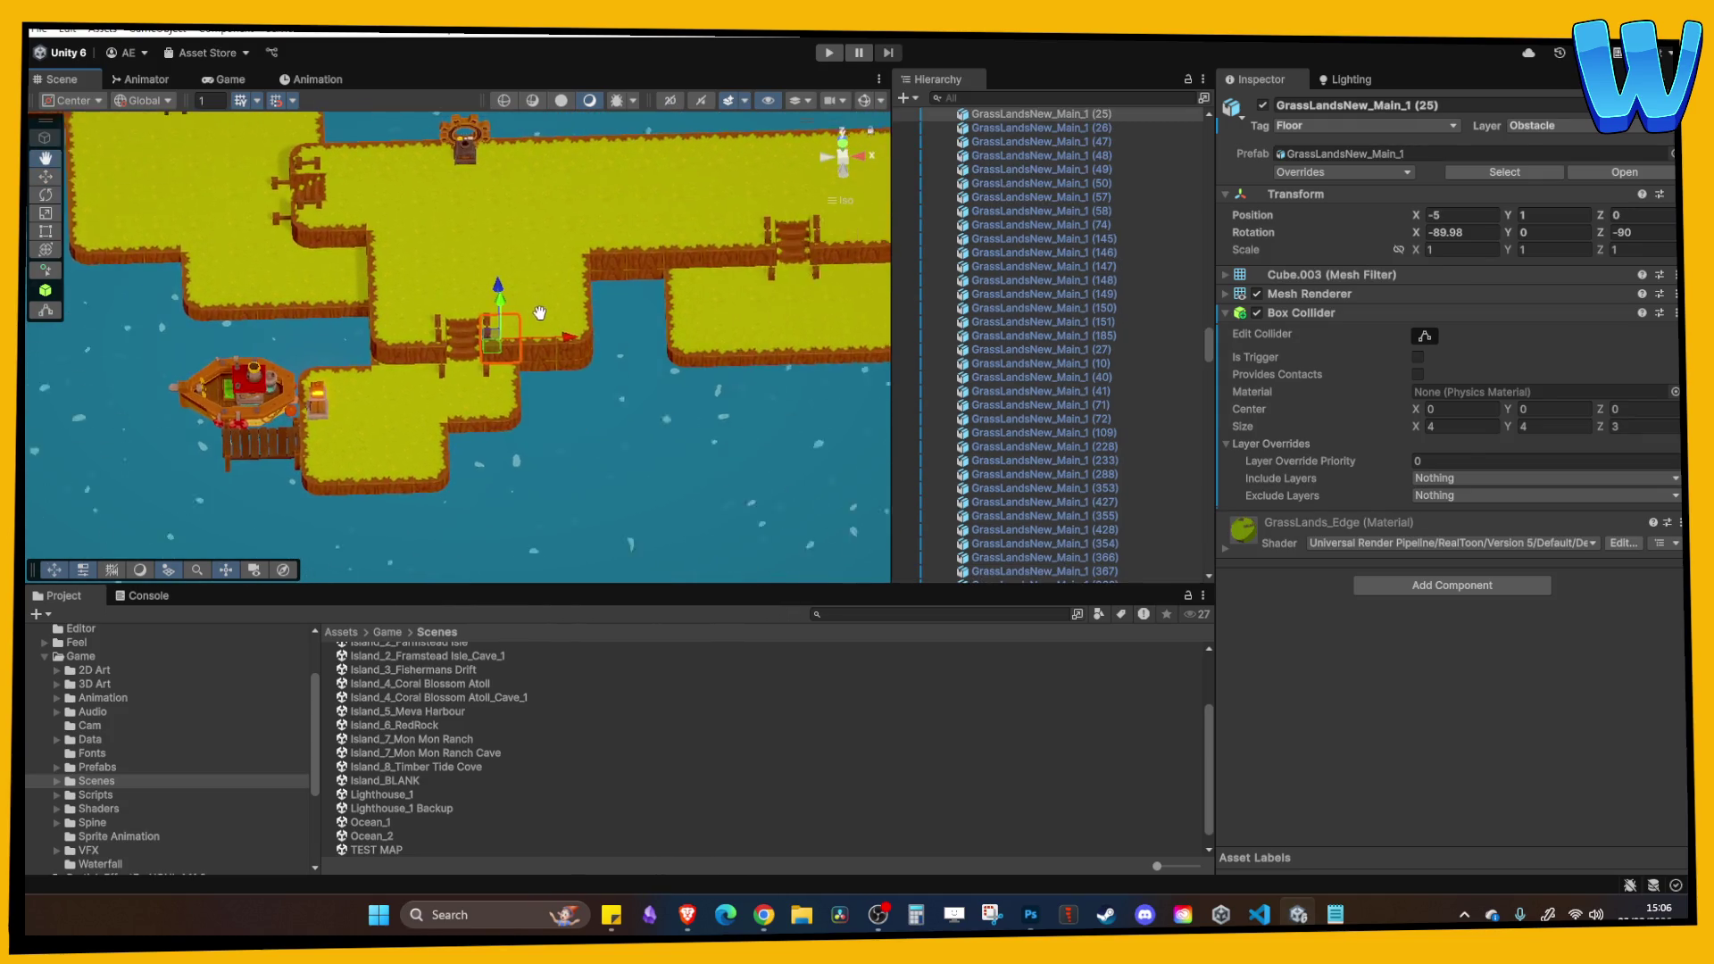
mouse_move(555, 389)
mouse_down()
mouse_move(618, 398)
mouse_move(585, 346)
mouse_move(565, 339)
mouse_move(607, 461)
mouse_move(465, 223)
mouse_move(531, 307)
mouse_move(533, 341)
mouse_move(630, 382)
mouse_up()
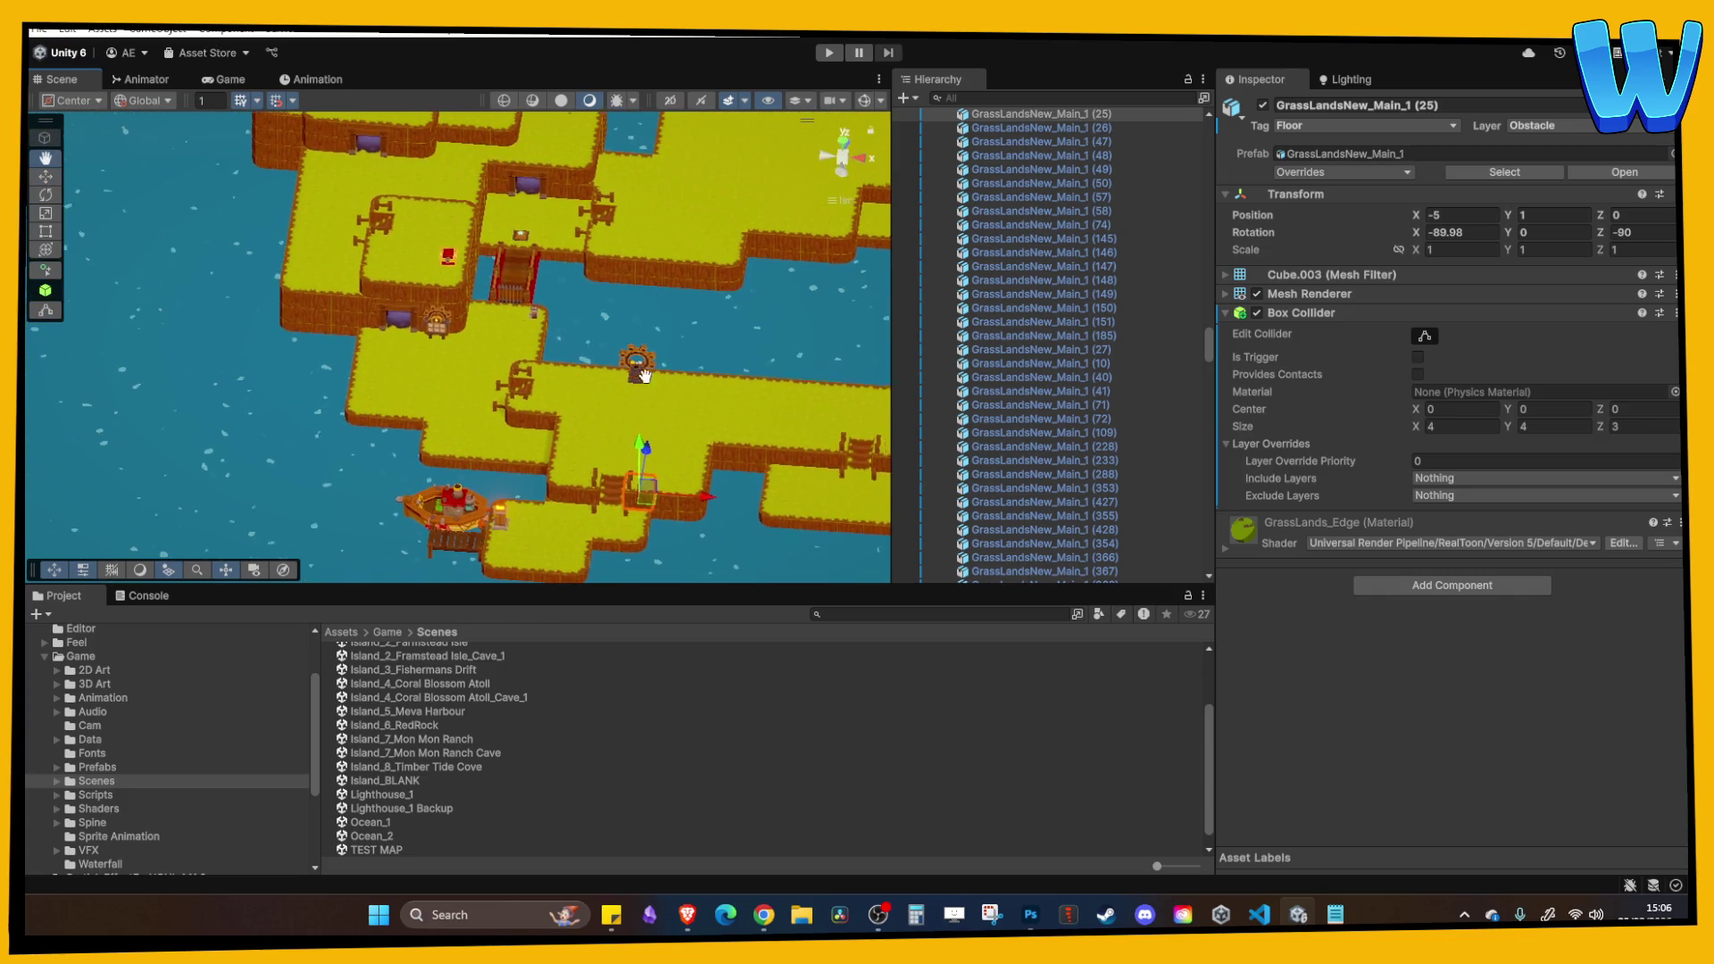
scroll(432, 341, up, 10)
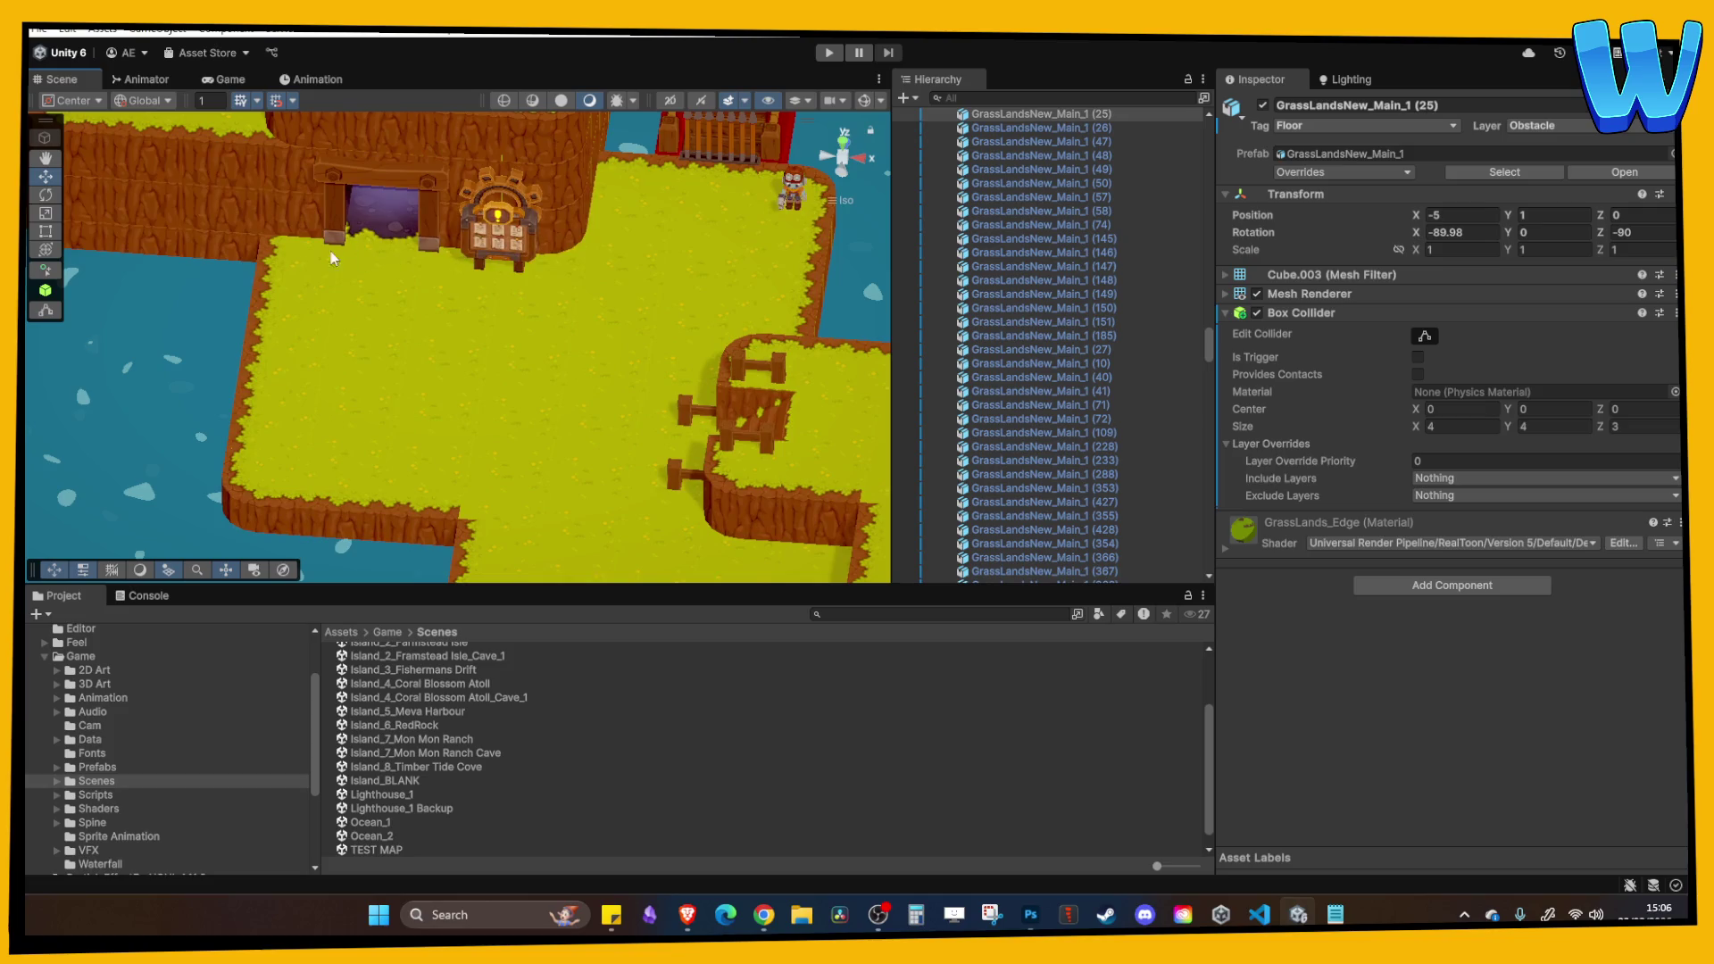
scroll(395, 251, up, 2)
scroll(439, 307, down, 5)
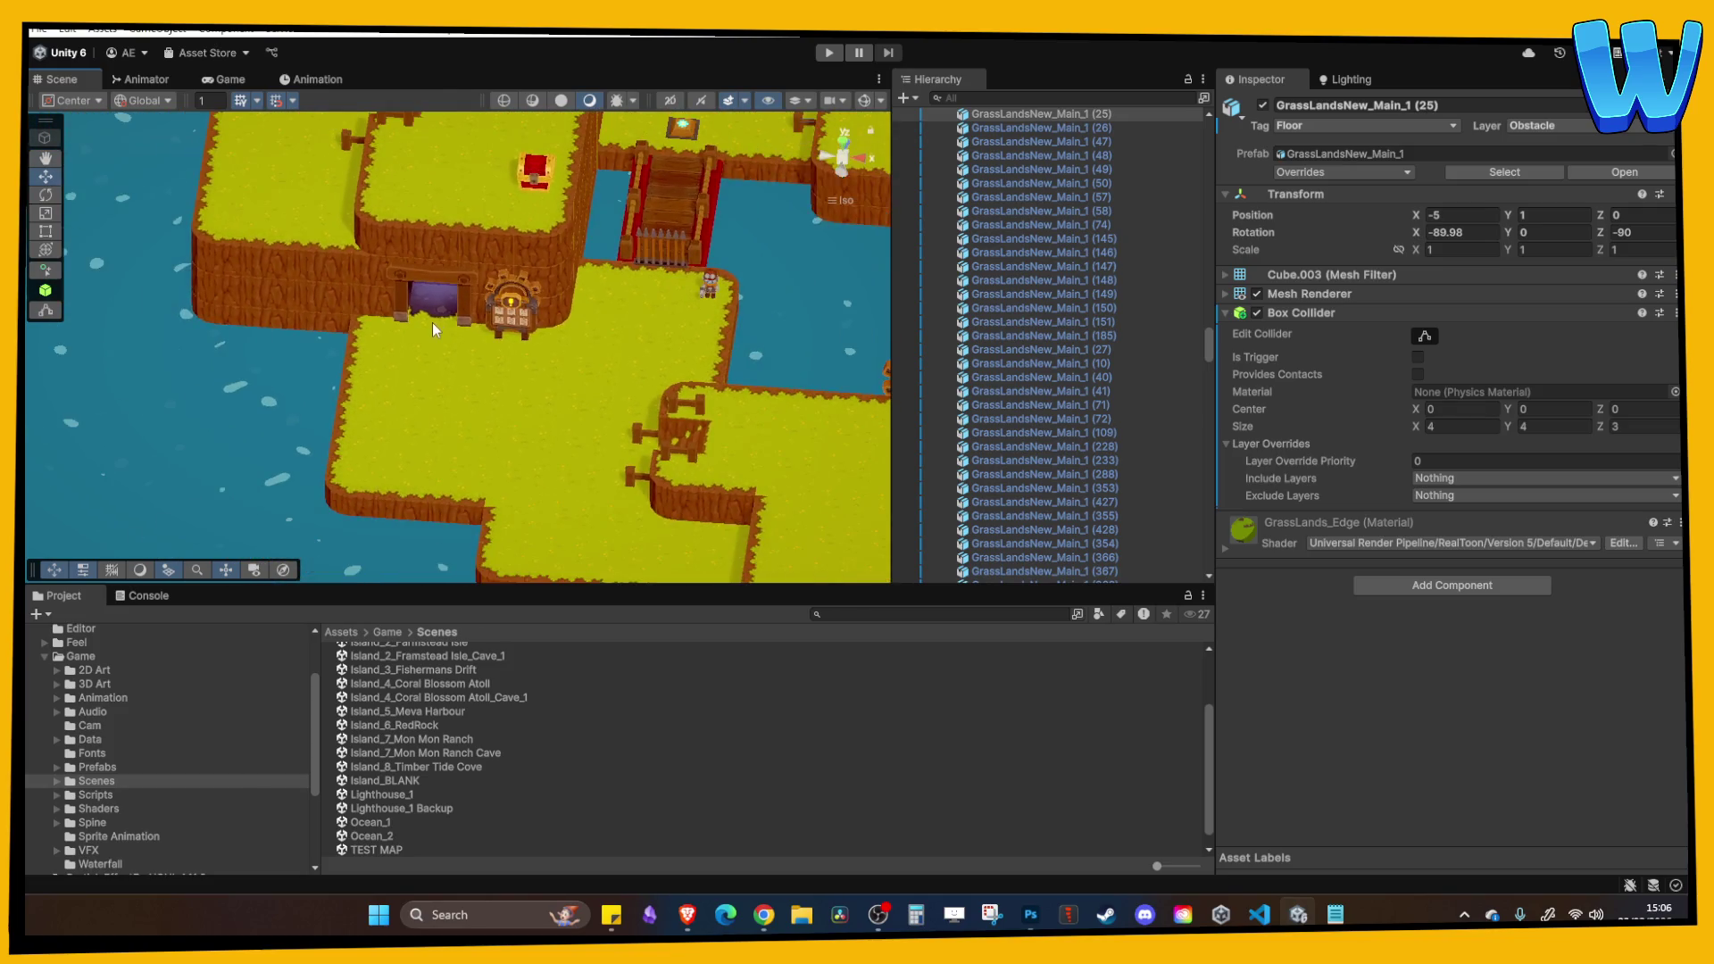
scroll(409, 307, up, 2)
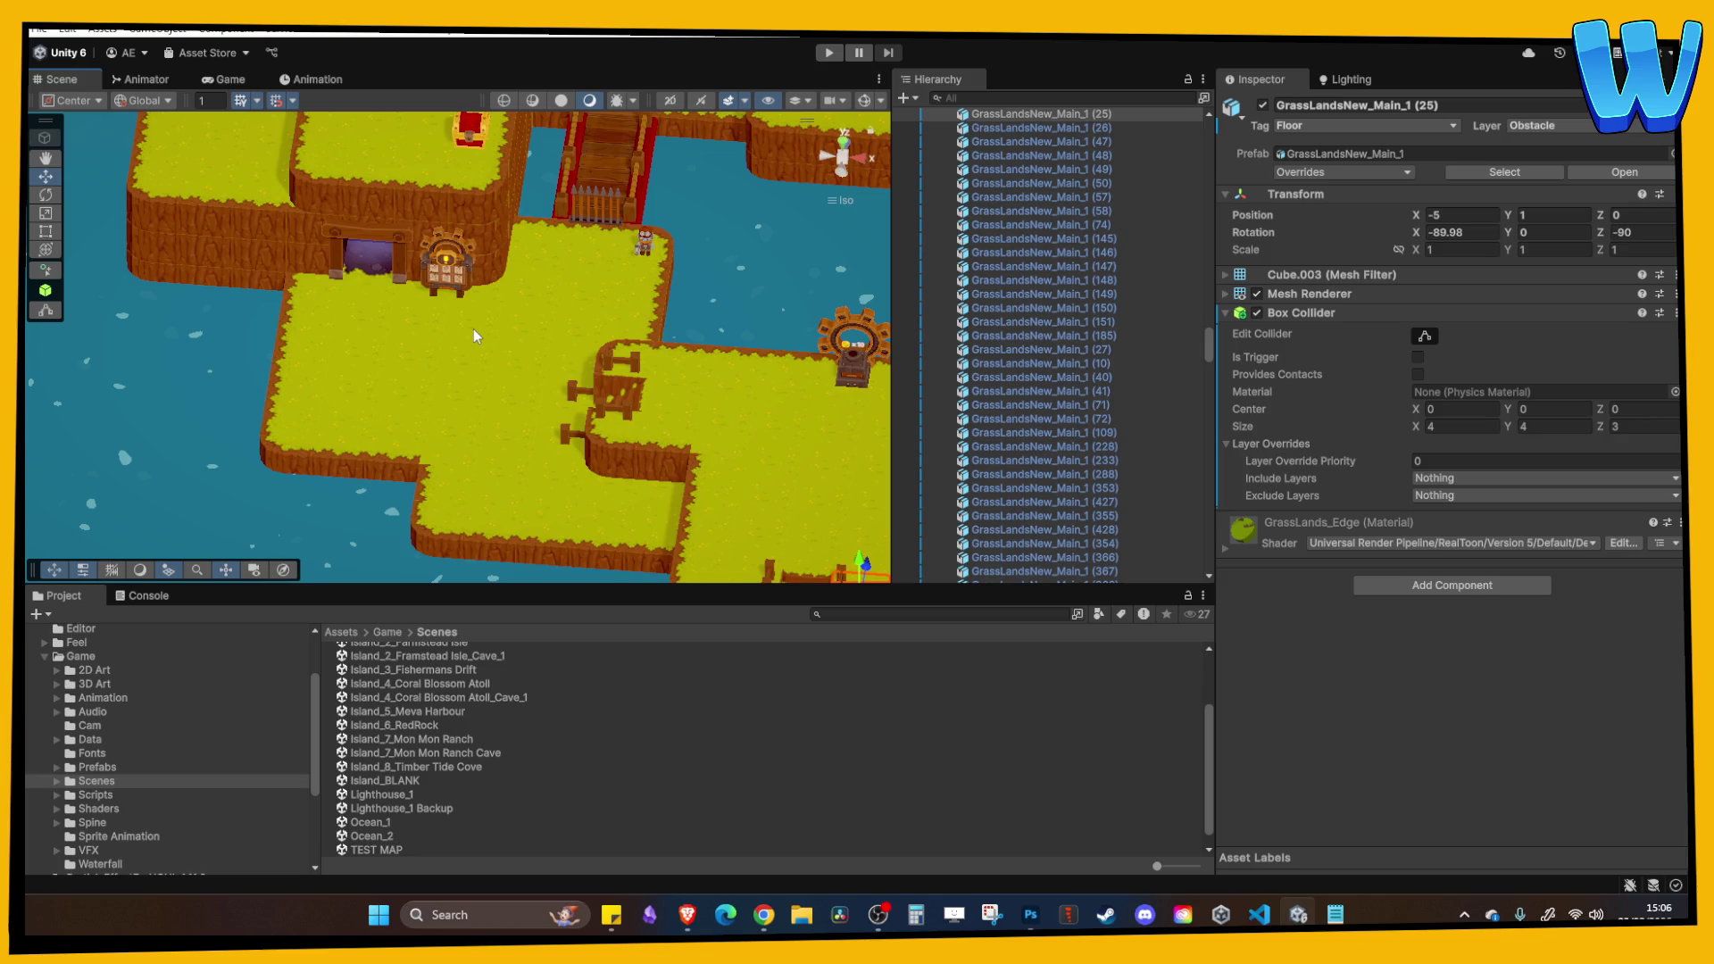
scroll(473, 328, down, 3)
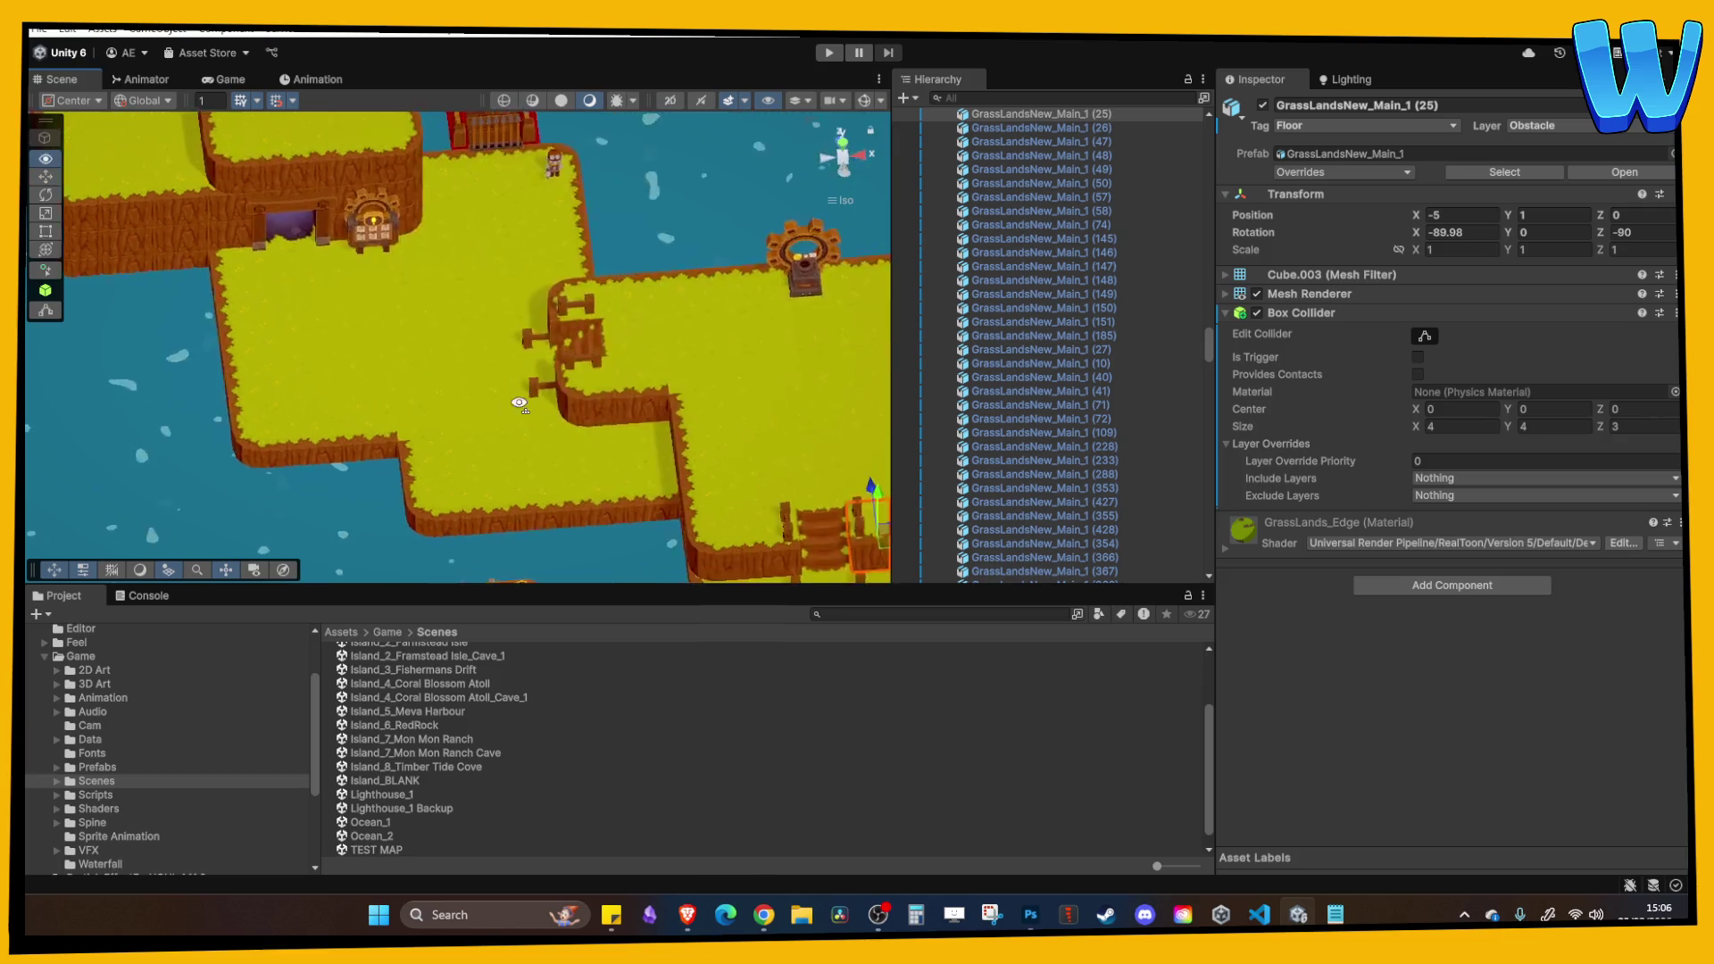
scroll(542, 328, up, 3)
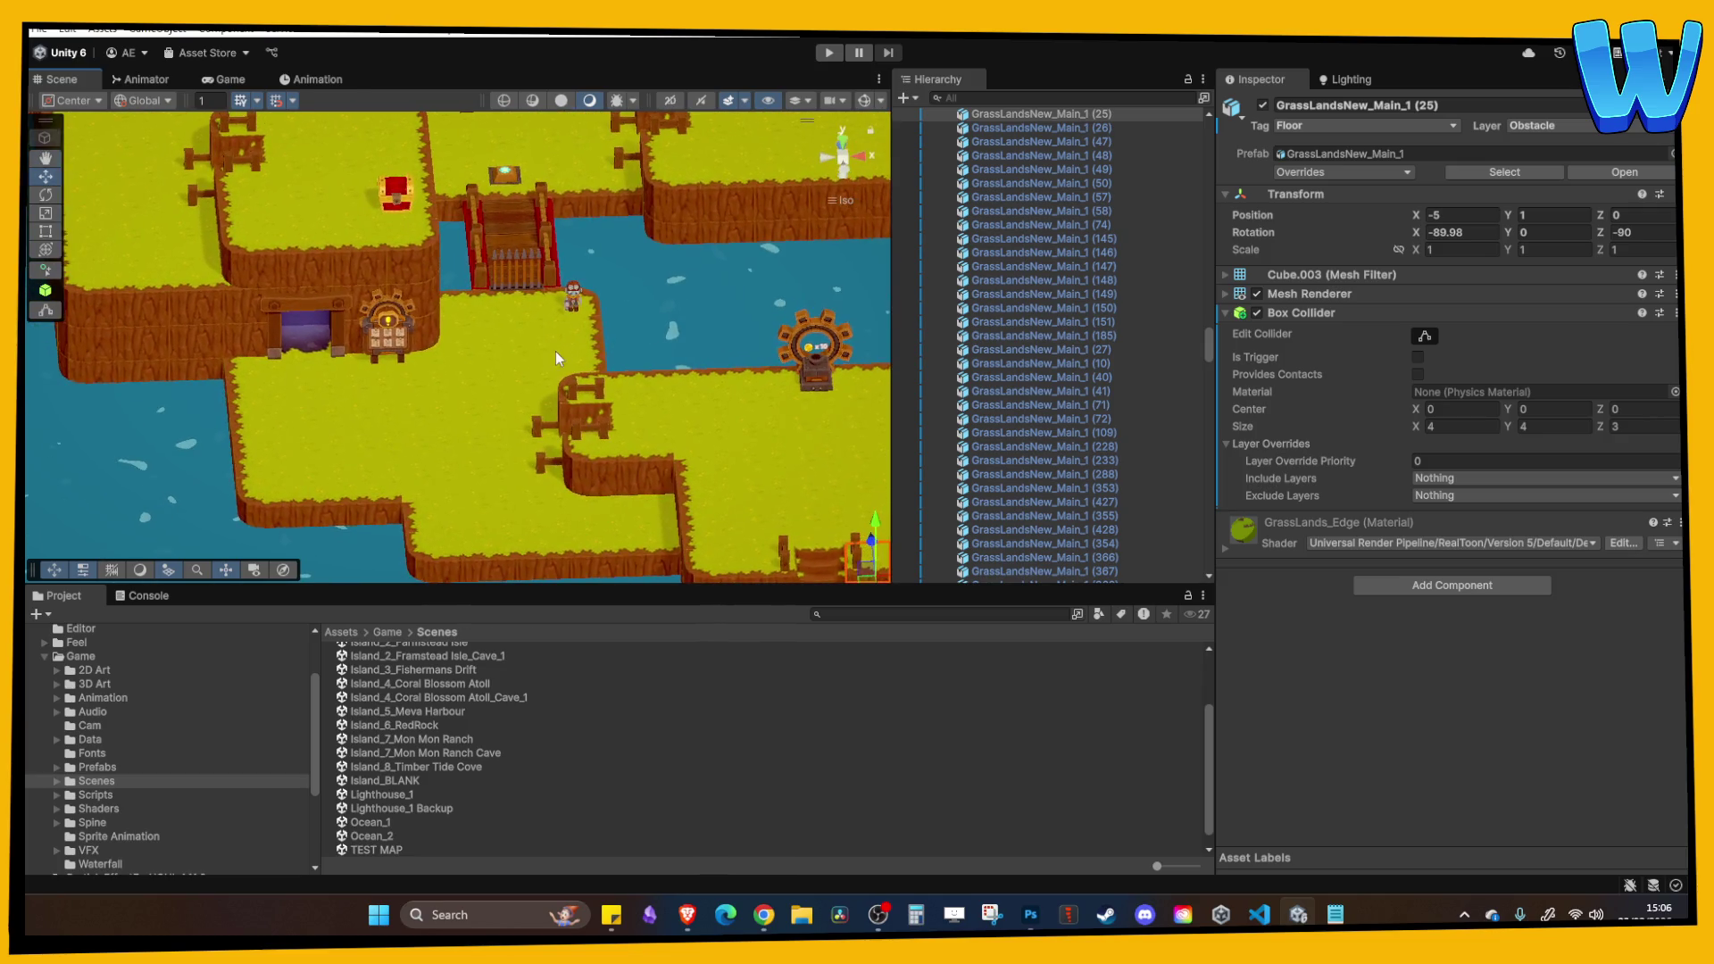
mouse_move(555, 350)
mouse_down()
mouse_move(485, 335)
mouse_move(638, 317)
mouse_up()
scroll(417, 760, down, 1)
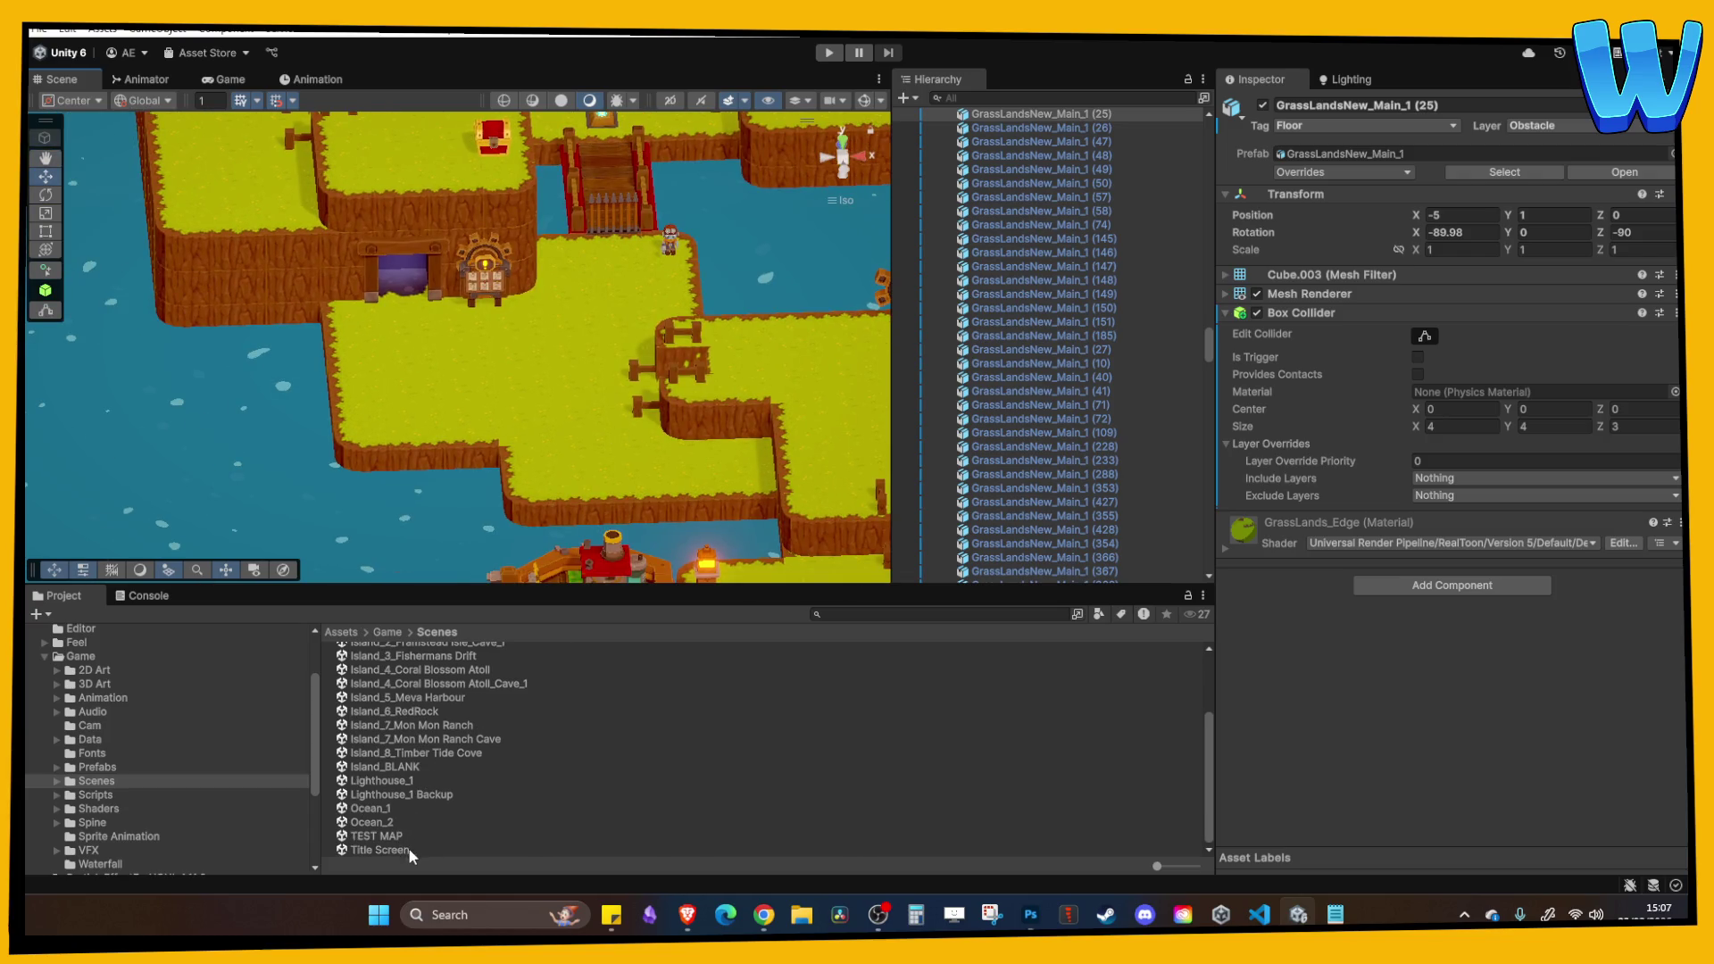
Duplicate the Island_BLANK template scene and rename it Island_8_Timber Tide Cove_Cave.
double_click(405, 767)
key(ctrl+d)
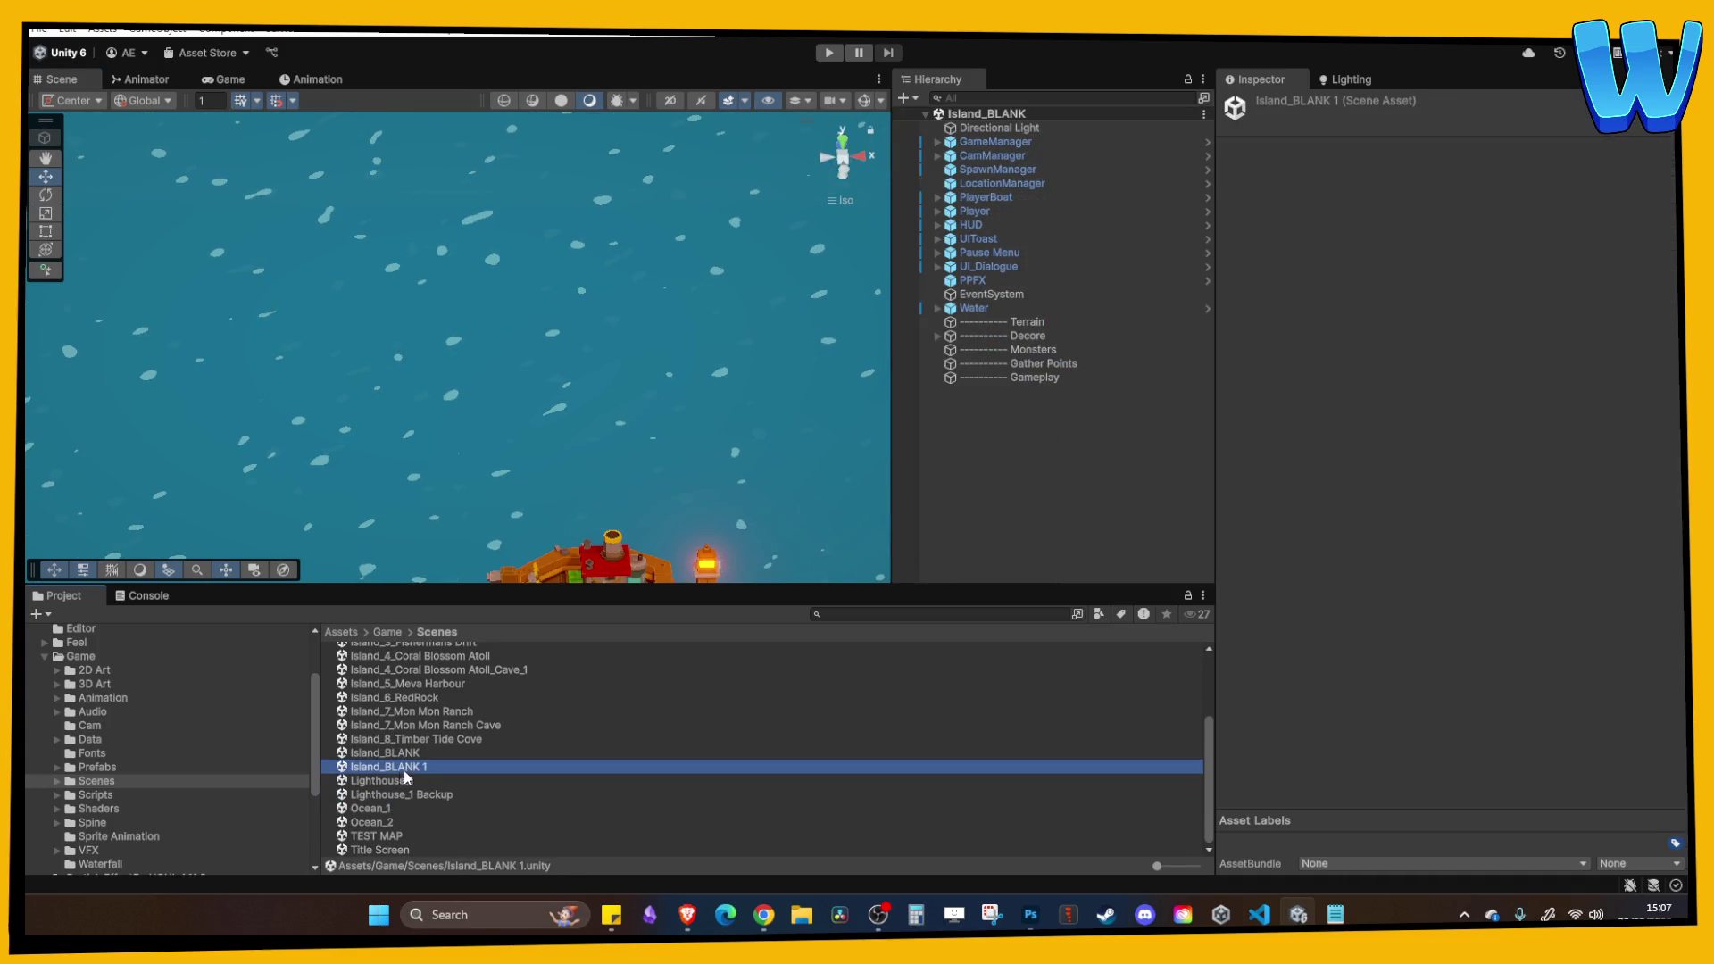
key(F2)
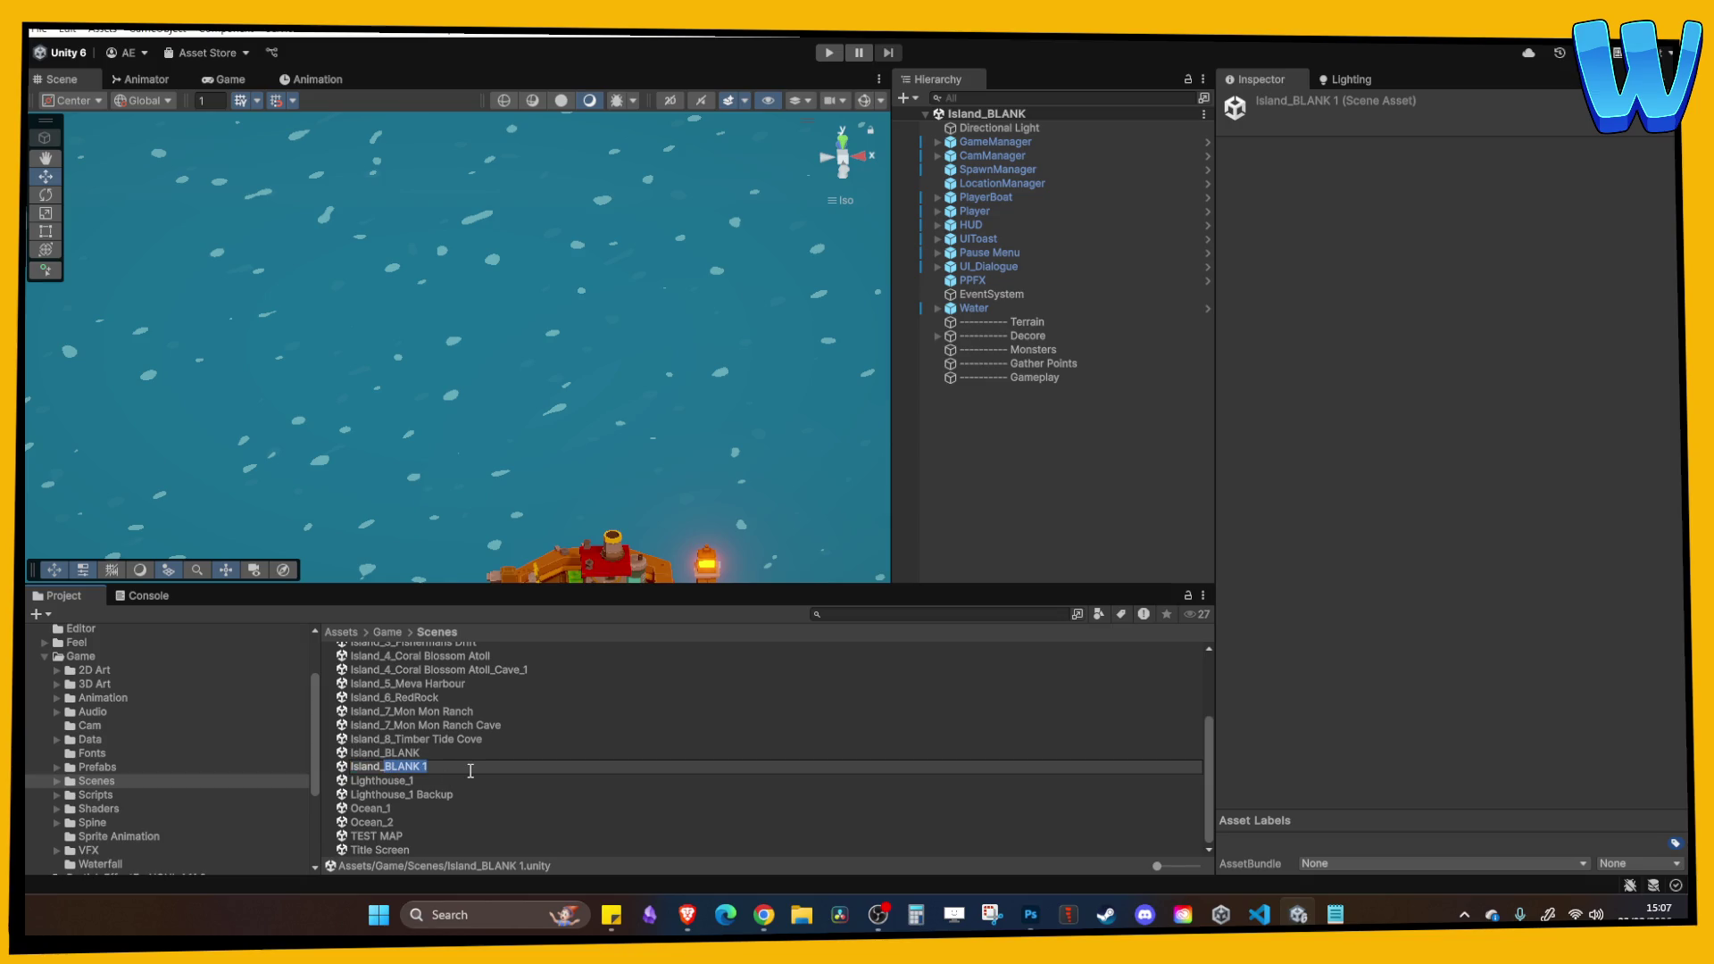
text(8_T)
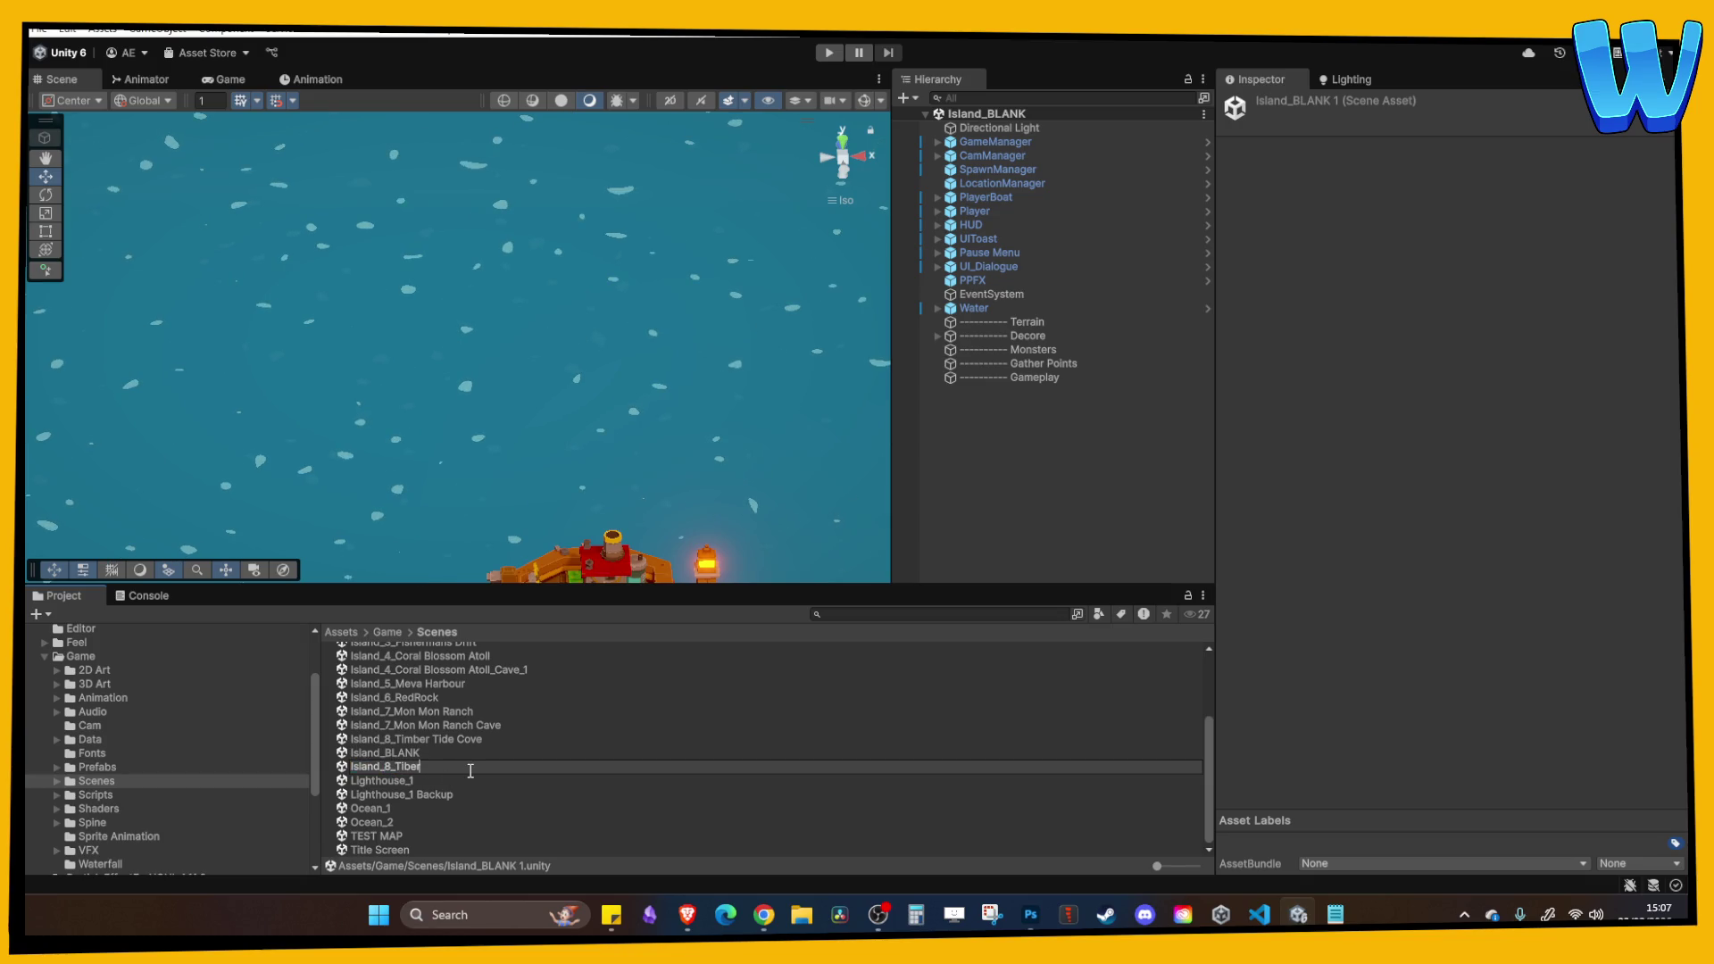
text(imbe)
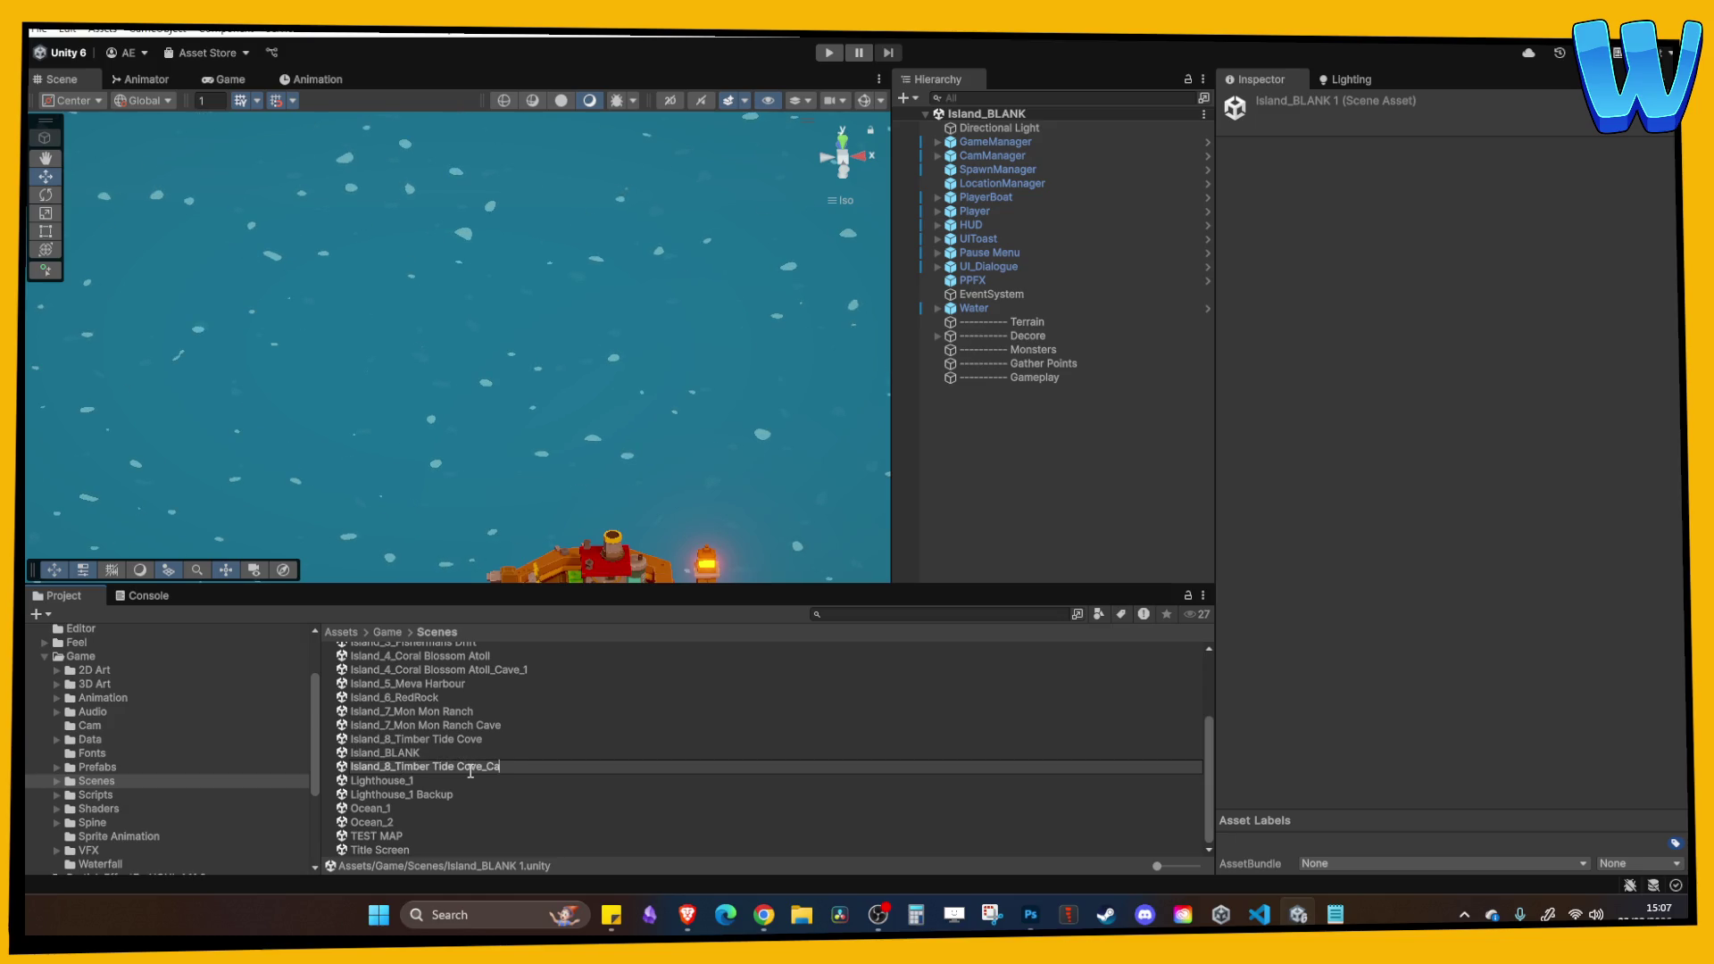
key(Return)
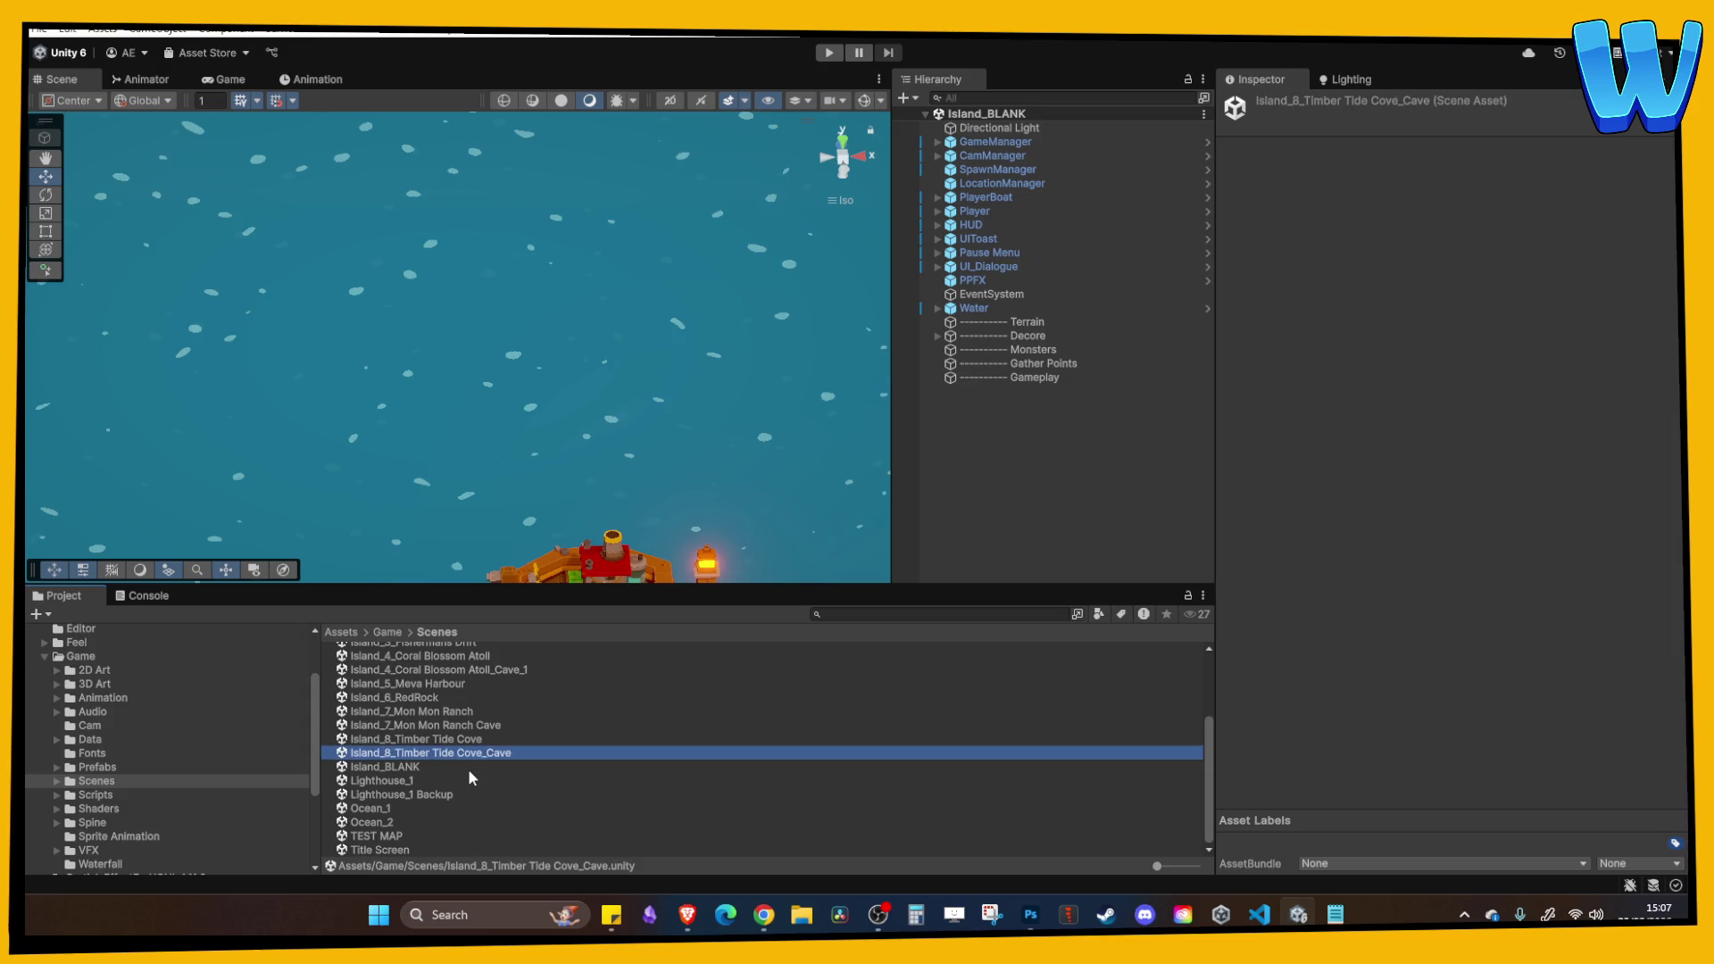
Open the Island_4_Coral Blossom Atoll_Cave_1 scene for reference.
scroll(548, 425, down, 5)
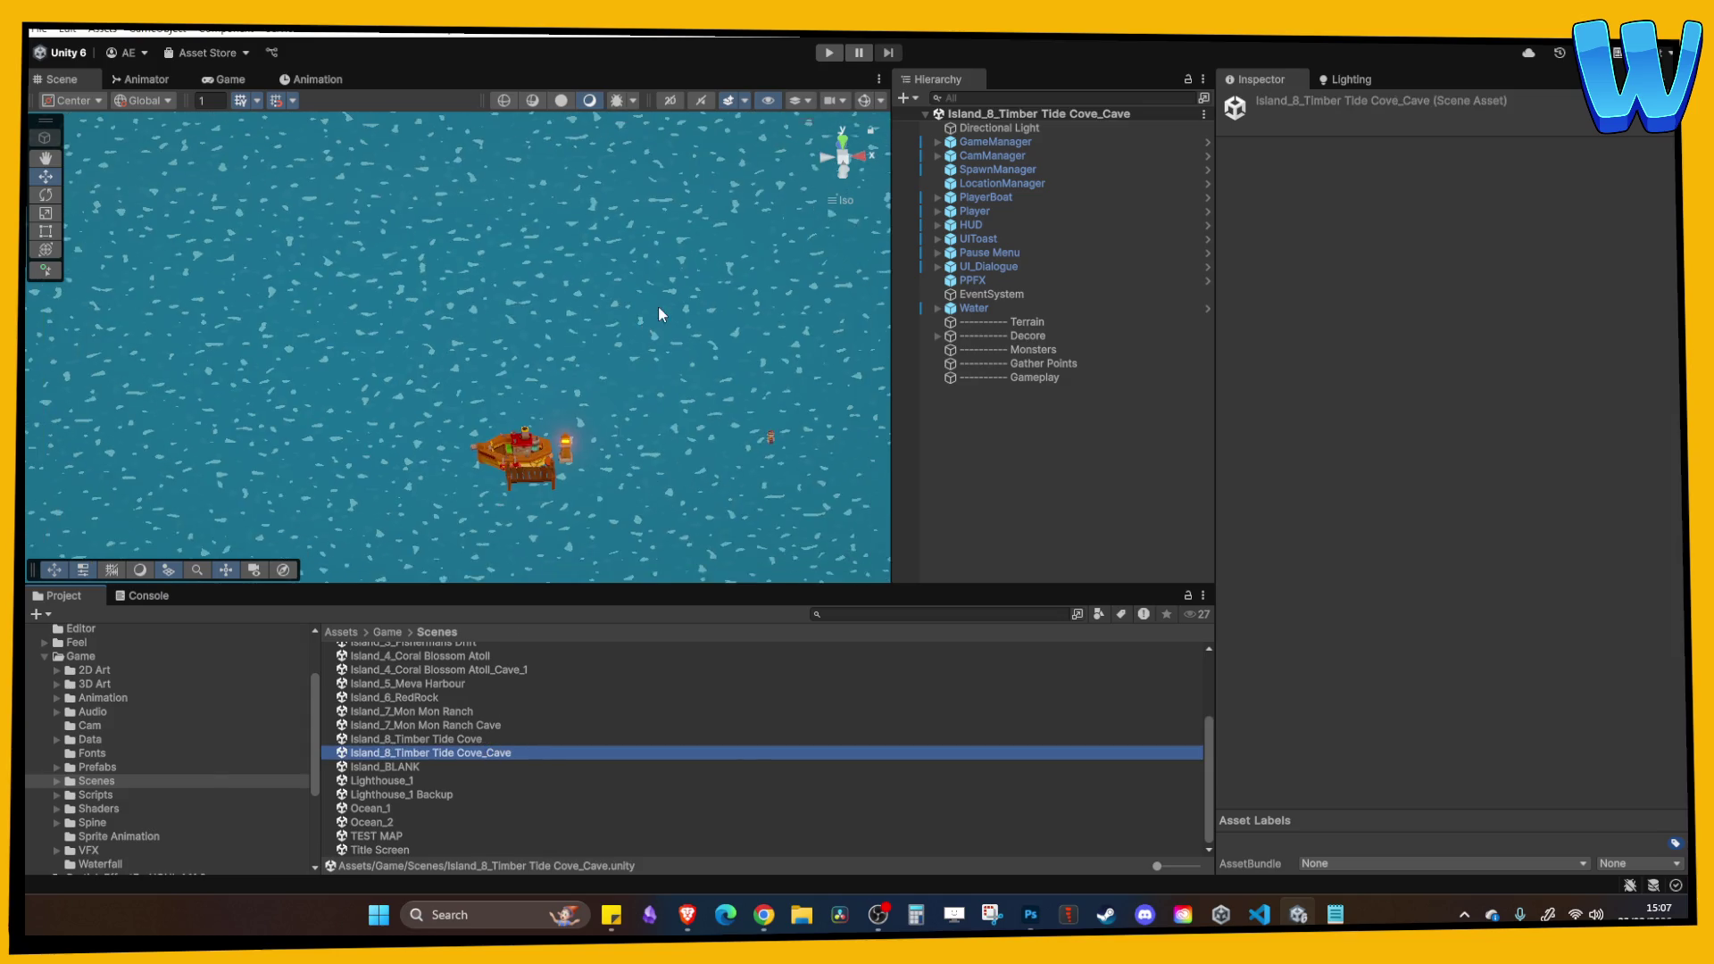
scroll(599, 431, up, 5)
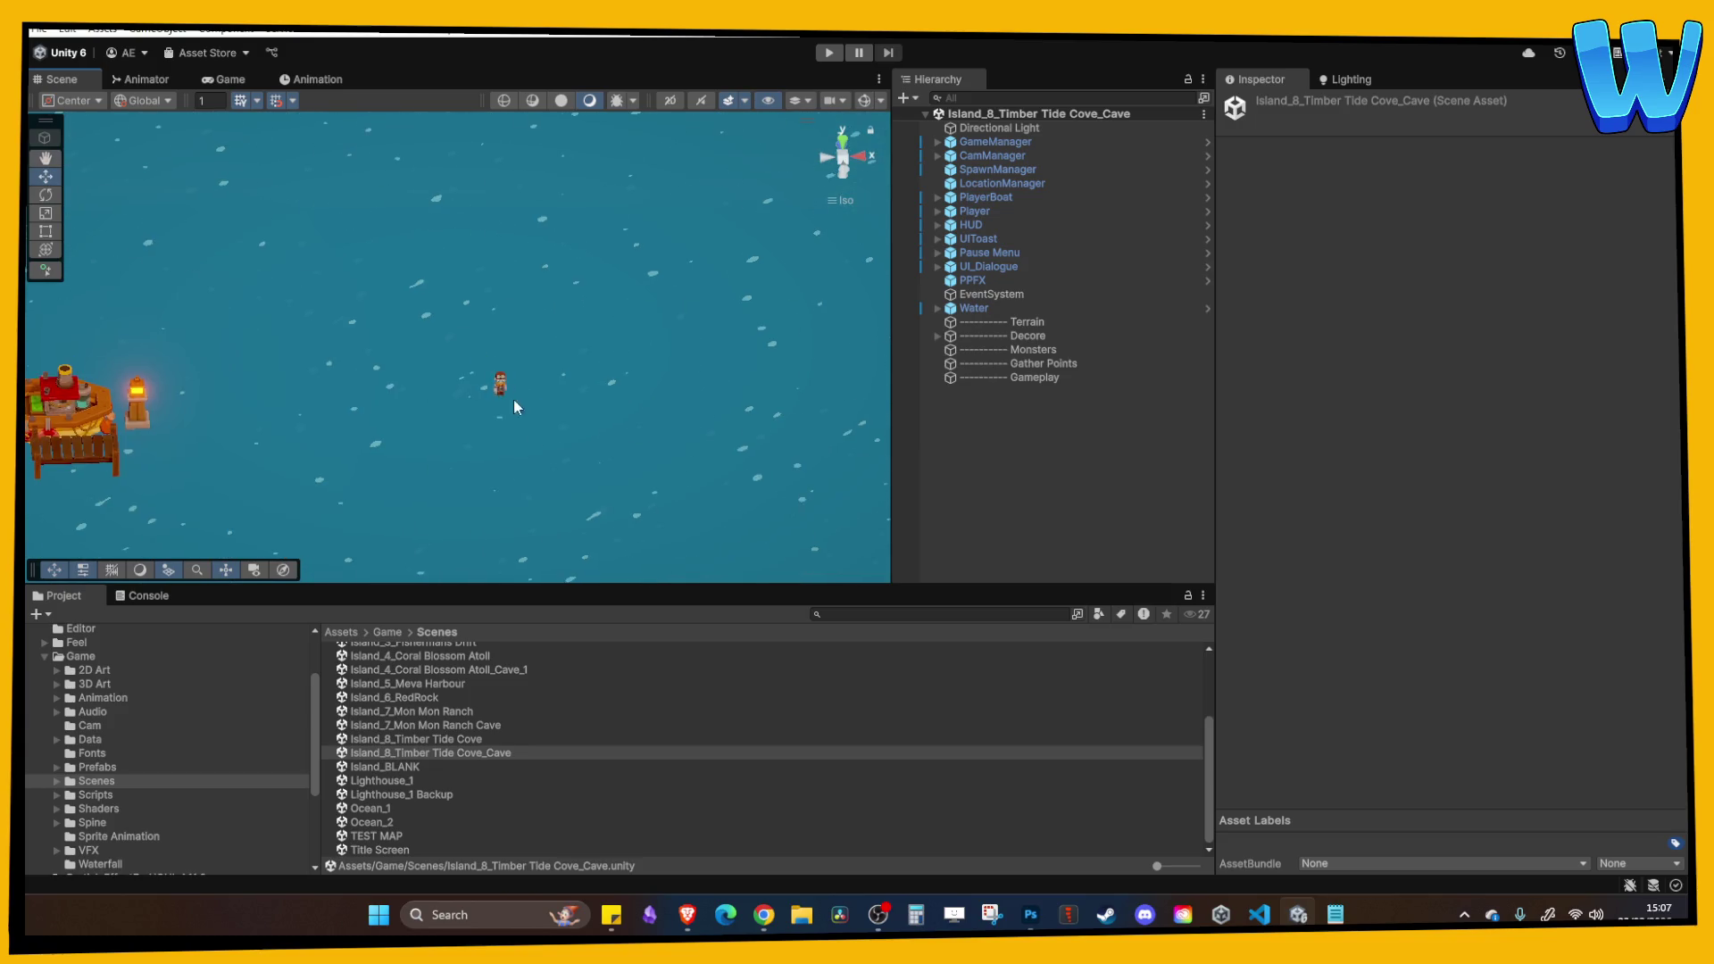
double_click(444, 671)
scroll(446, 412, up, 3)
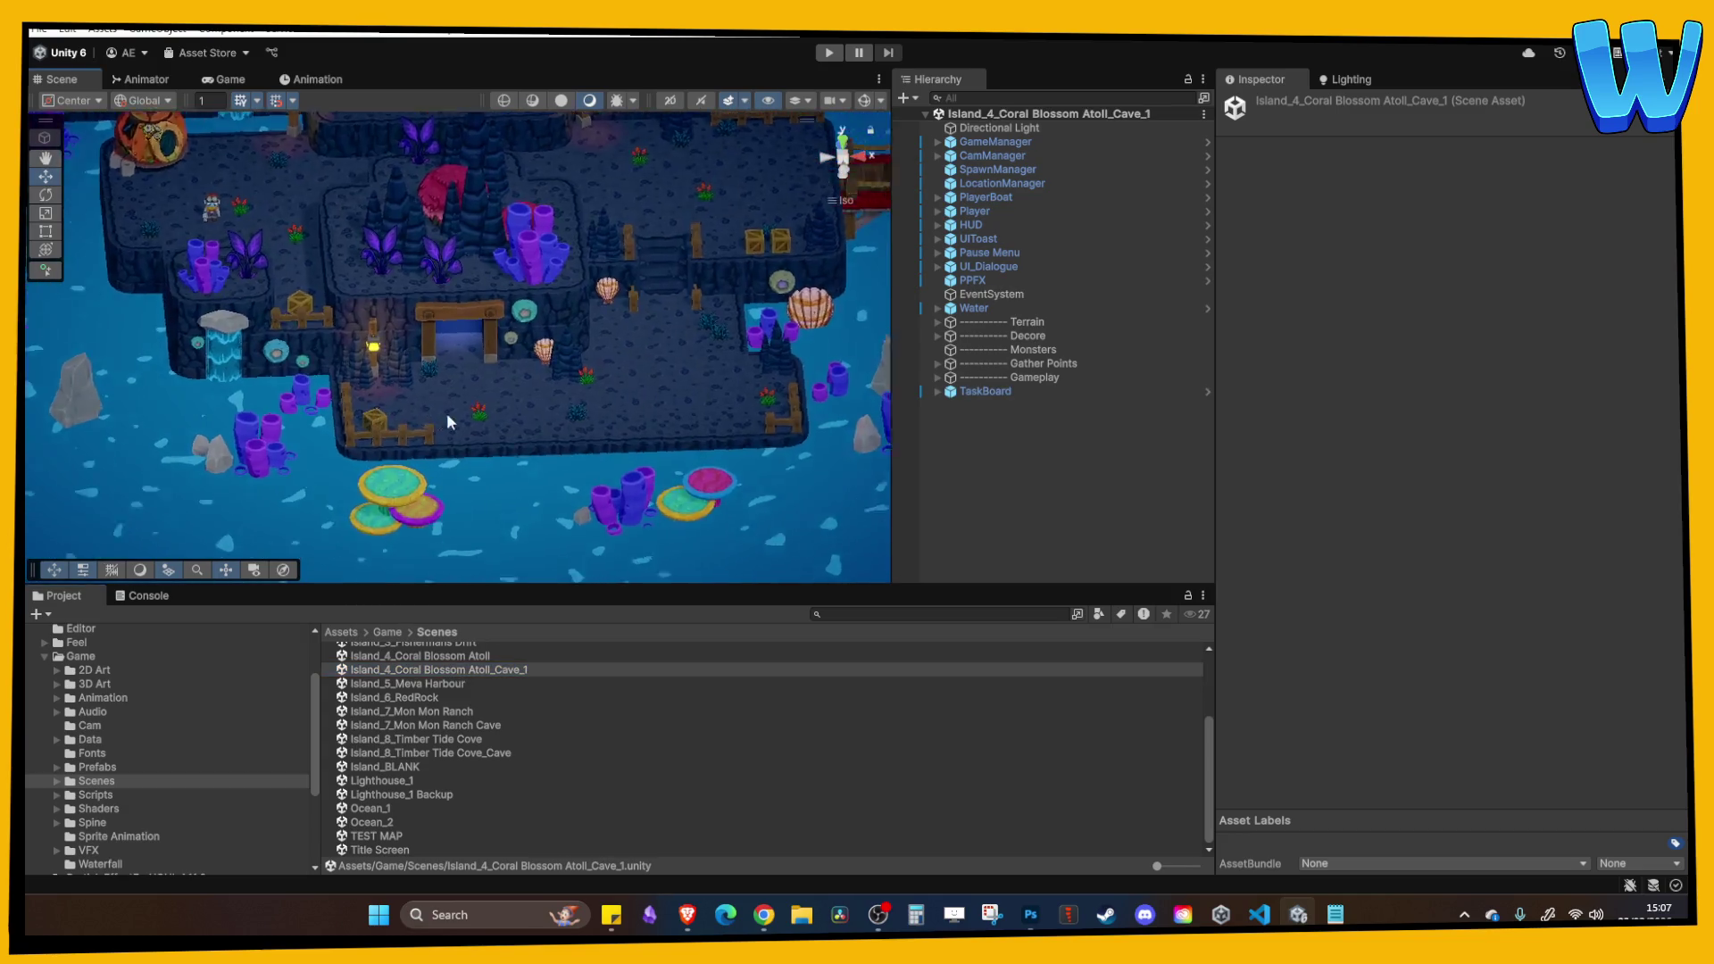
scroll(456, 437, down, 3)
scroll(504, 461, down, 3)
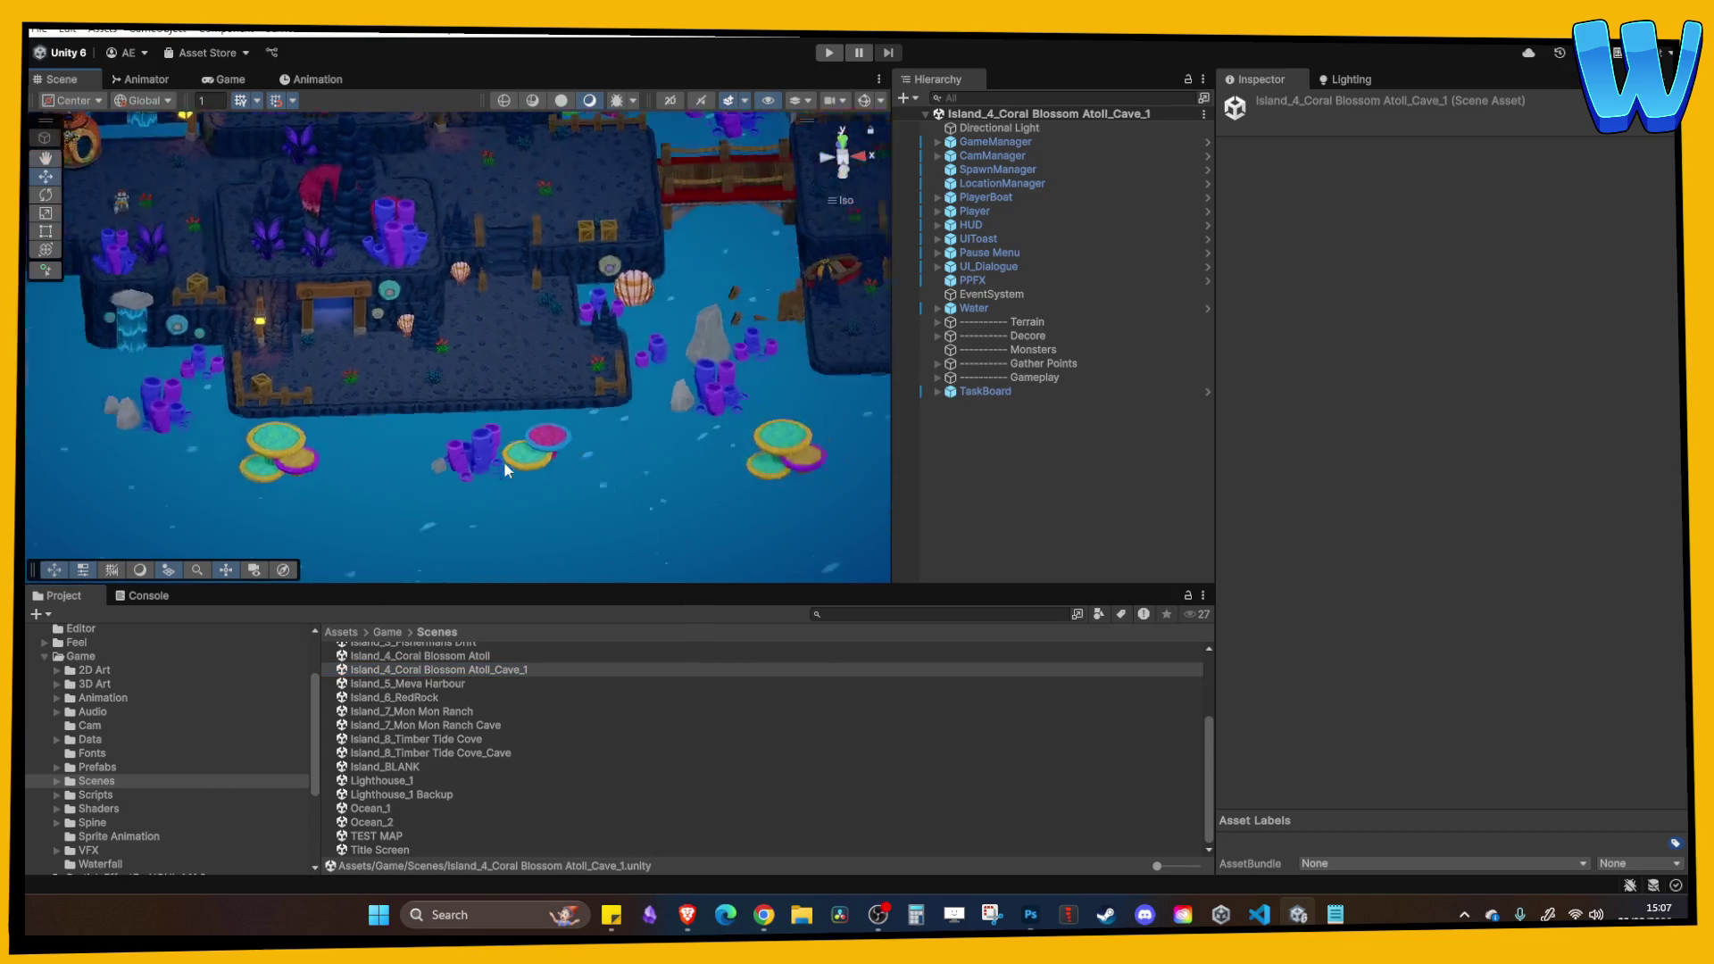
scroll(539, 375, up, 2)
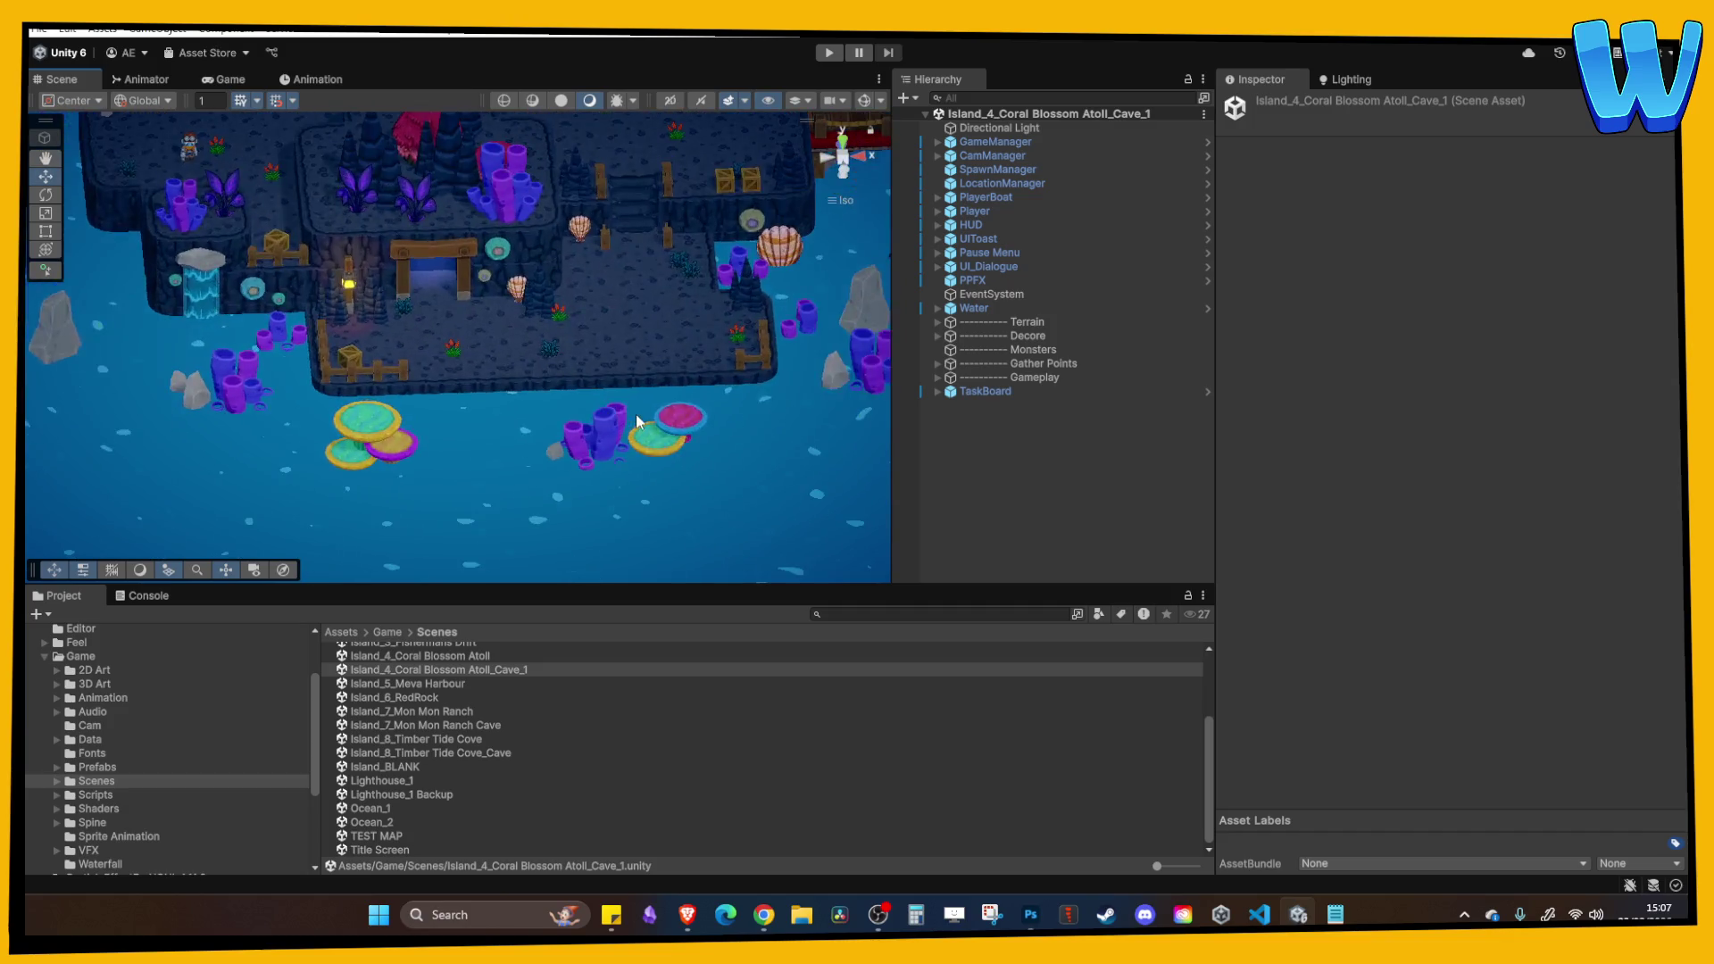
click(525, 415)
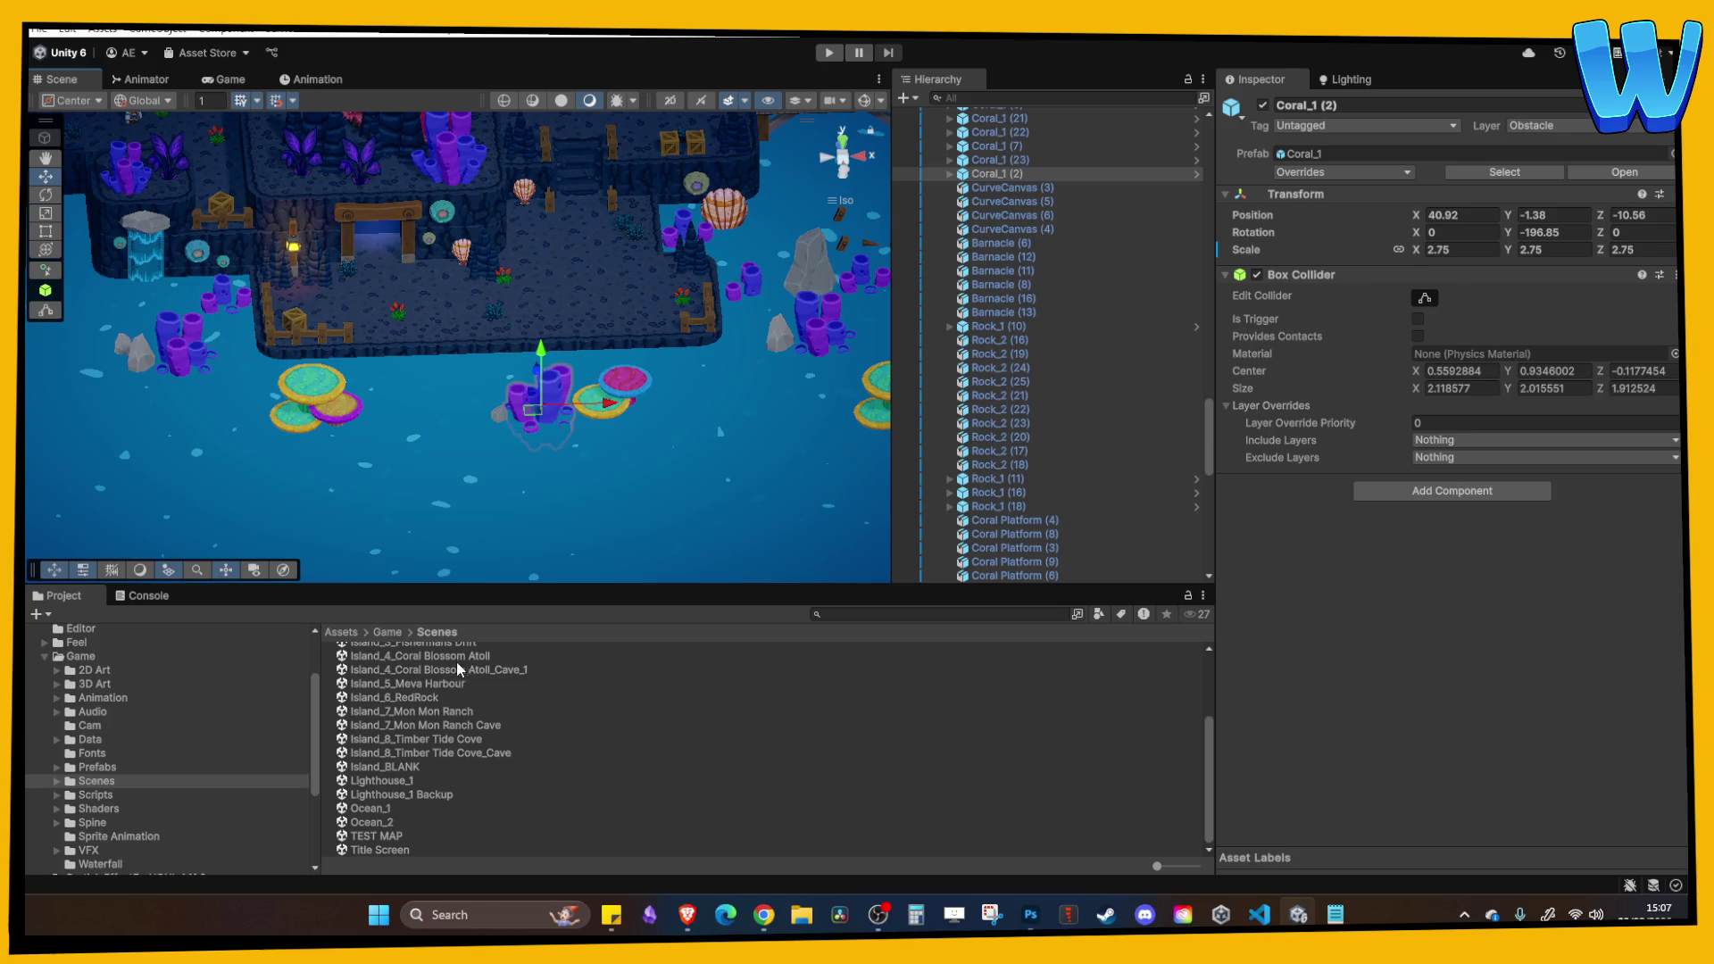
scroll(457, 668, up, 3)
click(478, 731)
scroll(511, 366, up, 10)
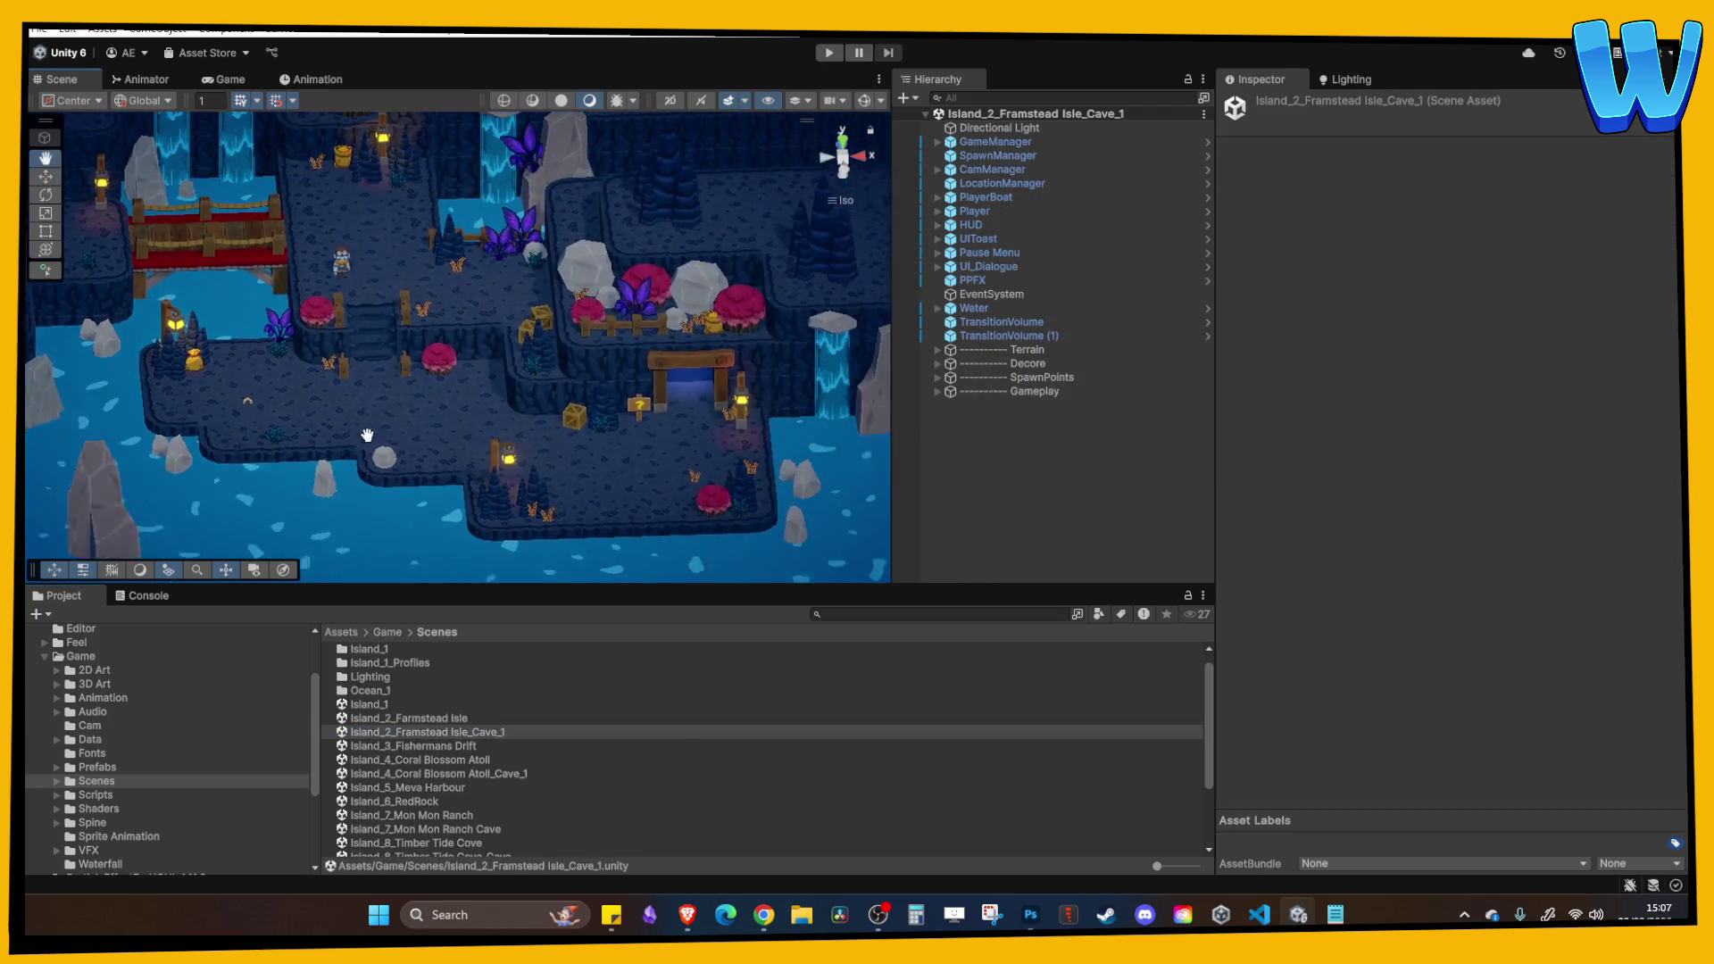
key(Left)
key(Left)
key(Left)
key(Down)
key(Down)
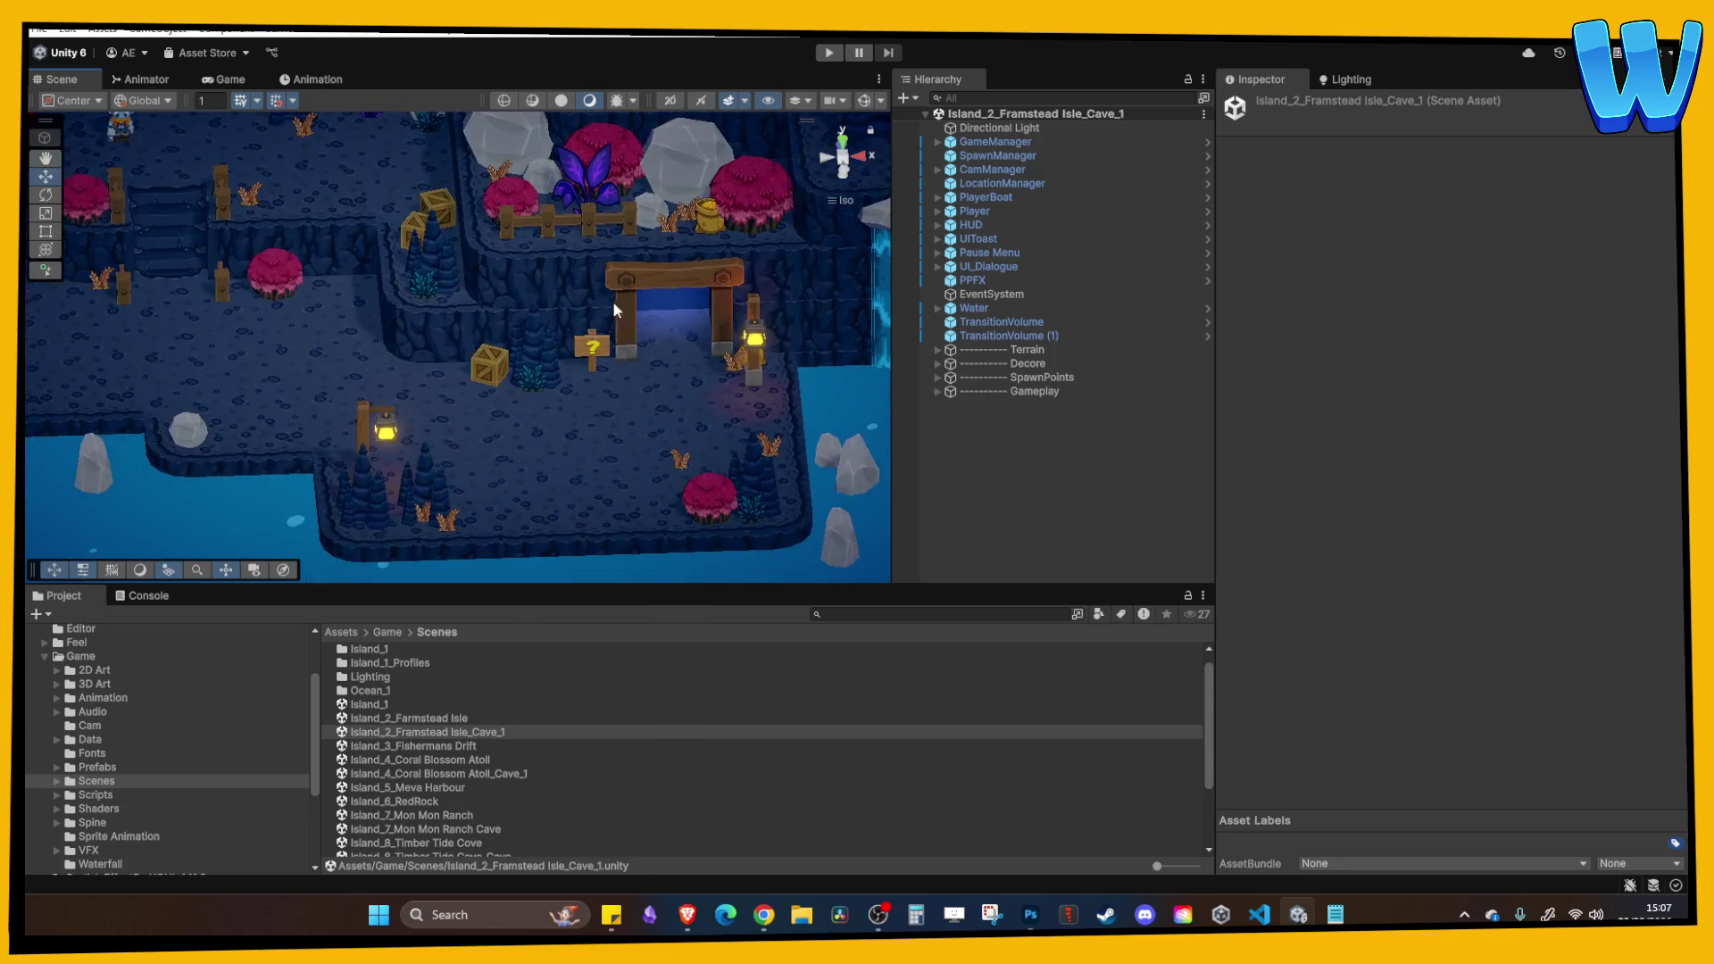
key(Left)
key(Up)
key(Left)
key(Up)
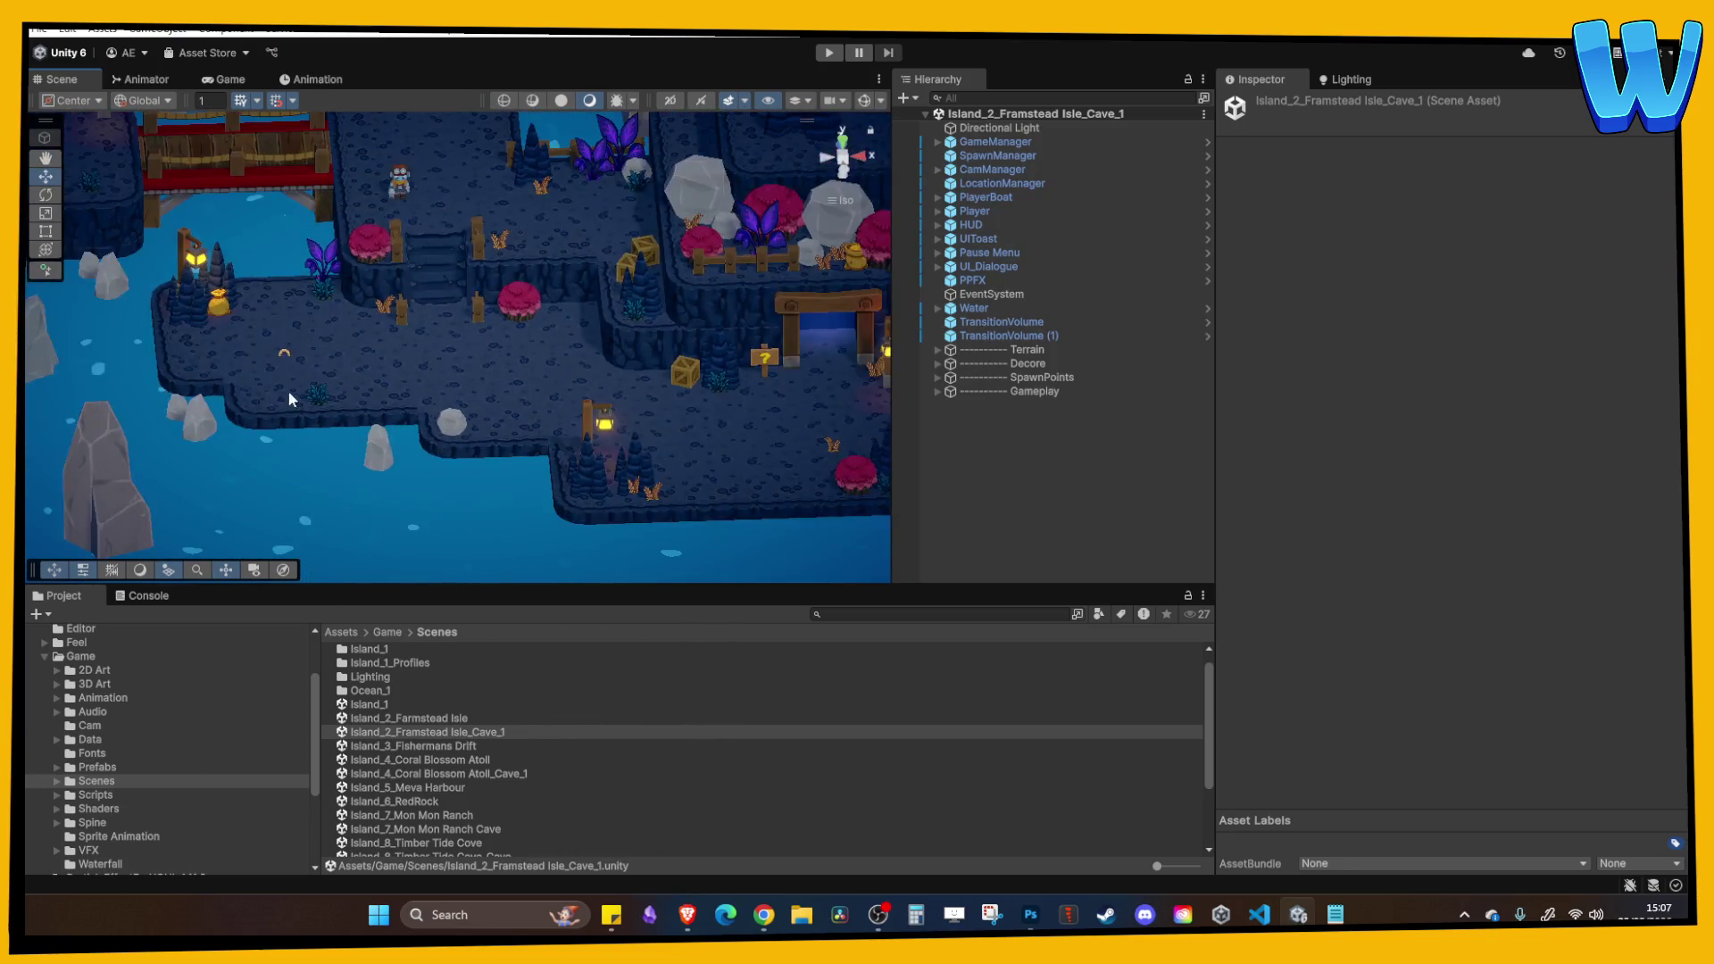
click(348, 374)
key(Right)
key(Up)
key(Right)
key(Down)
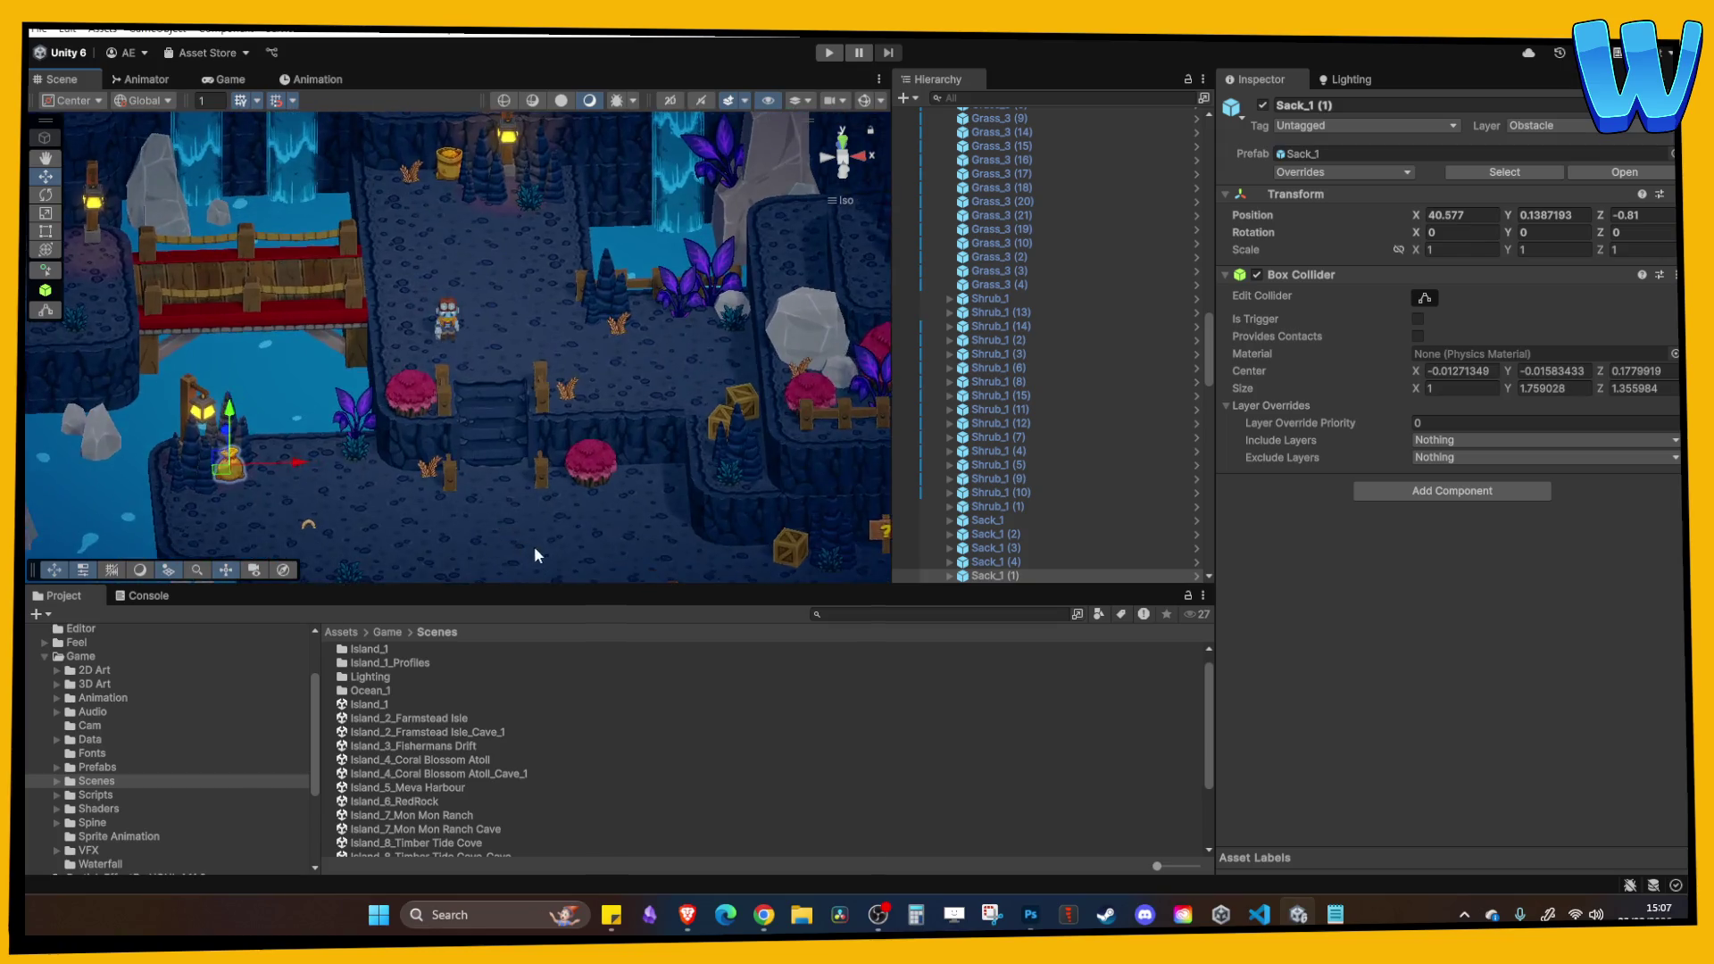
scroll(481, 828, down, 2)
double_click(453, 777)
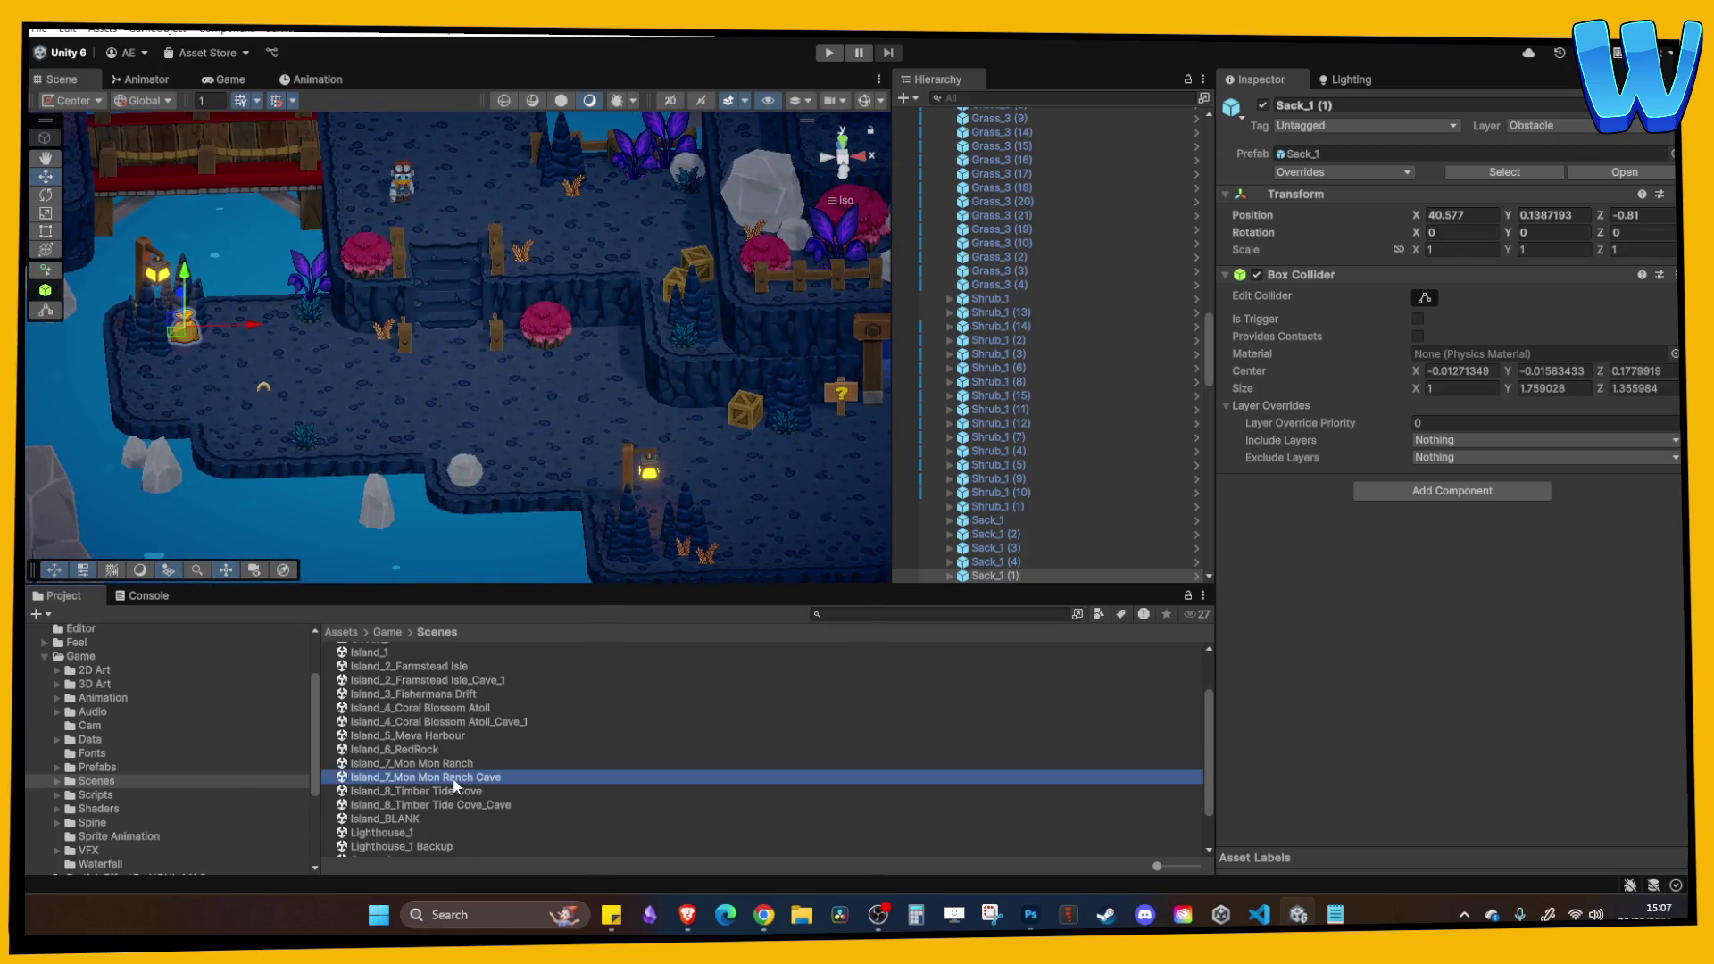
mouse_move(442, 458)
mouse_down()
mouse_move(419, 428)
mouse_move(642, 420)
mouse_move(432, 425)
mouse_up()
double_click(475, 805)
scroll(498, 418, down, 5)
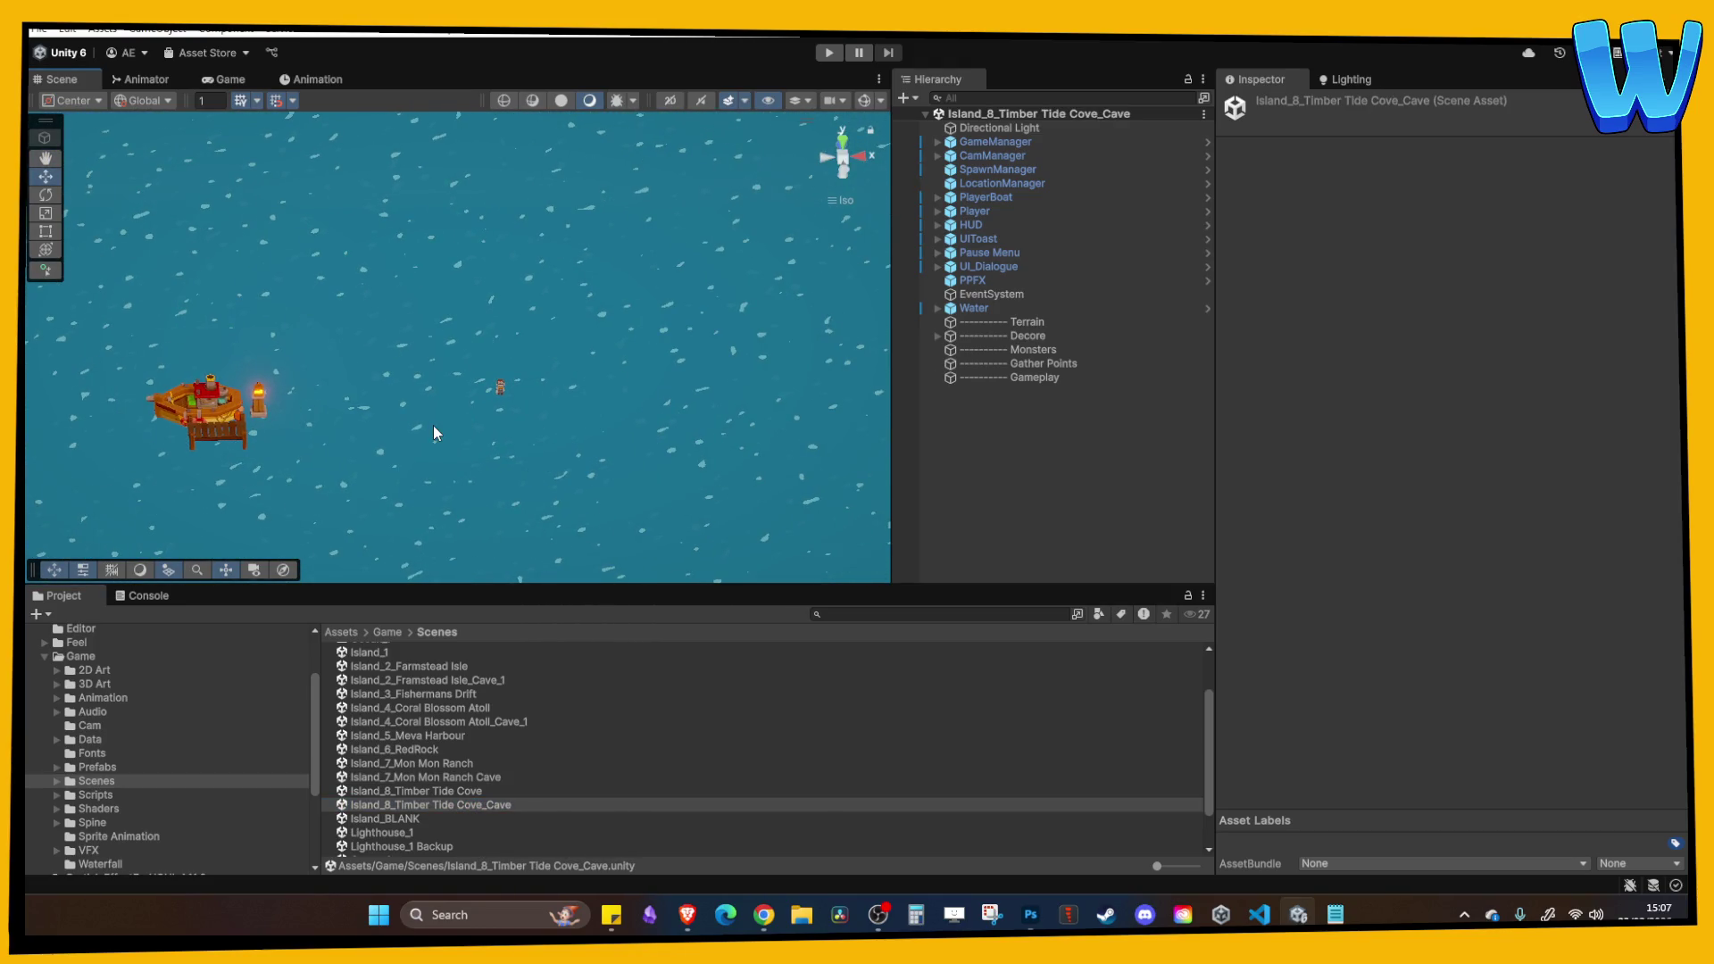
scroll(432, 424, up, 5)
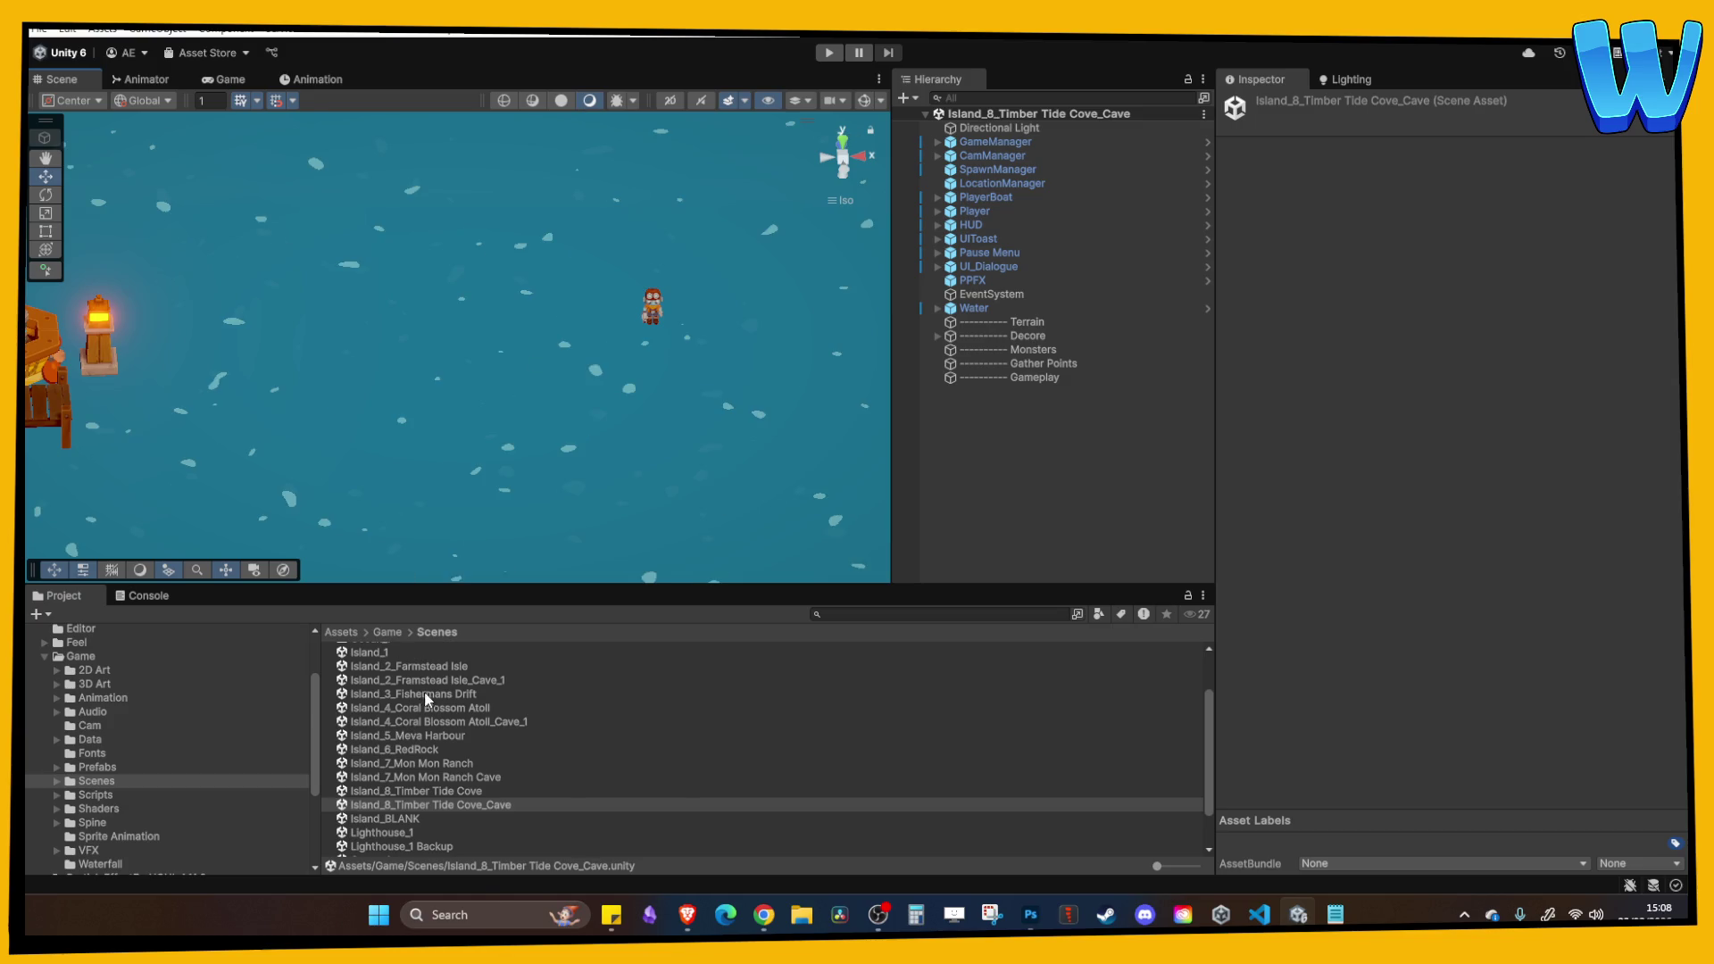
double_click(438, 669)
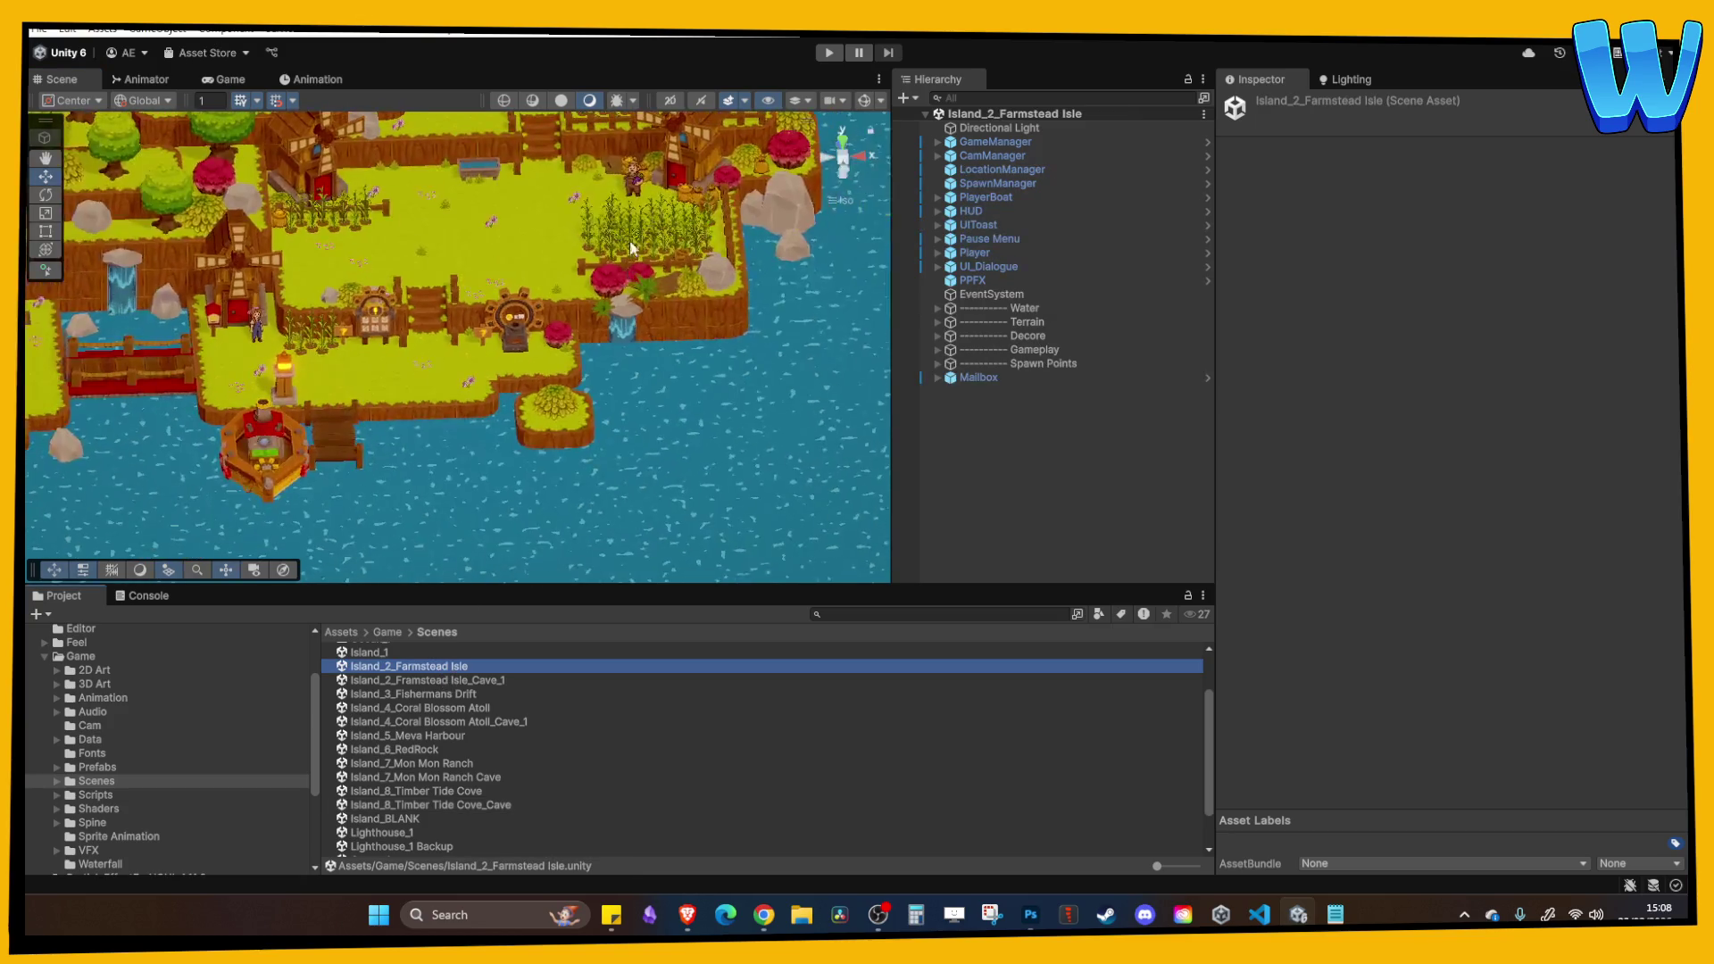
Frame the view on Farmstead Isle's windmill and start play mode.
click(444, 399)
key(f)
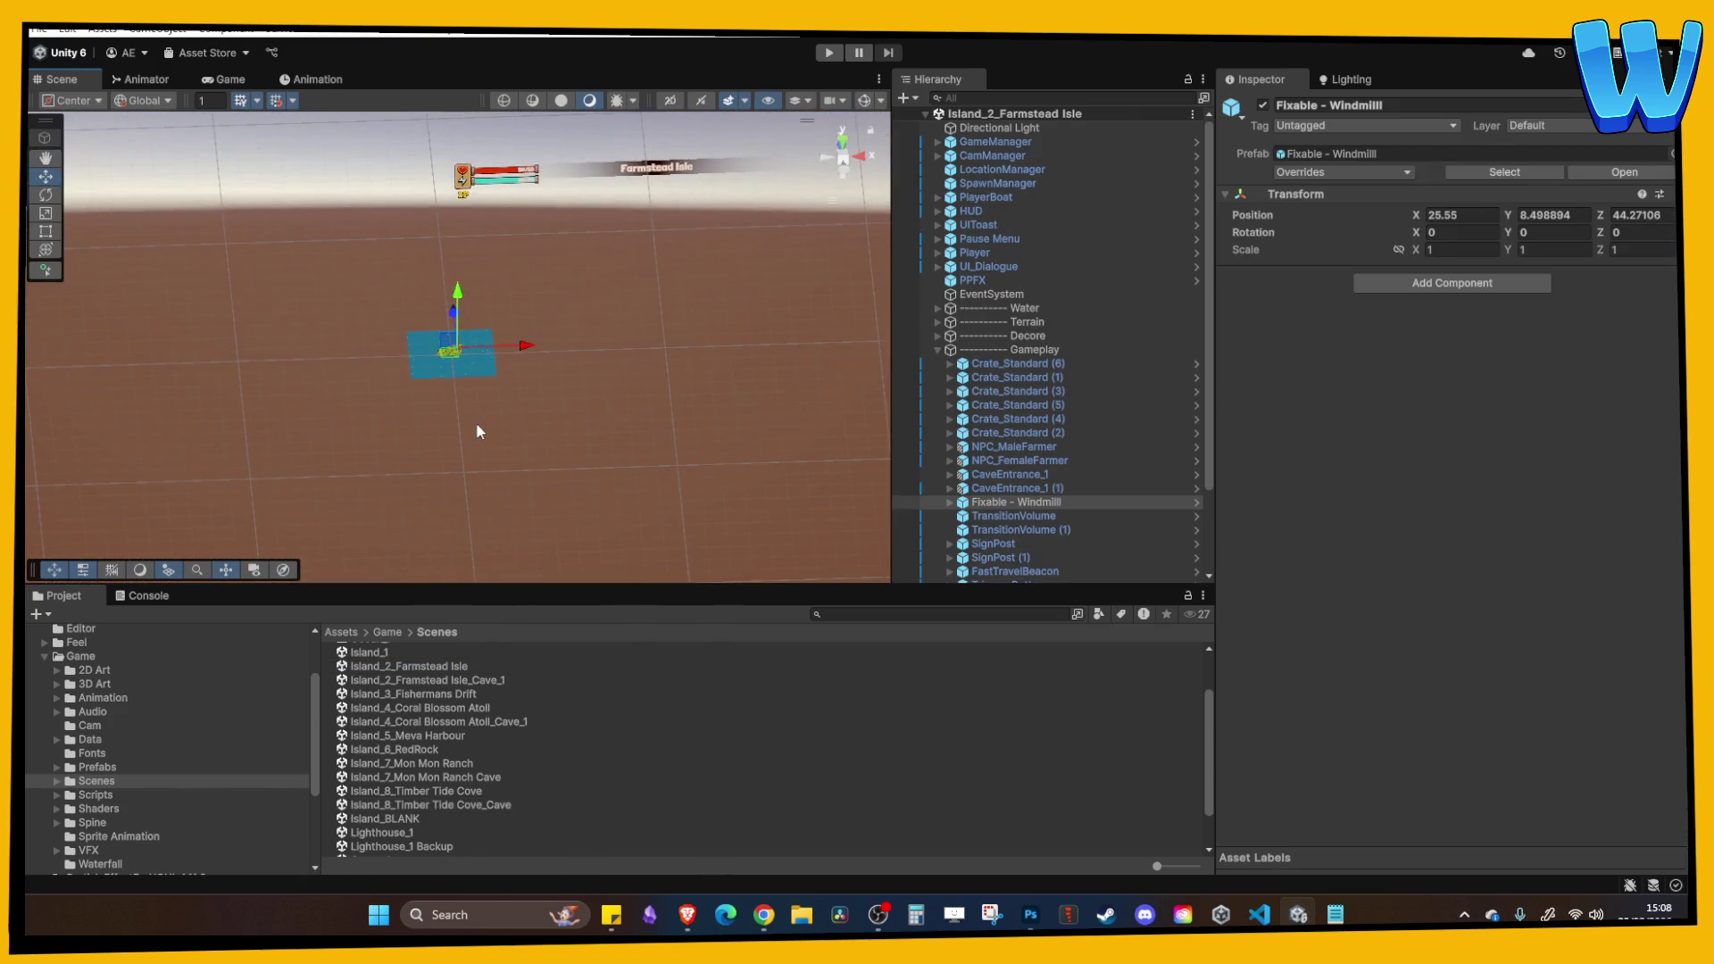
scroll(485, 410, down, 10)
key(f)
scroll(532, 352, down, 5)
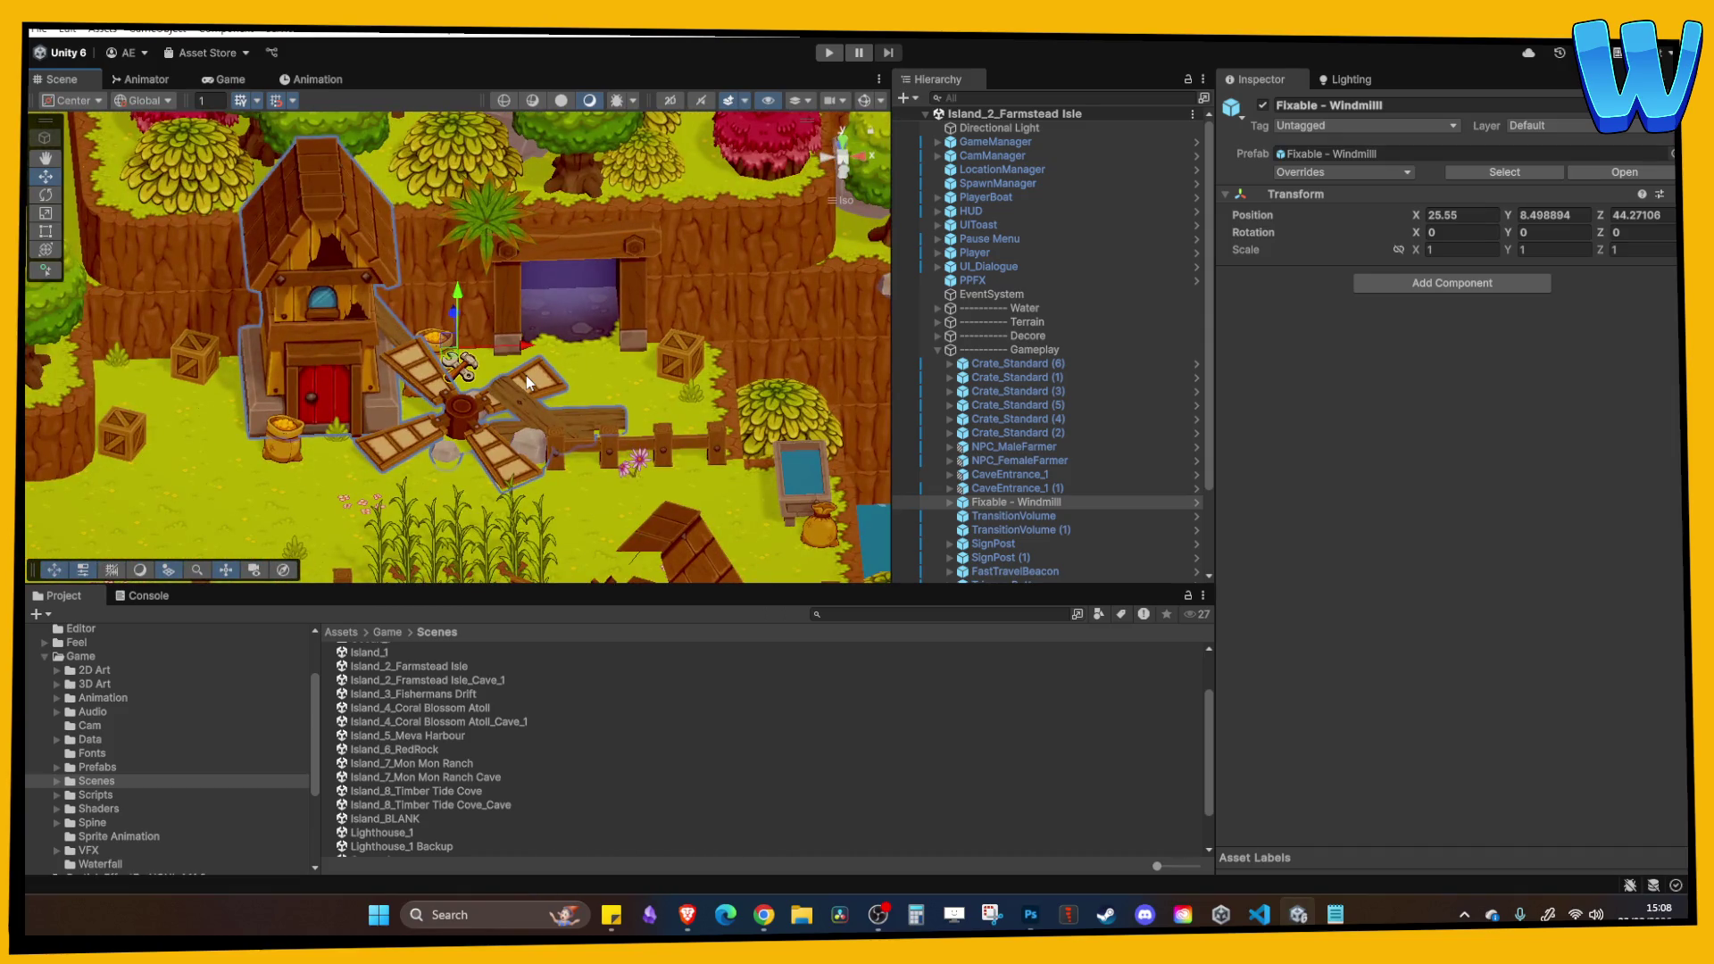
click(828, 52)
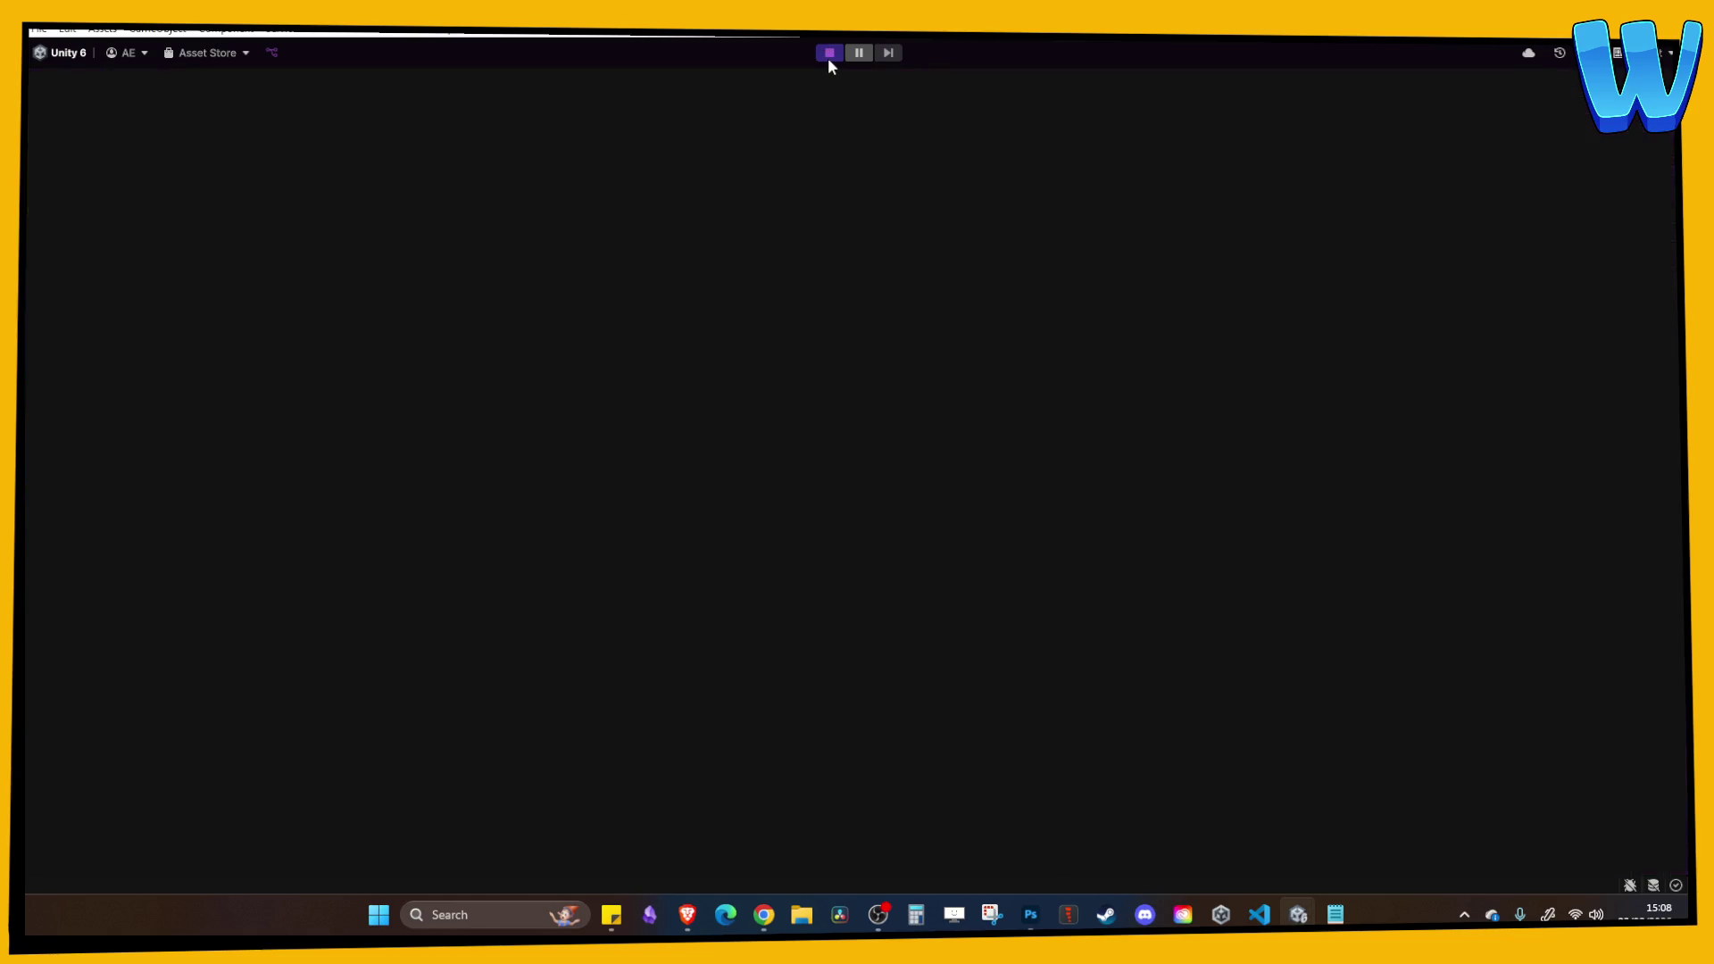
Walk the character past the waterfall pool, over the wooden bridge and past the crabs.
key(w)
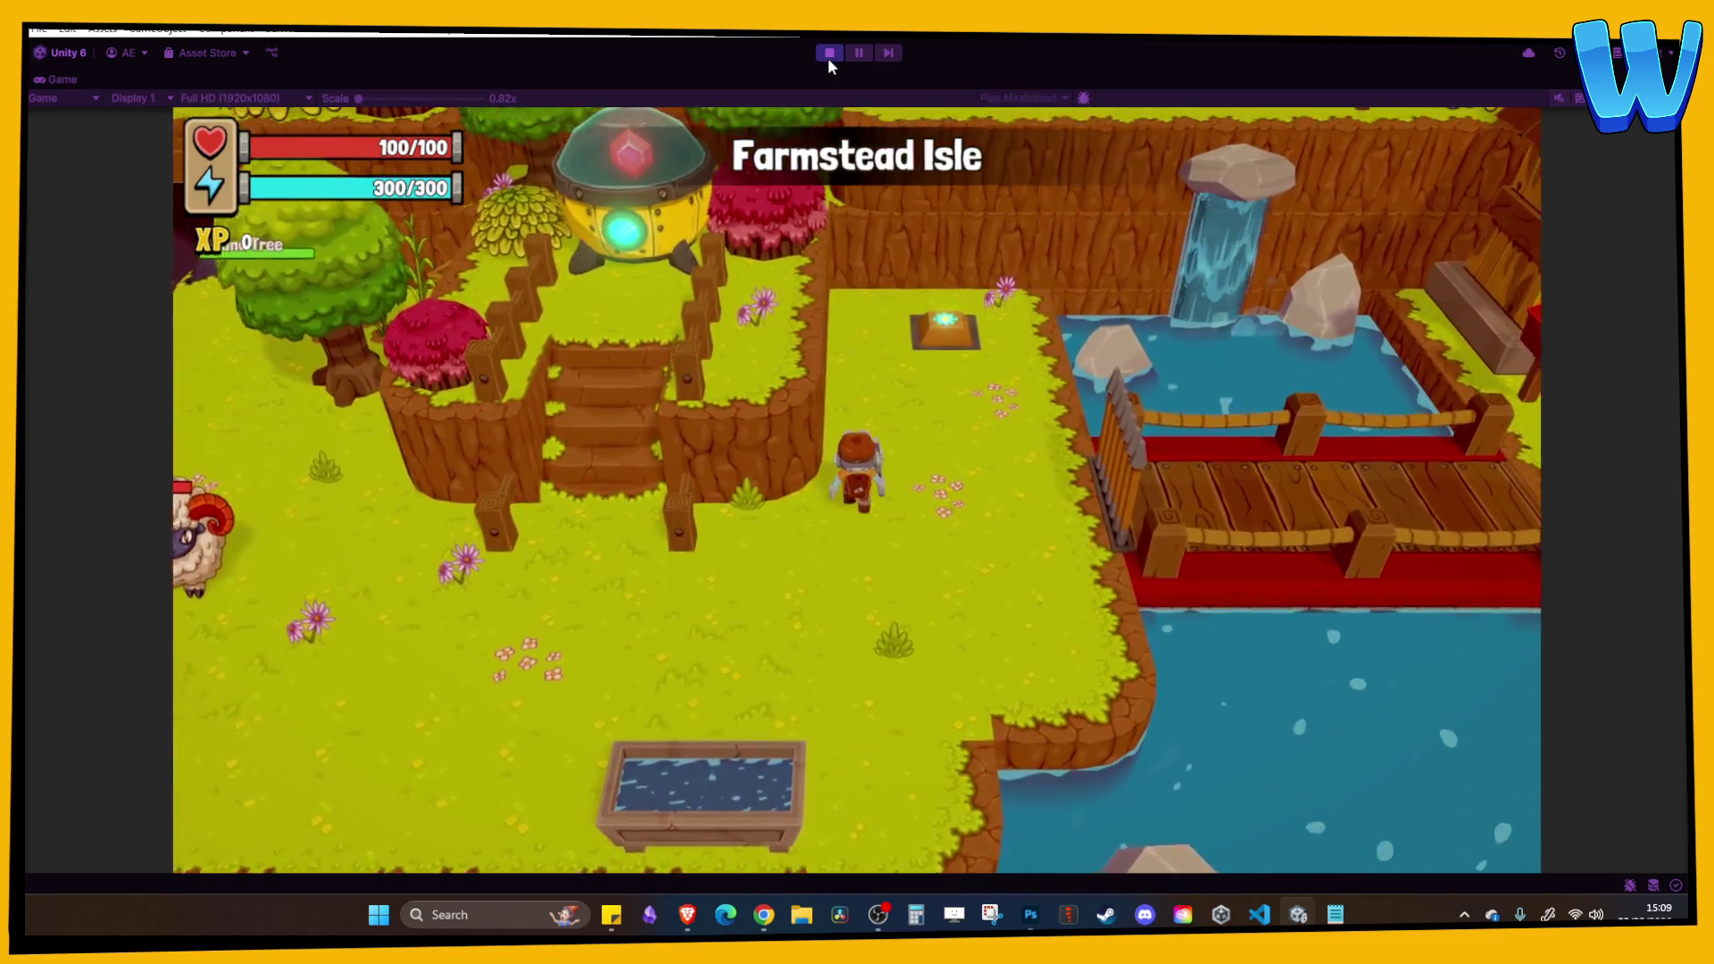
key(w)
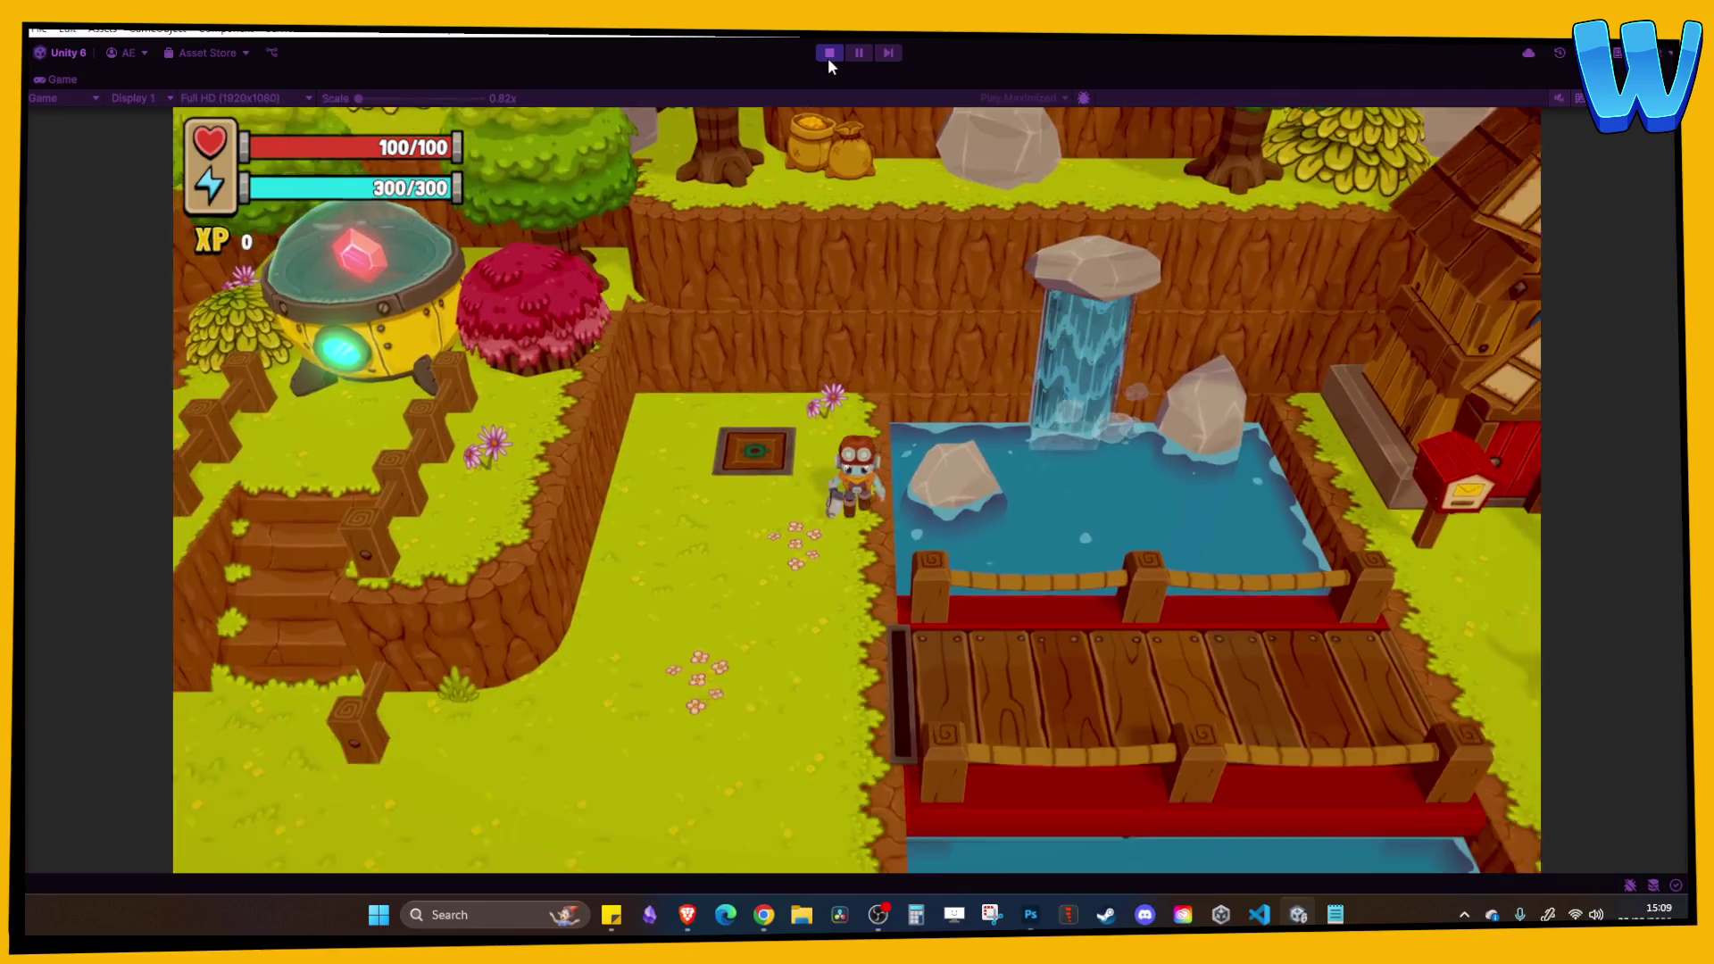
key(d)
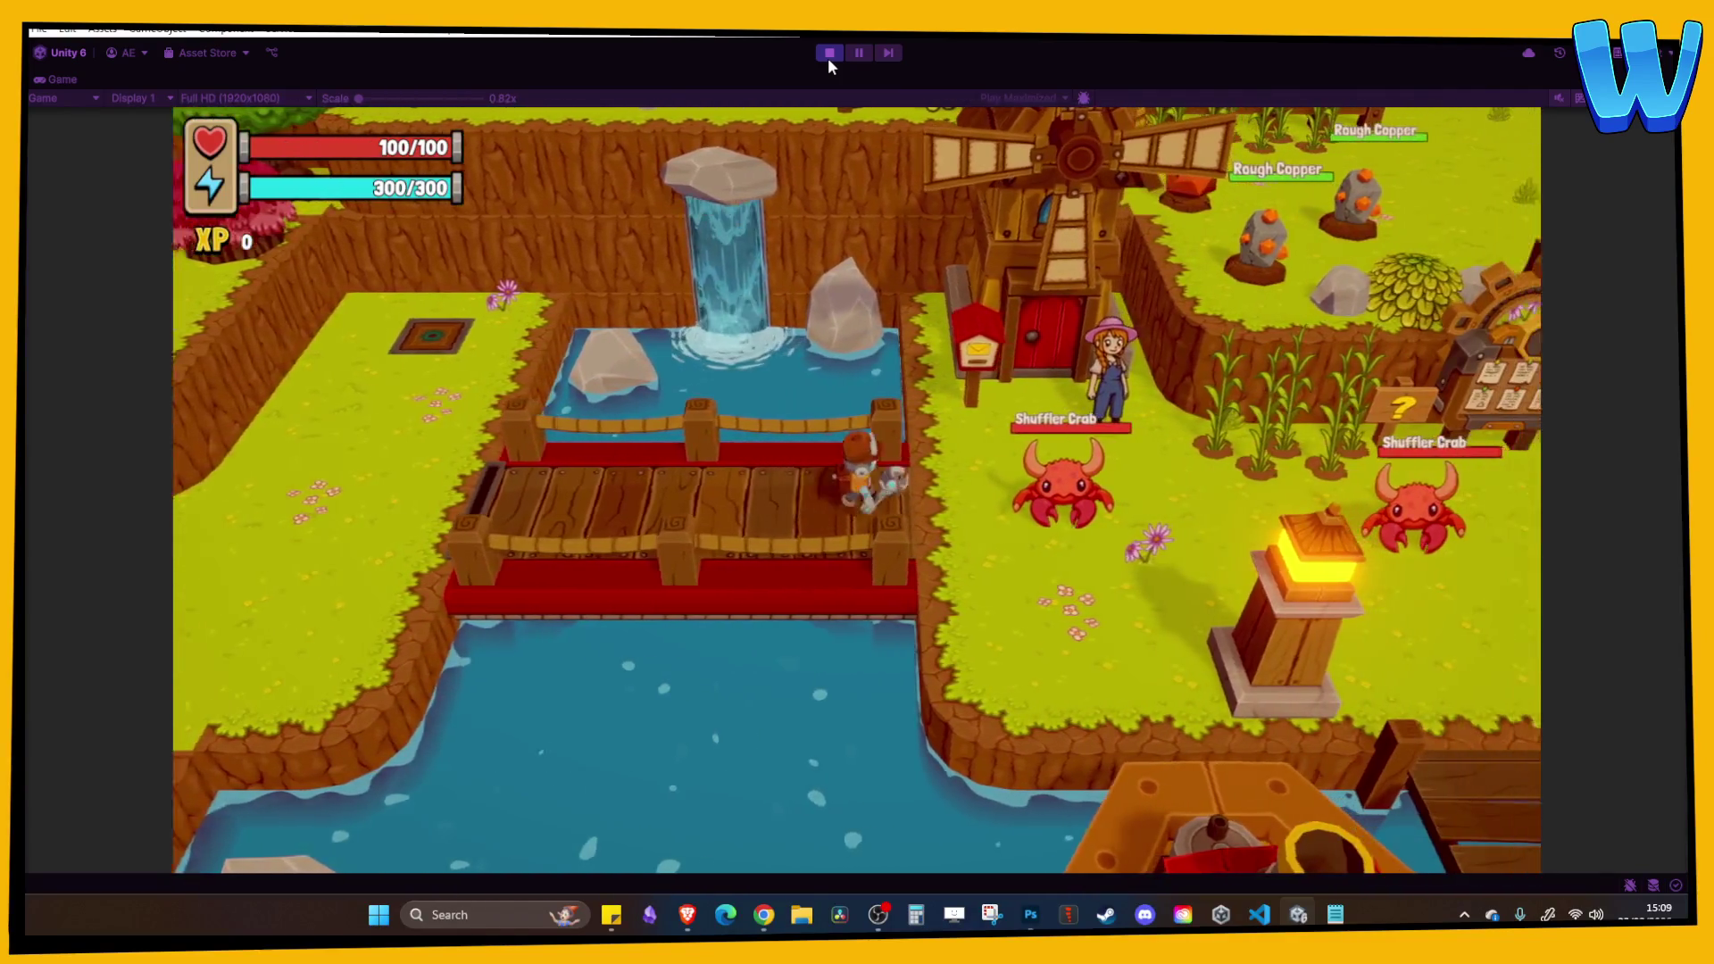
key(d)
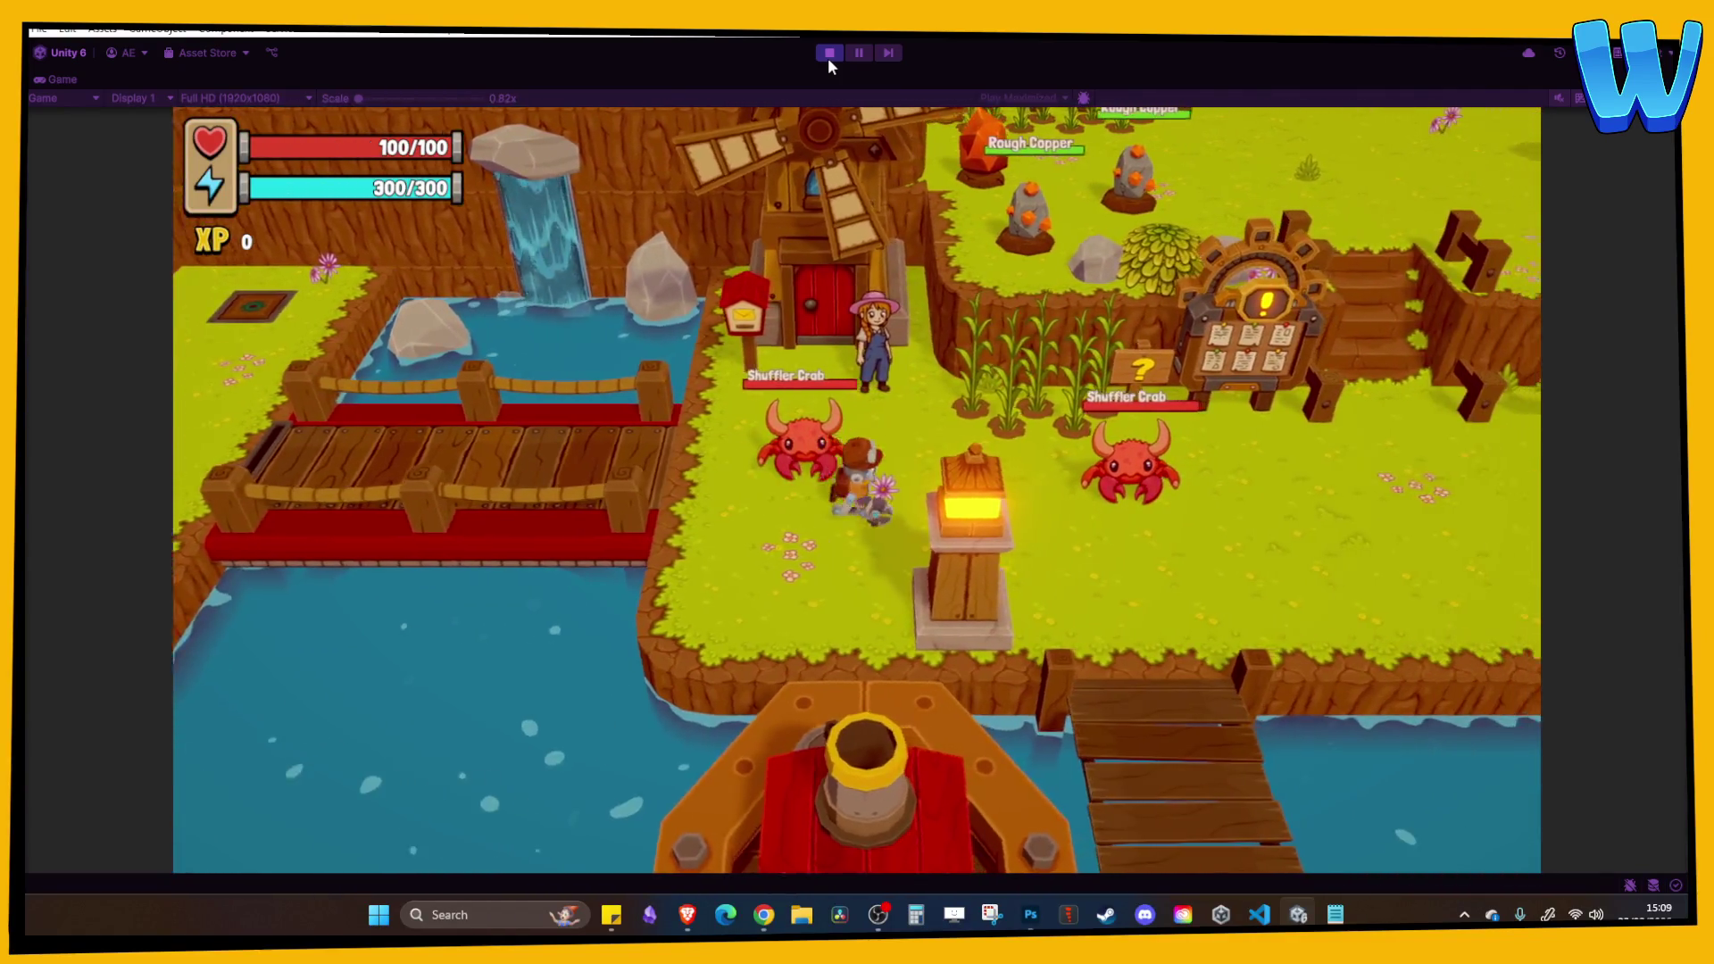
key(d)
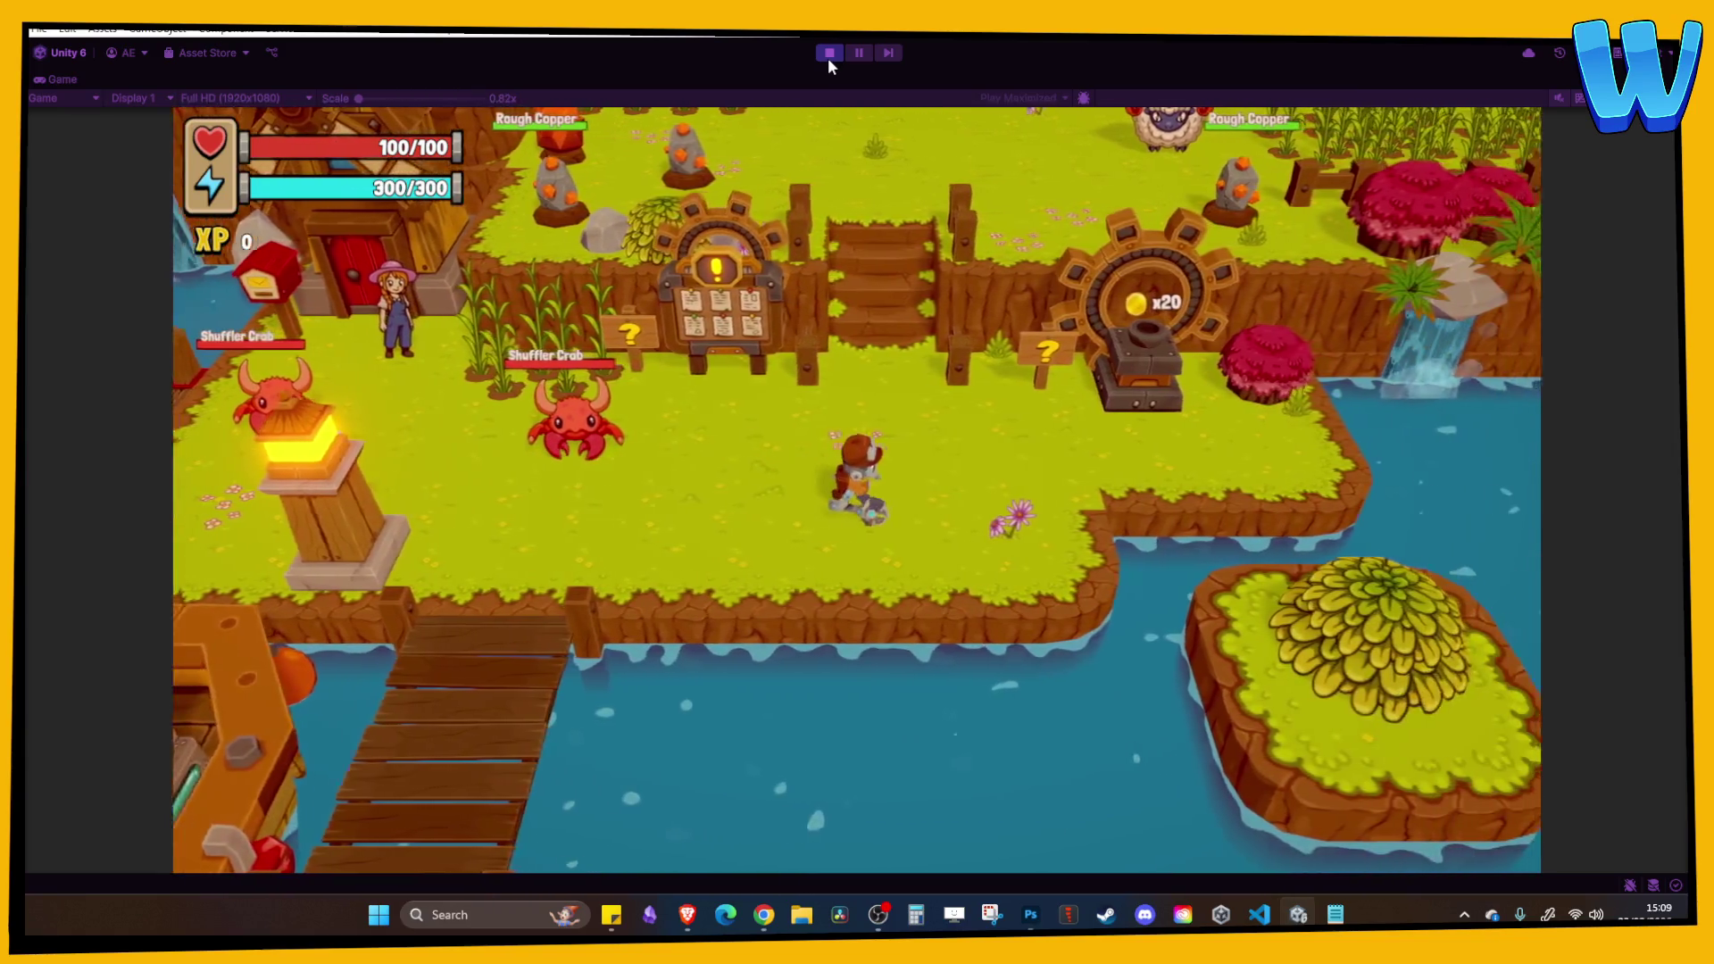
Climb the stairs past the rams to the broken windmill, then stop play mode.
key(w)
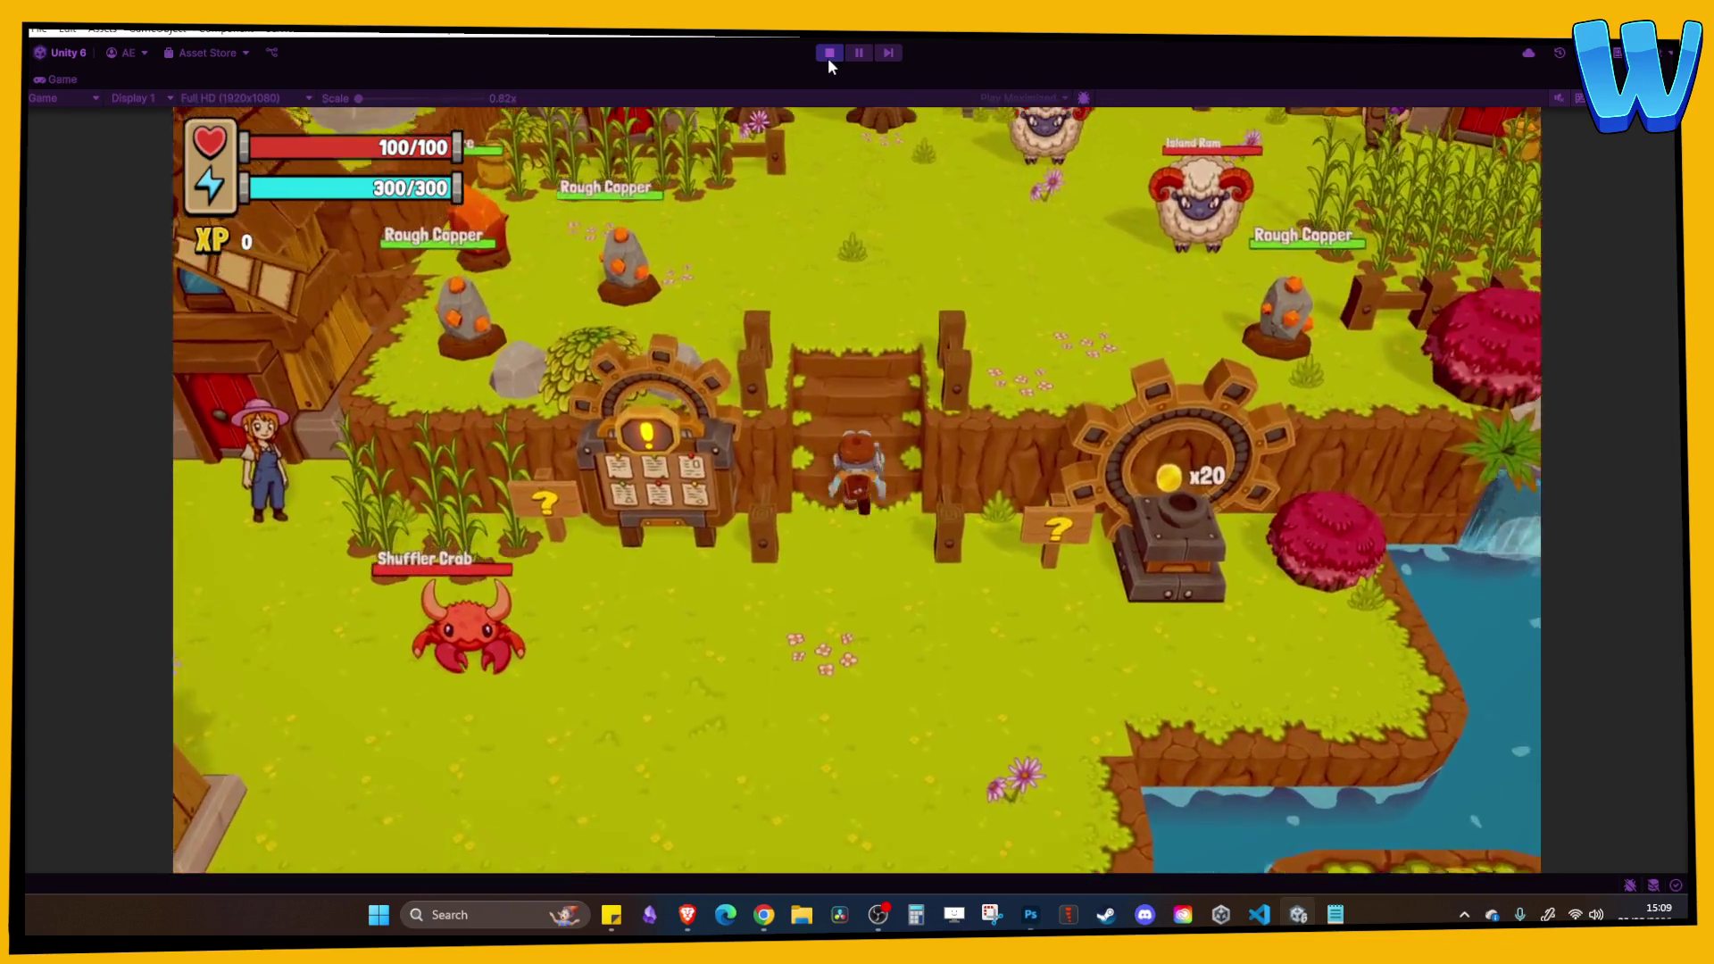
key(w)
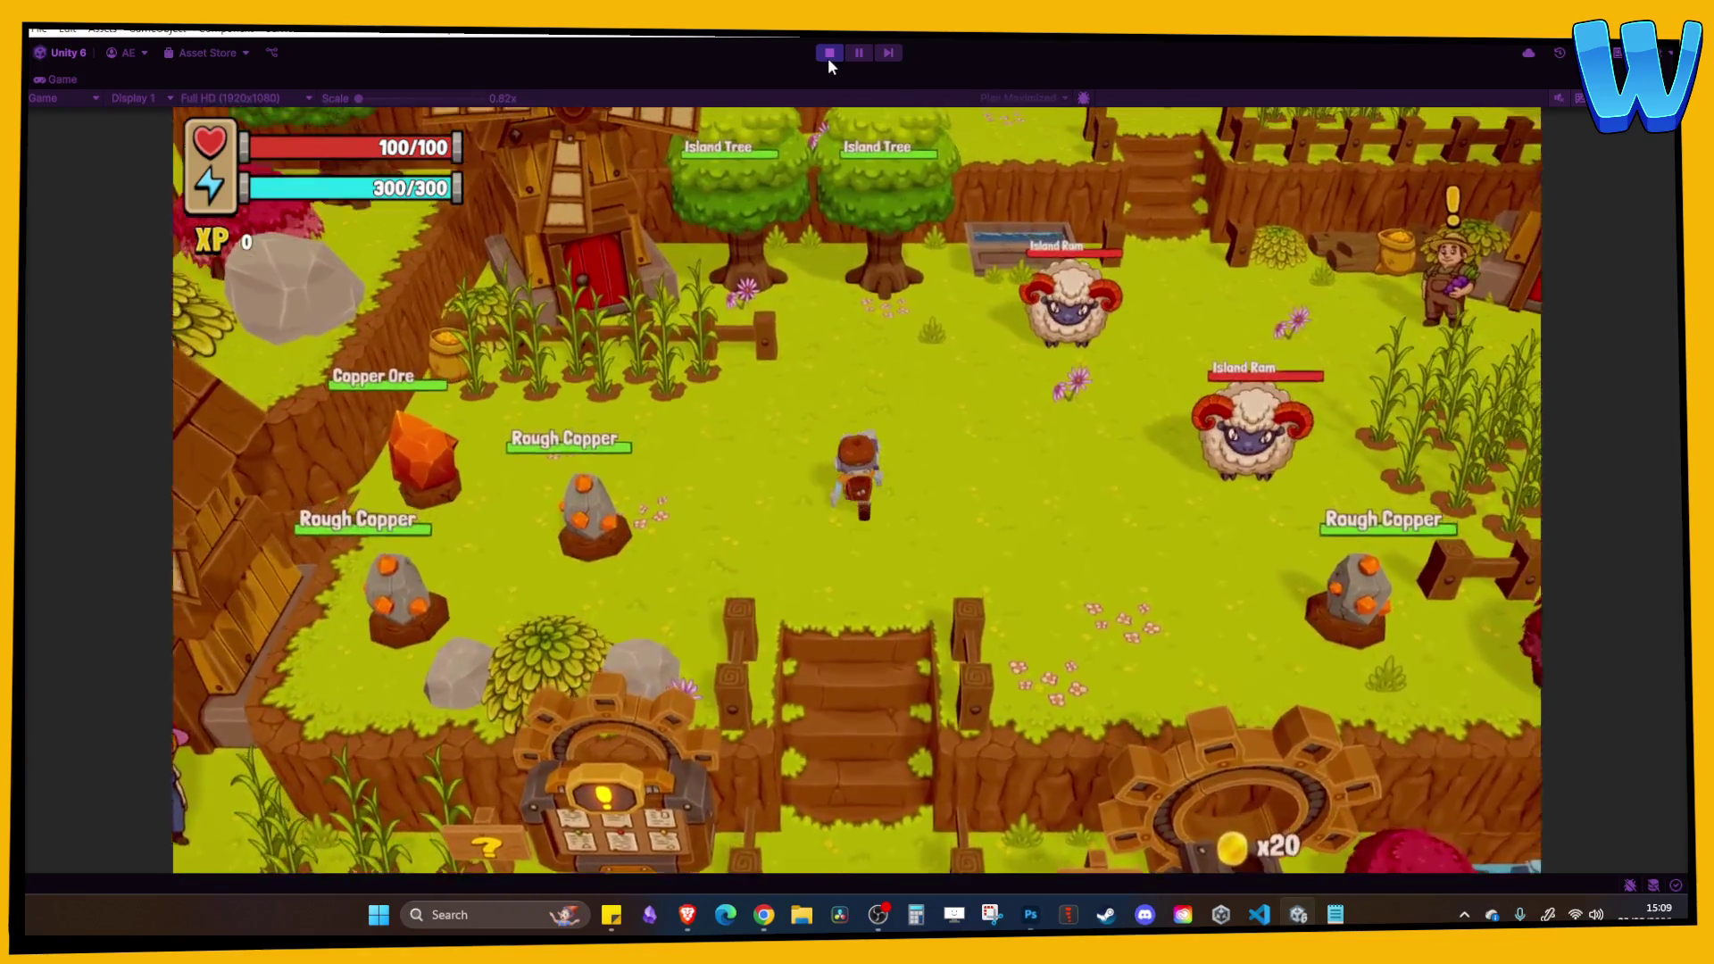
key(w)
key(d)
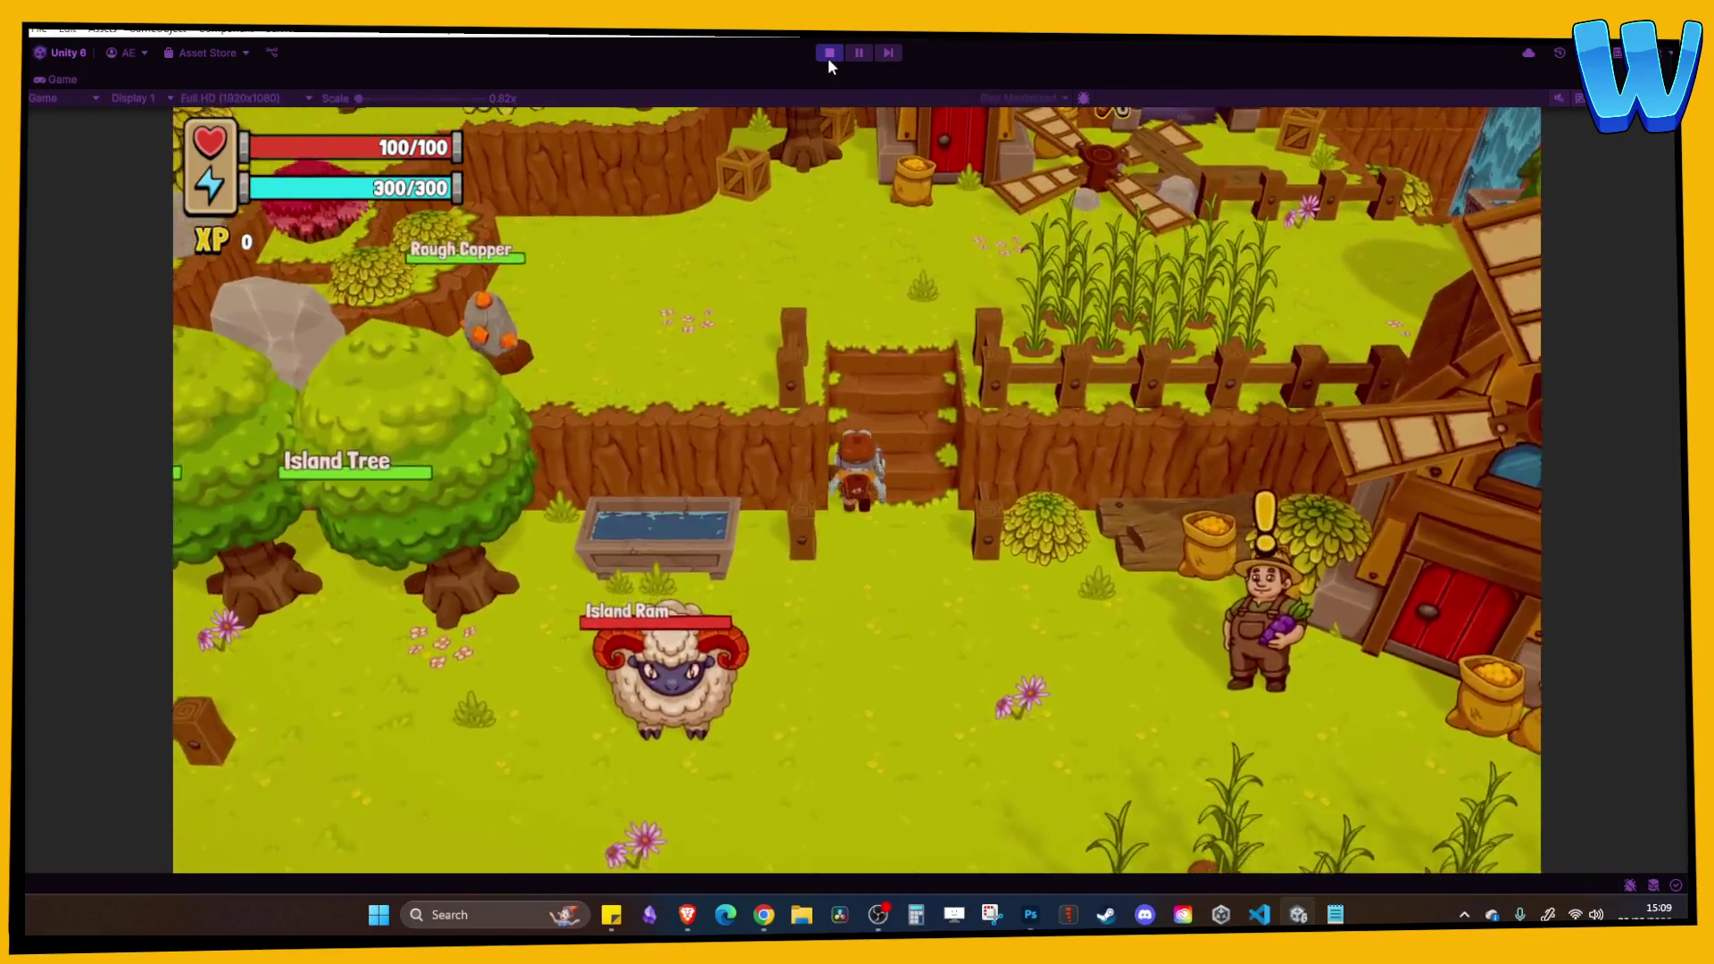
key(w)
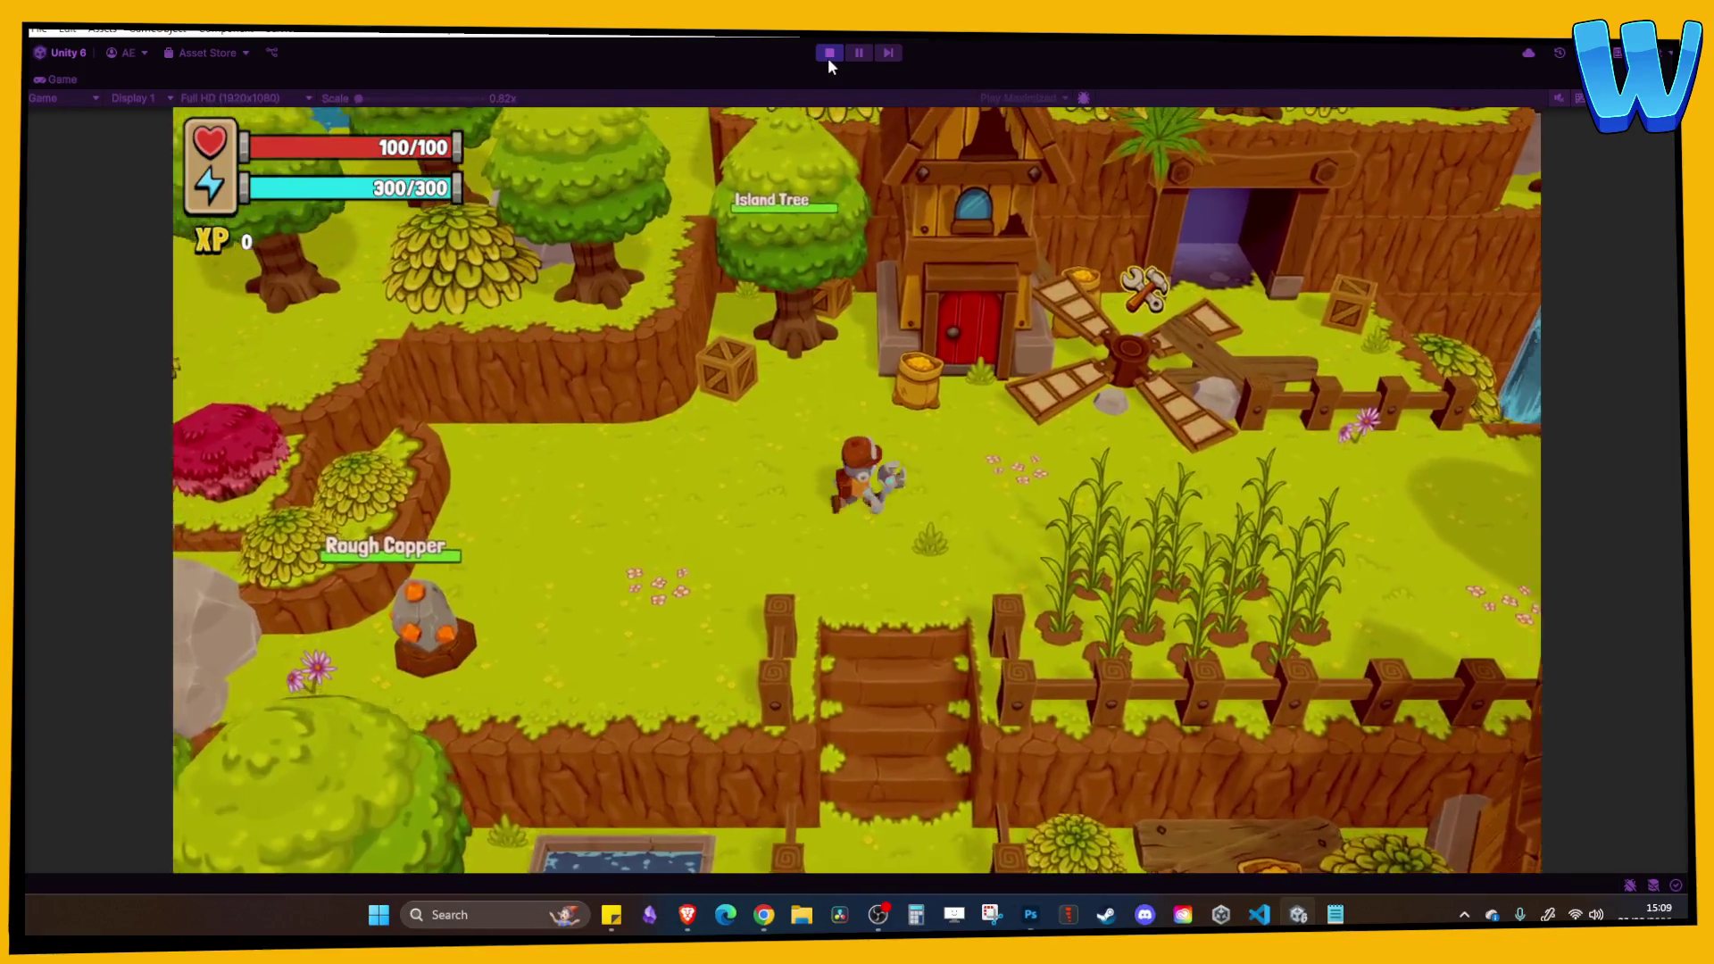
key(d)
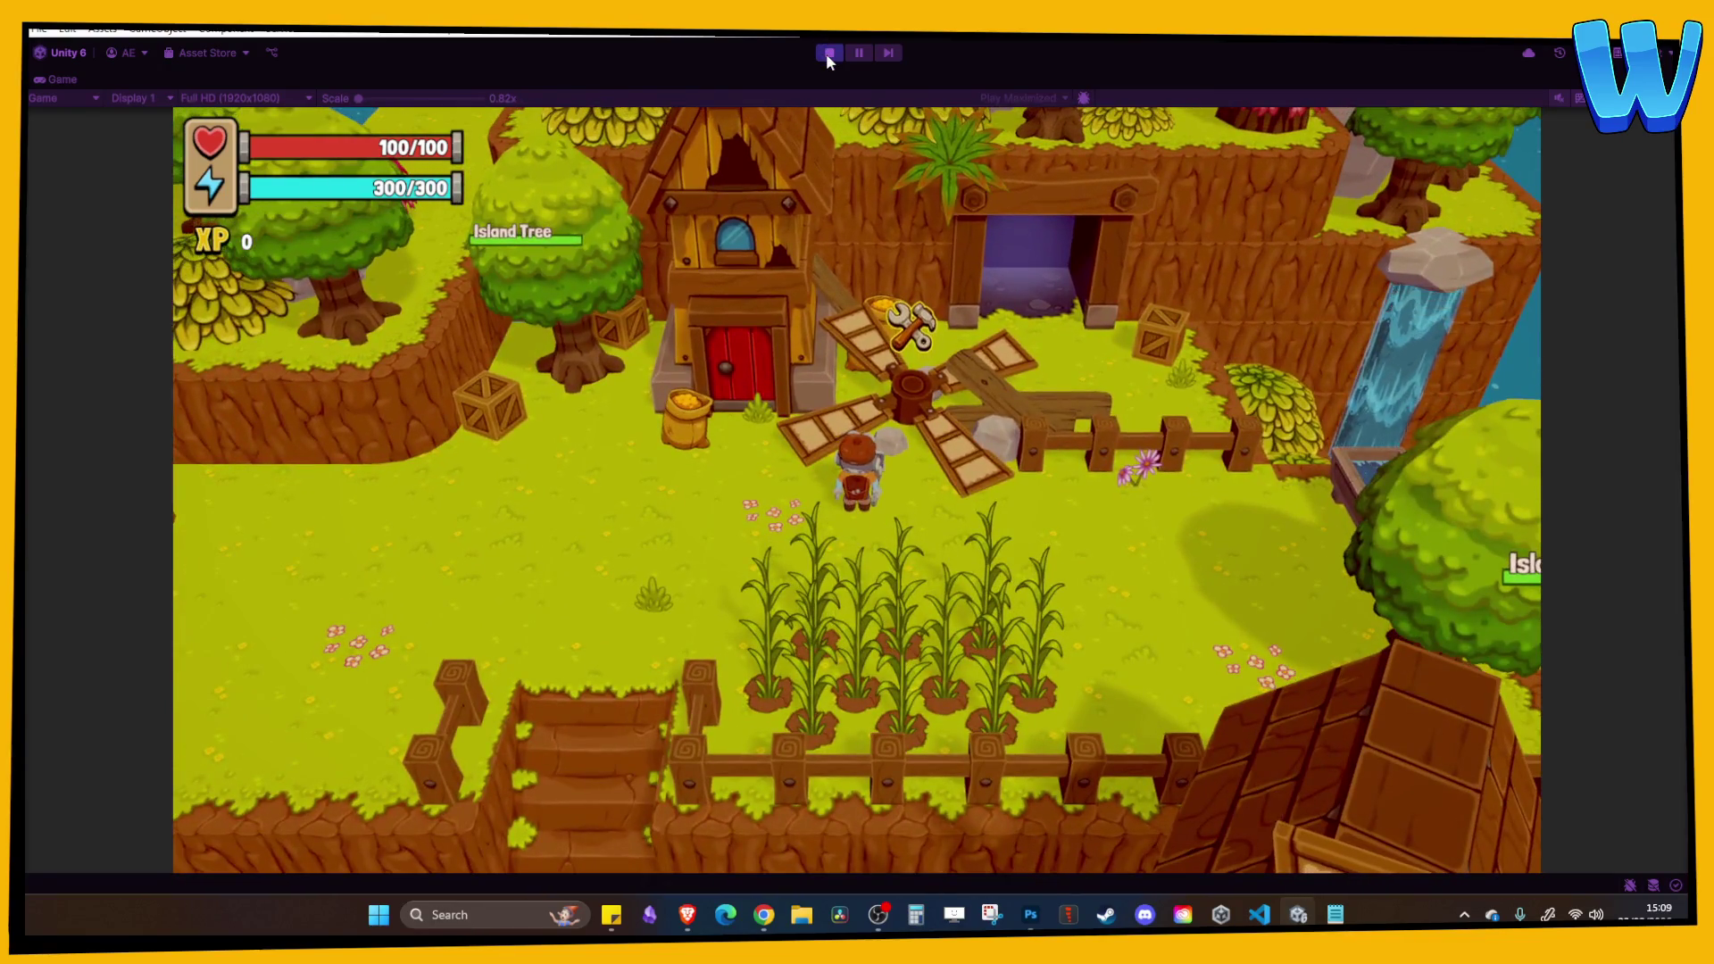
click(829, 52)
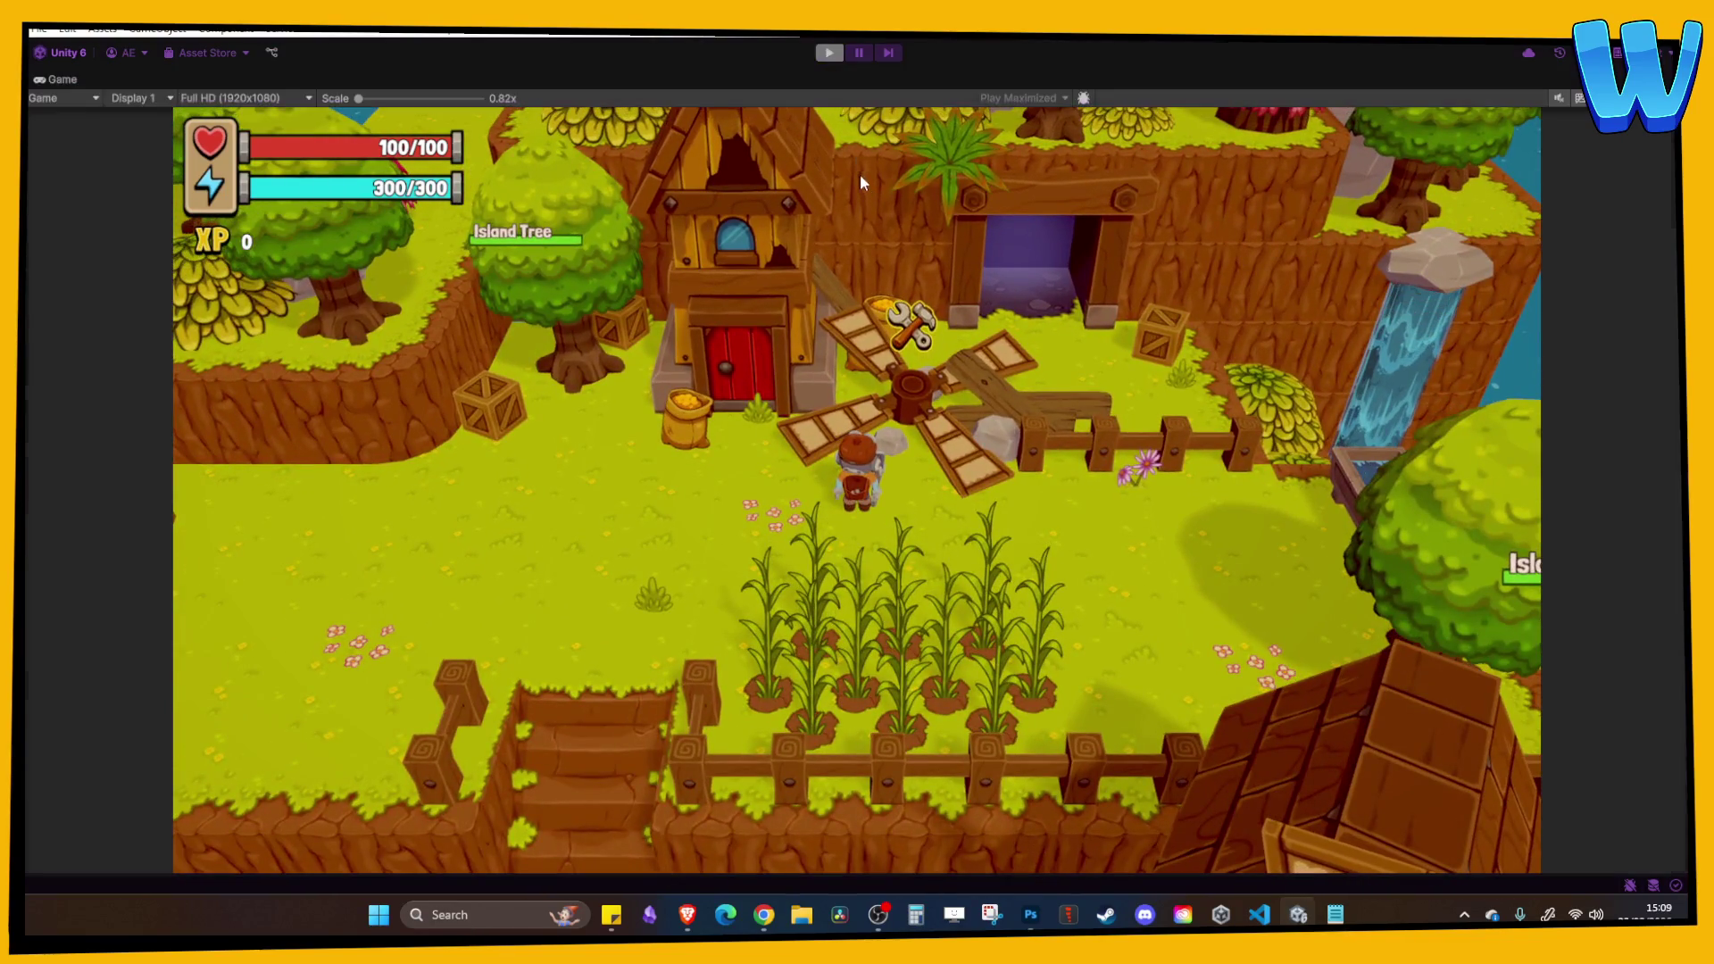
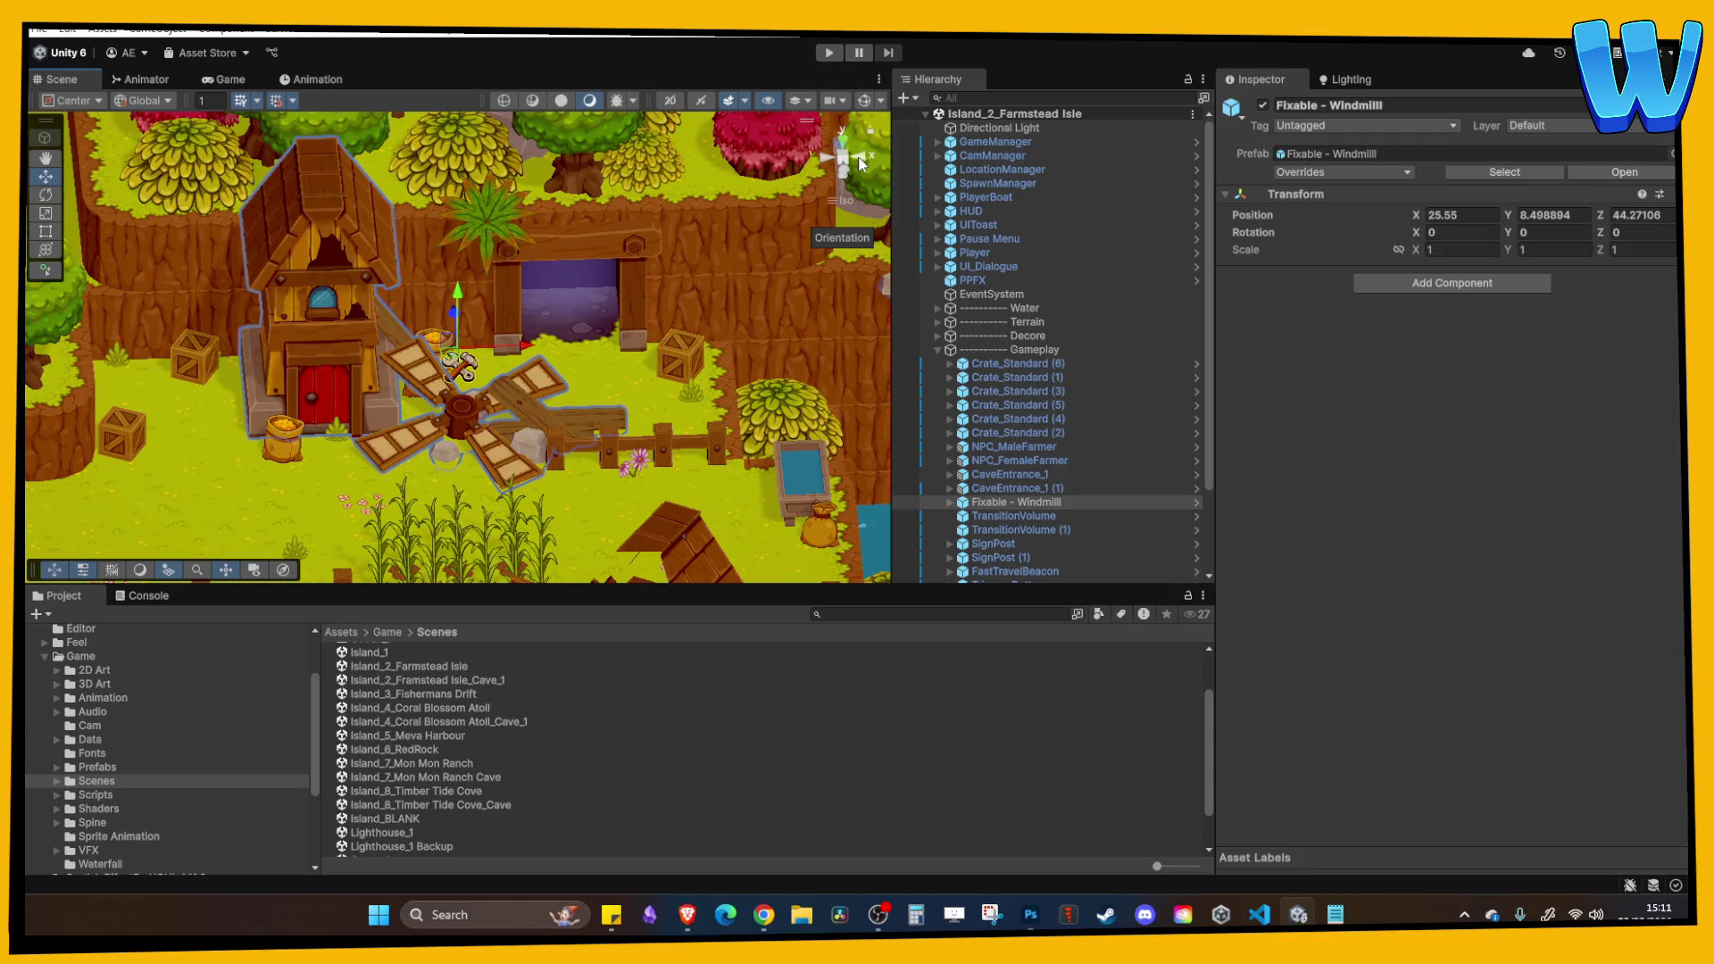
Open the Island_2_Framstead Isle_Cave_1 scene after briefly opening Island_8_Timber Tide Cove_Cave.
scroll(522, 365, down, 5)
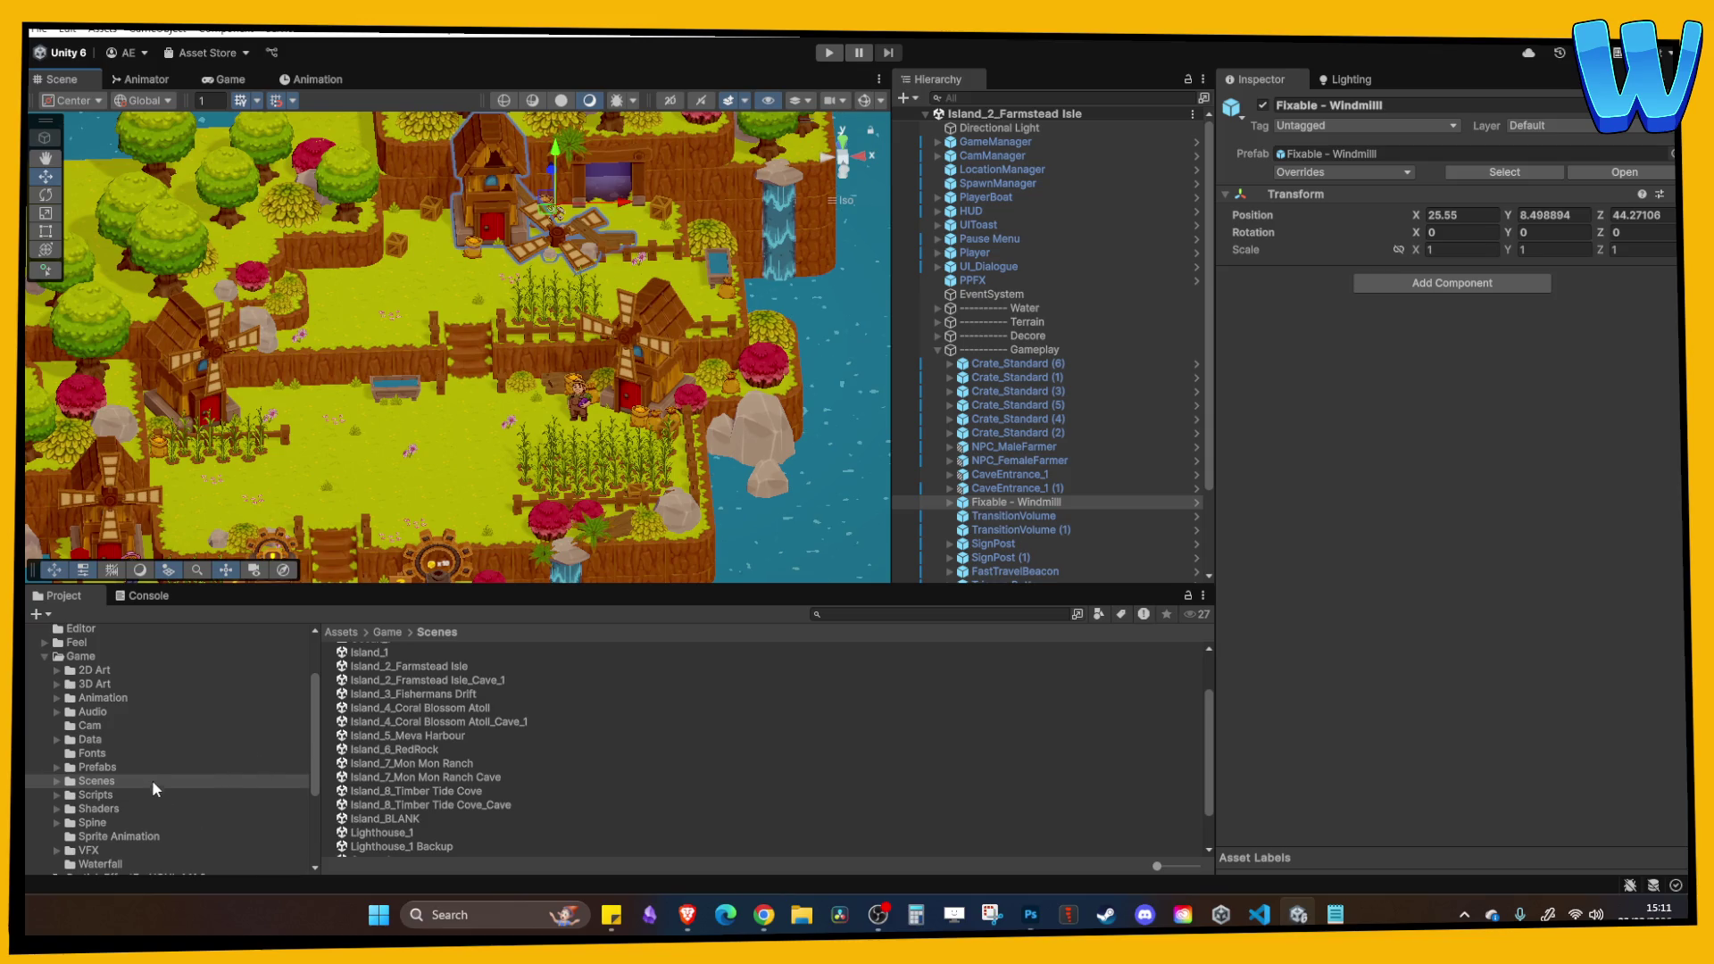
drag(415, 384, 333, 531)
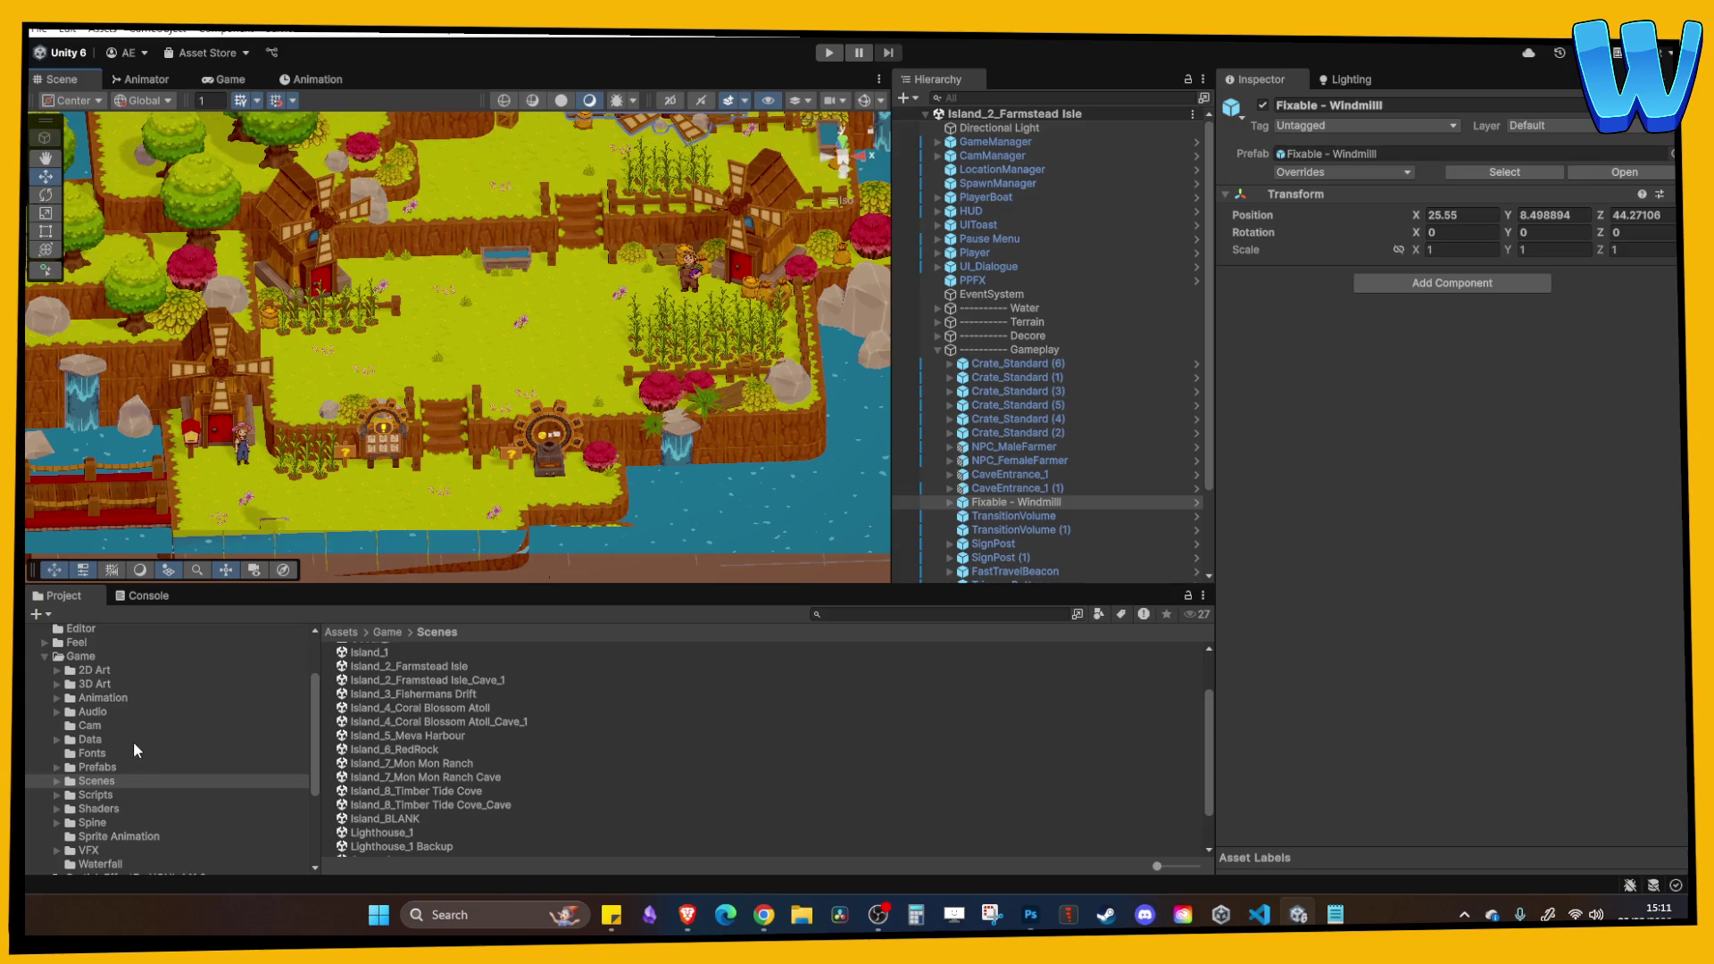
click(426, 805)
double_click(427, 805)
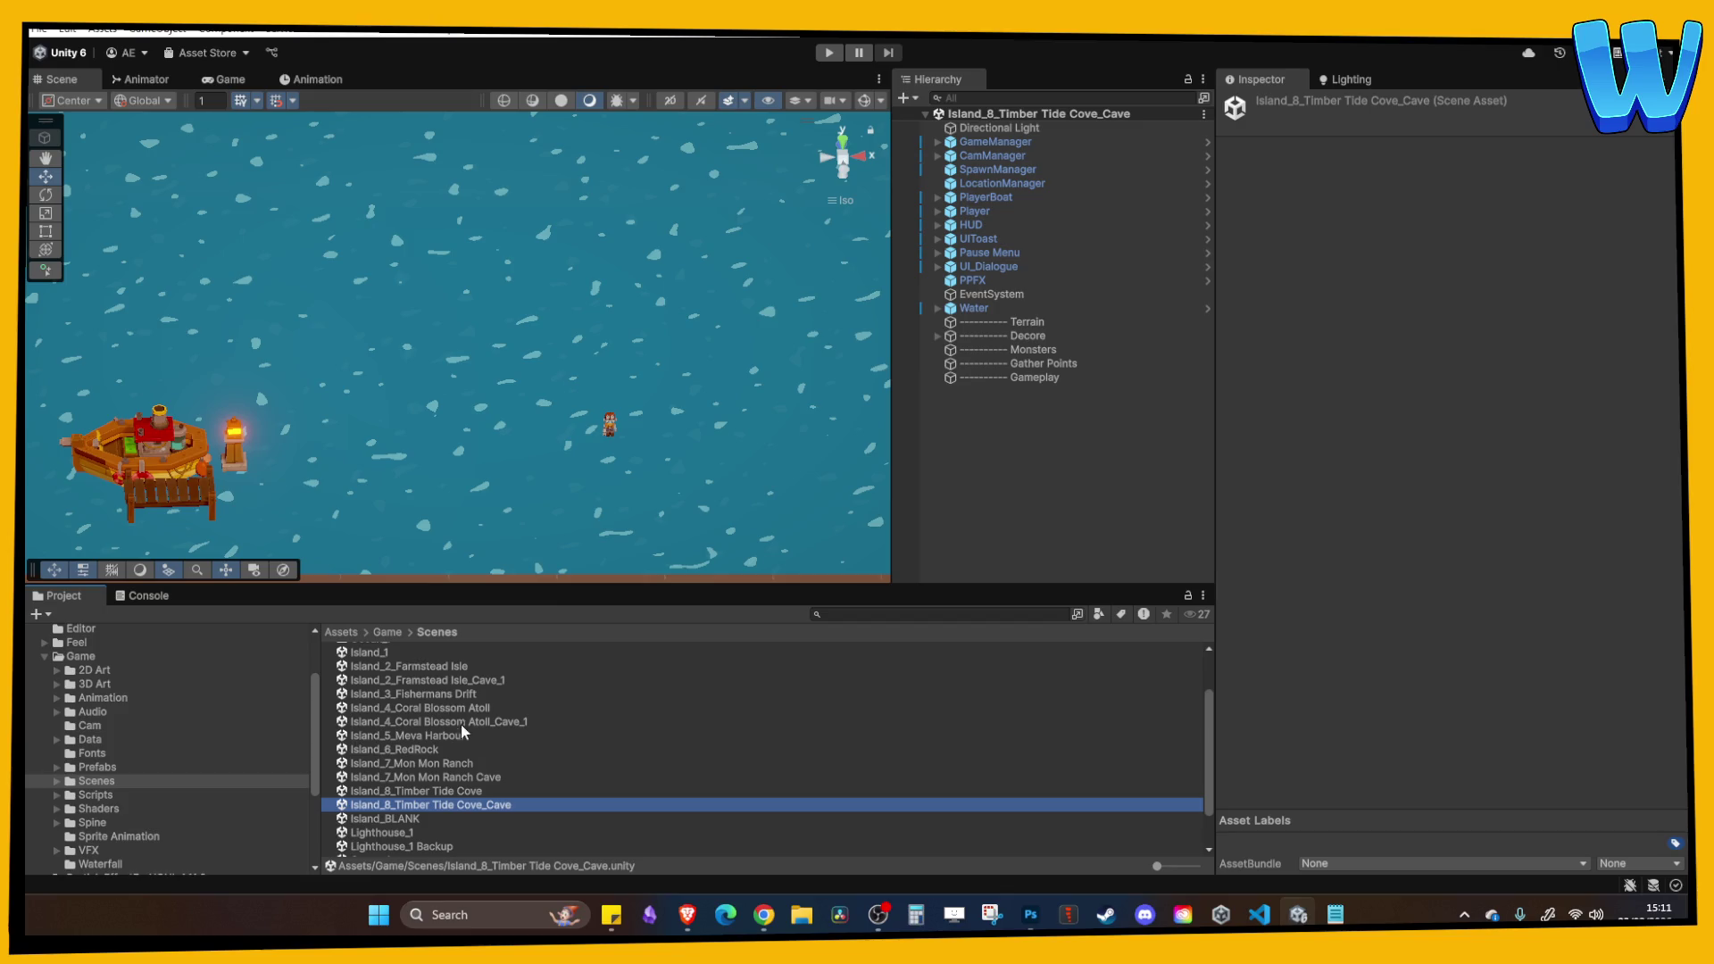
click(448, 683)
double_click(448, 683)
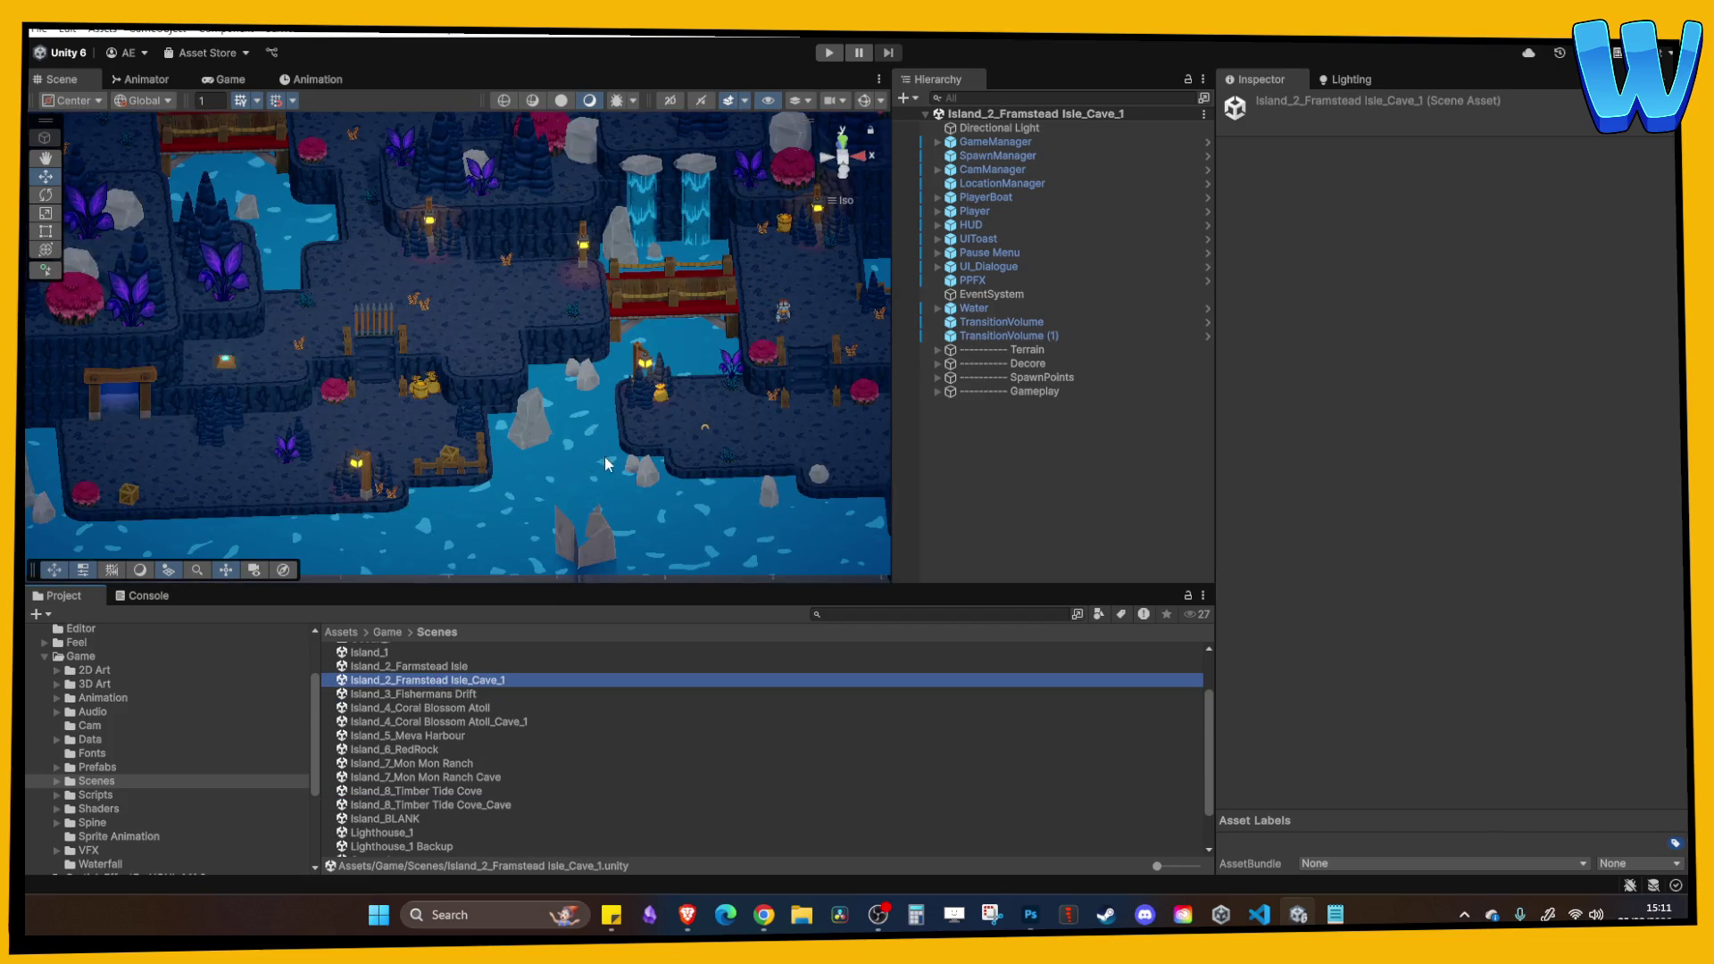
Select the blue cave corner tile, its neighbouring floor tile and the stairs together.
click(379, 479)
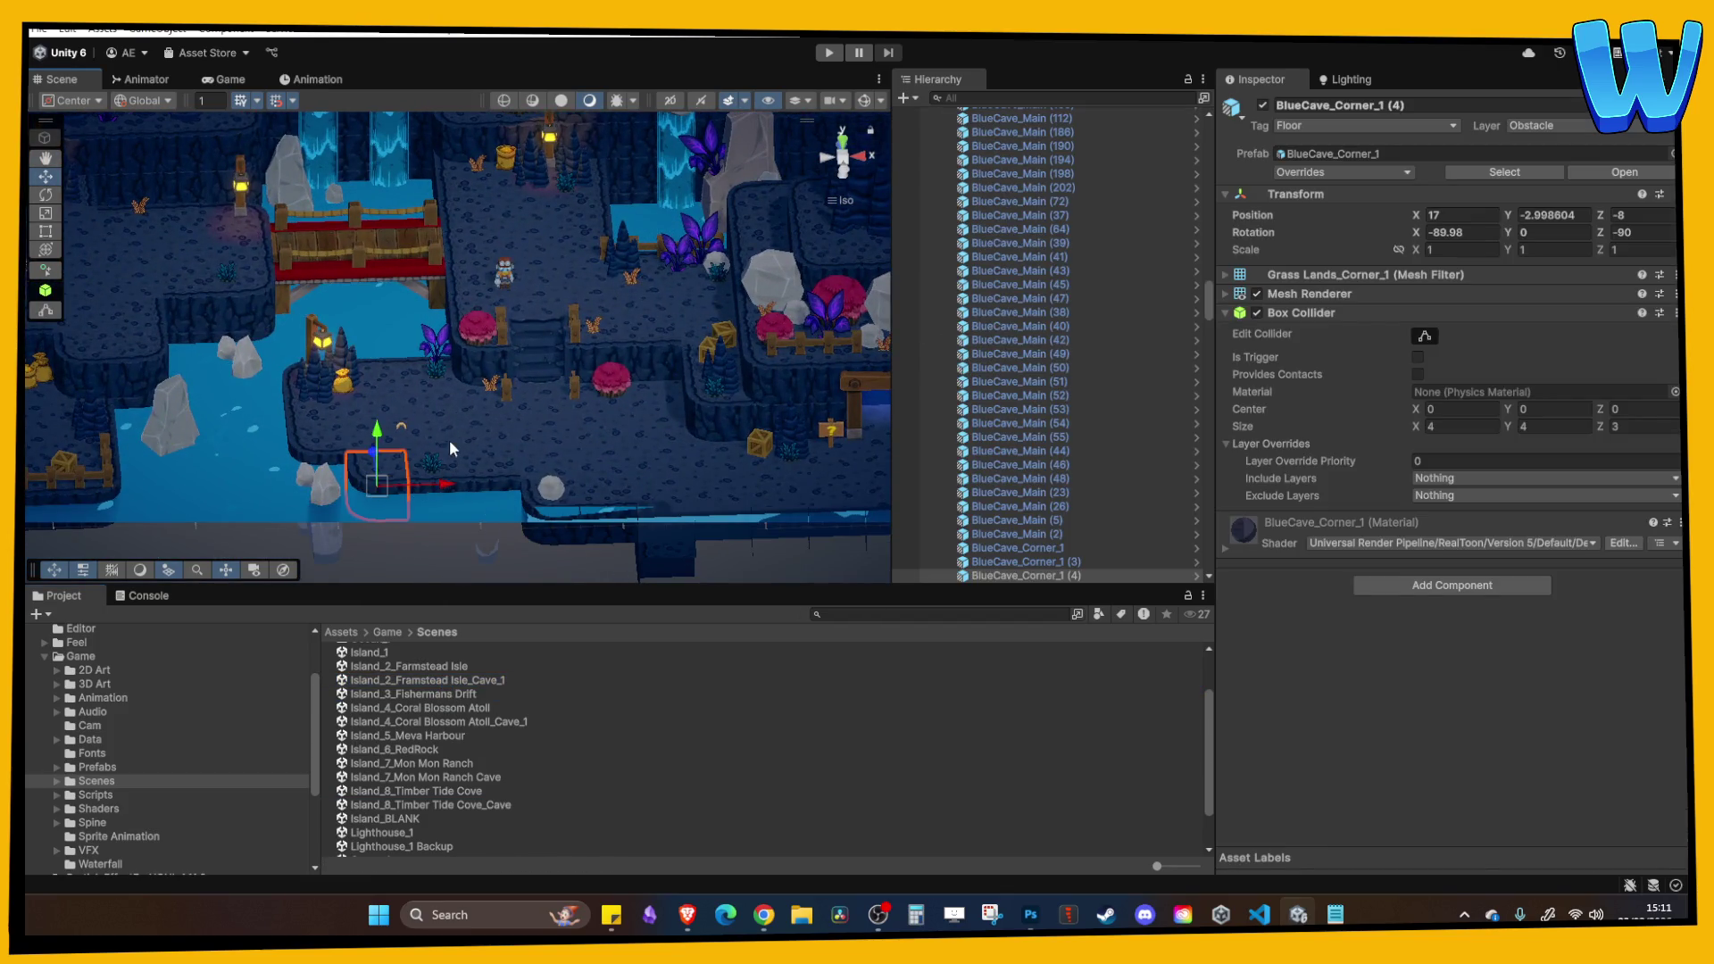
ctrl+click(443, 484)
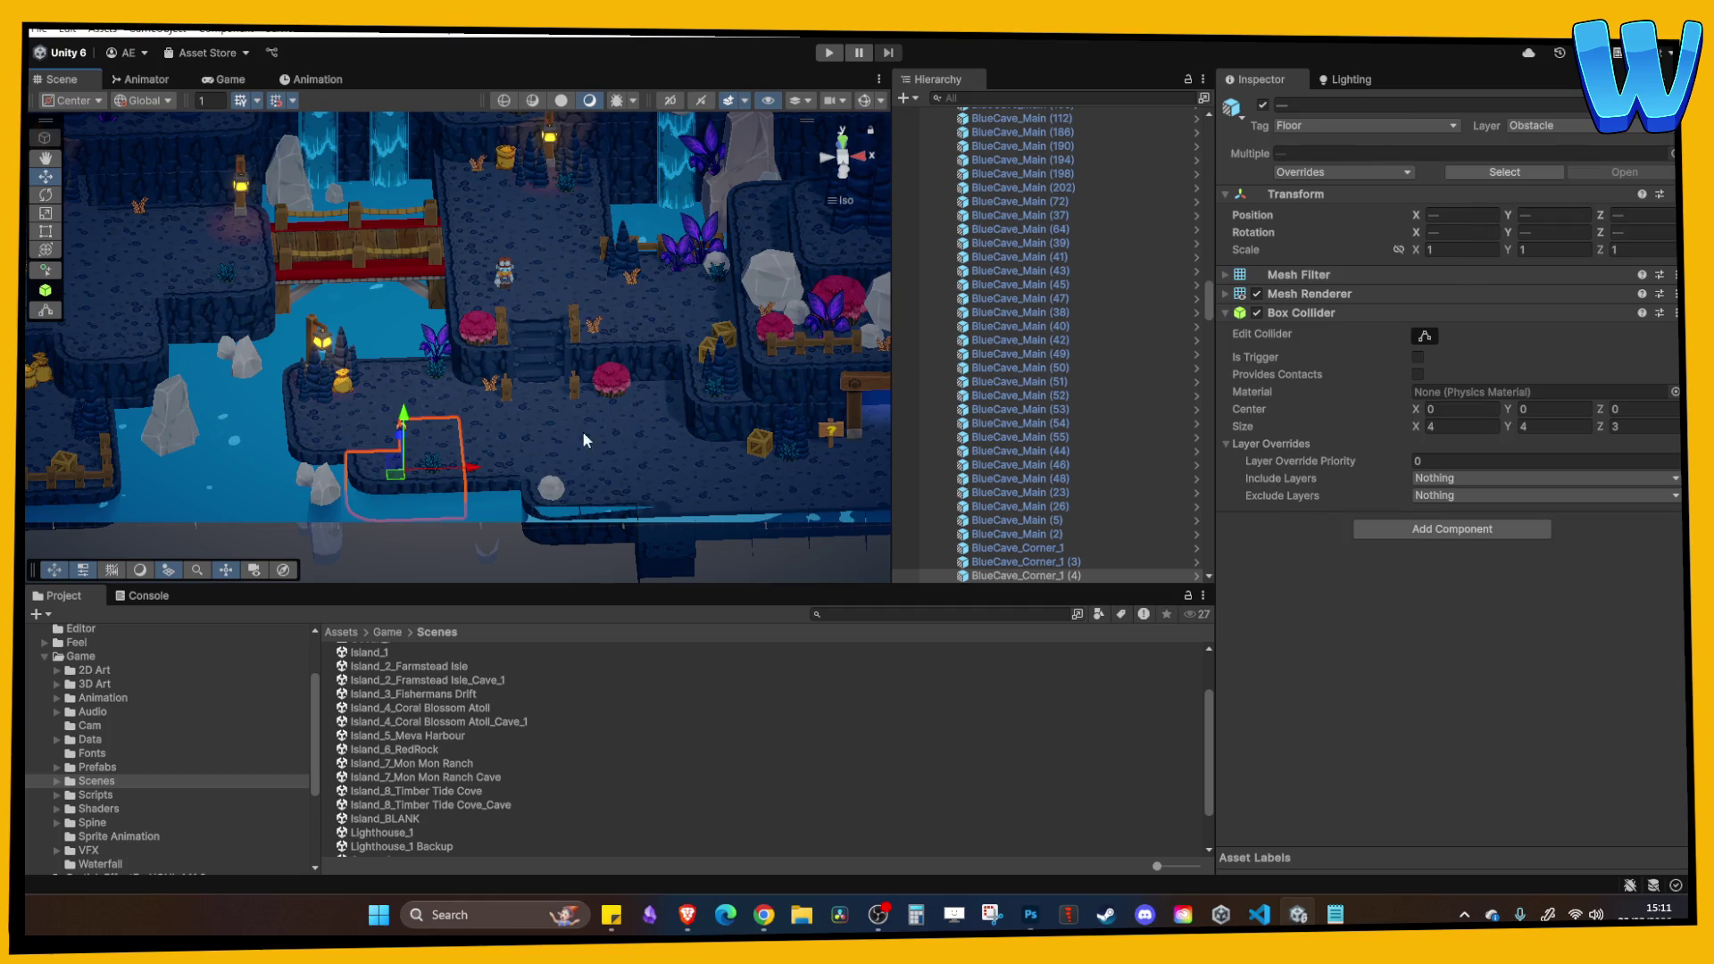
ctrl+click(548, 345)
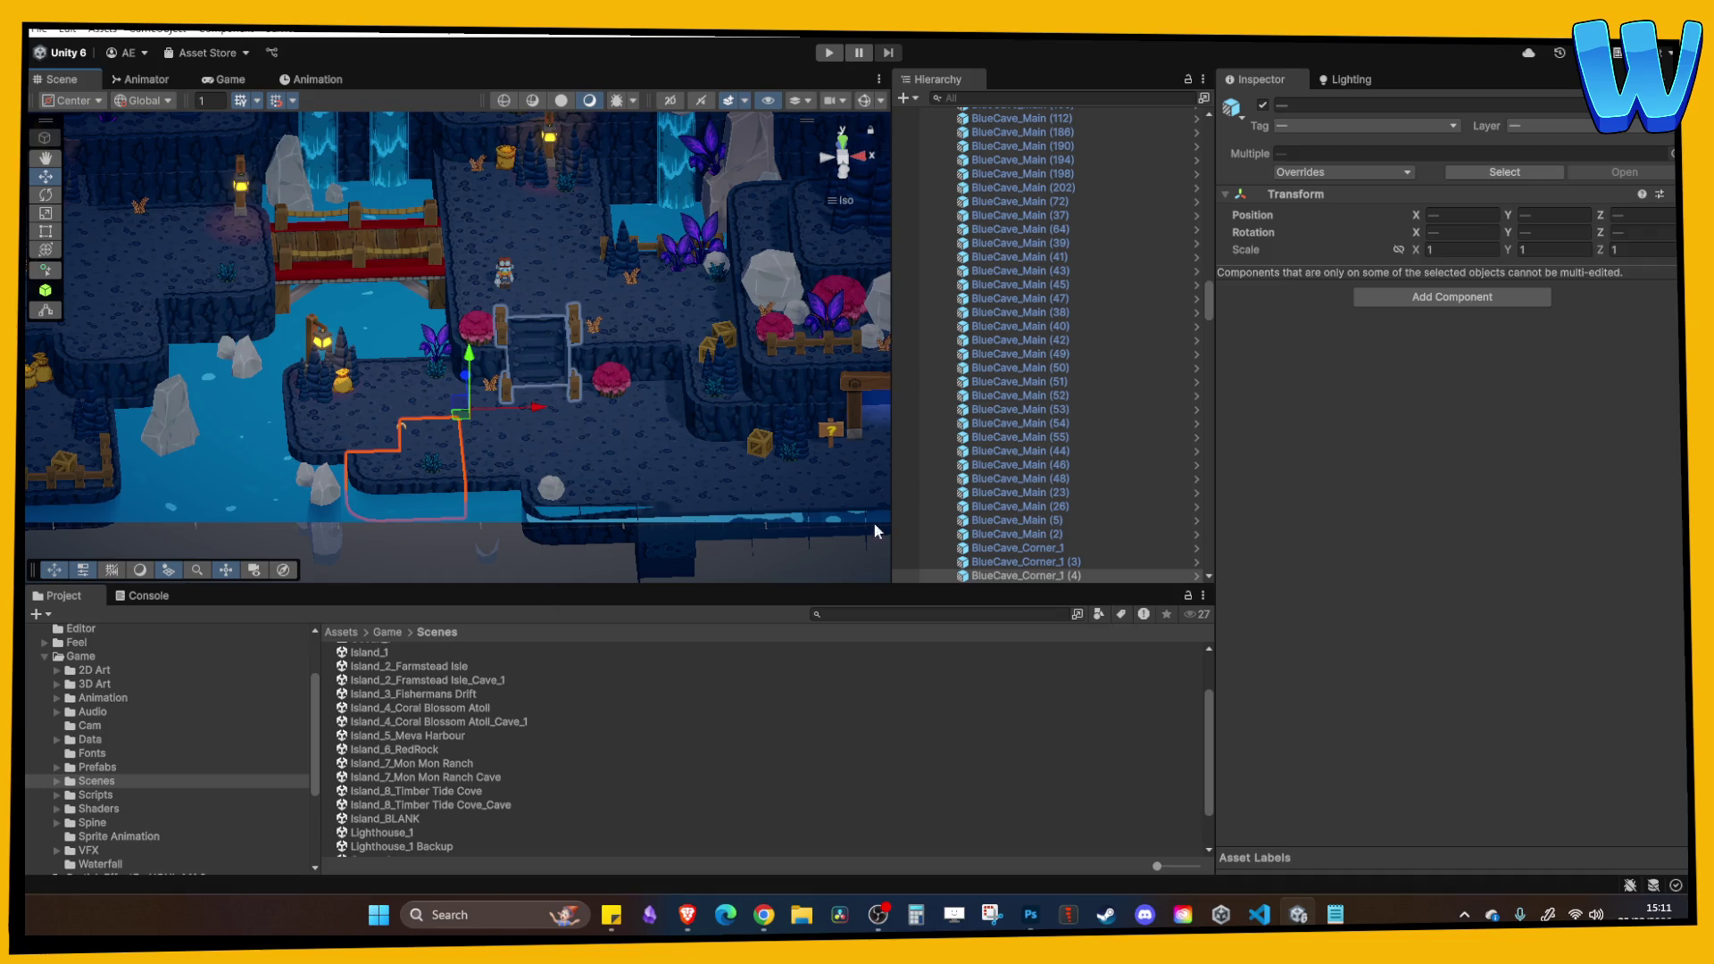
scroll(1009, 511, down, 10)
click(475, 792)
click(480, 806)
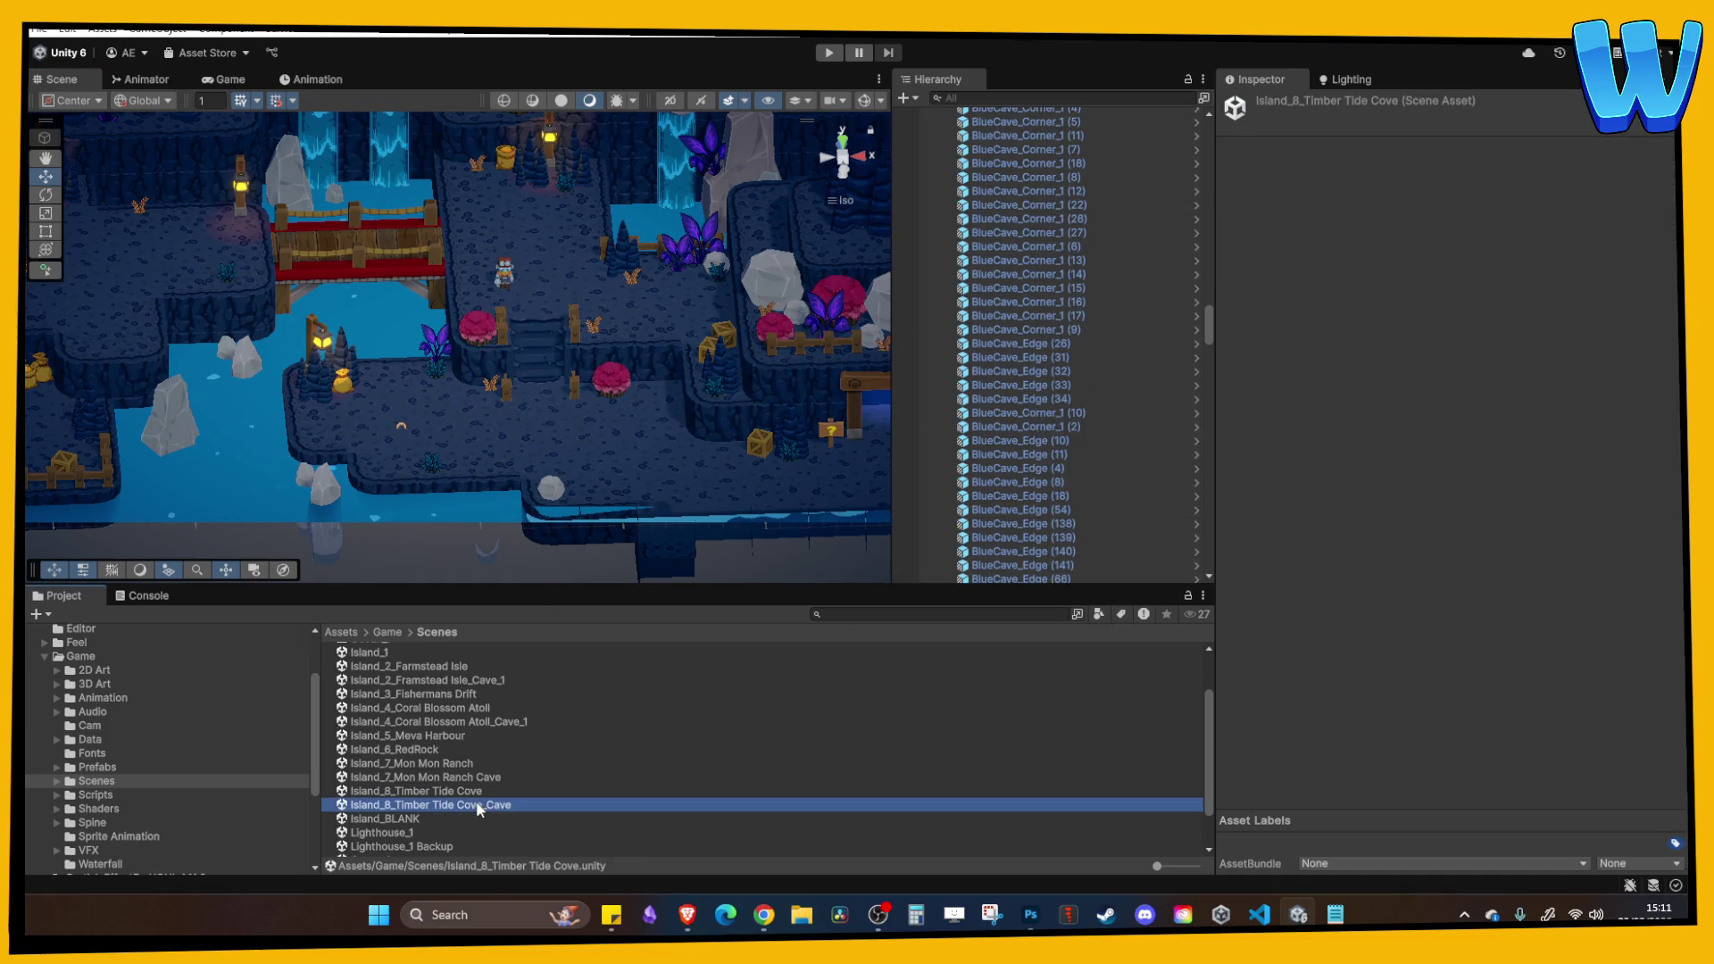
Open Island_8_Timber Tide Cove_Cave and paste the copied blue cave tiles into its Hierarchy.
double_click(478, 805)
click(1020, 474)
key(ctrl+v)
scroll(571, 468, down, 5)
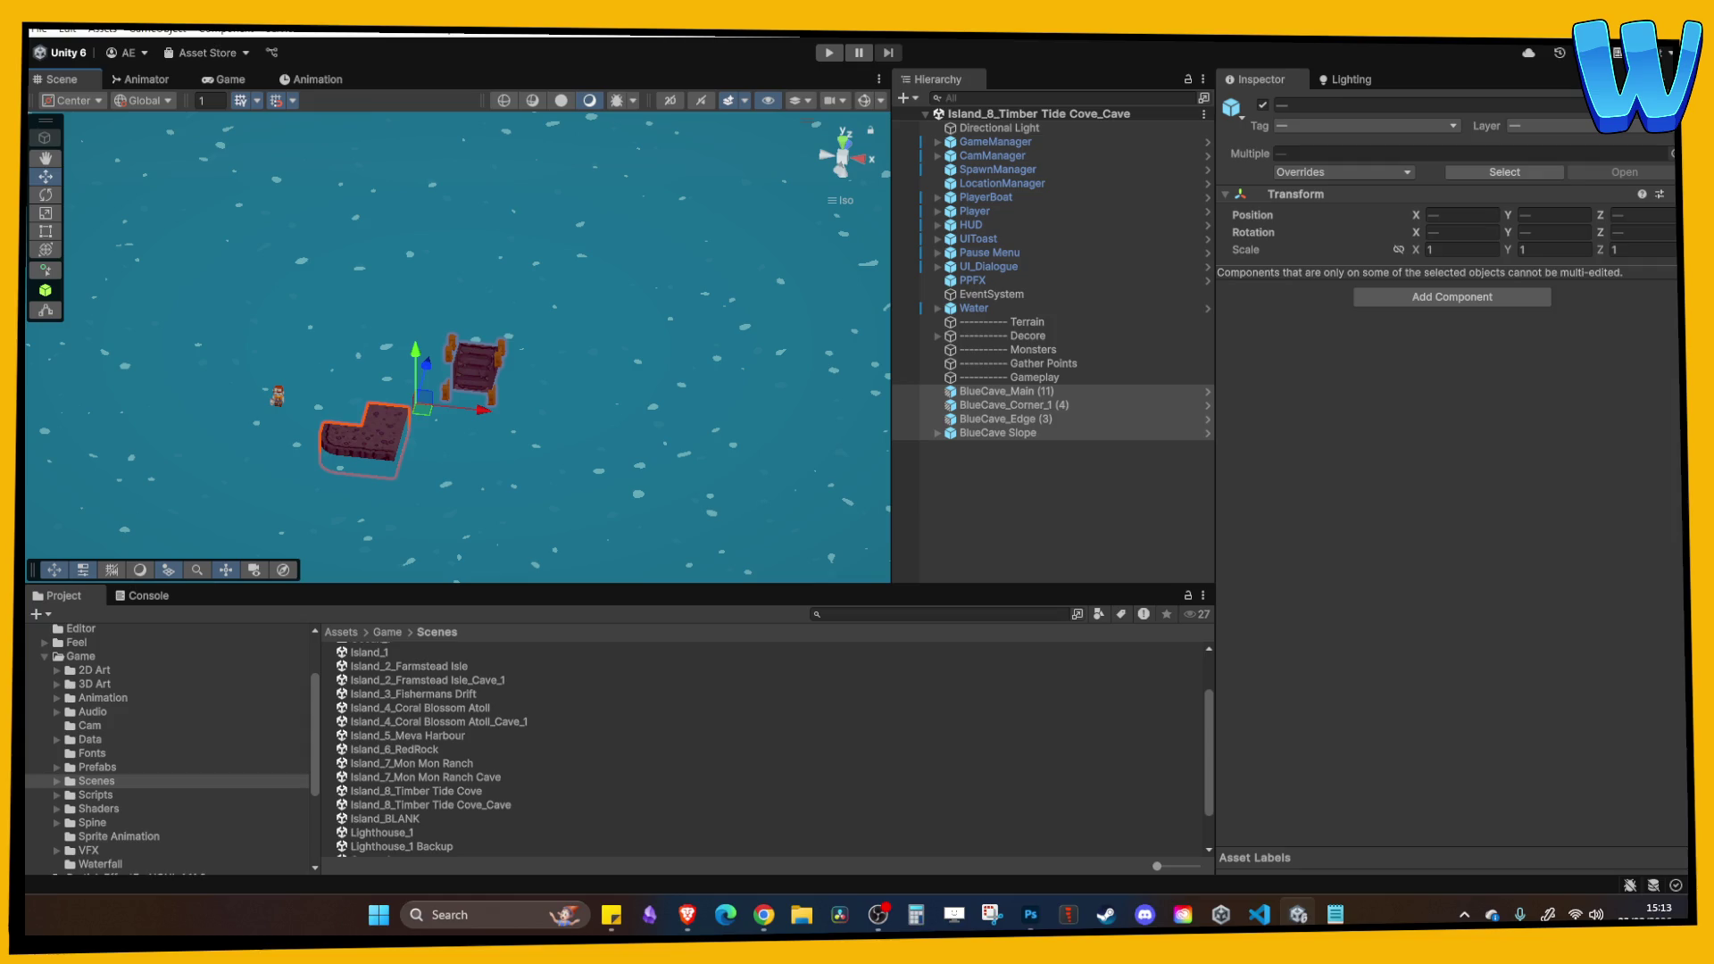
Assign PPFX Profile Cold Cave as the PPFX volume's profile.
click(846, 141)
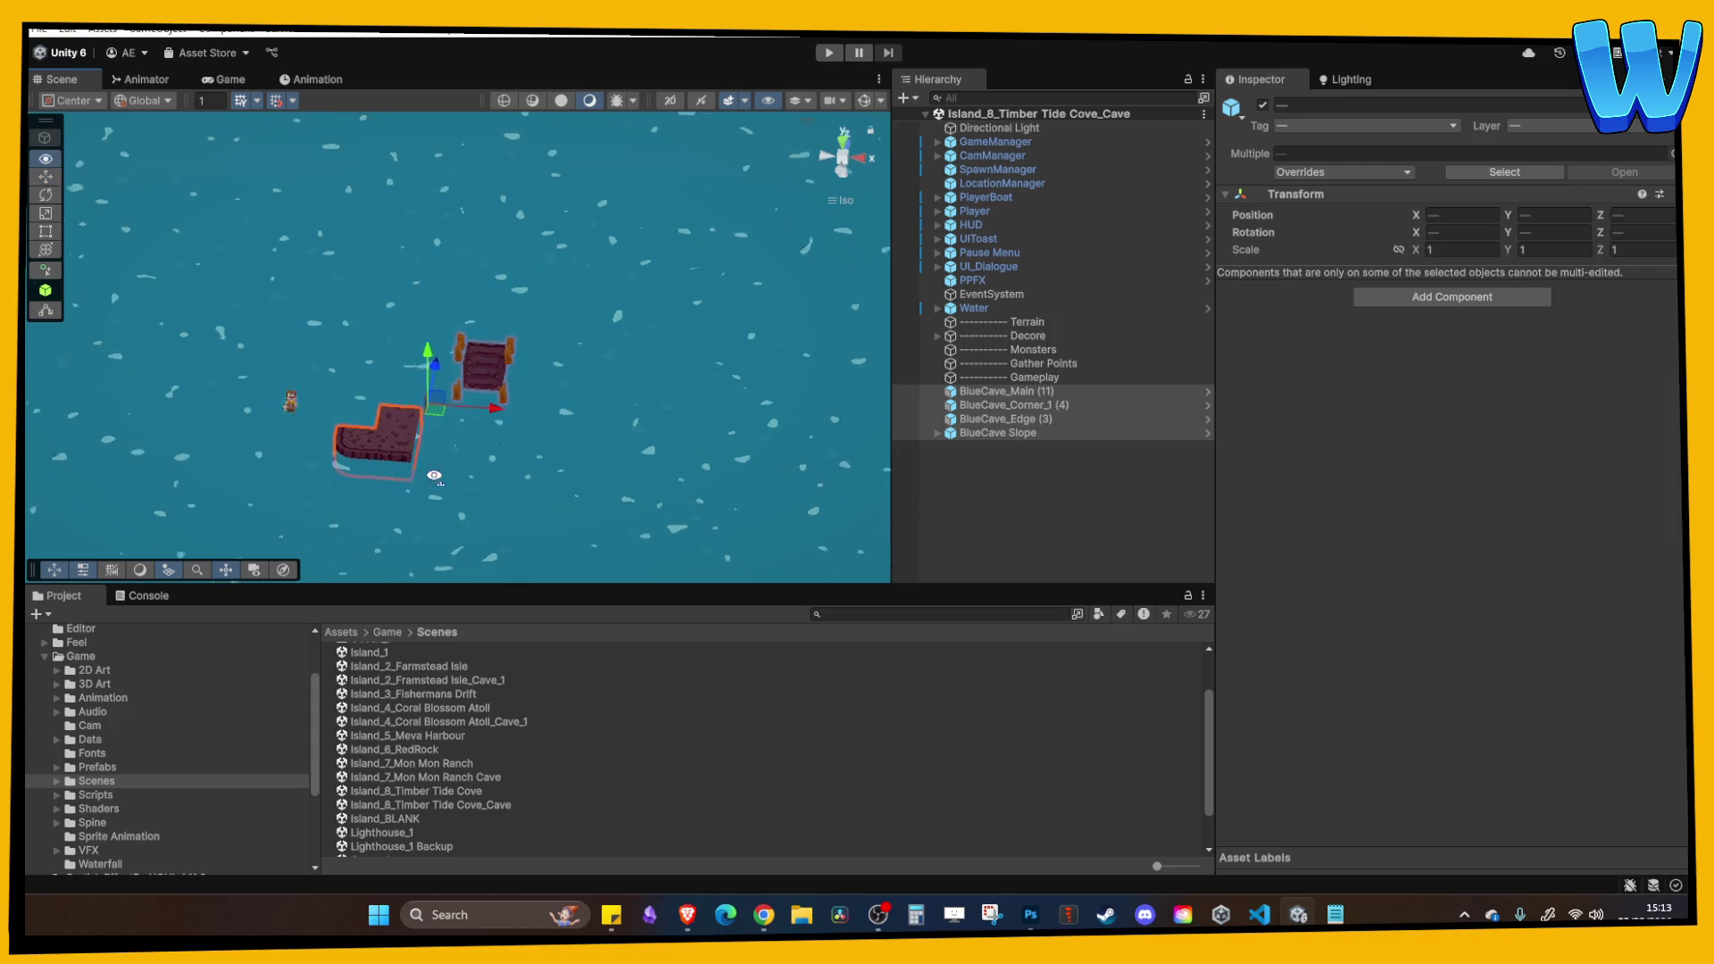
click(993, 143)
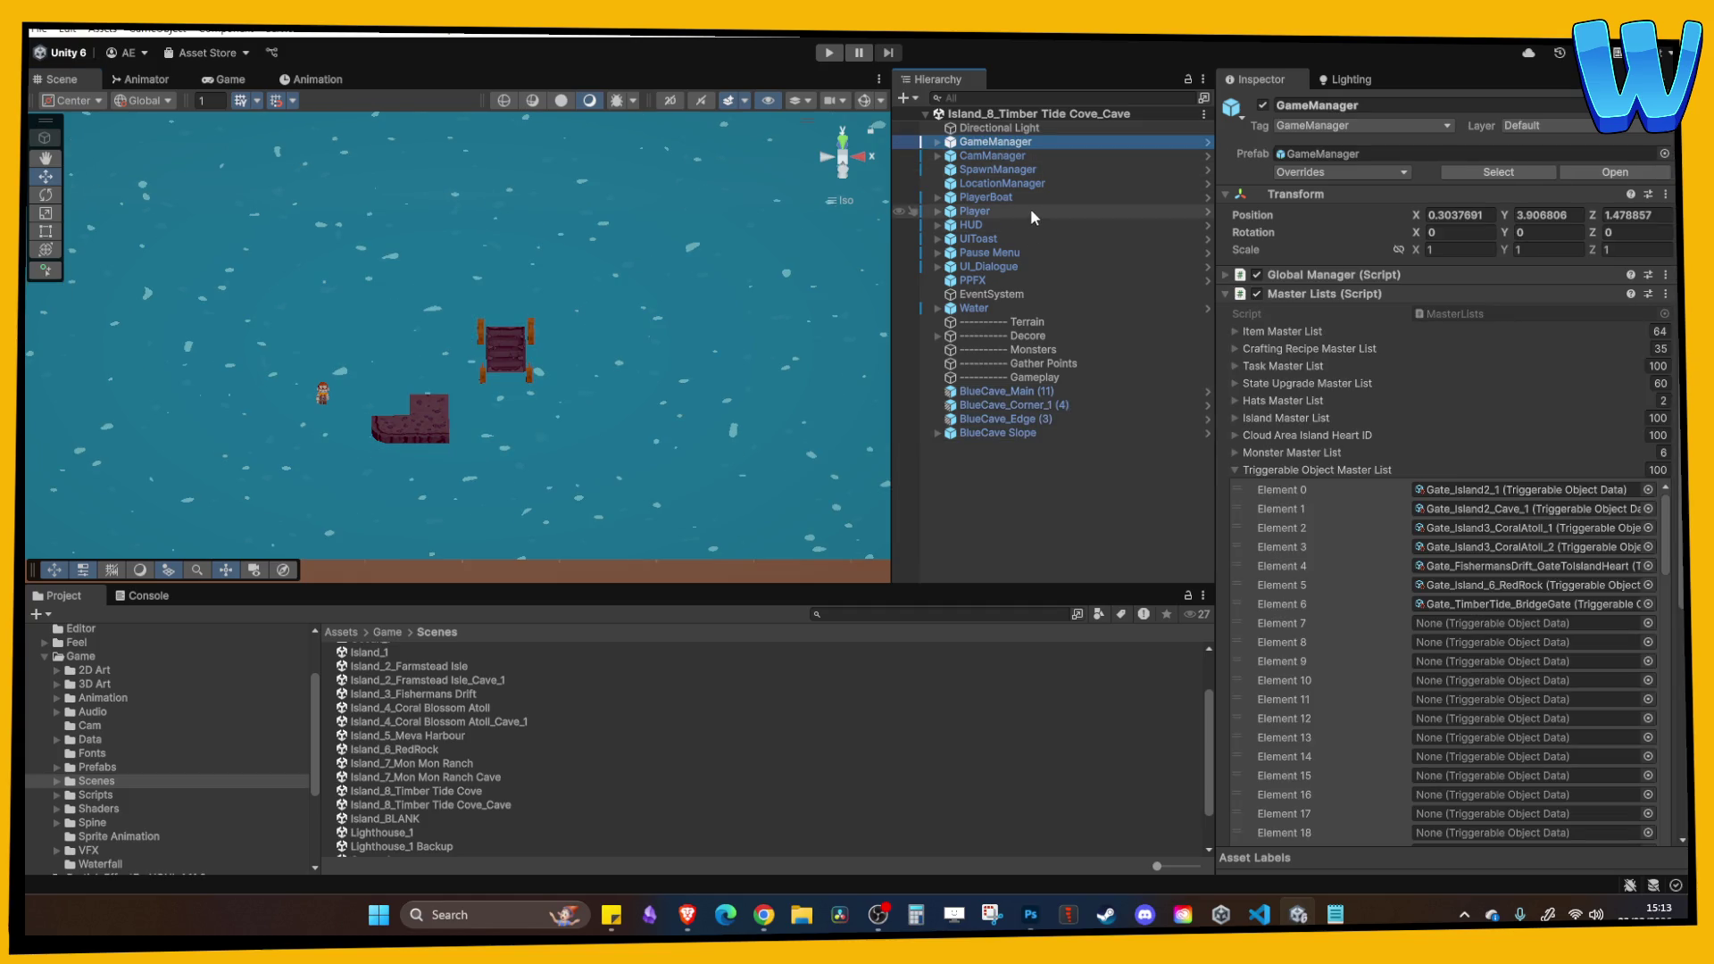
click(988, 279)
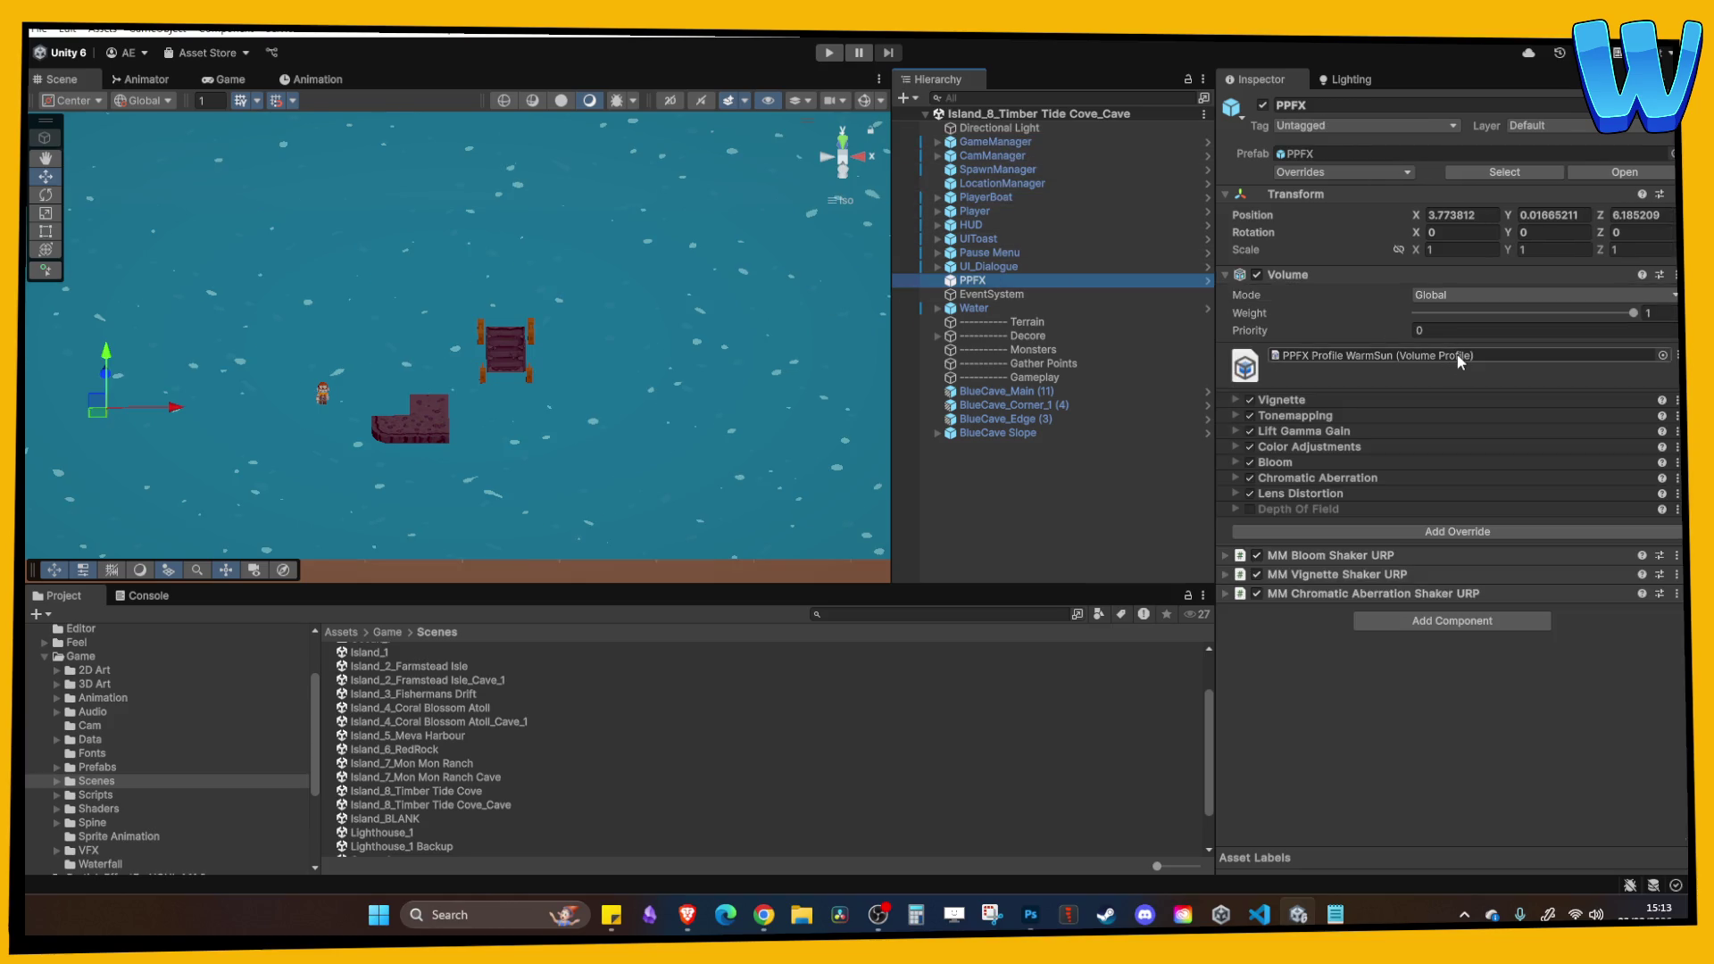
click(1456, 355)
mouse_move(419, 650)
mouse_down()
mouse_move(620, 657)
mouse_move(1361, 355)
mouse_up()
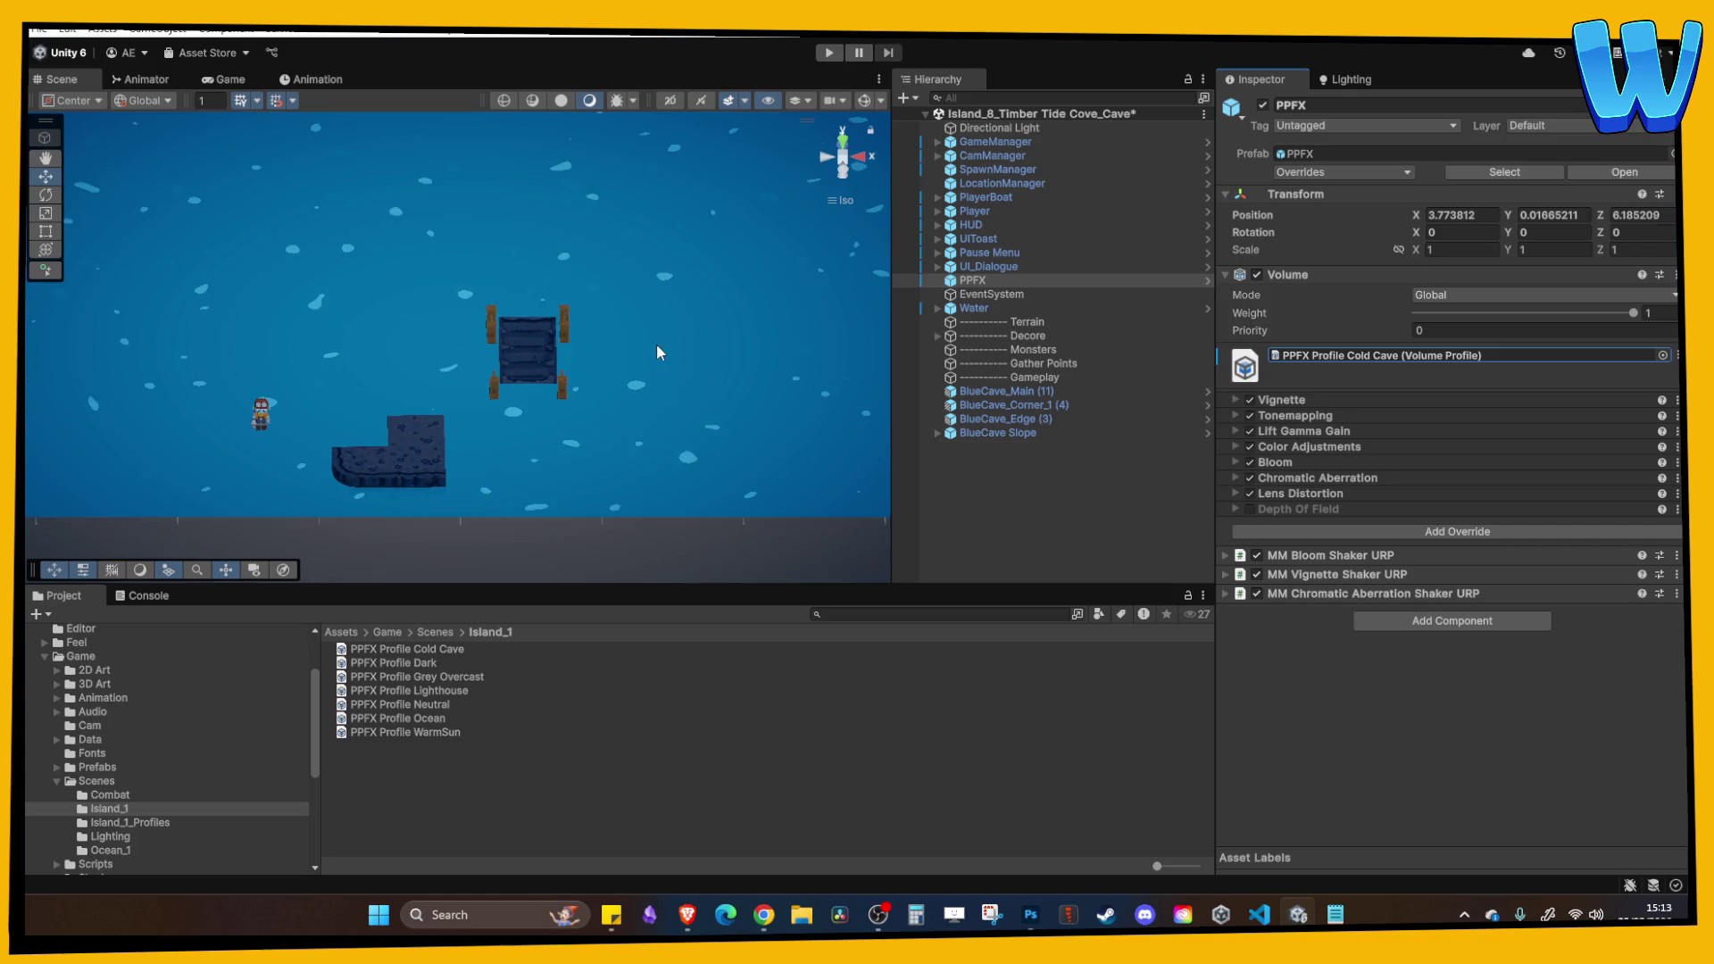
click(432, 441)
Frame BlueCave_Edge (3), orbit slightly around the cold-blue platform, then clear the selection.
key(f)
scroll(431, 445, down, 5)
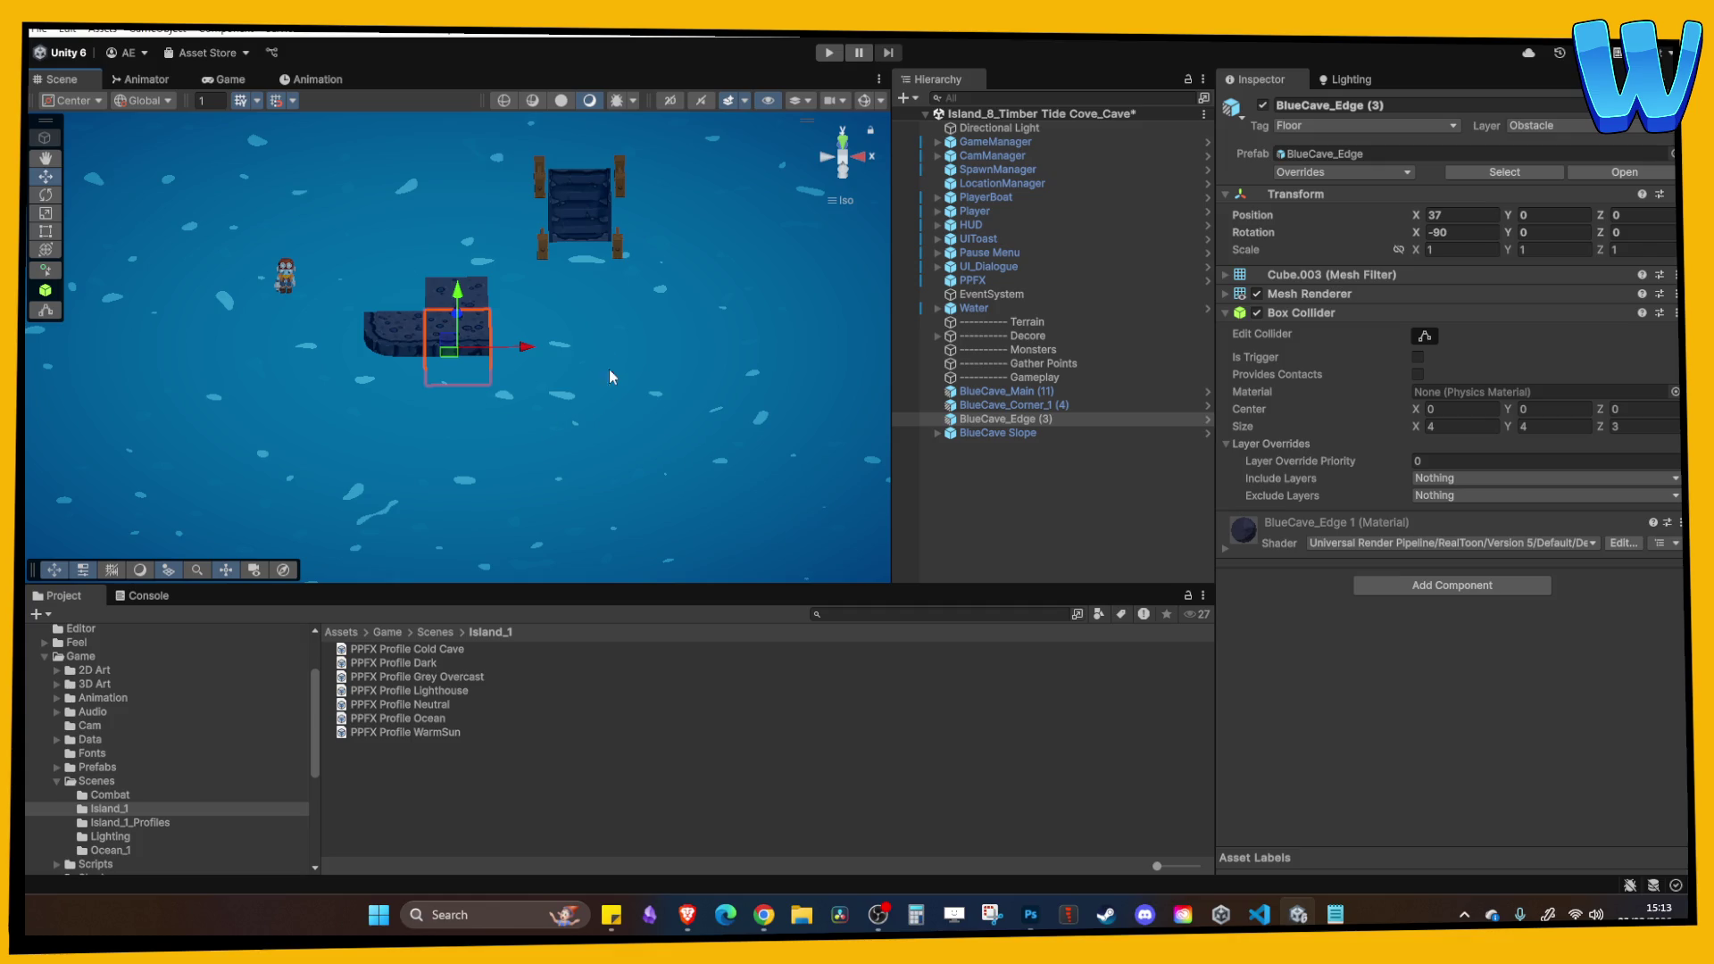
scroll(600, 398, up, 2)
scroll(607, 357, down, 3)
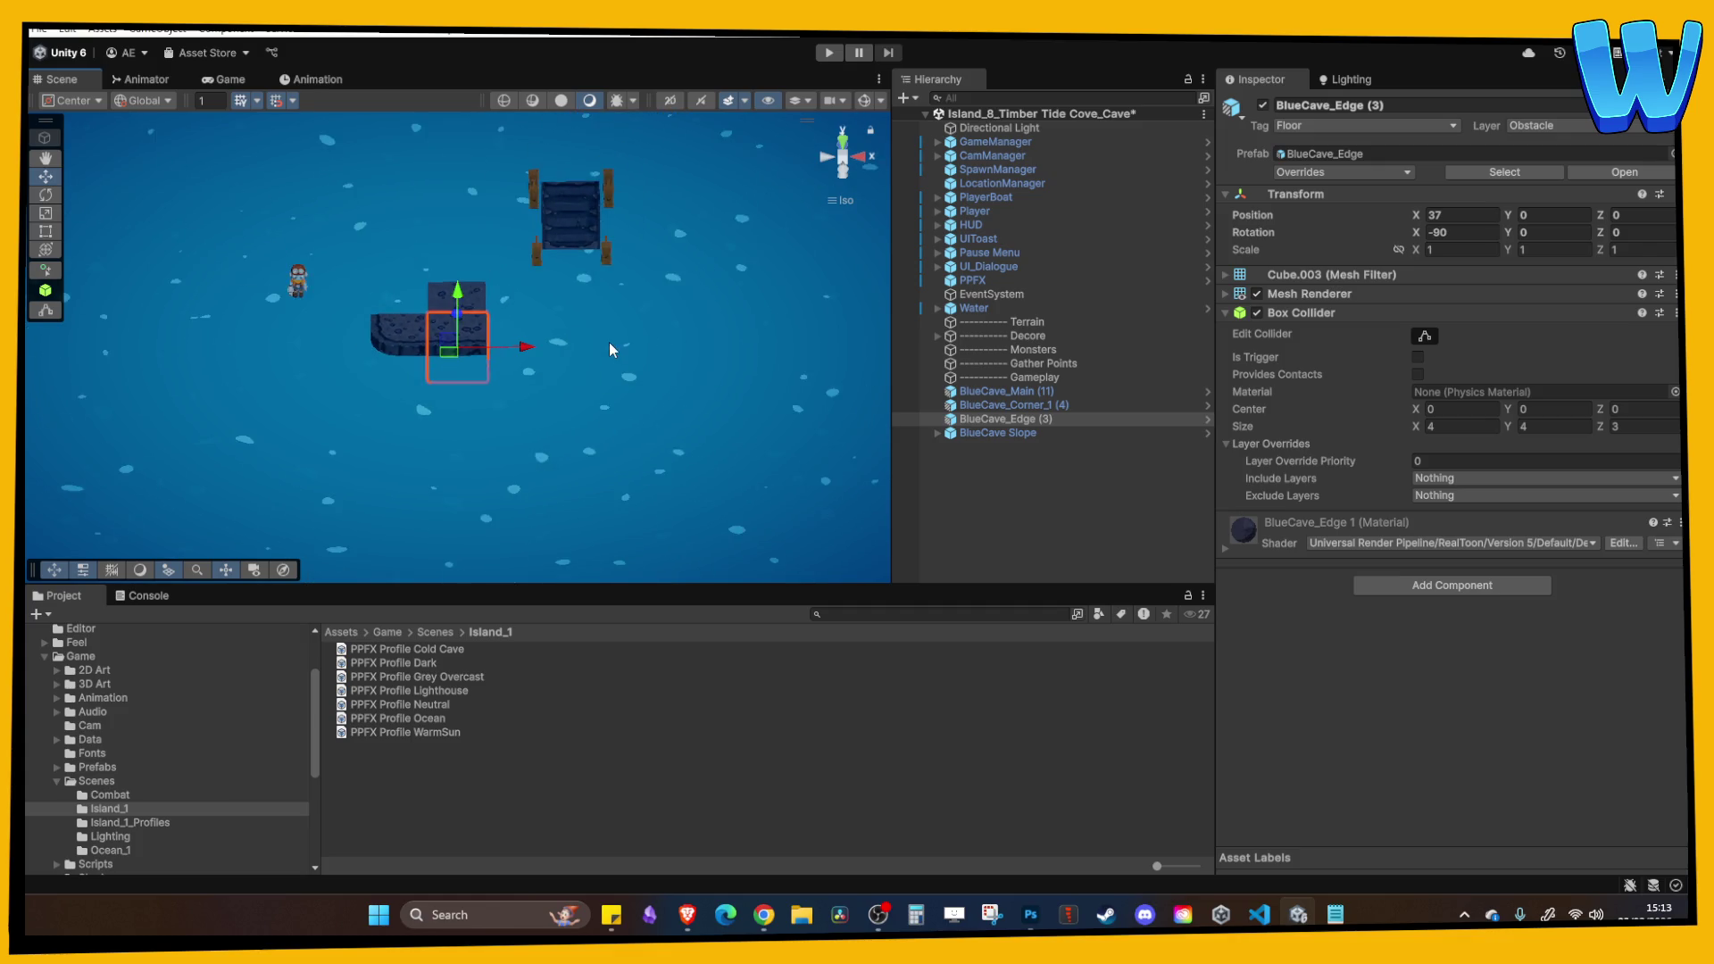
drag(588, 344, 588, 489)
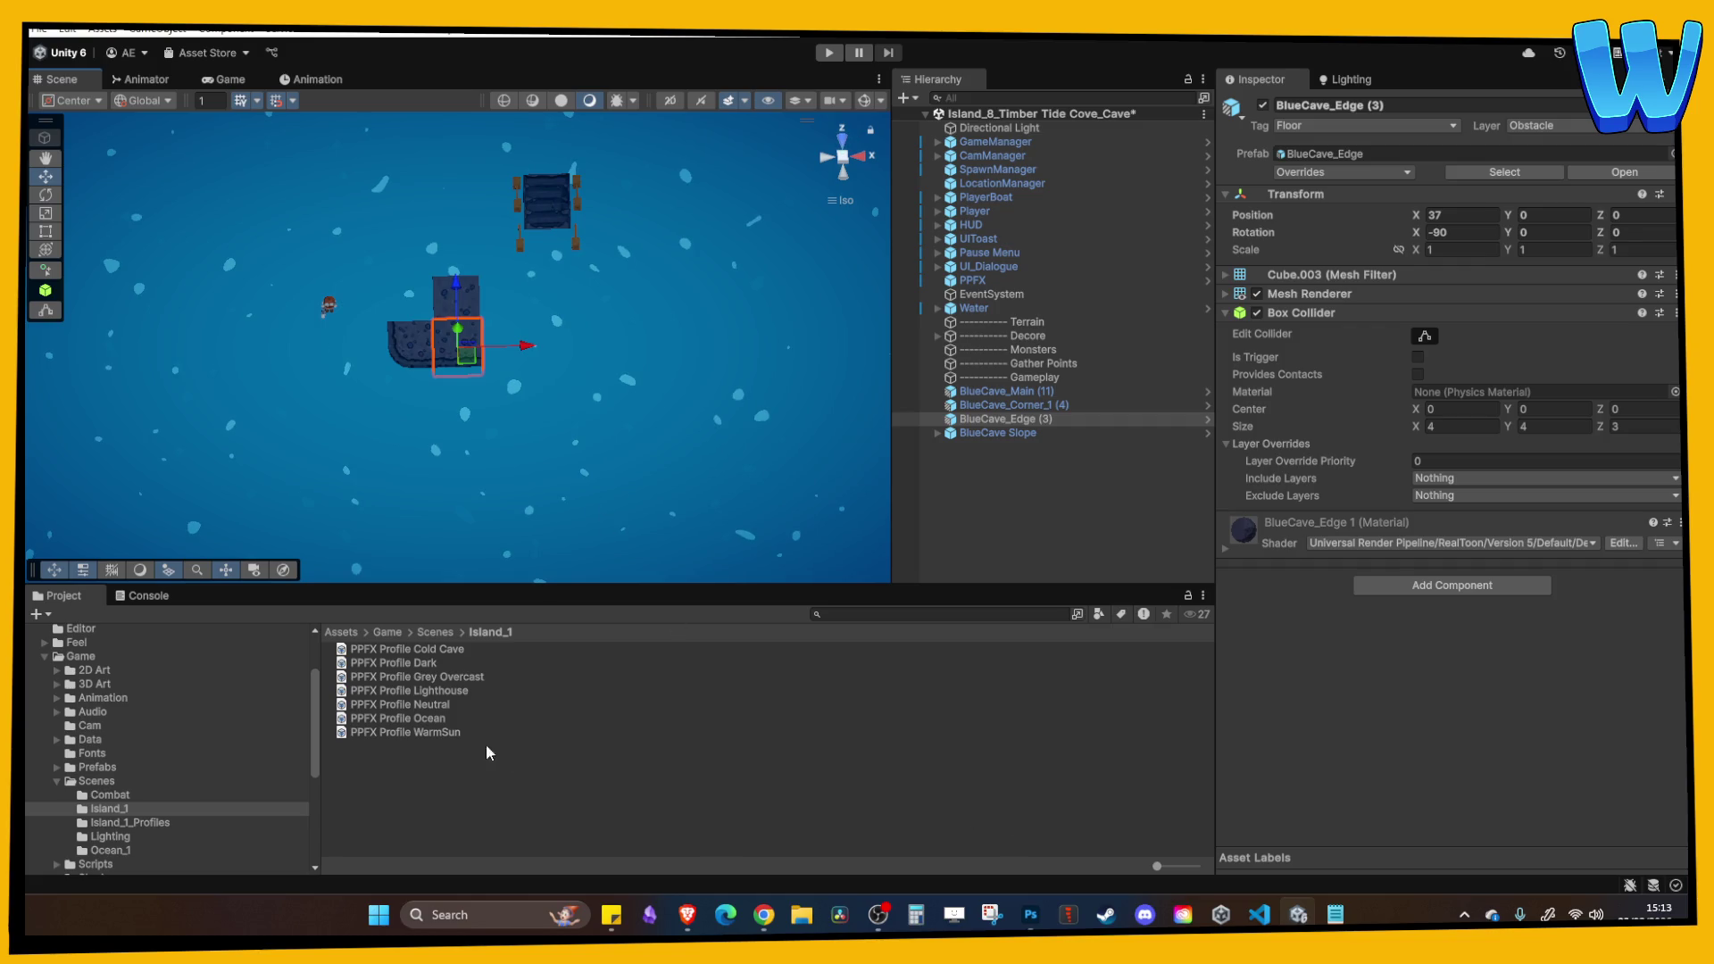
click(1000, 549)
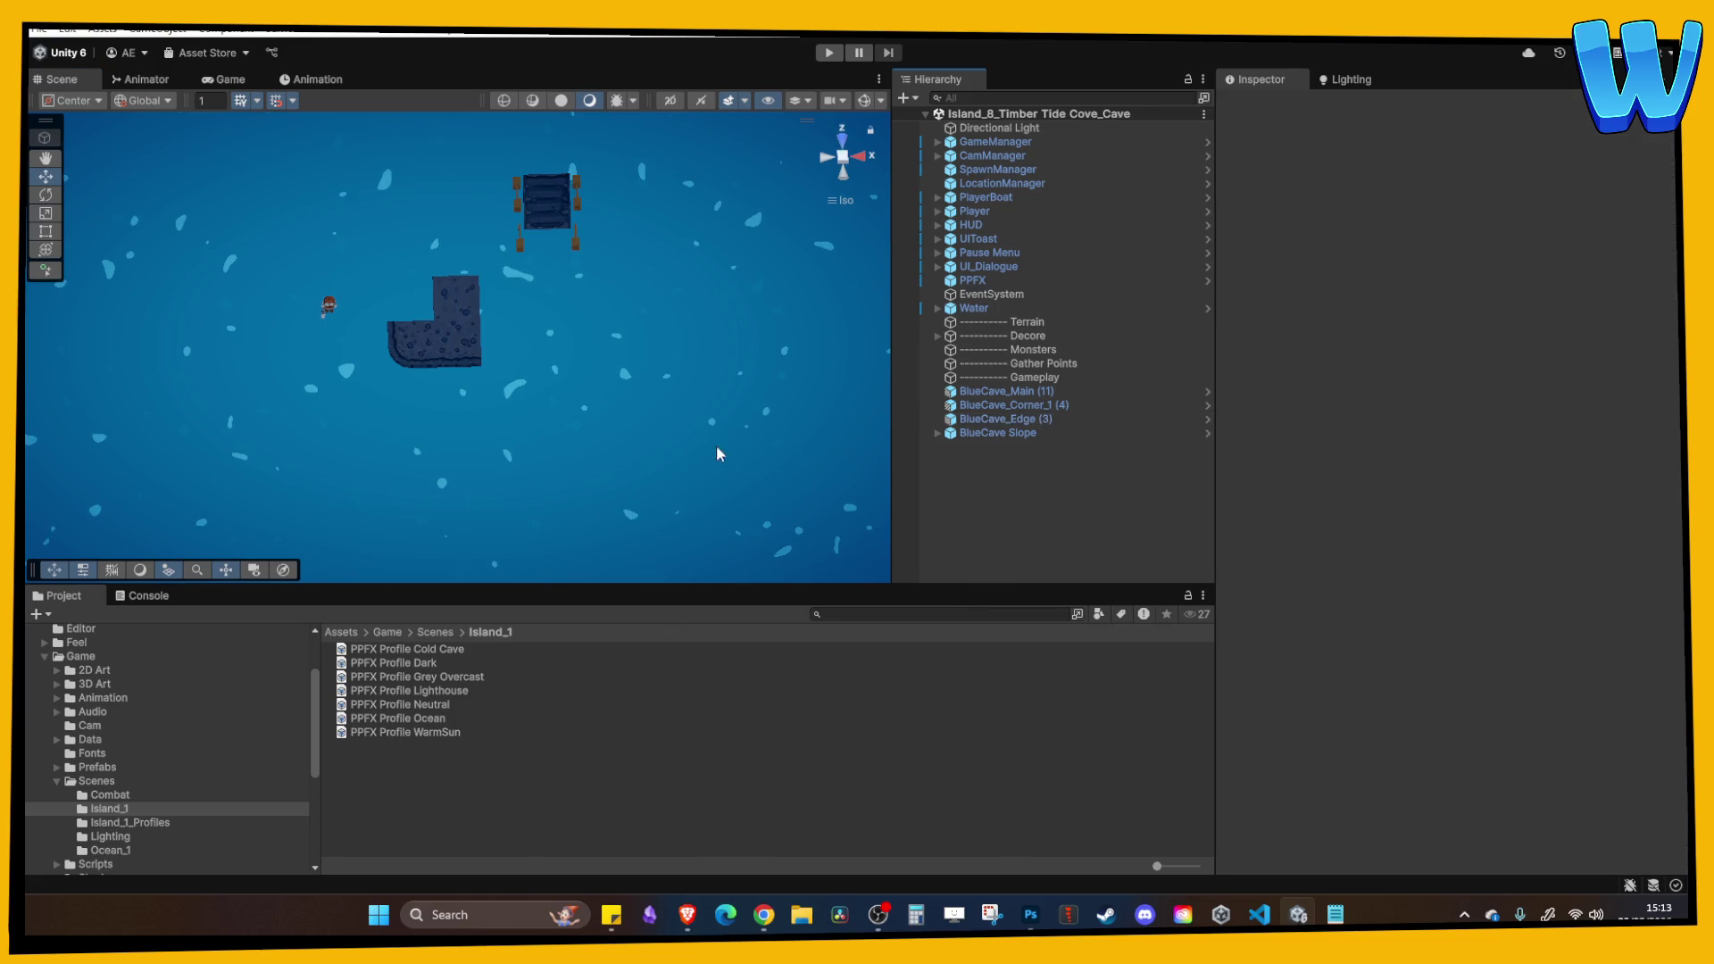
Open the Scenes folder and pick the Island_8_Timber Tide Cove scene file.
scroll(473, 334, down, 5)
scroll(470, 383, up, 2)
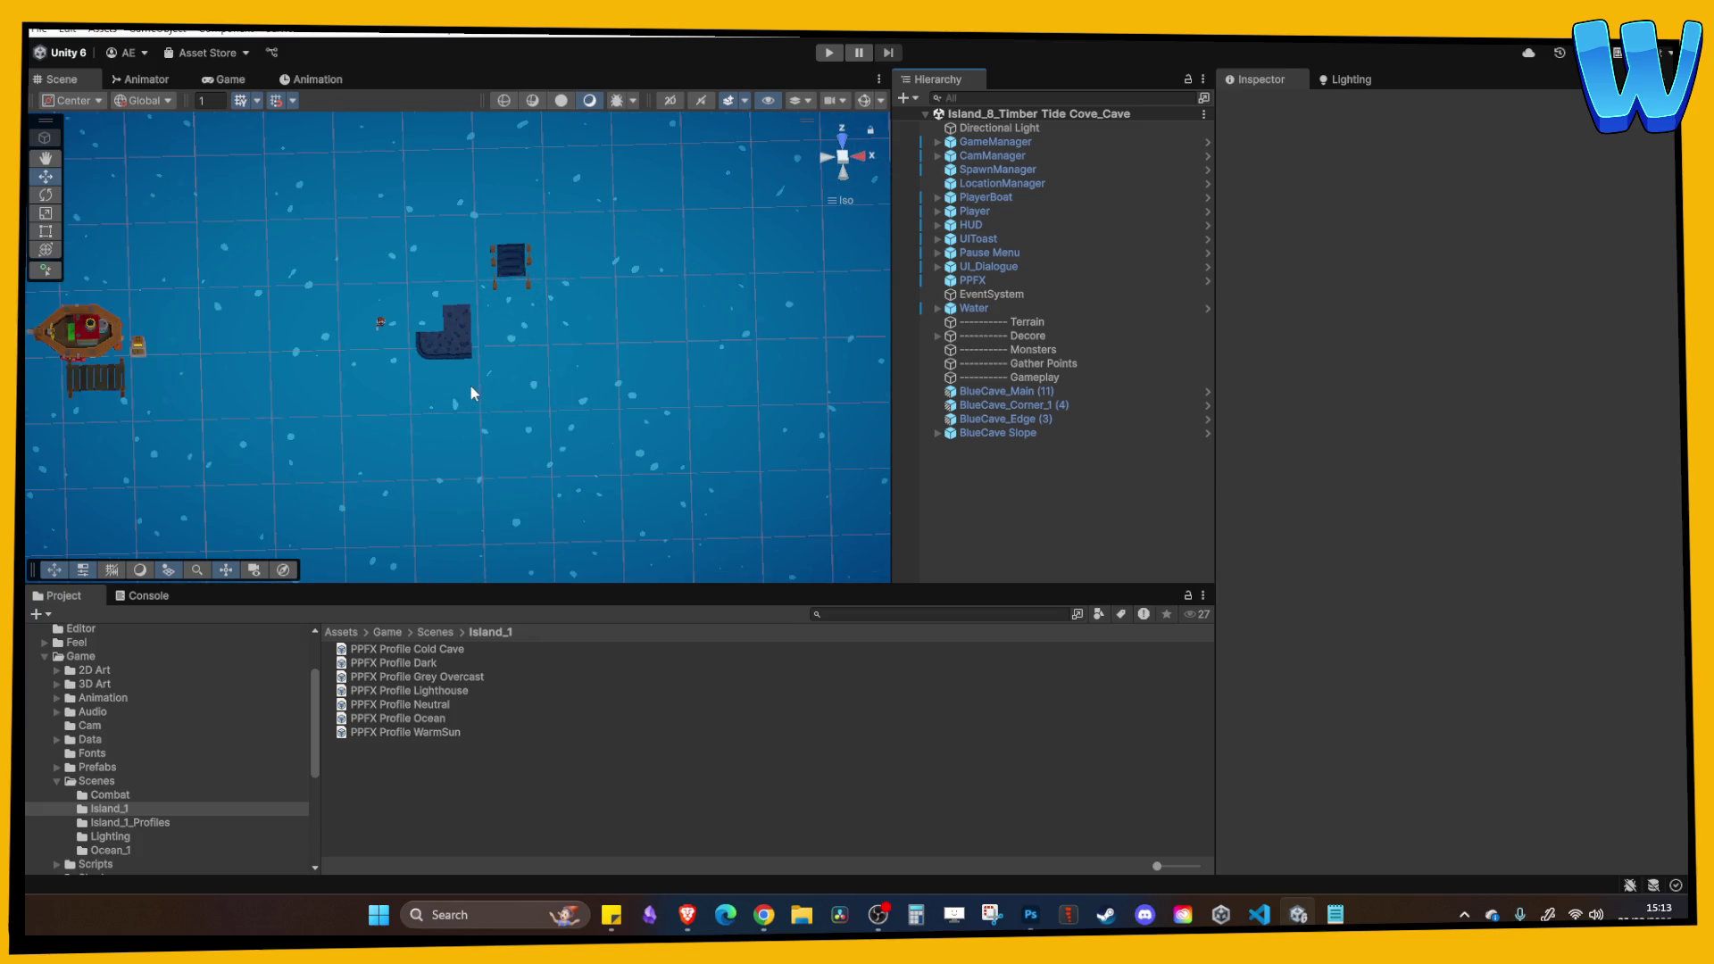
click(111, 781)
scroll(450, 773, down, 2)
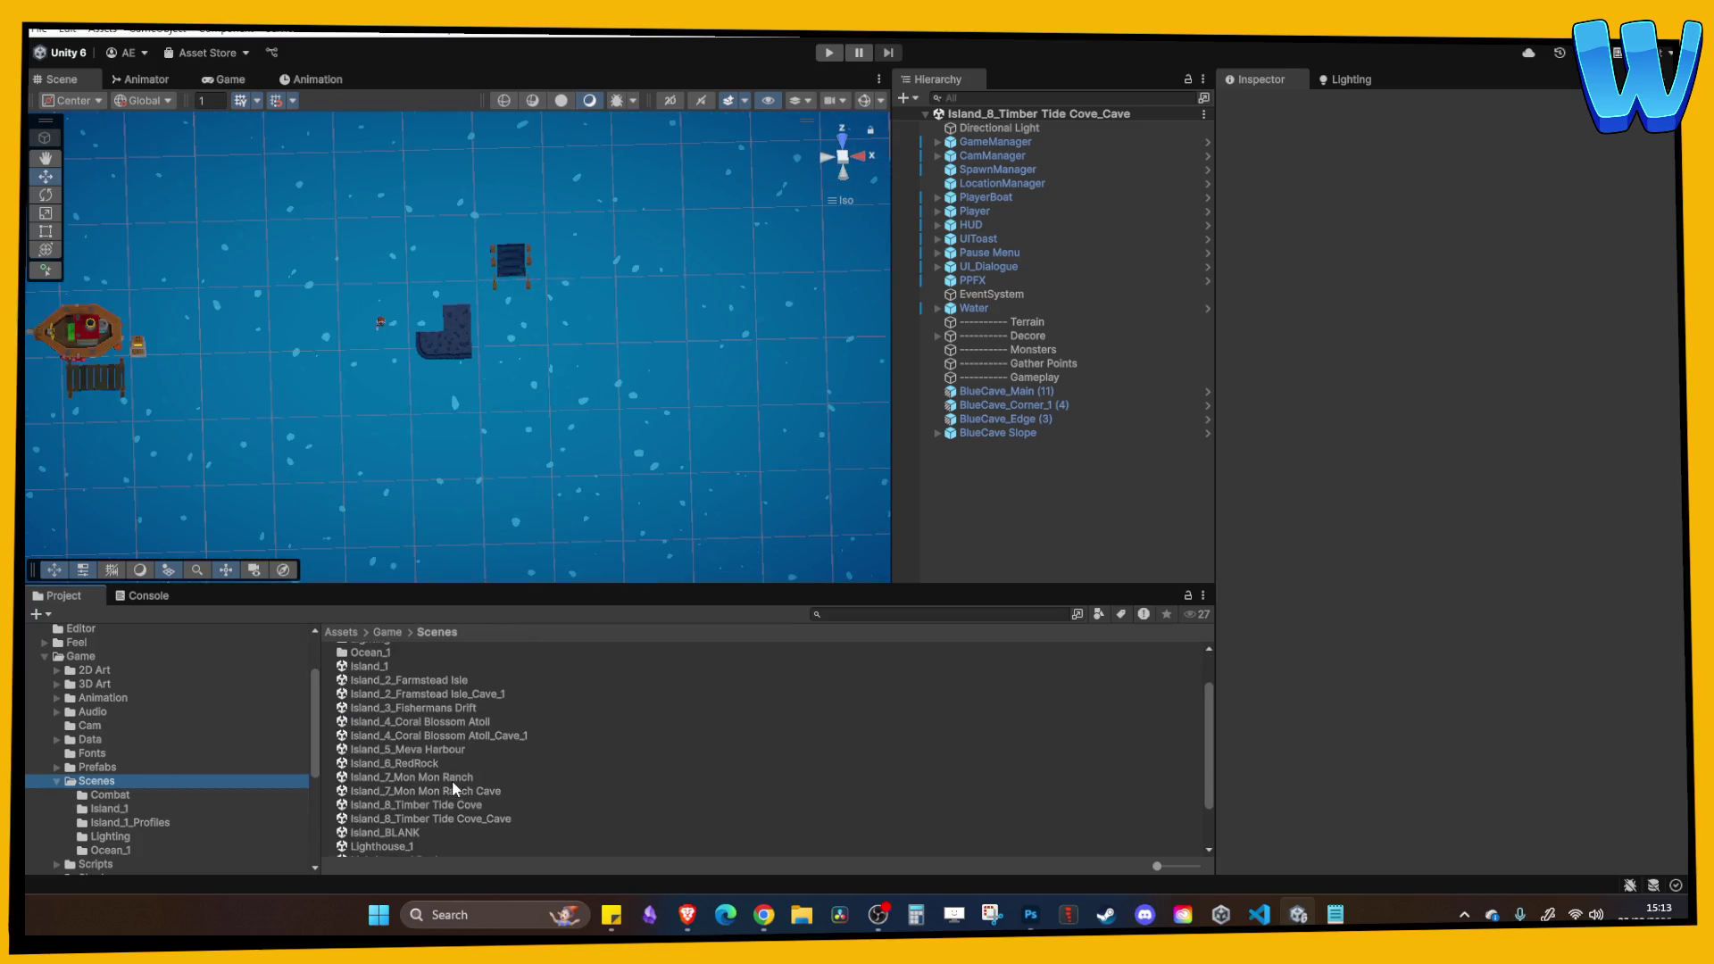
click(446, 804)
double_click(446, 805)
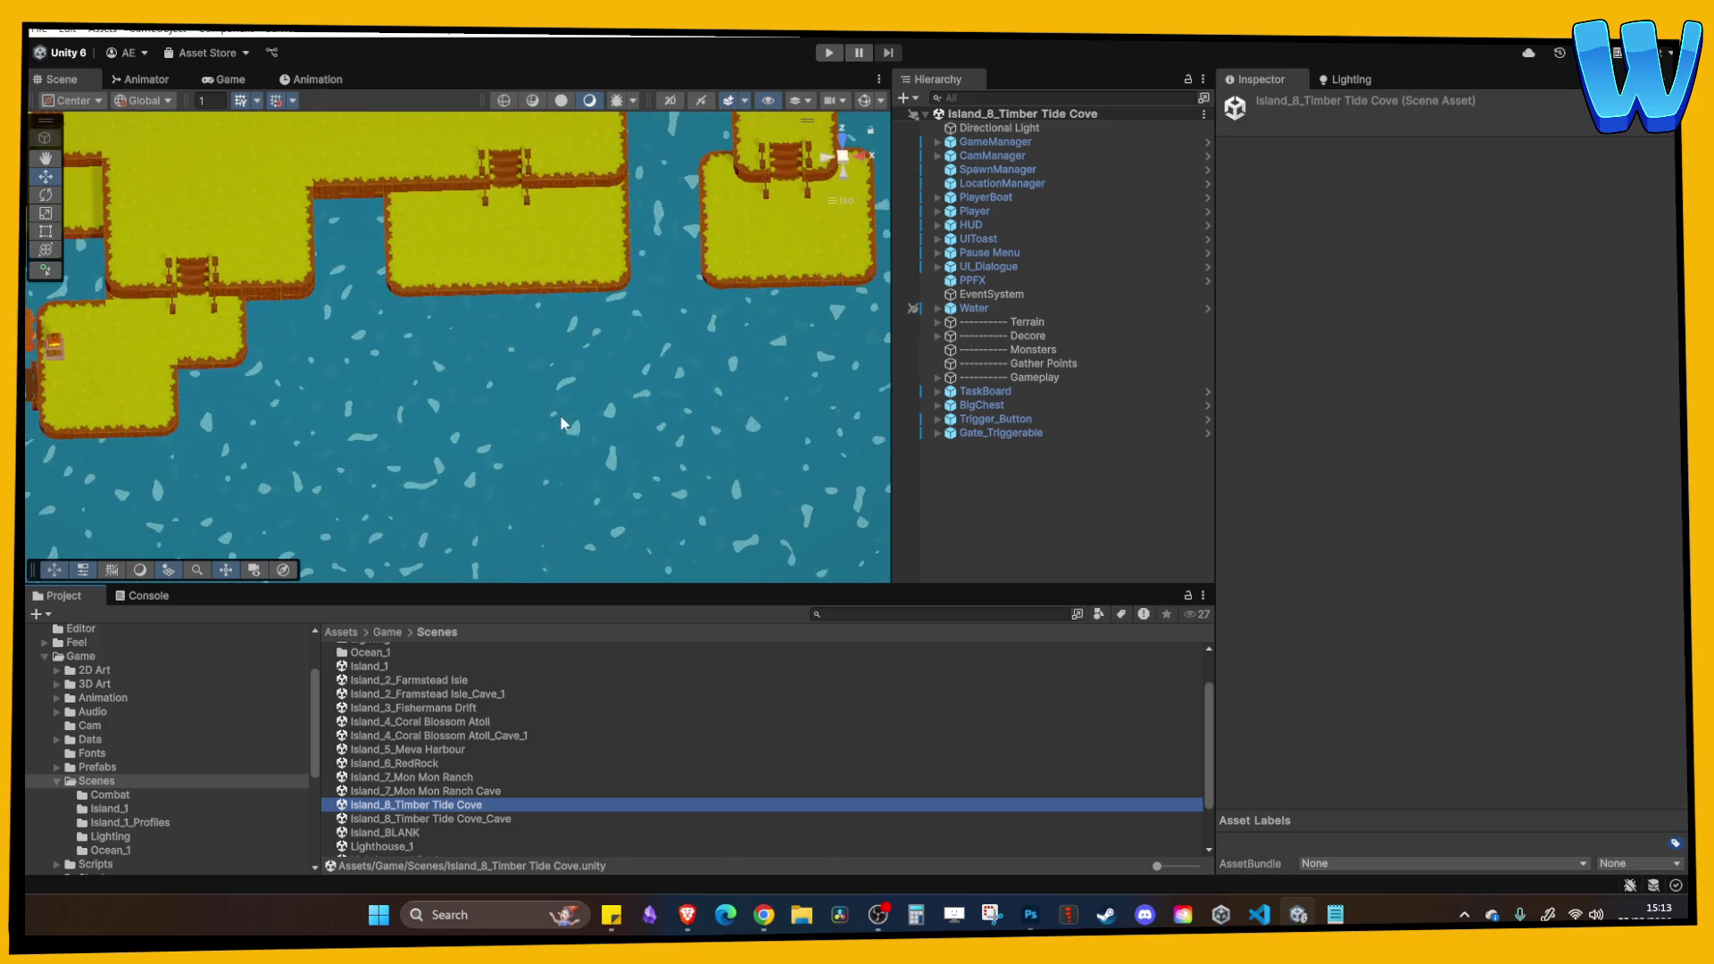
mouse_move(694, 522)
mouse_down()
mouse_move(662, 432)
mouse_move(497, 467)
mouse_move(612, 276)
mouse_up()
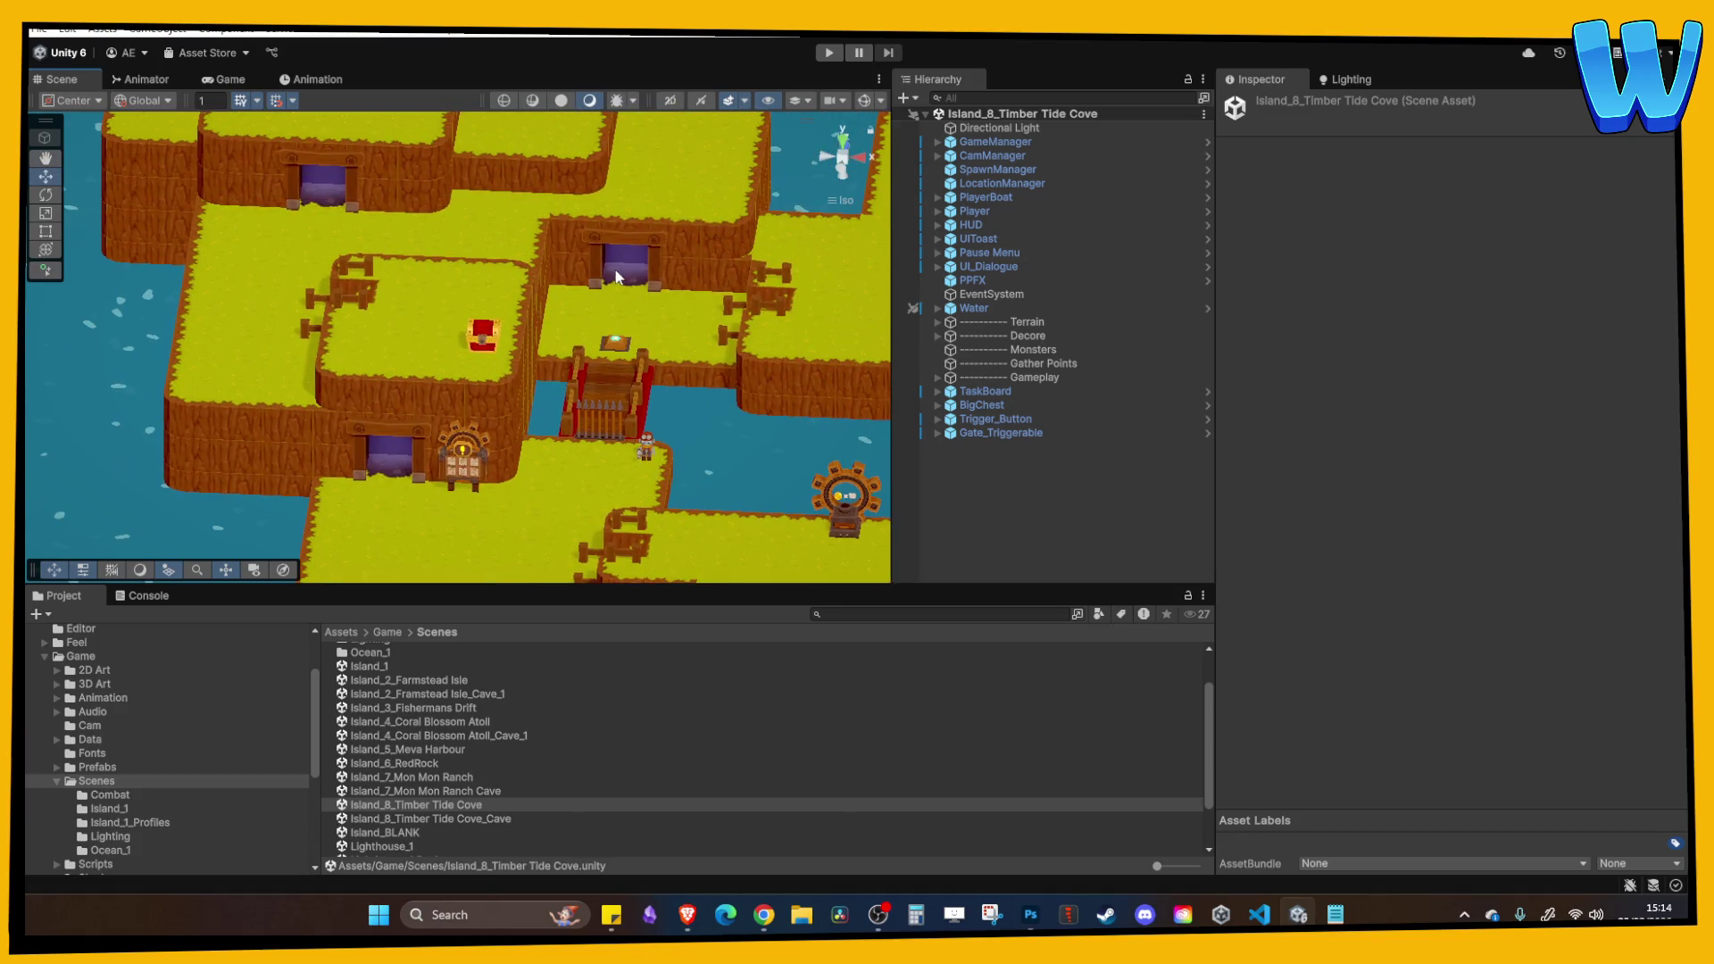
mouse_move(515, 411)
mouse_down()
mouse_move(459, 373)
mouse_move(446, 383)
mouse_up()
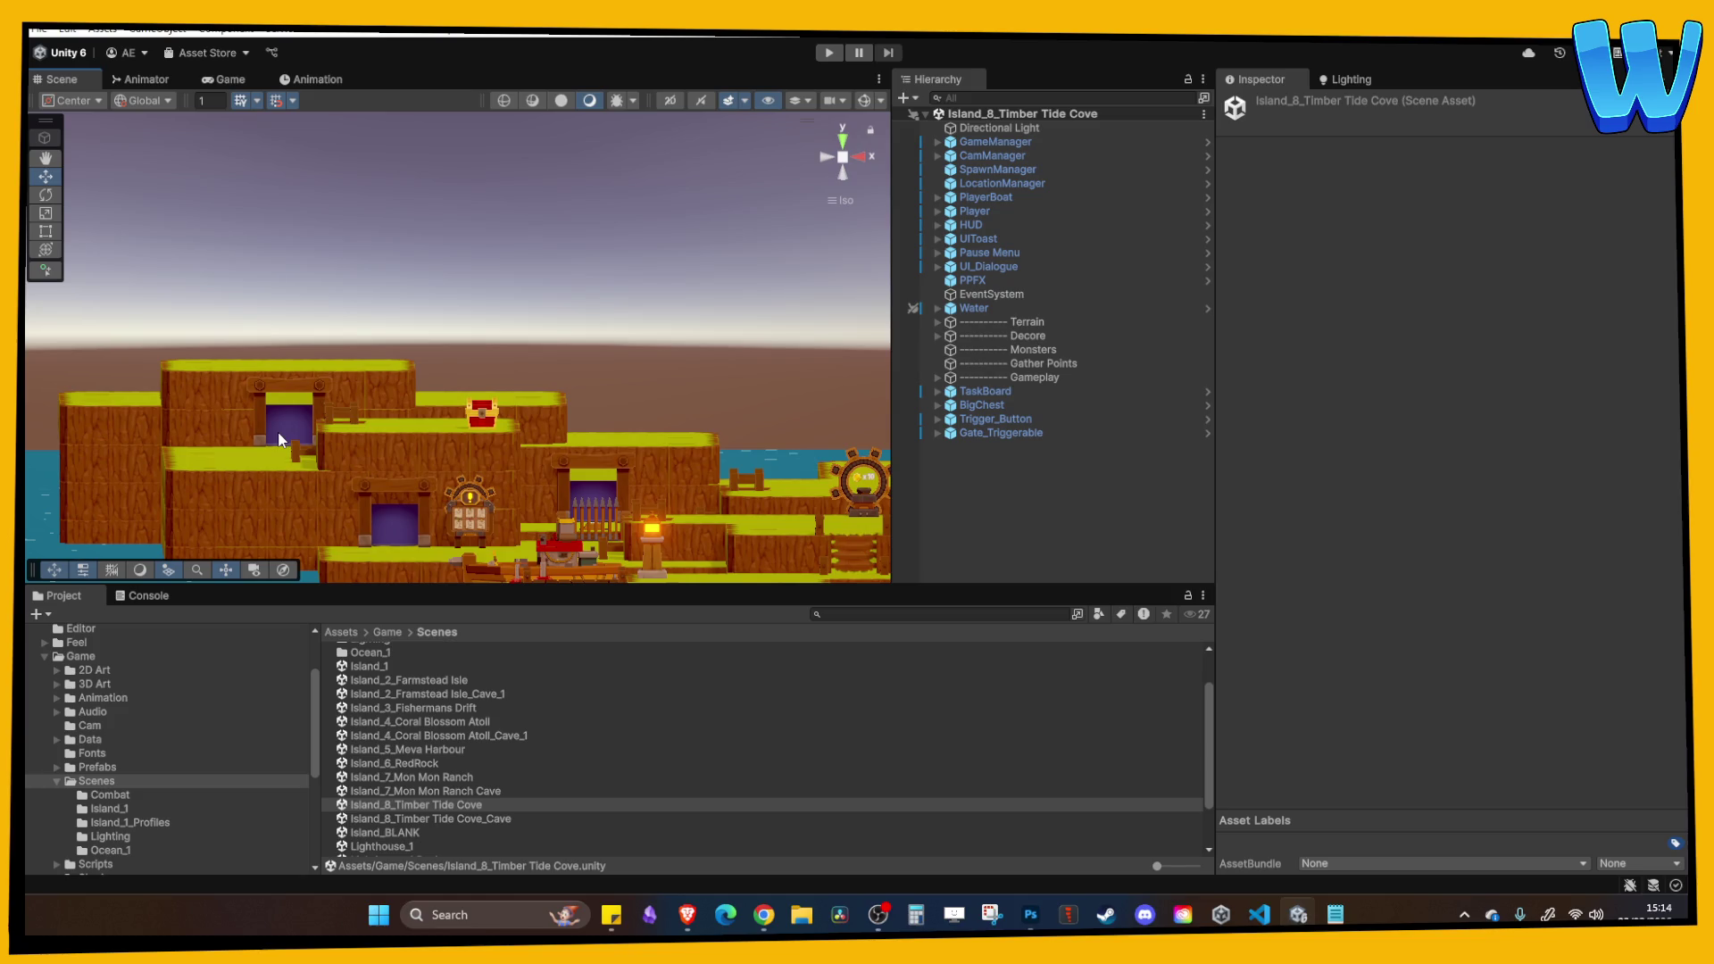
mouse_move(279, 439)
mouse_down()
mouse_move(441, 422)
mouse_move(437, 371)
mouse_move(464, 415)
mouse_move(455, 455)
mouse_up()
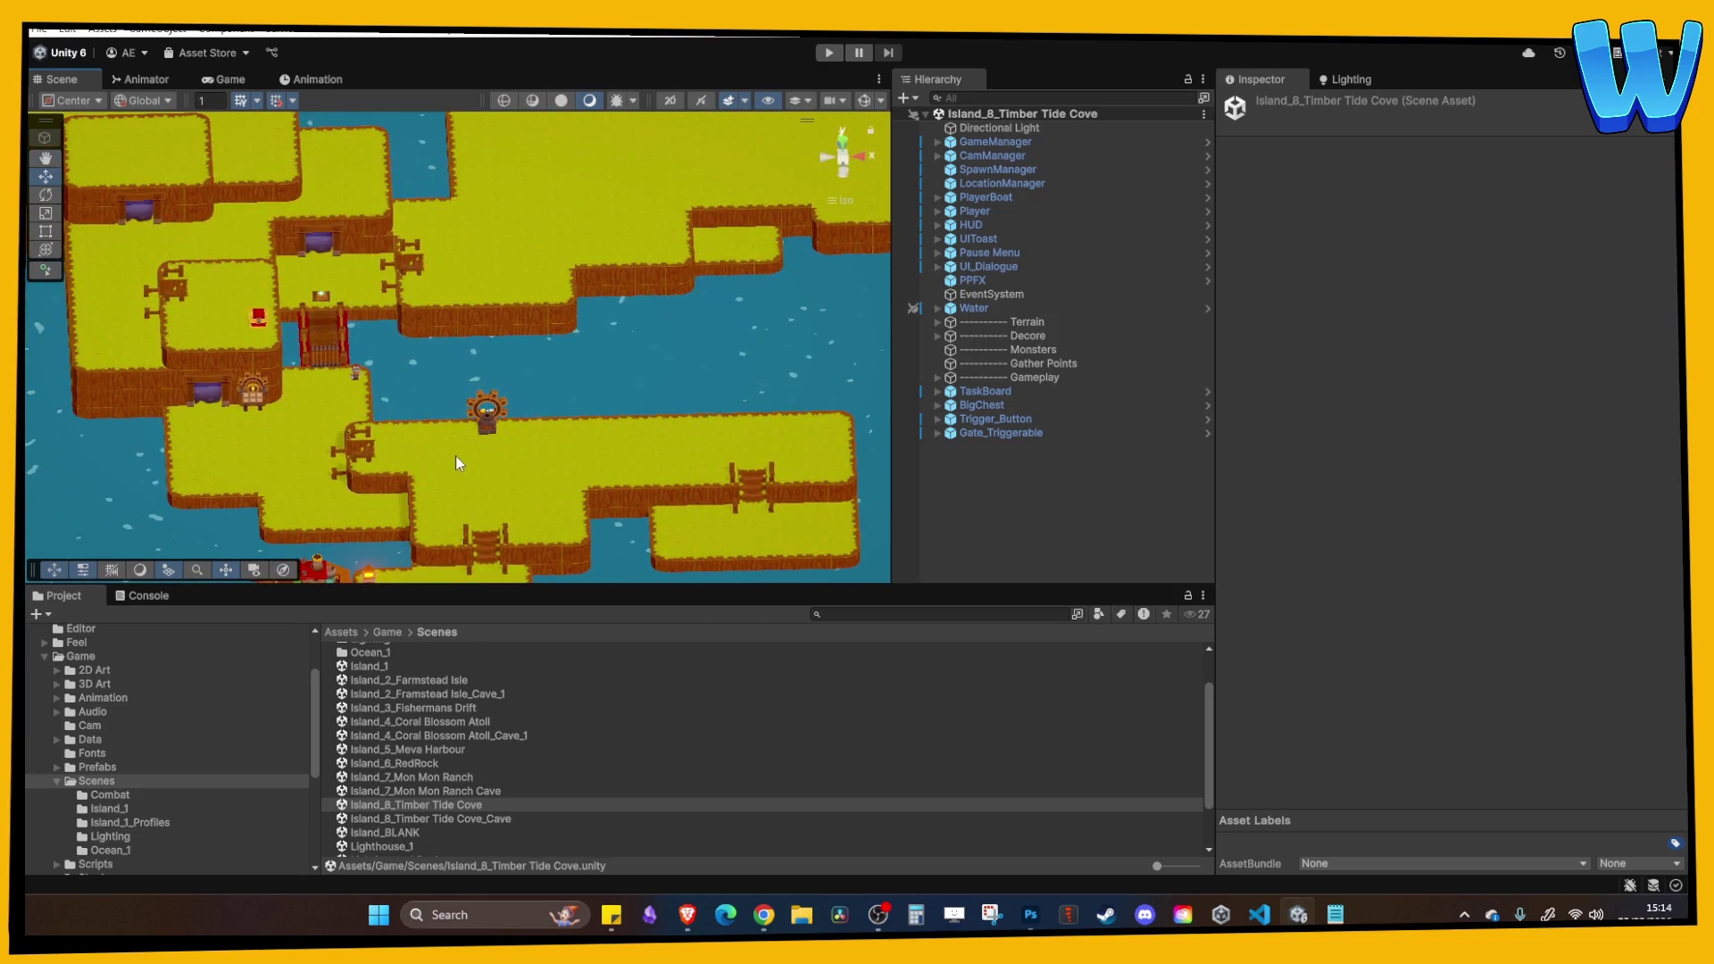
scroll(455, 461, down, 3)
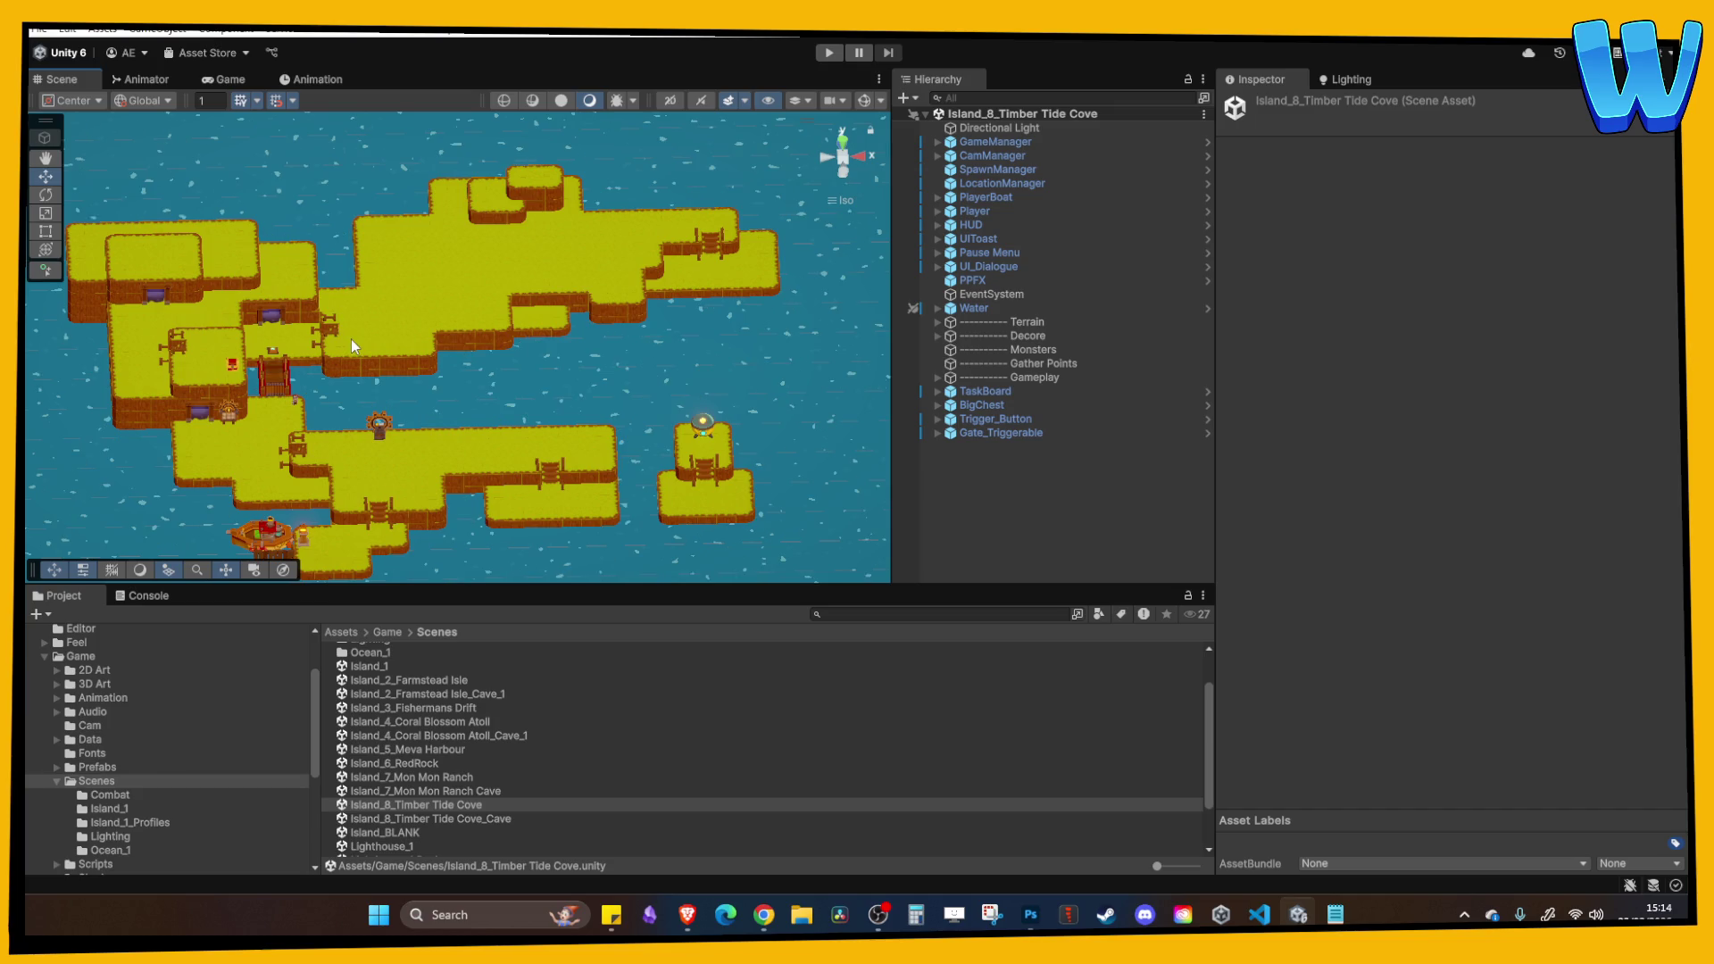
scroll(348, 337, up, 1)
scroll(336, 344, up, 3)
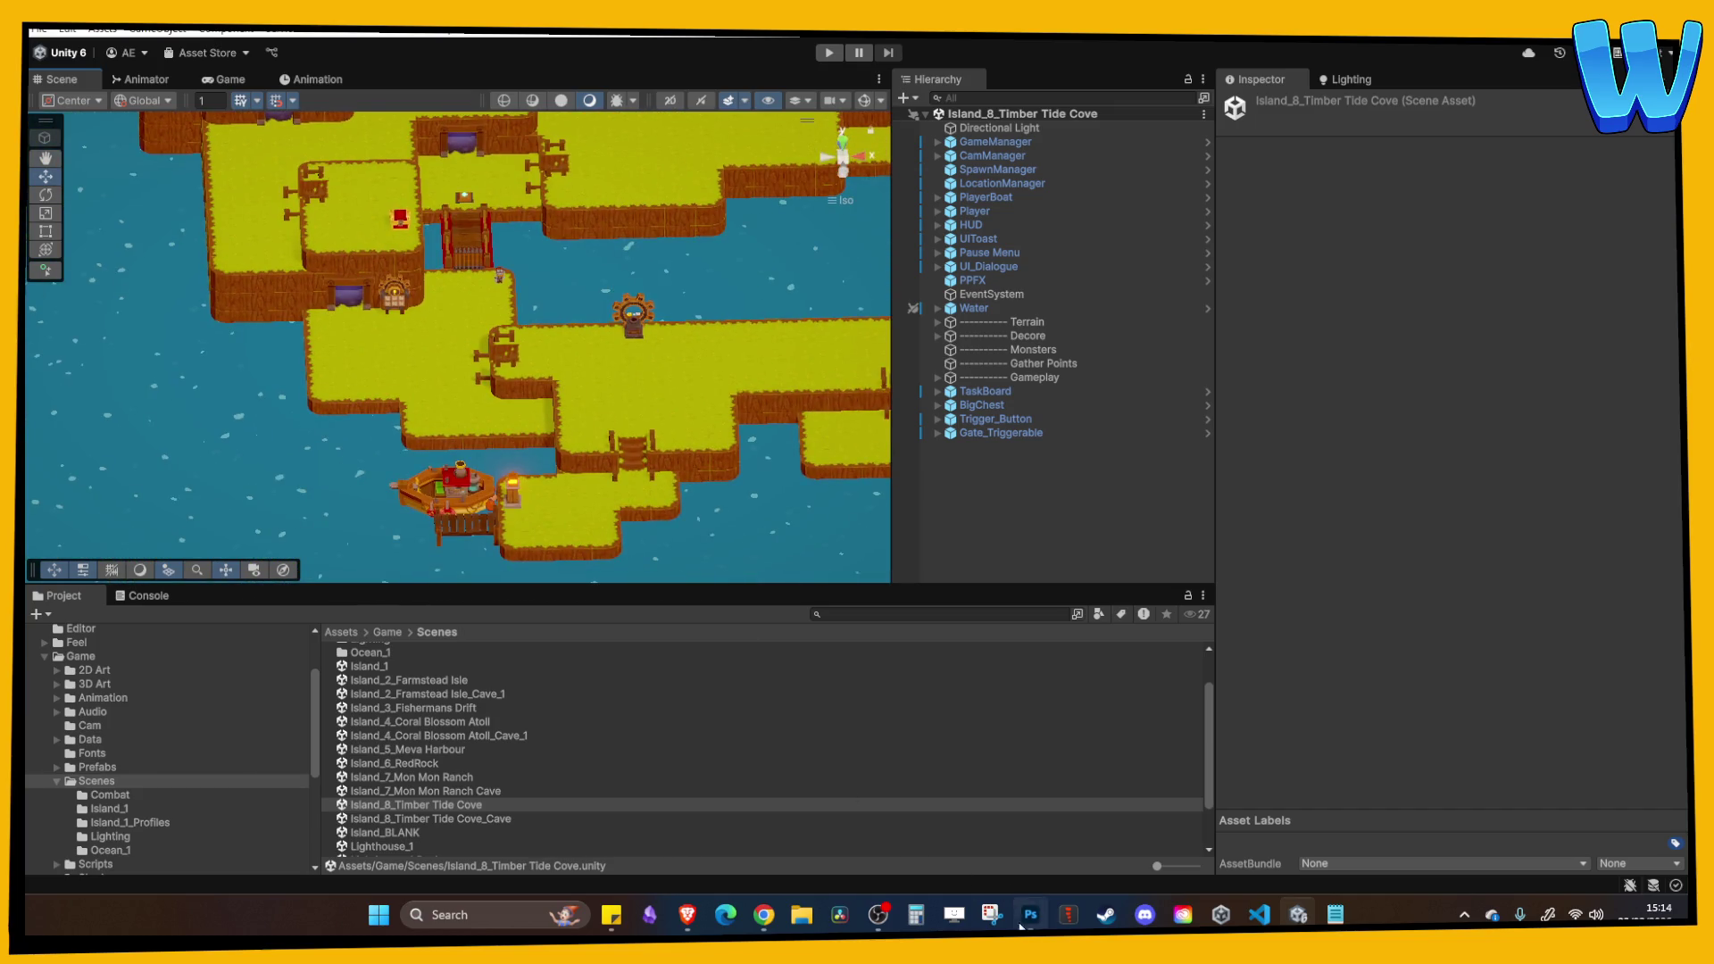
click(1029, 919)
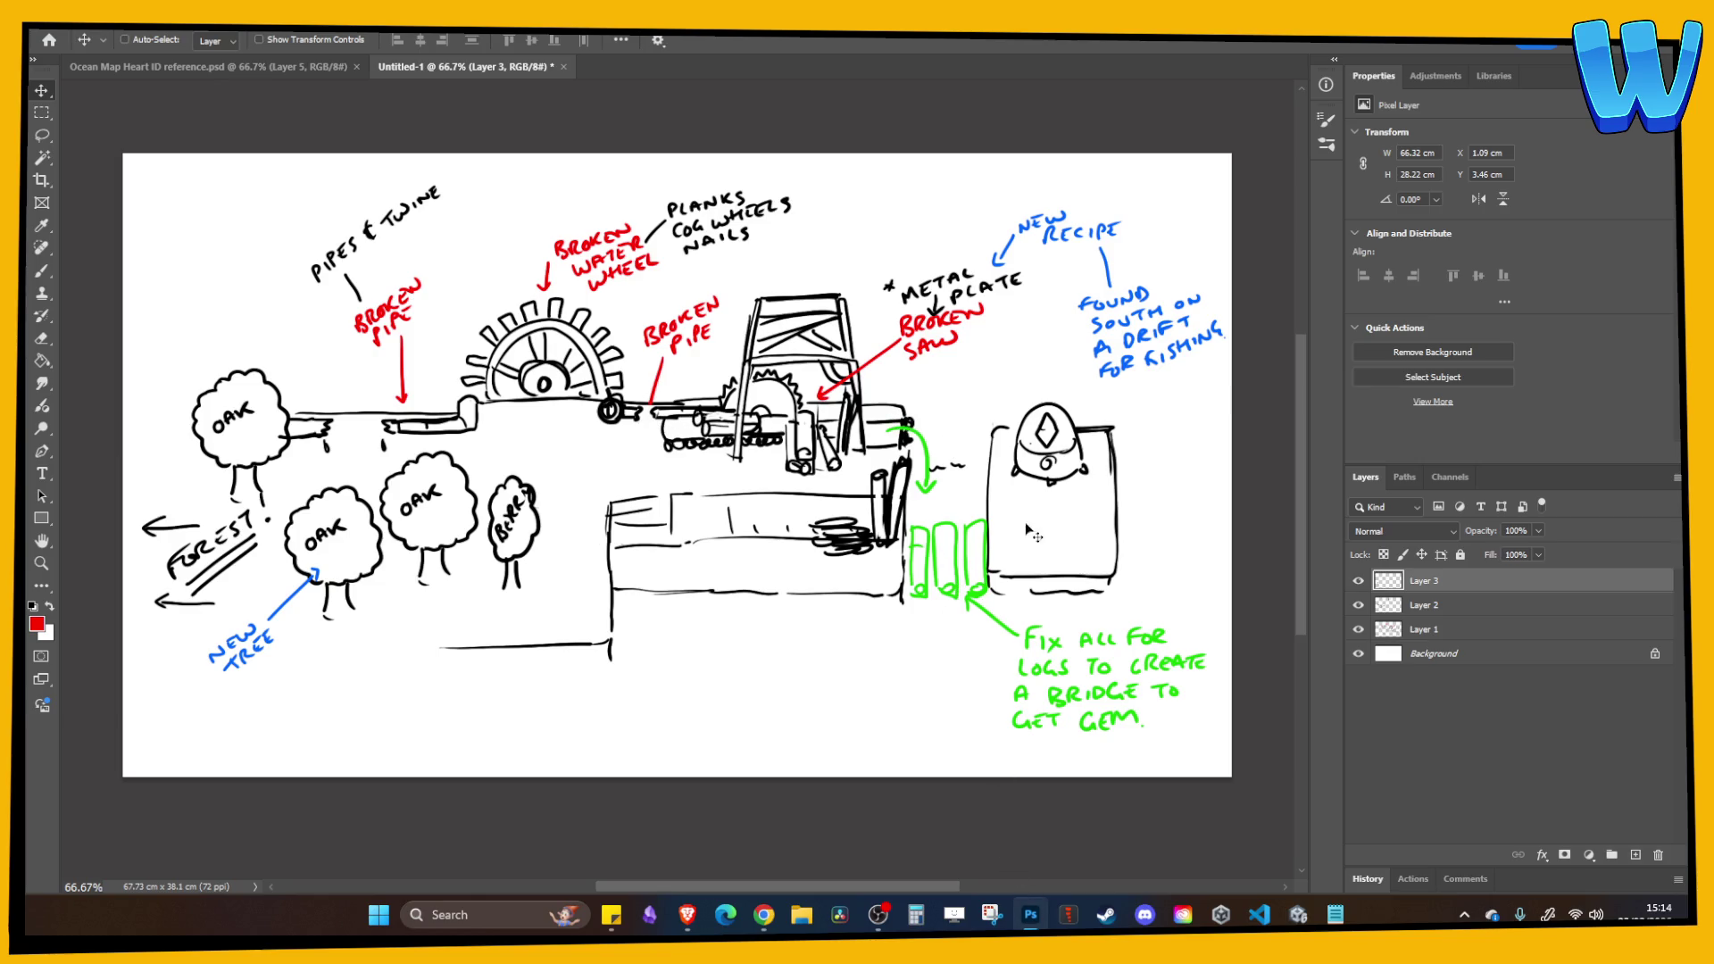
Return from Photoshop to Unity's Timber Tide Cove scene.
click(1030, 914)
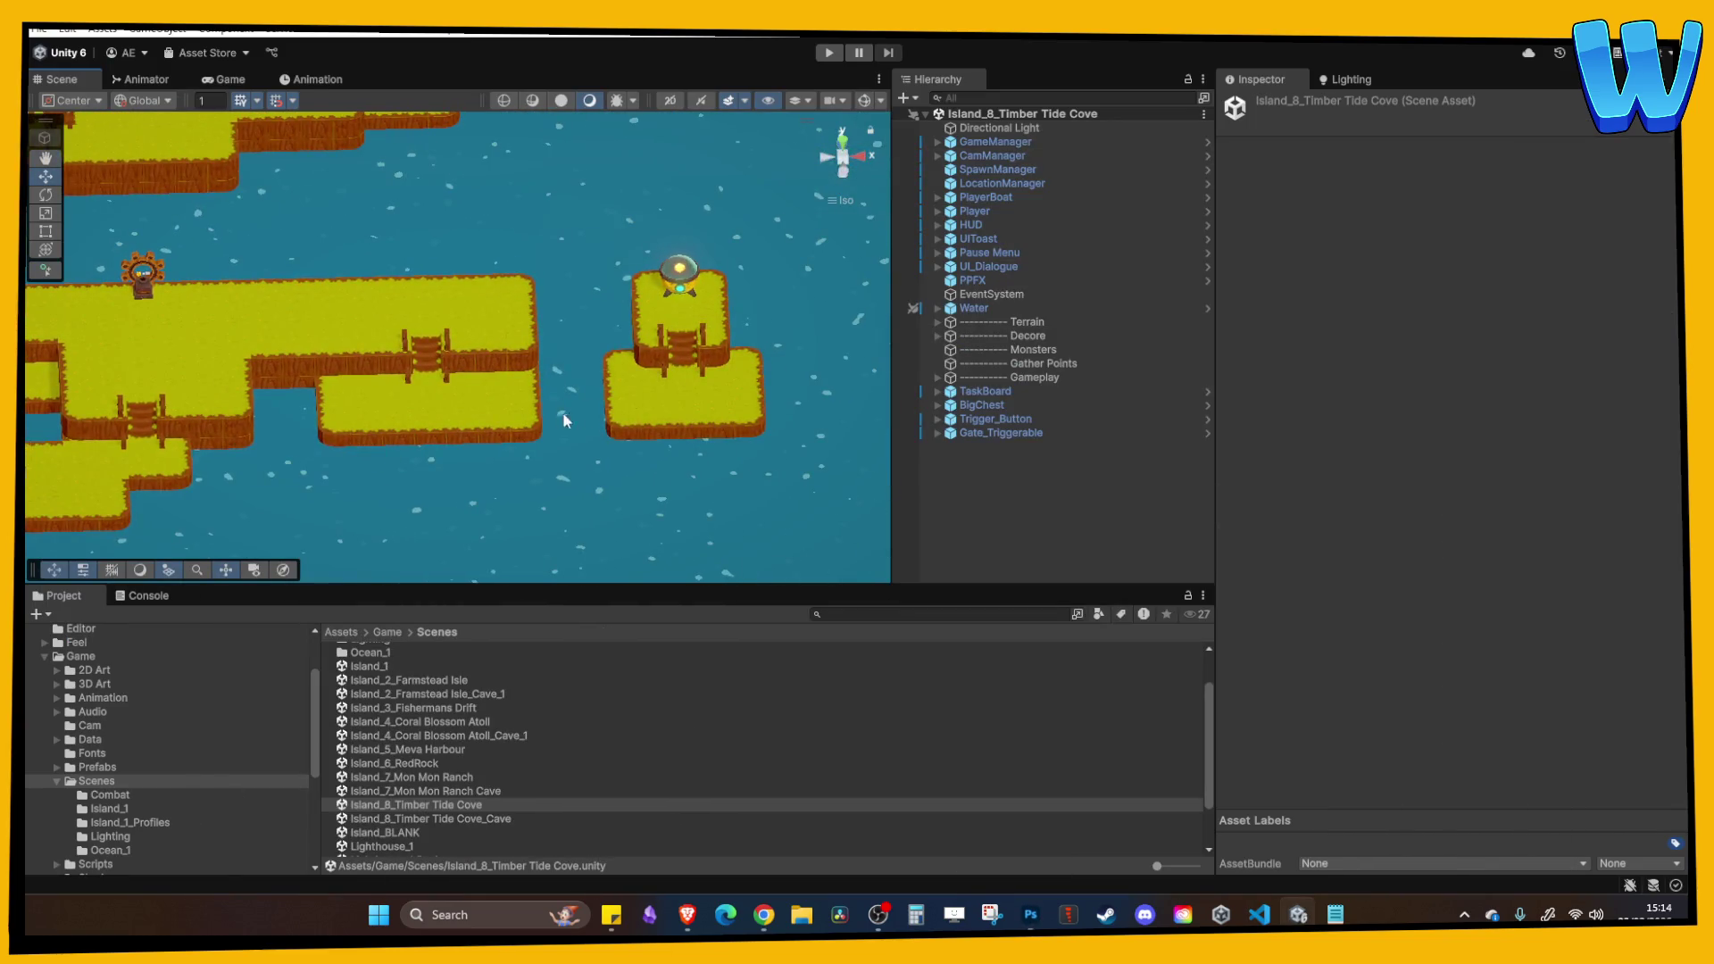
Reopen Island_8_Timber Tide Cove_Cave and frame its dock and blue cave pieces closer.
scroll(616, 397, up, 4)
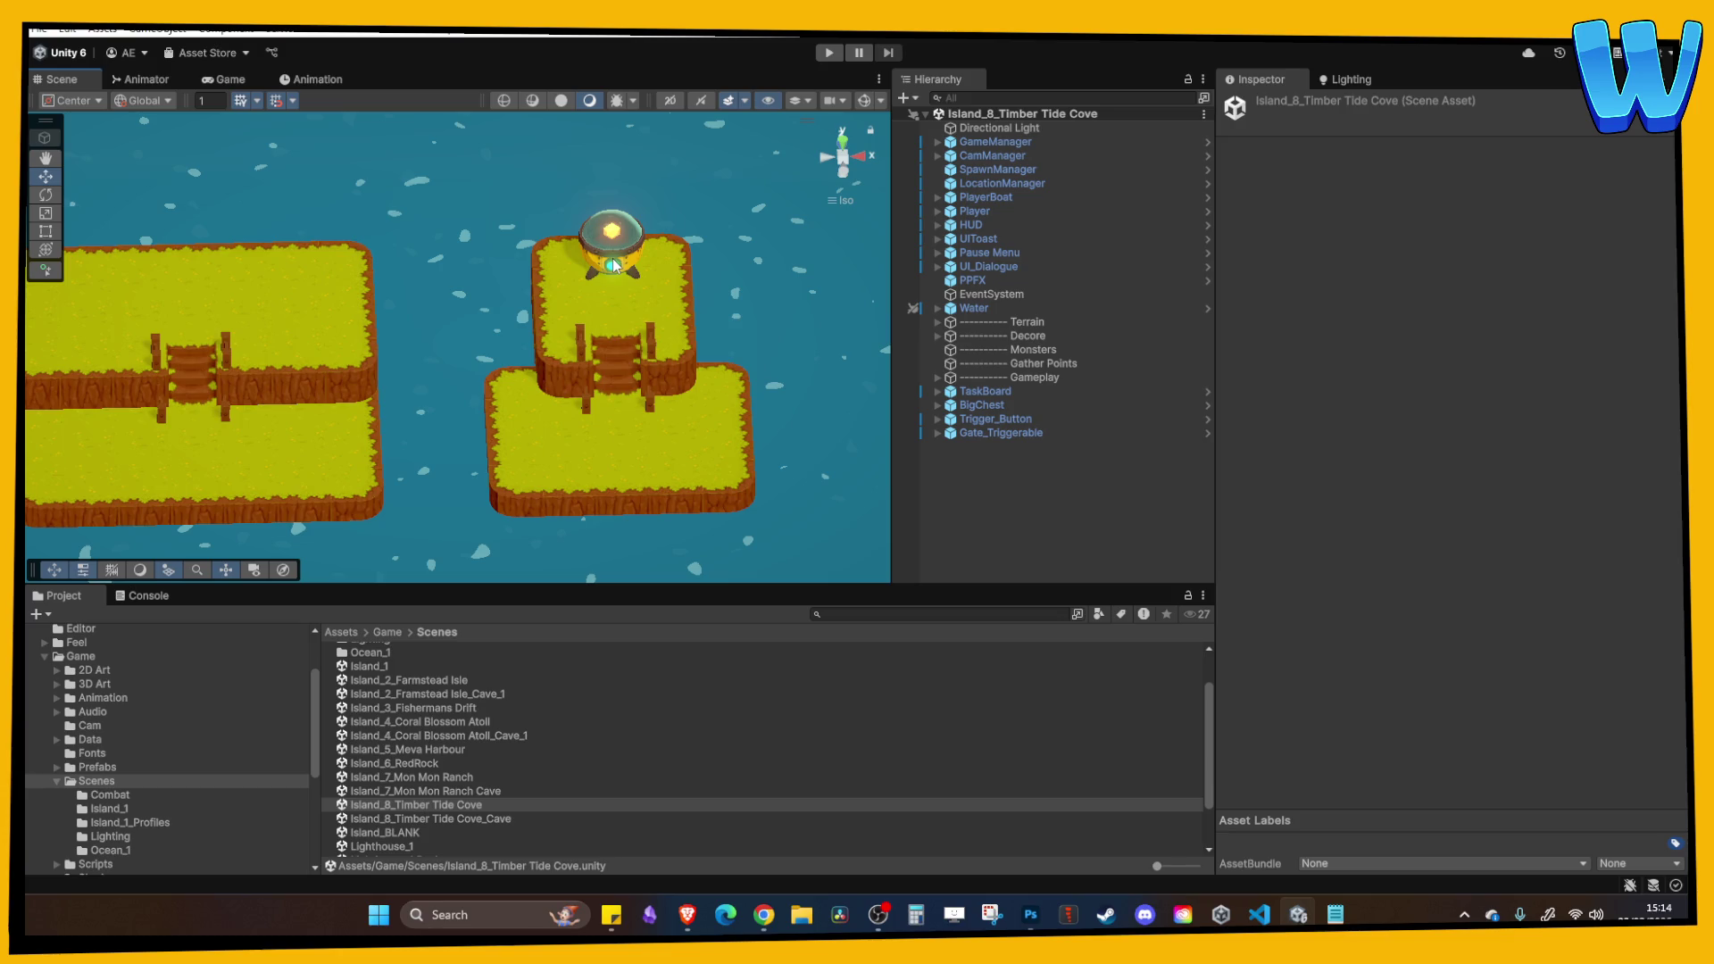
scroll(581, 295, down, 5)
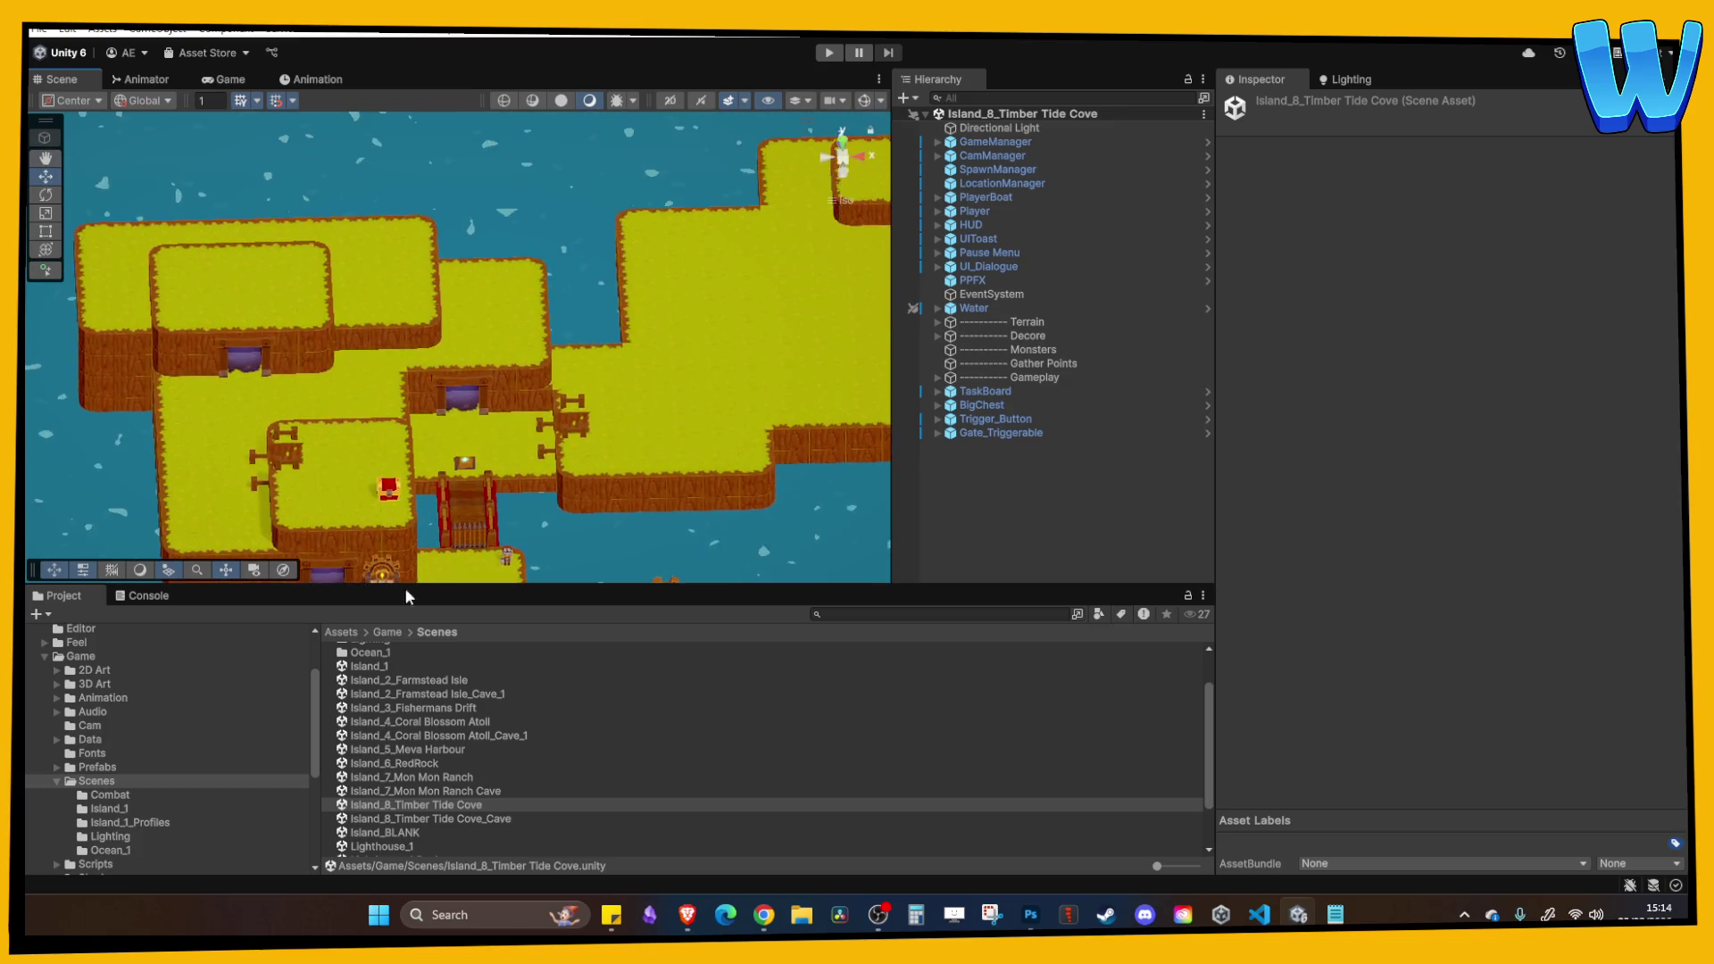
scroll(485, 489, up, 3)
drag(486, 489, 474, 465)
scroll(473, 466, down, 3)
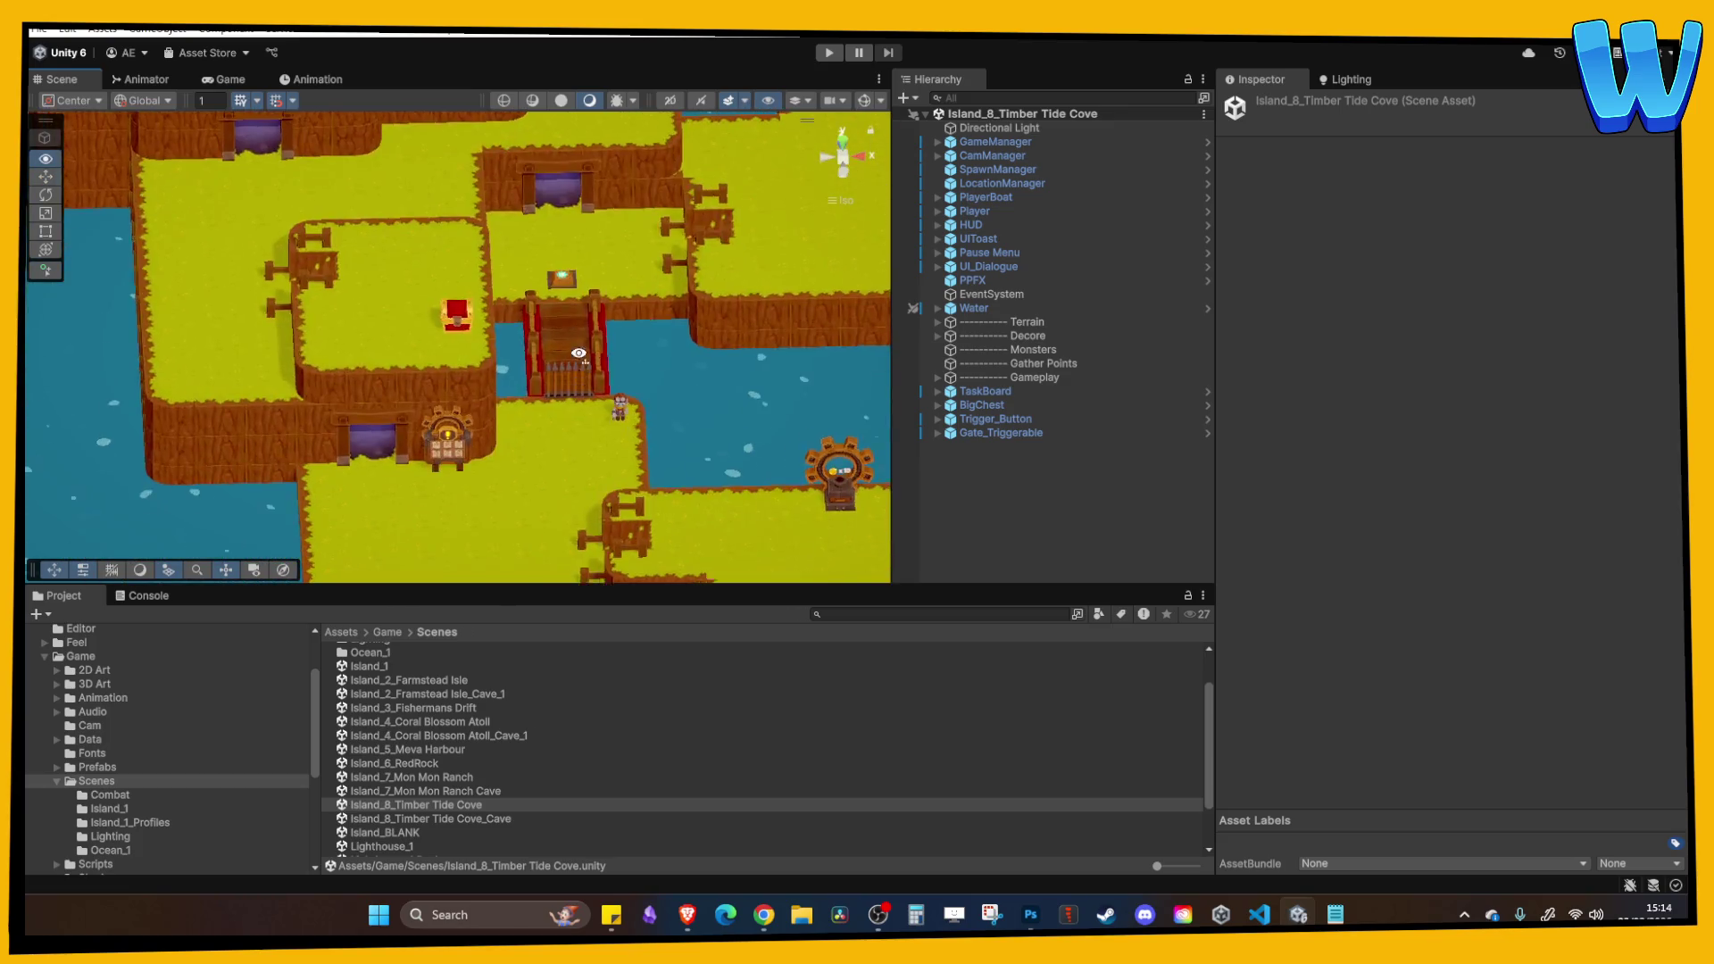
scroll(473, 428, up, 4)
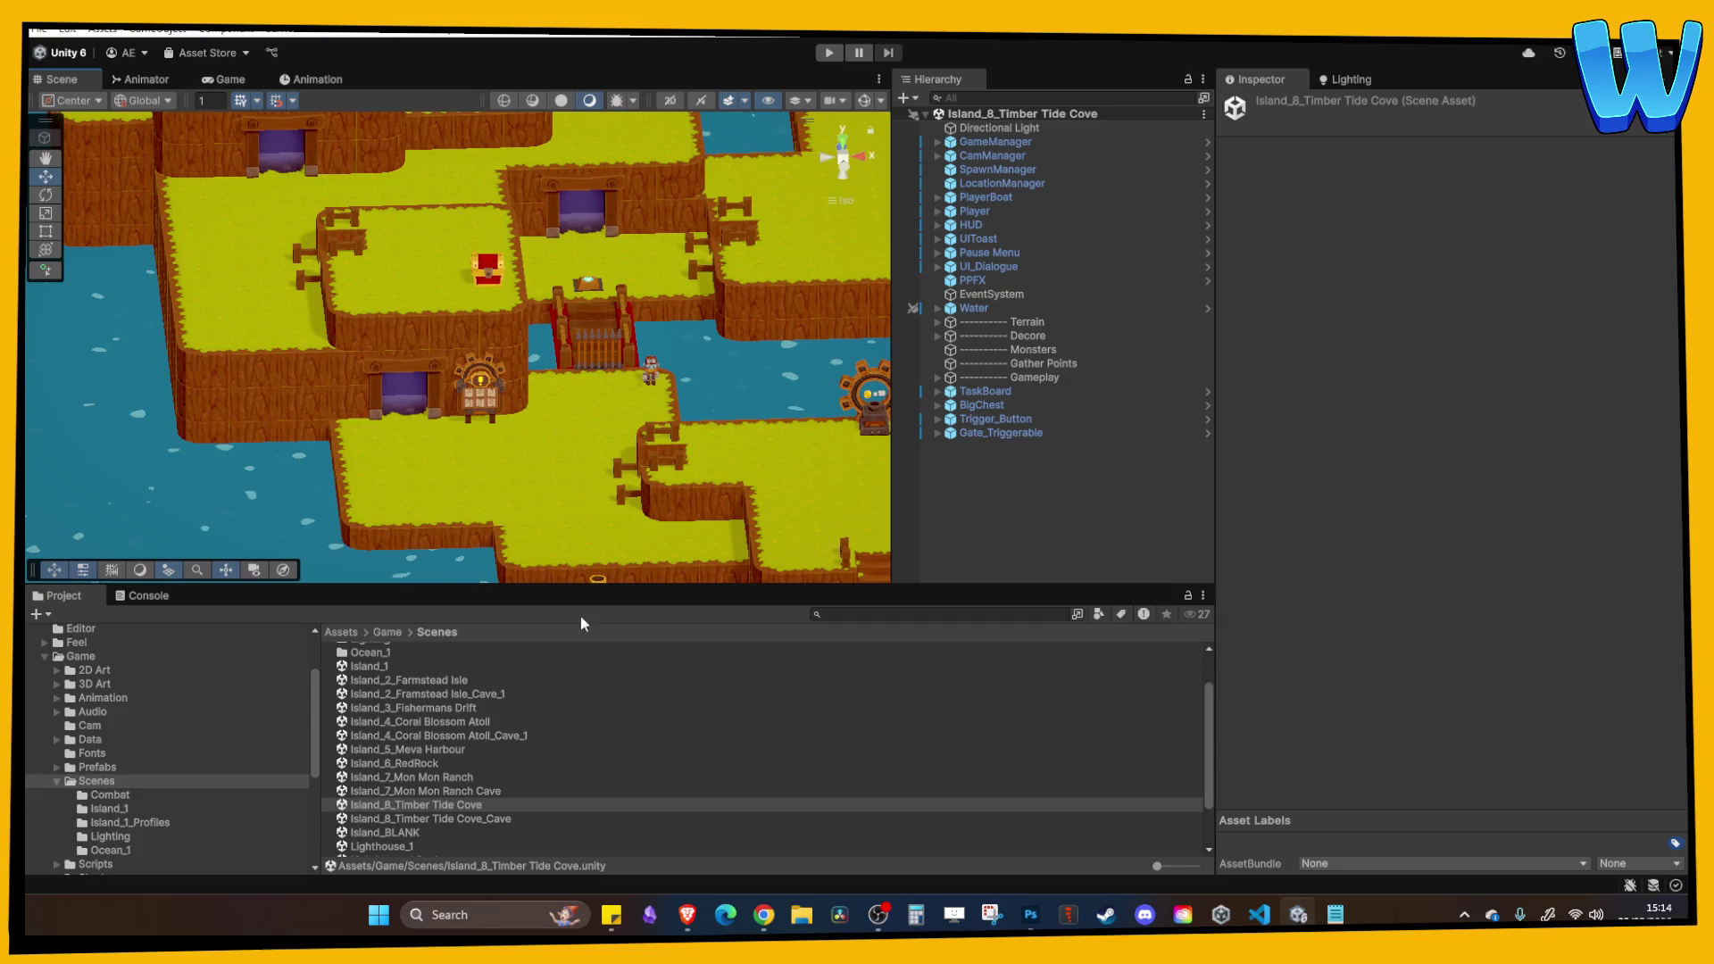
double_click(461, 816)
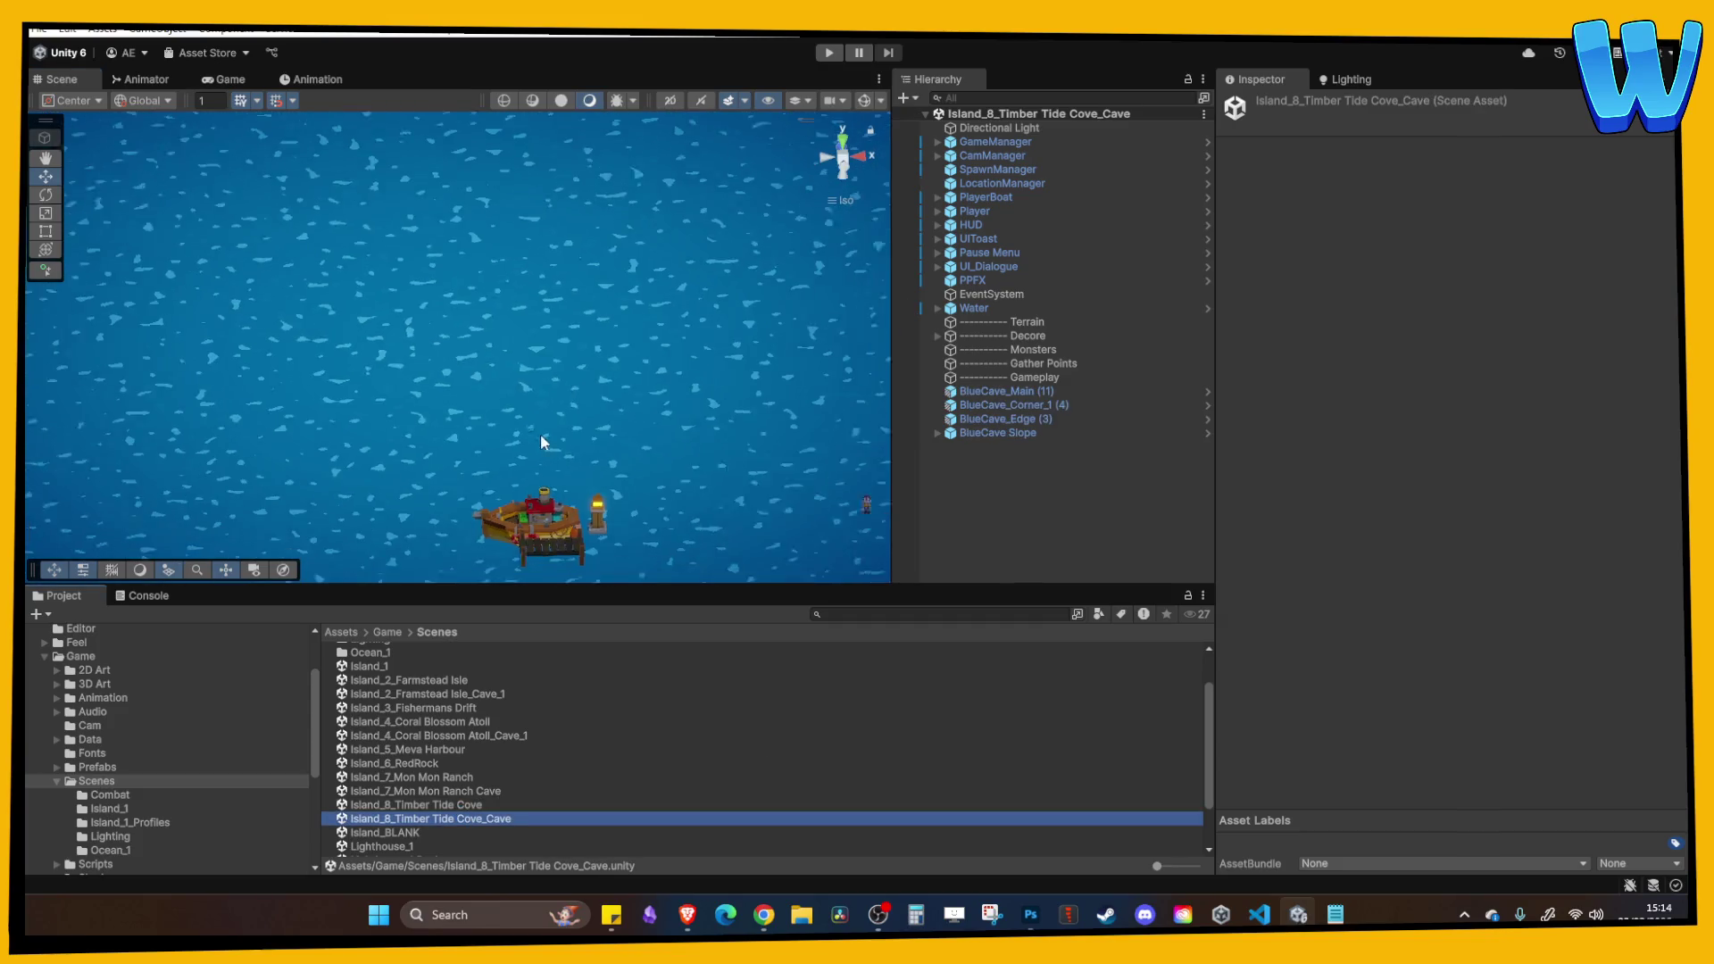
scroll(650, 333, up, 4)
mouse_move(631, 318)
mouse_down()
mouse_move(455, 383)
mouse_move(545, 382)
mouse_up()
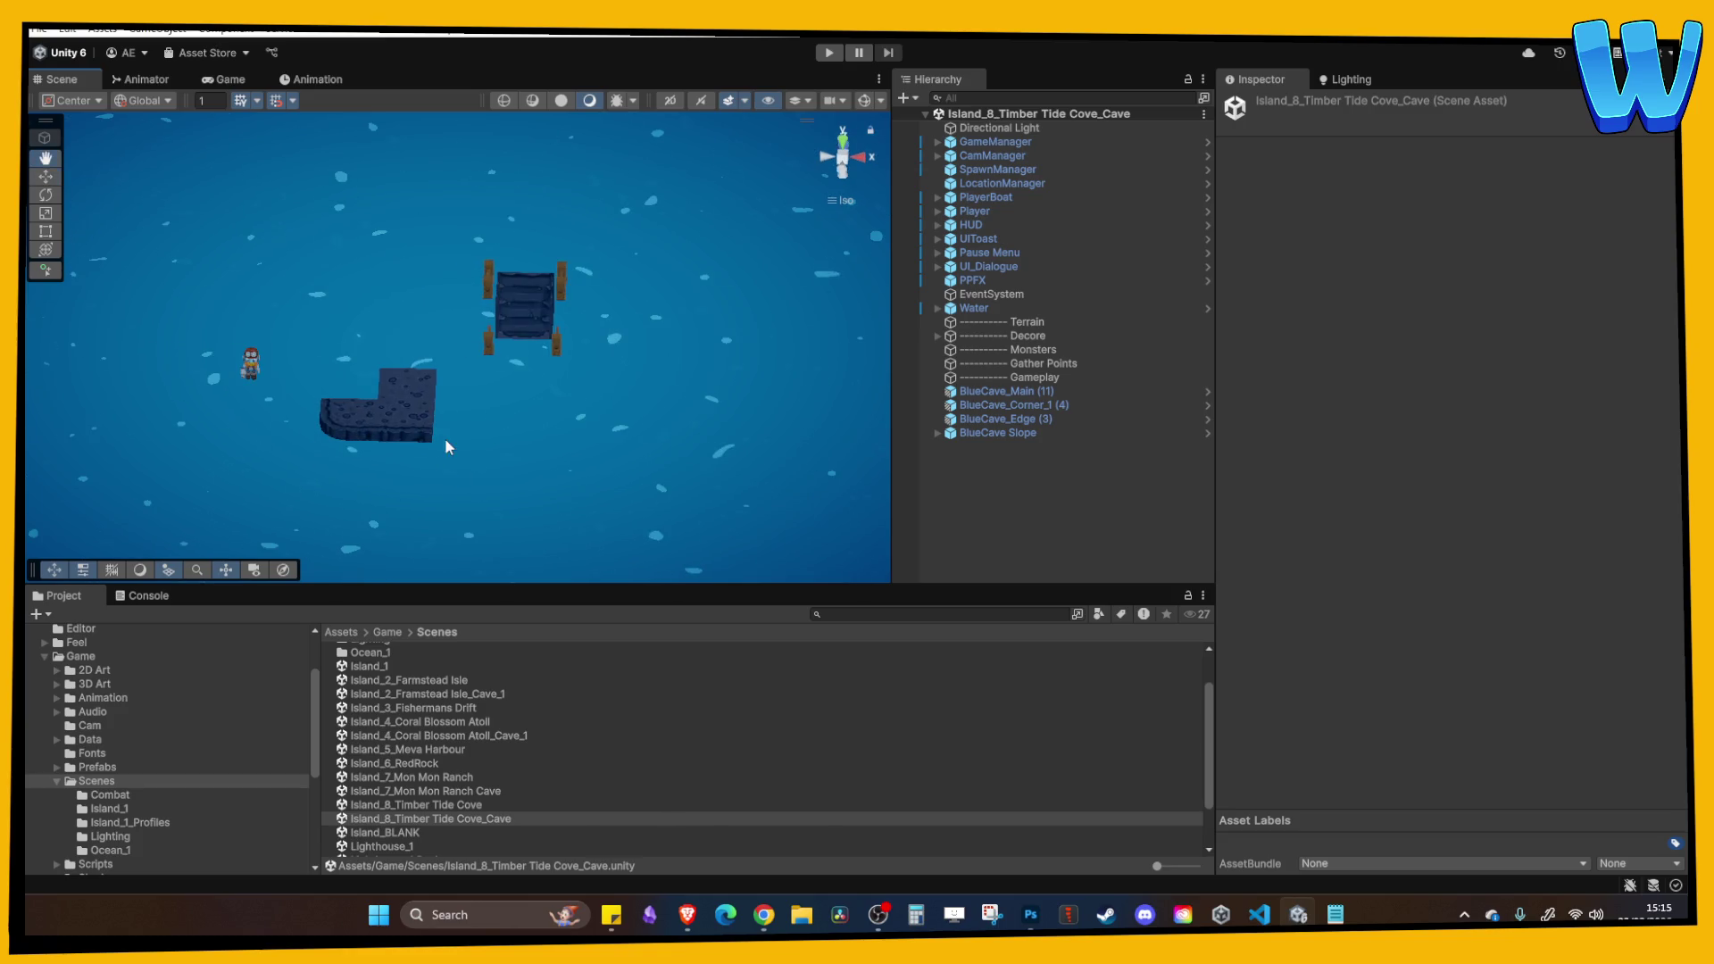
Open Island_2_Framstead Isle_Cave_1 and select the cave entrance archway with its lamp post.
click(466, 697)
double_click(466, 698)
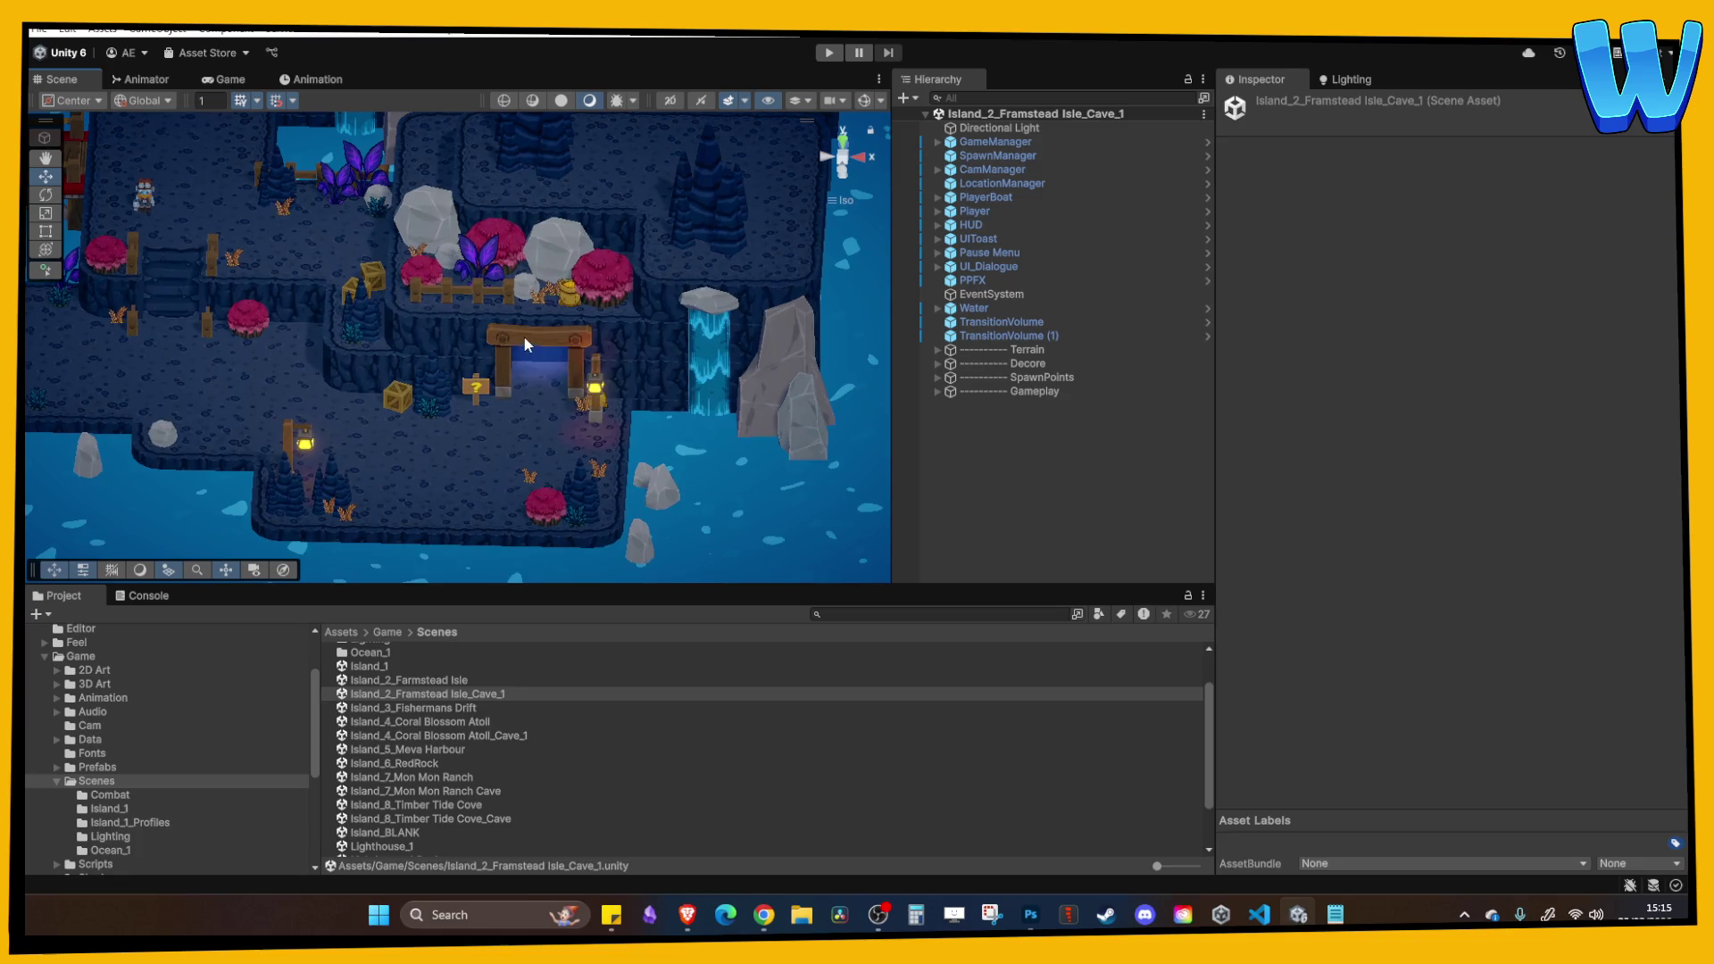
click(523, 335)
shift+click(603, 390)
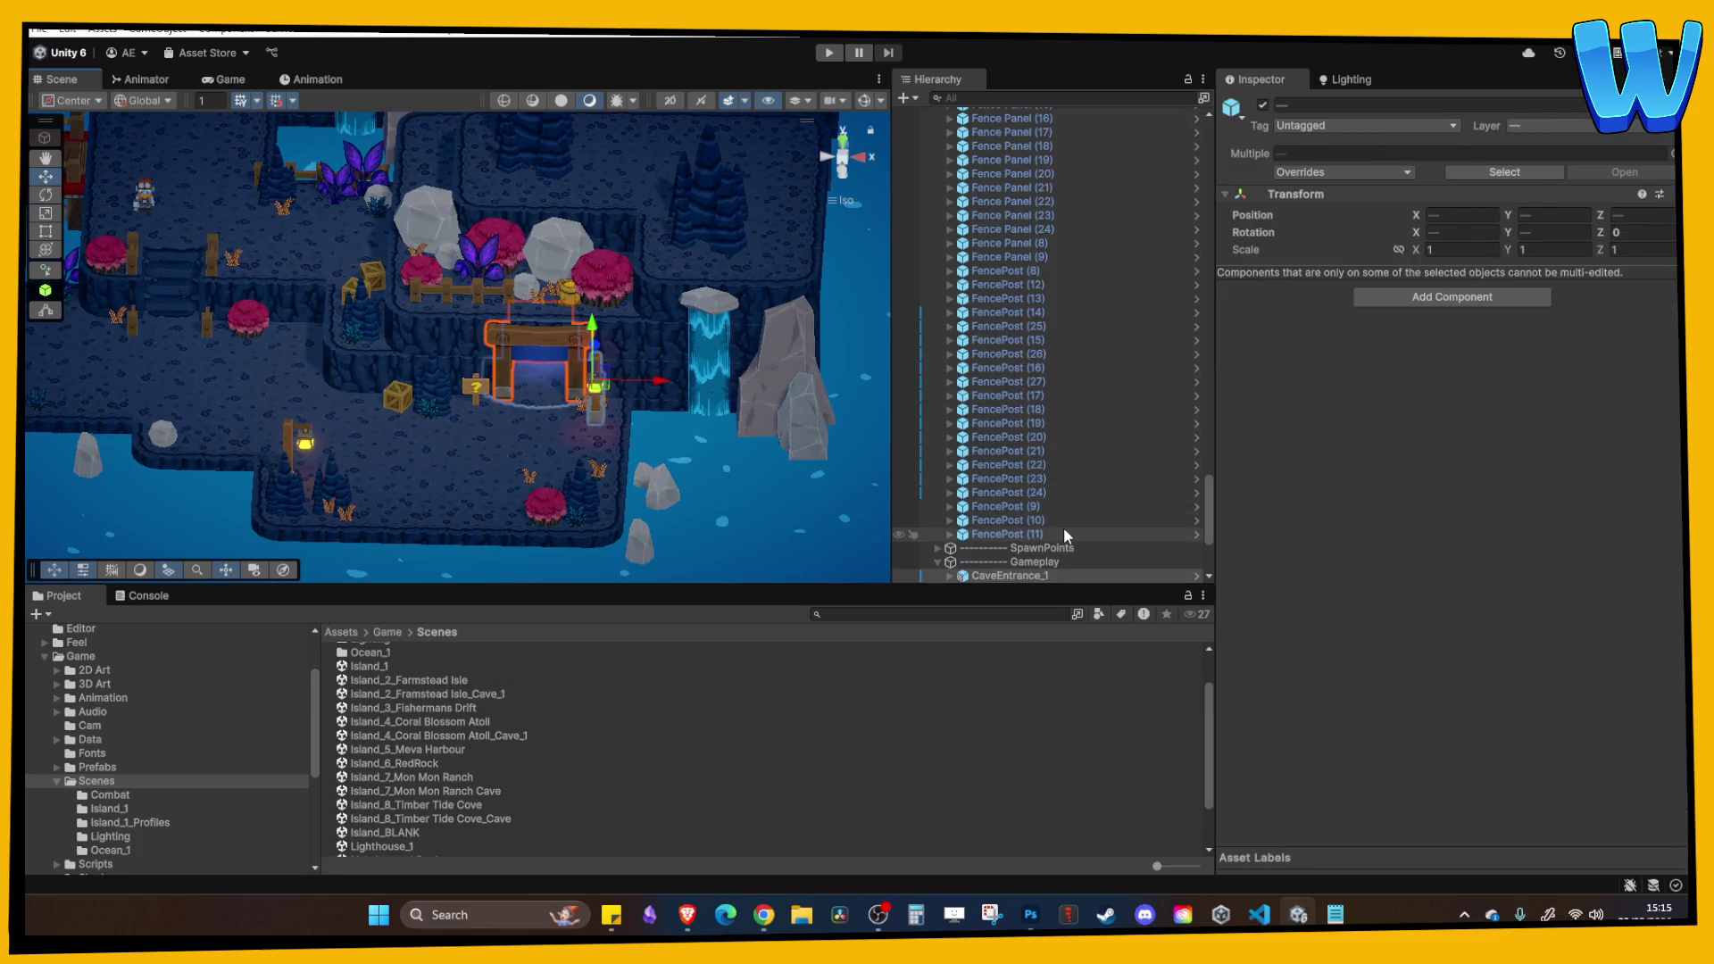
scroll(1063, 527, down, 5)
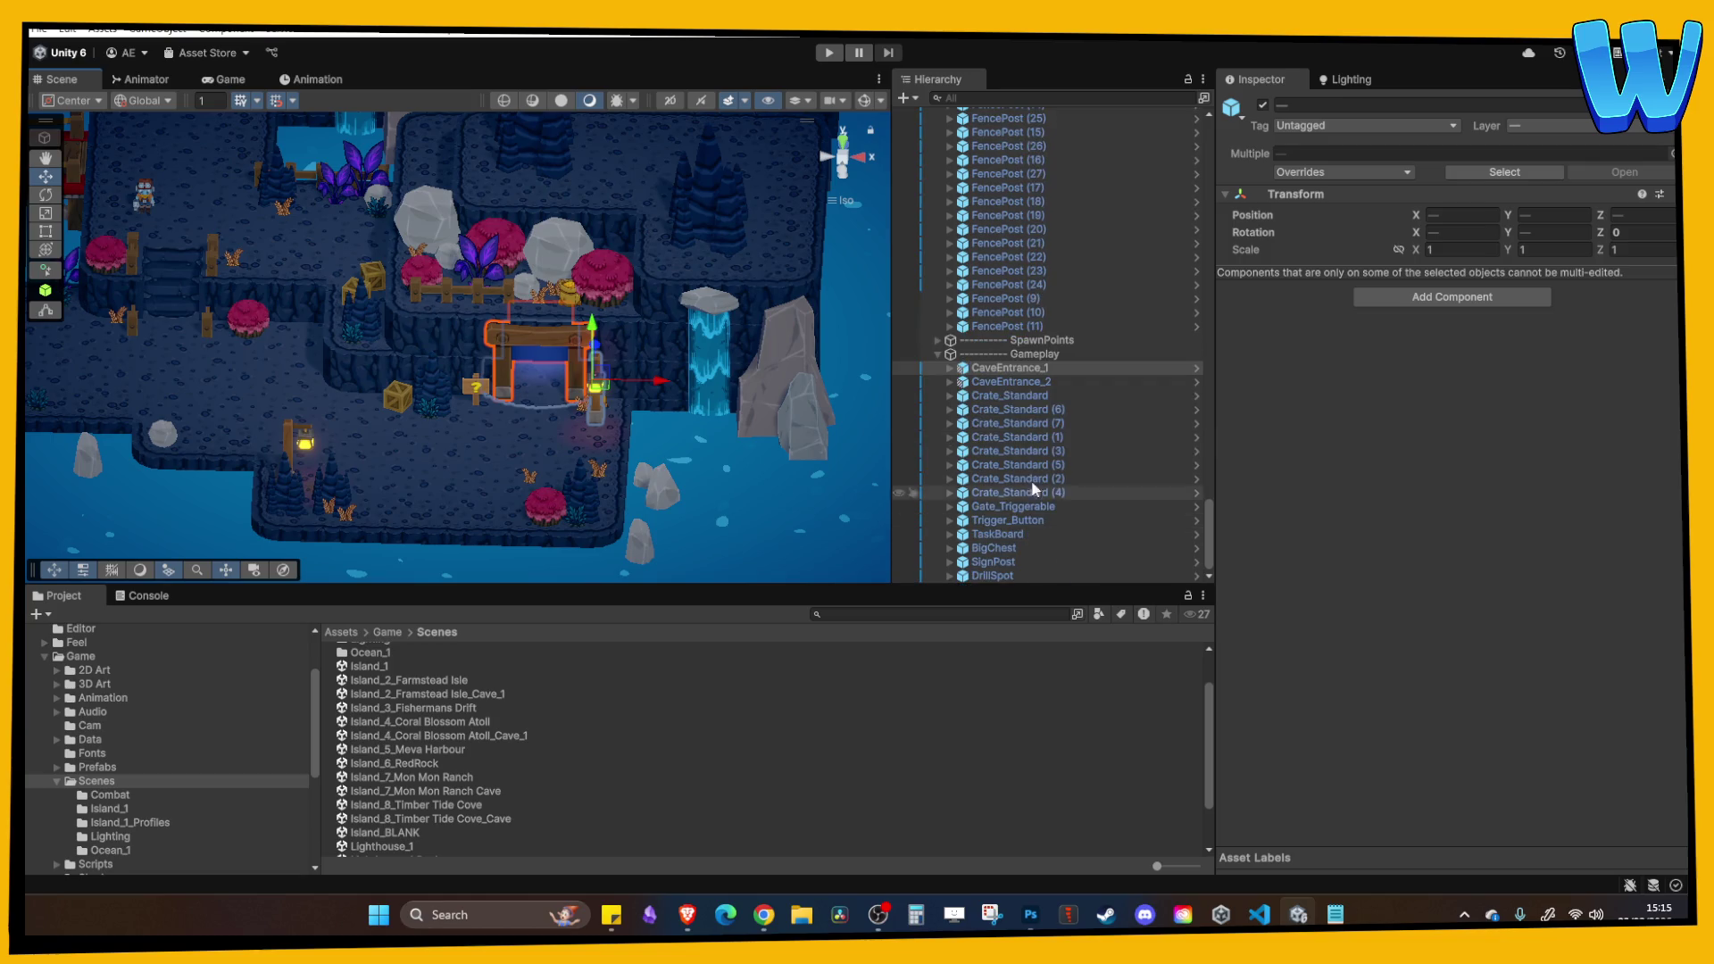
Locate CaveEntrance_1 and the TransitionVolume objects in the Hierarchy.
click(941, 351)
scroll(999, 485, down, 2)
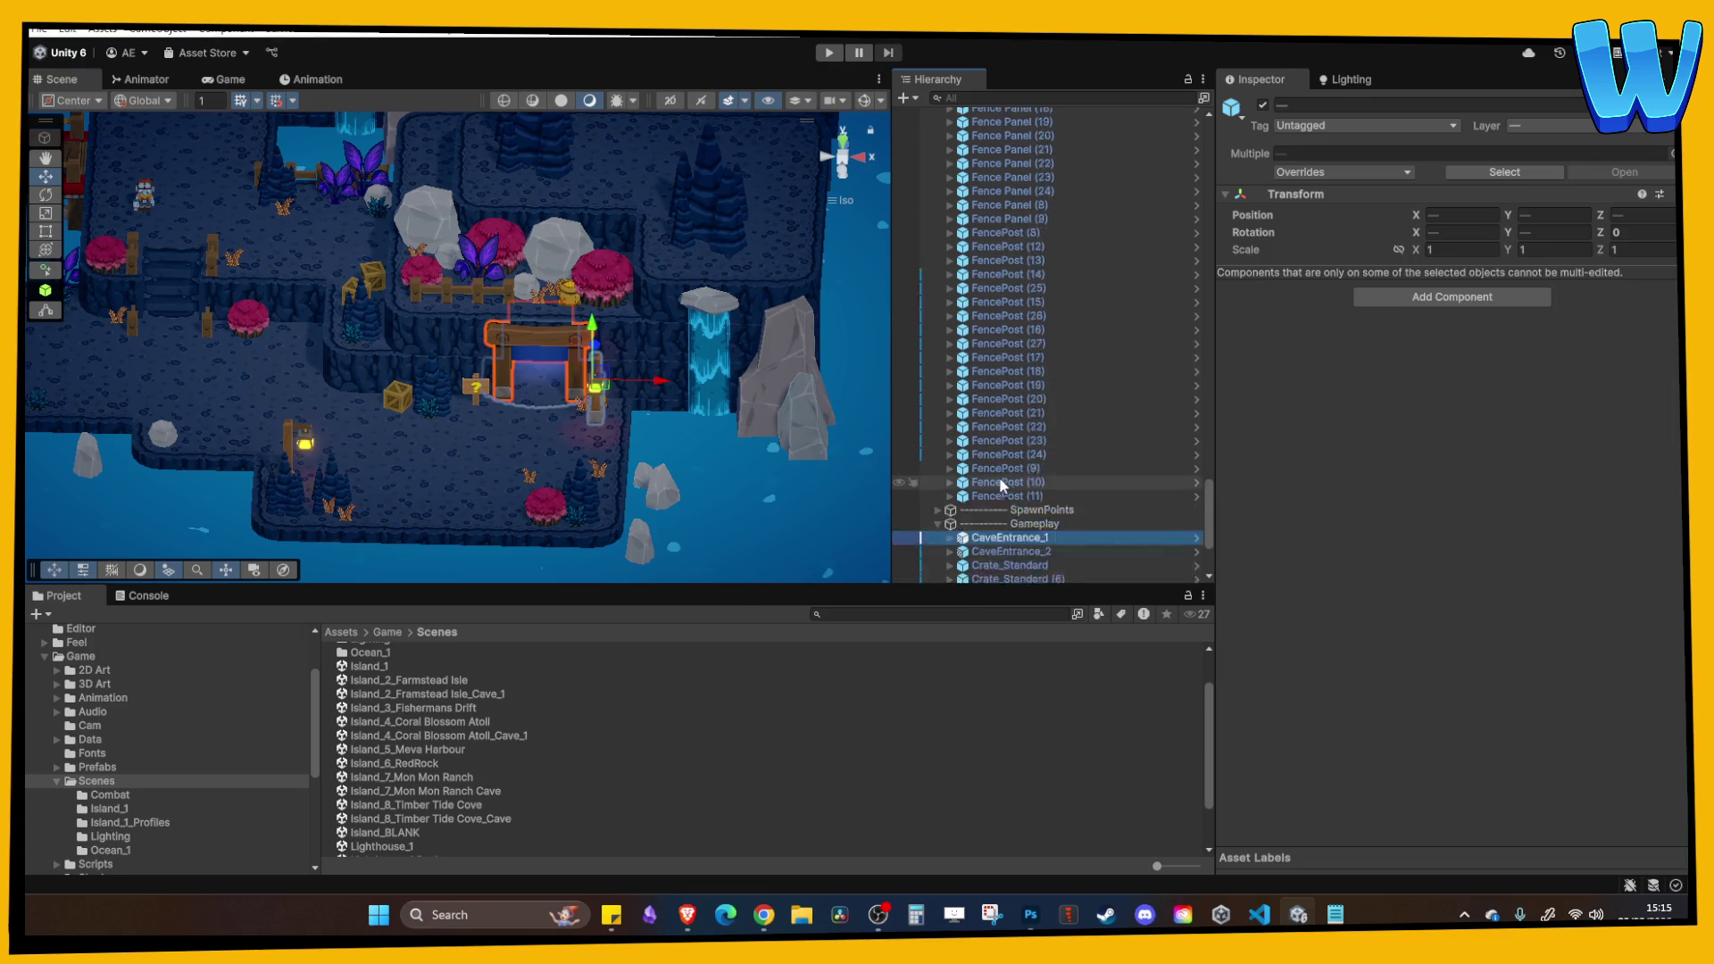
scroll(999, 477, down, 4)
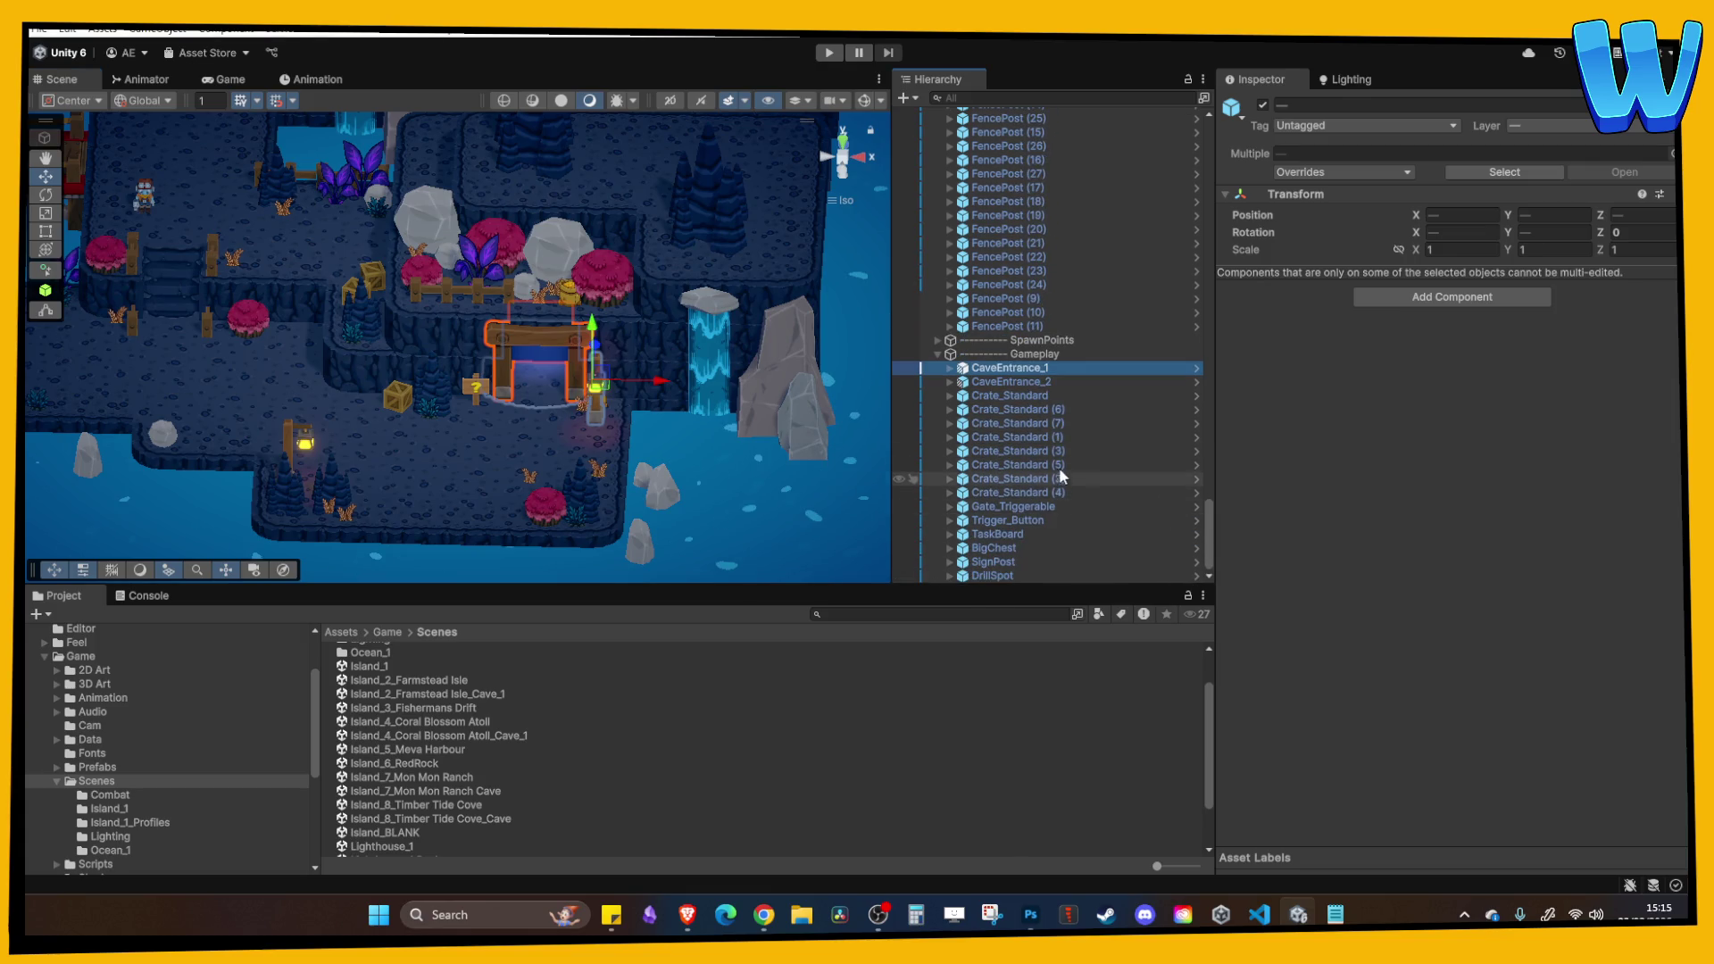
click(1018, 285)
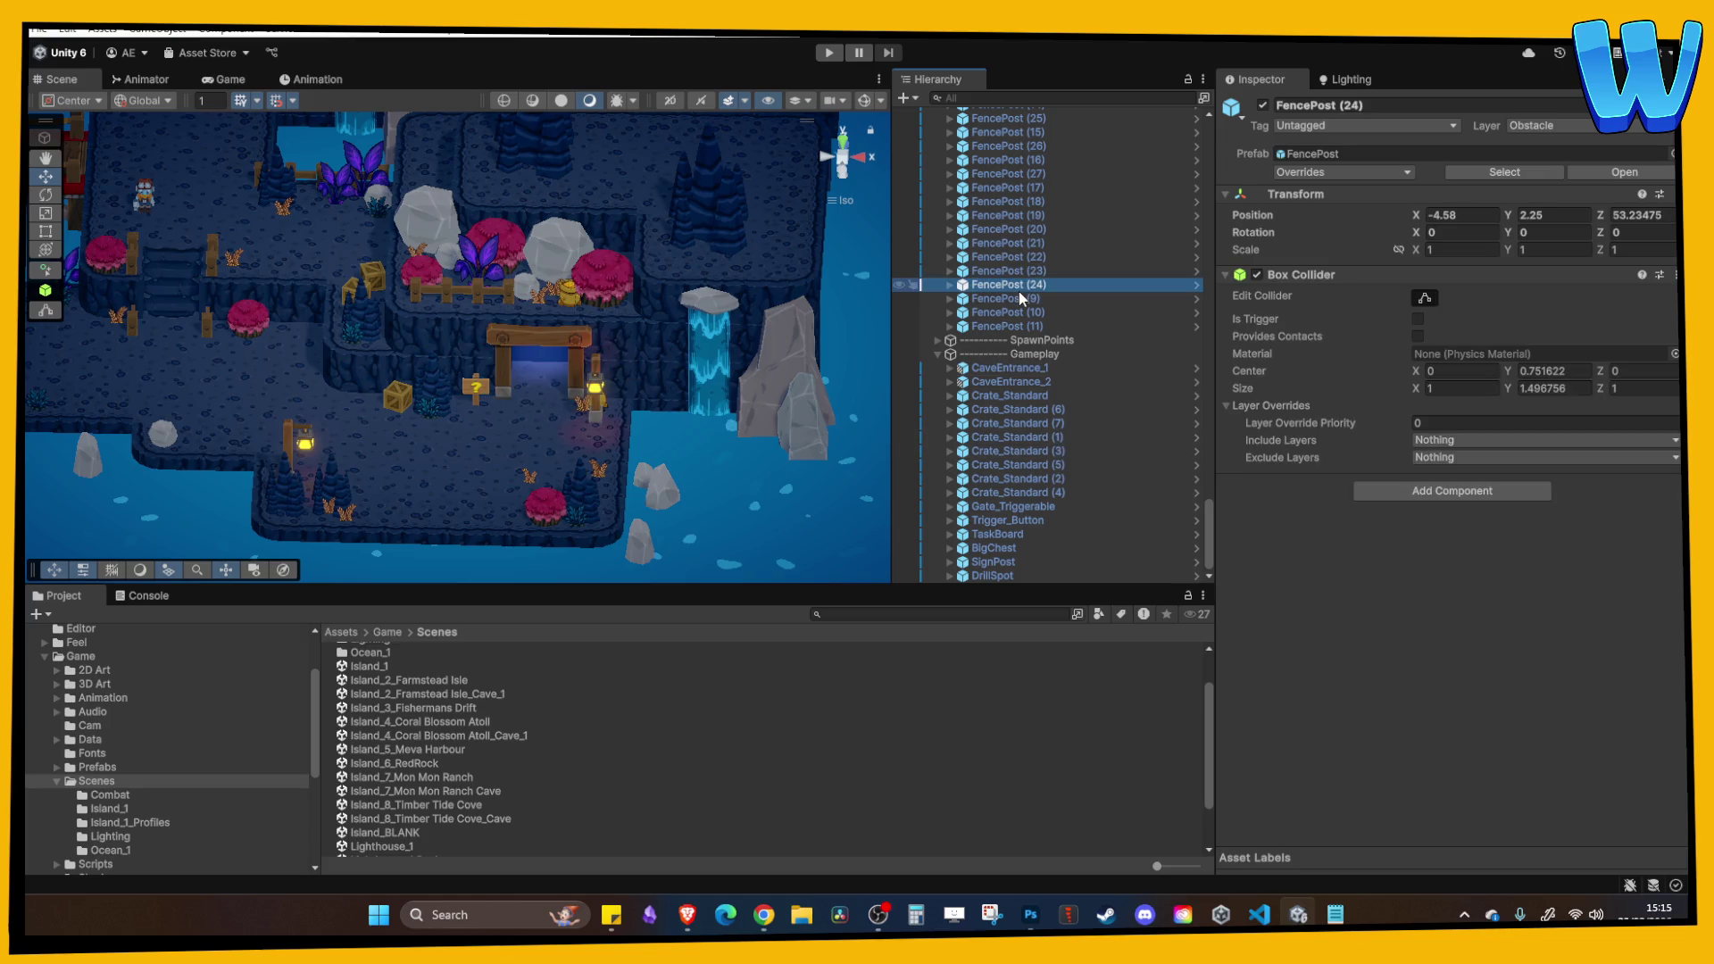
key(Left)
key(Left)
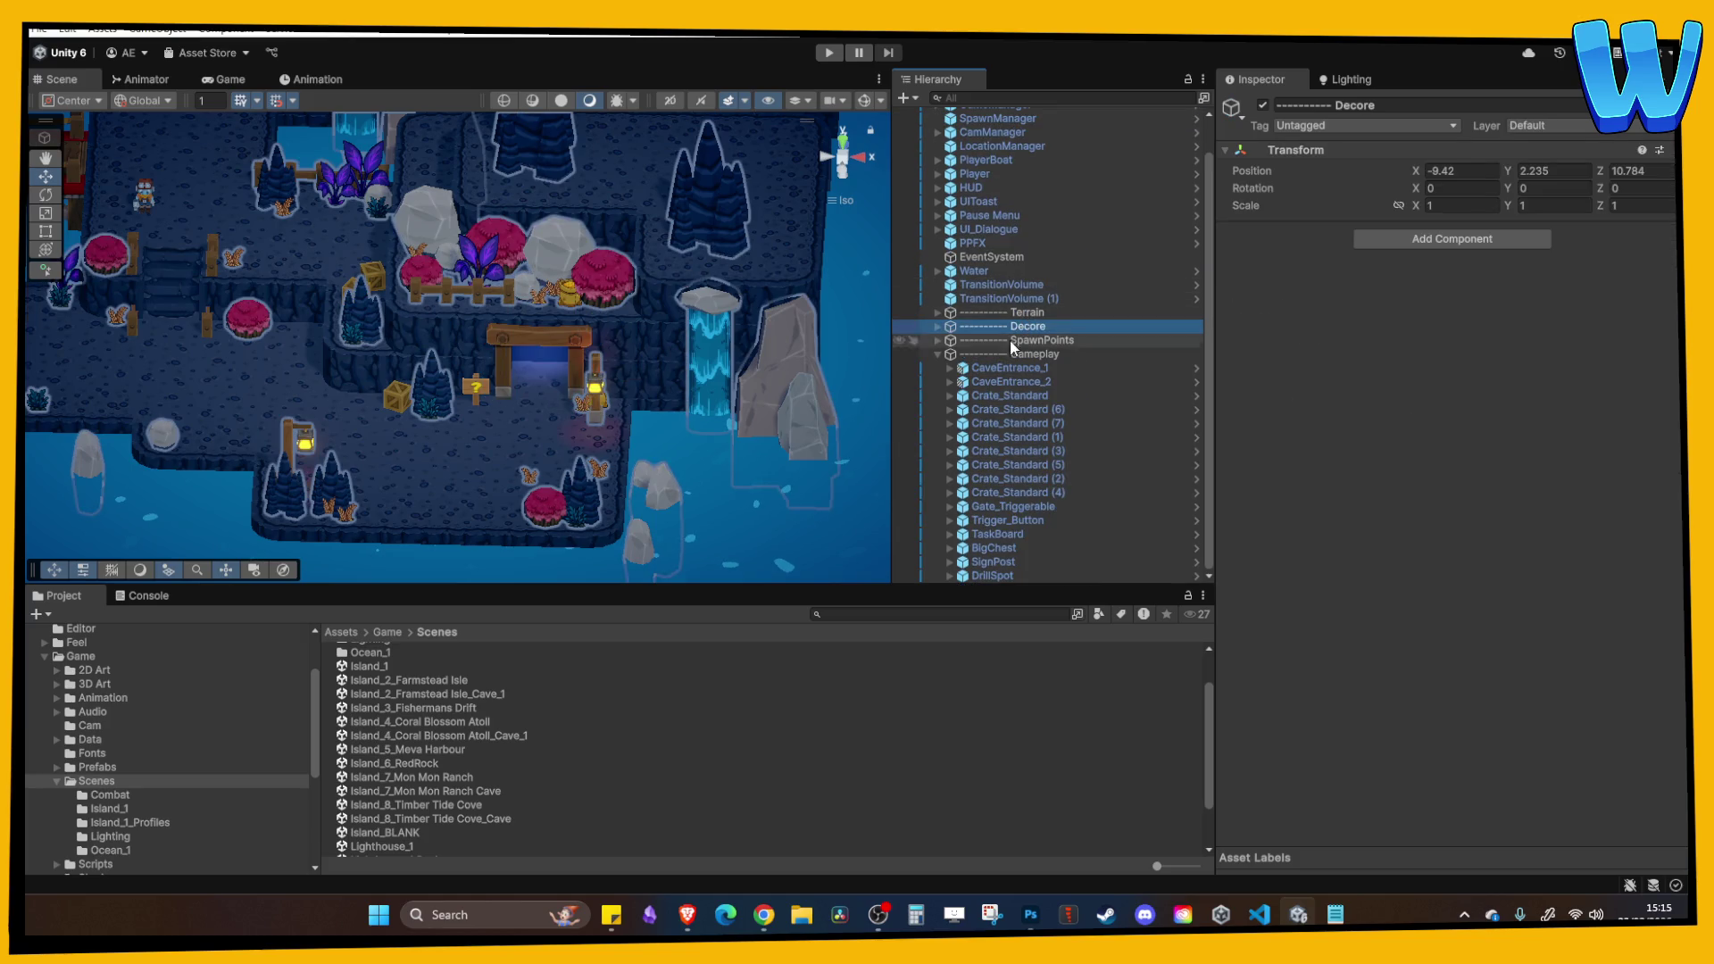
click(937, 354)
click(985, 323)
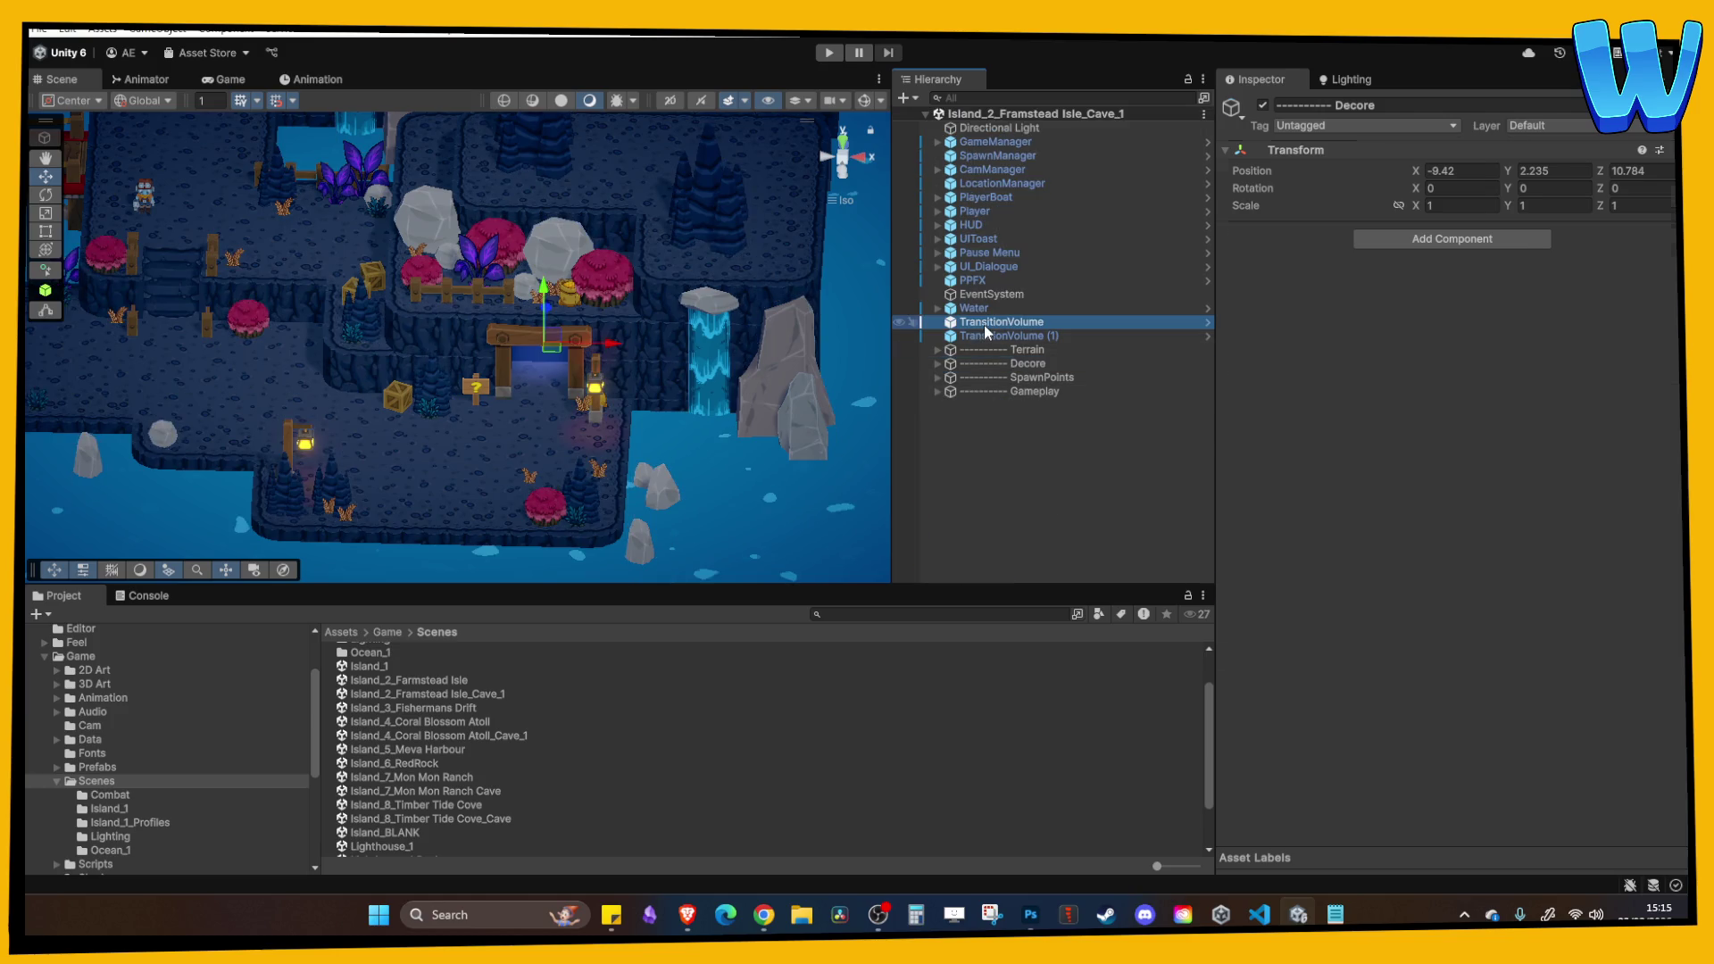
click(985, 335)
click(936, 392)
Parent TransitionVolume under CaveEntrance_1, returning TransitionVolume (1) to the scene root.
drag(1005, 332, 1035, 409)
click(990, 395)
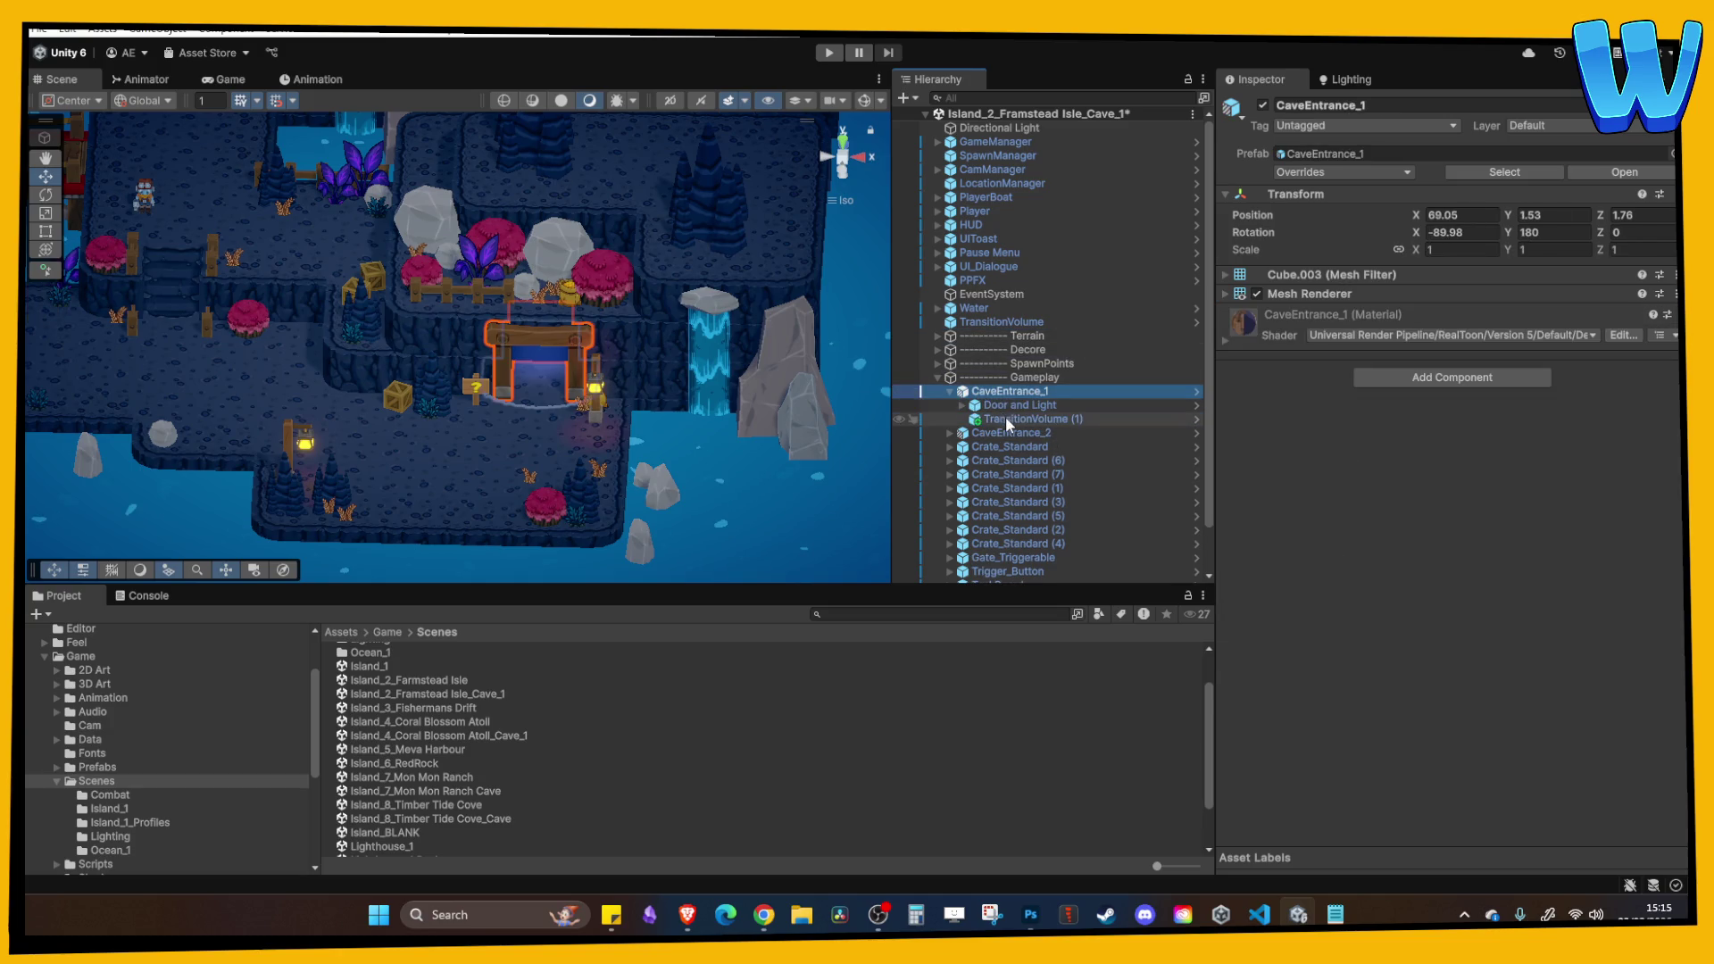
click(1005, 422)
click(1020, 324)
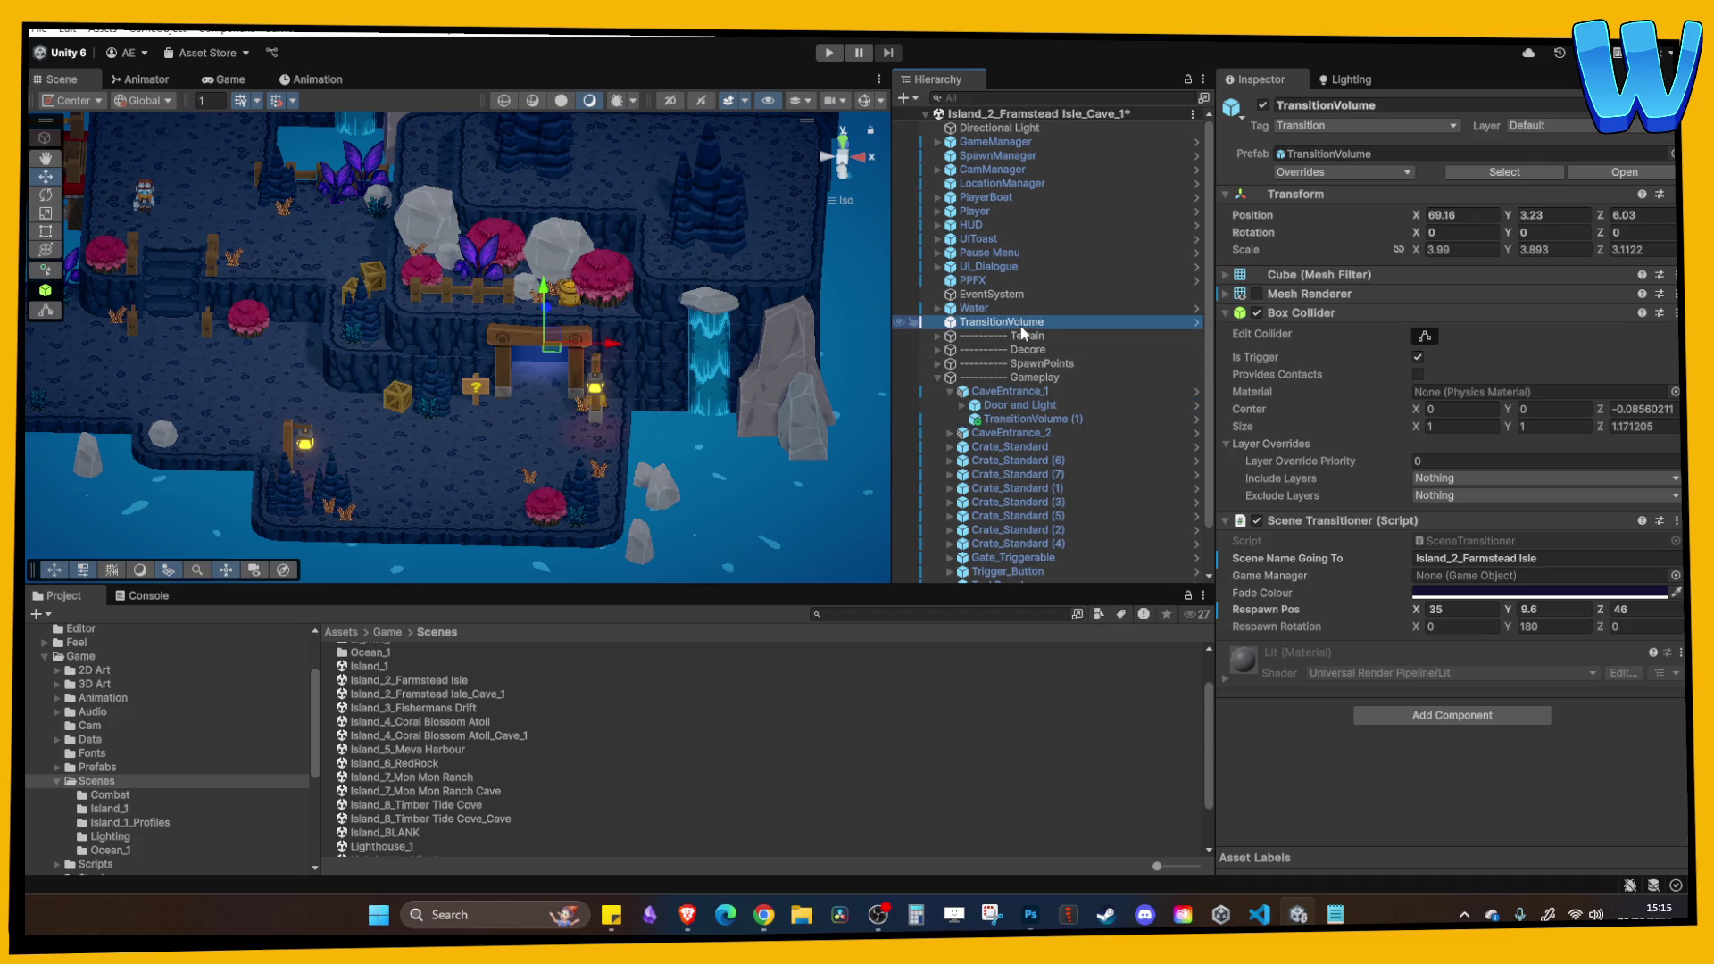
click(1048, 389)
key(Down)
key(Down)
mouse_move(1053, 395)
mouse_down()
mouse_move(1016, 368)
mouse_move(1003, 329)
mouse_up()
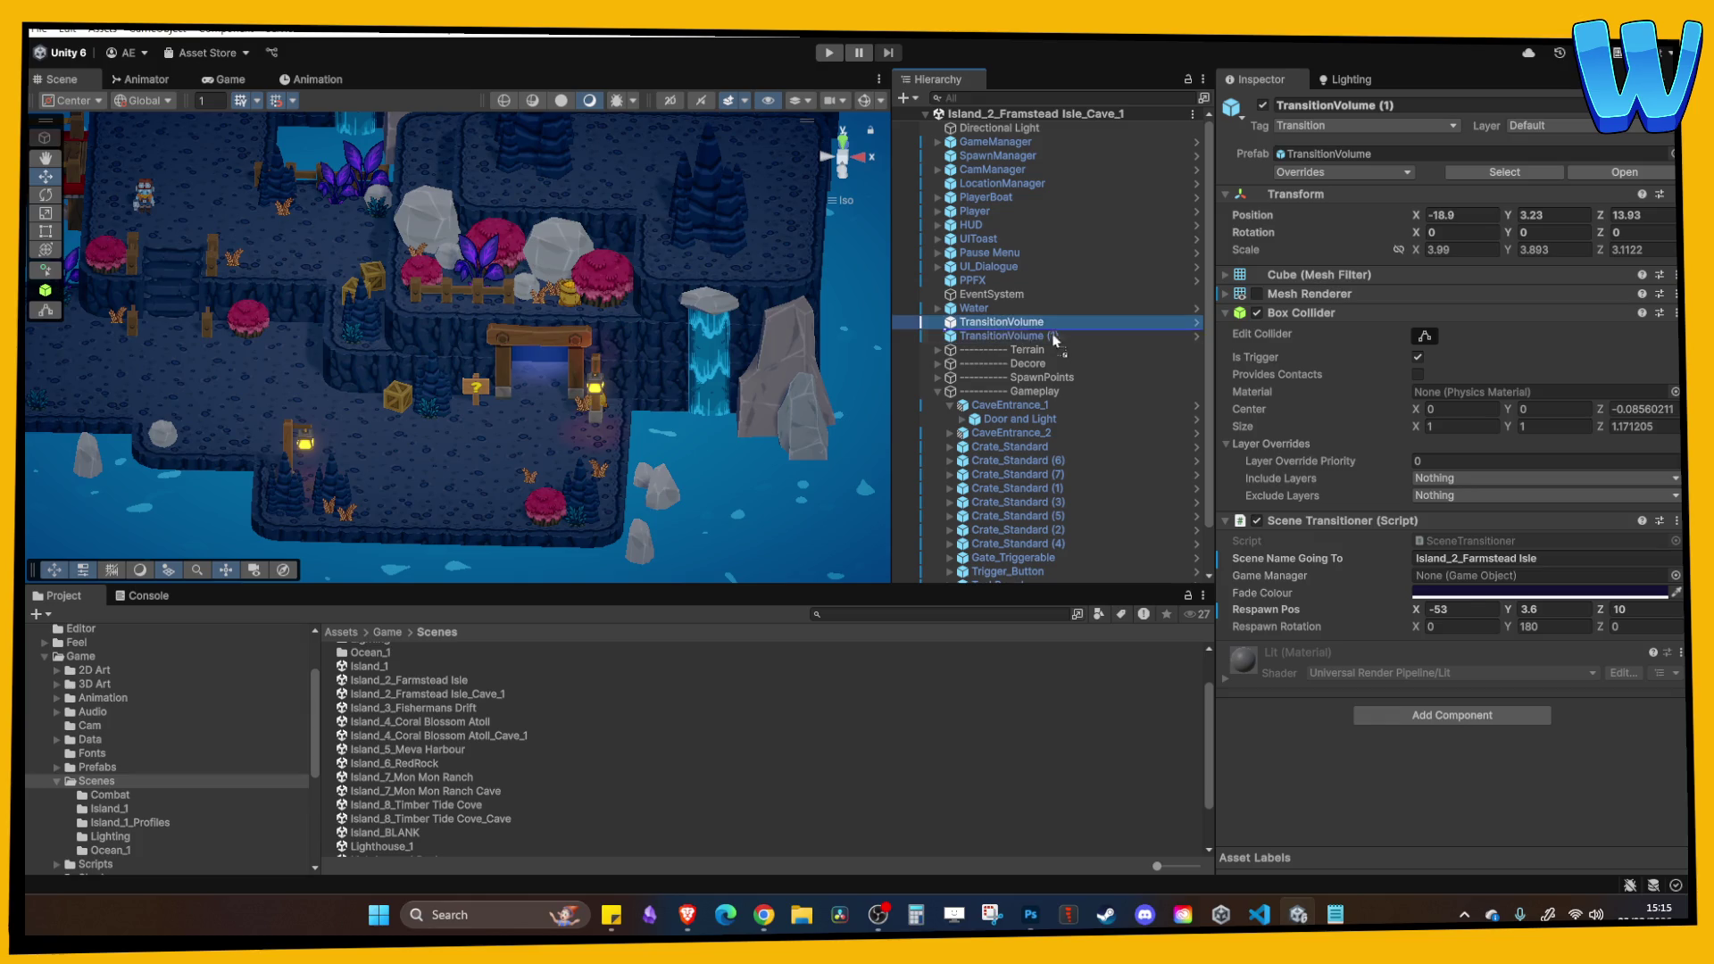
drag(1031, 404, 1032, 404)
Select CaveEntrance_1 with the lantern post and switch to Island_8_Timber Tide Cove_Cave.
click(1026, 395)
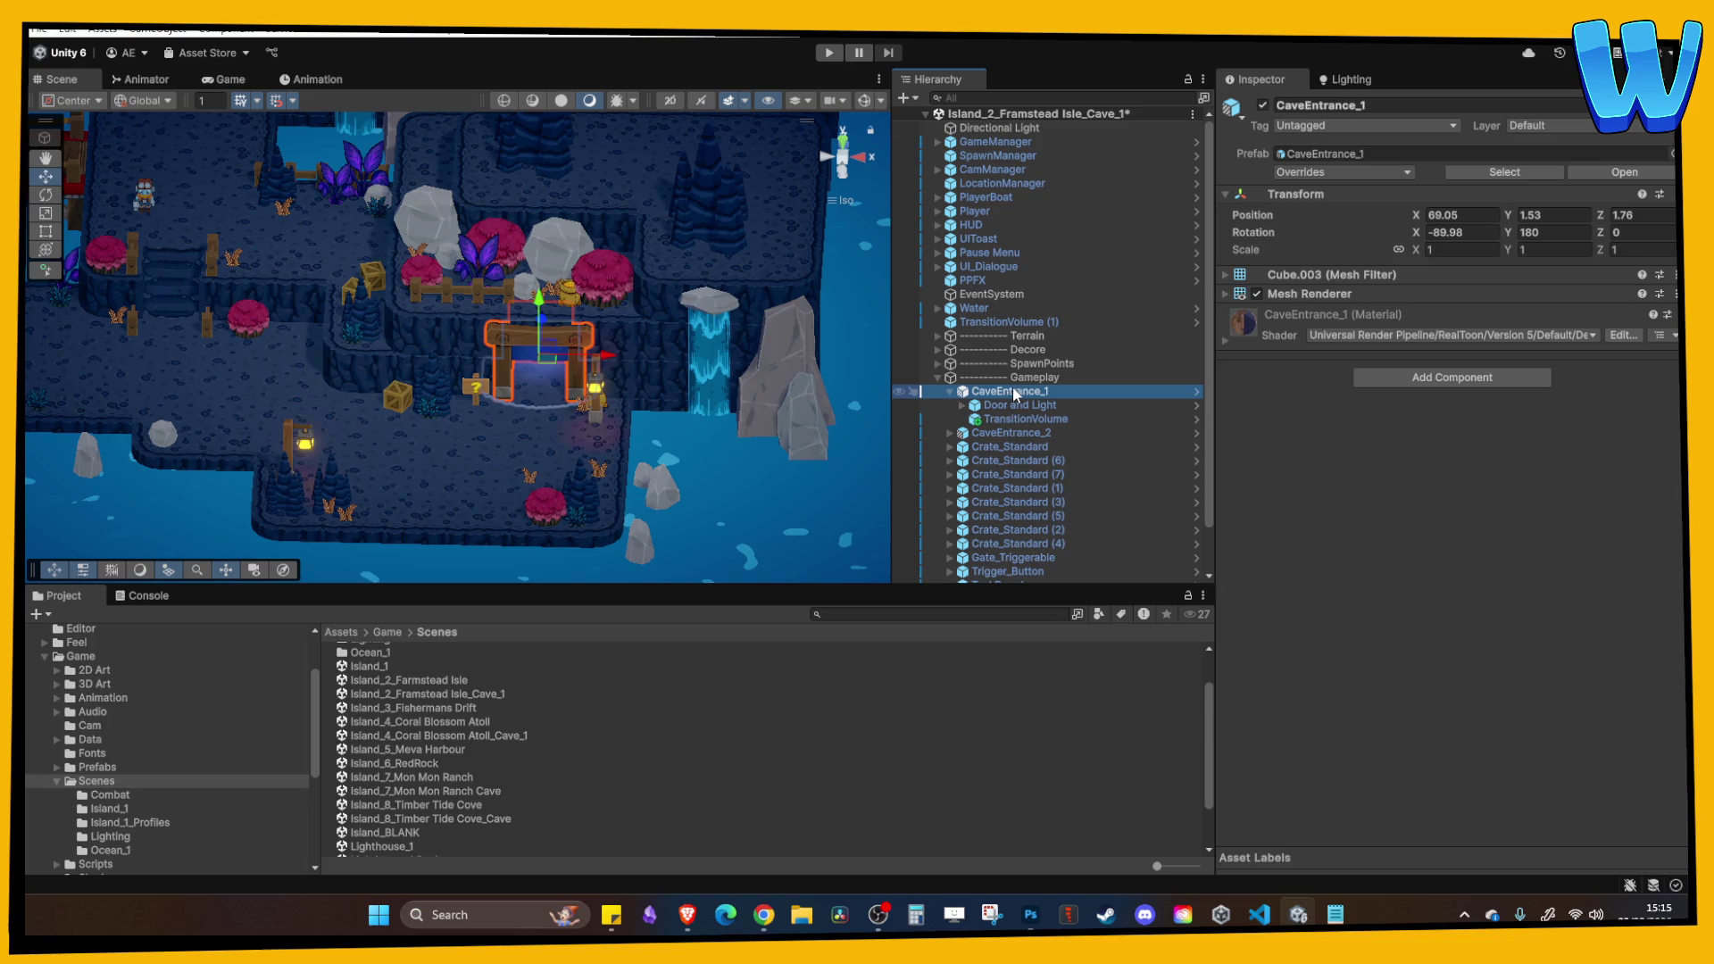
shift+click(602, 390)
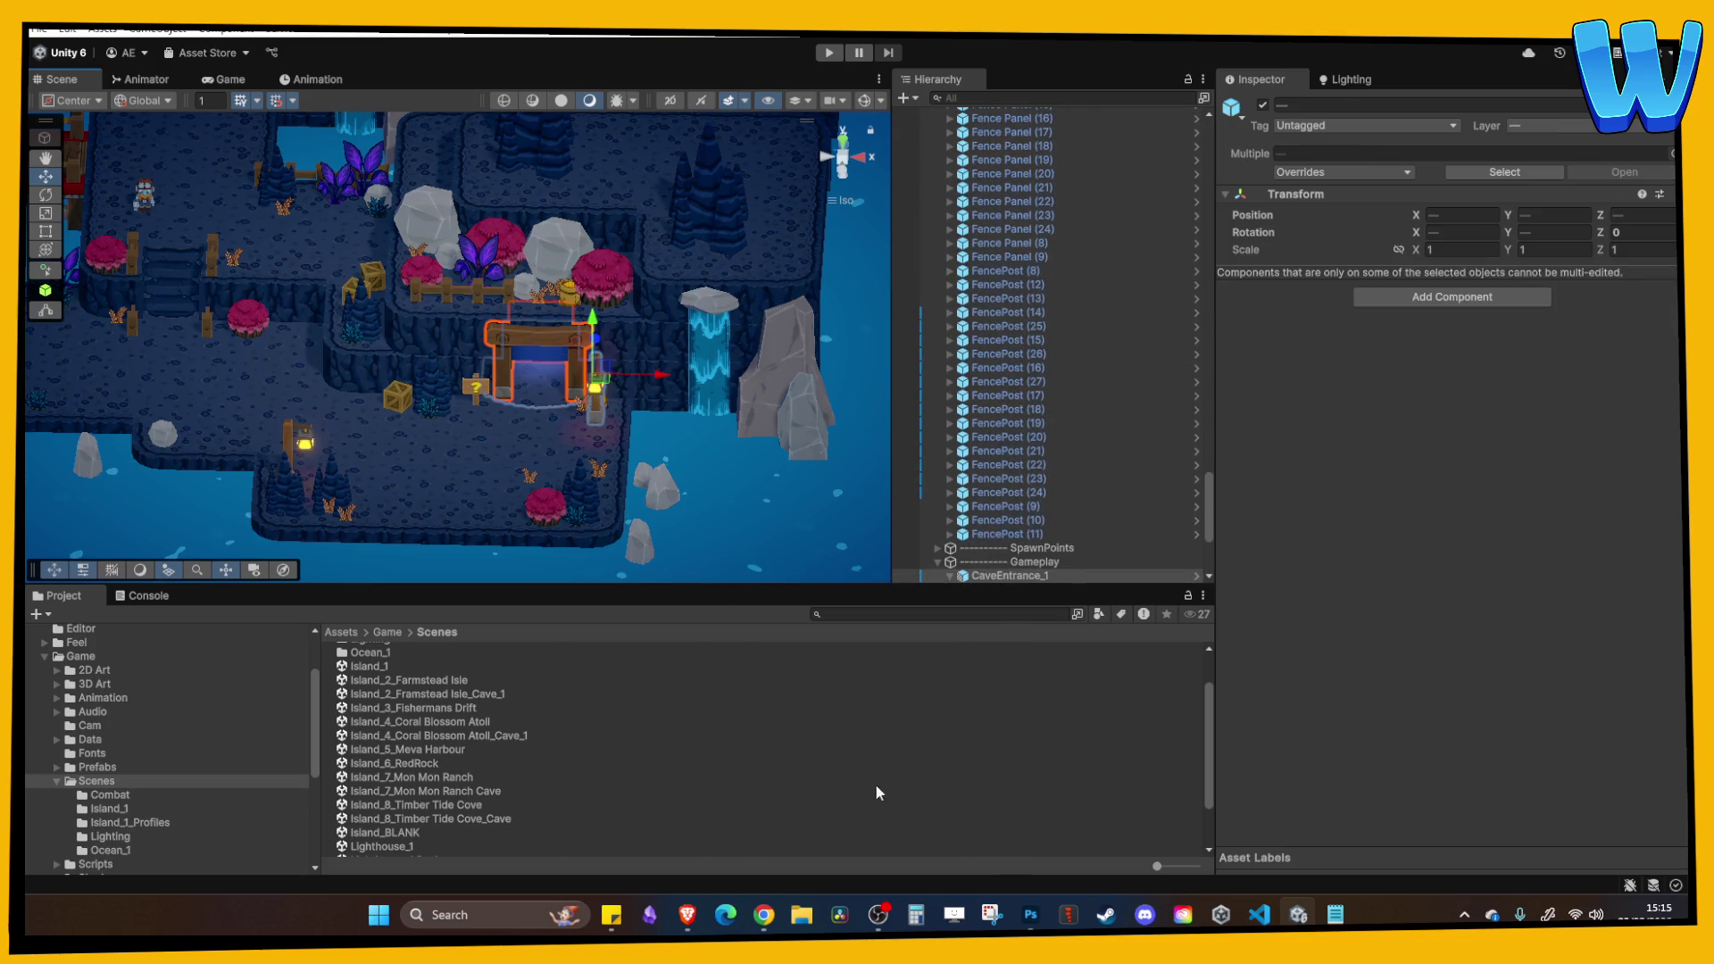
double_click(480, 820)
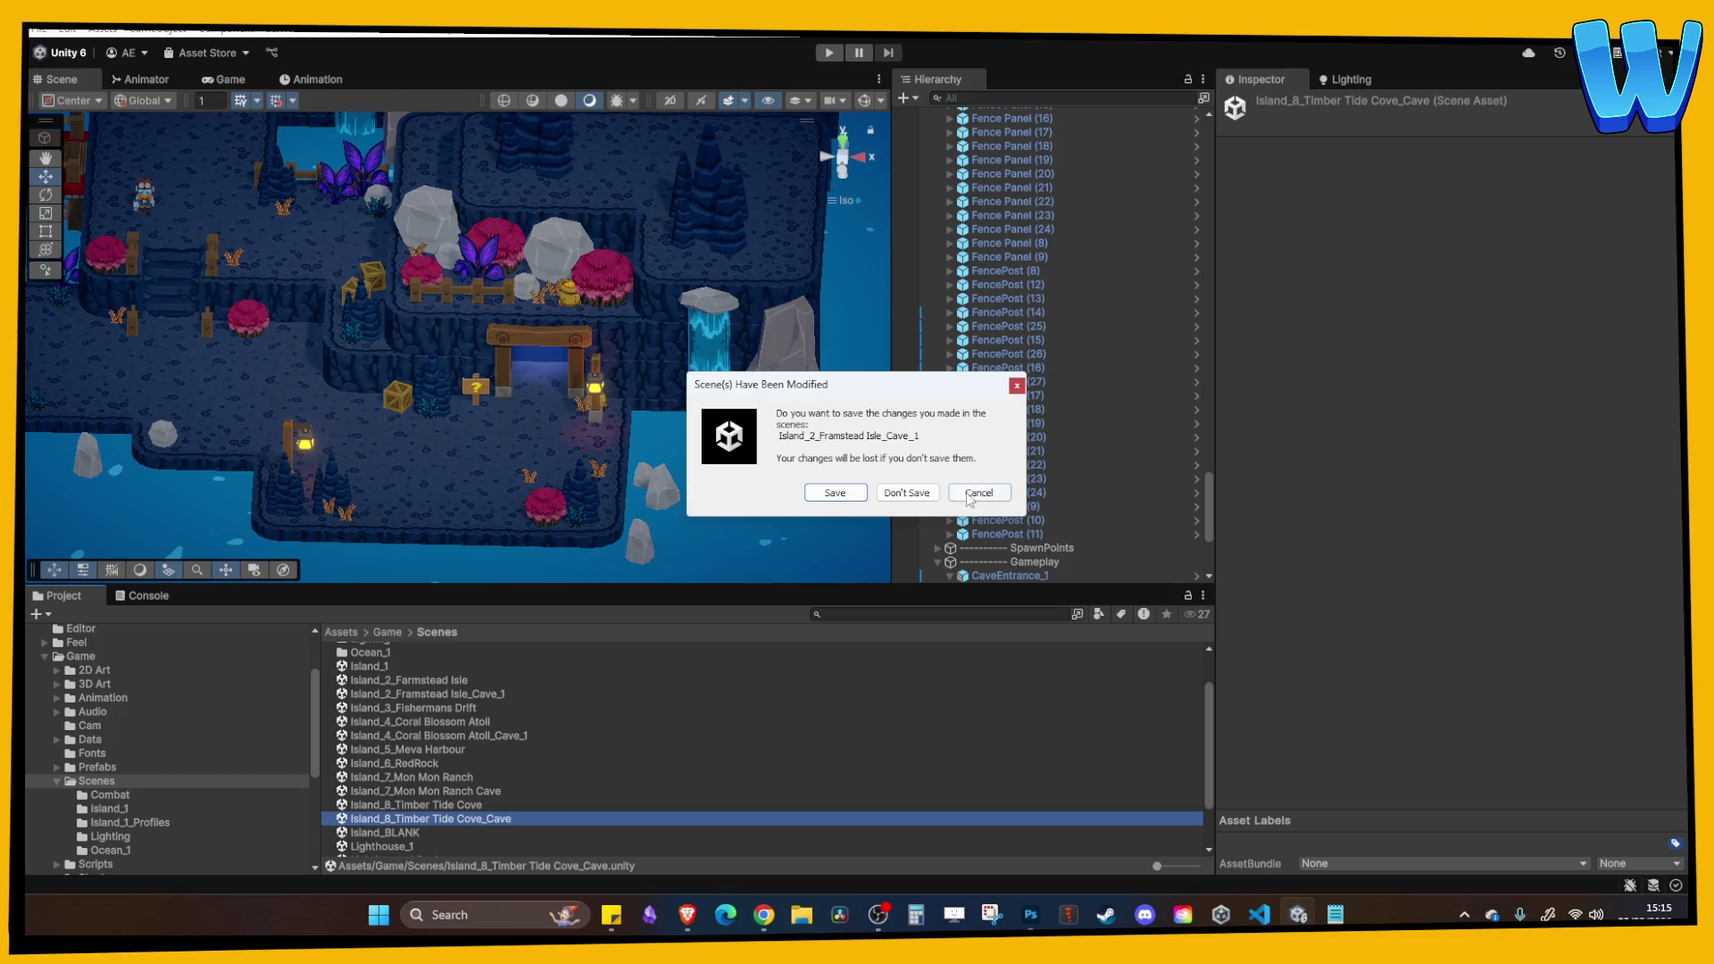
Discard the Framstead changes and paste CaveEntrance_1 and BlueCave_Standing Lamp into the cove cave scene.
click(913, 496)
key(ctrl+z)
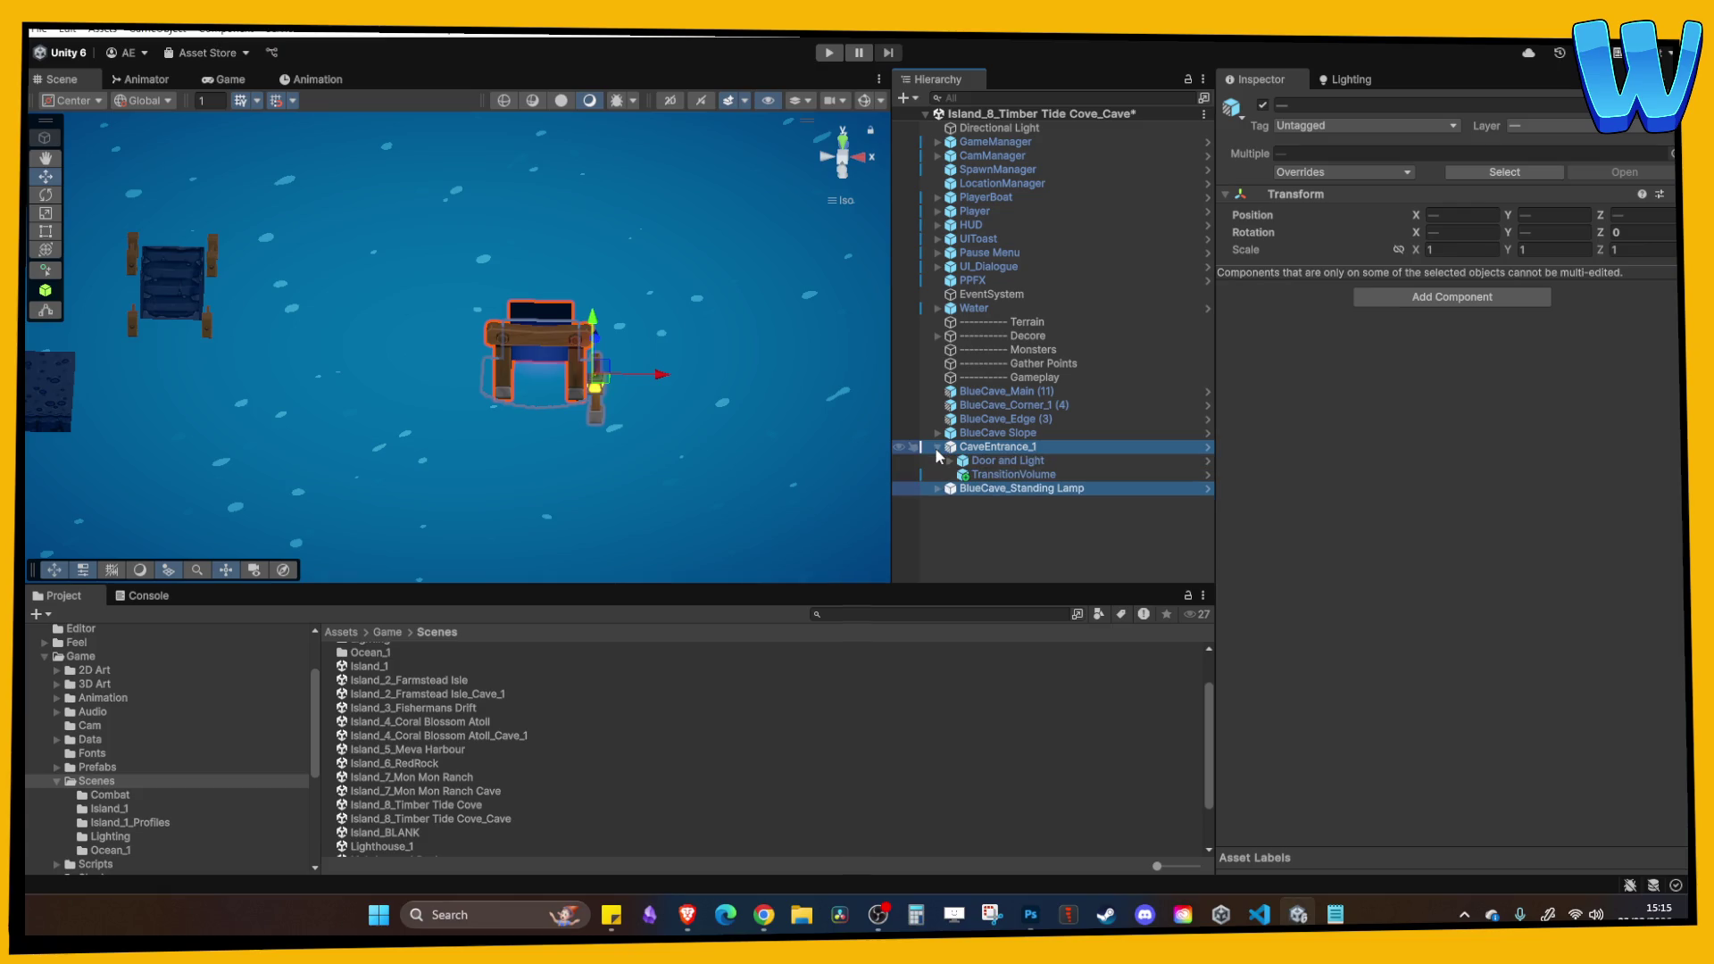
scroll(770, 393, down, 3)
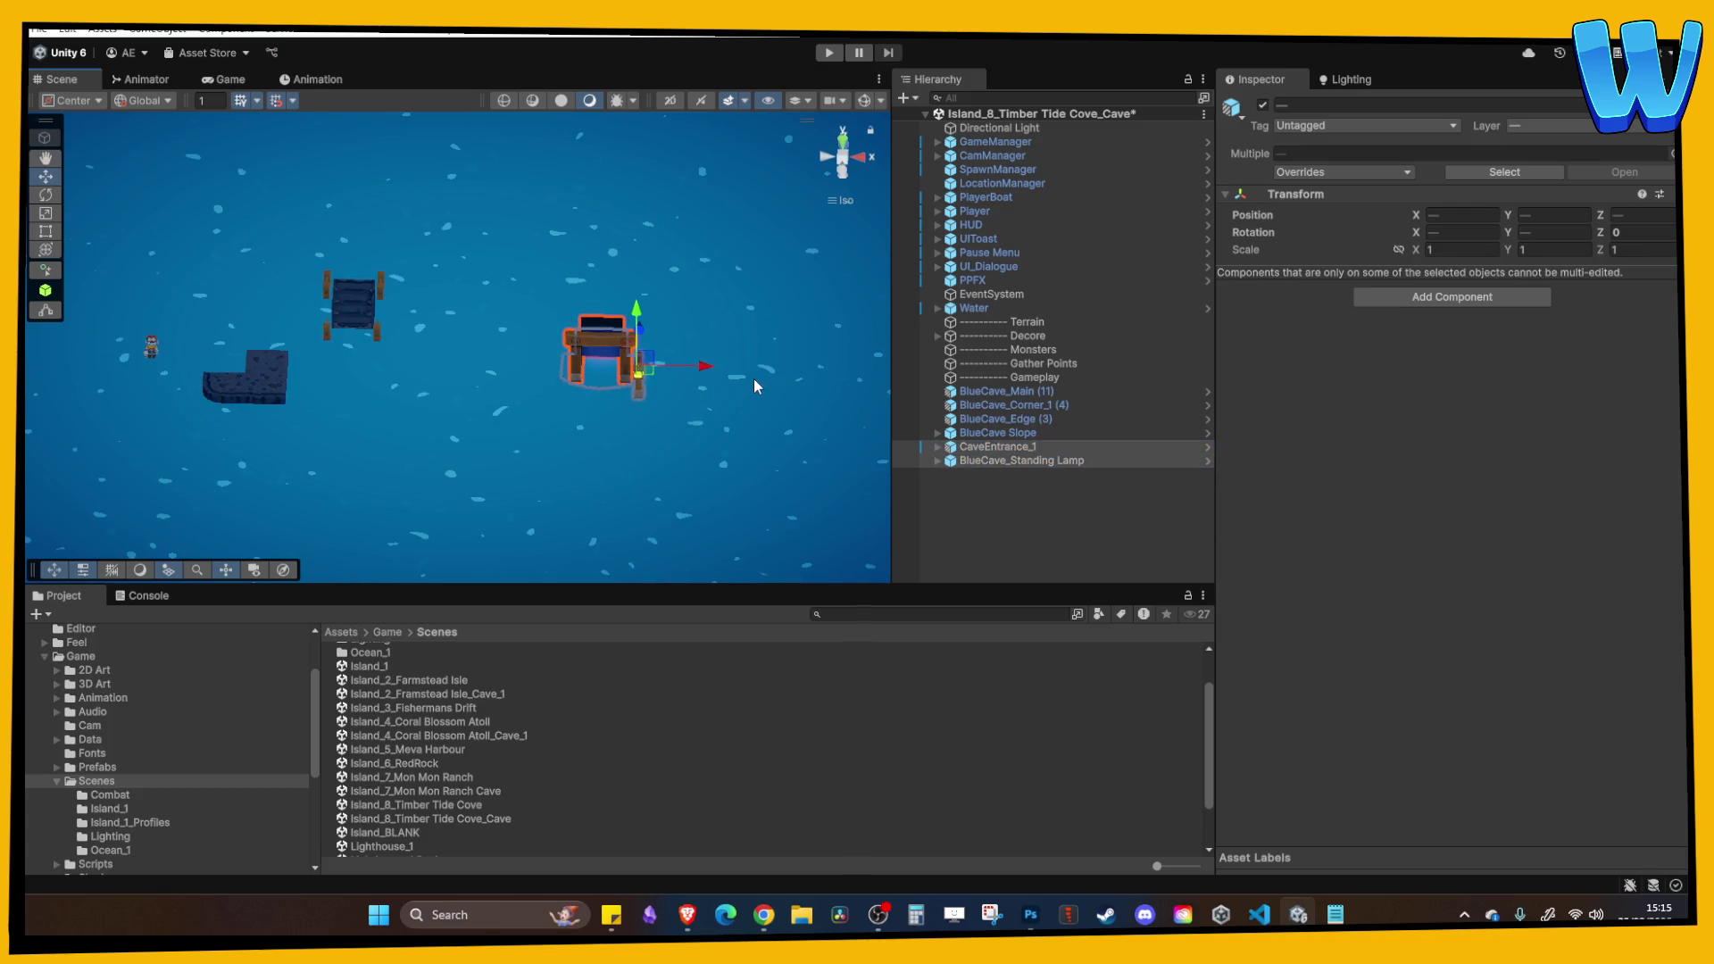
click(754, 382)
scroll(679, 379, down, 2)
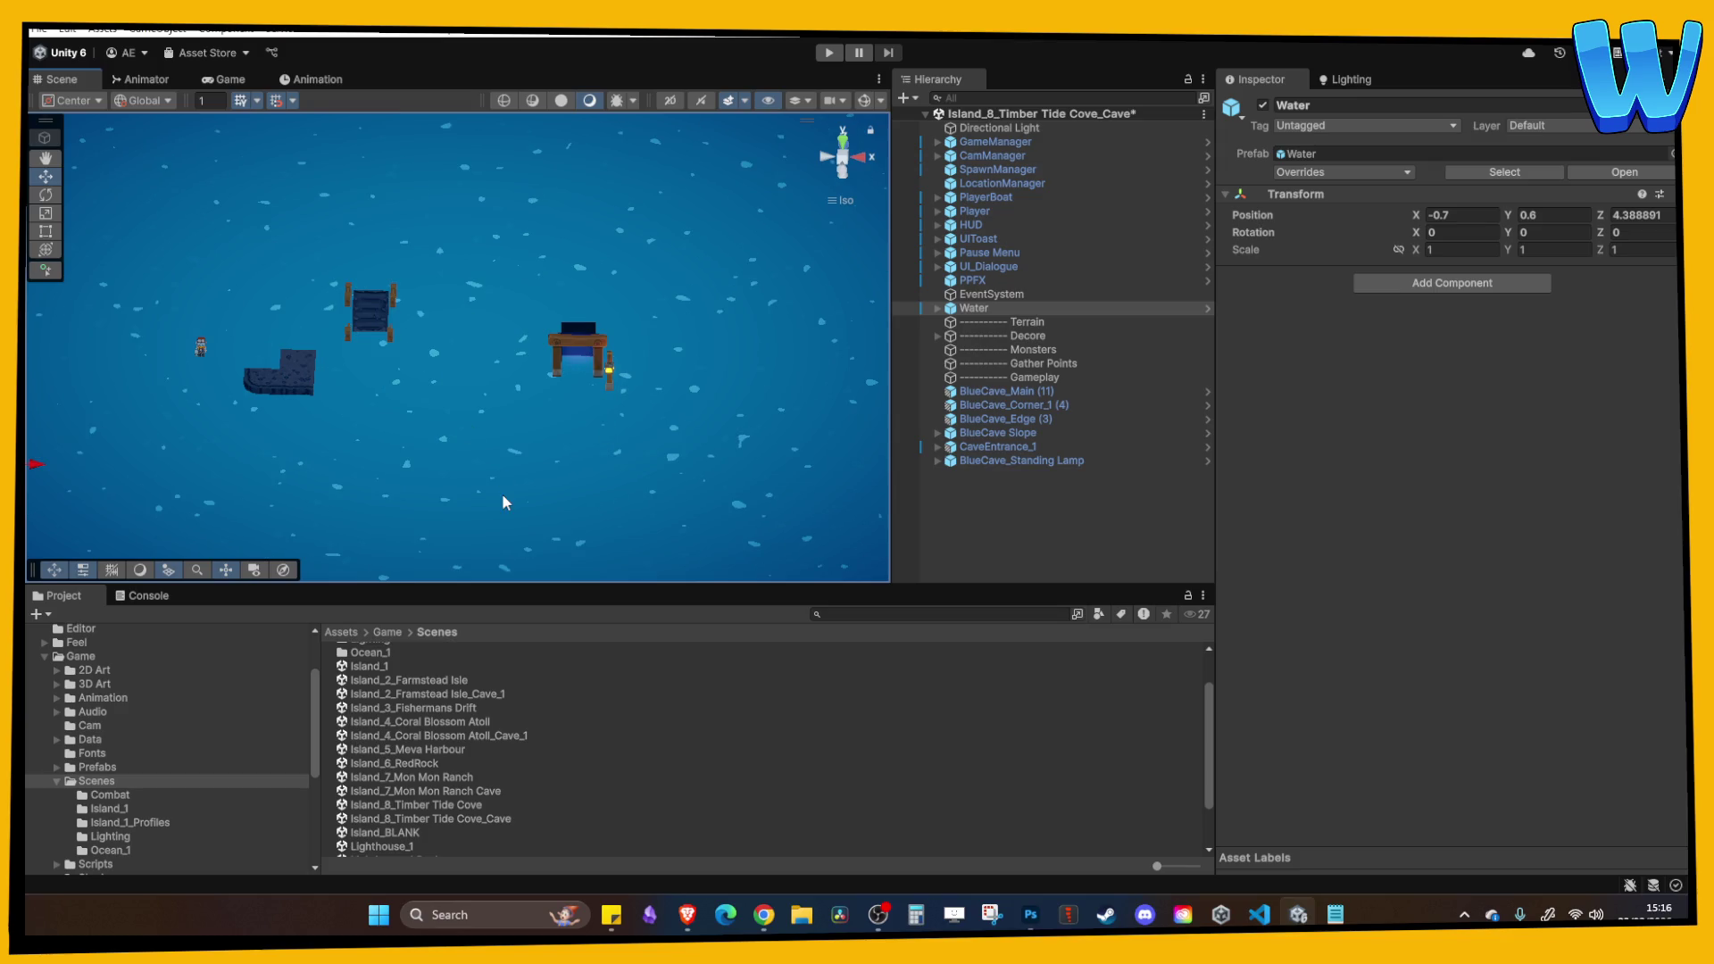
Duplicate the BlueCave_Edge (3) and BlueCave_Main (11) tiles from a top-down view.
drag(453, 469, 424, 469)
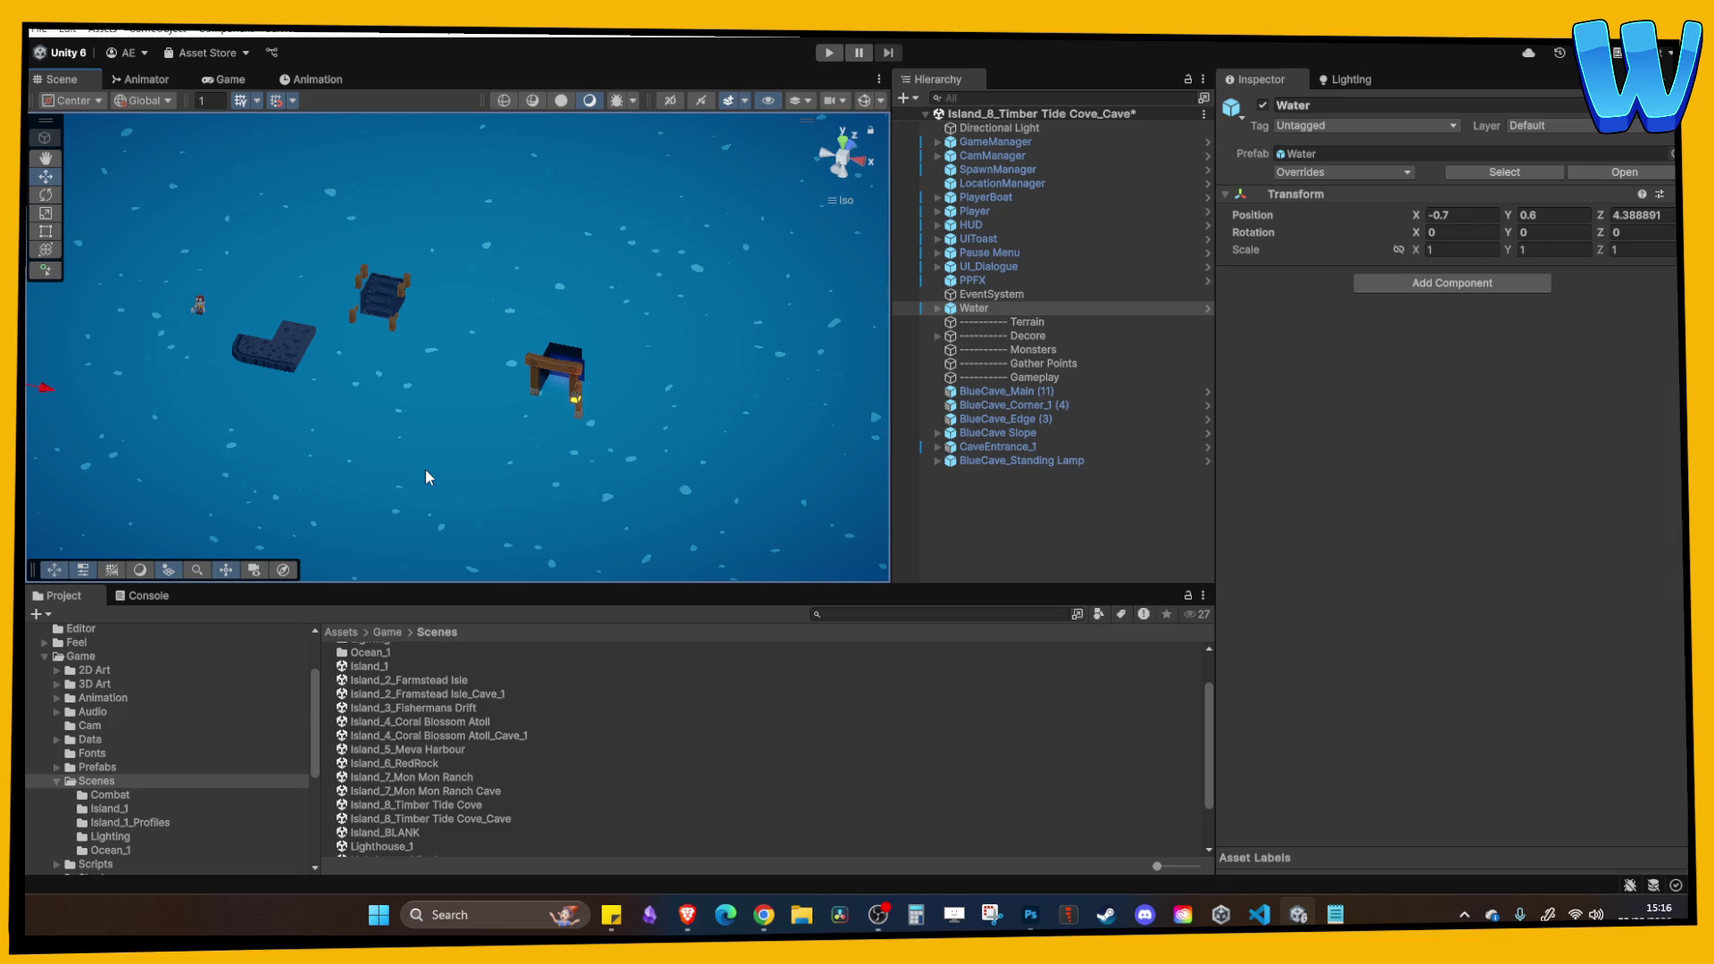
mouse_move(425, 469)
mouse_down()
mouse_move(544, 411)
mouse_move(682, 413)
mouse_move(458, 463)
mouse_move(464, 330)
mouse_move(601, 371)
mouse_move(350, 395)
mouse_move(573, 512)
mouse_move(558, 384)
mouse_move(644, 375)
mouse_up()
click(350, 394)
key(ctrl+d)
key(ctrl+d)
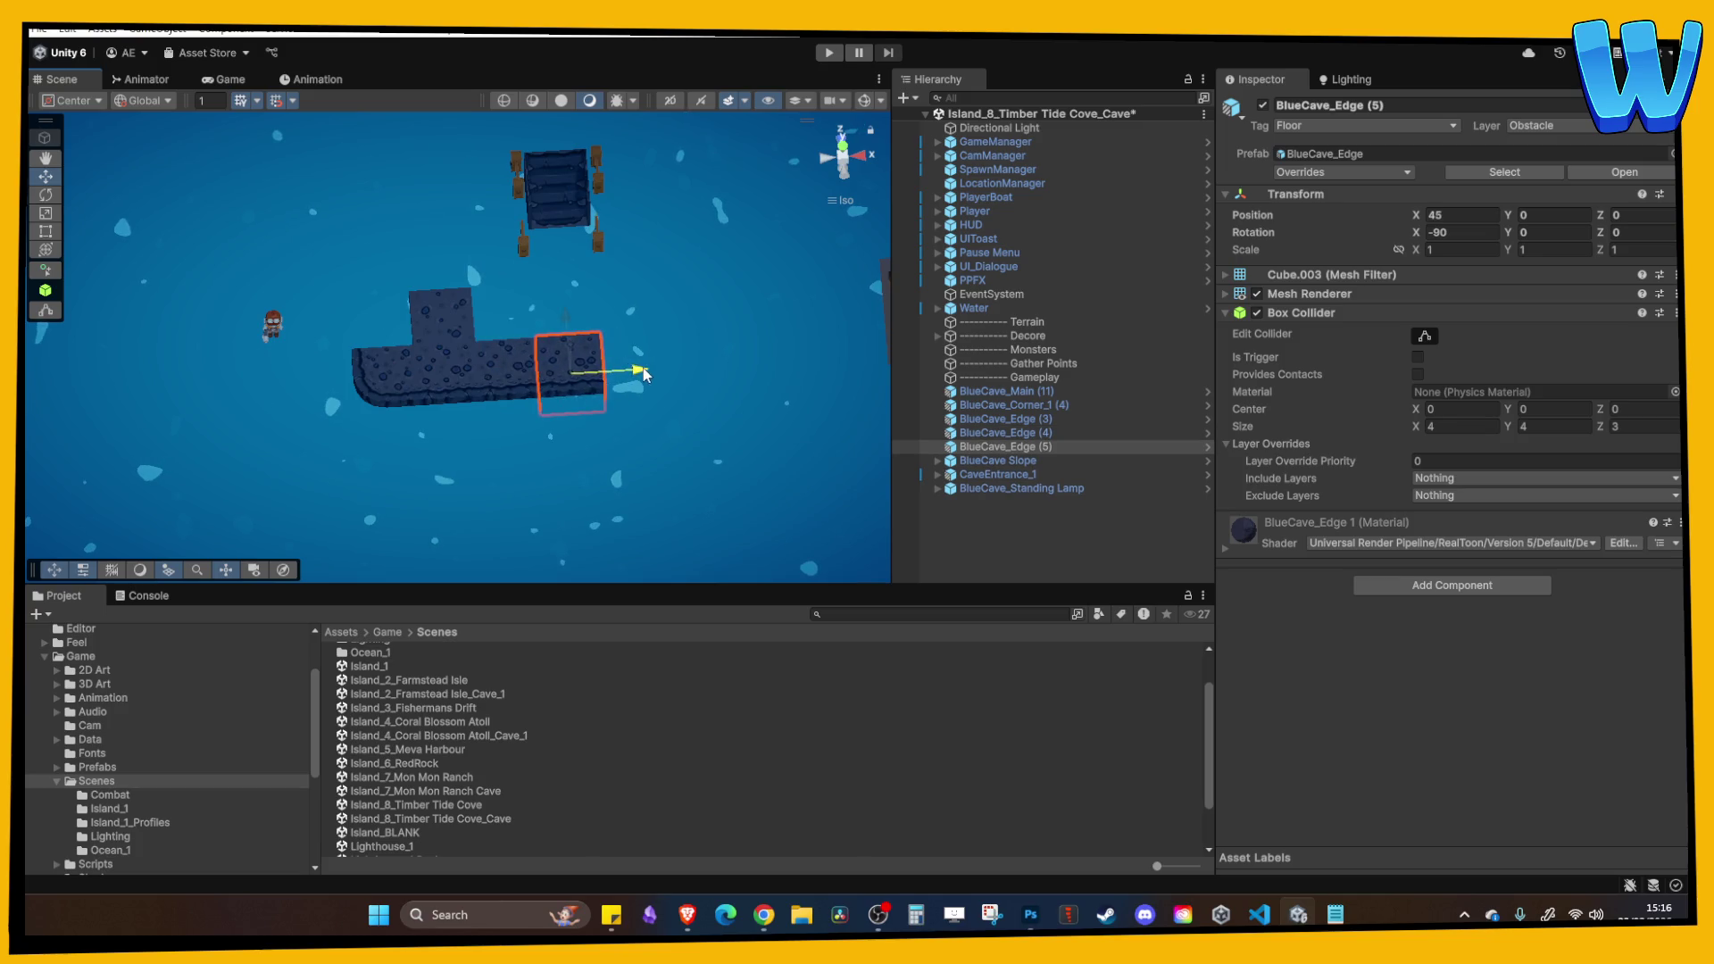
click(447, 382)
Move the copied floor tiles right to X 42 and X 45 to extend the platform.
key(ctrl+d)
drag(505, 381, 635, 372)
key(ctrl+d)
drag(642, 442, 591, 482)
scroll(591, 482, down, 5)
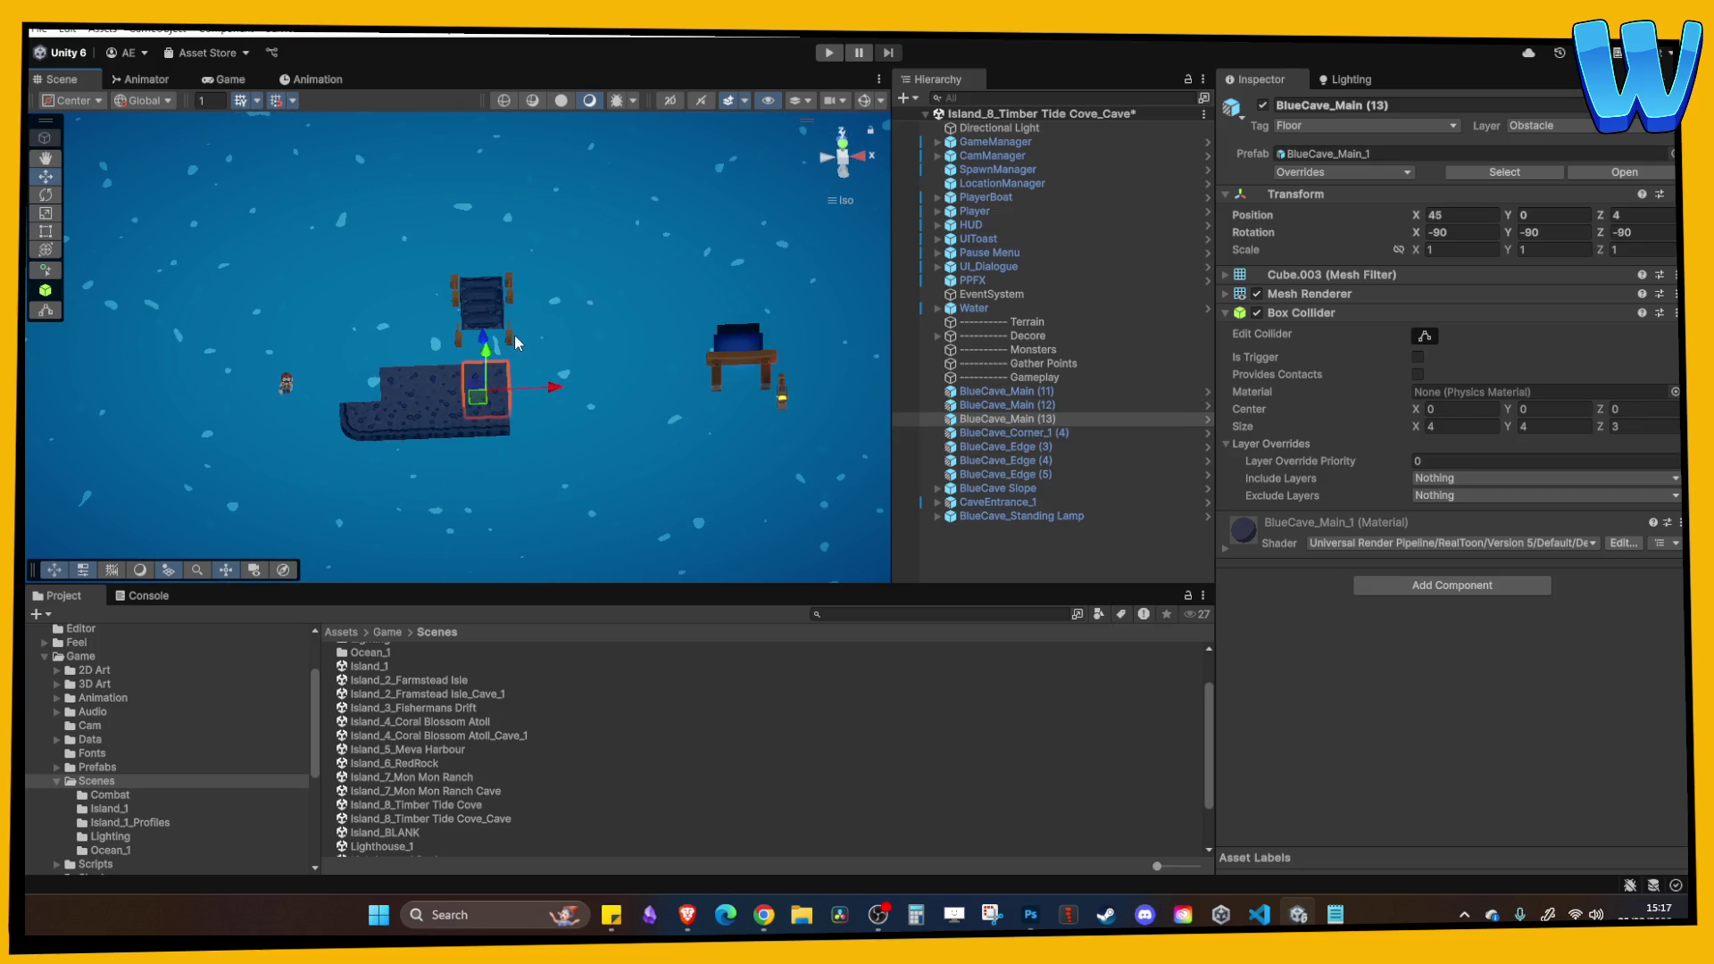
scroll(534, 395, down, 6)
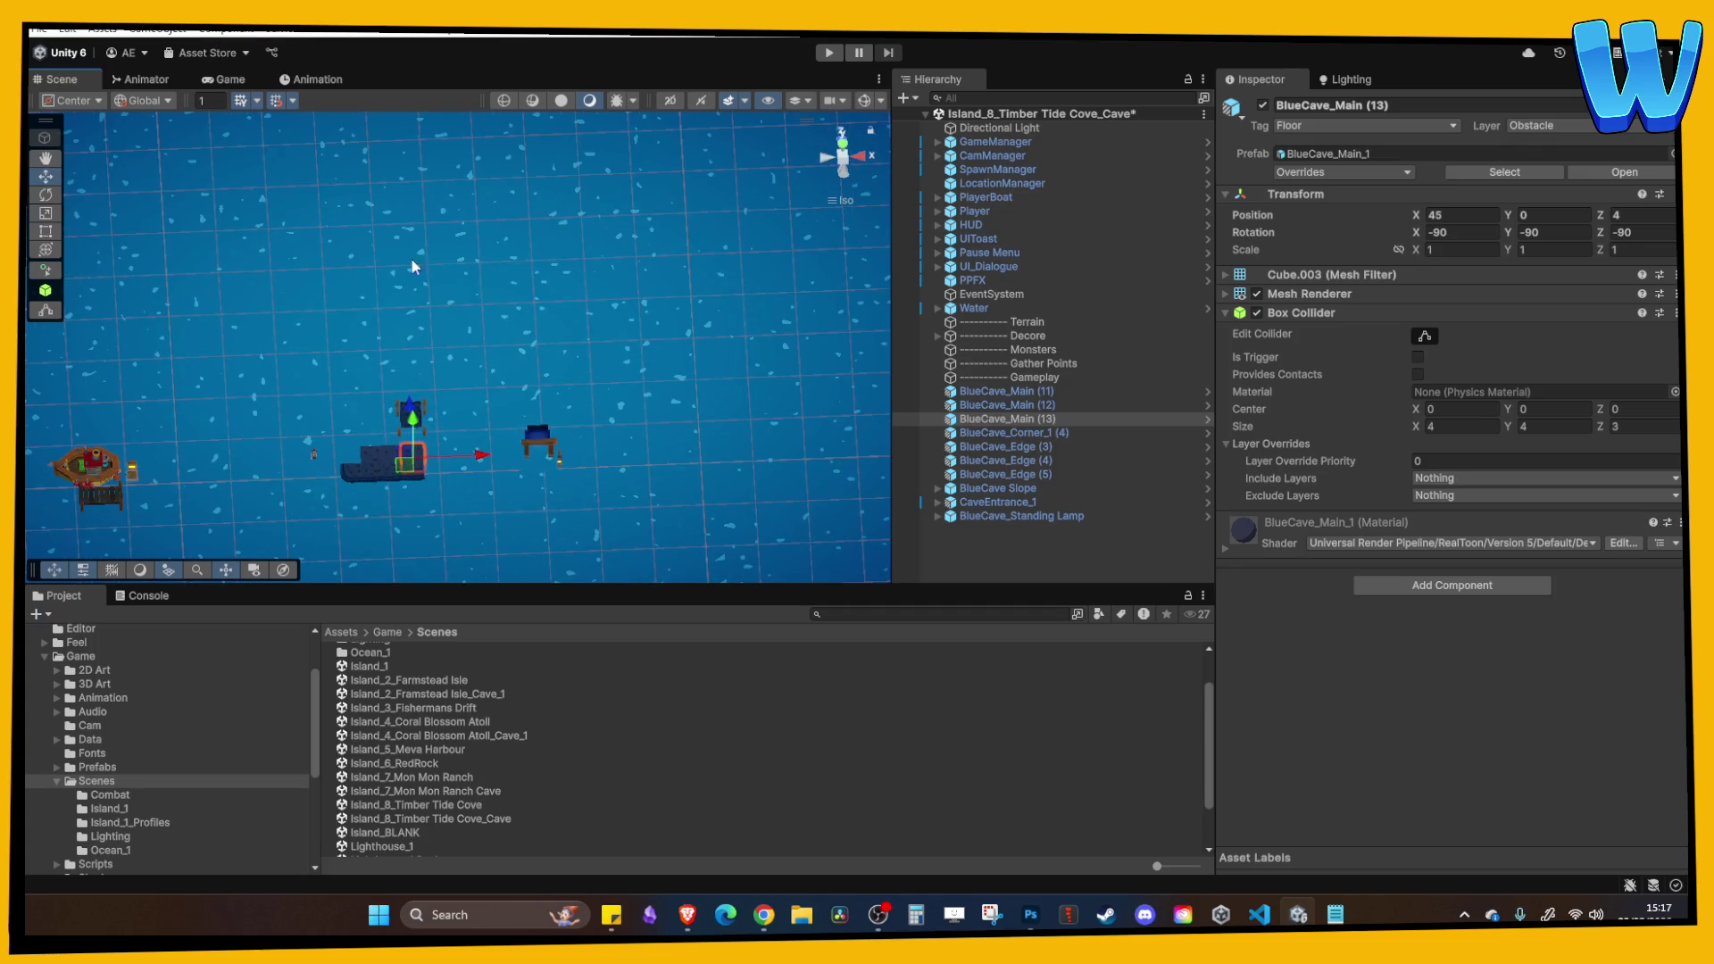
scroll(334, 273, up, 5)
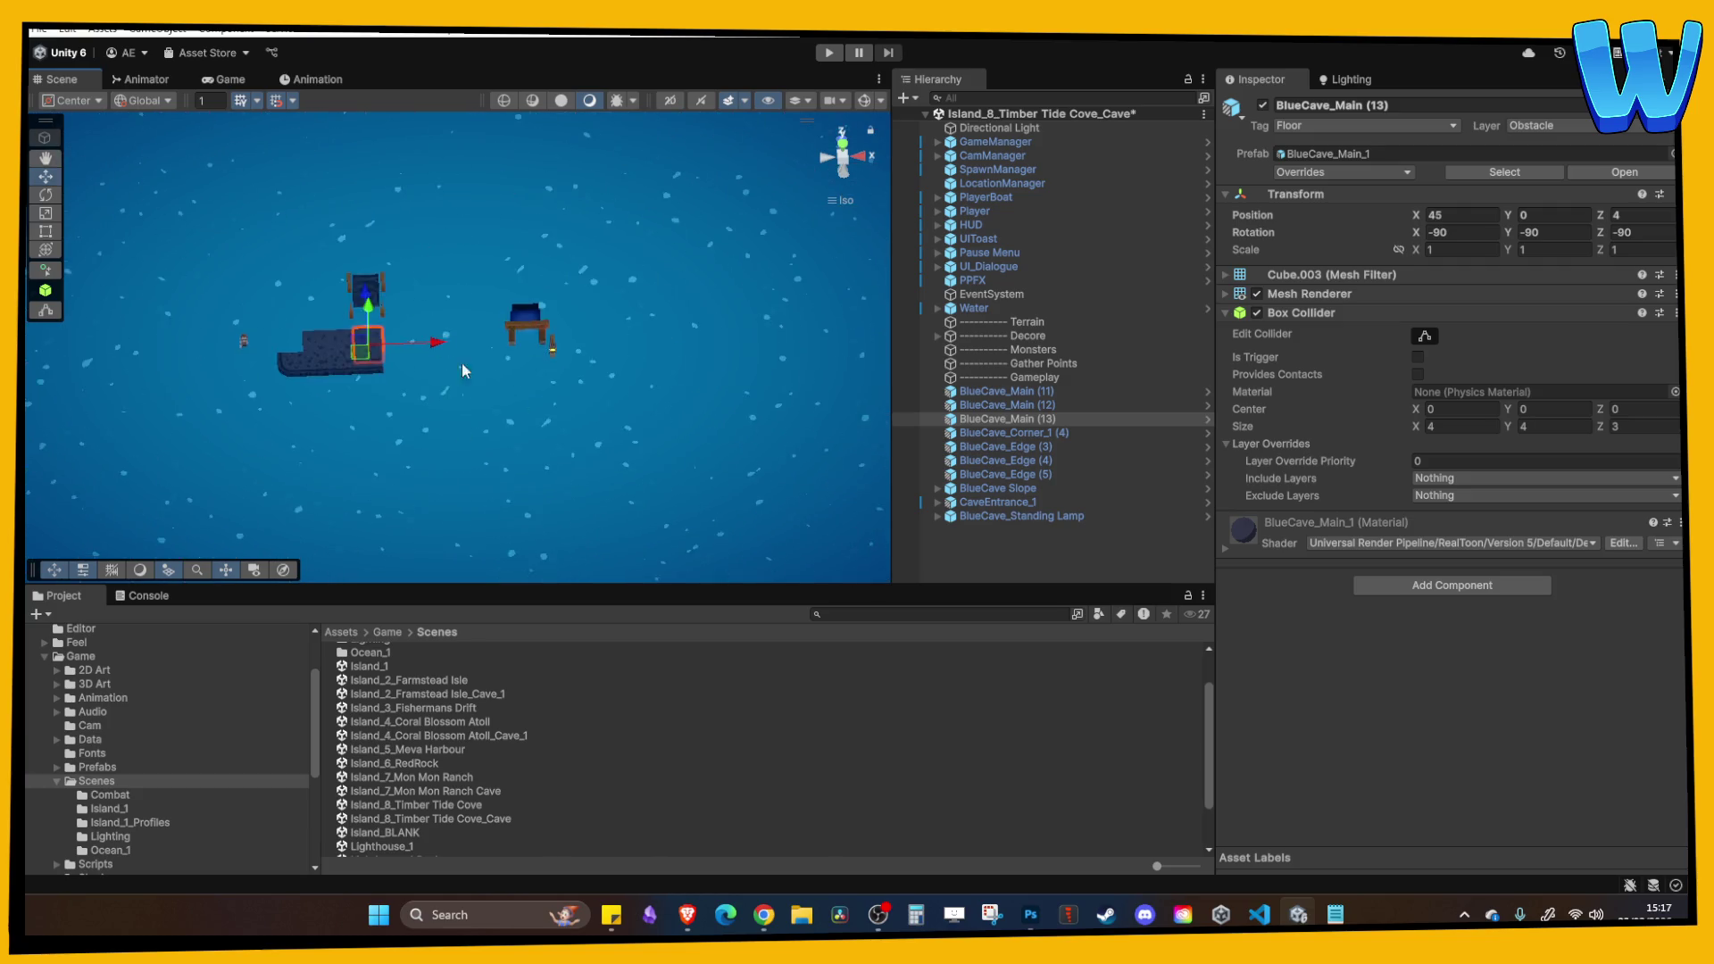
drag(493, 349, 527, 449)
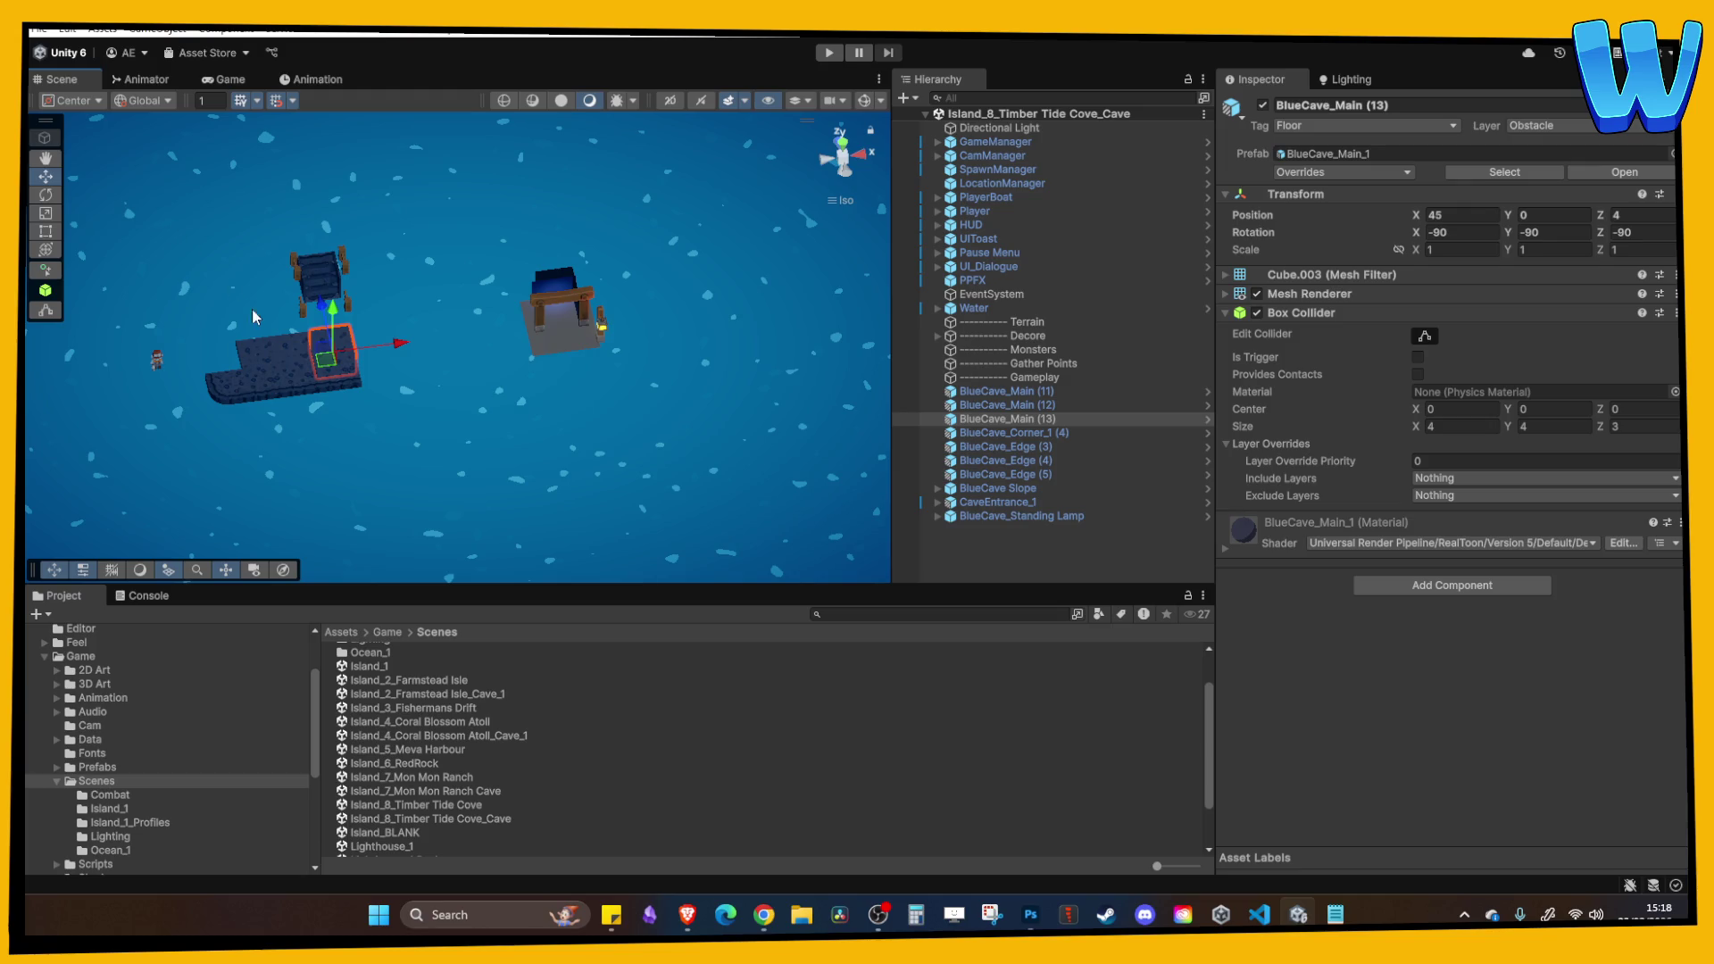
Duplicate the BlueCave_Edge (4) tile and floor tiles, moving the copies back along Z.
mouse_move(293, 487)
mouse_down()
mouse_move(373, 510)
mouse_move(483, 431)
mouse_move(372, 374)
mouse_move(553, 491)
mouse_move(551, 339)
mouse_move(757, 301)
mouse_up()
click(550, 339)
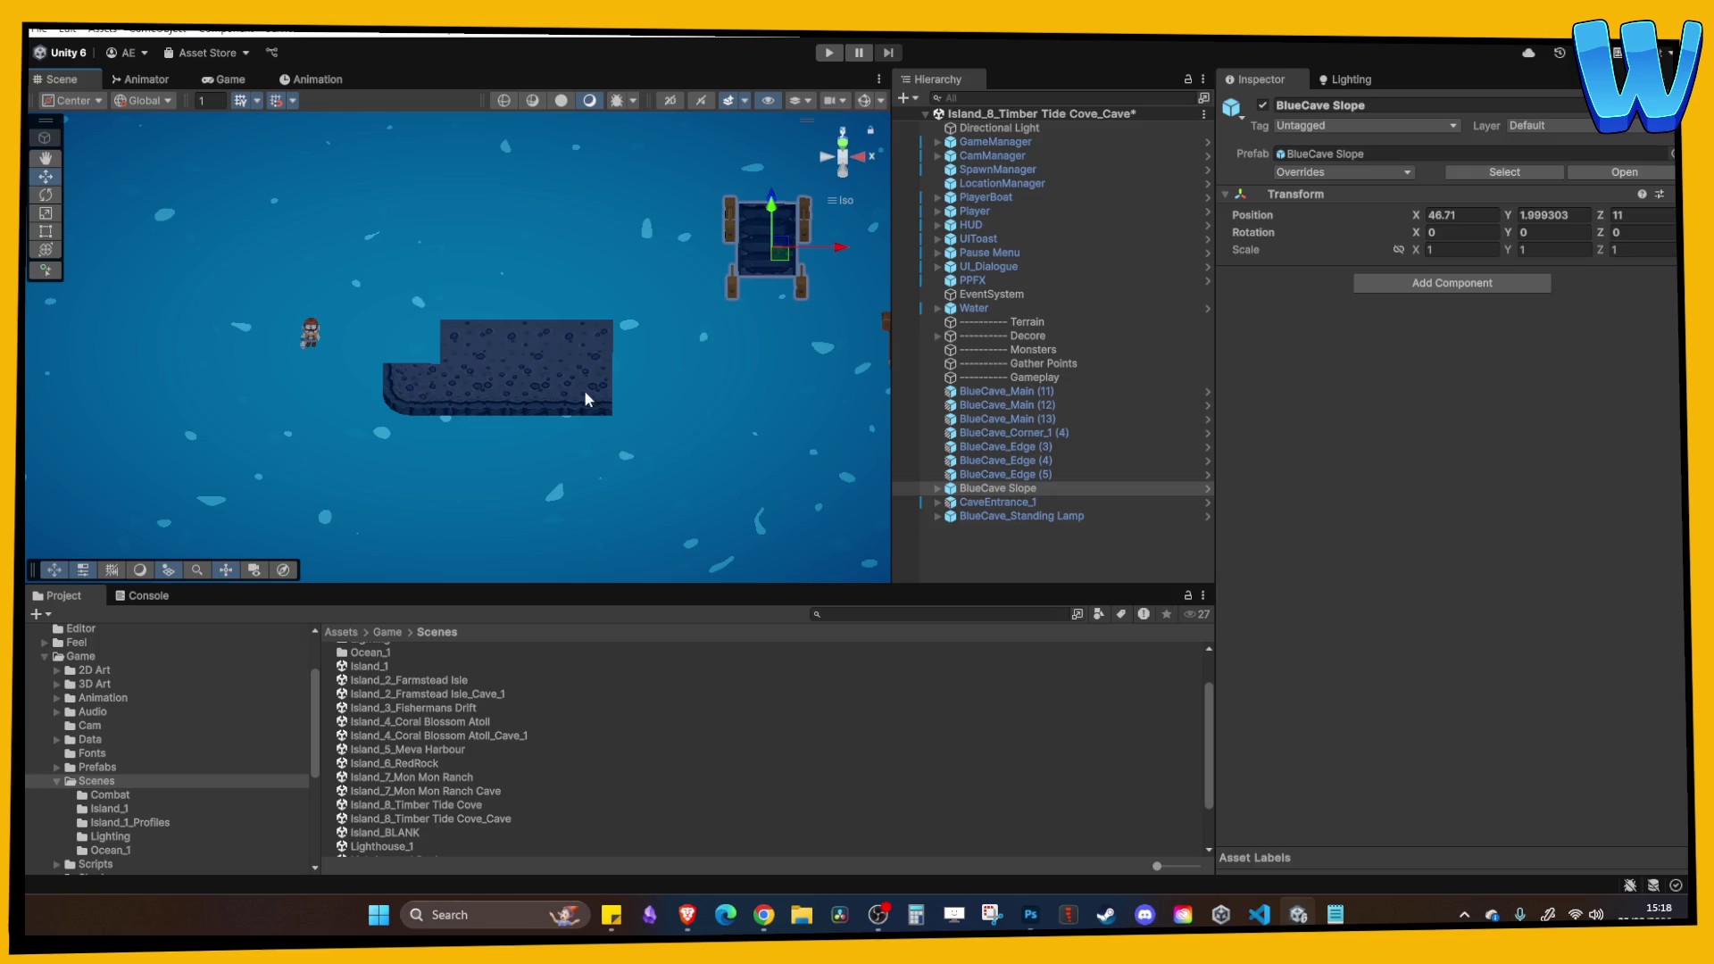
click(554, 388)
mouse_move(554, 388)
mouse_down()
mouse_move(538, 282)
mouse_move(539, 308)
mouse_move(500, 304)
mouse_move(464, 268)
mouse_move(460, 327)
mouse_move(538, 320)
mouse_move(523, 421)
mouse_move(537, 364)
mouse_move(571, 370)
mouse_move(580, 452)
mouse_up()
key(ctrl+d)
click(523, 416)
key(ctrl+d)
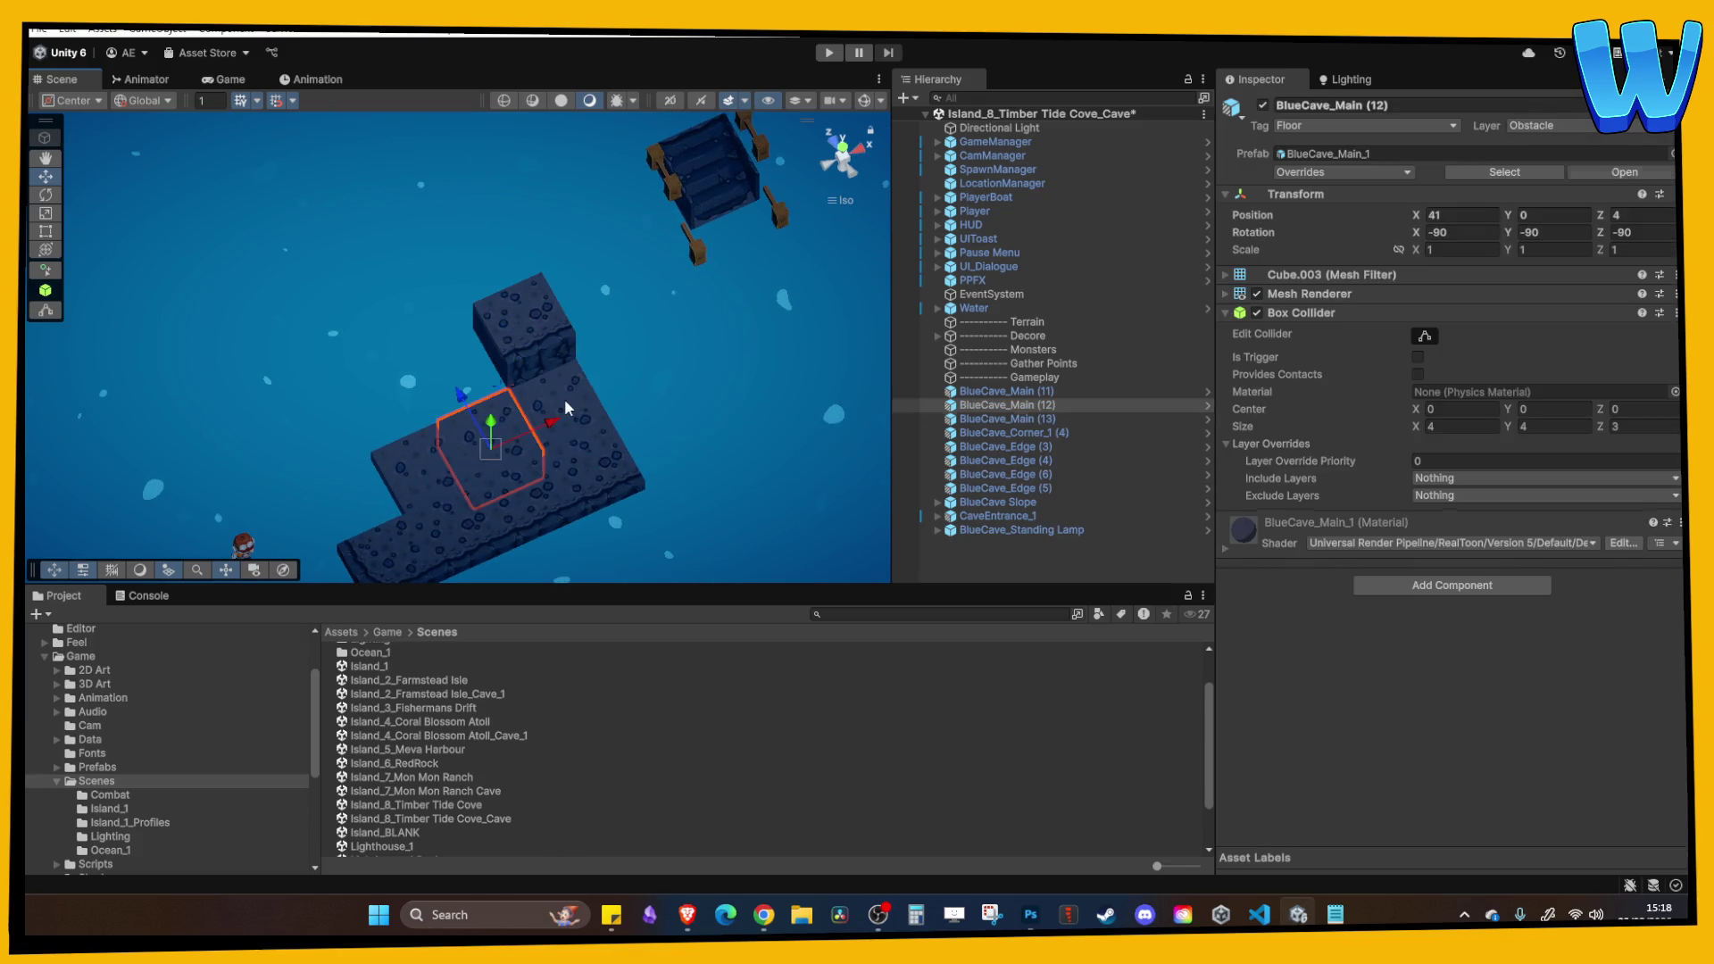
mouse_move(501, 388)
mouse_down()
mouse_move(448, 320)
mouse_move(504, 308)
mouse_move(482, 272)
mouse_move(452, 315)
mouse_up()
Copy the raised edge cube twice, placing one copy at position 50, 0, 0.
click(518, 328)
key(w)
key(ctrl+d)
mouse_move(559, 463)
mouse_down()
mouse_move(527, 460)
mouse_move(598, 471)
mouse_move(448, 468)
mouse_move(521, 450)
mouse_move(495, 387)
mouse_up()
key(ctrl+d)
Slide BlueCave Slope right to X 73.71 and enlarge the Project panel.
scroll(496, 399, down, 5)
click(496, 299)
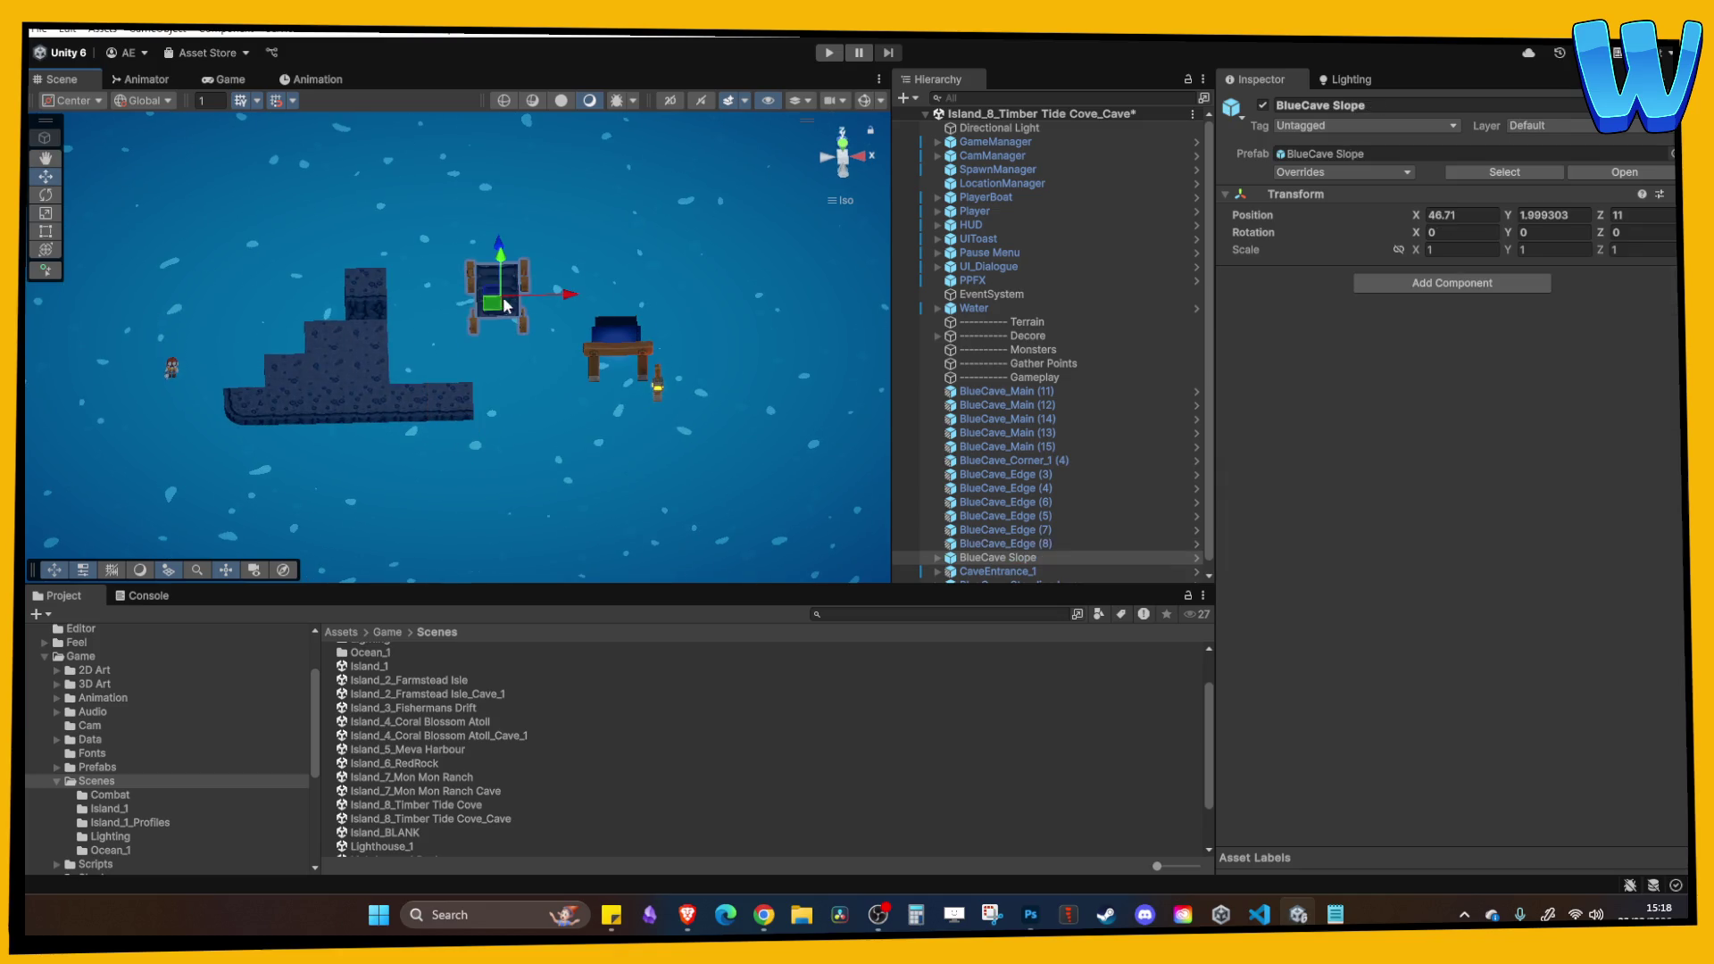
drag(730, 291, 882, 290)
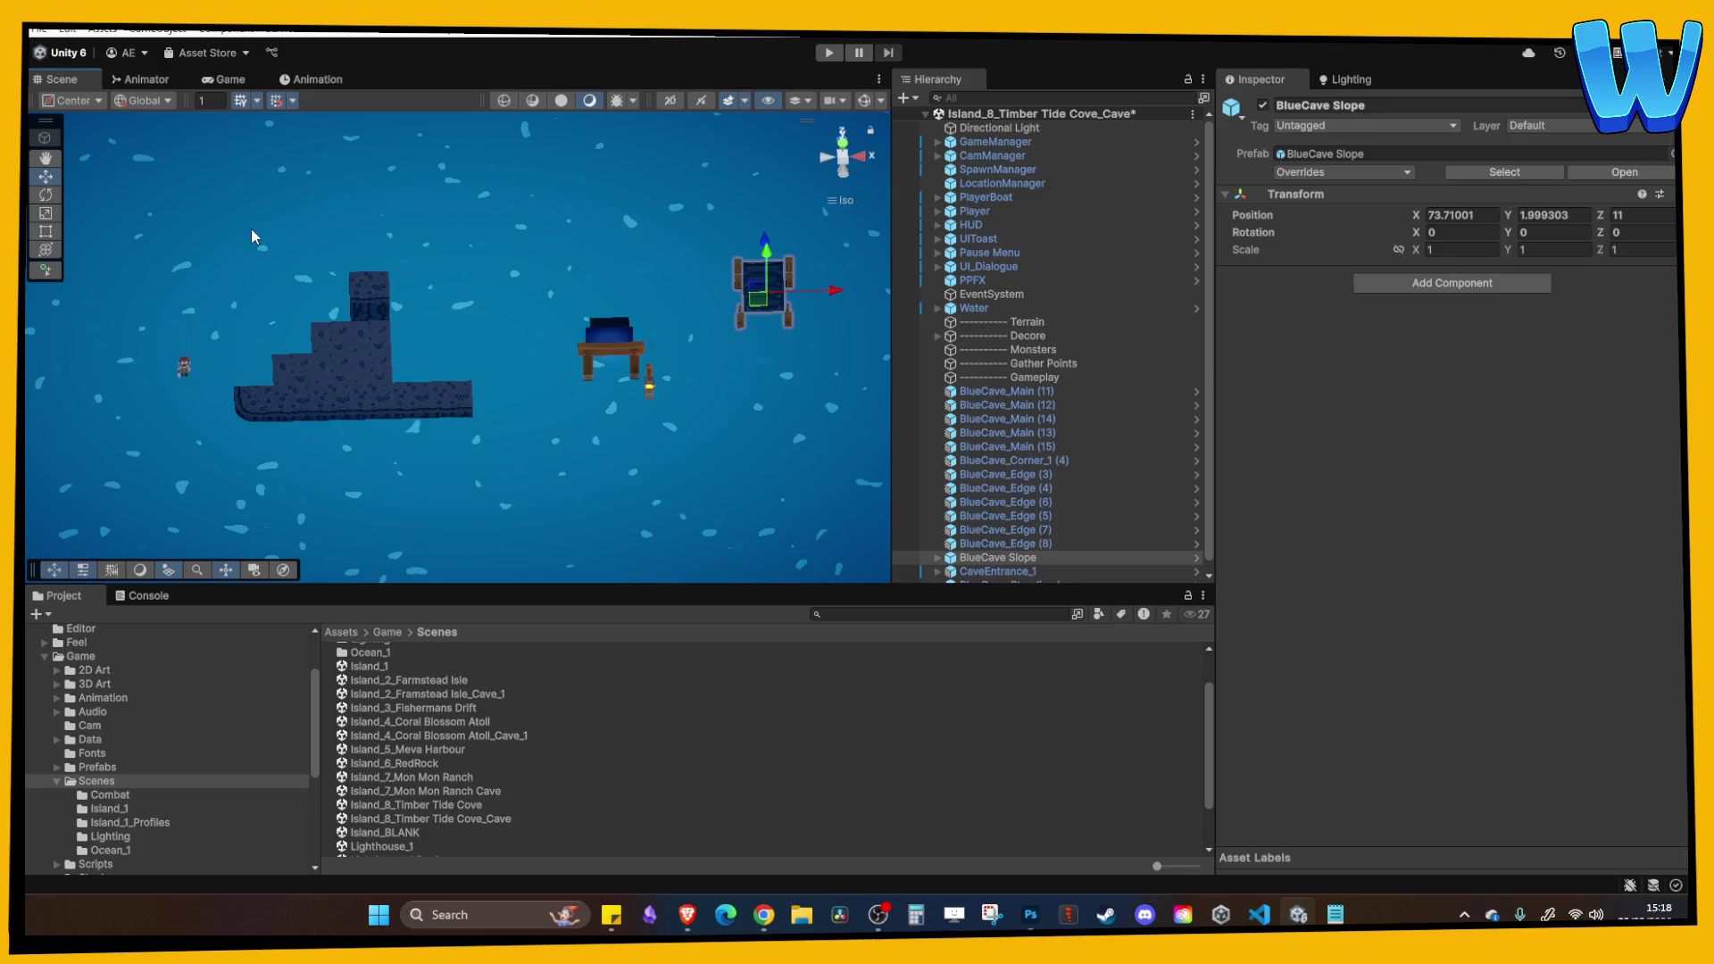
scroll(357, 366, down, 1)
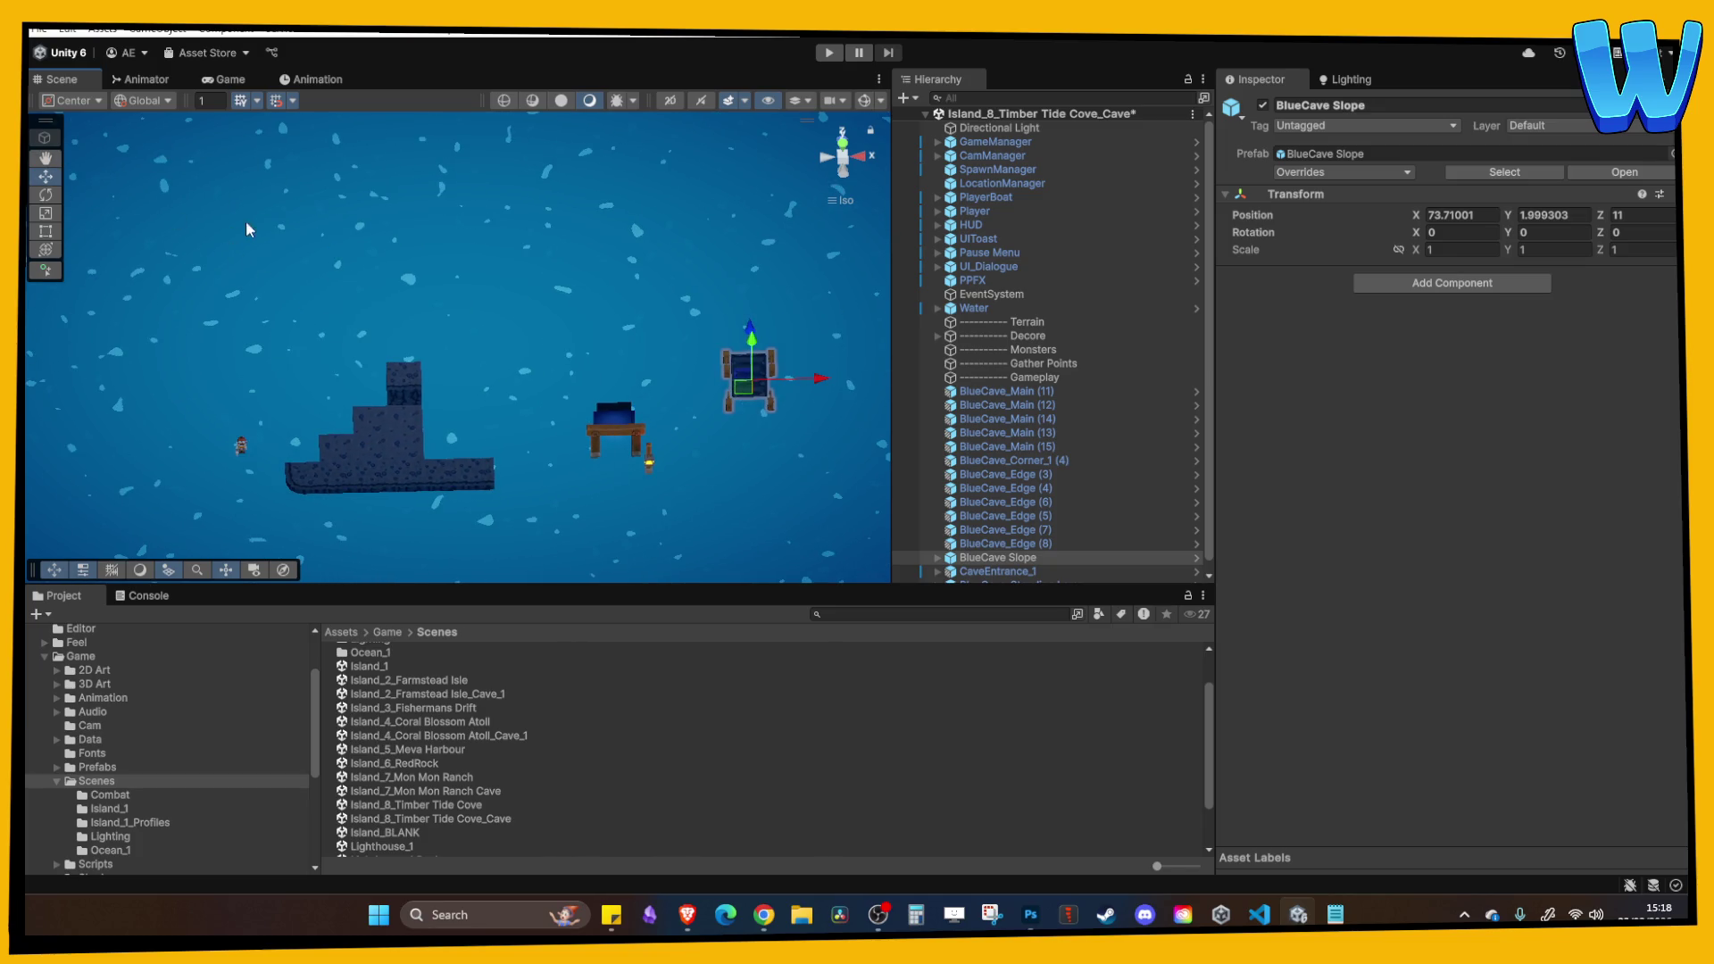
key(Right)
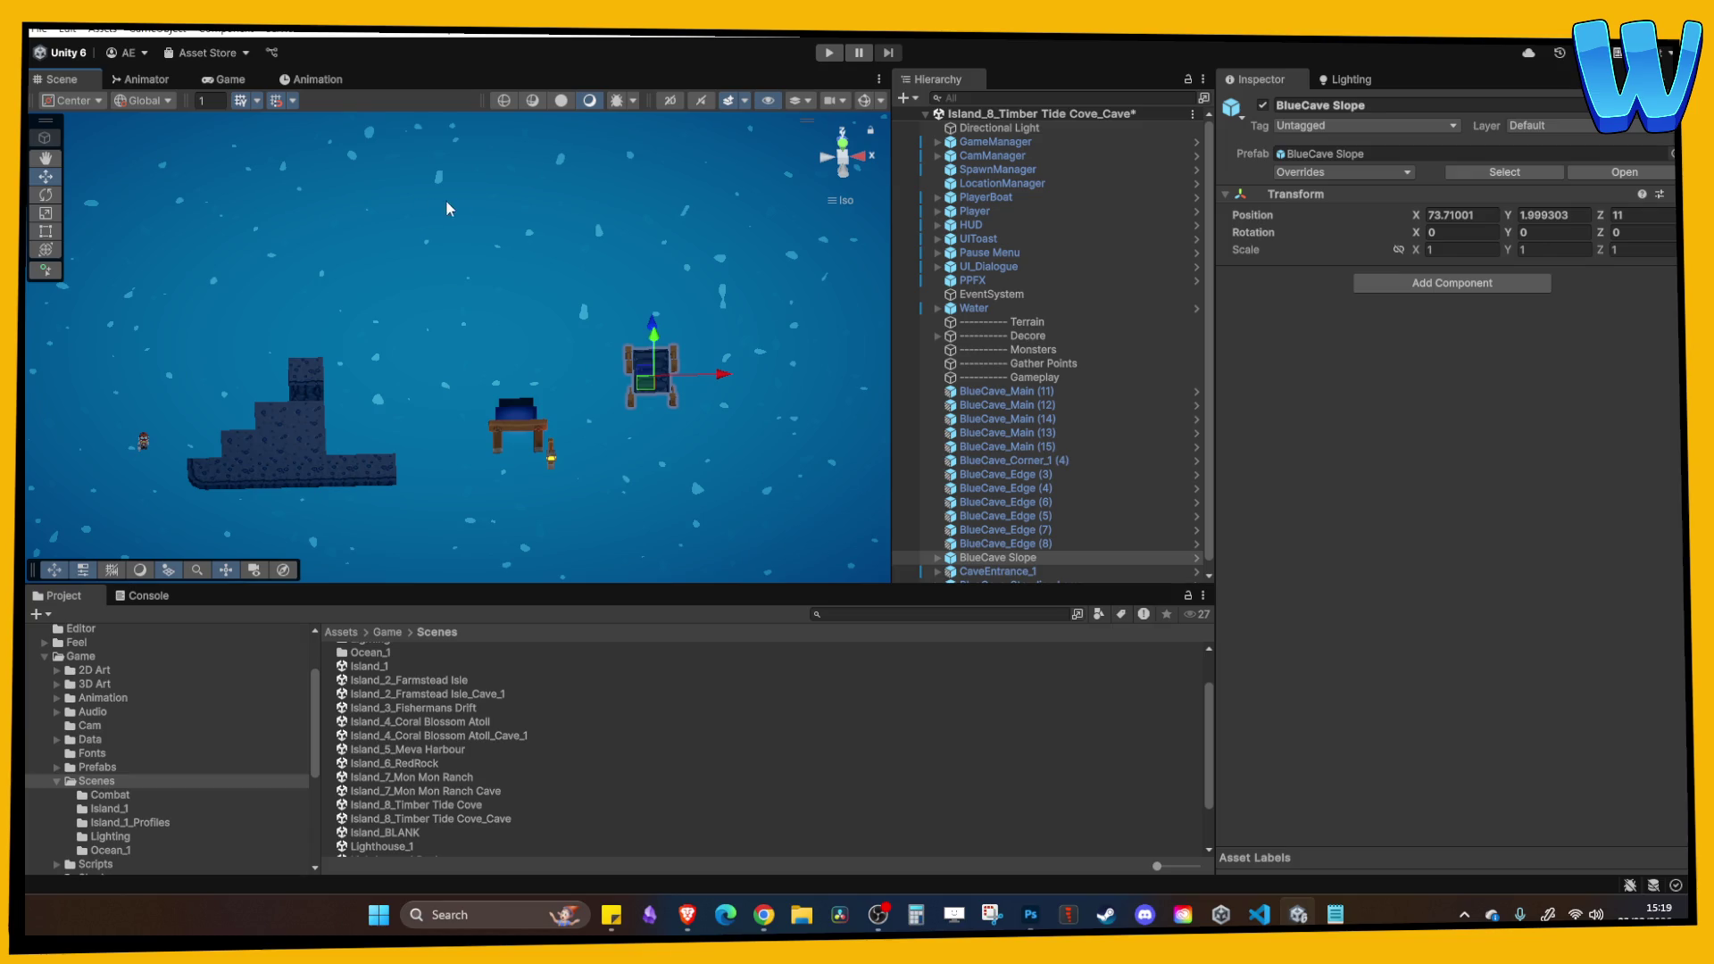
scroll(453, 339, down, 2)
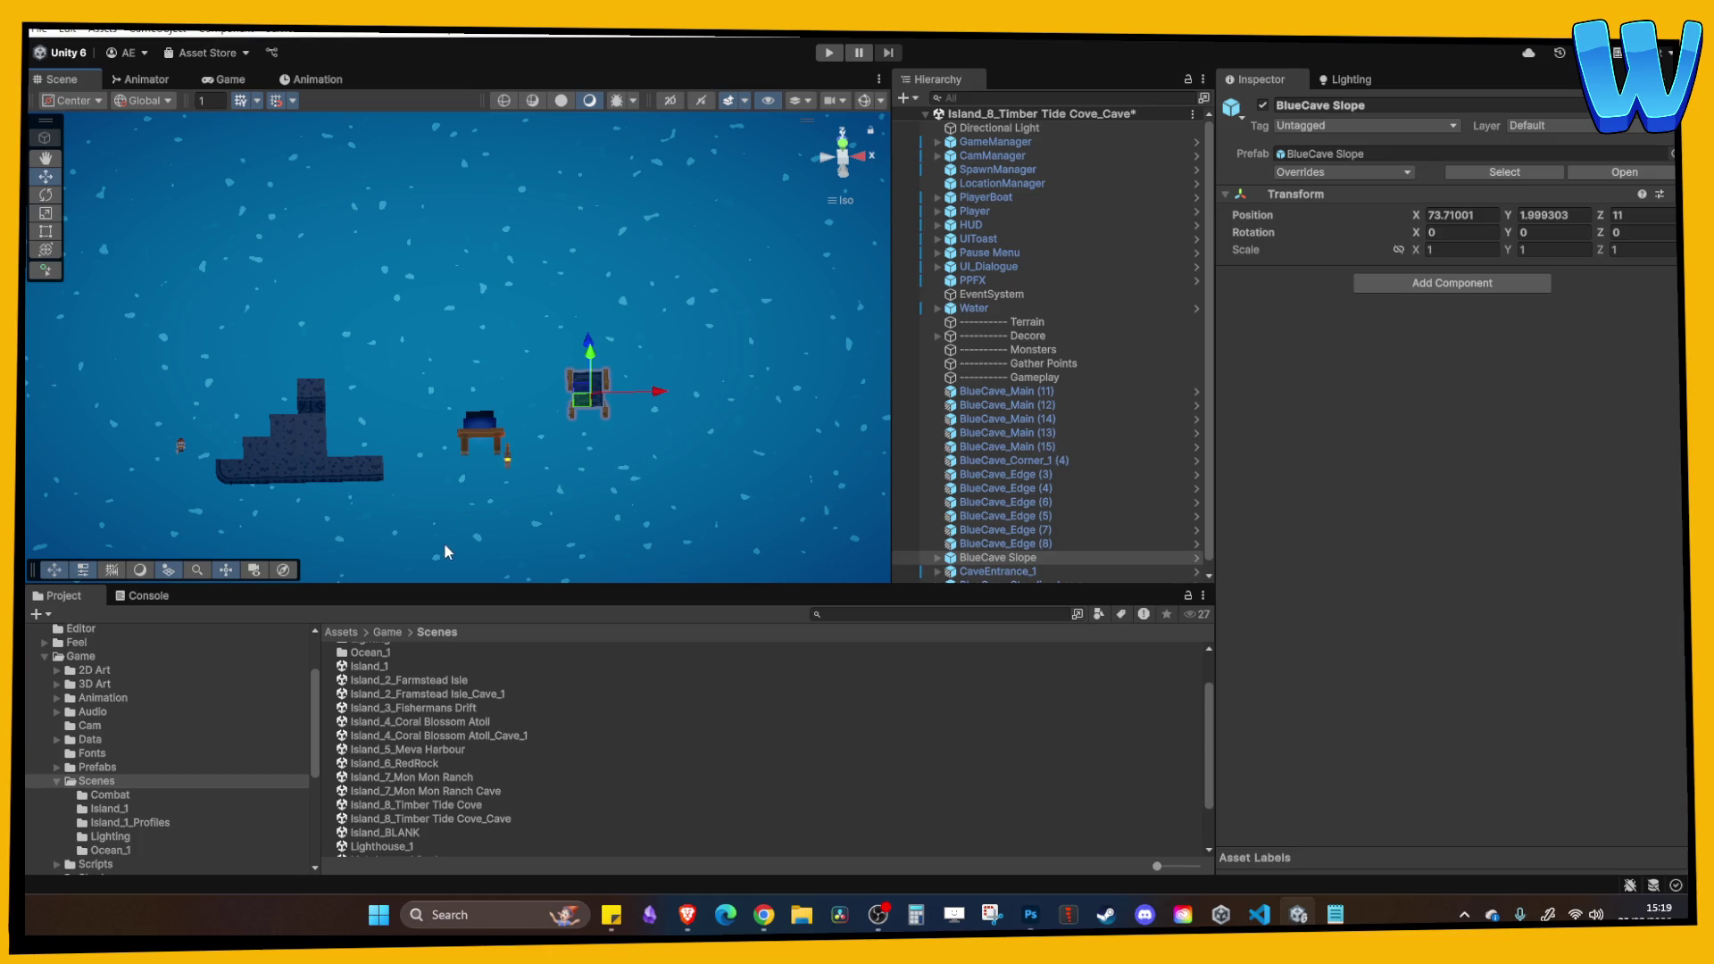
mouse_move(482, 587)
mouse_down()
mouse_move(488, 484)
mouse_move(491, 632)
mouse_up()
scroll(495, 538, up, 5)
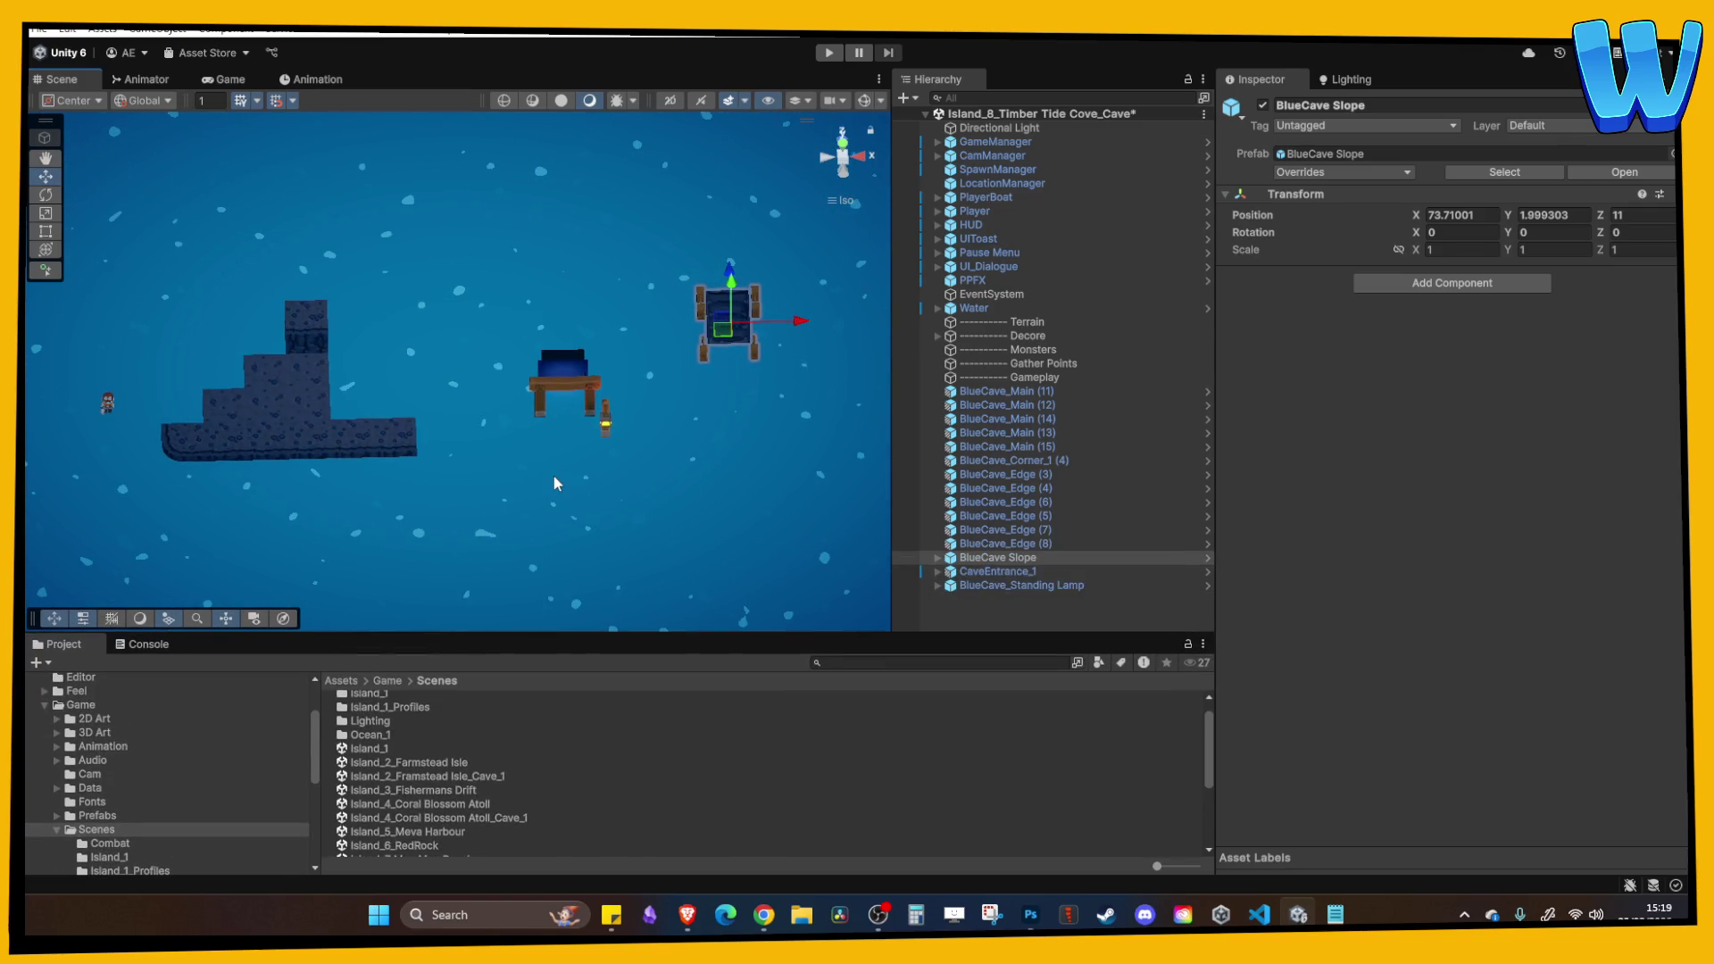